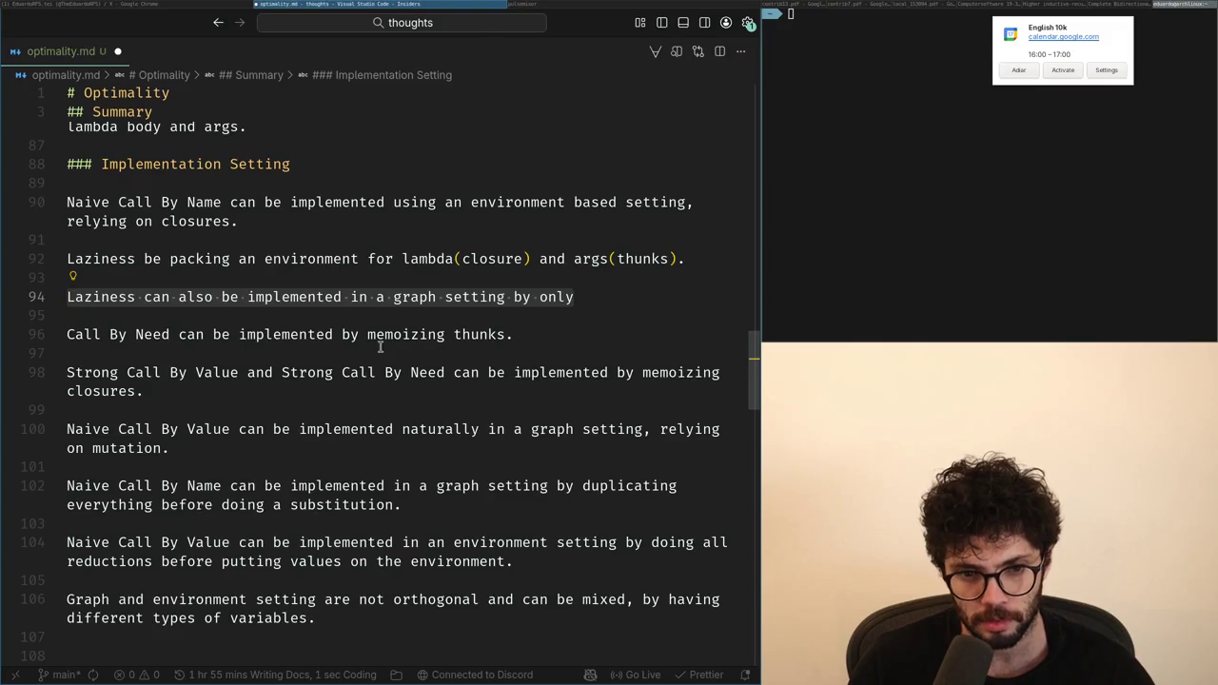
{"action": "key", "text": "alt+Tab"}
Step: Move the Graph and environment mixing paragraph up to just above Call By Need
{"action": "key", "text": "Right"}
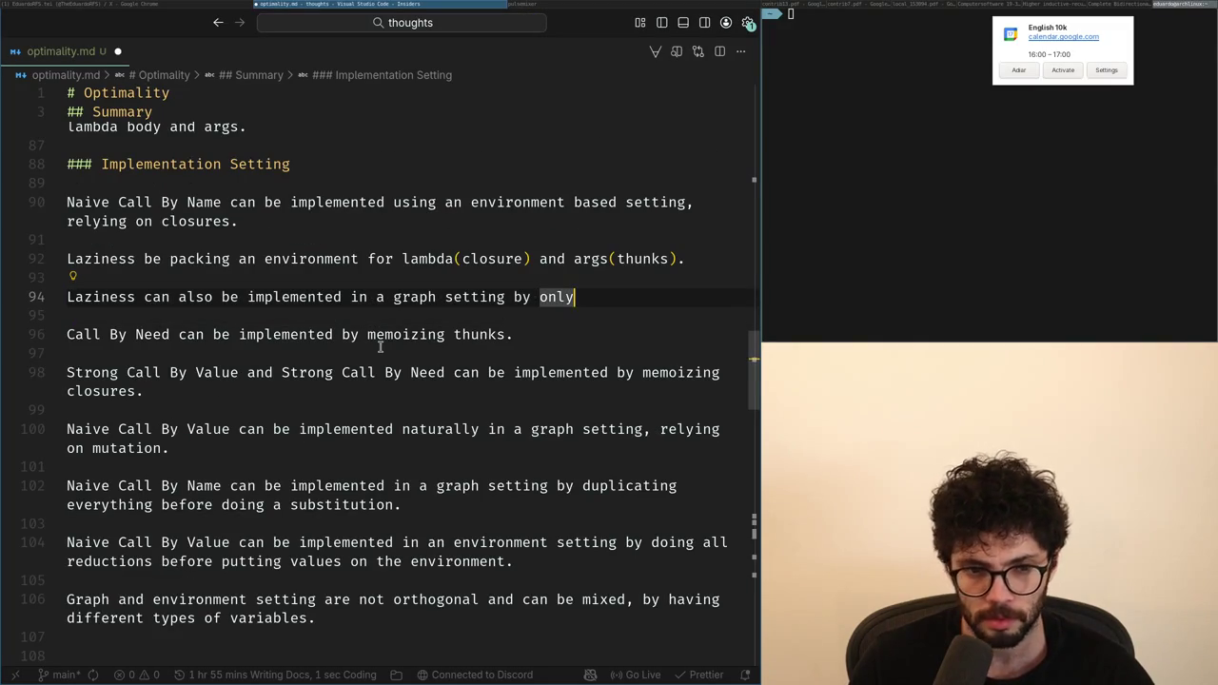
{"action": "key", "text": "ctrl+shift+Left"}
{"action": "key", "text": "ctrl+shift+Left"}
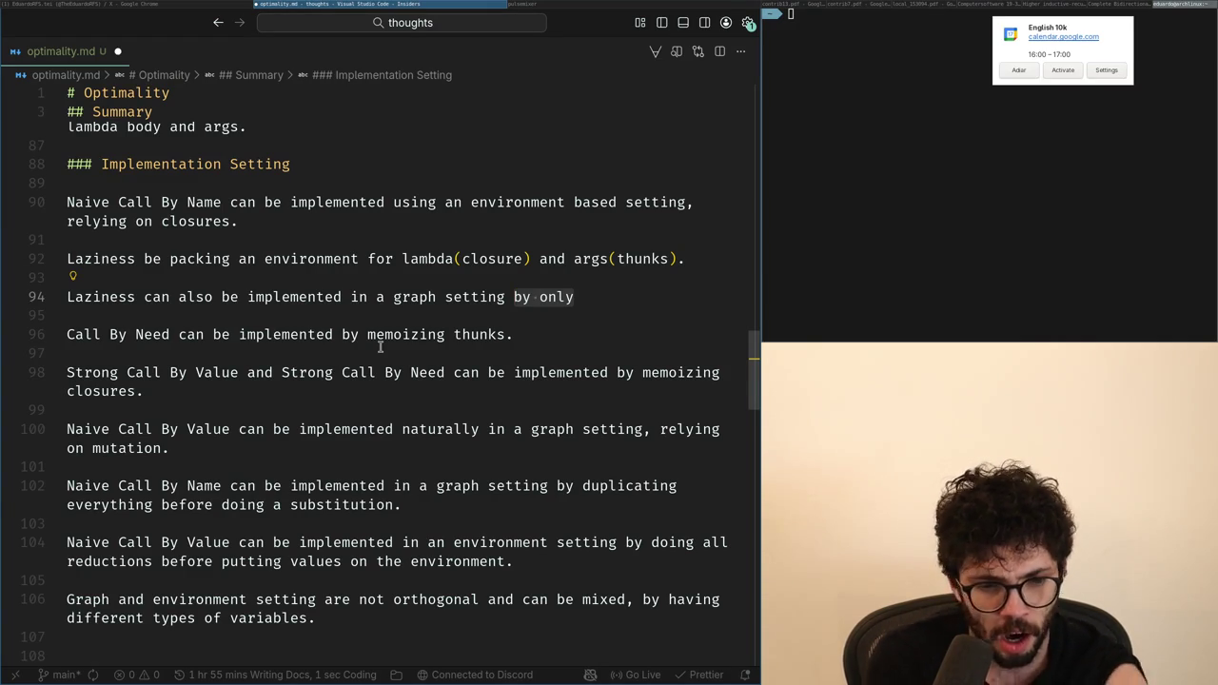
{"action": "left_click", "coordinate": [361, 610]}
{"action": "key", "text": "shift+Up"}
{"action": "key", "text": "shift+Up"}
{"action": "key", "text": "ctrl+c"}
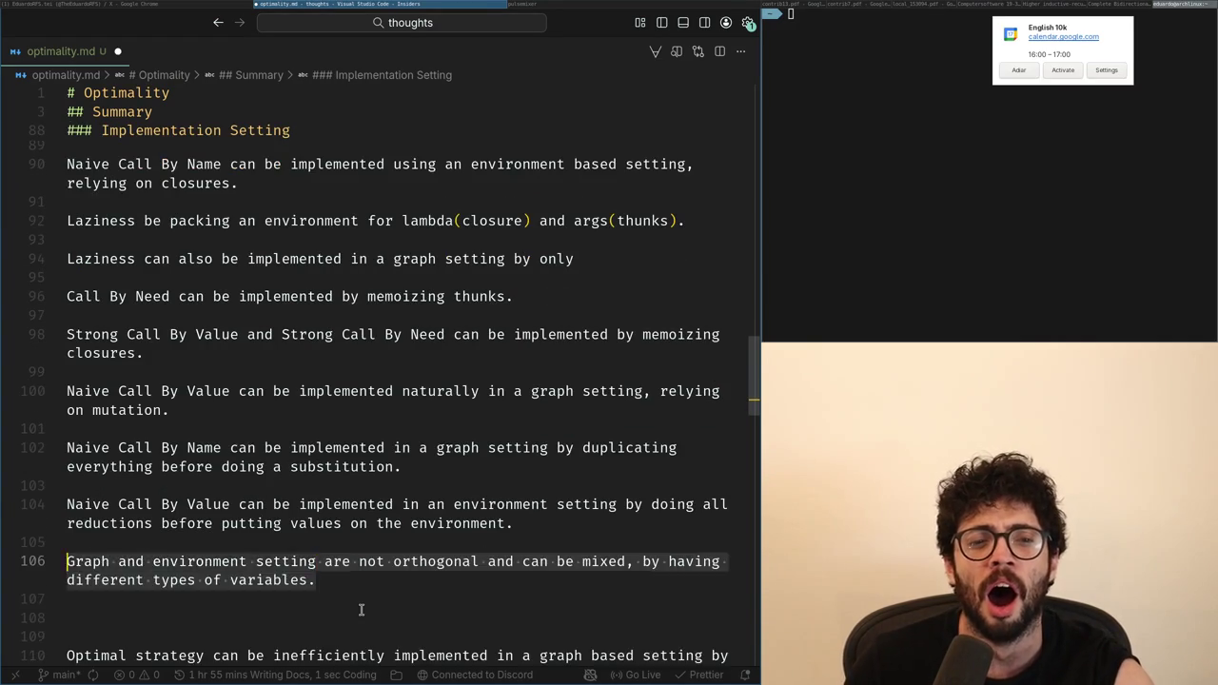
{"action": "key", "text": "BackSpace"}
{"action": "key", "text": "Up"}
{"action": "key", "text": "Up"}
{"action": "key", "text": "Up"}
{"action": "key", "text": "ctrl+v"}
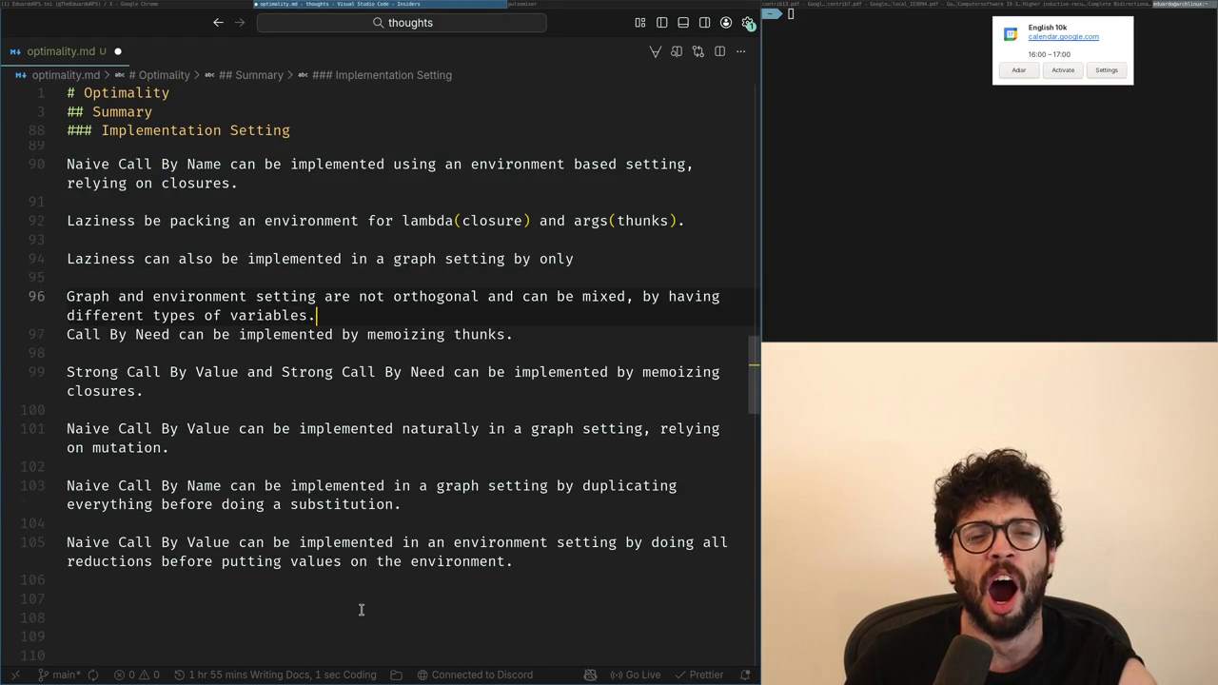
{"action": "key", "text": "Return"}
Step: Replace 'only' on line 94 so the laziness sentence ends 'by visiting the head'
{"action": "key", "text": "Up"}
{"action": "key", "text": "Up"}
{"action": "key", "text": "ctrl+Right"}
{"action": "key", "text": "ctrl+Right"}
{"action": "key", "text": "ctrl+Right"}
{"action": "key", "text": "Up"}
{"action": "key", "text": "Up"}
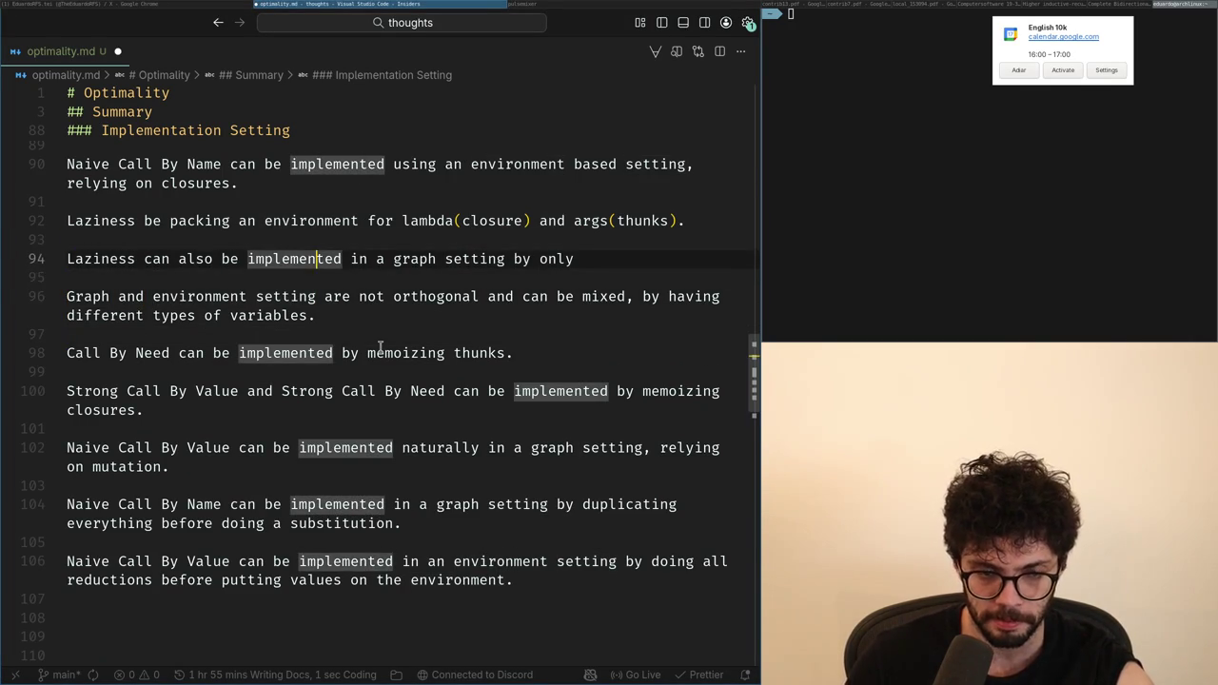
{"action": "key", "text": "ctrl+Right"}
{"action": "key", "text": "ctrl+Right"}
{"action": "key", "text": "ctrl+Right"}
{"action": "key", "text": "ctrl+Right"}
{"action": "key", "text": "ctrl+Right"}
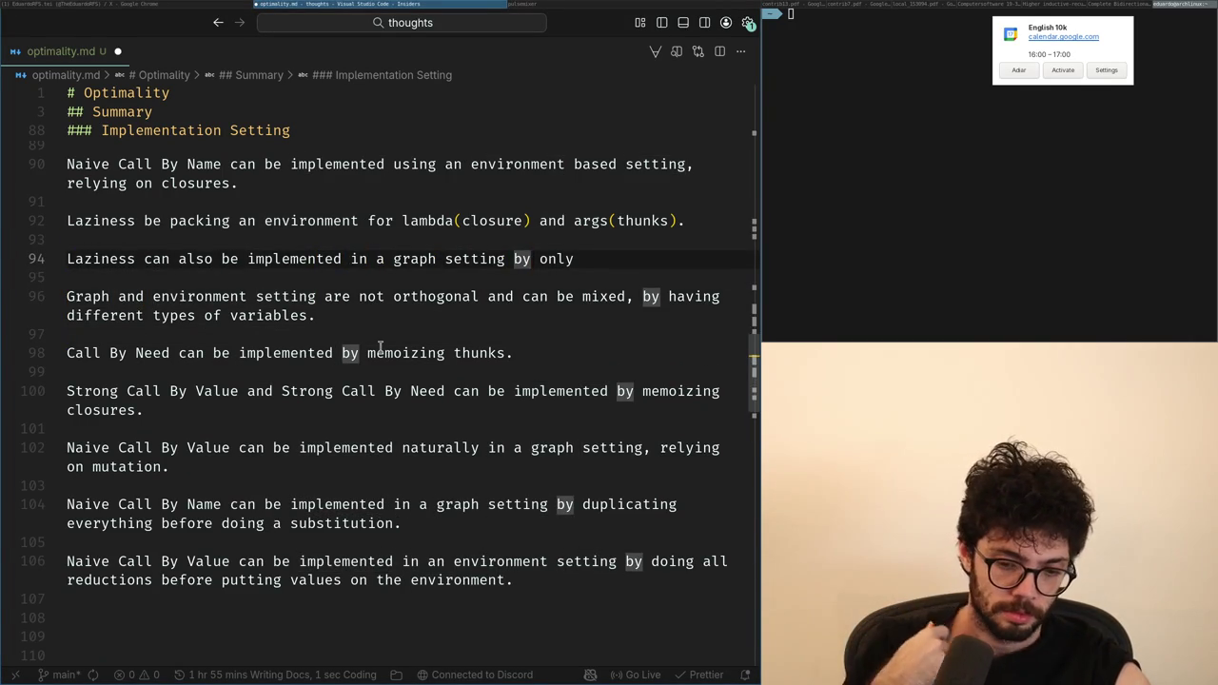
{"action": "key", "text": "ctrl+shift+Right"}
{"action": "type", "text": "visiting the head"}
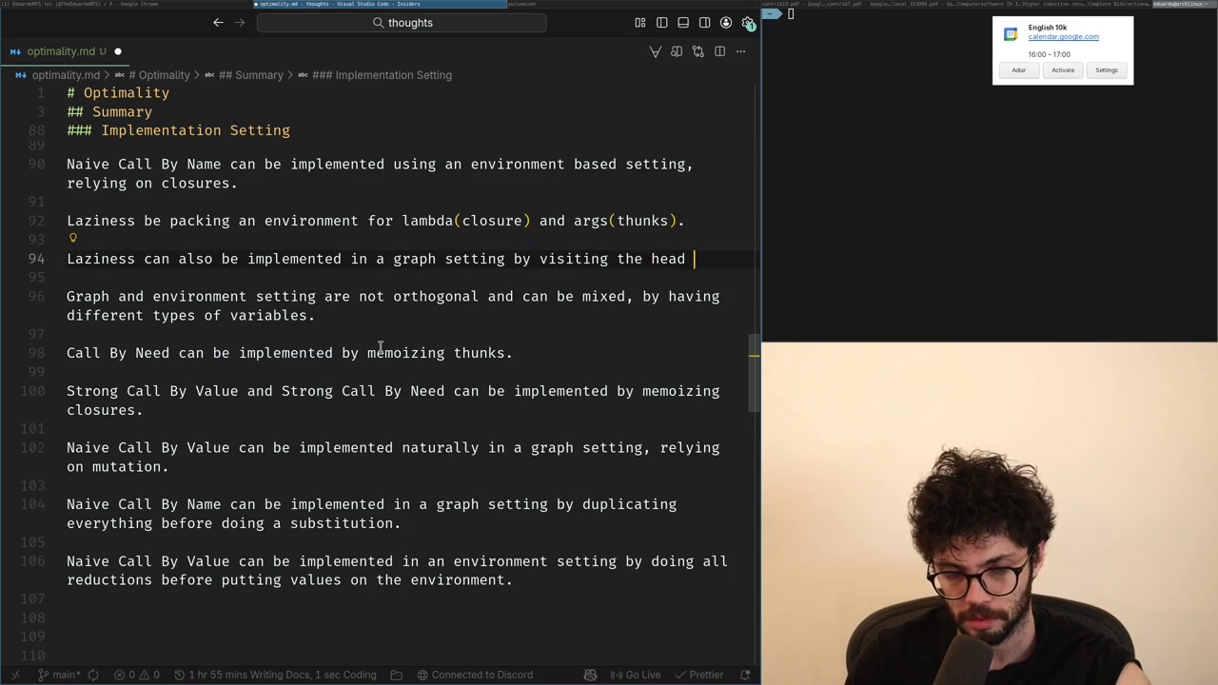
{"action": "key", "text": "alt+Tab"}
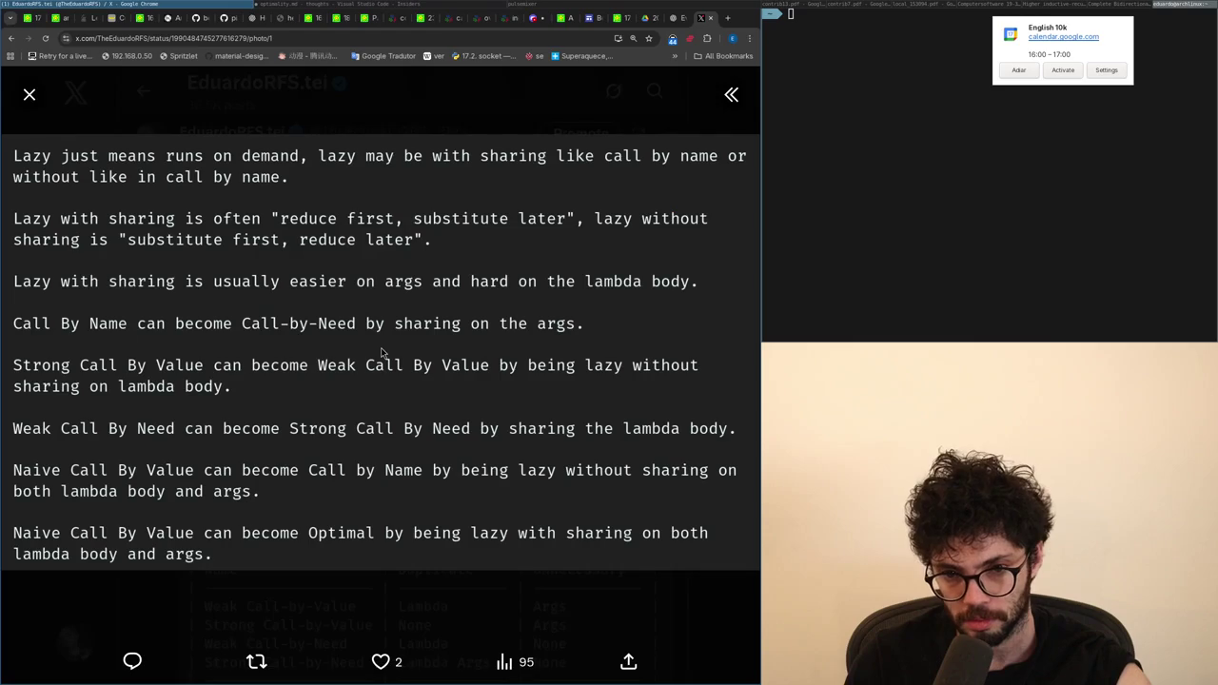
{"action": "key", "text": "alt+Tab"}
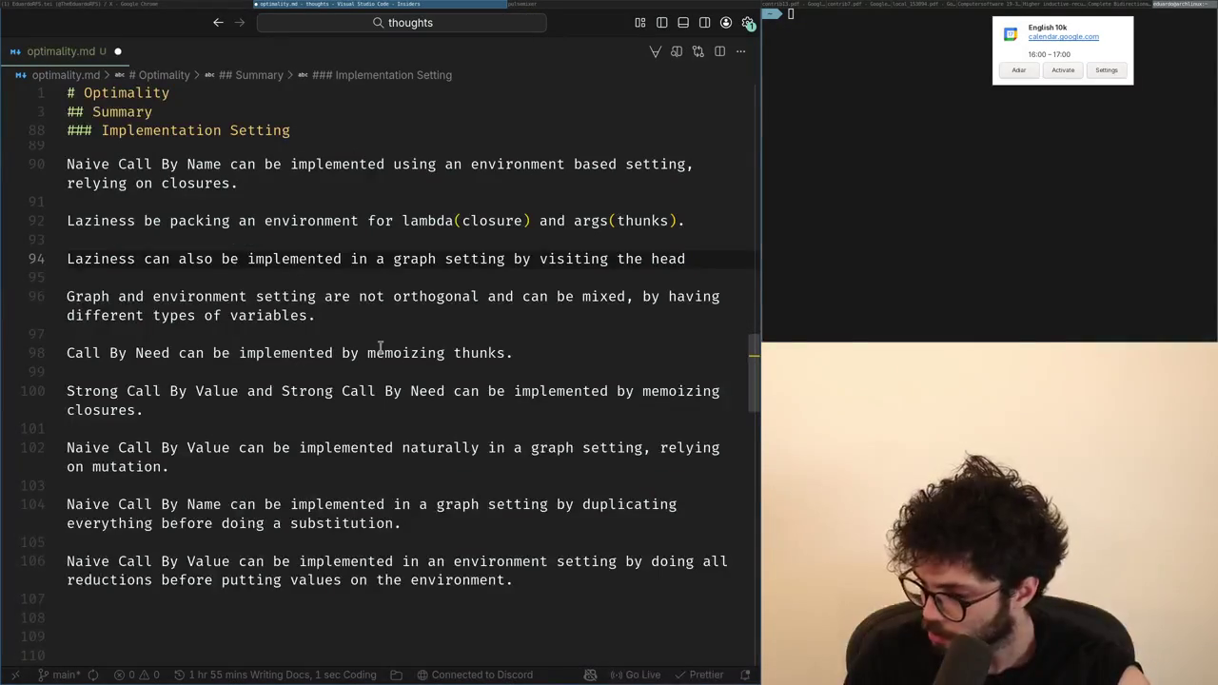
Step: Rewrite the laziness sentence ending as 'duplicating lambdas on beta.'
{"action": "key", "text": "ctrl+shift+Left"}
{"action": "key", "text": "ctrl+shift+Left"}
{"action": "key", "text": "ctrl+shift+Left"}
{"action": "type", "text": "dupli"}
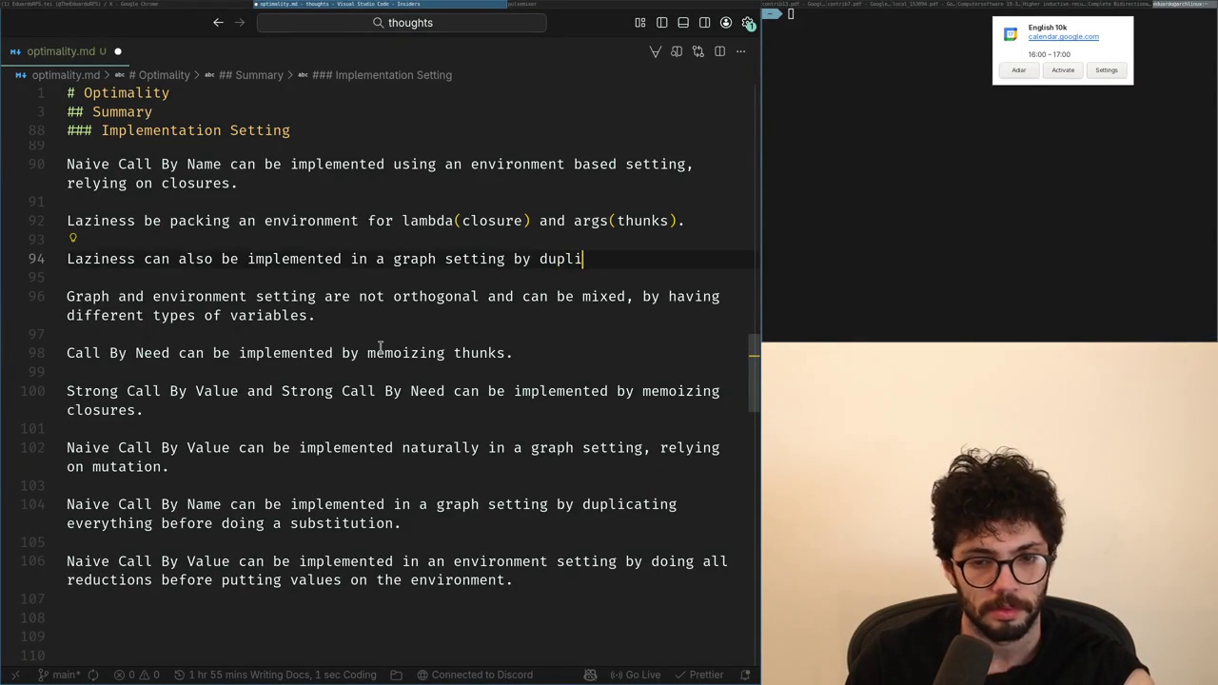
{"action": "type", "text": "cating lambdas"}
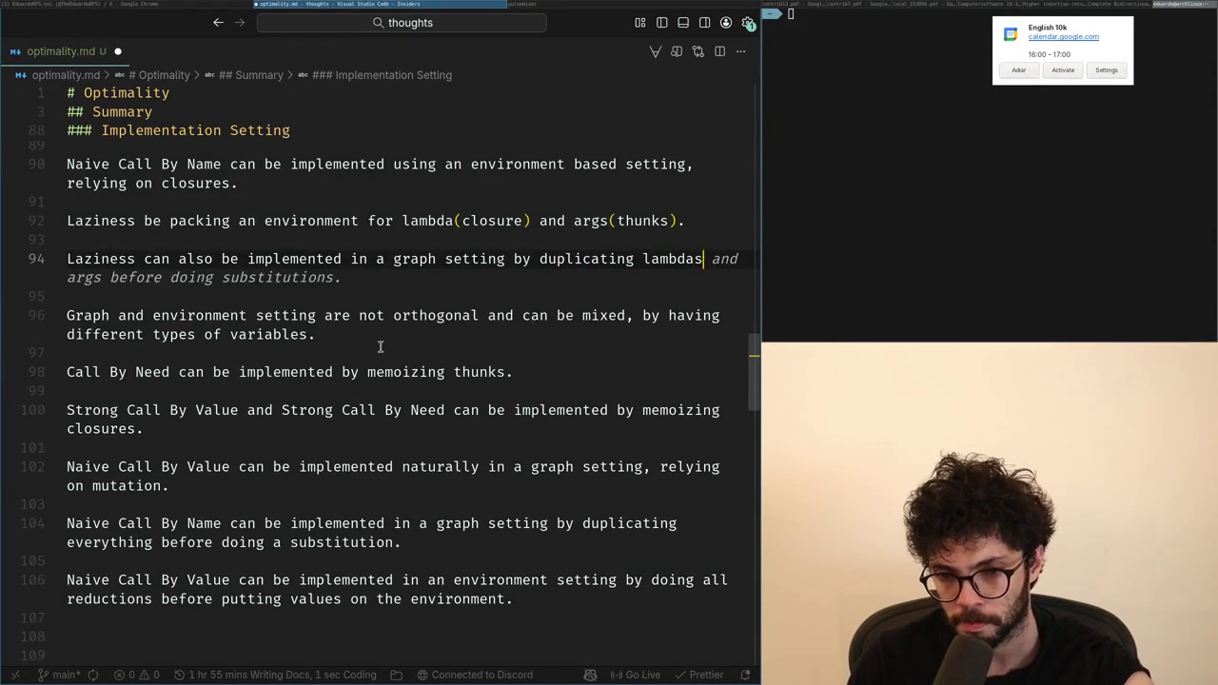
{"action": "type", "text": "."}
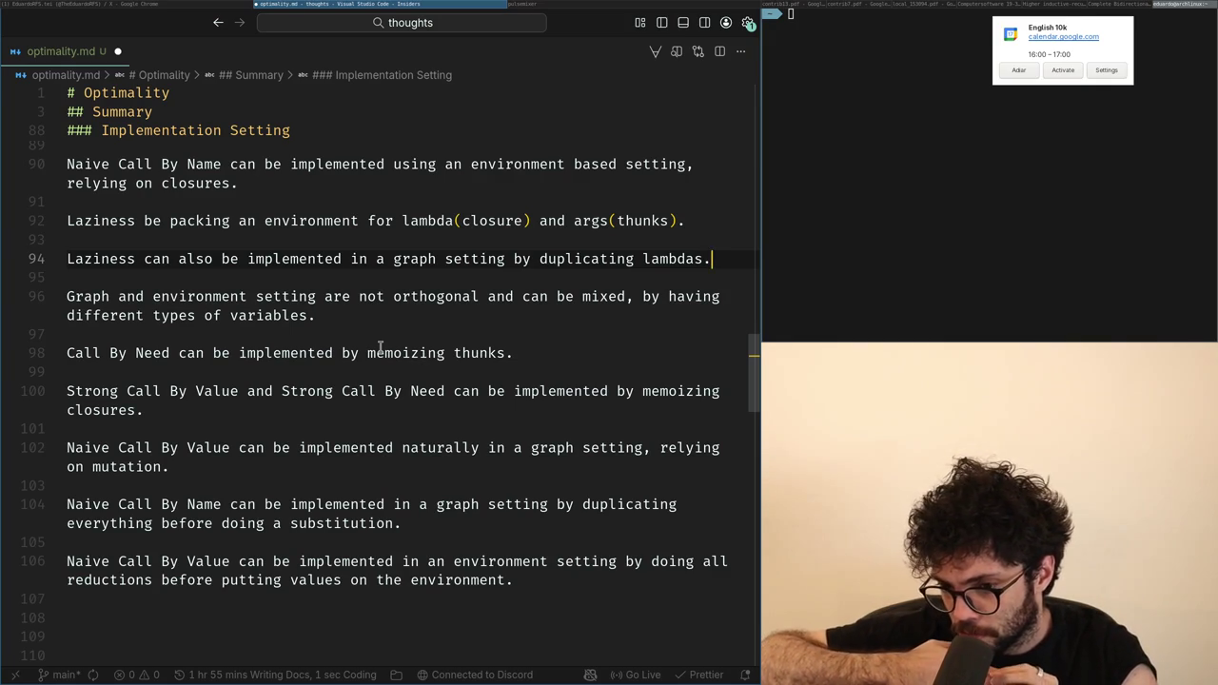
{"action": "key", "text": "ctrl+d"}
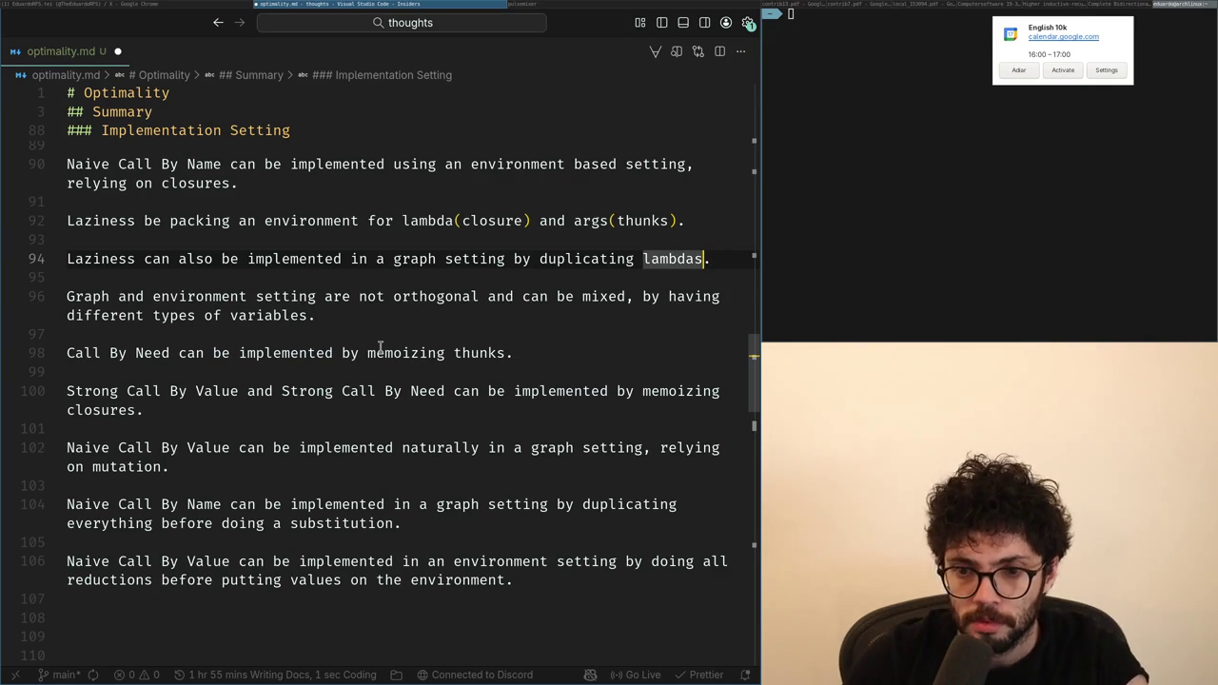
{"action": "type", "text": "on beta"}
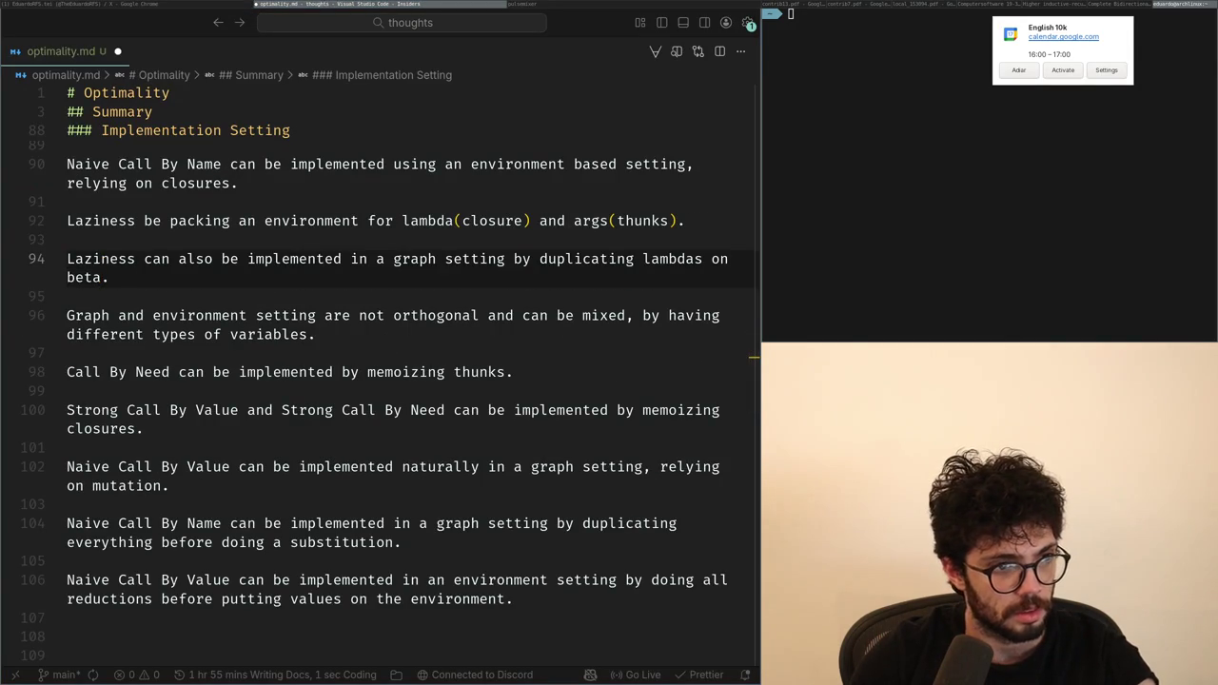
{"action": "key", "text": "ctrl+Left"}
{"action": "key", "text": "ctrl+Left"}
{"action": "key", "text": "ctrl+Left"}
Step: Change 'duplicating' to 'renaming' so the sentence ends 'renaming lambdas on beta.'
{"action": "key", "text": "Down"}
{"action": "key", "text": "Down"}
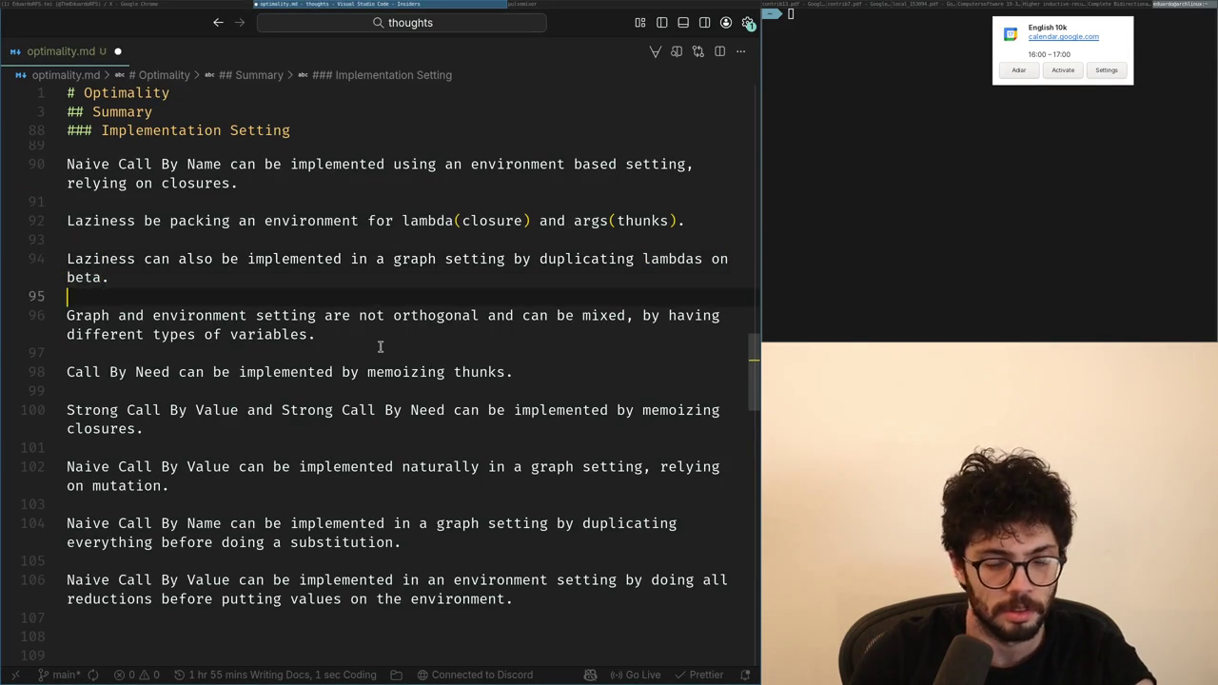
{"action": "key", "text": "Up"}
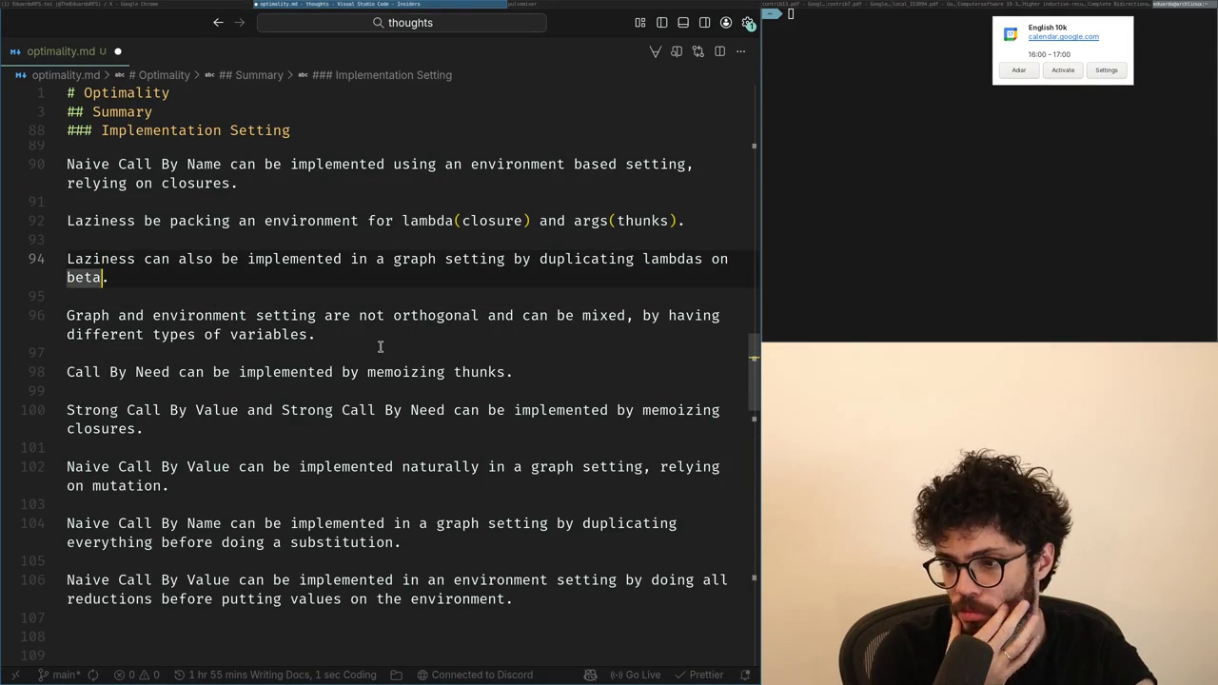
{"action": "key", "text": "Down"}
{"action": "key", "text": "Up"}
{"action": "key", "text": "ctrl+shift+Left"}
{"action": "key", "text": "ctrl+shift+Left"}
{"action": "key", "text": "ctrl+shift+Left"}
{"action": "key", "text": "ctrl+shift+Left"}
{"action": "key", "text": "Left"}
{"action": "key", "text": "ctrl+shift+Right"}
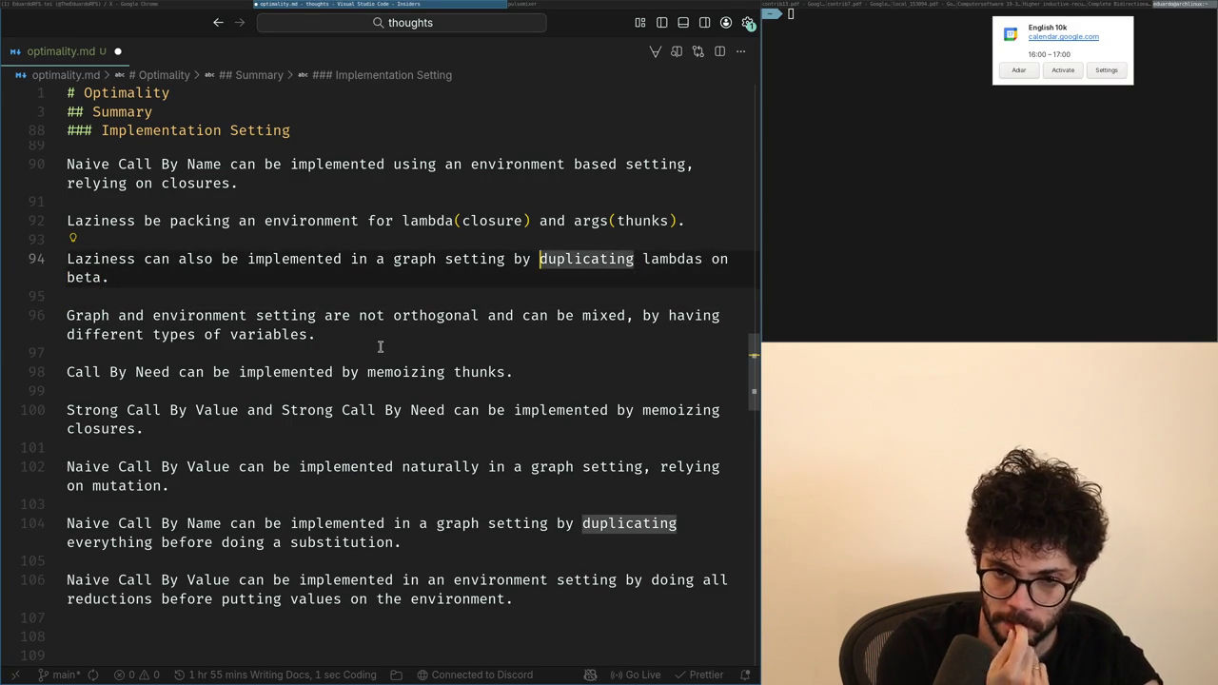
{"action": "type", "text": "renaming"}
Step: Cut lines 92–96, the Laziness and mixing paragraphs, from beneath the closures line
{"action": "key", "text": "Down"}
{"action": "key", "text": "Down"}
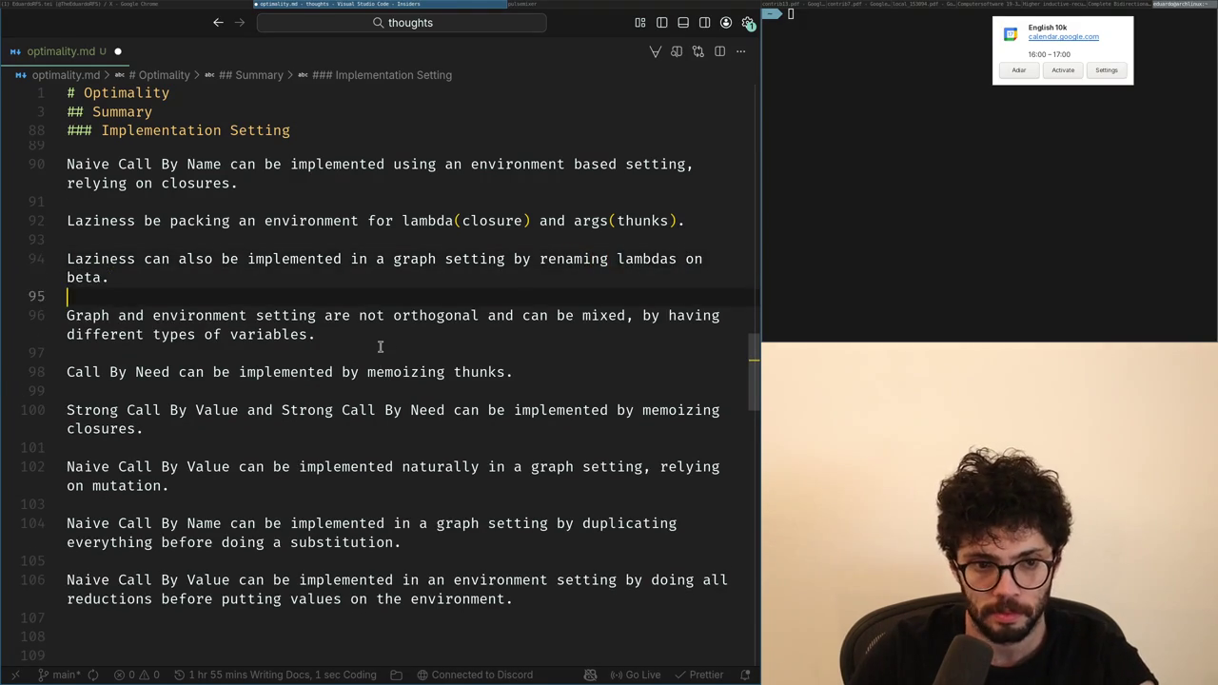
{"action": "key", "text": "Up"}
{"action": "key", "text": "Return"}
{"action": "key", "text": "Return"}
{"action": "key", "text": "BackSpace"}
{"action": "key", "text": "BackSpace"}
{"action": "key", "text": "Down"}
{"action": "key", "text": "Down"}
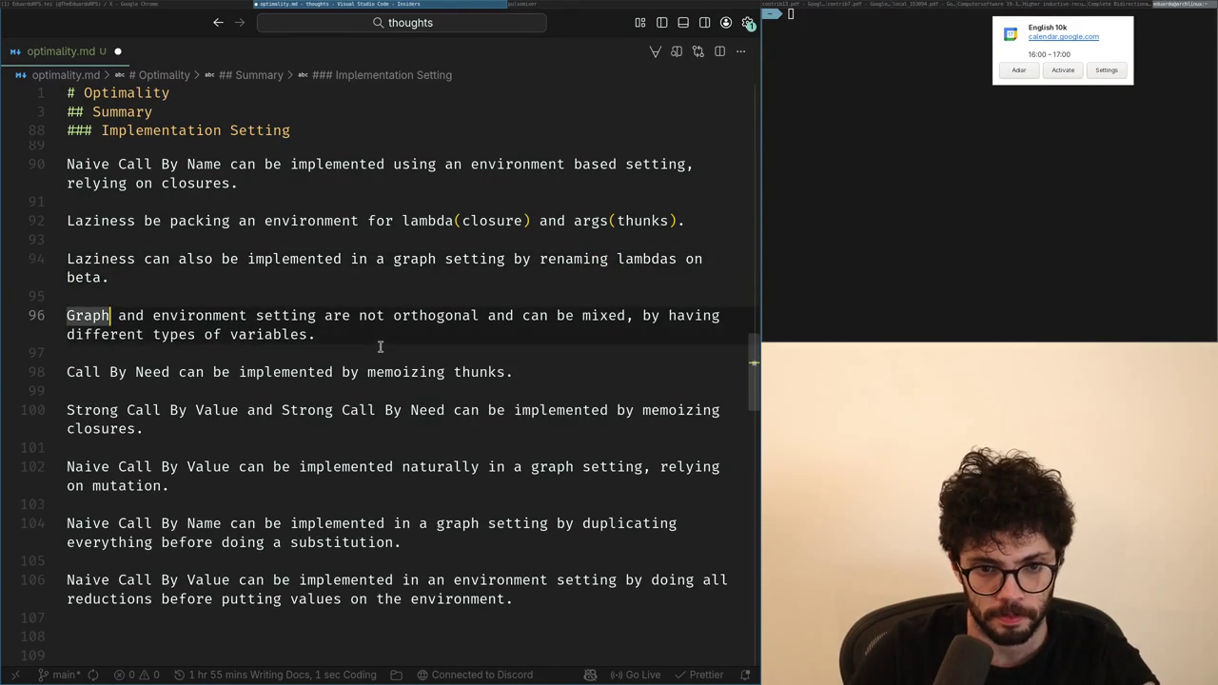
{"action": "key", "text": "End"}
{"action": "key", "text": "Return"}
{"action": "key", "text": "BackSpace"}
{"action": "key", "text": "shift+Up"}
{"action": "key", "text": "shift+Up"}
{"action": "key", "text": "shift+Up"}
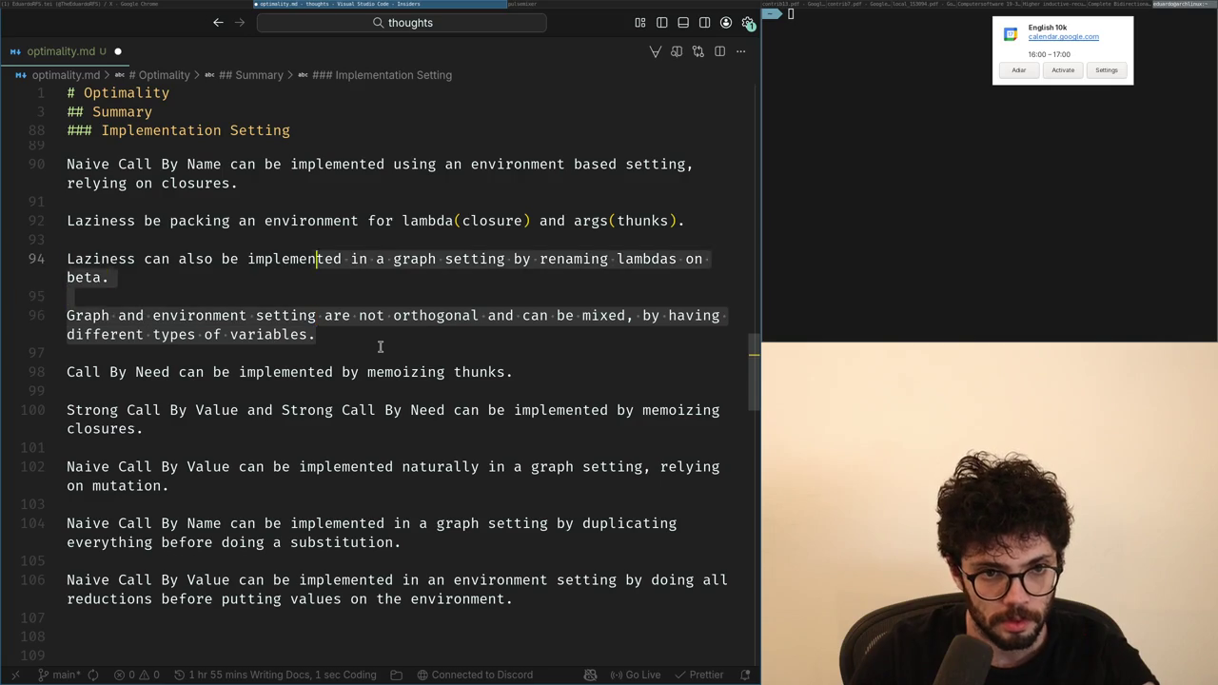
{"action": "key", "text": "shift+Up"}
{"action": "key", "text": "shift+Up"}
{"action": "key", "text": "shift+Up"}
{"action": "key", "text": "ctrl+c"}
{"action": "key", "text": "BackSpace"}
{"action": "key", "text": "Delete"}
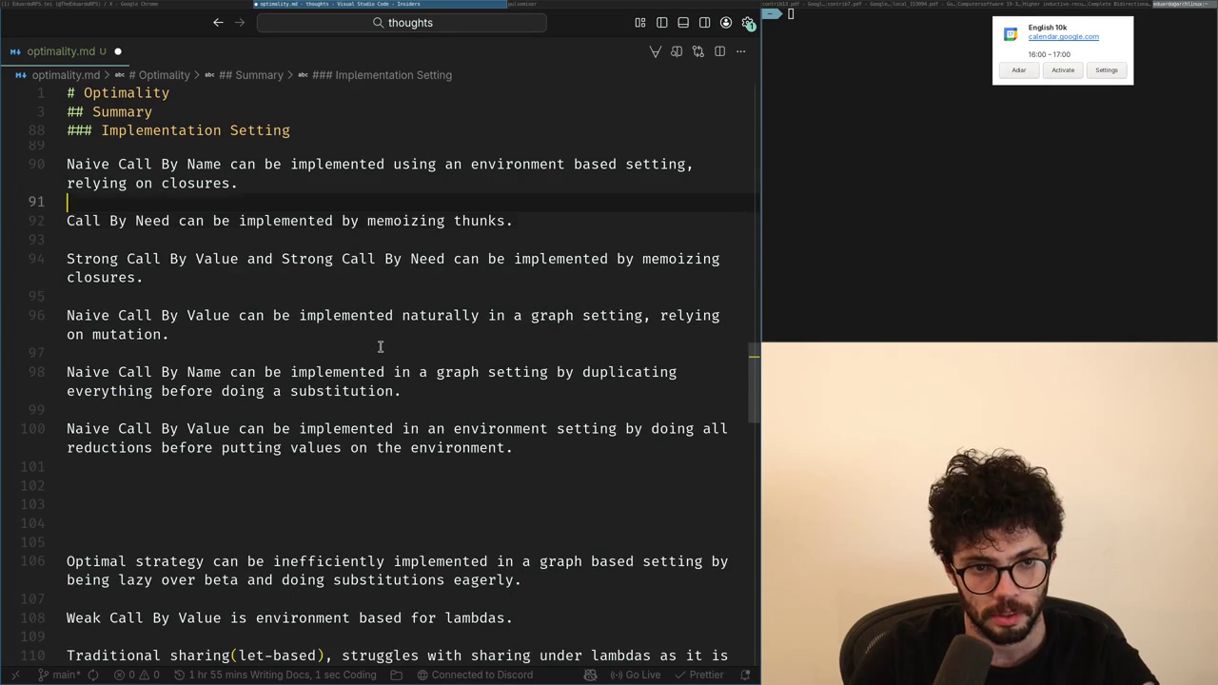
Step: Paste the Laziness and mixing paragraphs below the Naive Call By Value paragraph
{"action": "key", "text": "Down"}
{"action": "key", "text": "Down"}
{"action": "key", "text": "Down"}
{"action": "key", "text": "Down"}
{"action": "key", "text": "Down"}
{"action": "key", "text": "Down"}
{"action": "key", "text": "Down"}
{"action": "key", "text": "ctrl+v"}
{"action": "key", "text": "Up"}
{"action": "key", "text": "Up"}
{"action": "key", "text": "Up"}
{"action": "key", "text": "Up"}
{"action": "key", "text": "Up"}
{"action": "key", "text": "Up"}
Step: Remove the comma after 'mixed' and add a blank line above the mixing paragraph
{"action": "key", "text": "Down"}
{"action": "key", "text": "Down"}
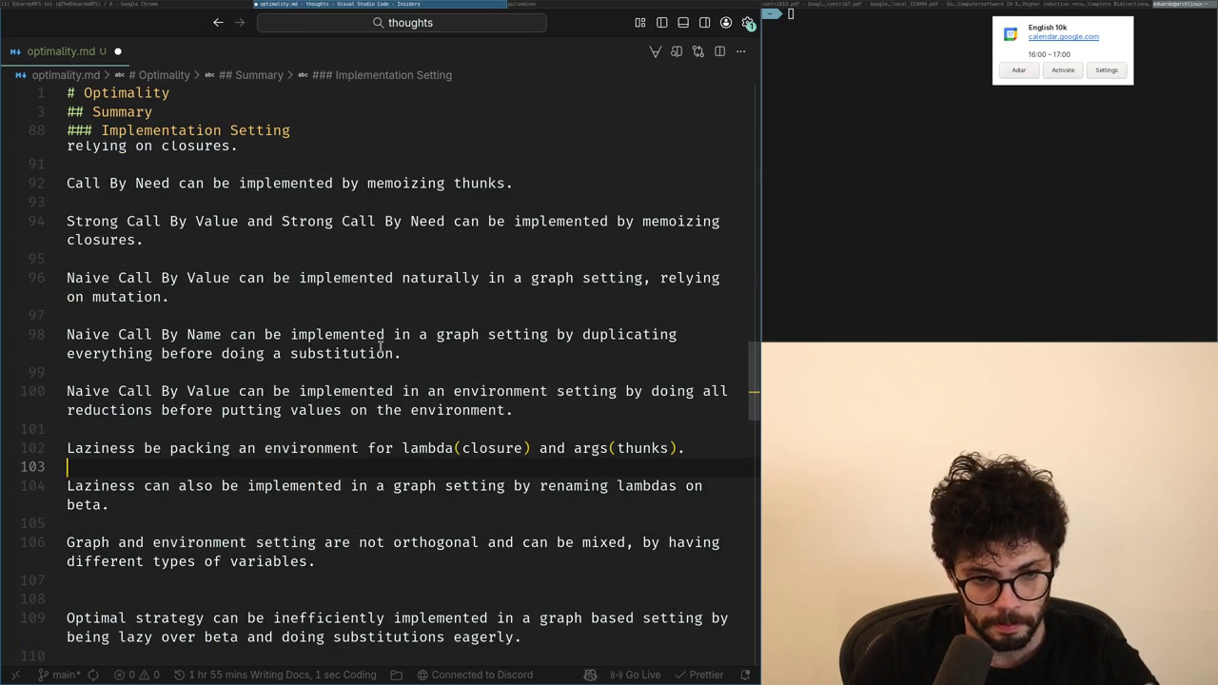
{"action": "key", "text": "Down"}
{"action": "key", "text": "Down"}
{"action": "key", "text": "Down"}
{"action": "key", "text": "Left"}
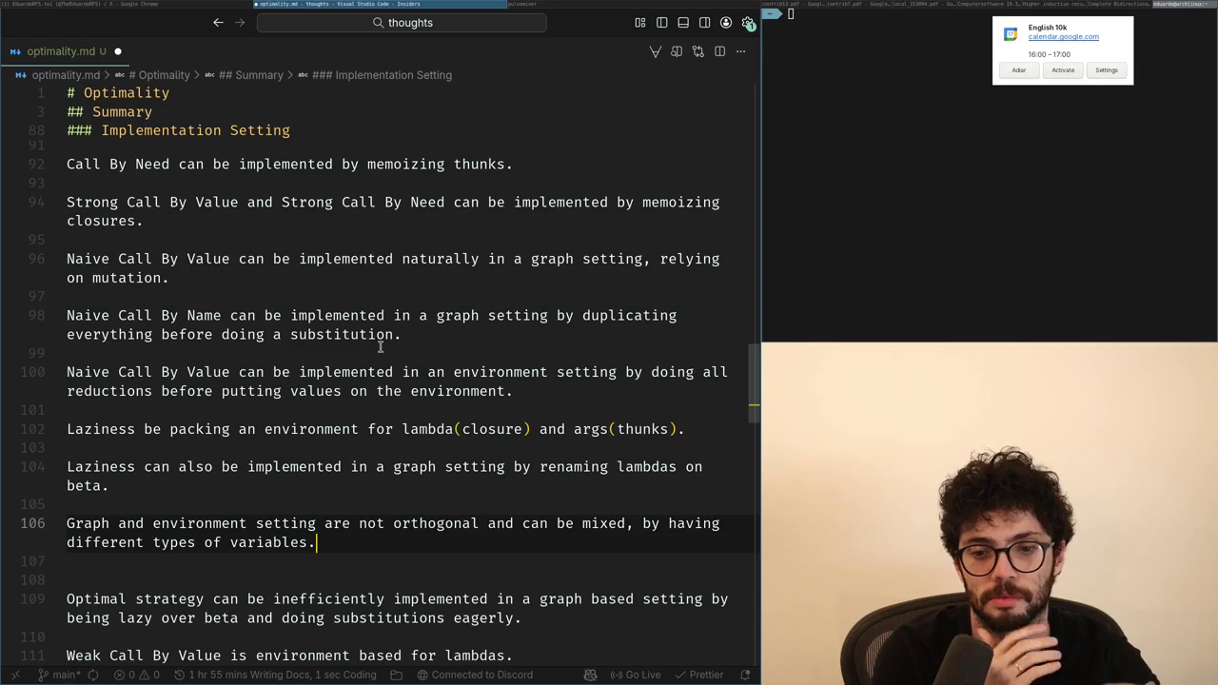
{"action": "key", "text": "ctrl+Left"}
{"action": "key", "text": "ctrl+Left"}
{"action": "key", "text": "ctrl+Left"}
{"action": "key", "text": "ctrl+Left"}
{"action": "key", "text": "Left"}
{"action": "key", "text": "BackSpace"}
{"action": "key", "text": "Up"}
{"action": "key", "text": "Return"}
{"action": "key", "text": "BackSpace"}
{"action": "key", "text": "Return"}
{"action": "key", "text": "Return"}
{"action": "key", "text": "Up"}
Step: Begin line 106 with 'Environment settings makes beta reduction easier, graph settings make'
{"action": "type", "text": "Gr"}
{"action": "key", "text": "BackSpace"}
{"action": "type", "text": "se"}
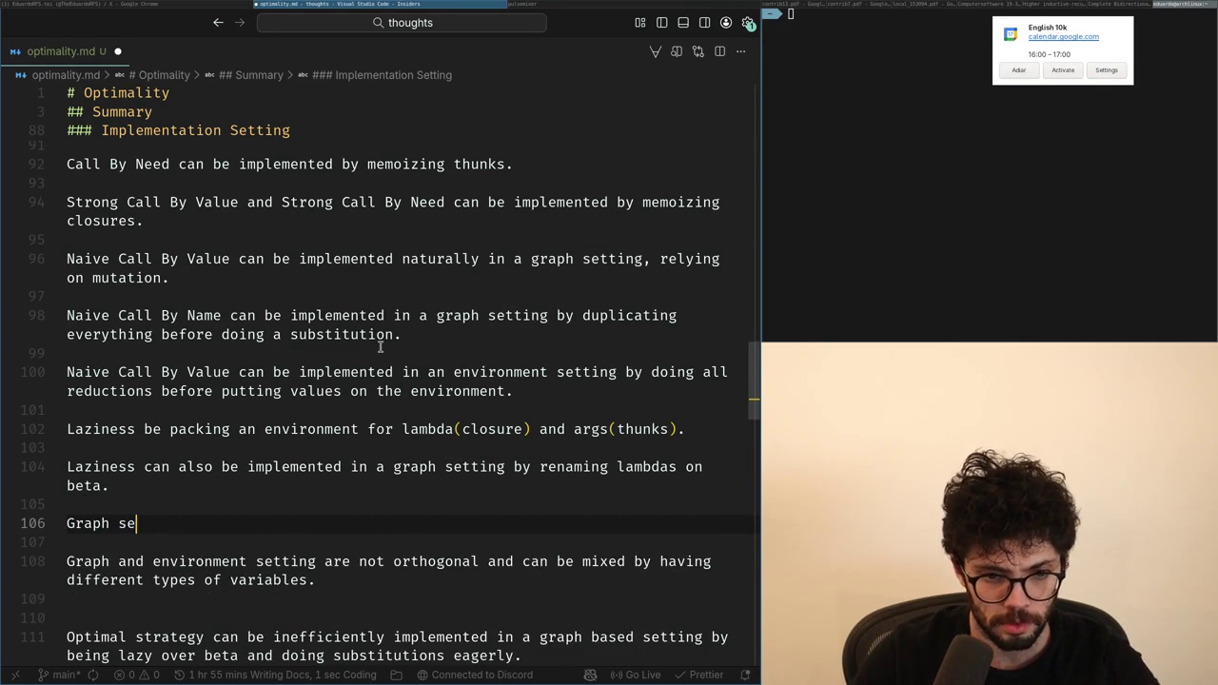
{"action": "type", "text": "re"}
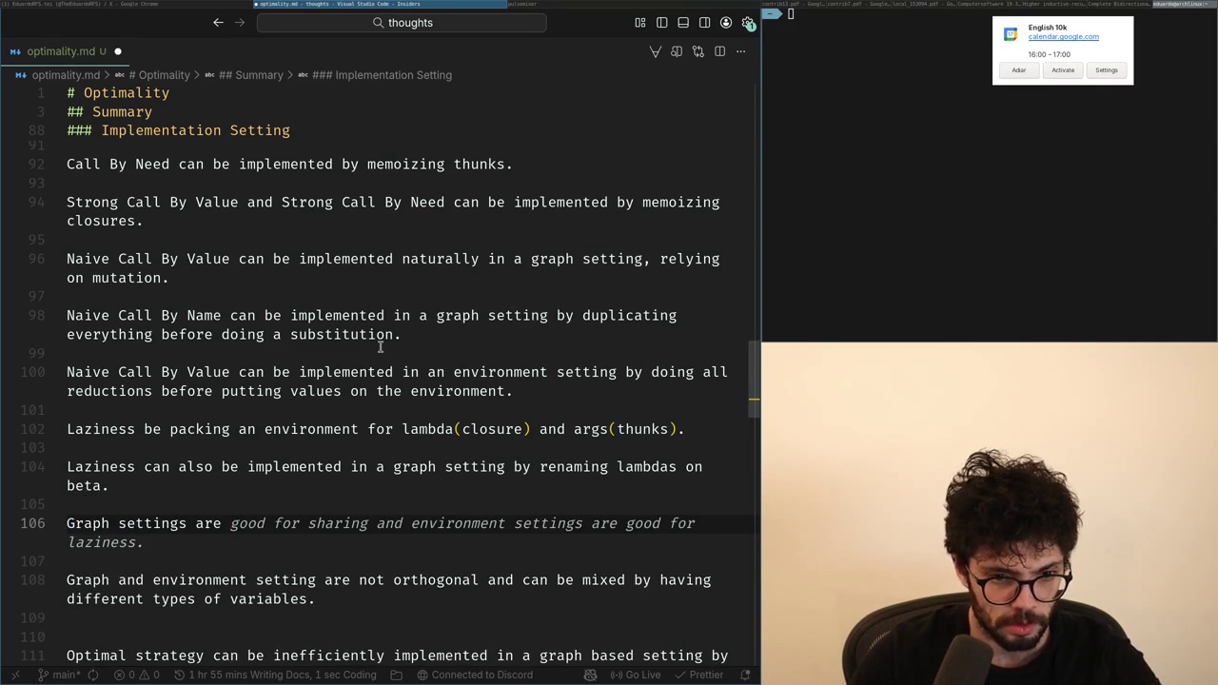
{"action": "key", "text": "BackSpace"}
{"action": "key", "text": "BackSpace"}
{"action": "key", "text": "BackSpace"}
{"action": "type", "text": "habette"}
{"action": "key", "text": "BackSpace"}
{"action": "key", "text": "BackSpace"}
{"action": "key", "text": "BackSpace"}
{"action": "type", "text": "ha"}
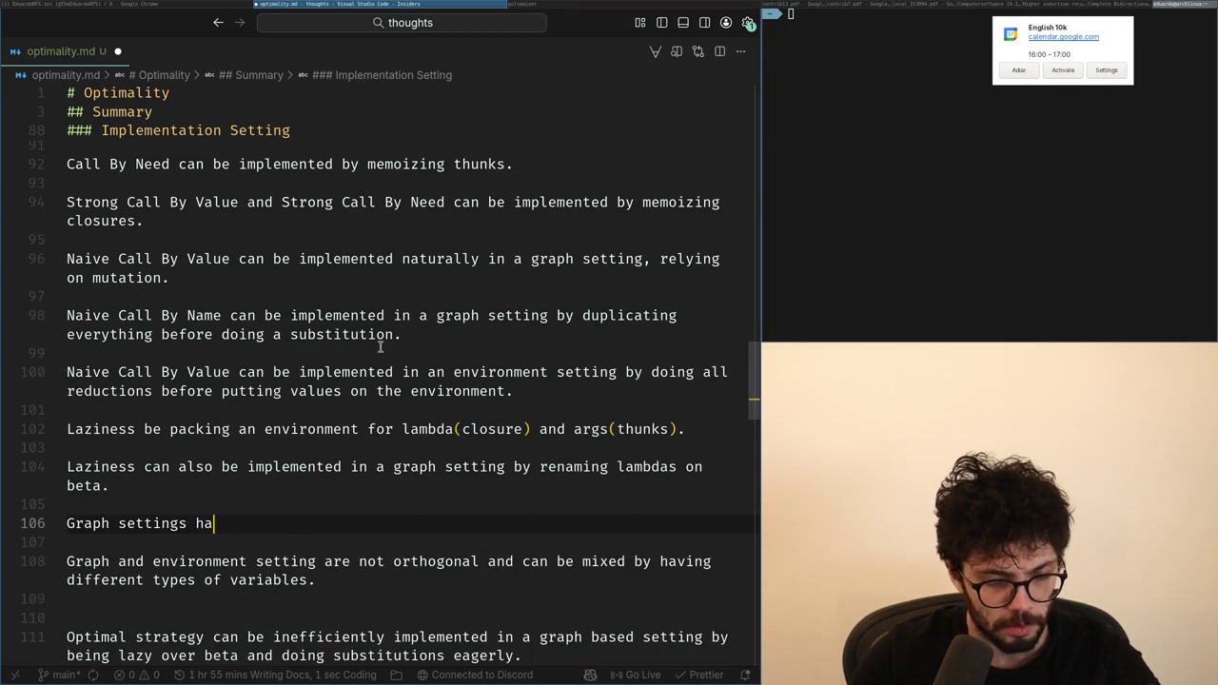
{"action": "key", "text": "BackSpace"}
{"action": "key", "text": "BackSpace"}
{"action": "key", "text": "BackSpace"}
{"action": "type", "text": "makes substitution easier."}
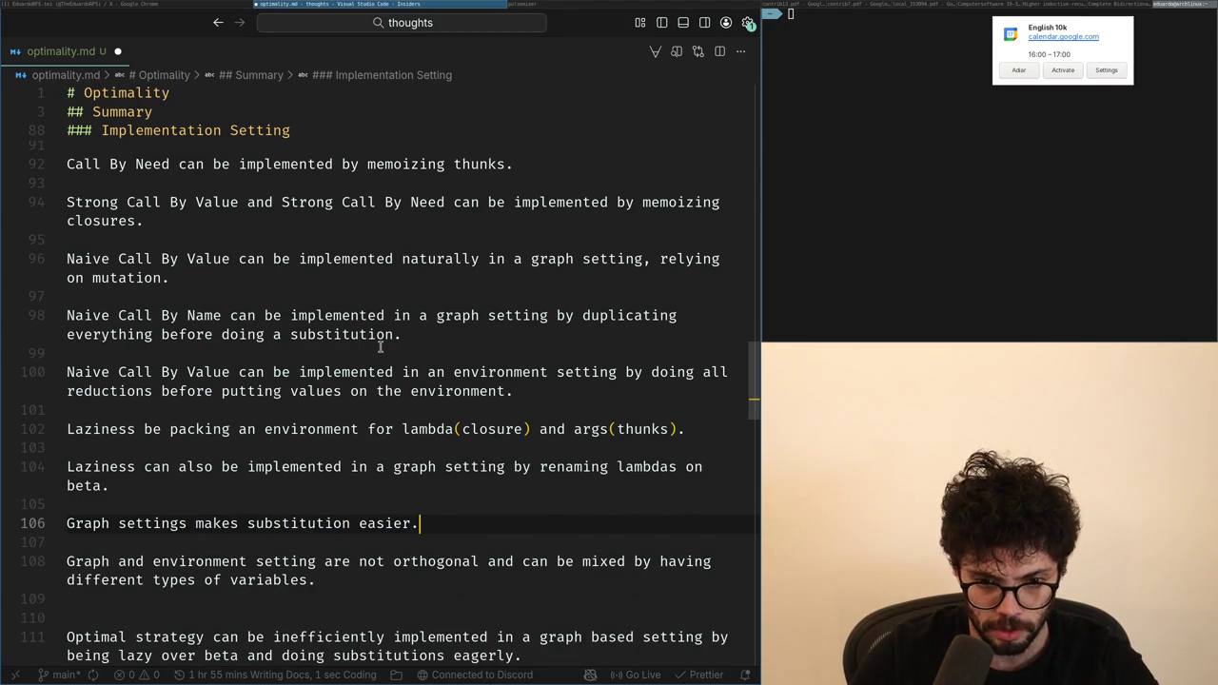
{"action": "key", "text": "Home"}
{"action": "type", "text": "Environment settings makes beta red"}
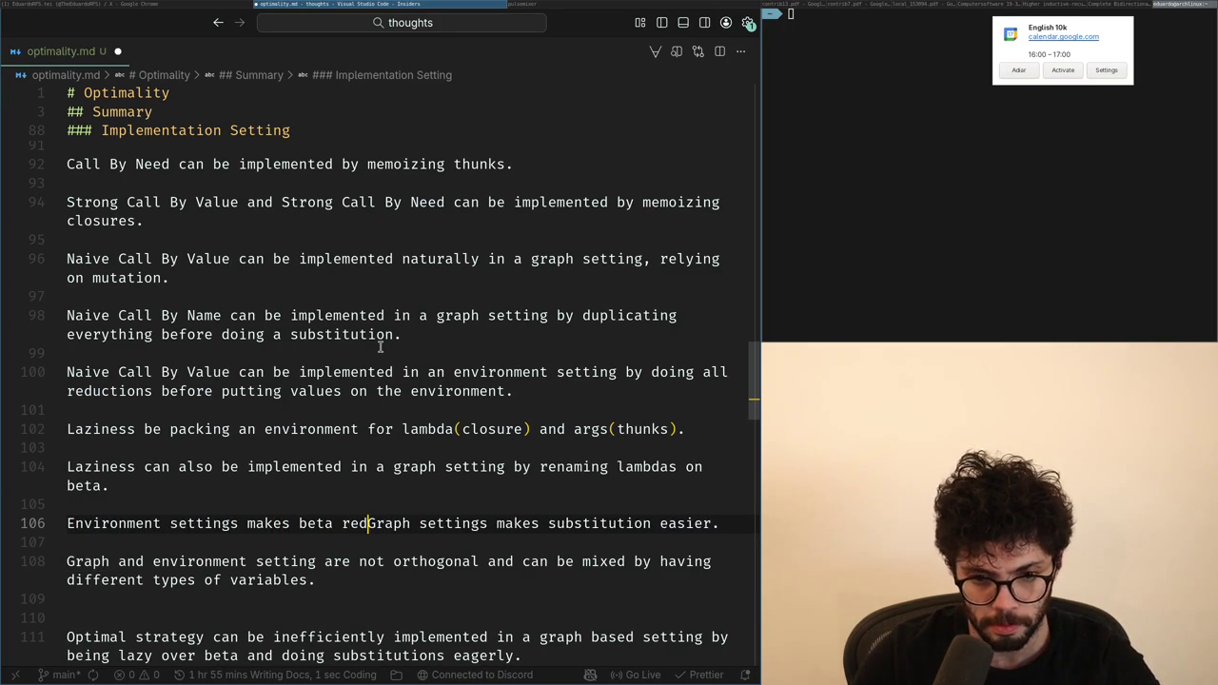
{"action": "type", "text": "uction easier,"}
{"action": "key", "text": "Delete"}
{"action": "type", "text": "g"}
Step: Replace 'beta reduction easier' with 'alpha renaming free but substitutions expensive' and make the graph clause the reverse
{"action": "key", "text": "ctrl+Left"}
{"action": "key", "text": "ctrl+Left"}
{"action": "key", "text": "ctrl+Left"}
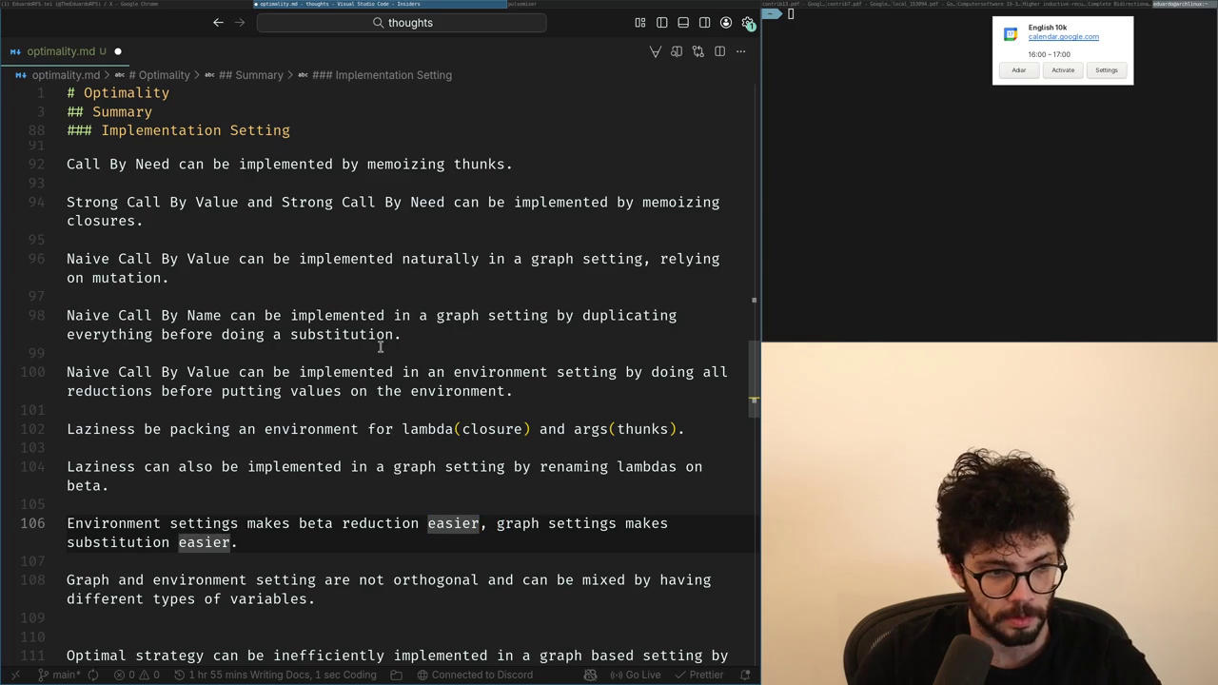
{"action": "key", "text": "alt+Tab"}
{"action": "key", "text": "alt+Tab"}
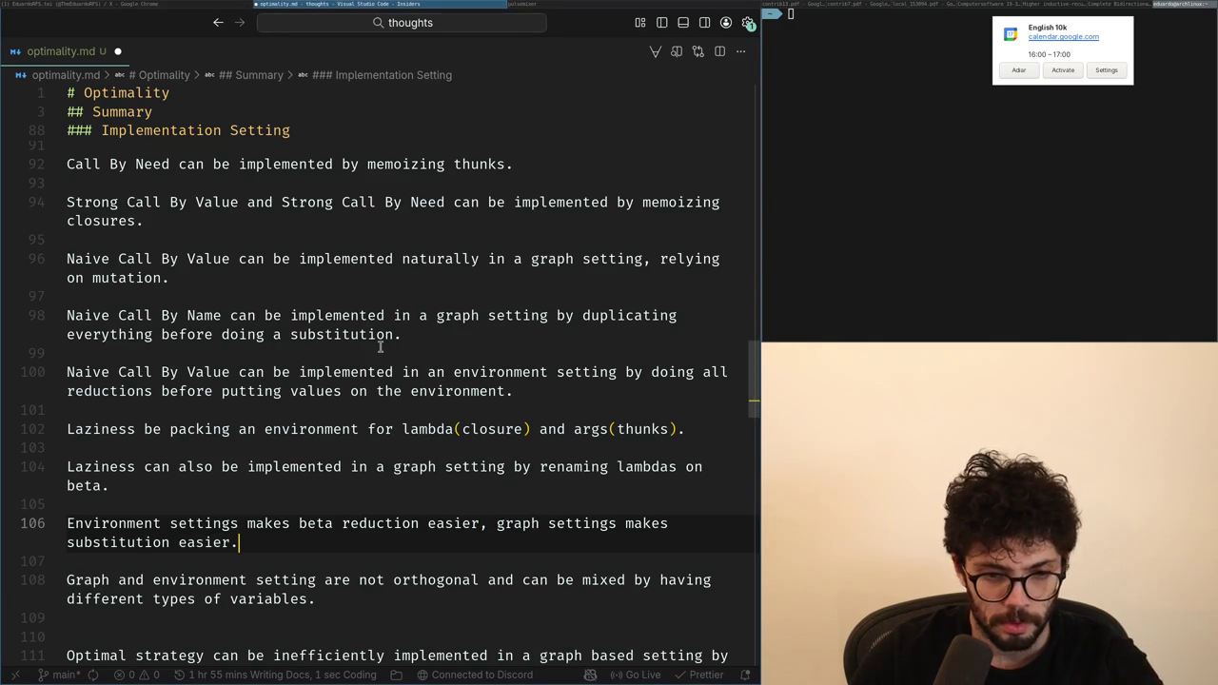
{"action": "key", "text": "ctrl+shift+Left"}
{"action": "key", "text": "ctrl+shift+Left"}
{"action": "key", "text": "ctrl+shift+Left"}
{"action": "type", "text": "alpha renaming free"}
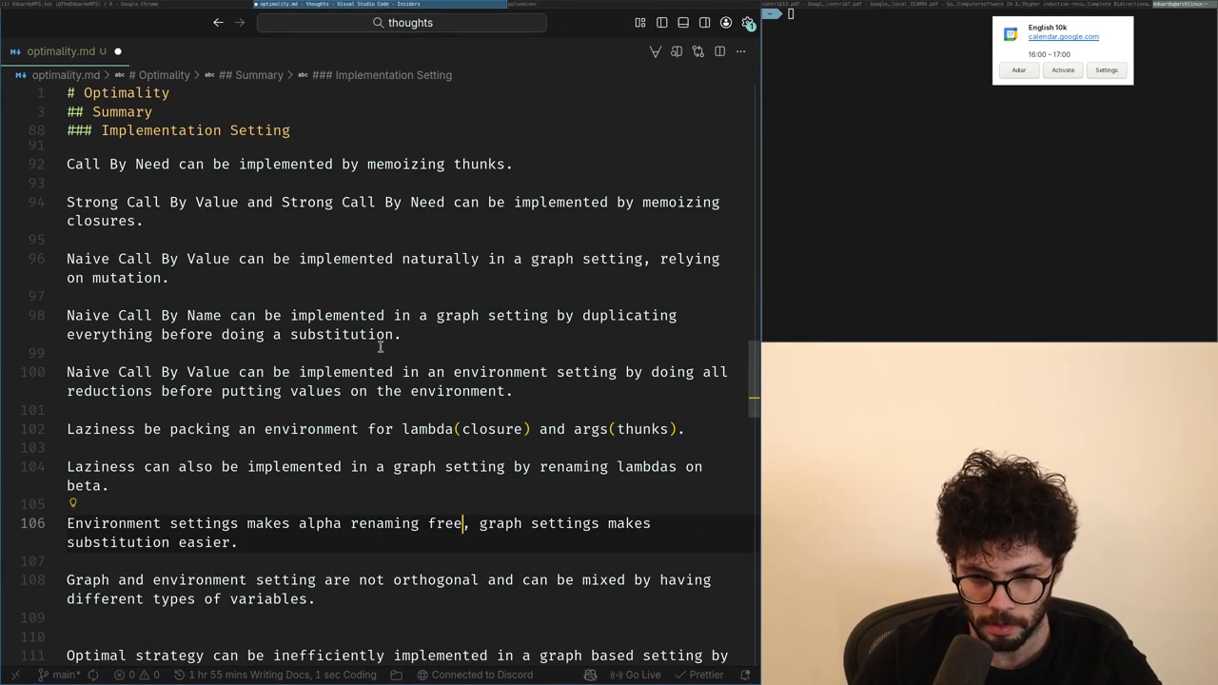
{"action": "type", "text": " but substitutions expensive"}
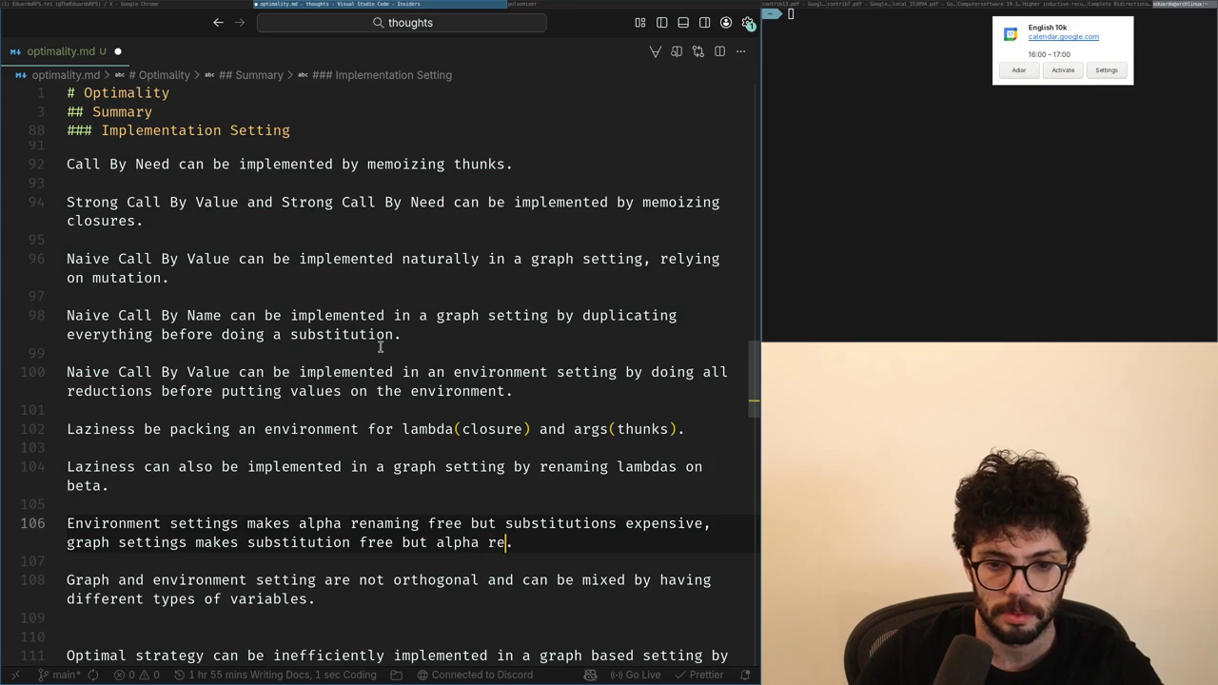
{"action": "key", "text": "ctrl+Left"}
{"action": "key", "text": "ctrl+Left"}
{"action": "key", "text": "ctrl+Left"}
{"action": "key", "text": "ctrl+Left"}
{"action": "key", "text": "ctrl+Left"}
{"action": "key", "text": "ctrl+Left"}
{"action": "key", "text": "ctrl+Delete"}
{"action": "type", "text": "makes"}
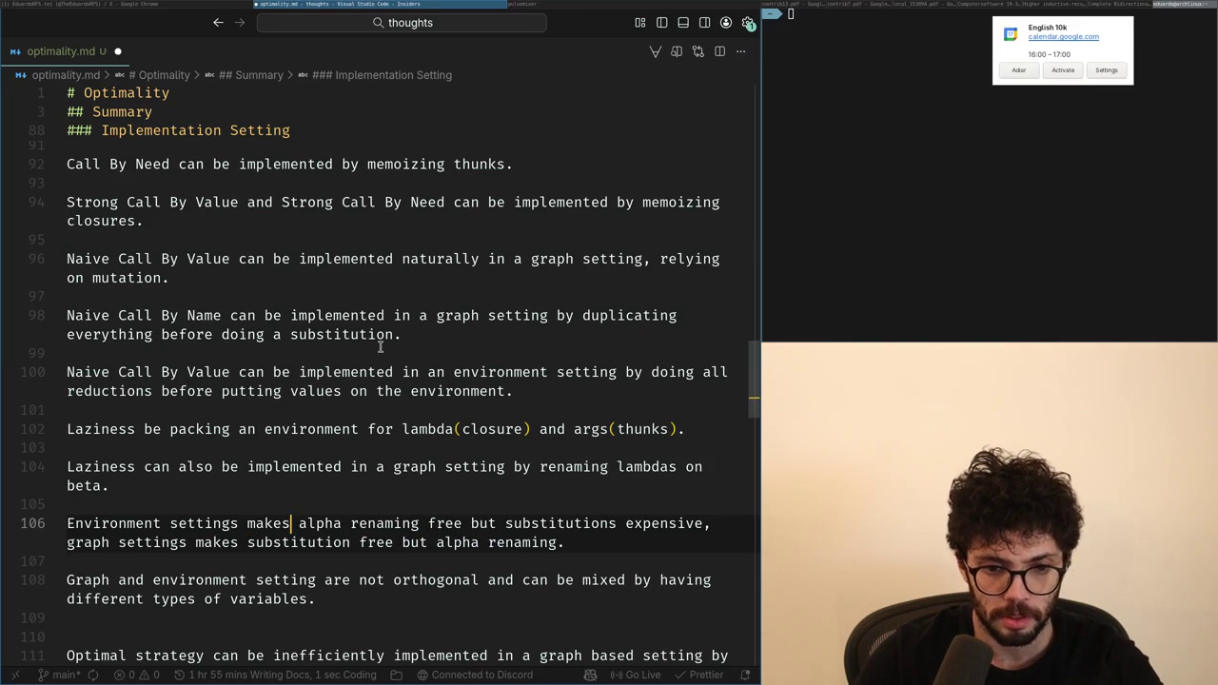
{"action": "key", "text": "ctrl+Right"}
{"action": "key", "text": "ctrl+Right"}
{"action": "key", "text": "ctrl+Right"}
{"action": "type", "text": "expe"}
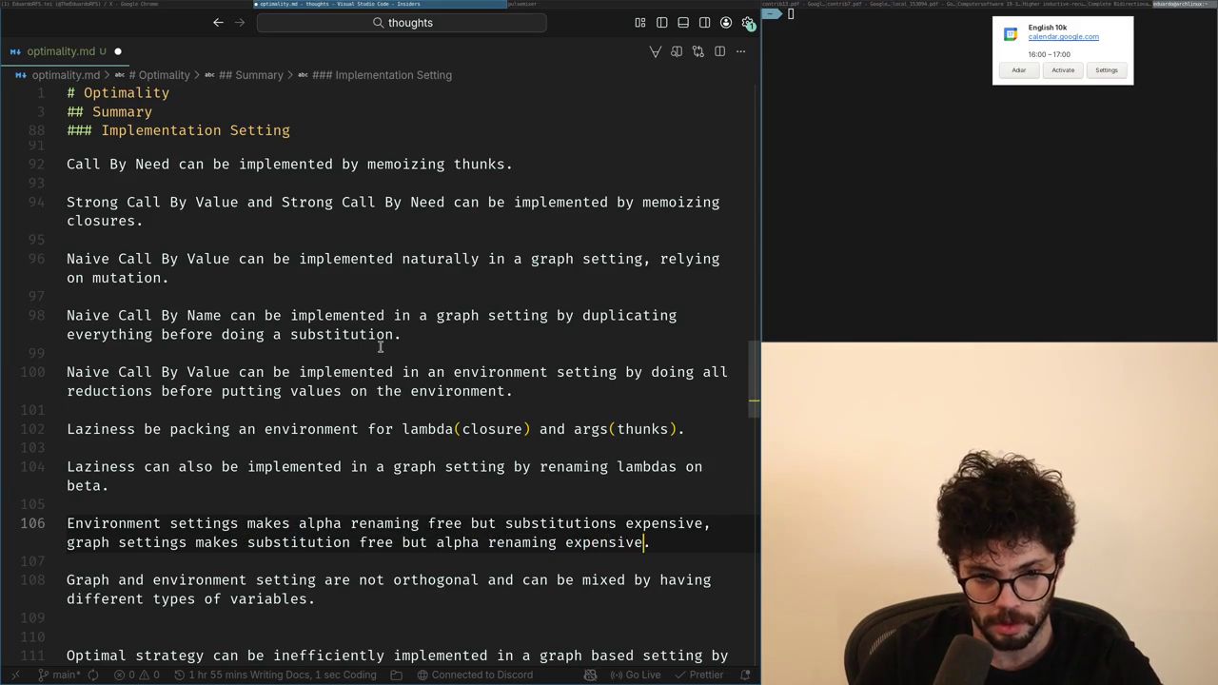
{"action": "key", "text": "Down"}
{"action": "key", "text": "Down"}
{"action": "key", "text": "Down"}
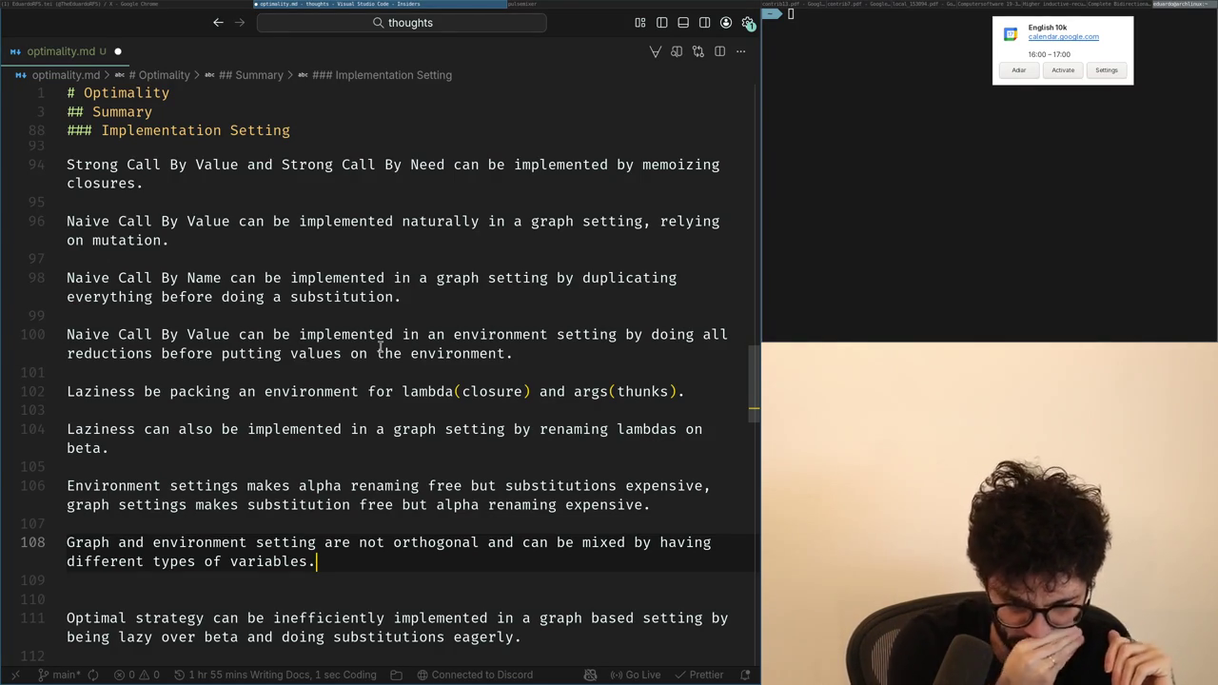
Step: Start a paragraph after line 108 saying optimality uses an environment for laziness on args
{"action": "key", "text": "Return"}
{"action": "key", "text": "Return"}
{"action": "type", "text": "O"}
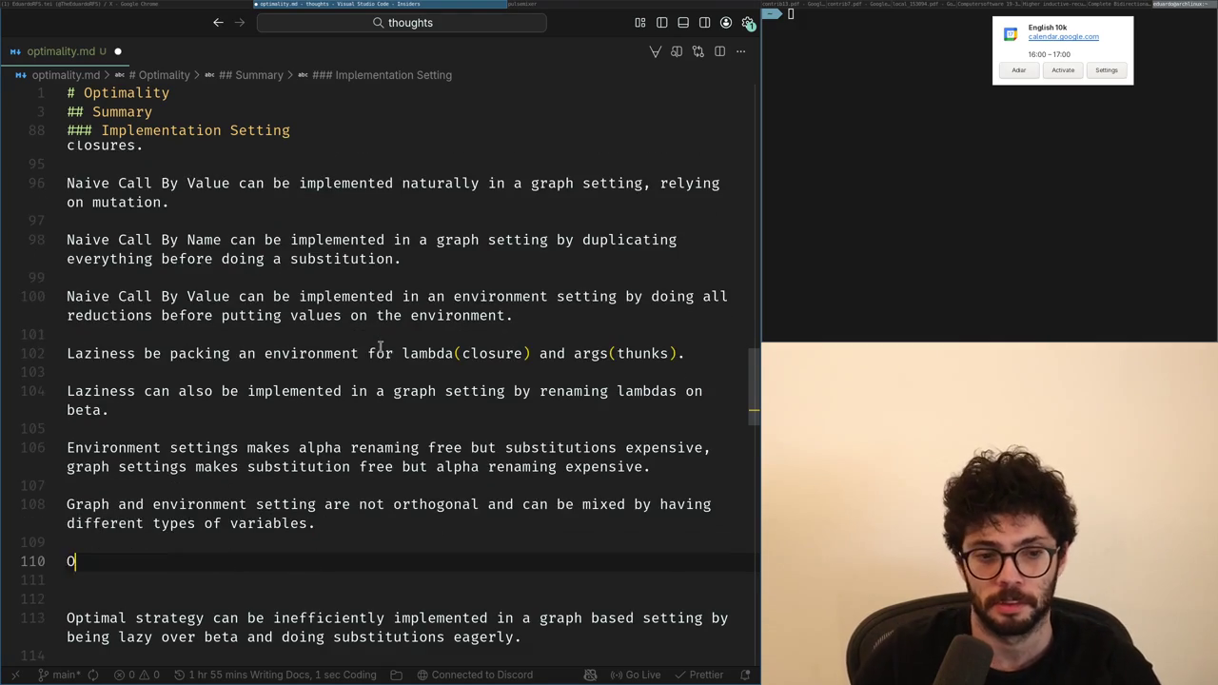
{"action": "type", "text": " us"}
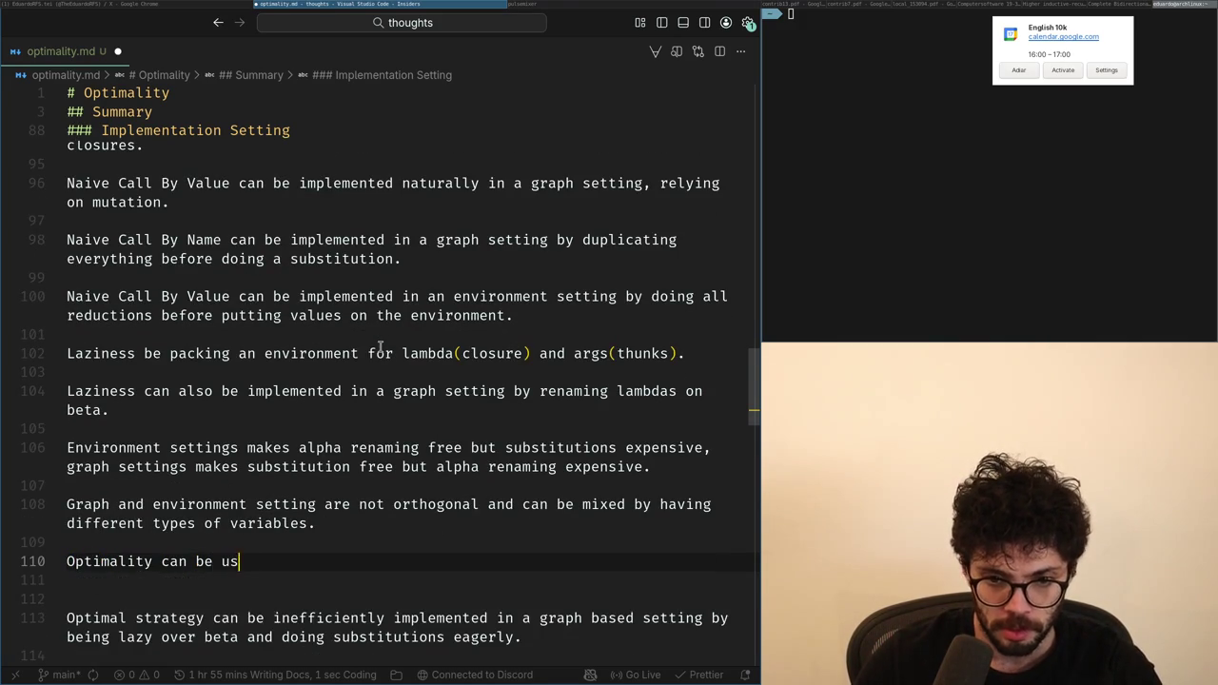
{"action": "key", "text": "BackSpace"}
{"action": "key", "text": "BackSpace"}
{"action": "type", "text": "impleme"}
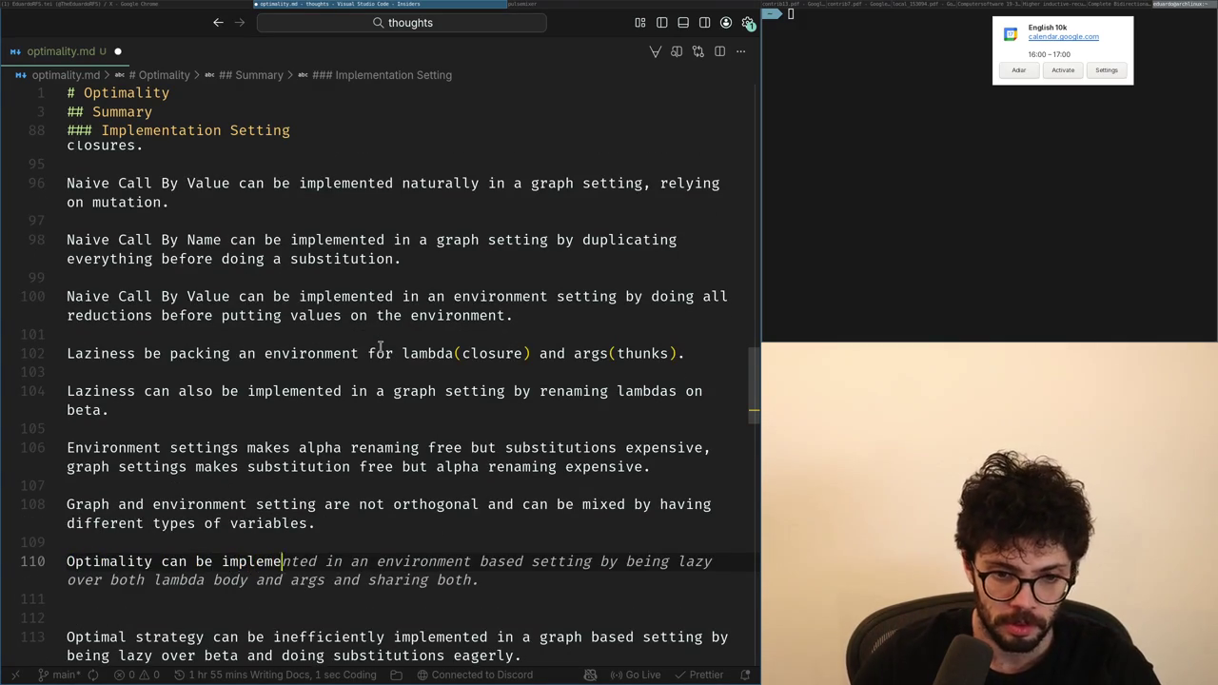
{"action": "type", "text": "nted b"}
{"action": "type", "text": "y using "}
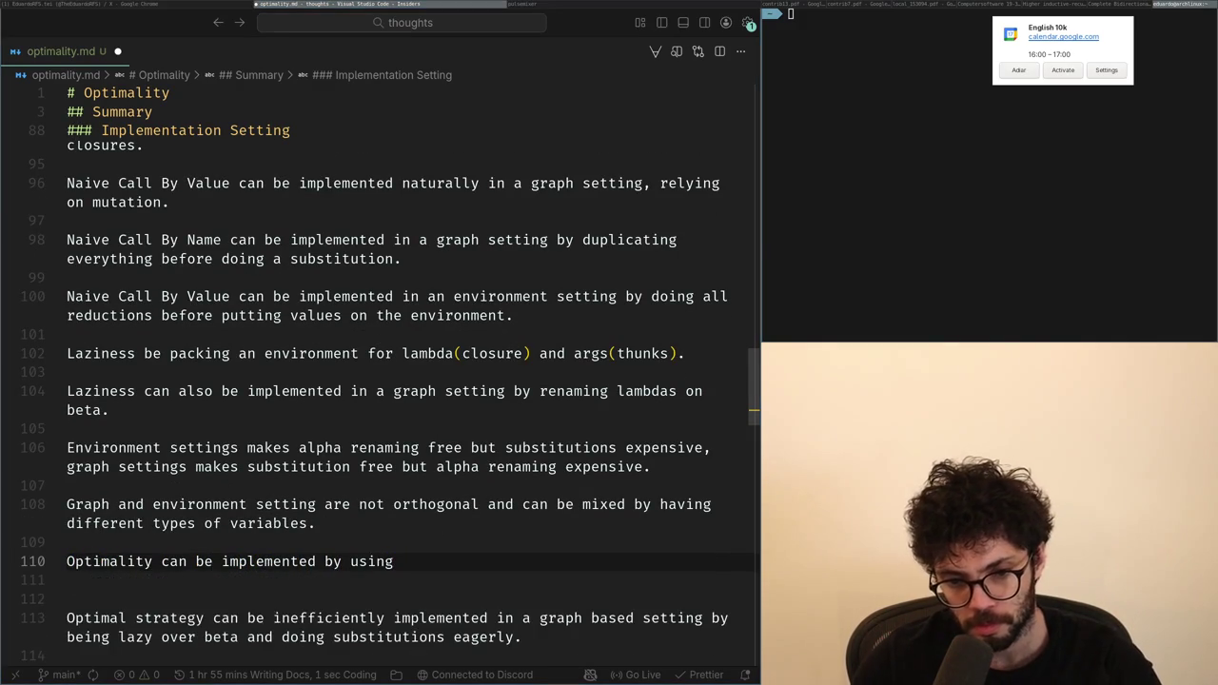
{"action": "type", "text": "env"}
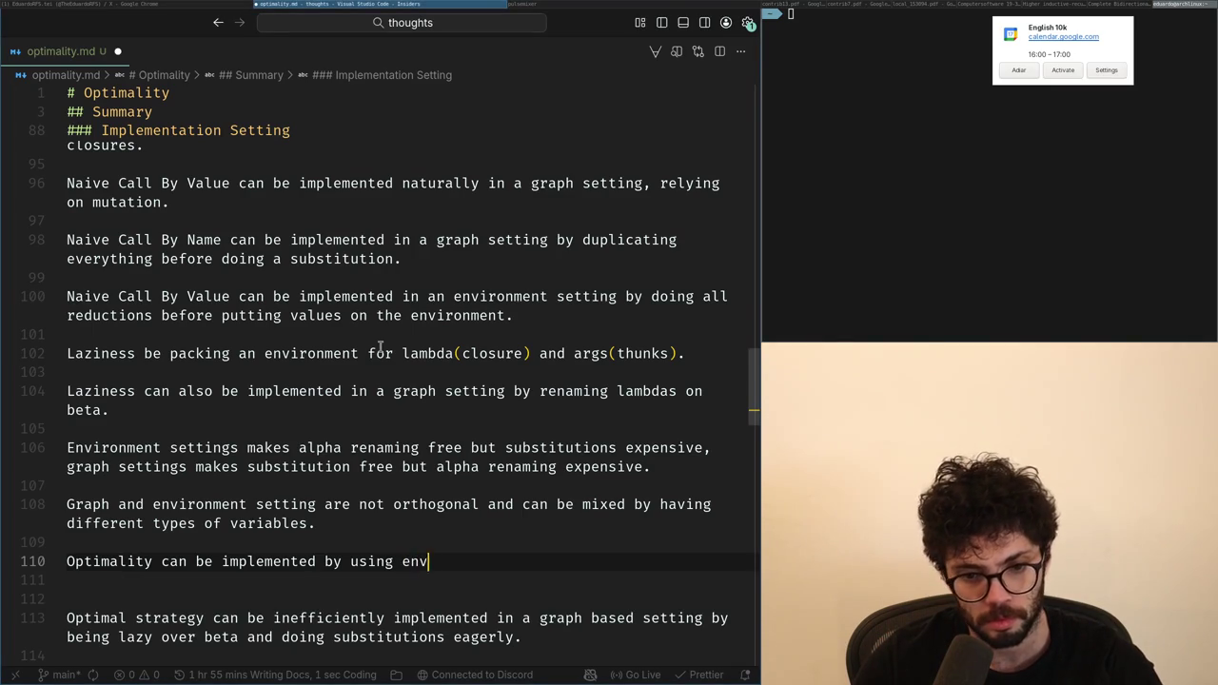
{"action": "type", "text": " lamb"}
{"action": "type", "text": "args and"}
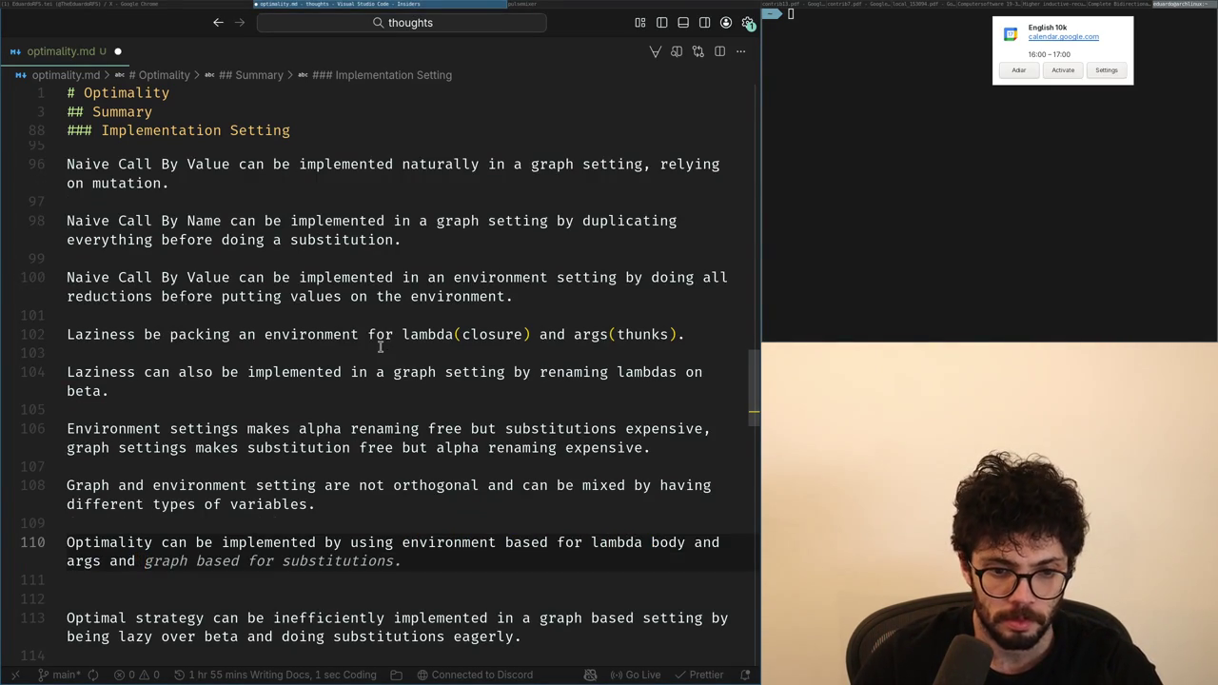
{"action": "key", "text": "Tab"}
Step: Trim the suggested wording, dropping 'substitutions', the ending after 'for', and 'based'
{"action": "key", "text": "Left"}
{"action": "key", "text": "ctrl+BackSpace"}
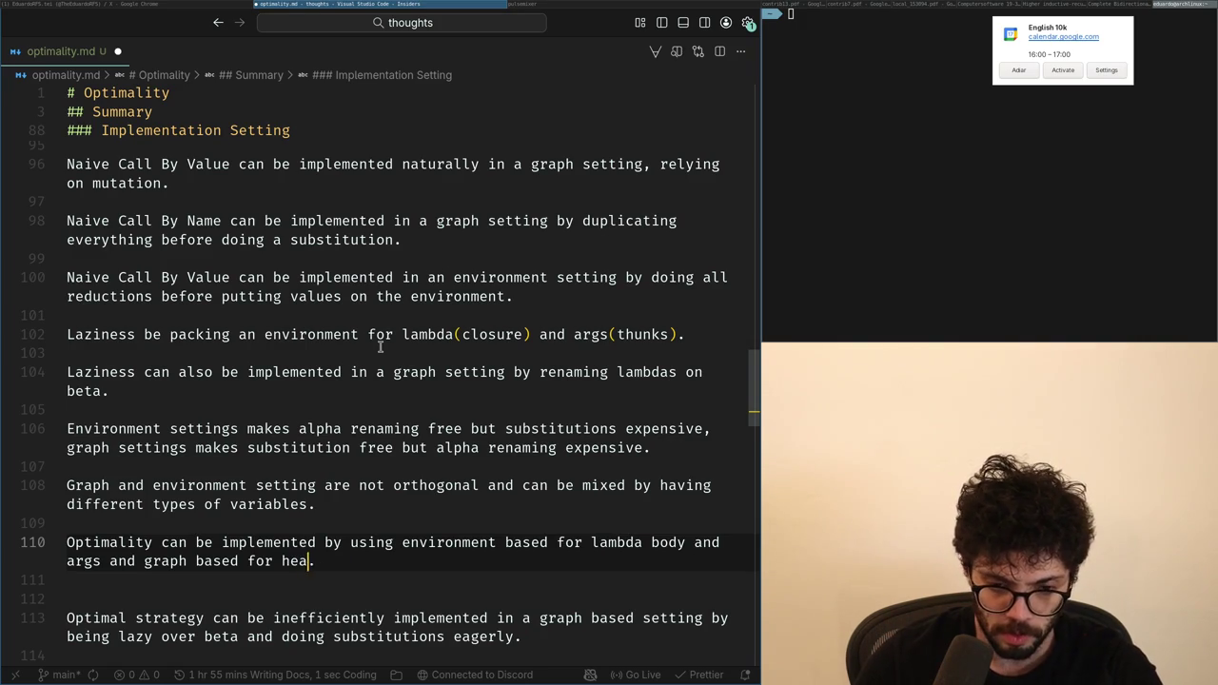
{"action": "key", "text": "ctrl+Right"}
{"action": "key", "text": "ctrl+Right"}
{"action": "key", "text": "ctrl+Right"}
{"action": "key", "text": "ctrl+Right"}
{"action": "key", "text": "ctrl+Right"}
{"action": "key", "text": "Right"}
{"action": "key", "text": "ctrl+shift+Right"}
{"action": "key", "text": "ctrl+shift+Right"}
{"action": "key", "text": "ctrl+shift+Right"}
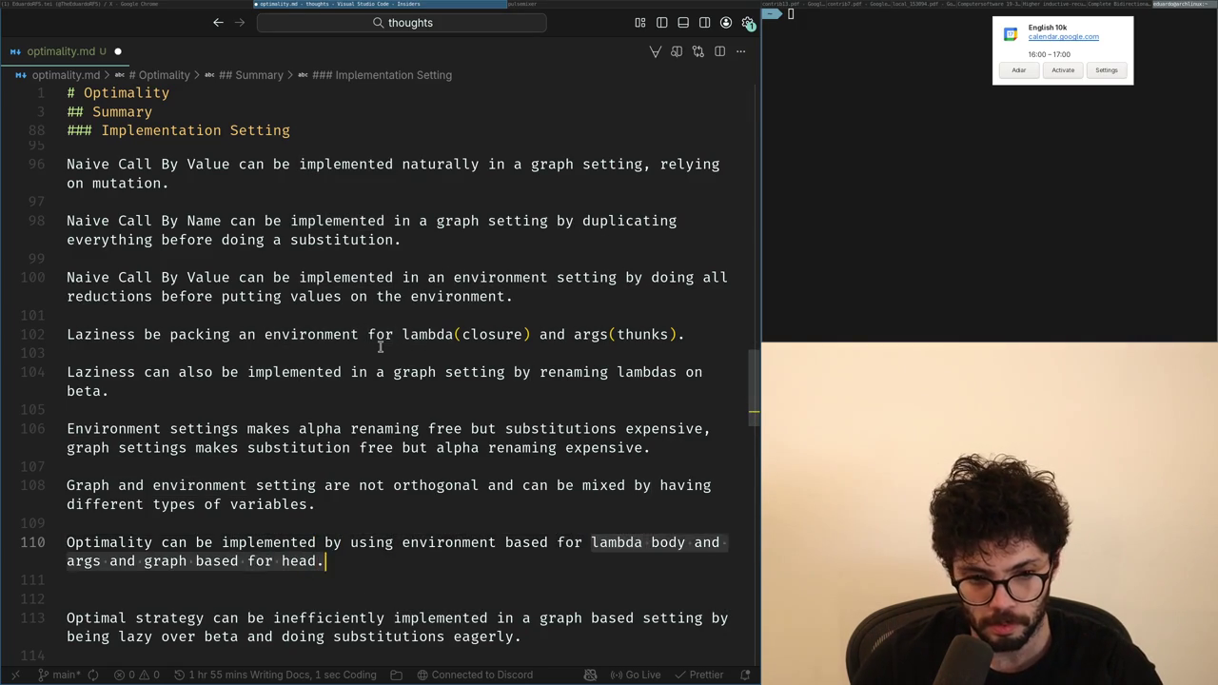
{"action": "key", "text": "BackSpace"}
{"action": "key", "text": "ctrl+Left"}
{"action": "key", "text": "ctrl+Left"}
{"action": "key", "text": "ctrl+shift+Right"}
{"action": "key", "text": "BackSpace"}
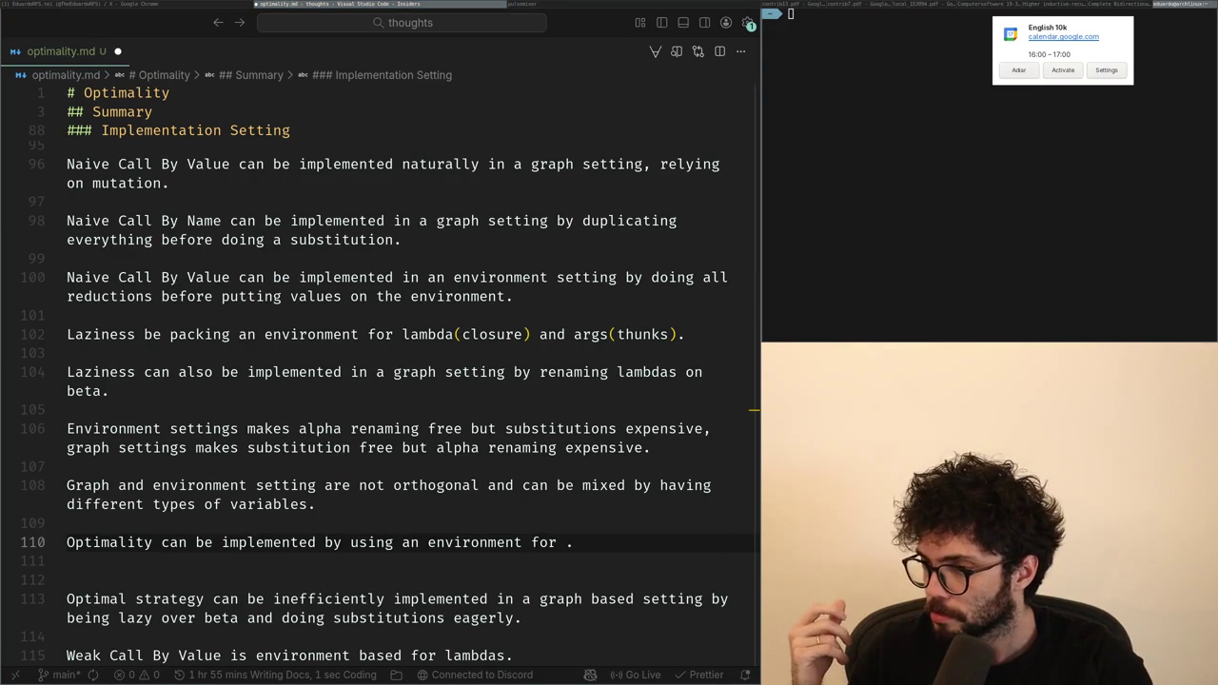
Step: Add 'nd' to complete the graph laziness wording and adjust the blank lines around line 109
{"action": "left_click", "coordinate": [385, 546]}
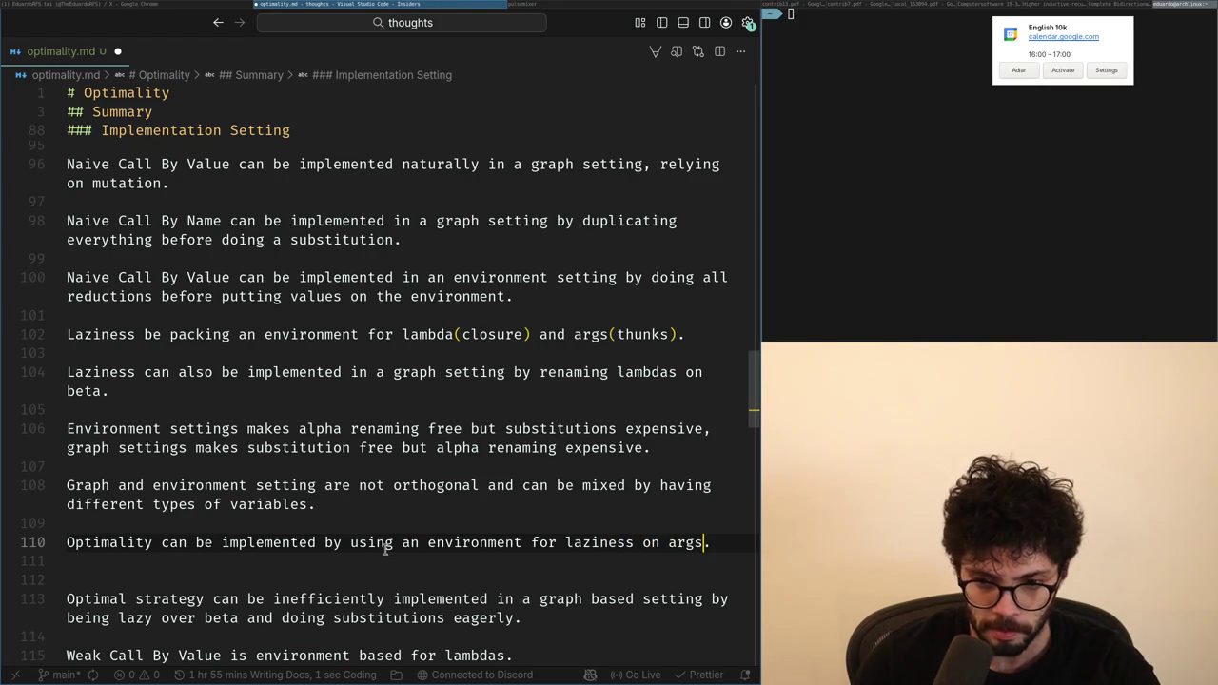
{"action": "type", "text": " and graph lazine"}
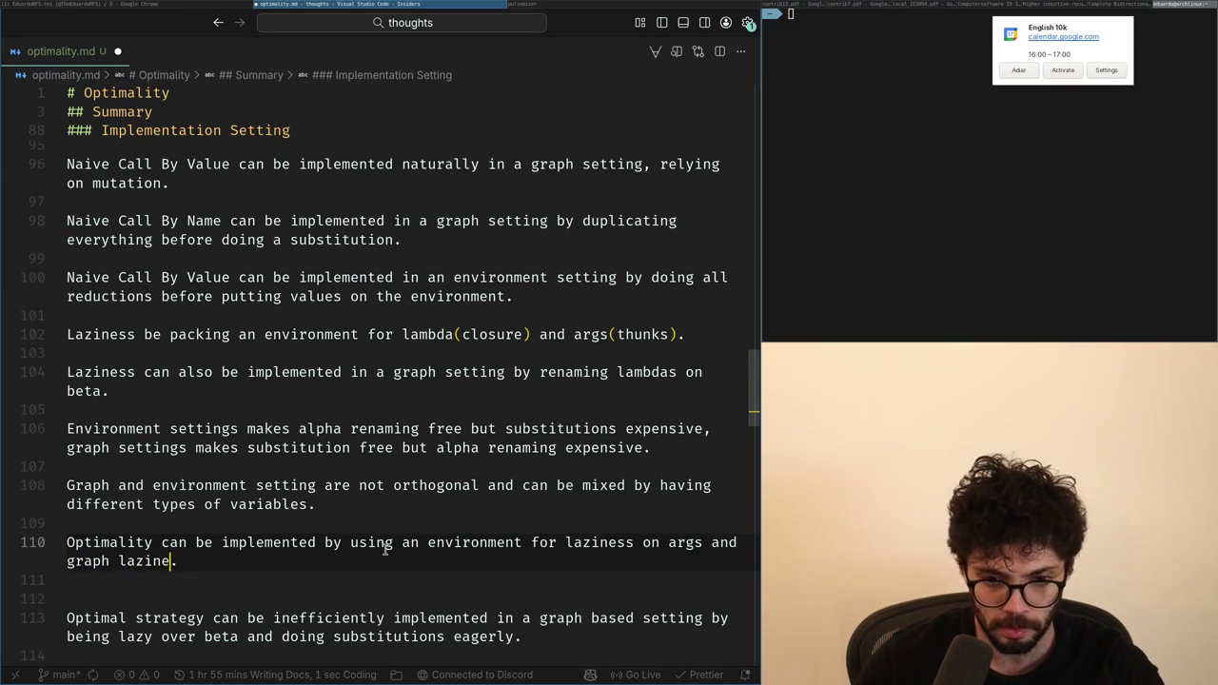
{"action": "key", "text": "Up"}
{"action": "key", "text": "Up"}
{"action": "key", "text": "Down"}
{"action": "key", "text": "Up"}
{"action": "key", "text": "Down"}
{"action": "key", "text": "Return"}
{"action": "key", "text": "BackSpace"}
{"action": "key", "text": "Left"}
{"action": "key", "text": "Up"}
{"action": "key", "text": "Up"}
{"action": "key", "text": "Up"}
{"action": "key", "text": "Up"}
{"action": "key", "text": "Up"}
{"action": "key", "text": "Down"}
{"action": "key", "text": "Down"}
{"action": "key", "text": "Down"}
{"action": "key", "text": "Return"}
{"action": "key", "text": "Return"}
{"action": "type", "text": "Gr"}
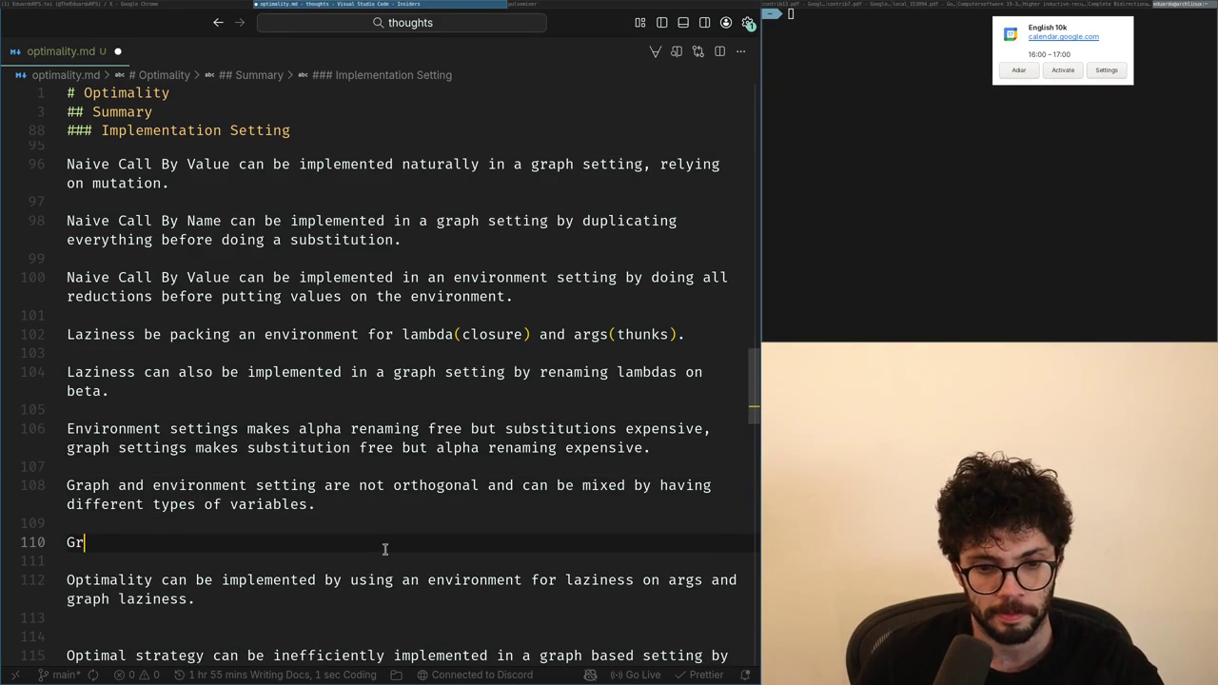
{"action": "type", "text": "aph lazine"}
{"action": "key", "text": "ctrl+BackSpace"}
{"action": "key", "text": "ctrl+BackSpace"}
{"action": "type", "text": "Environment laziness "}
{"action": "type", "text": "works better"}
{"action": "key", "text": "ctrl+BackSpace"}
{"action": "type", "text": "nicely for args but "}
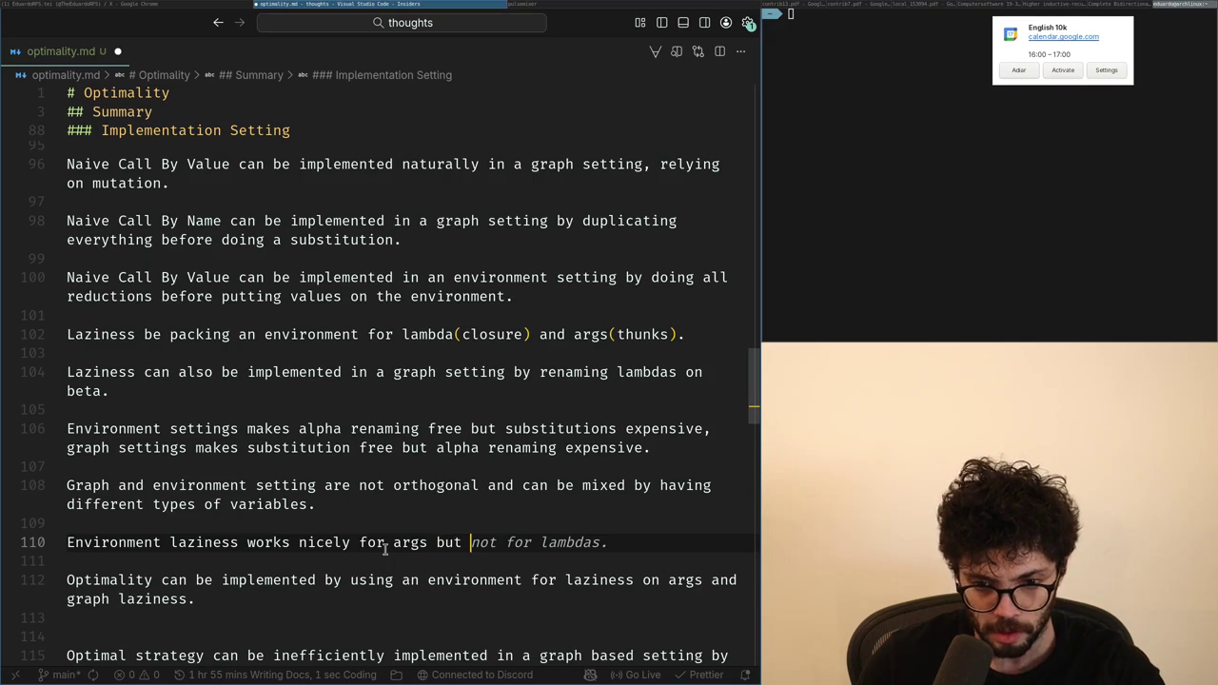
{"action": "type", "text": "not under lamb"}
{"action": "key", "text": "ctrl+BackSpace"}
{"action": "type", "text": "well under lambdas"}
{"action": "key", "text": "ctrl+Left"}
{"action": "key", "text": "ctrl+BackSpace"}
{"action": "key", "text": "ctrl+BackSpace"}
{"action": "type", "text": "fo"}
{"action": "key", "text": "ctrl+BackSpace"}
{"action": "key", "text": "ctrl+BackSpace"}
{"action": "type", "text": "well for lambda bodys"}
{"action": "key", "text": "End"}
{"action": "key", "text": "ctrl+BackSpace"}
{"action": "type", "text": "."}
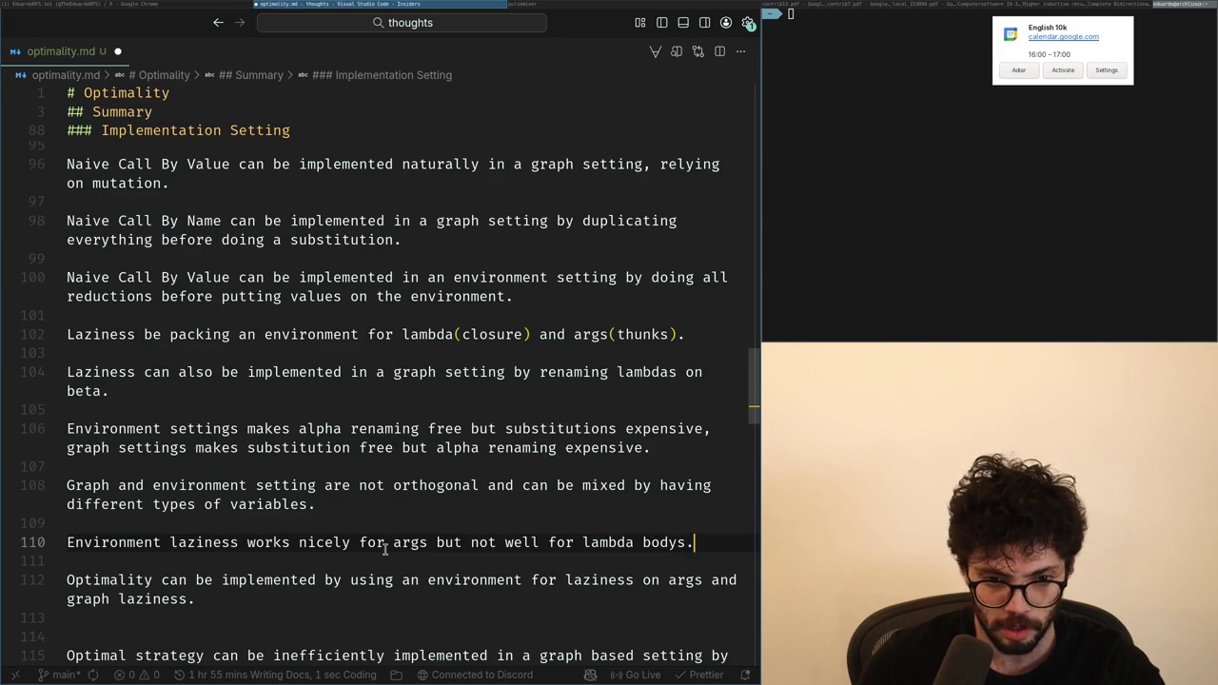
{"action": "key", "text": "Return"}
{"action": "key", "text": "Return"}
{"action": "type", "text": "Graph lazine"}
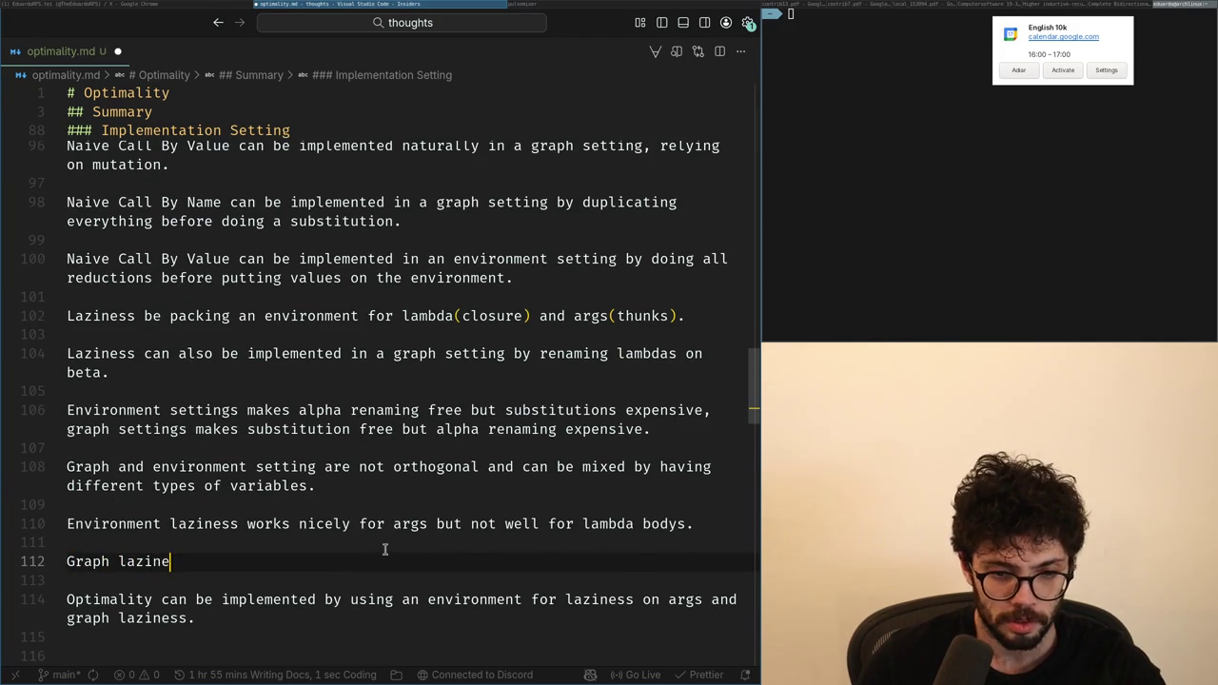
{"action": "type", "text": "ss works"}
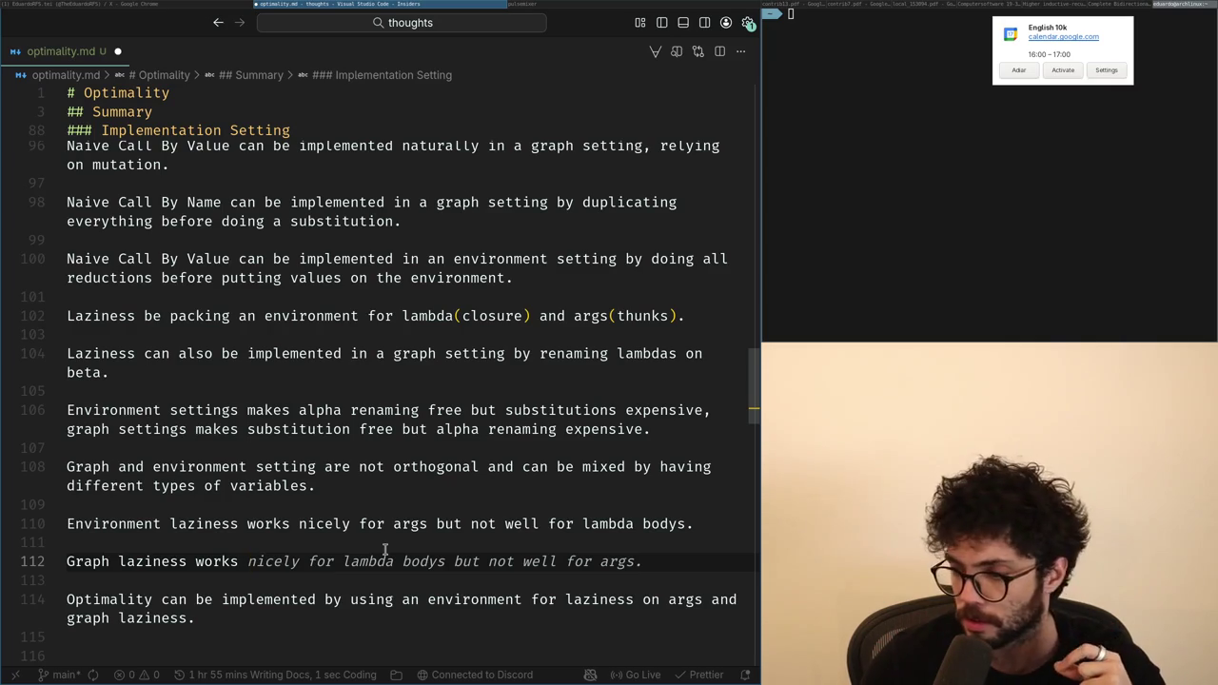
{"action": "type", "text": "nicely for"}
{"action": "key", "text": "Escape"}
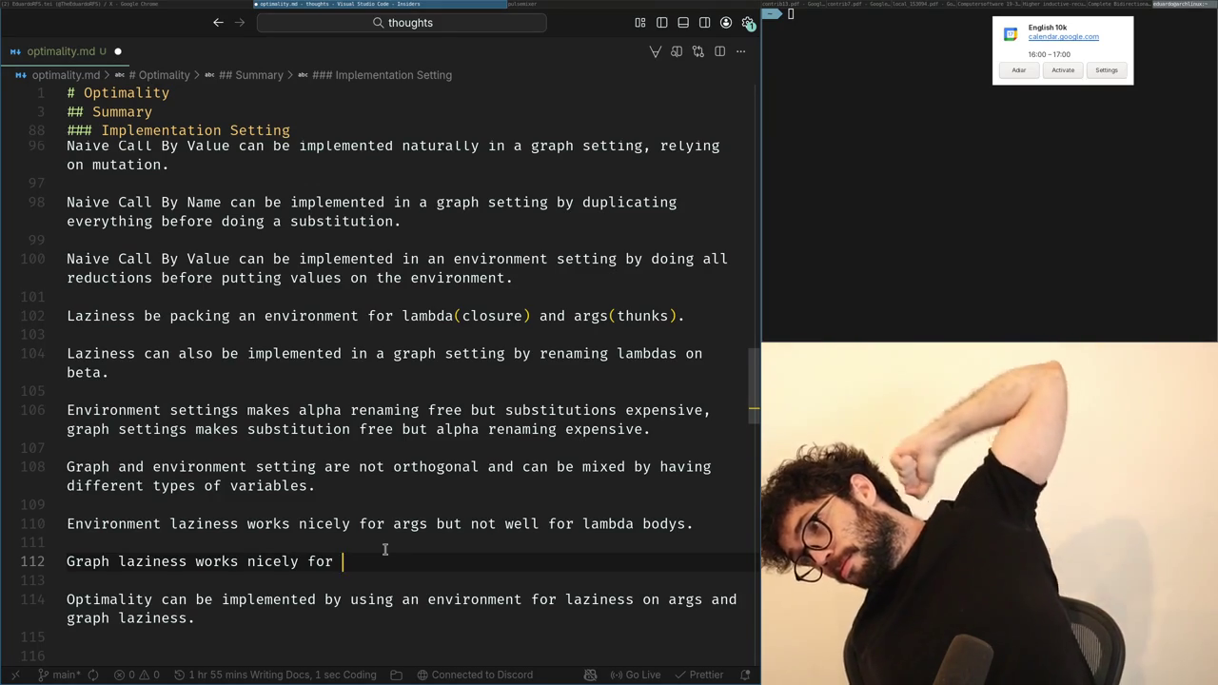
{"action": "key", "text": "shift+Up"}
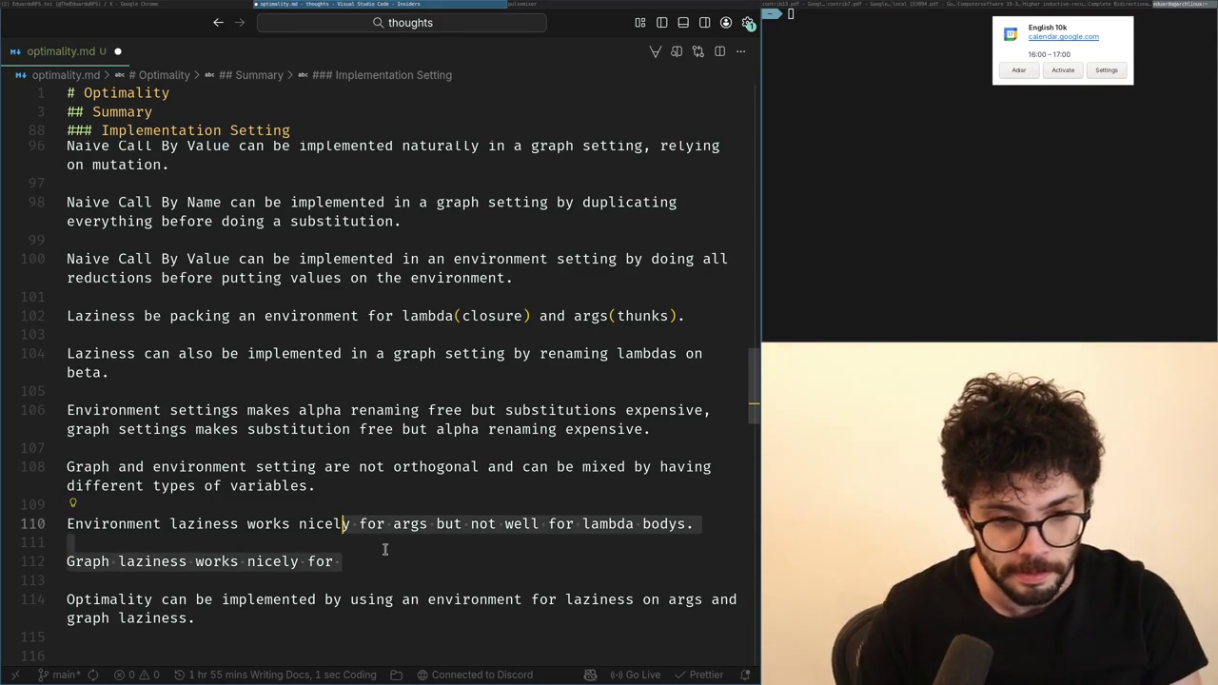
{"action": "key", "text": "shift+Home"}
{"action": "key", "text": "BackSpace"}
{"action": "key", "text": "BackSpace"}
{"action": "key", "text": "Return"}
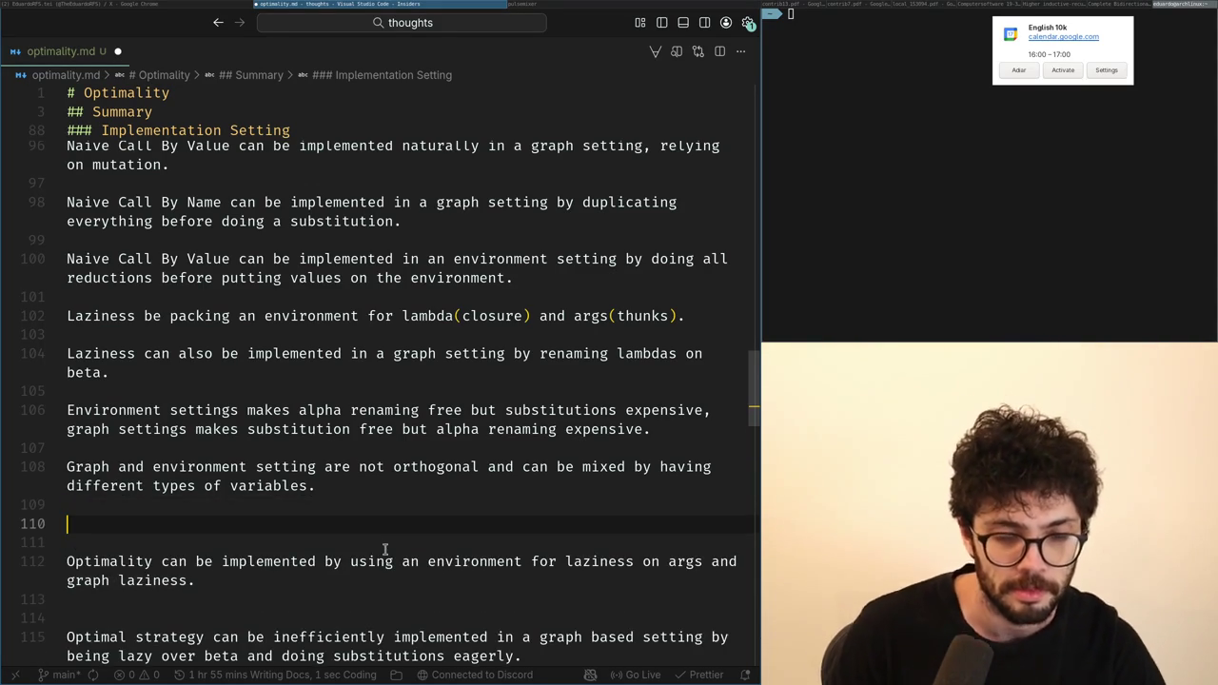
{"action": "type", "text": "Sharing"}
{"action": "key", "text": "ctrl+BackSpace"}
{"action": "type", "text": "Sharing"}
{"action": "key", "text": "ctrl+BackSpace"}
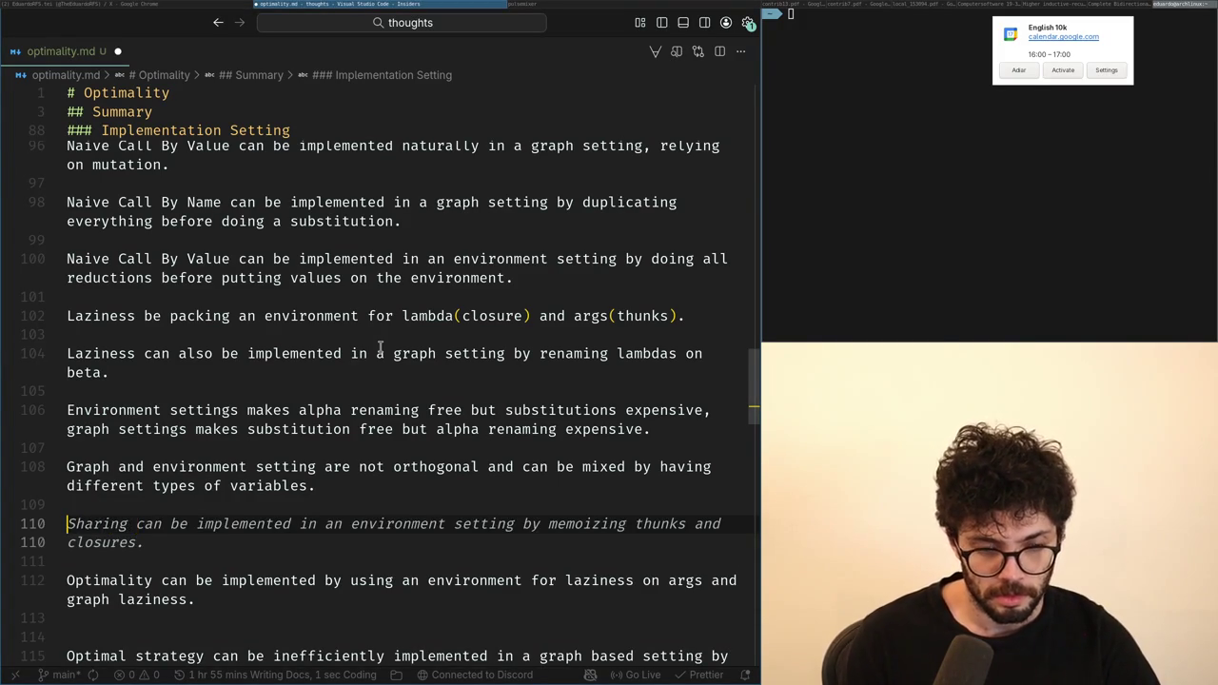
{"action": "key", "text": "Escape"}
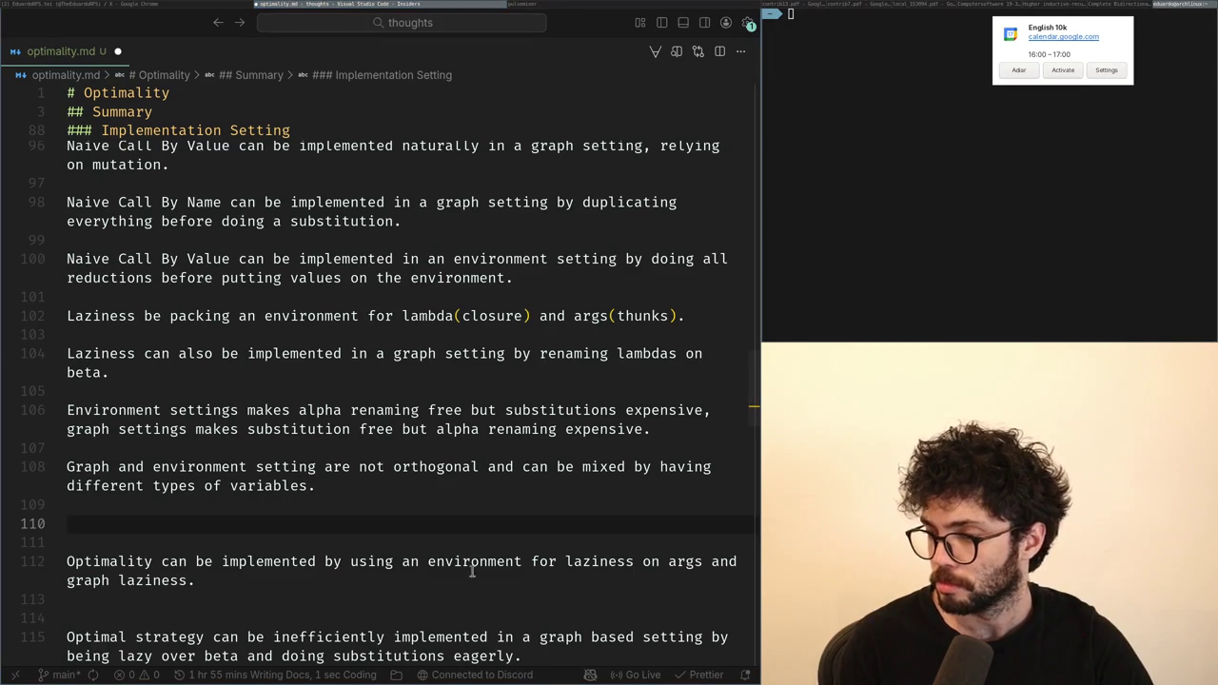
{"action": "left_click", "coordinate": [270, 523]}
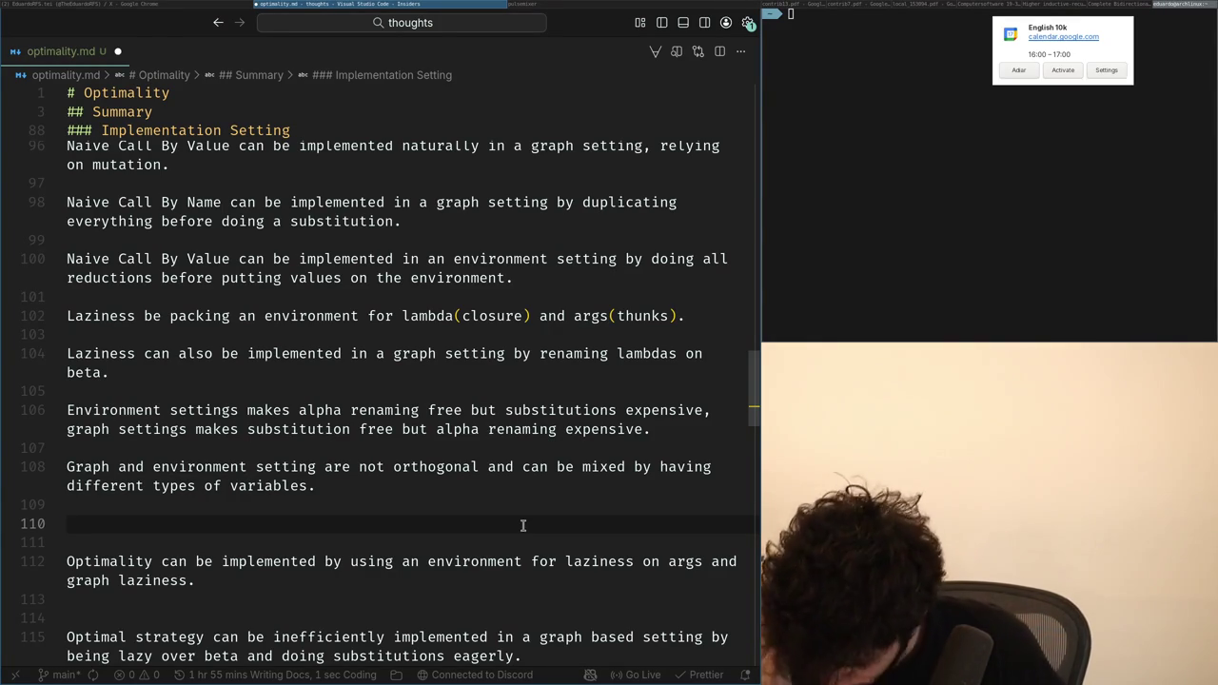
Step: Delete the two empty lines left after line 108
{"action": "key", "text": "BackSpace"}
{"action": "key", "text": "BackSpace"}
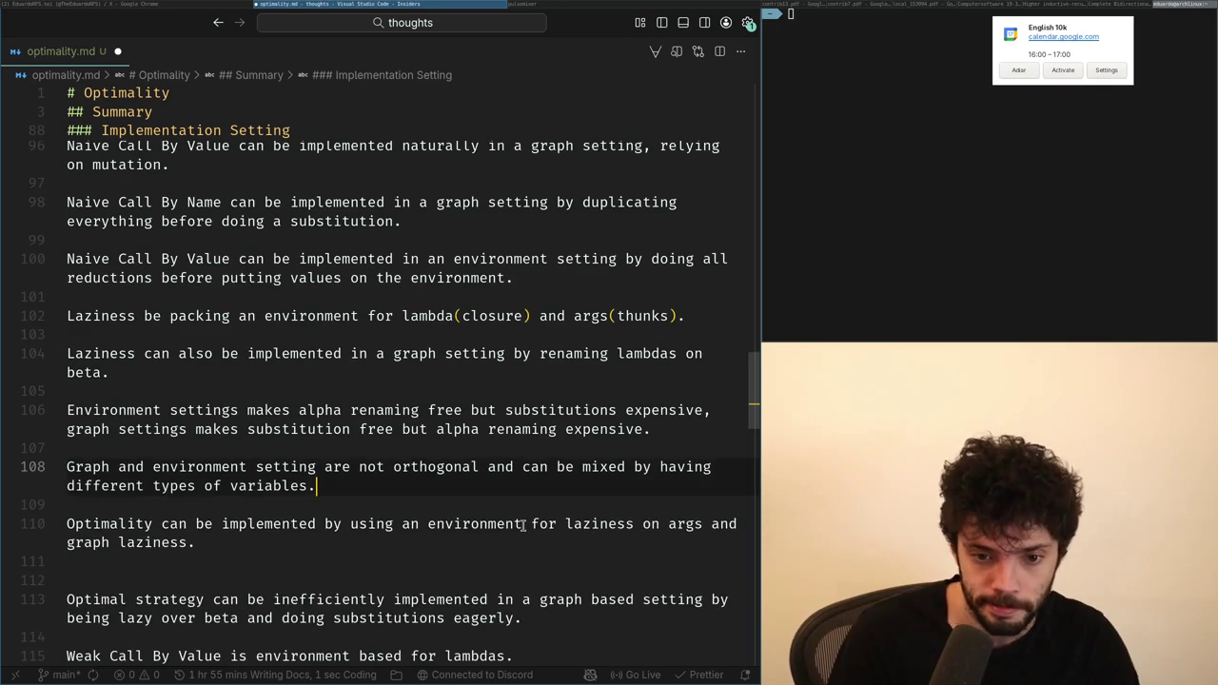
Step: Open an empty line after the alpha renaming note, separated by a blank line
{"action": "key", "text": "Up"}
{"action": "key", "text": "Up"}
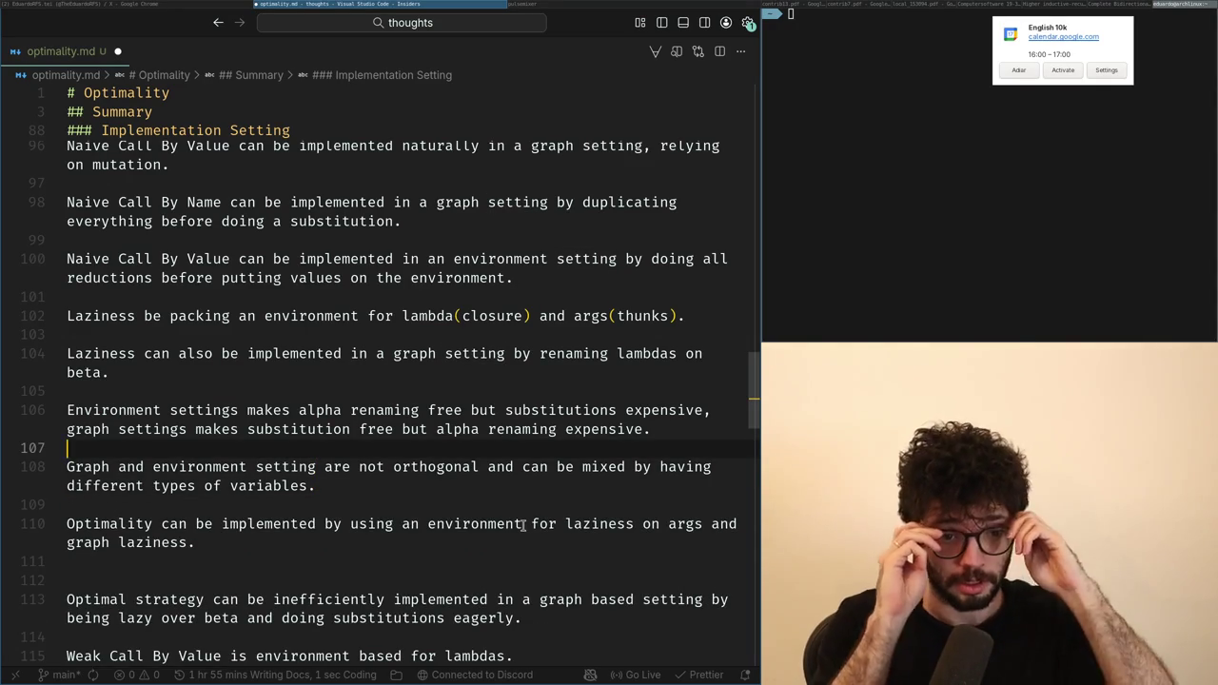
{"action": "key", "text": "Return"}
{"action": "key", "text": "BackSpace"}
{"action": "key", "text": "Return"}
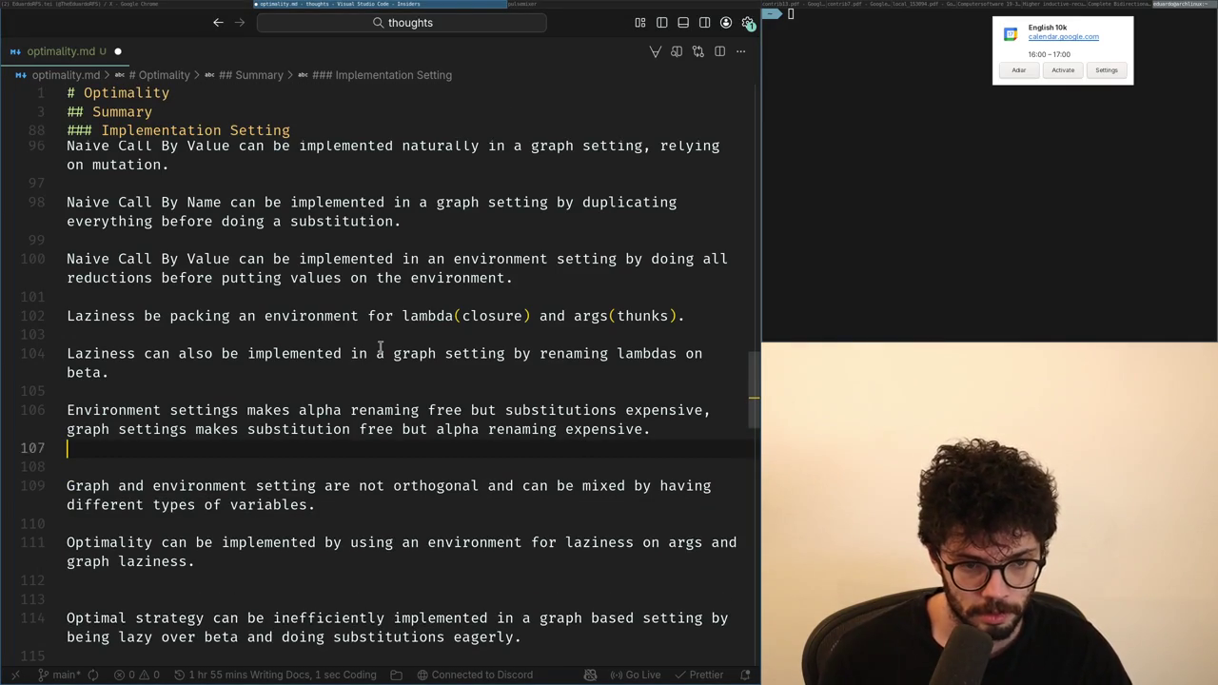
{"action": "key", "text": "Return"}
{"action": "key", "text": "Up"}
Step: Write 'Environment makes laziness trivial,' and accept the ending 'graph makes sharing trivial.'
{"action": "type", "text": "Environment"}
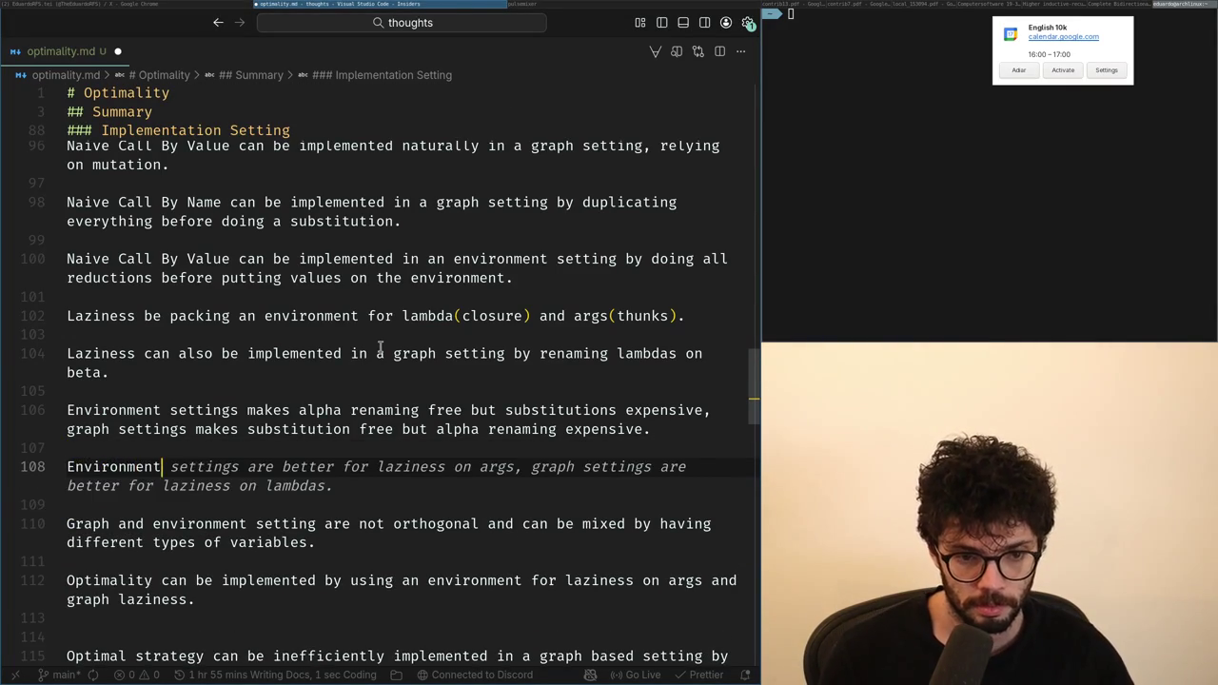
{"action": "type", "text": " makes lazine"}
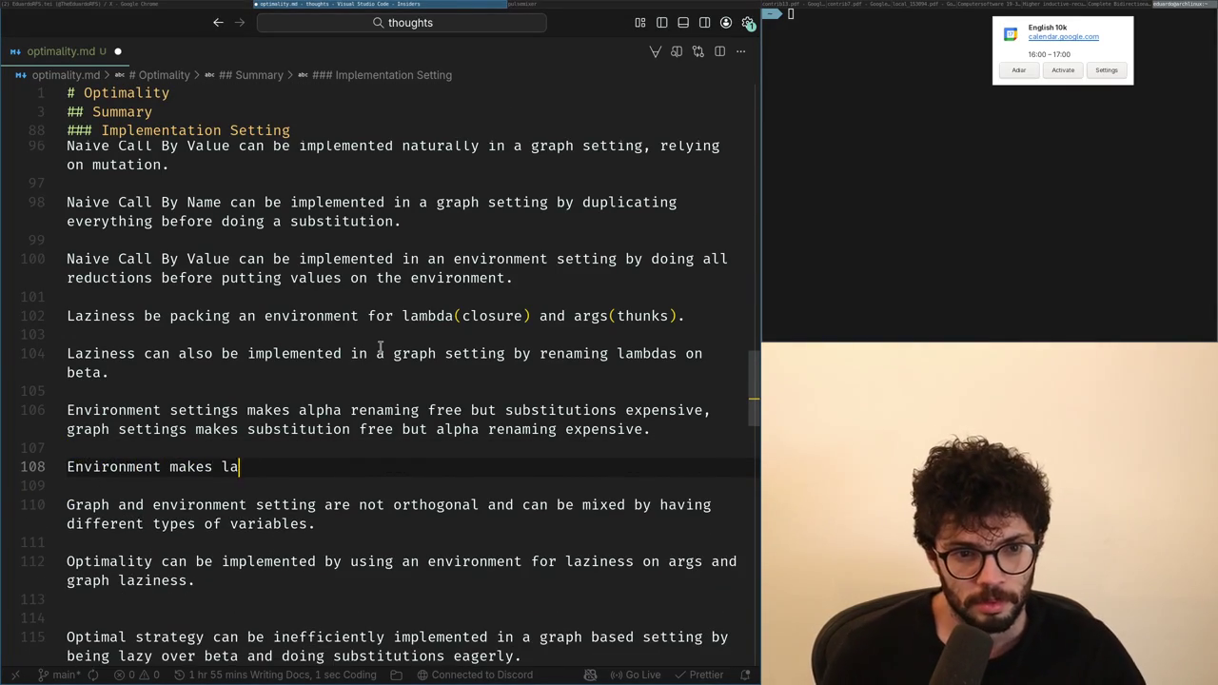
{"action": "type", "text": "ss easy"}
{"action": "key", "text": "ctrl+BackSpace"}
{"action": "type", "text": "tri"}
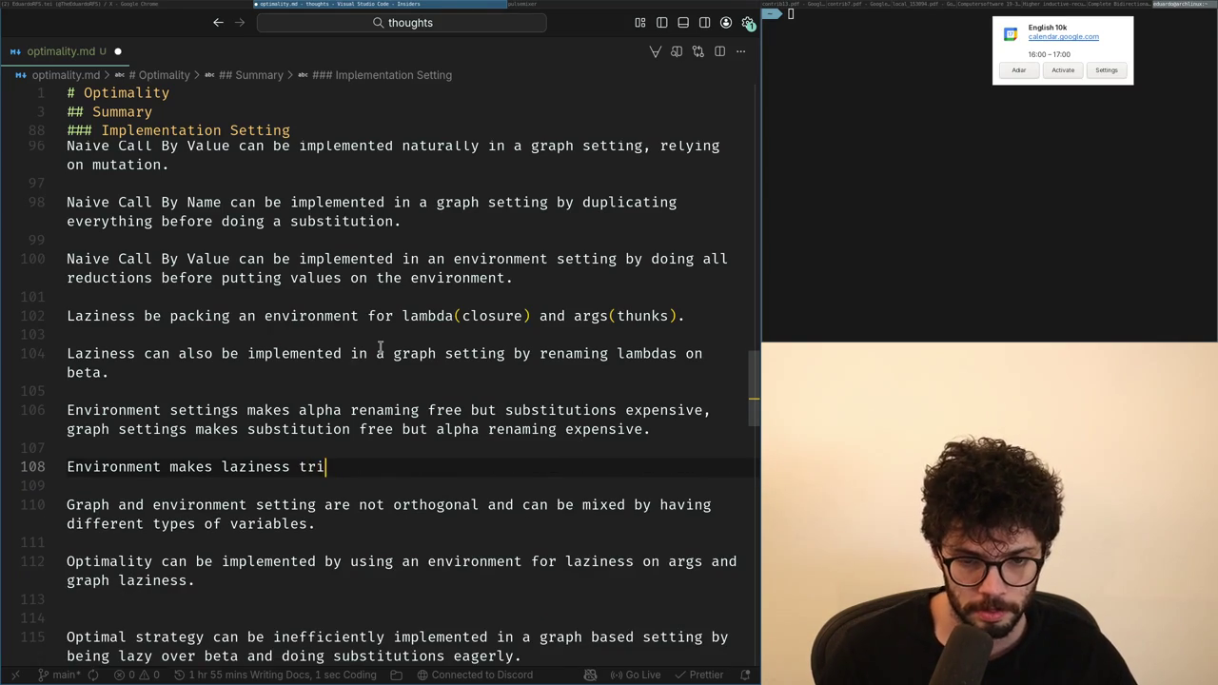
{"action": "type", "text": "vial, graph makes sharing trivial."}
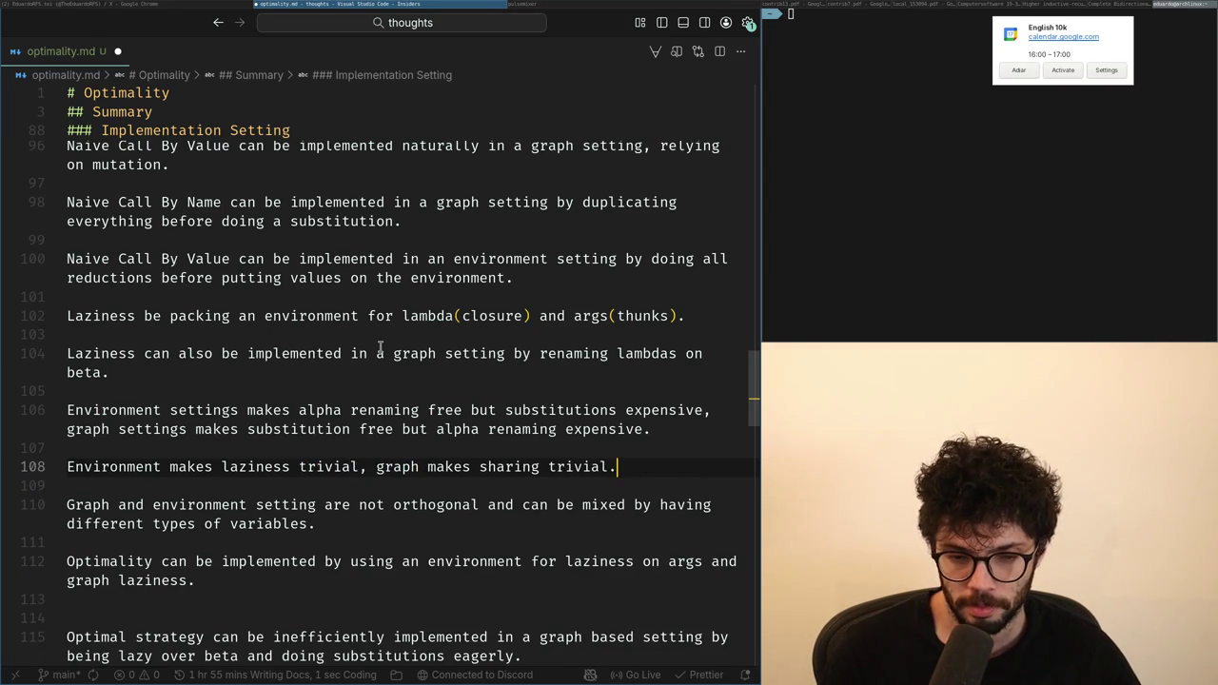
{"action": "key", "text": "Return"}
{"action": "key", "text": "BackSpace"}
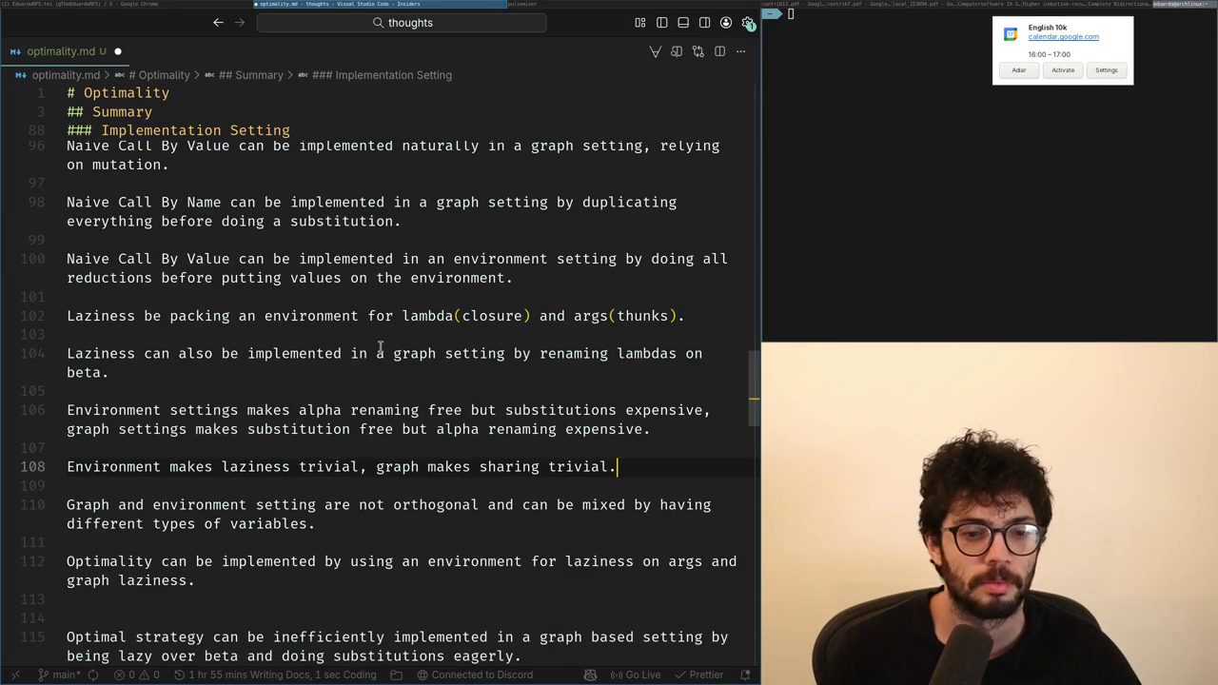
{"action": "key", "text": "Down"}
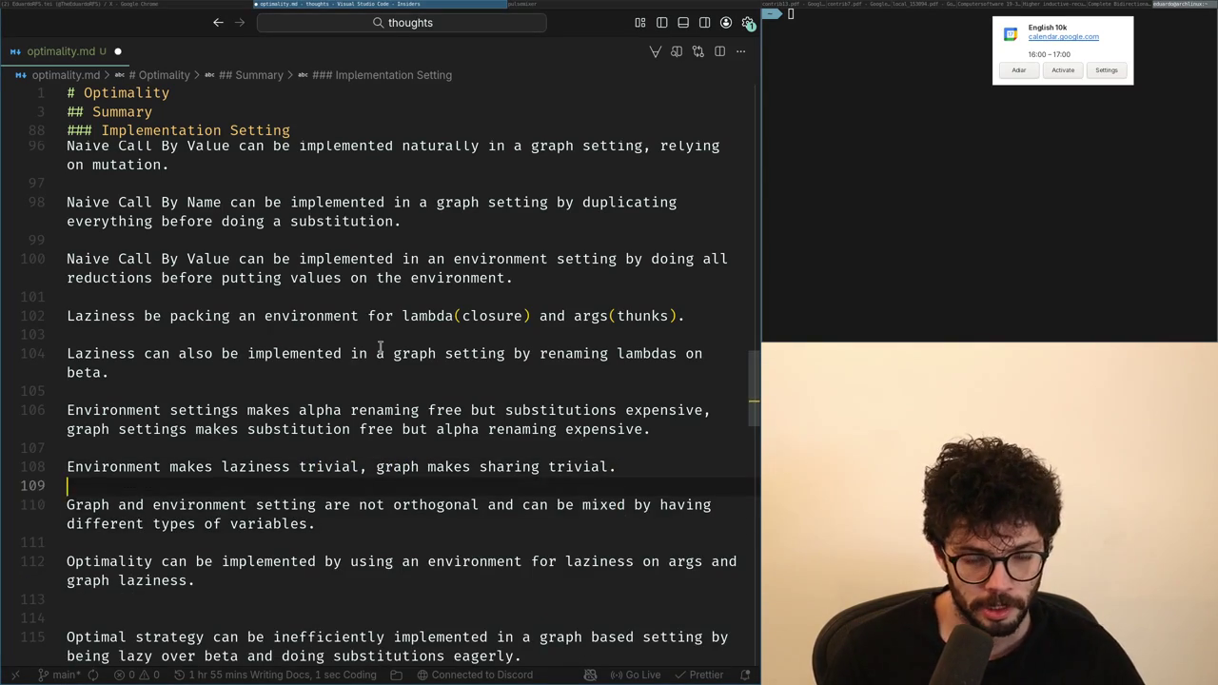
{"action": "key", "text": "Down"}
{"action": "key", "text": "Down"}
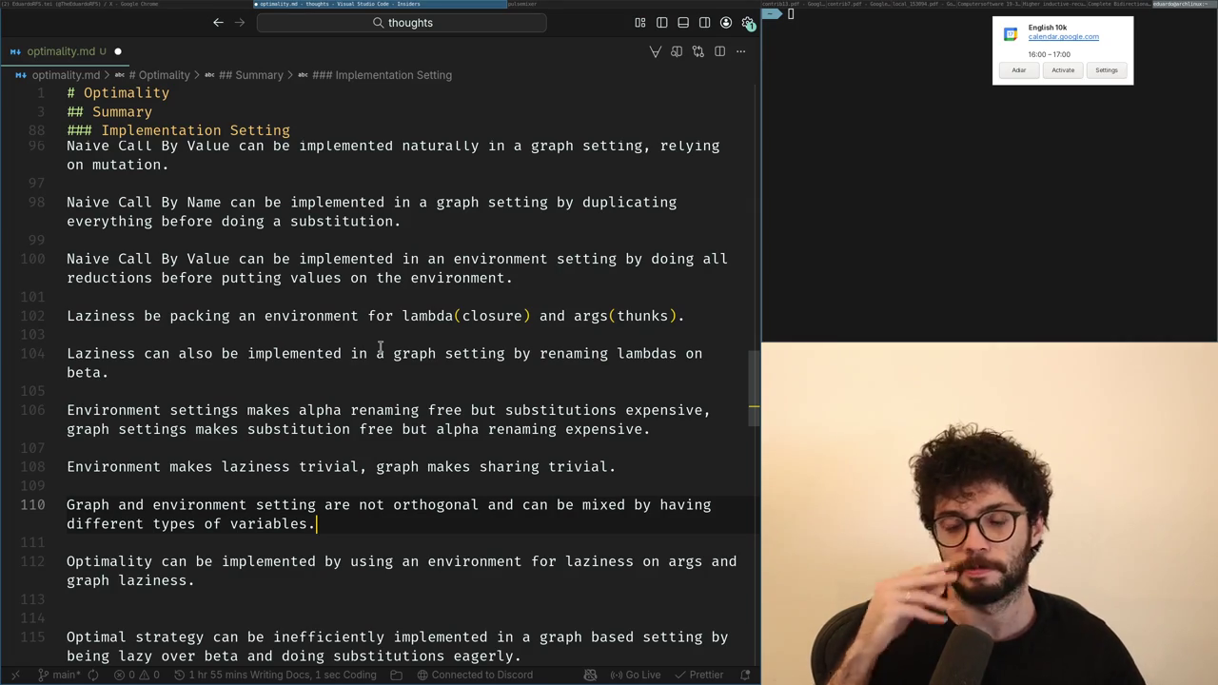
{"action": "key", "text": "Return"}
{"action": "key", "text": "Return"}
Step: Write 'An optimal strategy can be efficiently implemented' on line 112 and delete the stray period after 'variables'
{"action": "type", "text": "Optimalit"}
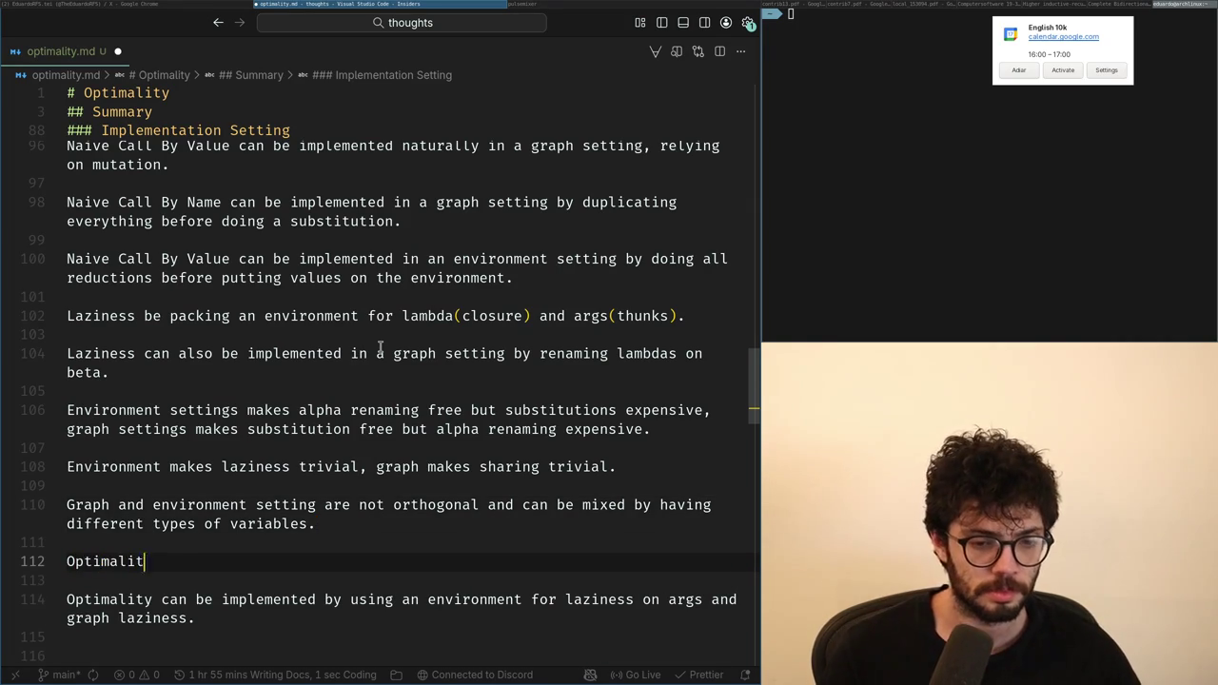
{"action": "type", "text": "y"}
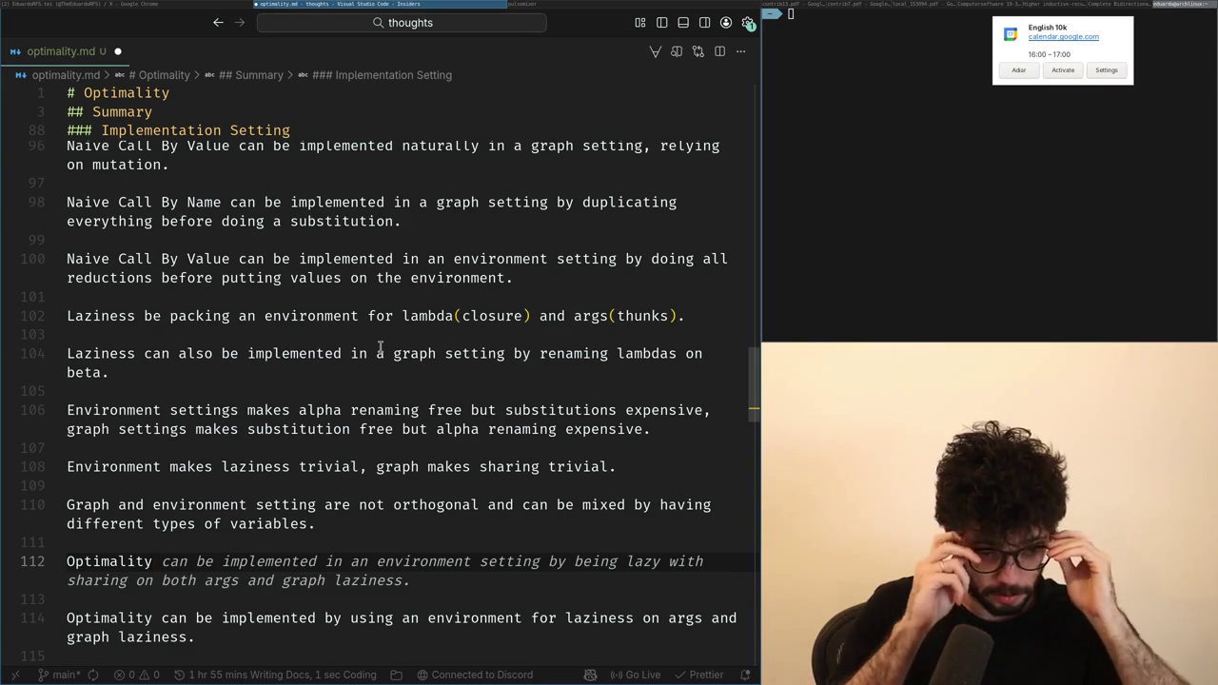
{"action": "key", "text": "Home"}
{"action": "type", "text": "An"}
{"action": "key", "text": "End"}
{"action": "type", "text": "effi"}
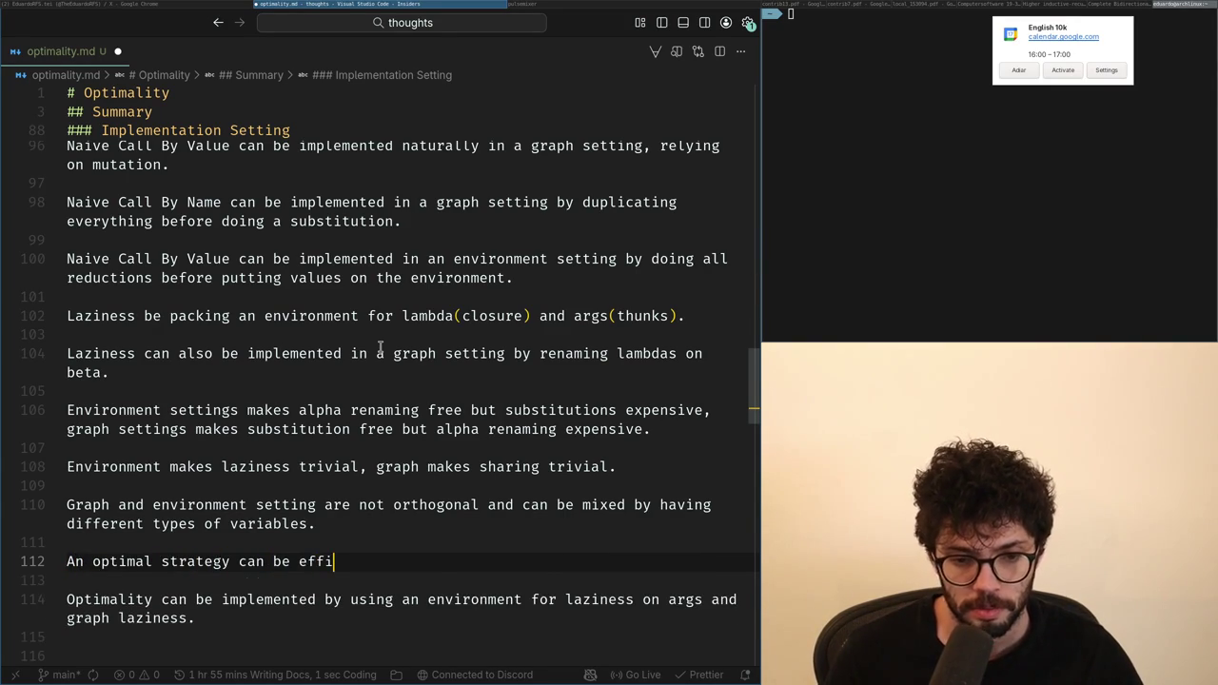
{"action": "type", "text": "ciently implemented"}
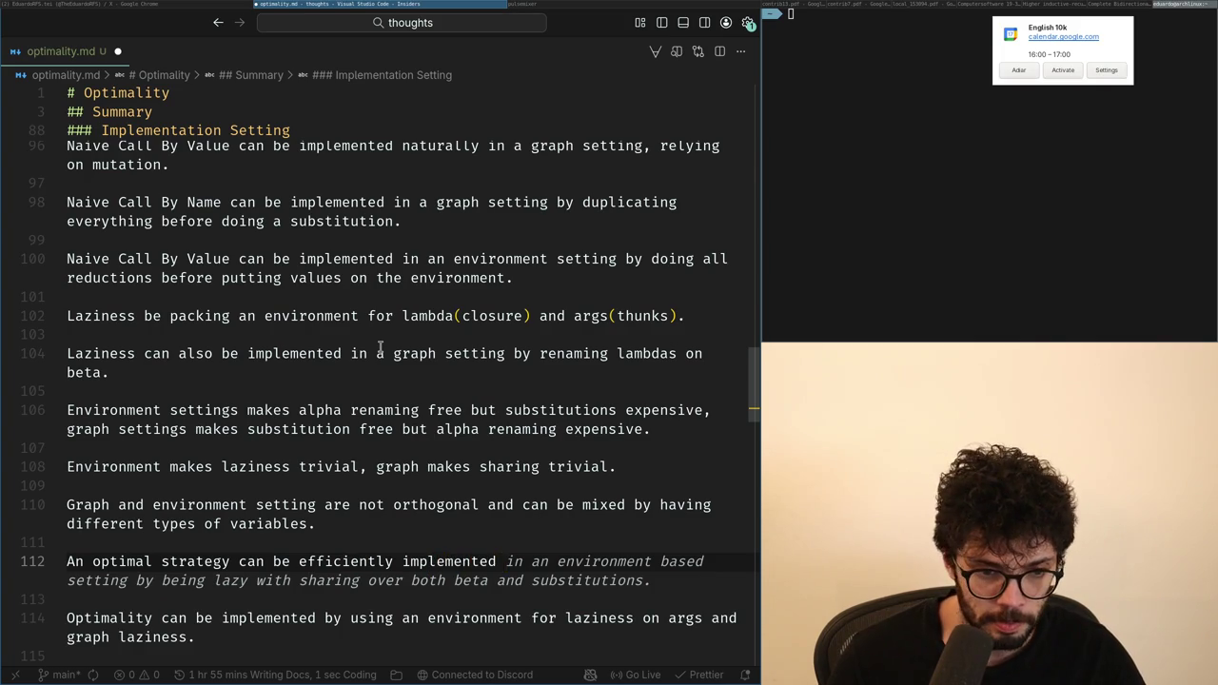
{"action": "key", "text": "shift+Home"}
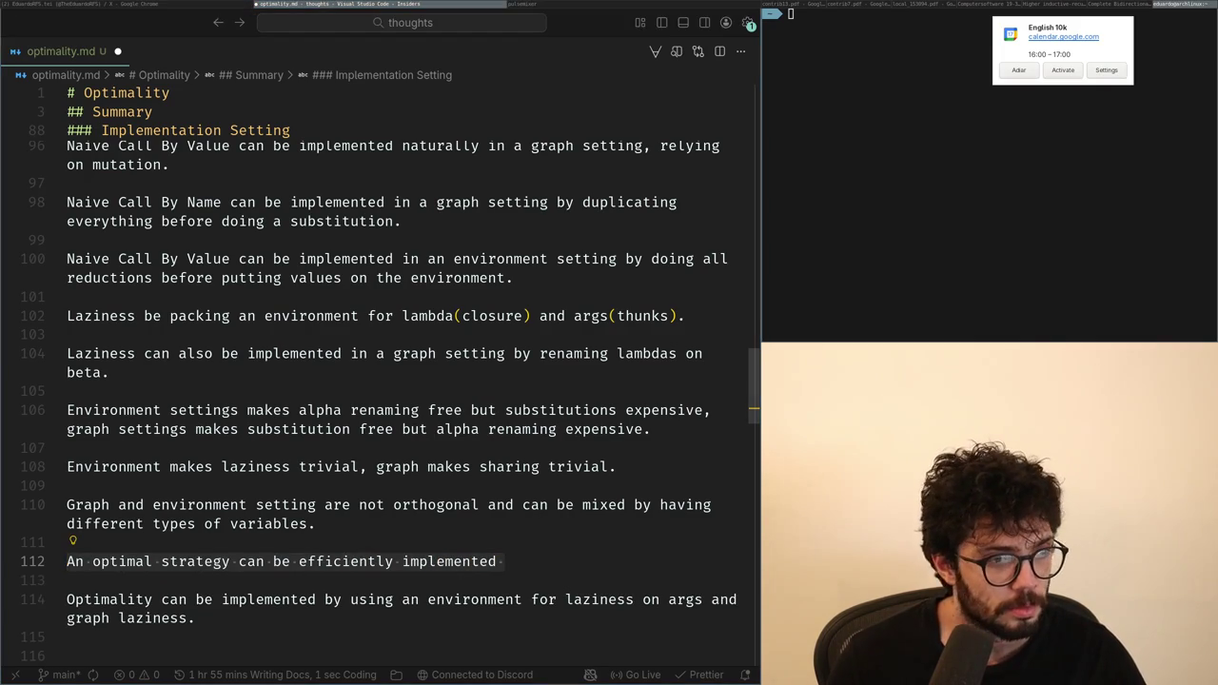
{"action": "key", "text": "ctrl+shift+Return"}
{"action": "key", "text": "ctrl+shift+Return"}
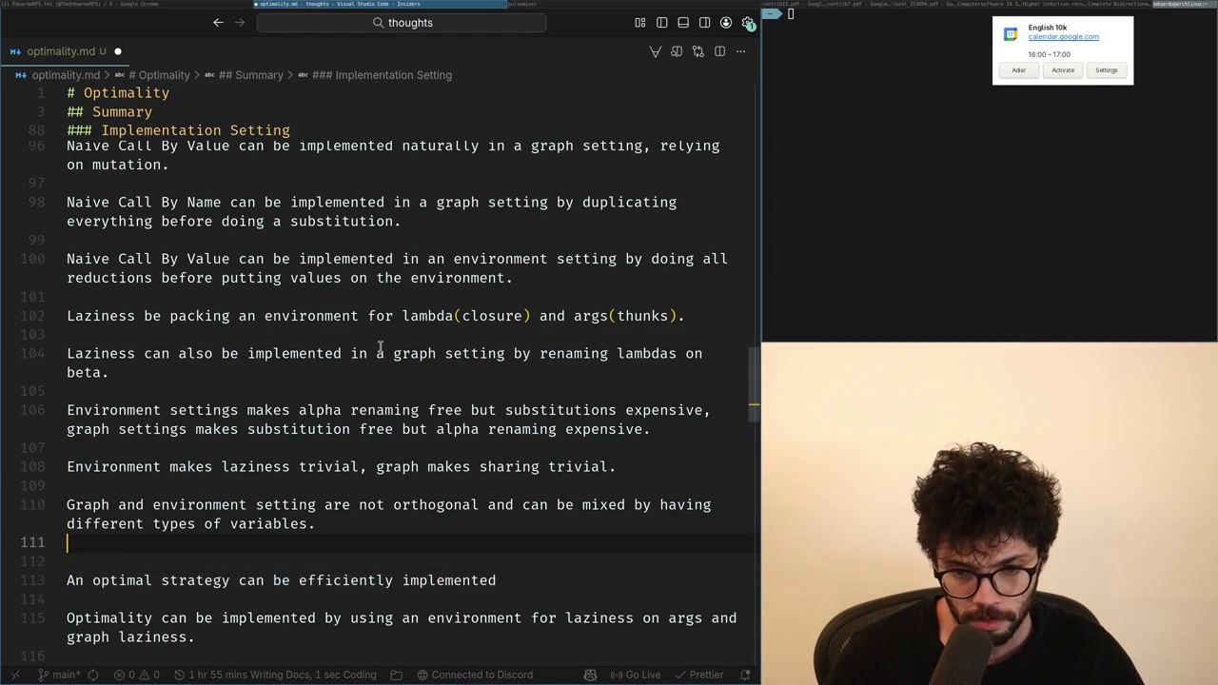
{"action": "key", "text": "BackSpace"}
{"action": "key", "text": "BackSpace"}
{"action": "key", "text": "BackSpace"}
{"action": "key", "text": "Up"}
{"action": "key", "text": "Up"}
{"action": "key", "text": "Up"}
{"action": "key", "text": "Up"}
{"action": "key", "text": "Up"}
{"action": "key", "text": "Up"}
Step: End the variables sentence with a period and start a new paragraph below it
{"action": "key", "text": "Down"}
{"action": "key", "text": "Down"}
{"action": "key", "text": "Down"}
{"action": "key", "text": "Down"}
{"action": "key", "text": "Down"}
{"action": "key", "text": "ctrl+Return"}
{"action": "key", "text": "BackSpace"}
{"action": "key", "text": "Return"}
{"action": "key", "text": "BackSpace"}
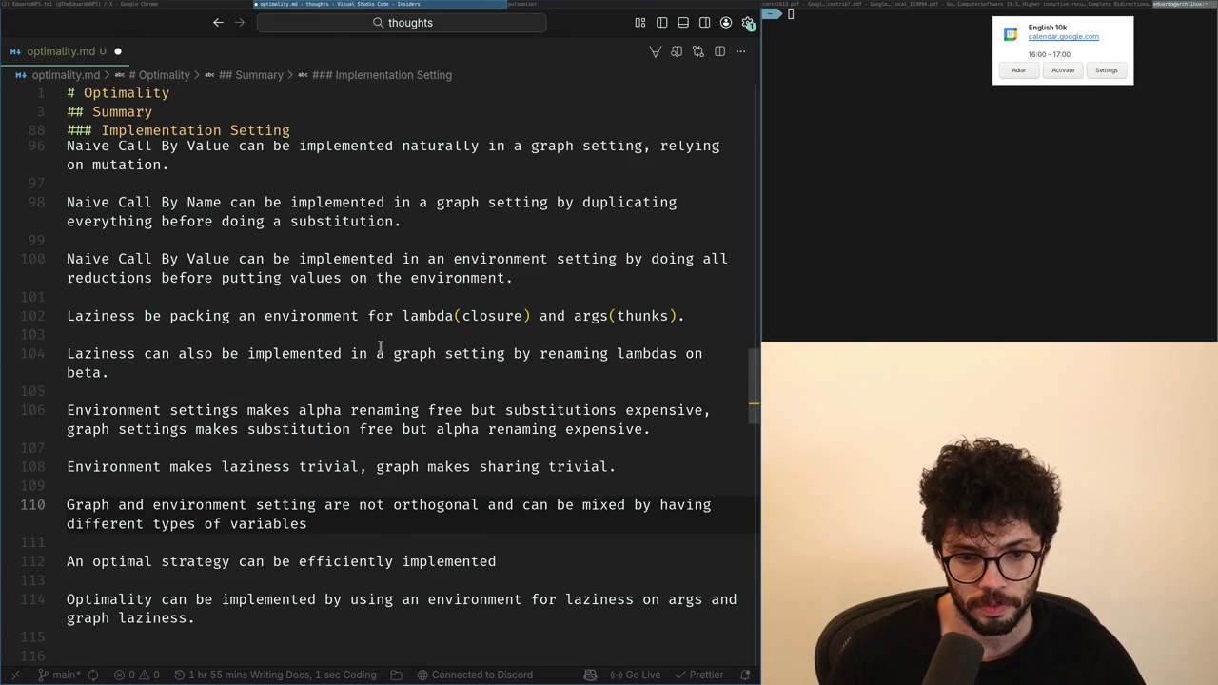
{"action": "type", "text": "."}
{"action": "key", "text": "Return"}
{"action": "key", "text": "Return"}
Step: Write 'Environment settings can be modeled by capture avoiding substitutions,' and trim 'in a graph setting' from Copilot's text
{"action": "type", "text": "Environment"}
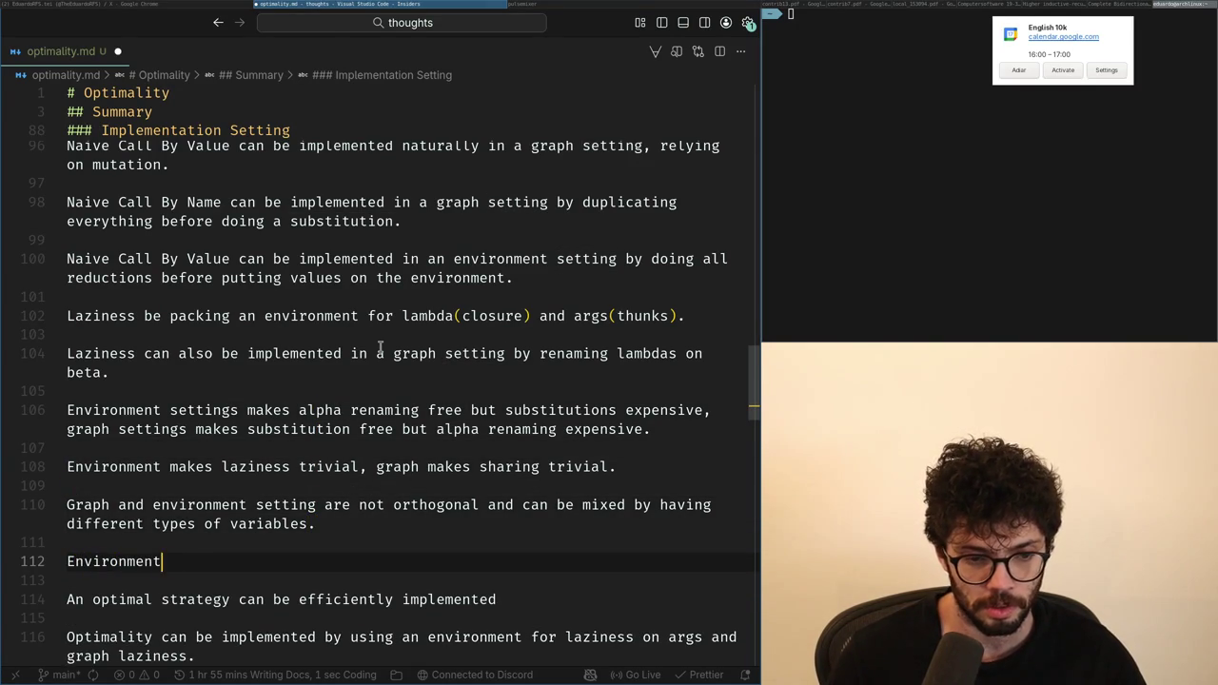
{"action": "type", "text": " based can be"}
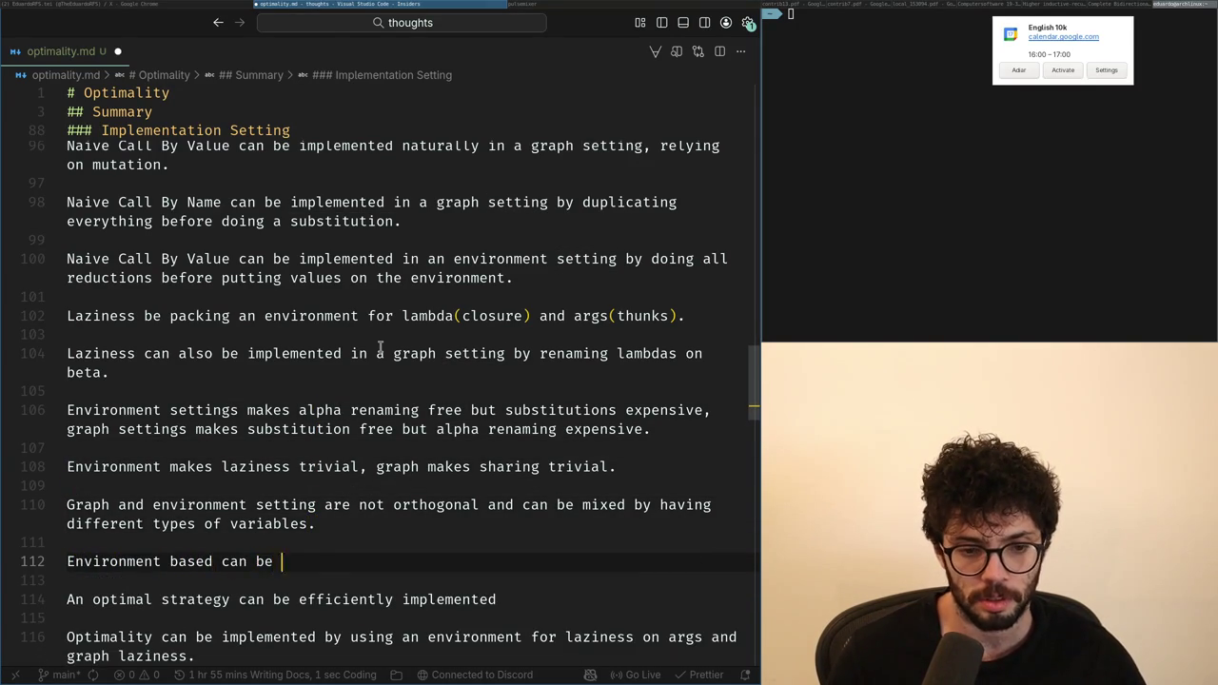
{"action": "key", "text": "ctrl+Left"}
{"action": "key", "text": "ctrl+Left"}
{"action": "key", "text": "ctrl+Left"}
{"action": "key", "text": "ctrl+BackSpace"}
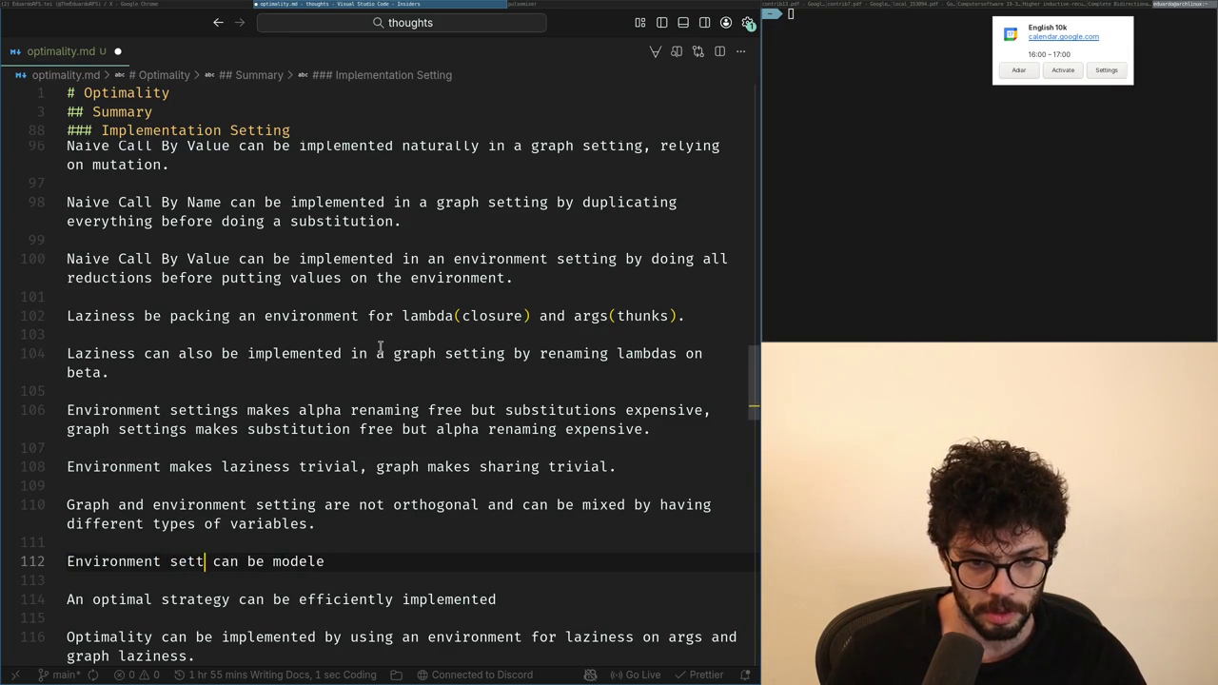
{"action": "key", "text": "ctrl+Right"}
{"action": "key", "text": "ctrl+Right"}
{"action": "key", "text": "ctrl+Right"}
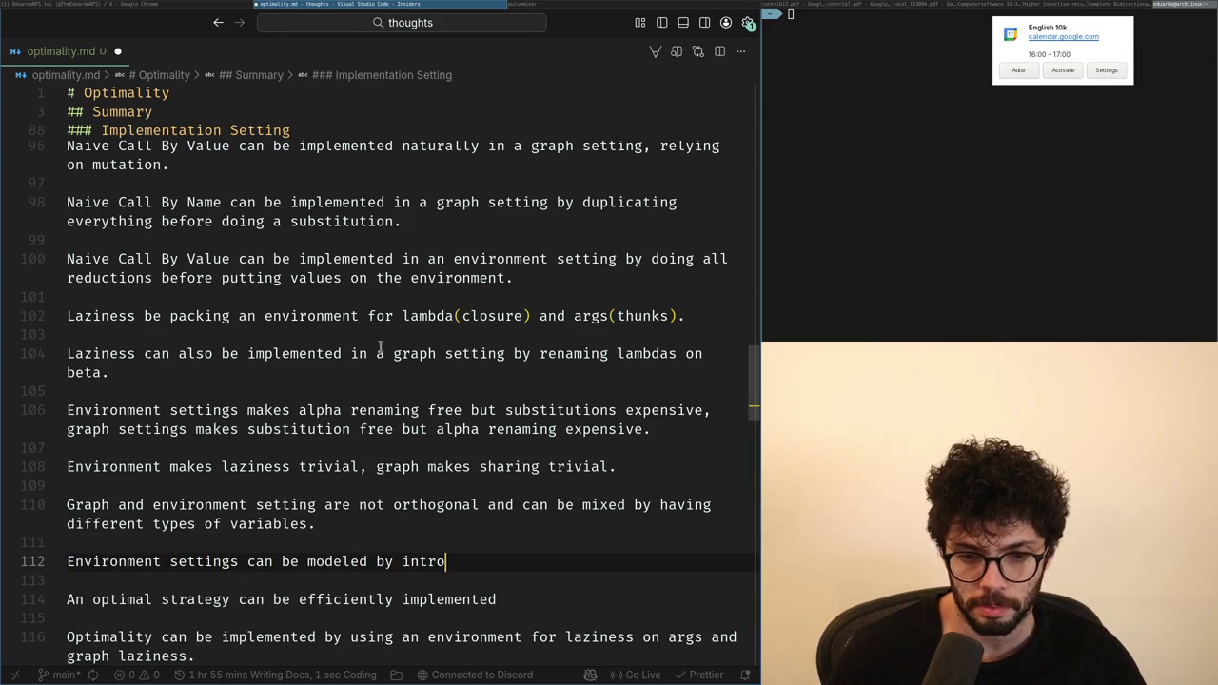
{"action": "type", "text": "e "}
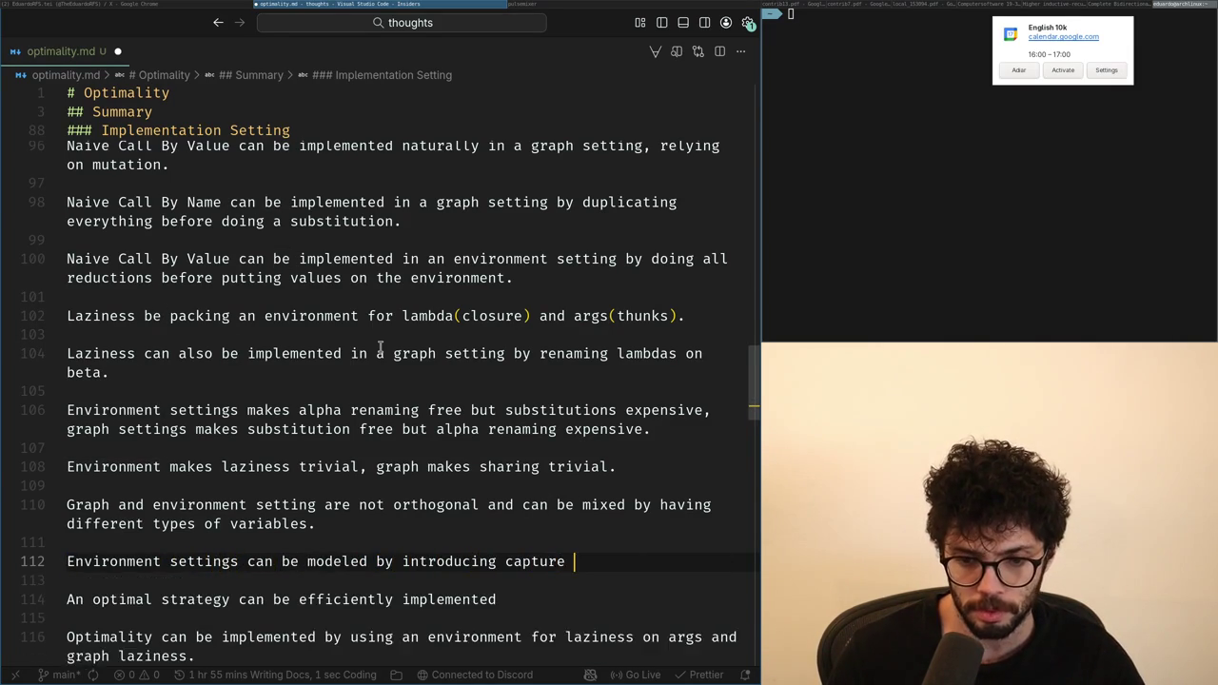
{"action": "type", "text": "av"}
{"action": "key", "text": "Tab"}
{"action": "key", "text": "ctrl+Left"}
{"action": "key", "text": "ctrl+Left"}
{"action": "key", "text": "ctrl+Left"}
{"action": "key", "text": "Left"}
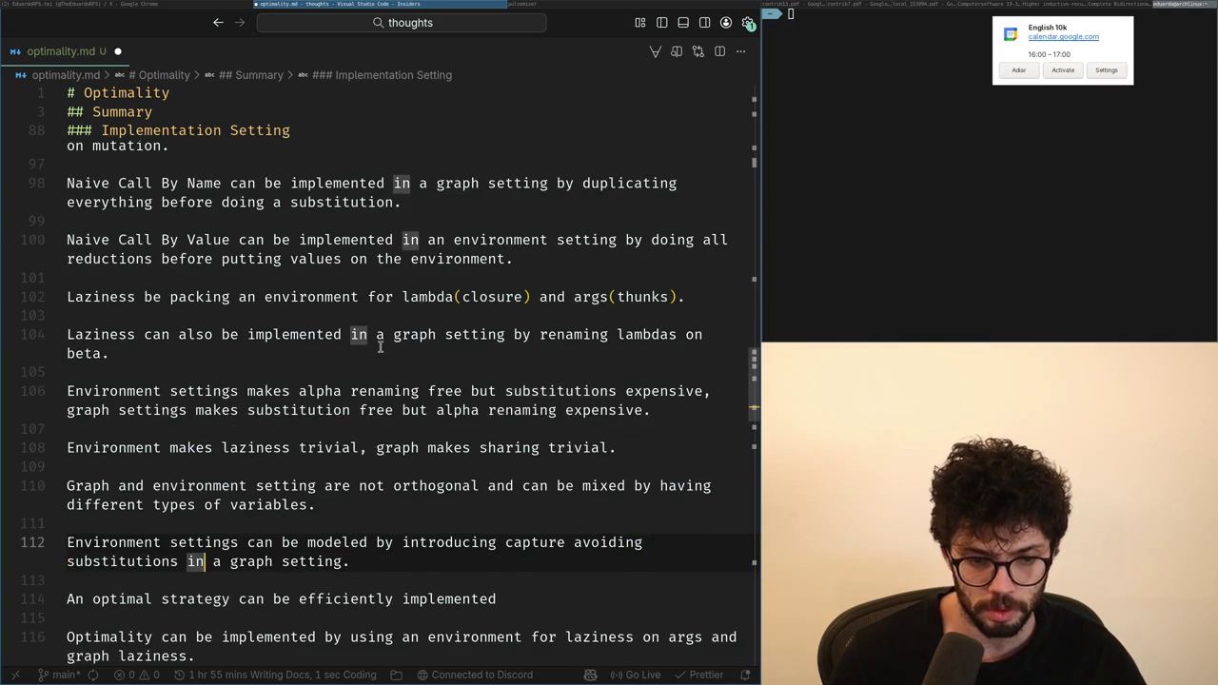
{"action": "key", "text": "ctrl+shift+Right"}
{"action": "key", "text": "ctrl+shift+Right"}
{"action": "key", "text": "ctrl+shift+Right"}
{"action": "key", "text": "BackSpace"}
{"action": "key", "text": "BackSpace"}
{"action": "type", "text": ", like a let"}
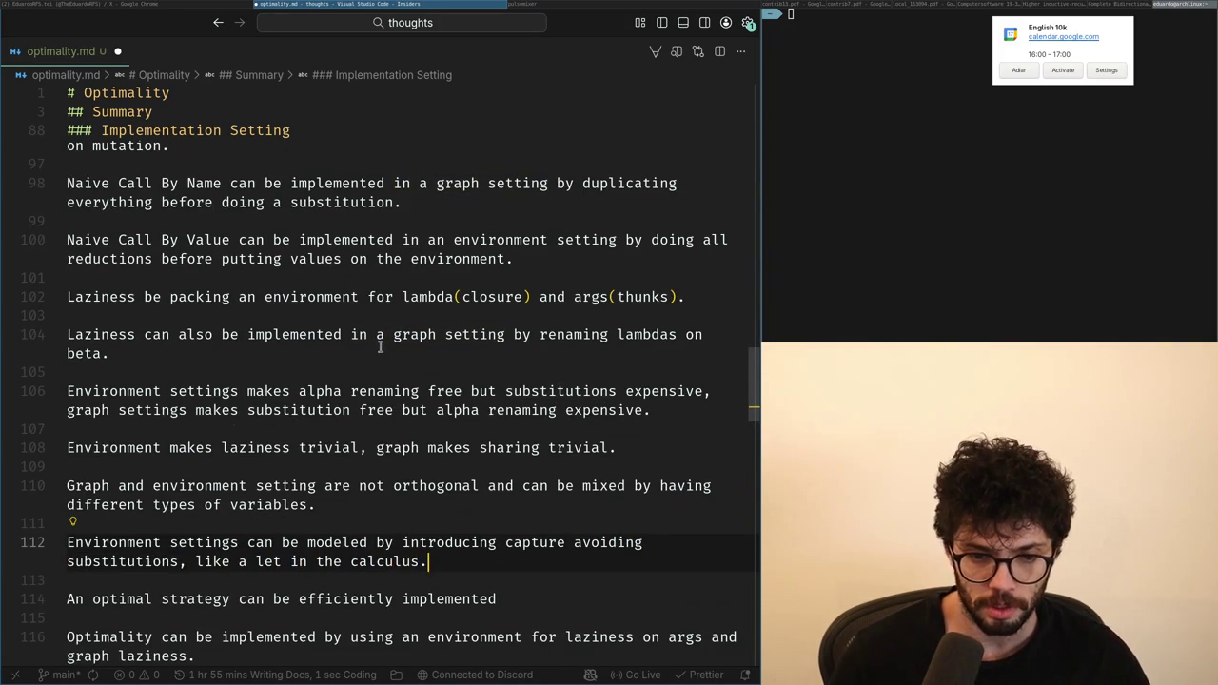
Step: Reword 'settings' on line 112 and begin the 'Graph settings can' line without the suggestion
{"action": "key", "text": "Return"}
{"action": "key", "text": "Return"}
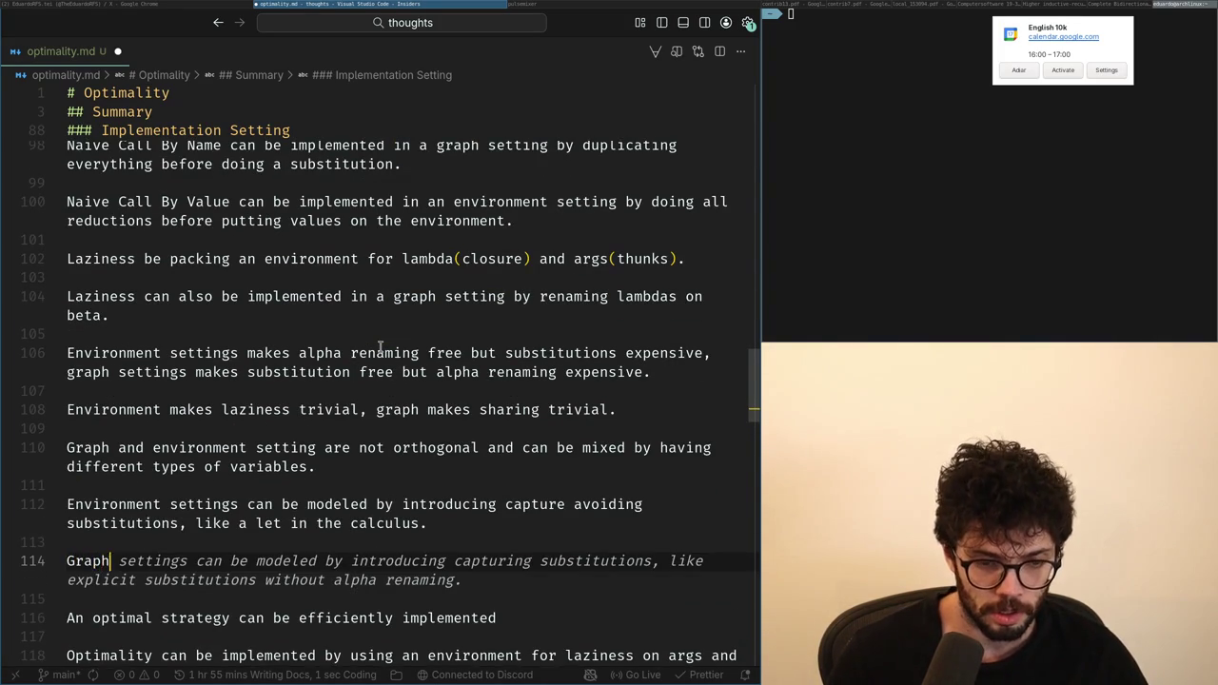
{"action": "key", "text": "Up"}
{"action": "key", "text": "Up"}
{"action": "key", "text": "Up"}
{"action": "key", "text": "ctrl+Right"}
{"action": "key", "text": "ctrl+Right"}
{"action": "key", "text": "ctrl+BackSpace"}
{"action": "type", "text": "sy"}
{"action": "key", "text": "BackSpace"}
{"action": "type", "text": "haring"}
{"action": "key", "text": "BackSpace"}
{"action": "key", "text": "BackSpace"}
{"action": "key", "text": "BackSpace"}
{"action": "key", "text": "BackSpace"}
{"action": "type", "text": "settings"}
{"action": "key", "text": "Down"}
{"action": "key", "text": "Down"}
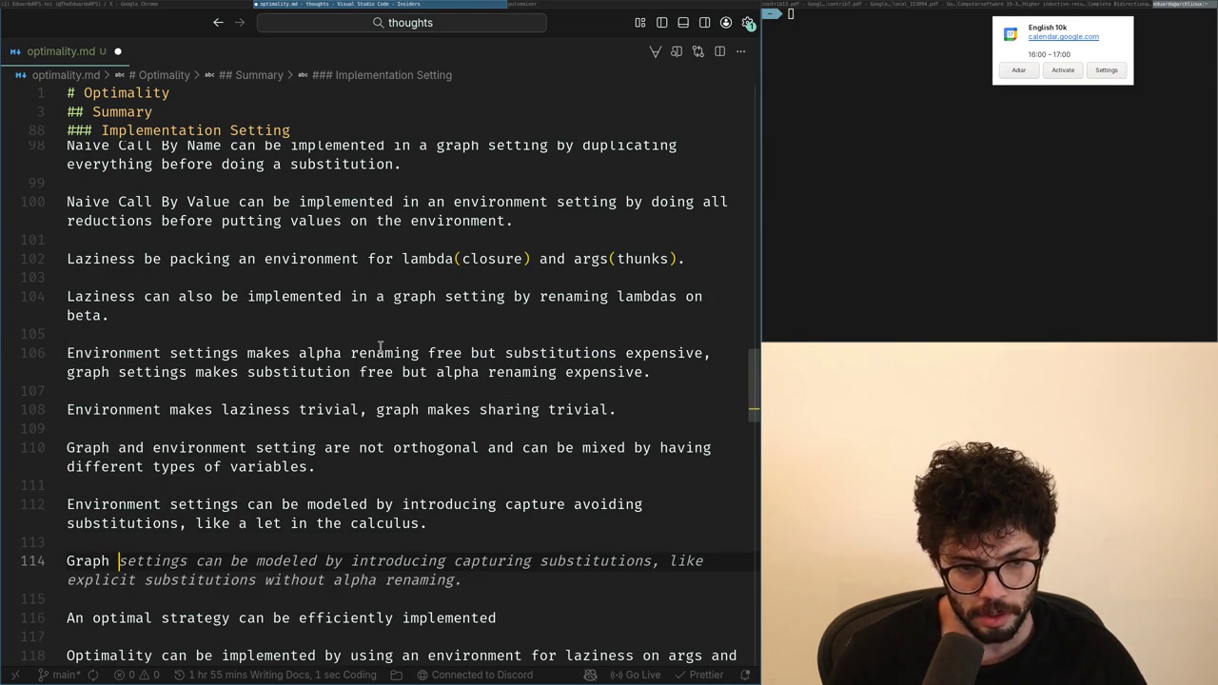
{"action": "type", "text": "settings can"}
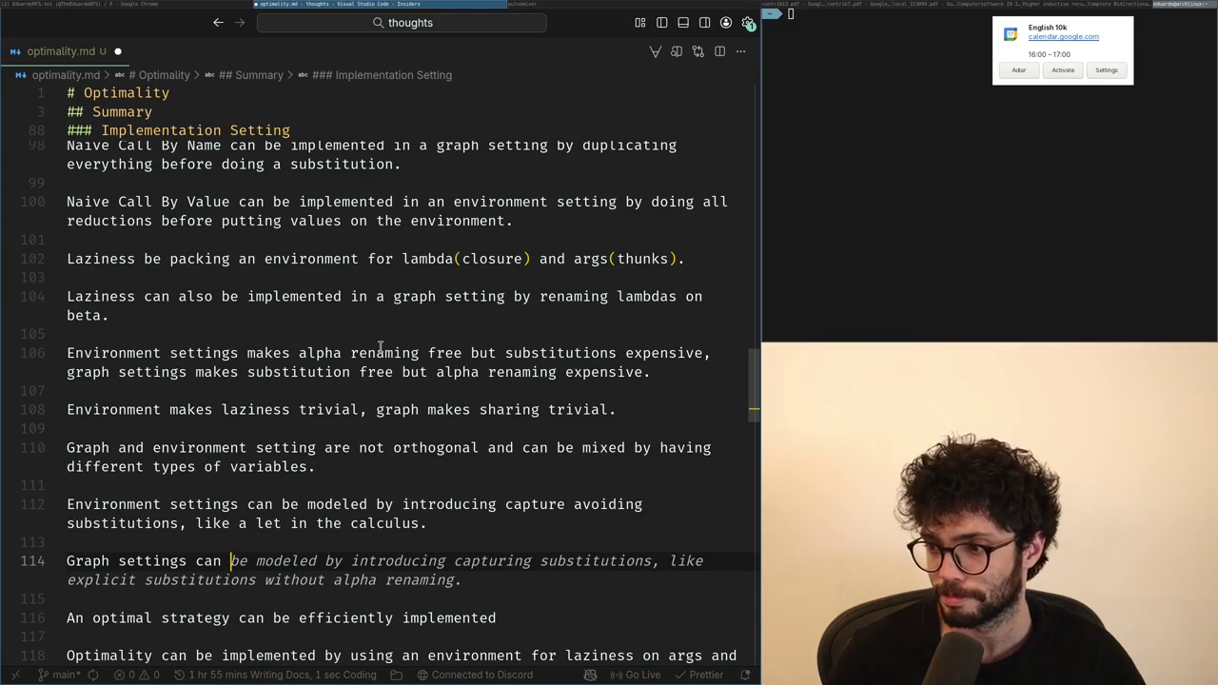
{"action": "key", "text": "Escape"}
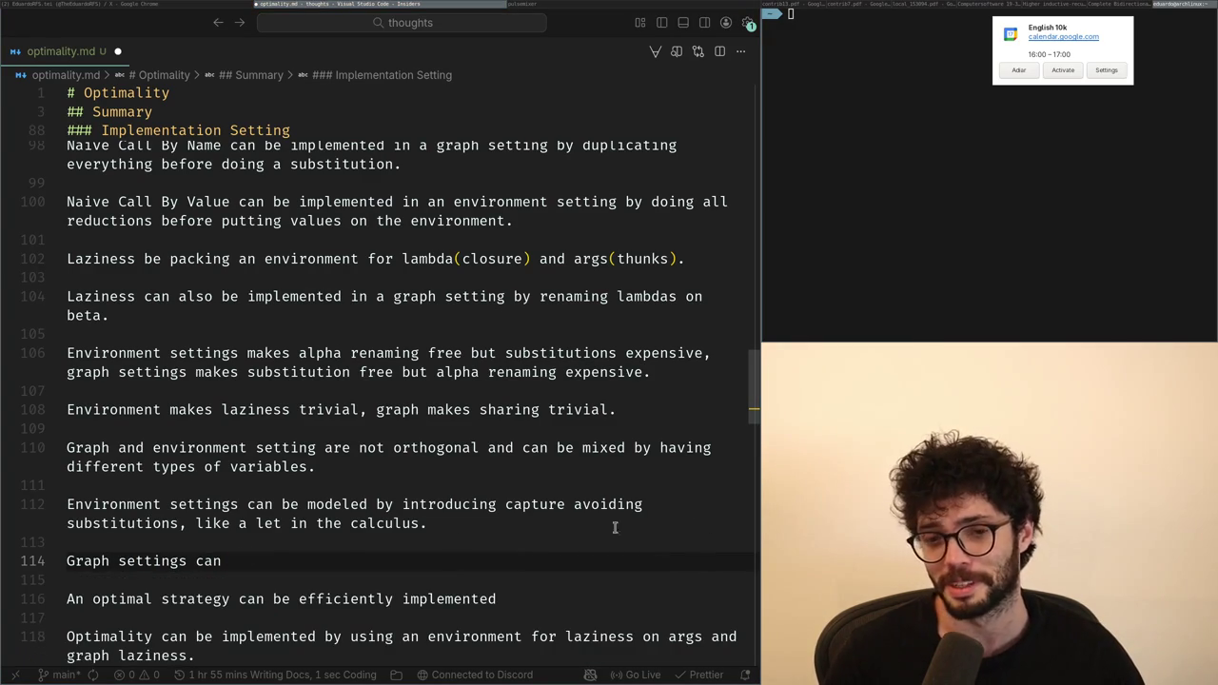
{"action": "left_click", "coordinate": [196, 560]}
{"action": "left_click", "coordinate": [149, 3]}
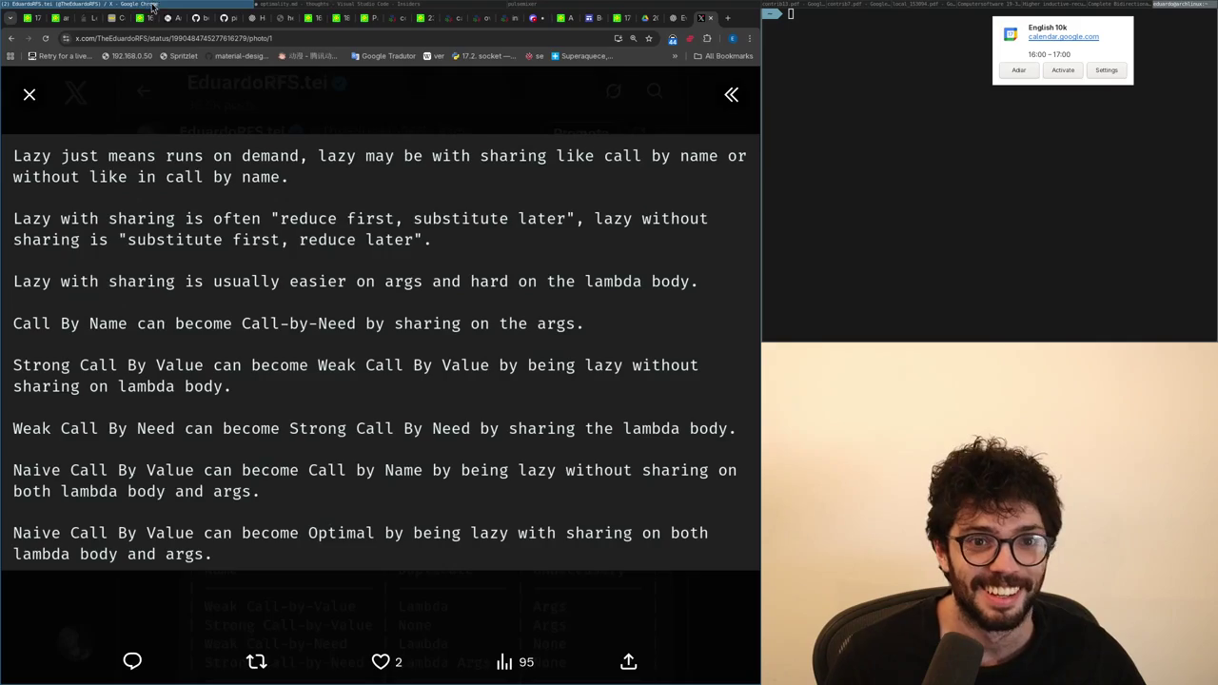
{"action": "left_click", "coordinate": [25, 101]}
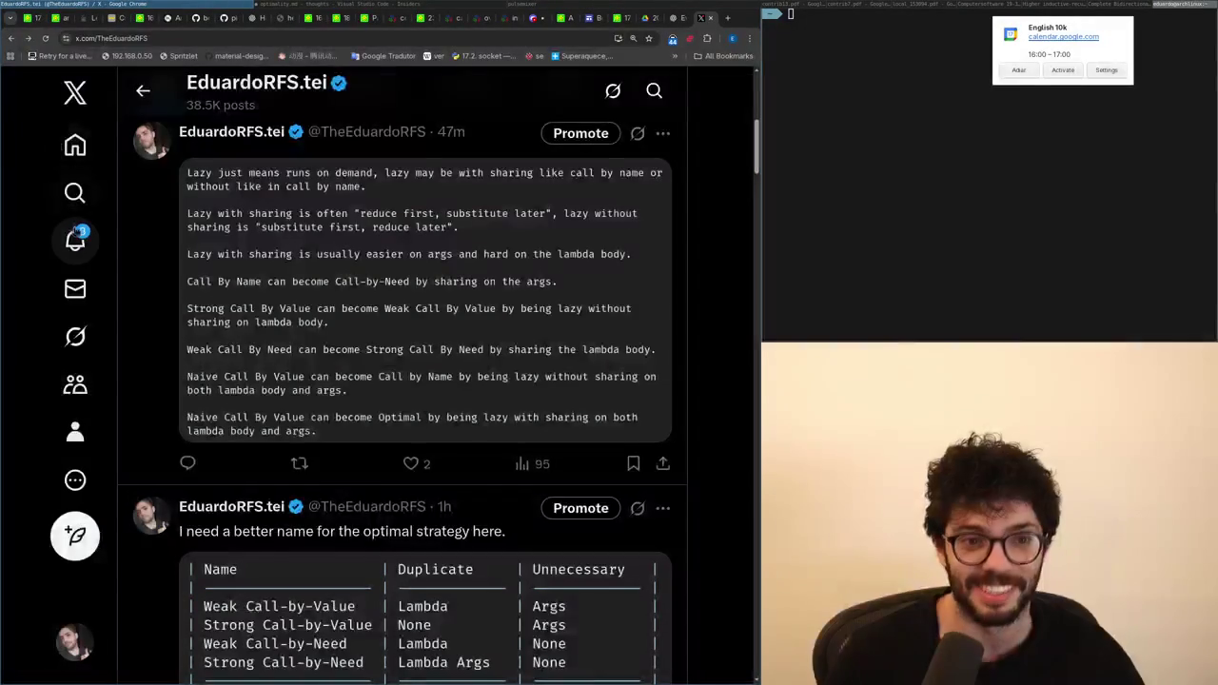
{"action": "left_click", "coordinate": [75, 241]}
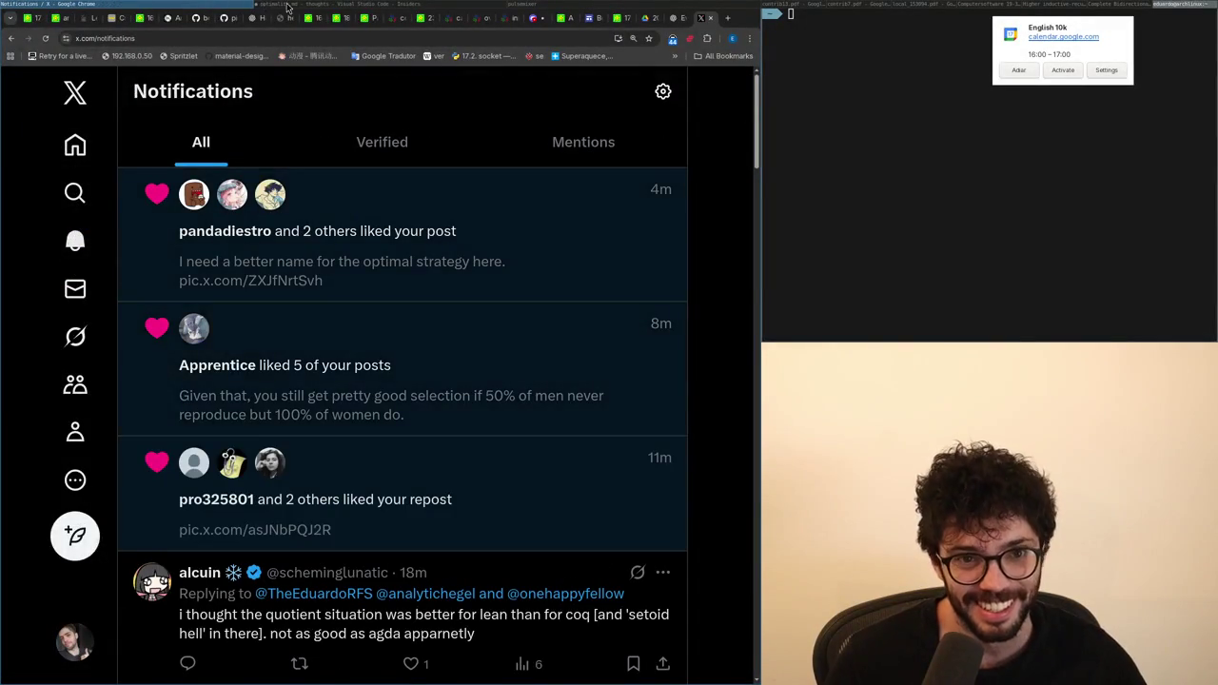
{"action": "left_click", "coordinate": [280, 6]}
{"action": "left_click", "coordinate": [383, 580]}
{"action": "left_click", "coordinate": [389, 571]}
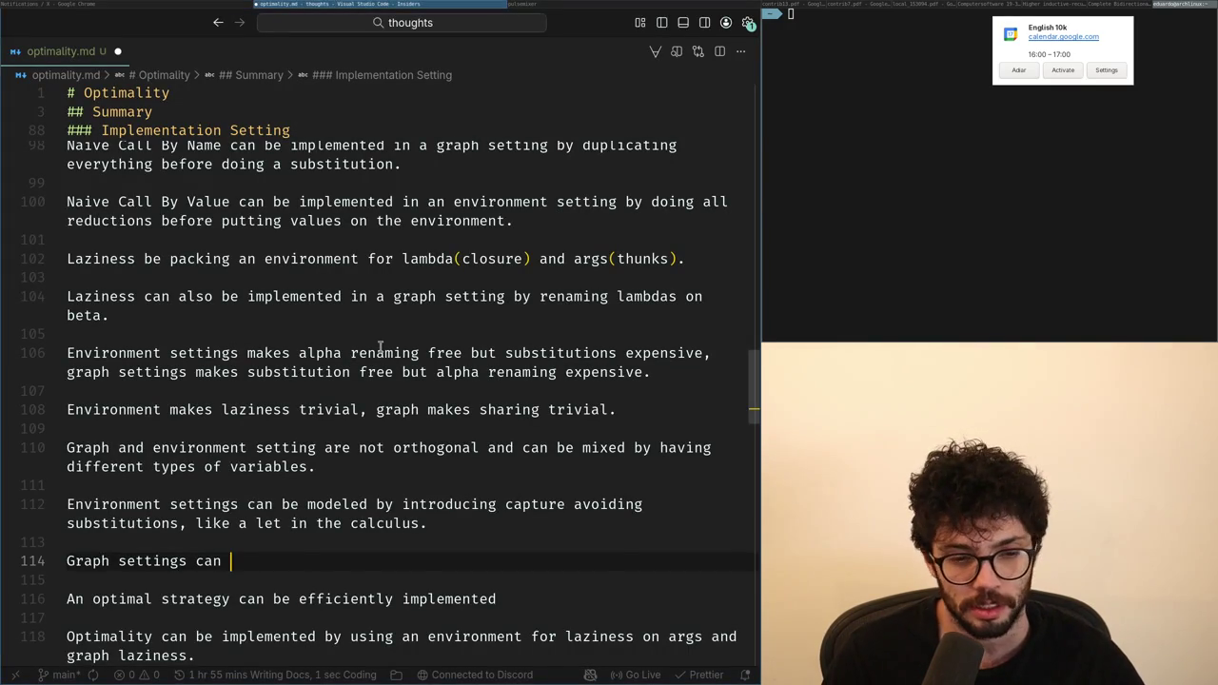
Step: Complete the Graph settings sentence as 'modeled by capturing substitutions', dropping the suggested clause
{"action": "type", "text": "be mo"}
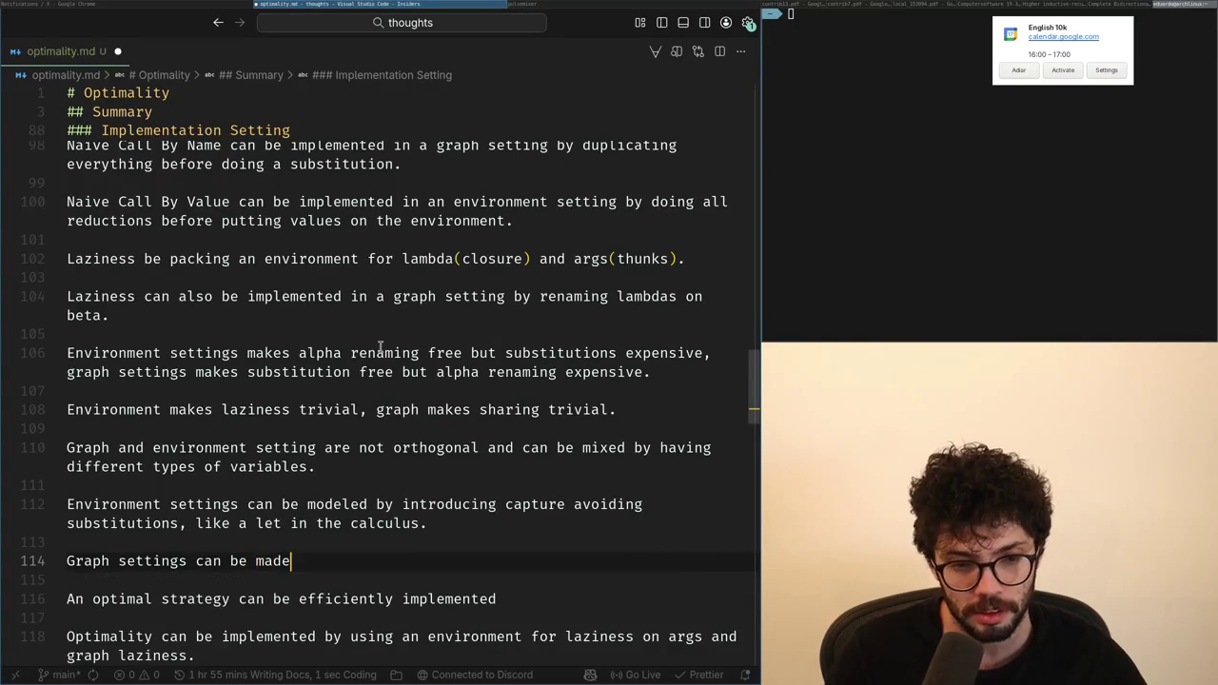
{"action": "type", "text": "dele"}
{"action": "key", "text": "Tab"}
{"action": "key", "text": "ctrl+shift+Left"}
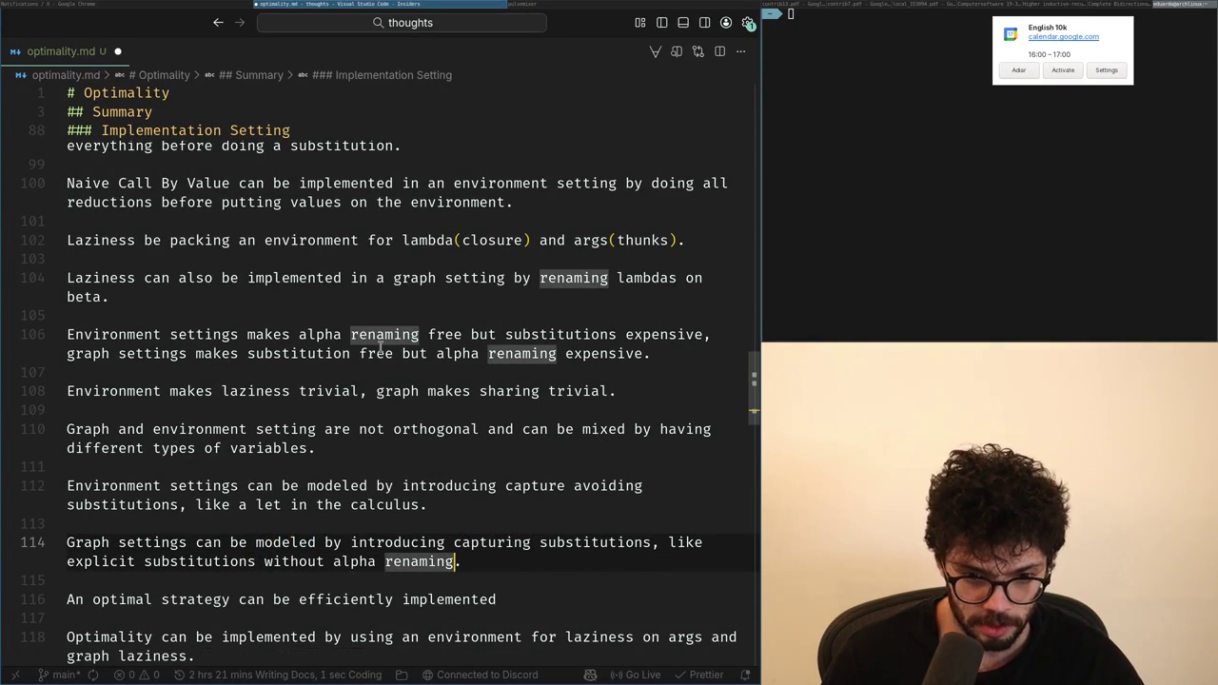
{"action": "key", "text": "ctrl+shift+Left"}
{"action": "key", "text": "ctrl+shift+Left"}
{"action": "key", "text": "ctrl+shift+Left"}
{"action": "key", "text": "ctrl+shift+Left"}
{"action": "key", "text": "ctrl+shift+Left"}
{"action": "key", "text": "ctrl+shift+Right"}
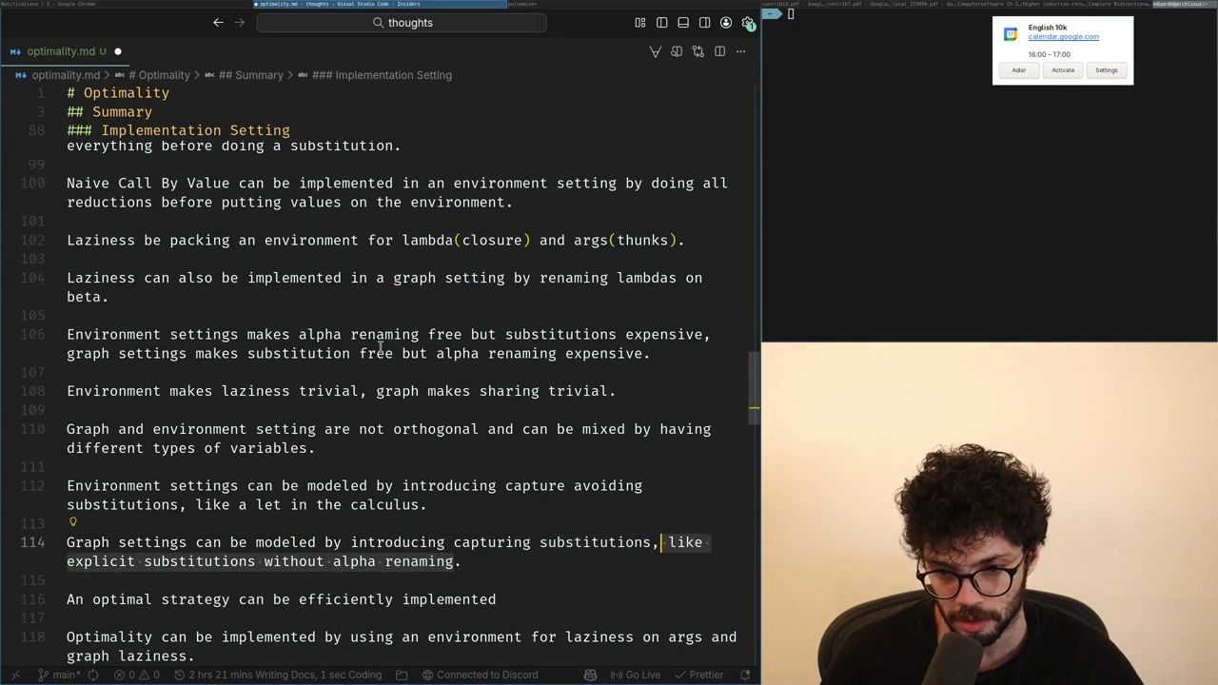
{"action": "type", "text": "n"}
Step: Correct the misspelled word on line 112 to read 'explicit substitutions'
{"action": "key", "text": "Up"}
{"action": "key", "text": "Up"}
{"action": "key", "text": "Left"}
{"action": "type", "text": ","}
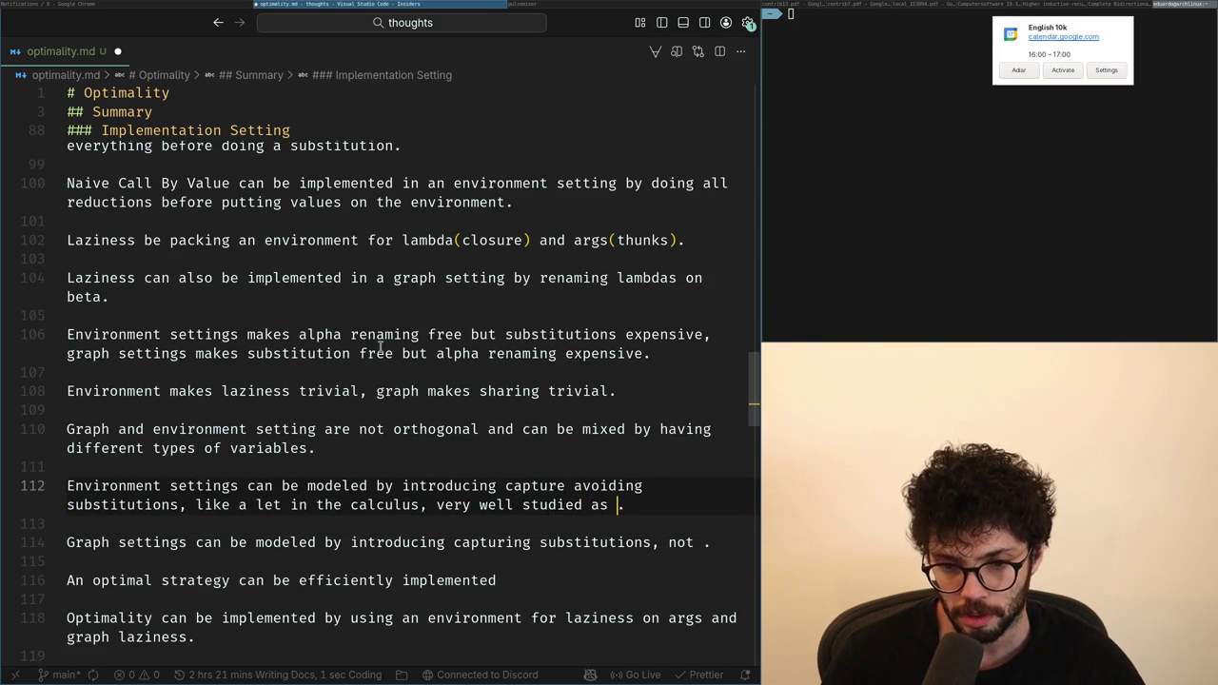
{"action": "type", "text": "tgitutio"}
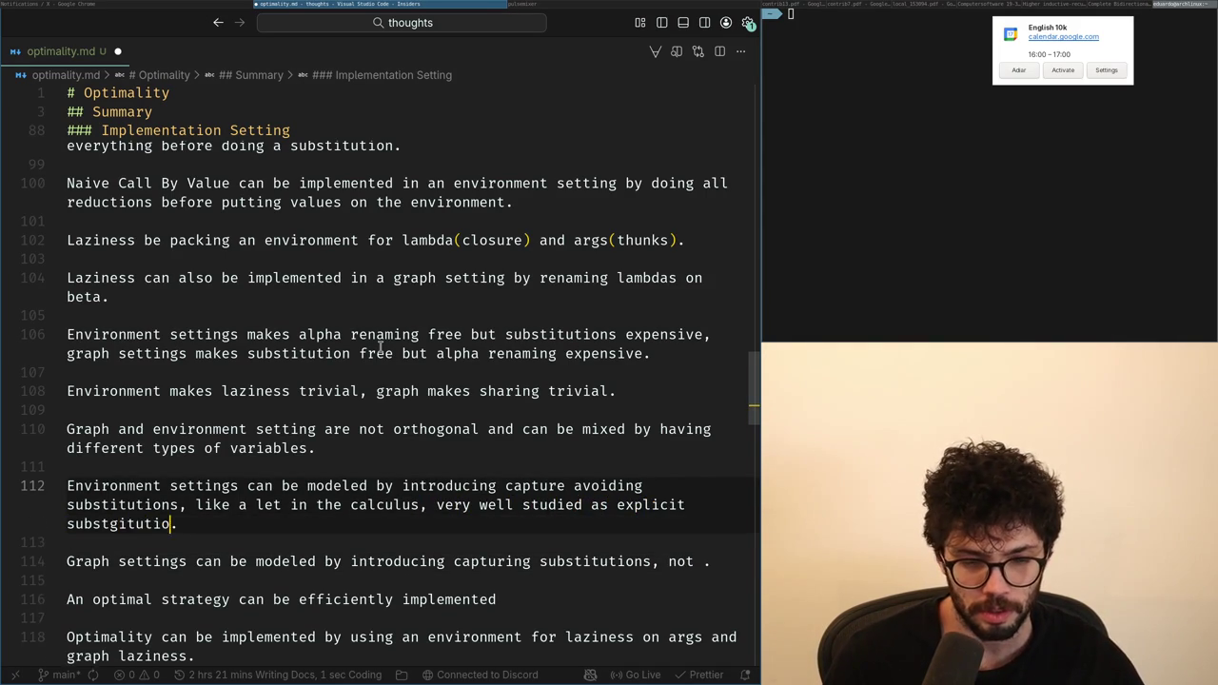
{"action": "key", "text": "ctrl+BackSpace"}
{"action": "type", "text": "e"}
{"action": "type", "text": "titutions"}
Step: Append 'as well studied' to line 114 so it reads 'not as well studied'
{"action": "key", "text": "Down"}
{"action": "key", "text": "Down"}
{"action": "key", "text": "End"}
{"action": "key", "text": "Left"}
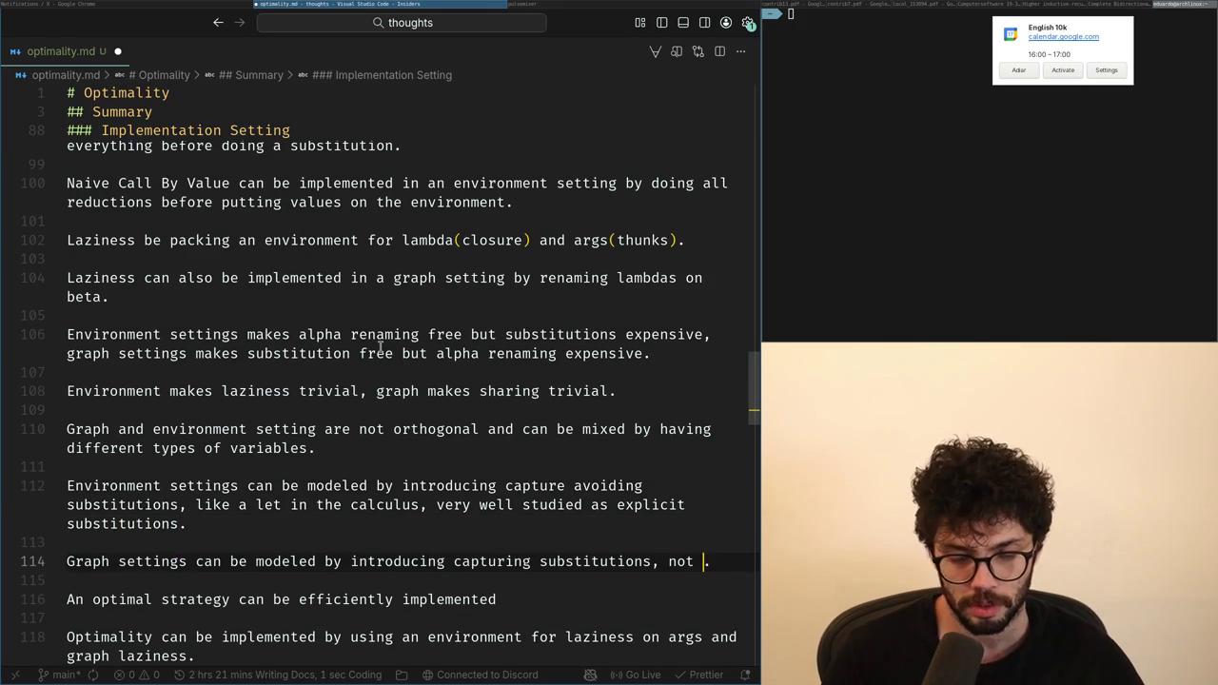
{"action": "type", "text": "as well studied"}
{"action": "key", "text": "End"}
Step: Quote "efficiently" on line 116 and end it with 'by mixing both.'
{"action": "key", "text": "Down"}
{"action": "key", "text": "Down"}
{"action": "key", "text": "End"}
{"action": "type", "text": "by "}
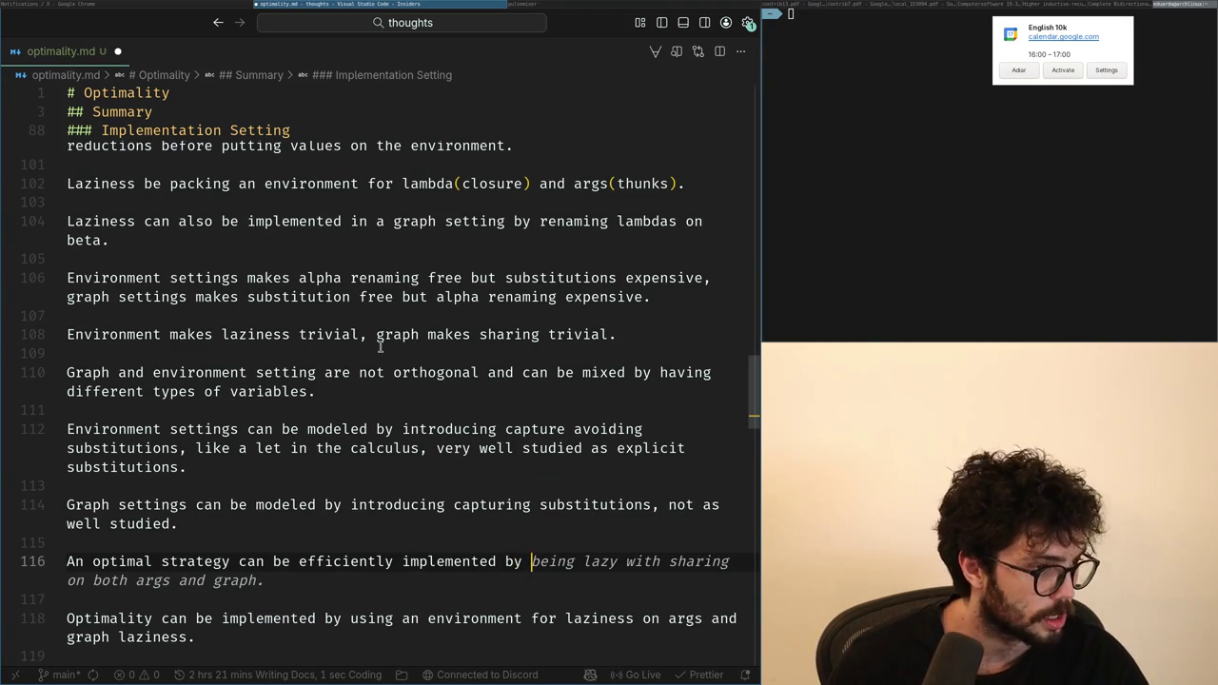
{"action": "type", "text": "mix"}
{"action": "key", "text": "Home"}
{"action": "key", "text": "ctrl+Right"}
{"action": "key", "text": "ctrl+Right"}
{"action": "key", "text": "ctrl+Right"}
{"action": "key", "text": "ctrl+Right"}
{"action": "key", "text": "ctrl+Right"}
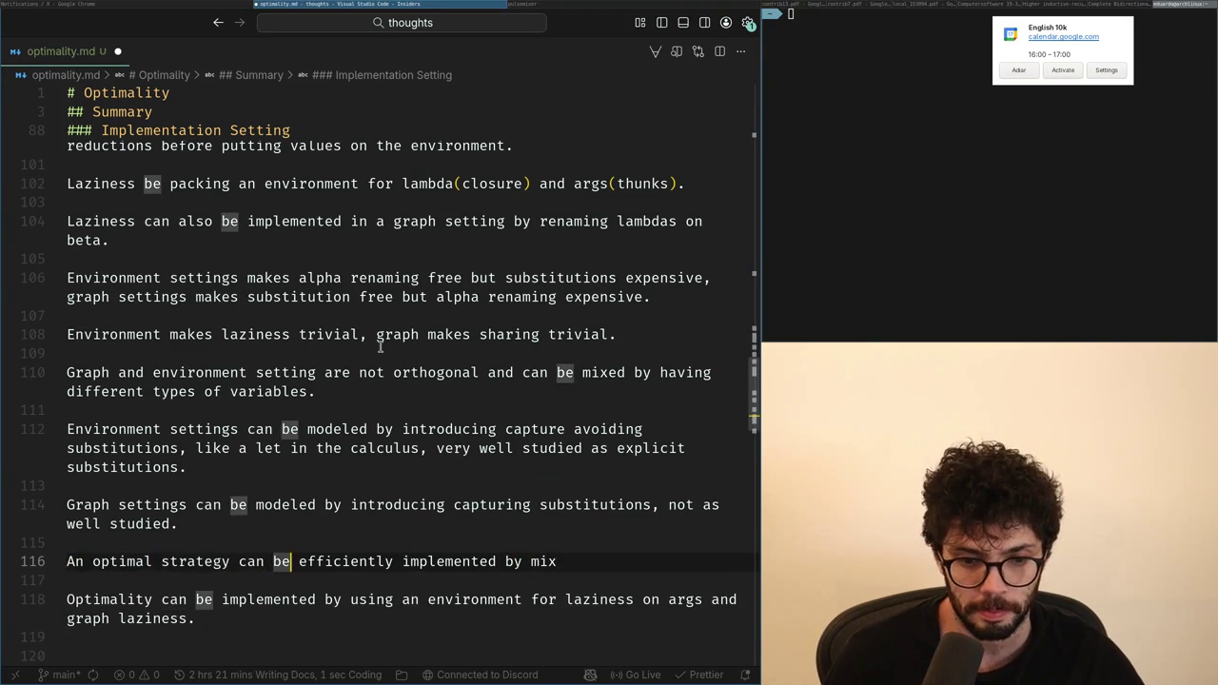
{"action": "key", "text": "Right"}
{"action": "type", "text": "^\""}
{"action": "key", "text": "ctrl+Right"}
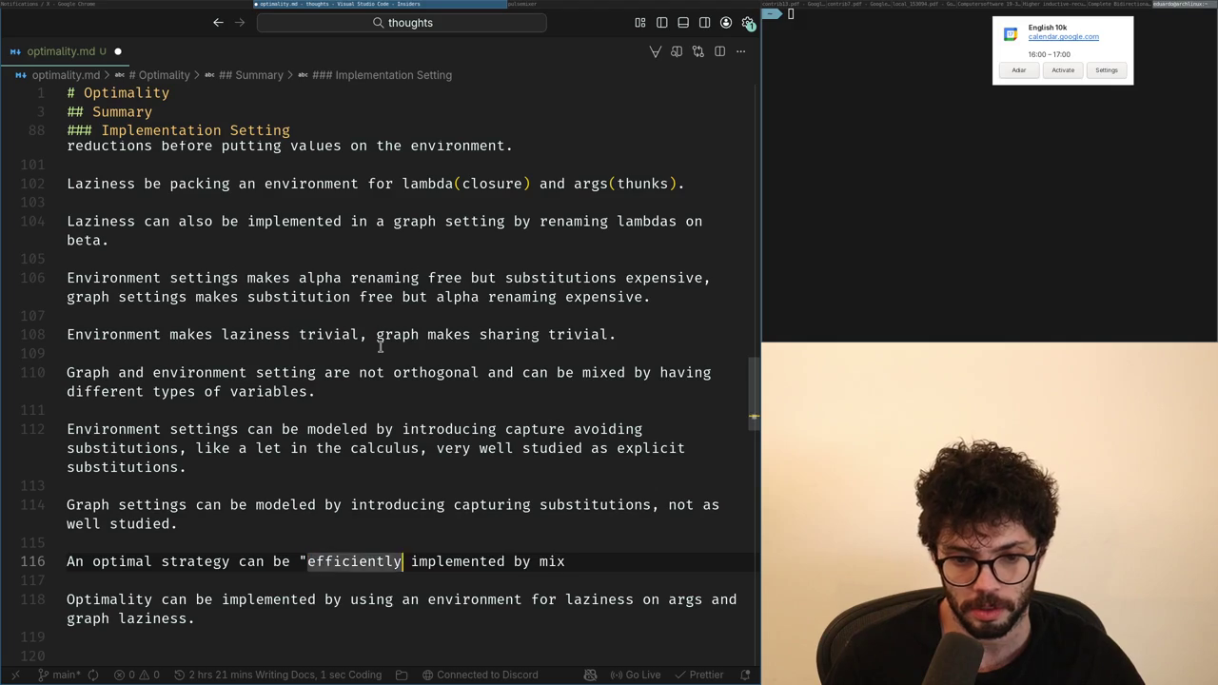
{"action": "type", "text": "\""}
{"action": "key", "text": "End"}
{"action": "type", "text": "ing both"}
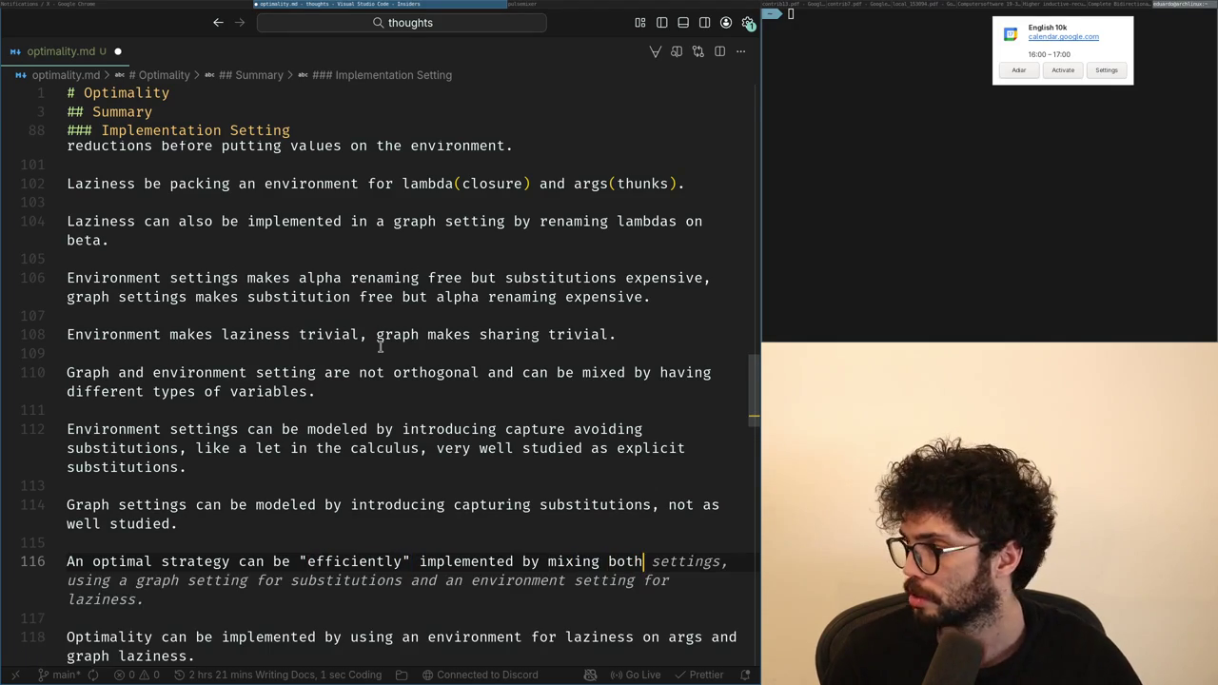
{"action": "type", "text": "."}
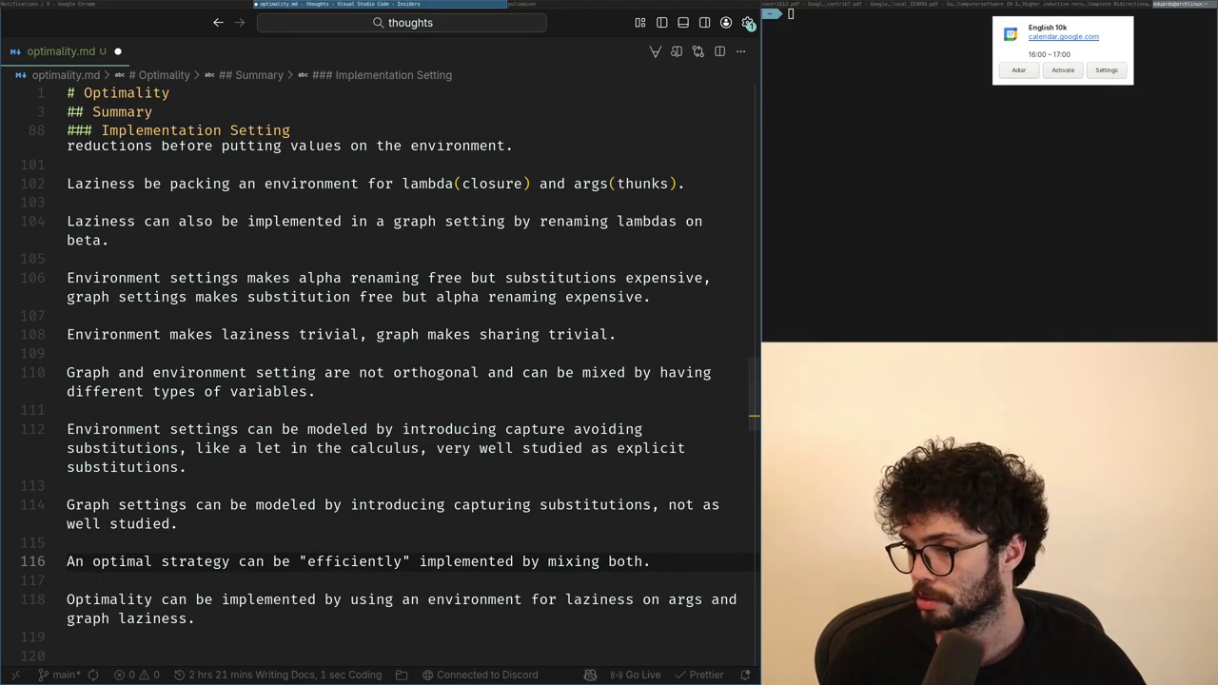
{"action": "left_click", "coordinate": [496, 539]}
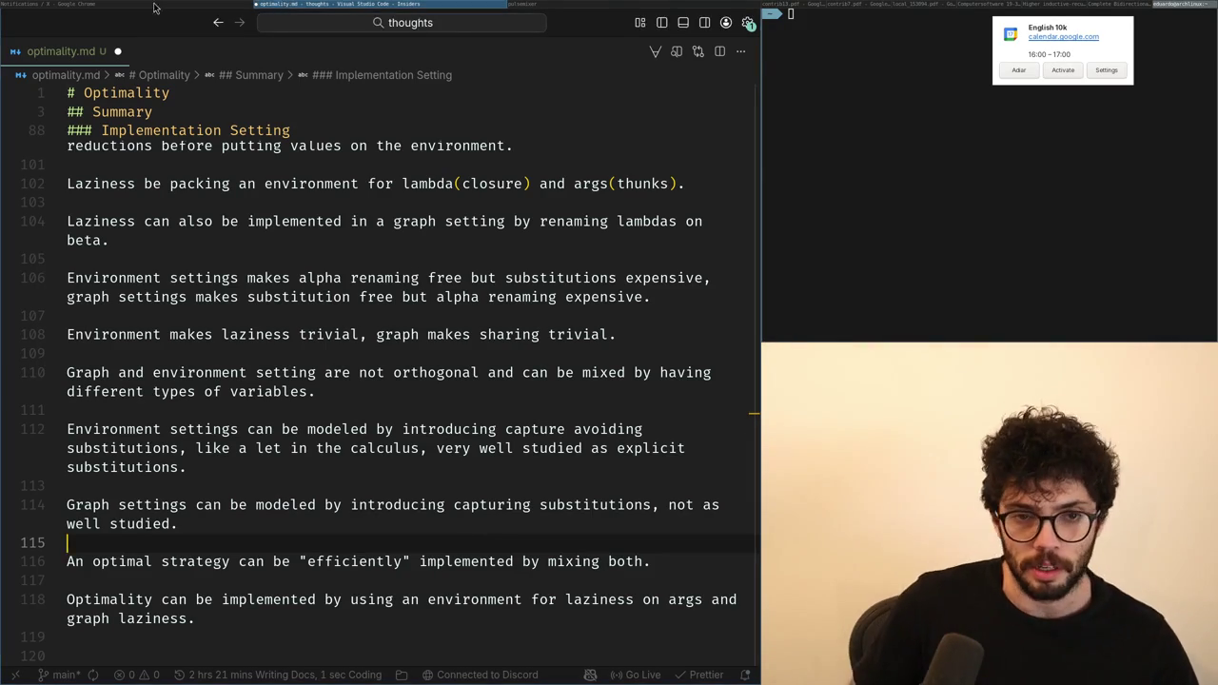
Step: Reply 'I'm doing this boss, crazy diagrams.' to the comment requesting a blog post
{"action": "key", "text": "alt+Tab"}
{"action": "left_click", "coordinate": [258, 249]}
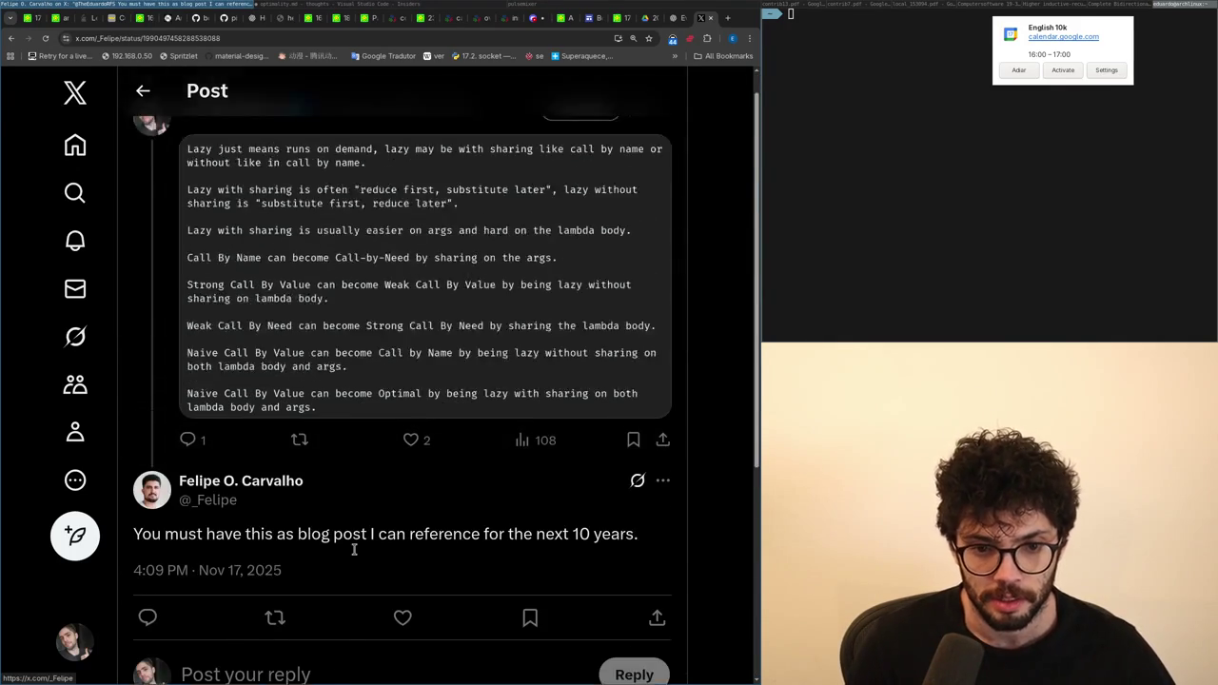
{"action": "left_click", "coordinate": [340, 575]}
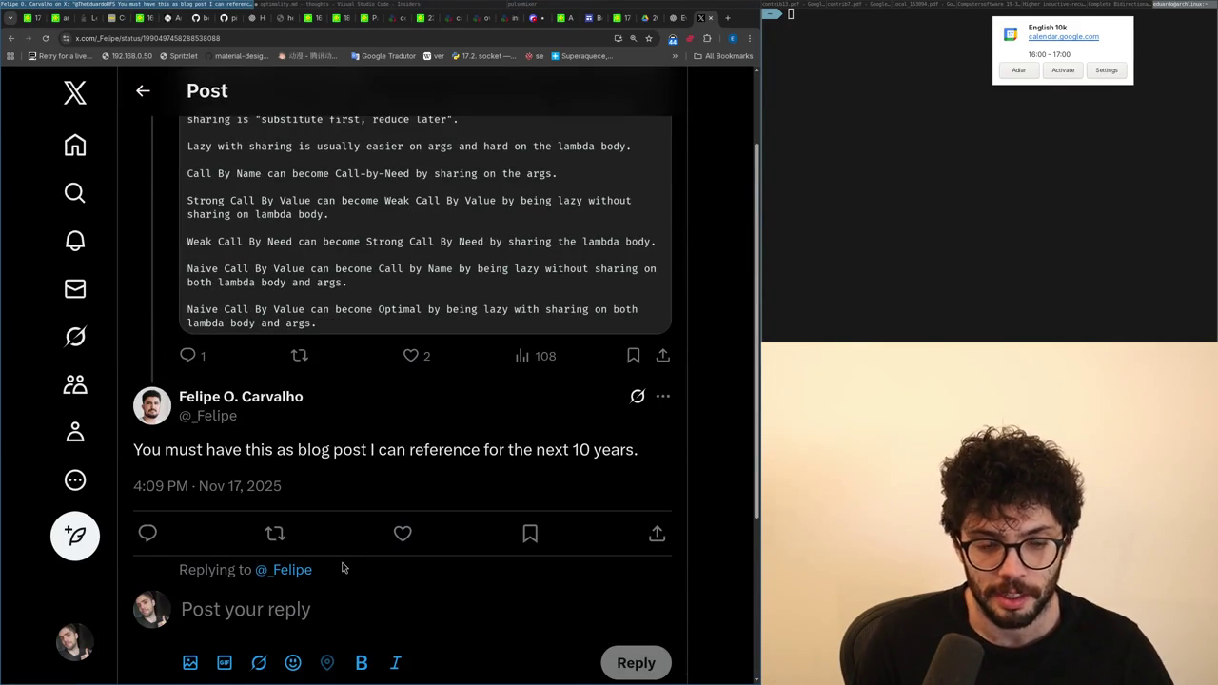
{"action": "type", "text": "I'm doing this boss."}
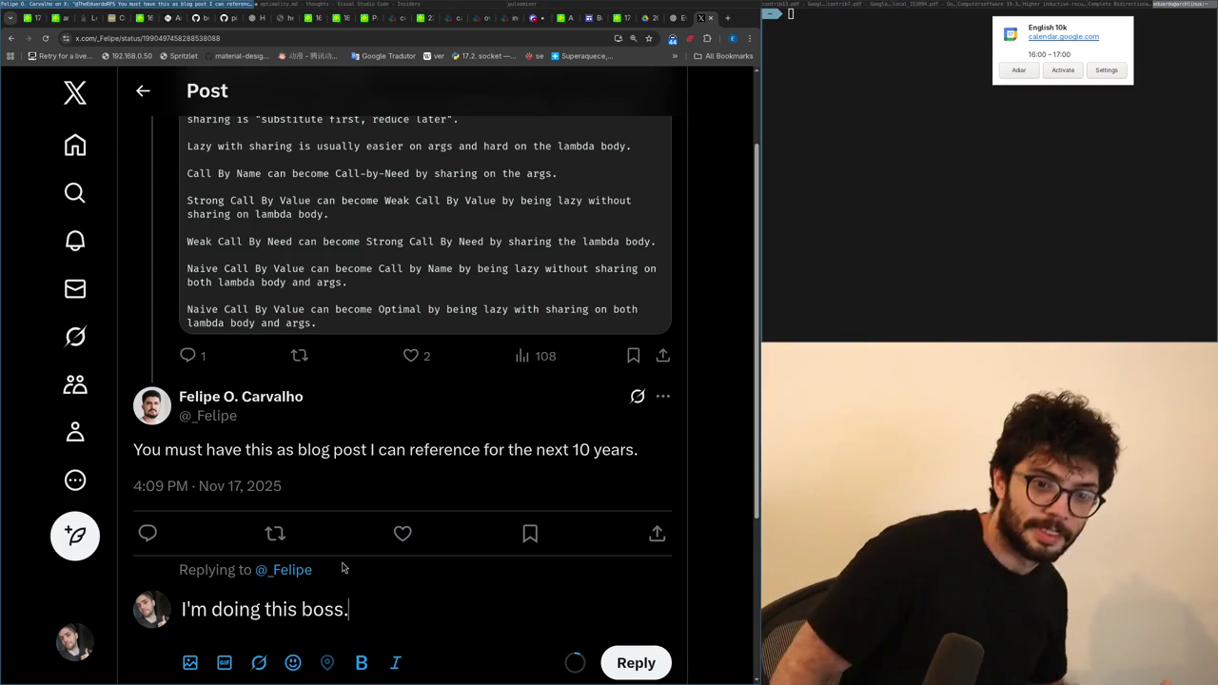
{"action": "key", "text": "BackSpace"}
{"action": "type", "text": ", c"}
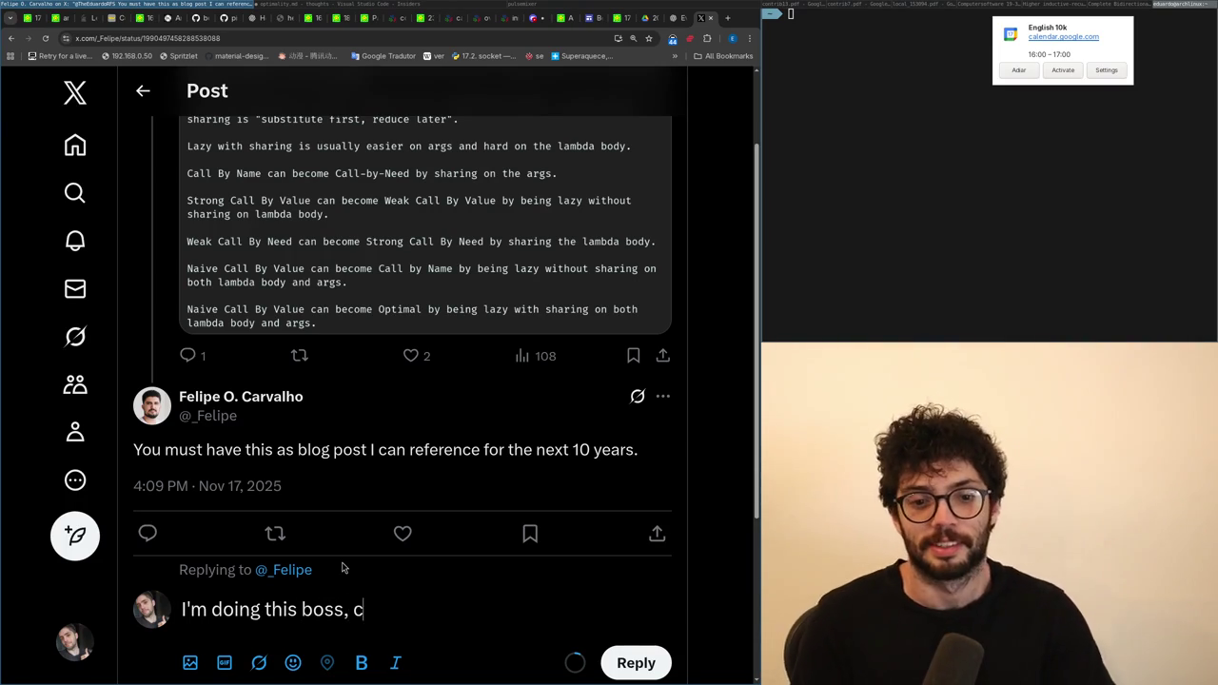
{"action": "type", "text": "razy diagr"}
{"action": "type", "text": " crazy diagrams."}
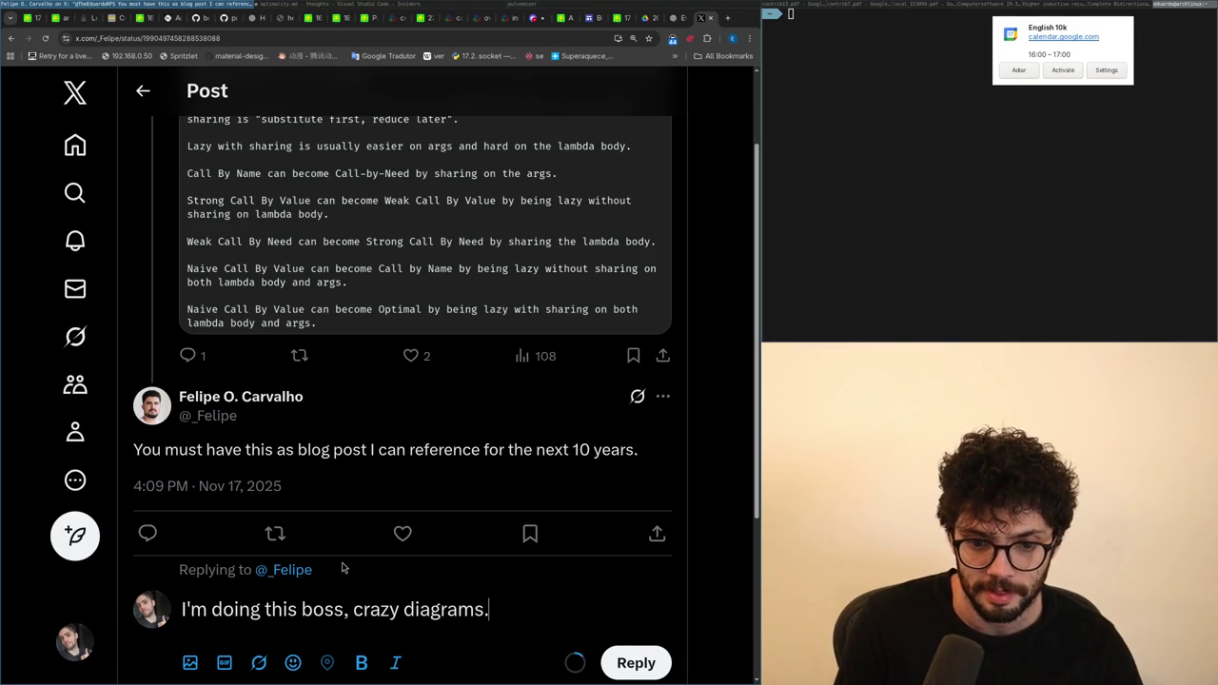
{"action": "key", "text": "ctrl+Return"}
Step: Check the Notifications page and return to the home feed
{"action": "scroll", "coordinate": [476, 488], "scroll_direction": "down", "scroll_amount": 2}
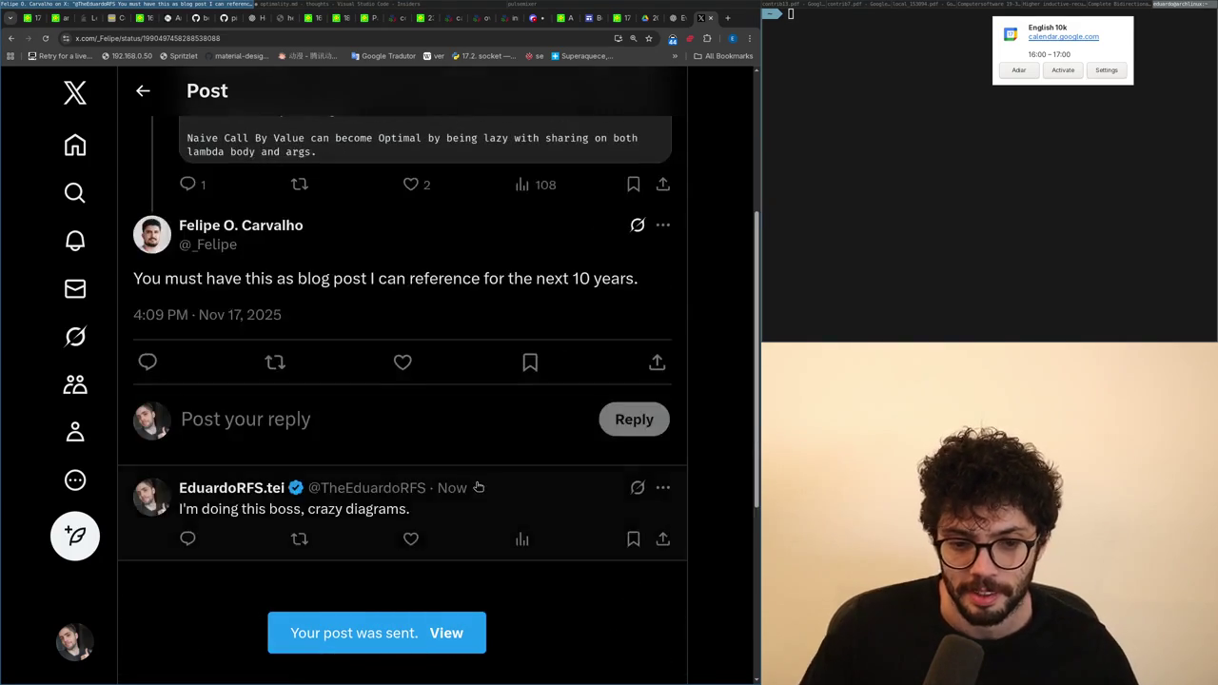
{"action": "scroll", "coordinate": [476, 492], "scroll_direction": "up", "scroll_amount": 3}
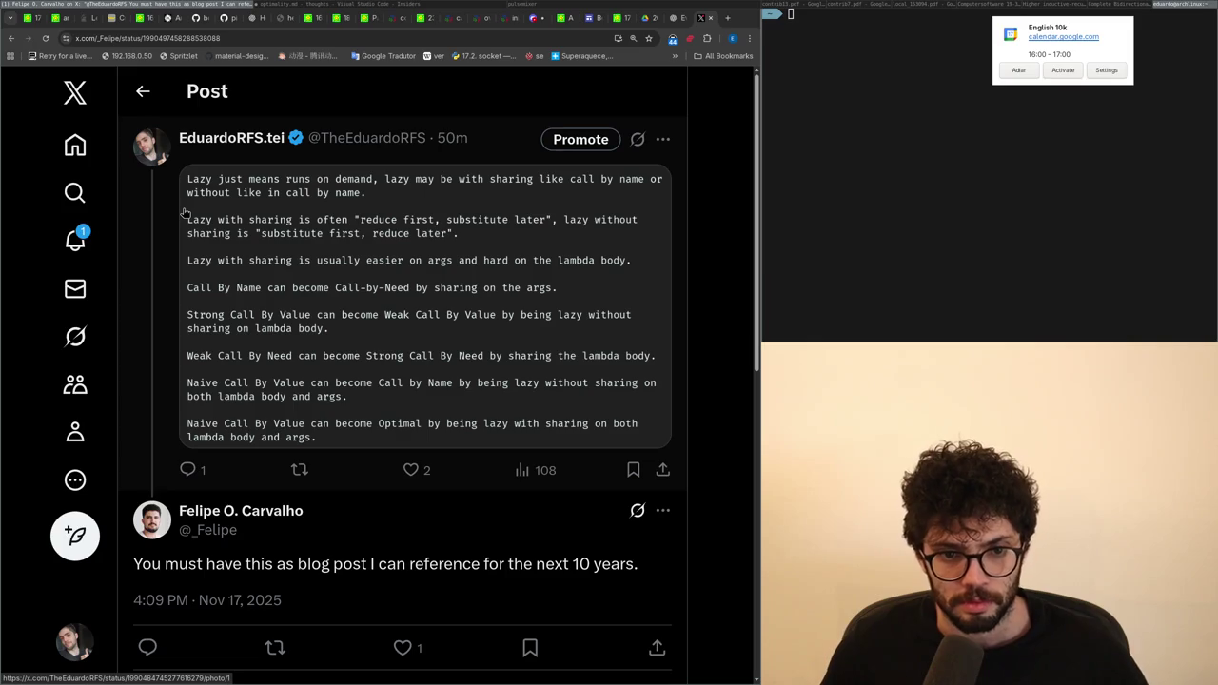
{"action": "left_click", "coordinate": [75, 242]}
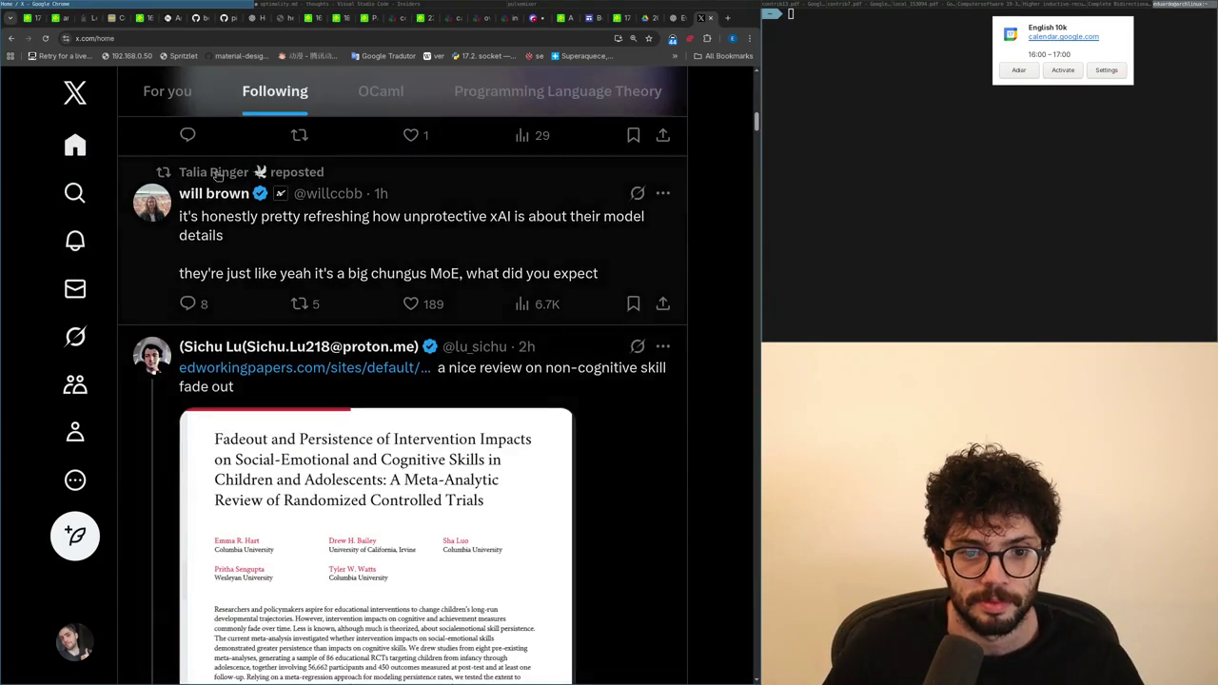
{"action": "left_click", "coordinate": [352, 6]}
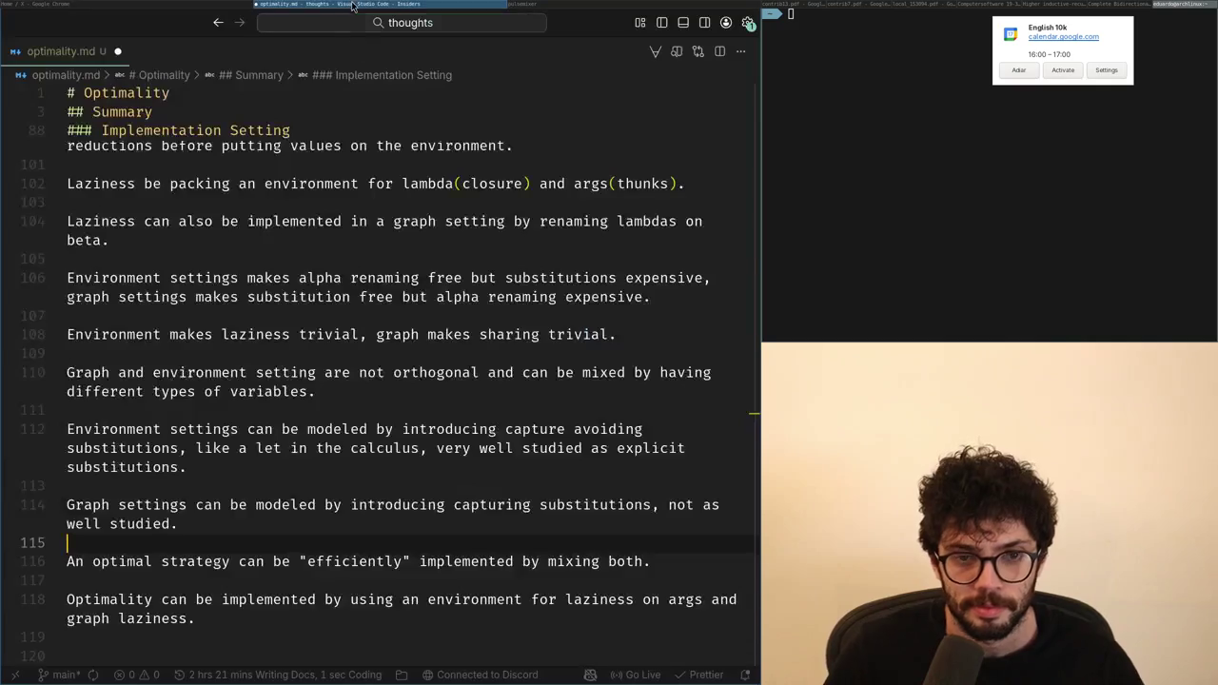
Step: Skim the X Following feed and notifications, then open the Feross repost
{"action": "scroll", "coordinate": [397, 505], "scroll_direction": "down", "scroll_amount": 3}
{"action": "left_click", "coordinate": [347, 517]}
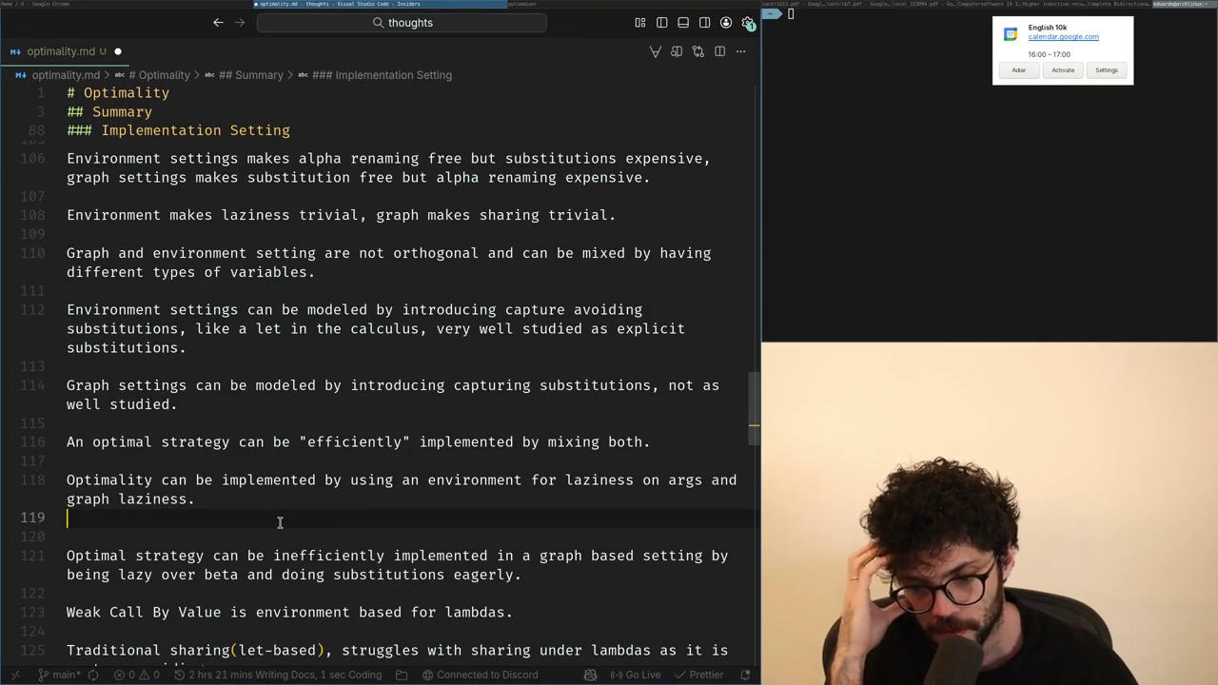
{"action": "key", "text": "alt+Tab"}
{"action": "scroll", "coordinate": [257, 471], "scroll_direction": "down", "scroll_amount": 5}
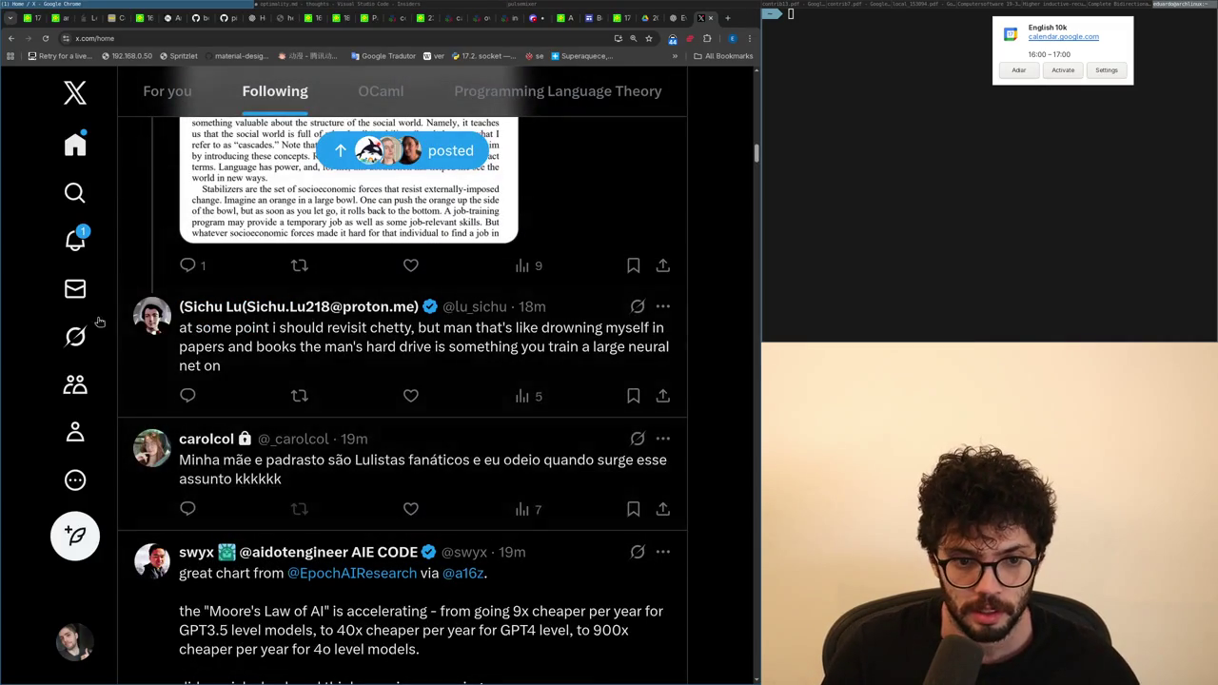
{"action": "left_click", "coordinate": [75, 145]}
{"action": "scroll", "coordinate": [294, 282], "scroll_direction": "down", "scroll_amount": 5}
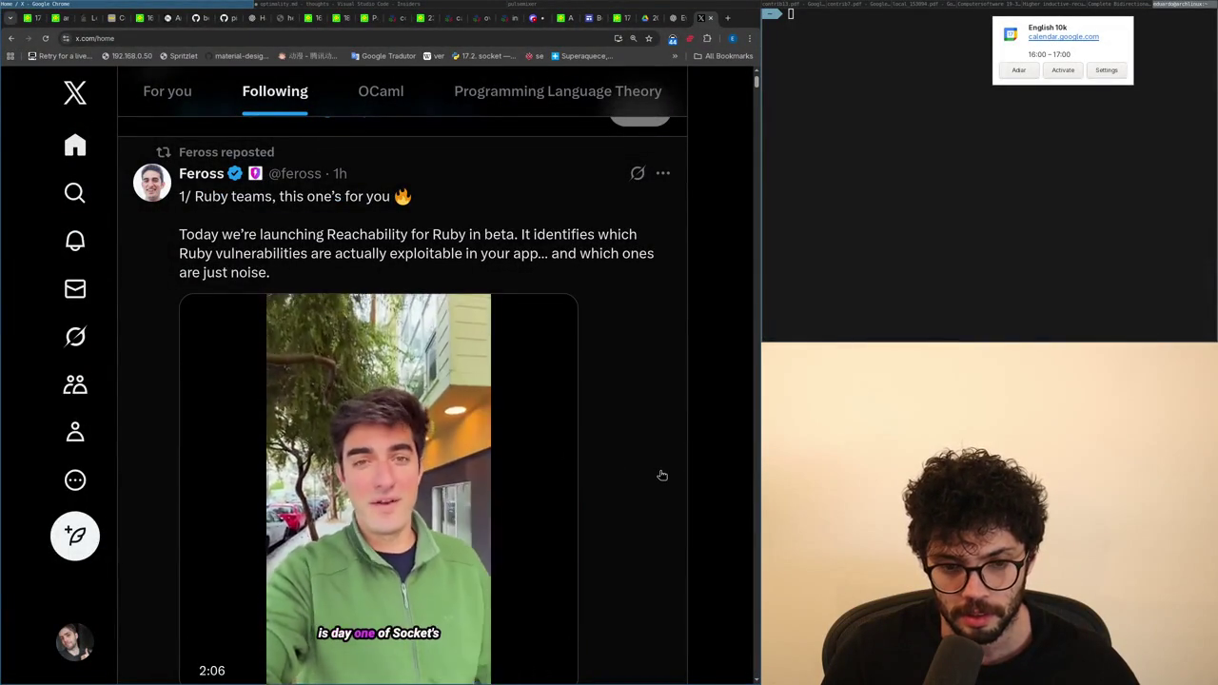
{"action": "left_click", "coordinate": [670, 476]}
Step: Bring up the ChatGPT conversation with phrasings about evaluation order
{"action": "key", "text": "ctrl+Tab"}
{"action": "key", "text": "super+Right"}
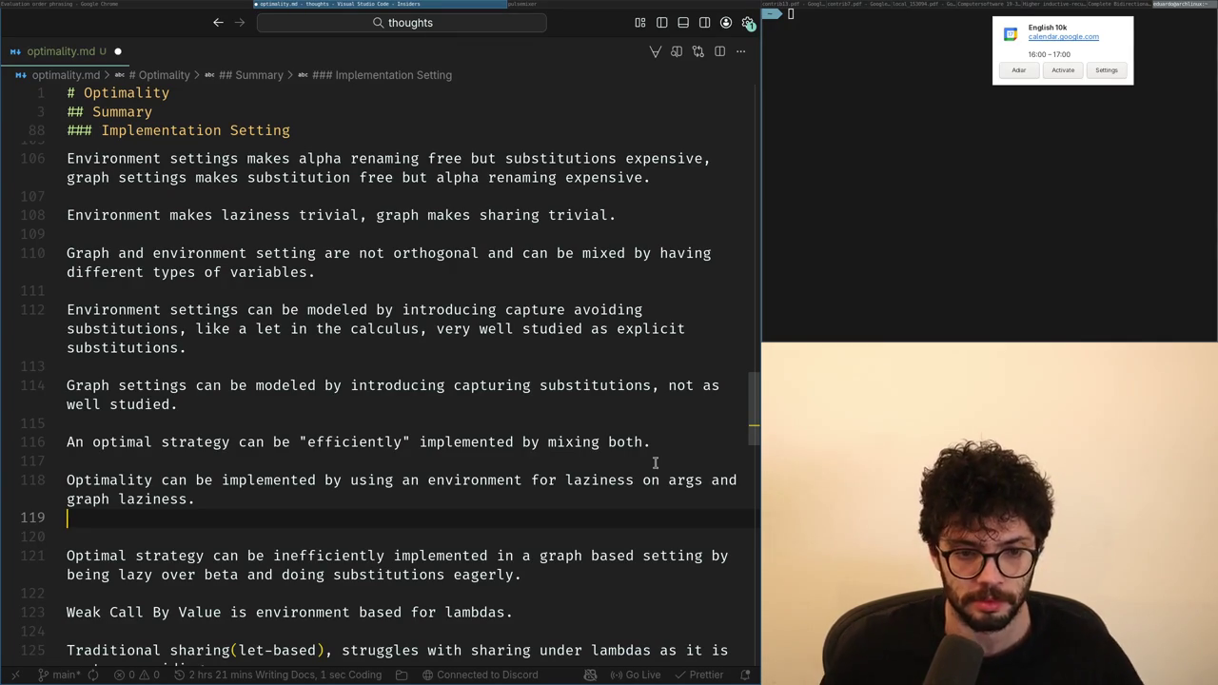
{"action": "key", "text": "alt+Tab"}
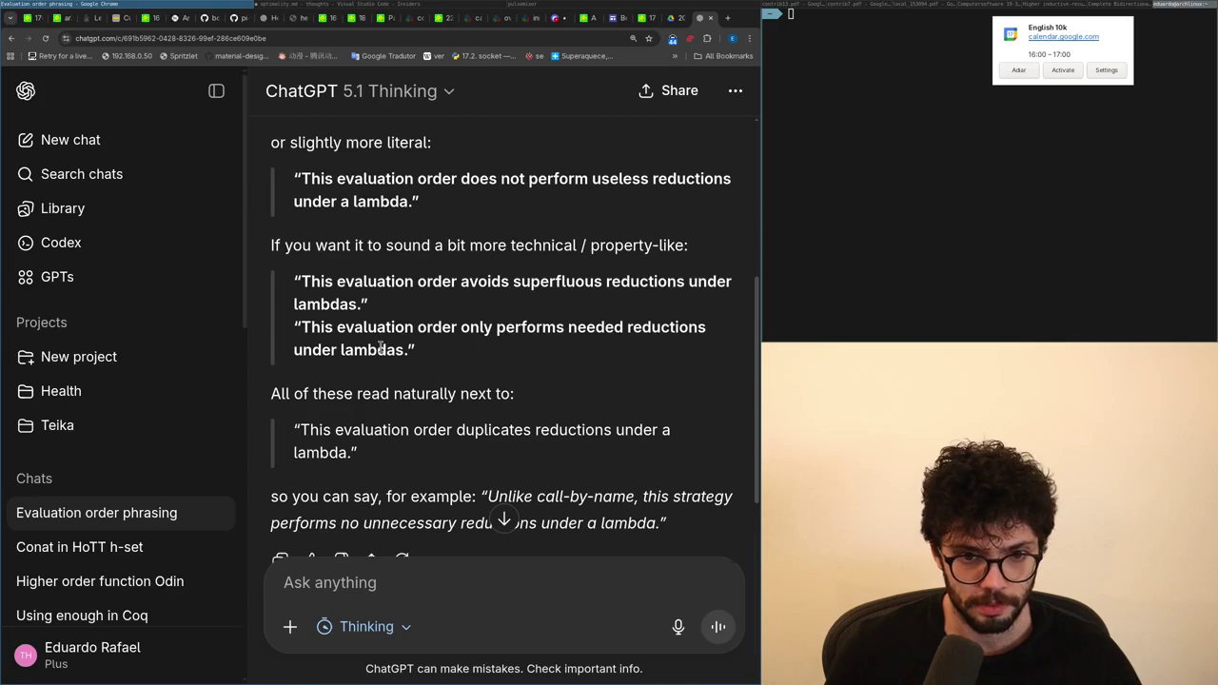
Step: Compare ChatGPT's phrasings about needed reductions under lambdas with the optimality.md notes
{"action": "key", "text": "alt+Tab"}
{"action": "key", "text": "alt+Tab"}
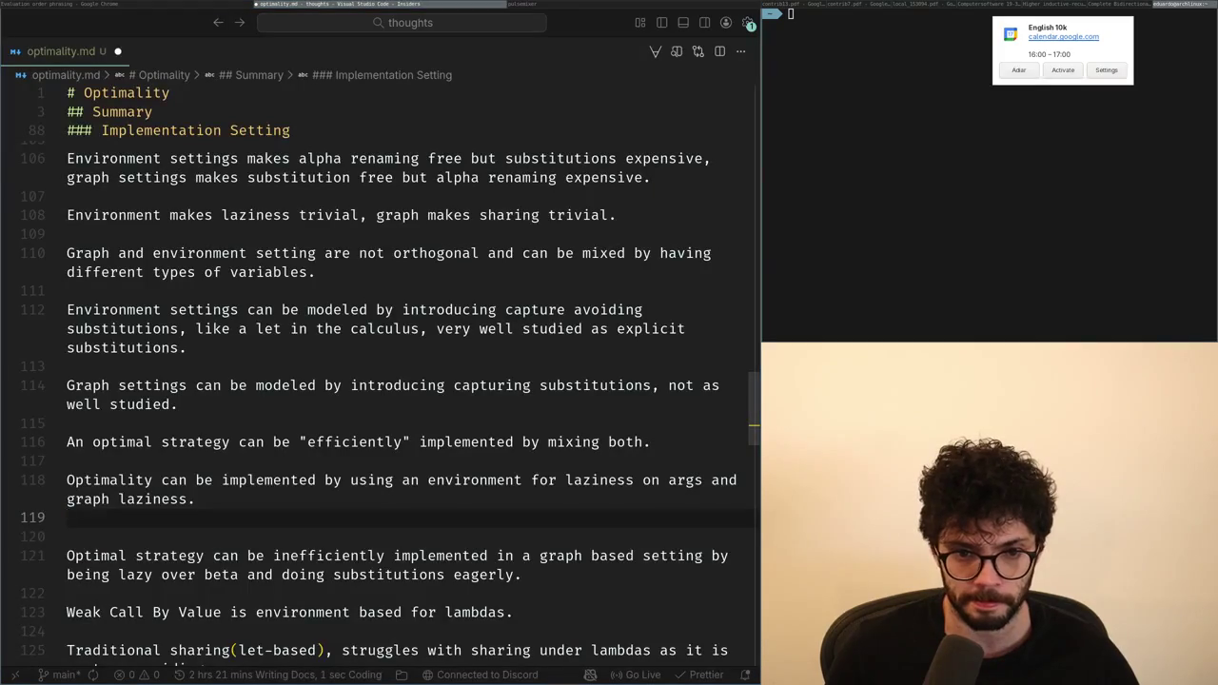
{"action": "key", "text": "alt+Tab"}
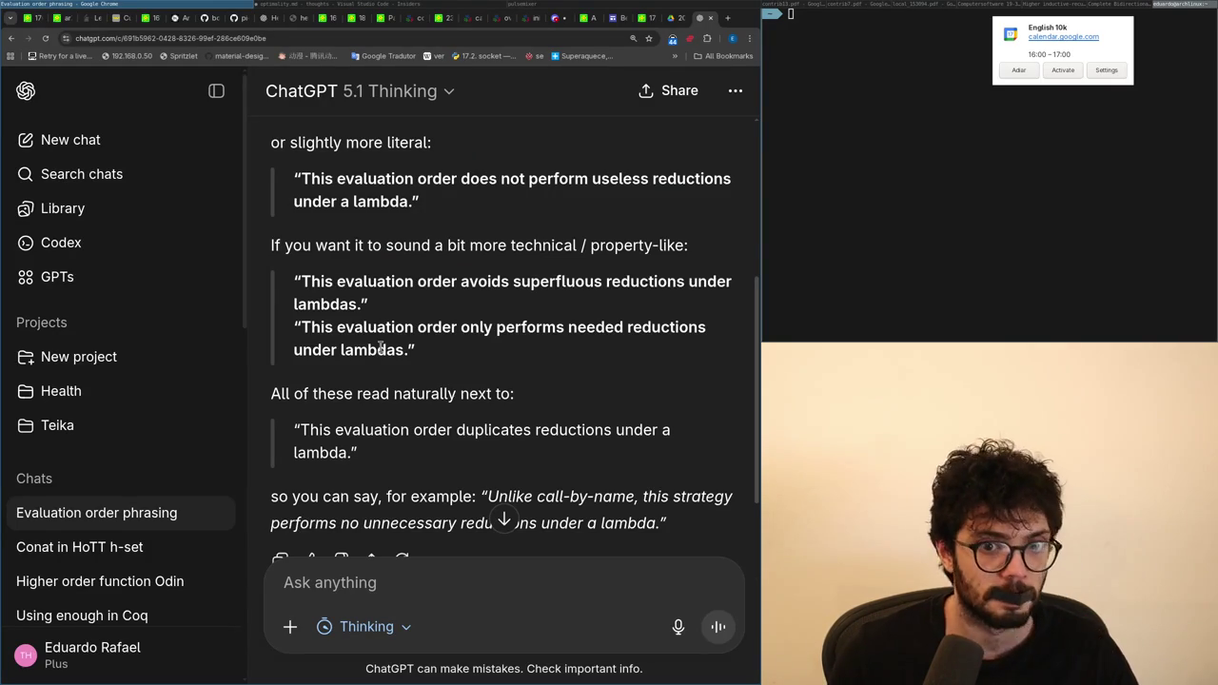
{"action": "key", "text": "alt+Tab"}
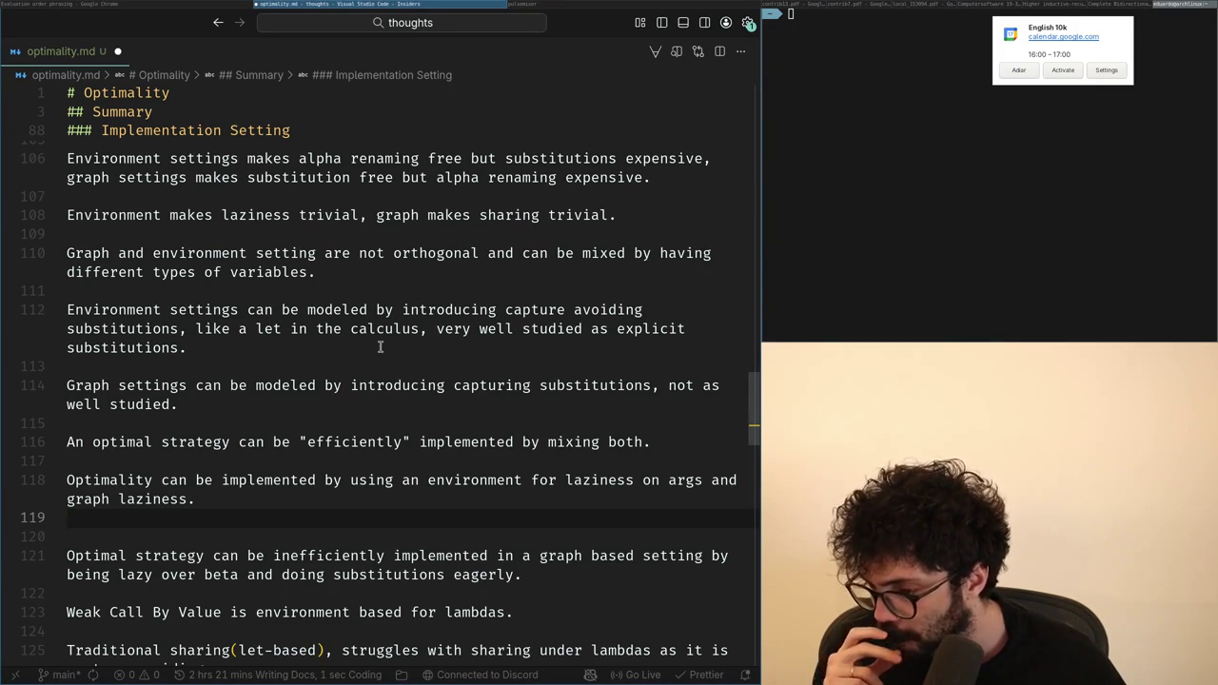
Step: Add a '## Under Lambda' heading at line 120 and begin line 122 with 'Strong and Optimal'
{"action": "scroll", "coordinate": [380, 346], "scroll_direction": "up", "scroll_amount": 2}
{"action": "scroll", "coordinate": [379, 347], "scroll_direction": "up", "scroll_amount": 4}
{"action": "scroll", "coordinate": [238, 312], "scroll_direction": "up", "scroll_amount": 3}
{"action": "scroll", "coordinate": [239, 312], "scroll_direction": "up", "scroll_amount": 1}
{"action": "scroll", "coordinate": [240, 312], "scroll_direction": "down", "scroll_amount": 3}
{"action": "scroll", "coordinate": [243, 300], "scroll_direction": "down", "scroll_amount": 7}
{"action": "scroll", "coordinate": [244, 287], "scroll_direction": "down", "scroll_amount": 2}
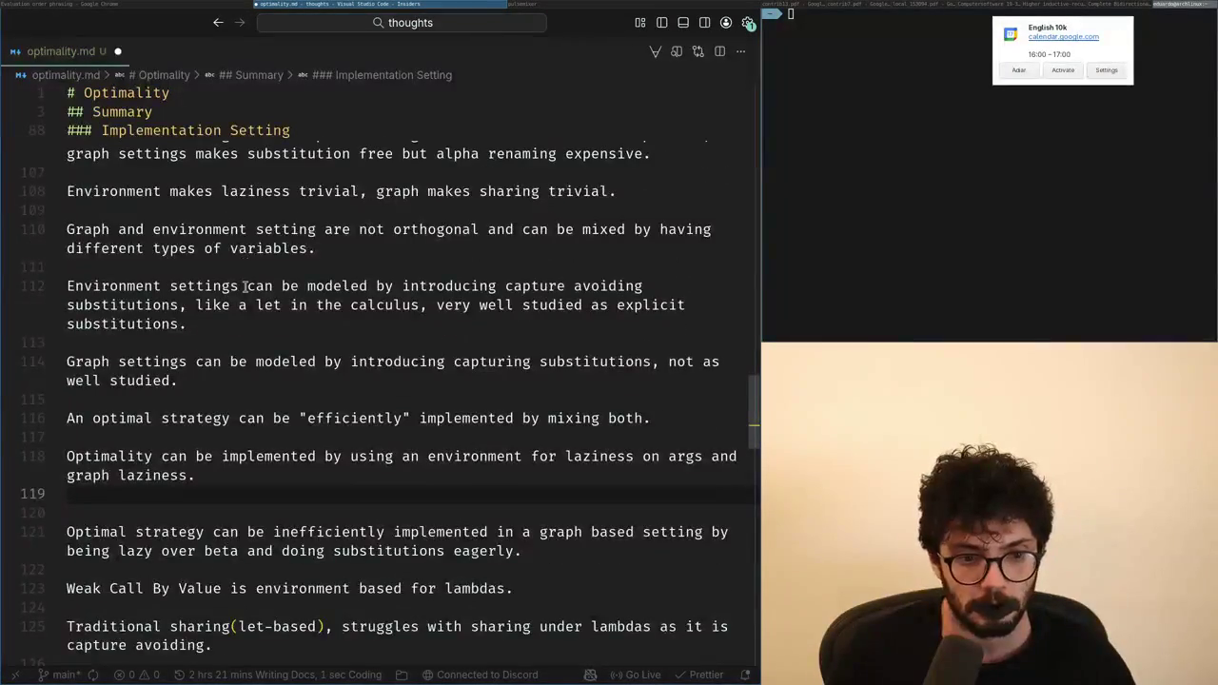
{"action": "key", "text": "Return"}
{"action": "type", "text": "## Under Lamb"}
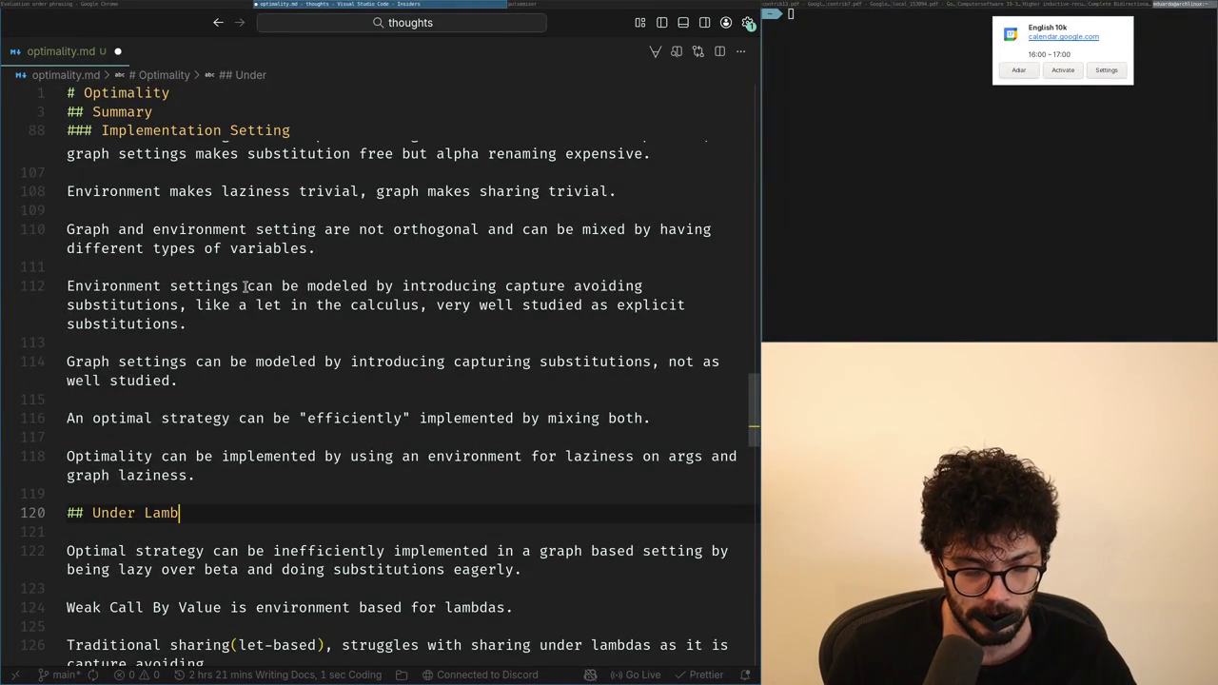
{"action": "type", "text": "da"}
{"action": "key", "text": "Return"}
{"action": "key", "text": "Return"}
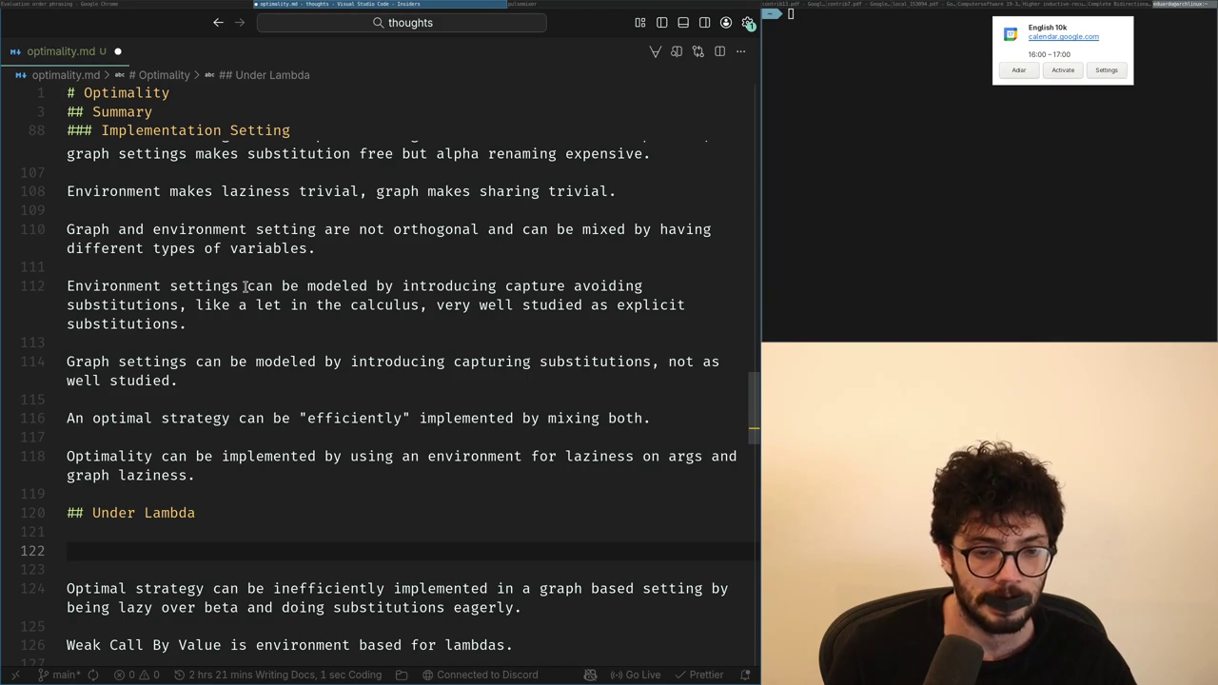
{"action": "type", "text": "Strong"}
{"action": "key", "text": "ctrl+BackSpace"}
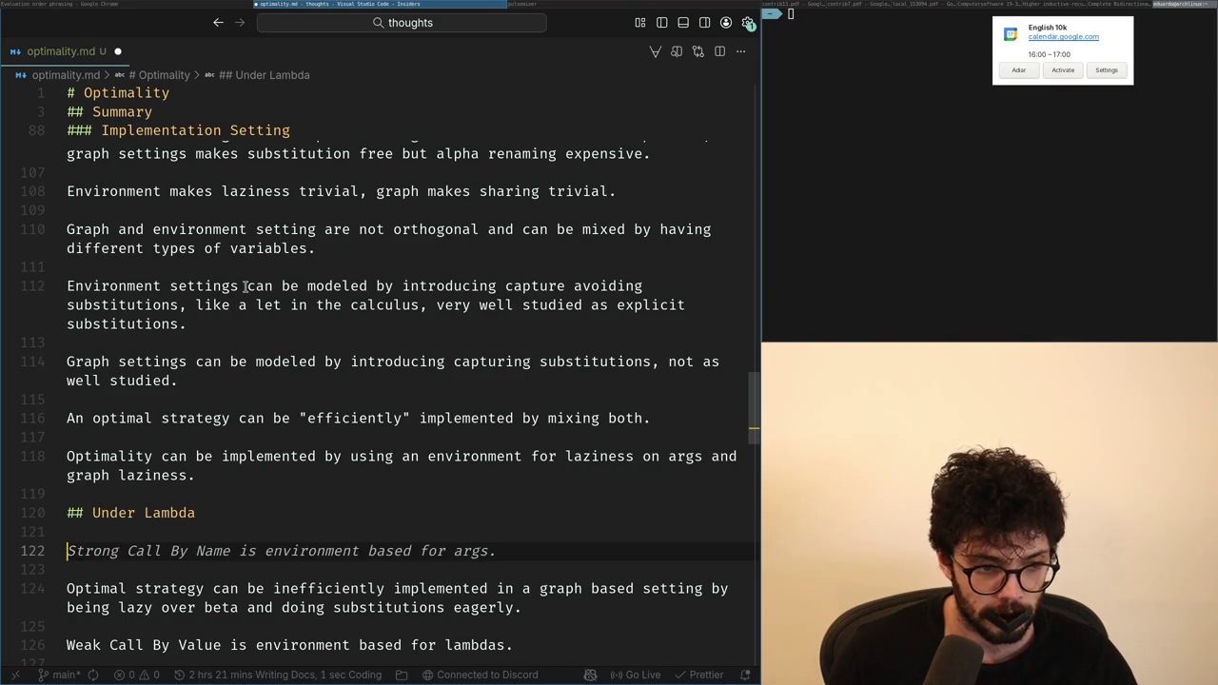
{"action": "type", "text": "Strong and"}
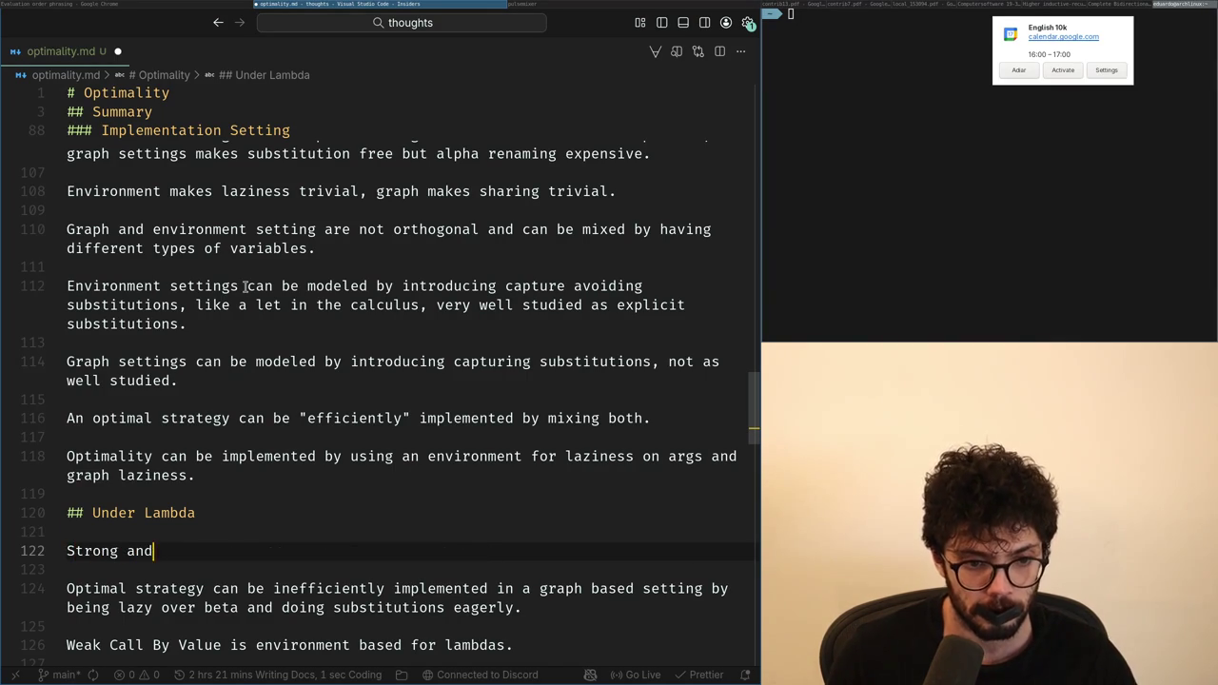
{"action": "type", "text": " Optimal"}
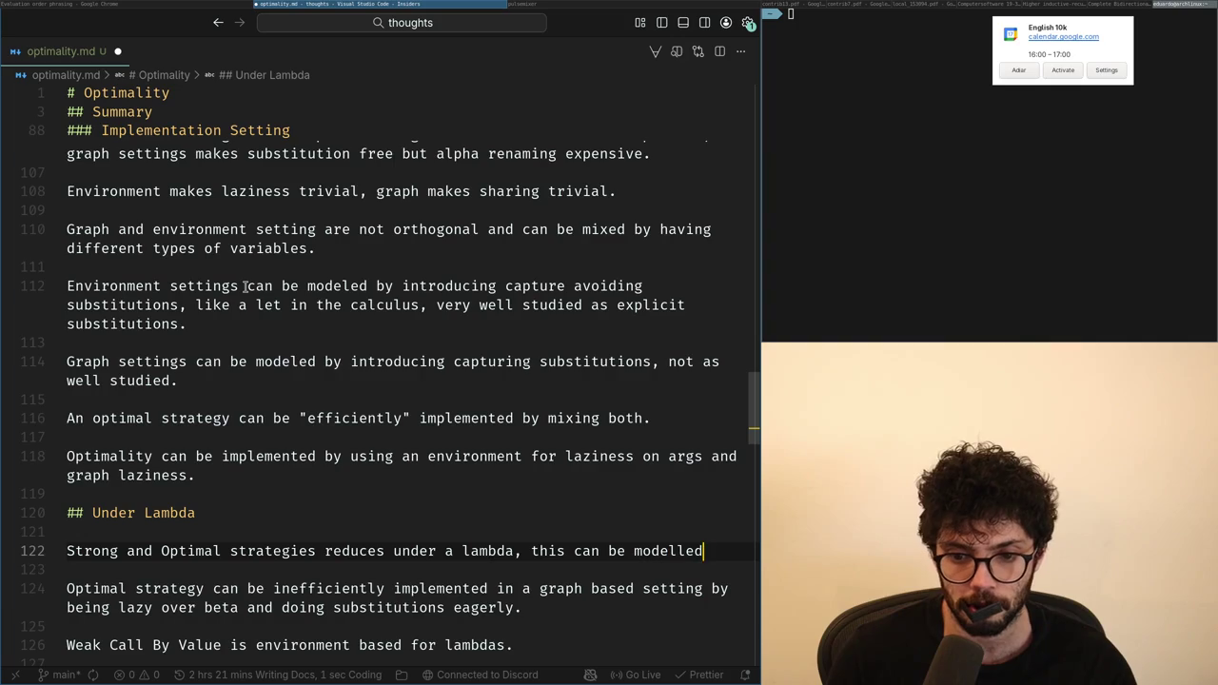
Step: Delete the old Optimal strategy paragraph below the opening sentence
{"action": "key", "text": "Down"}
{"action": "key", "text": "shift+Down"}
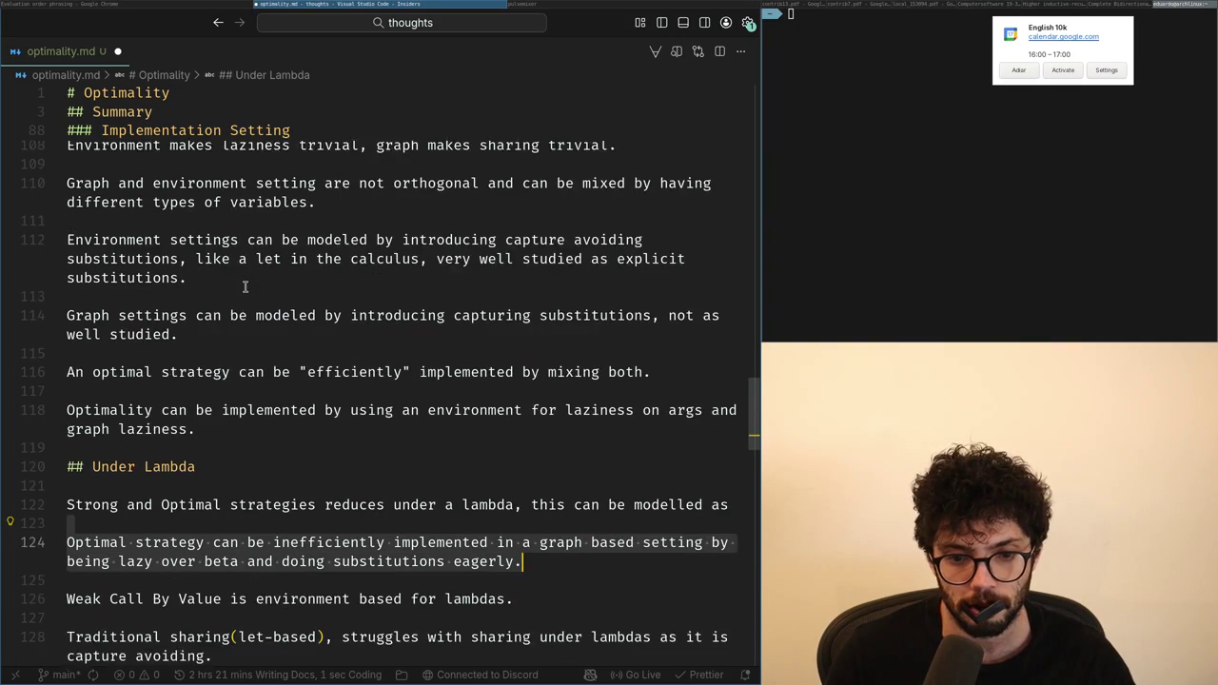
{"action": "key", "text": "shift+Down"}
{"action": "key", "text": "BackSpace"}
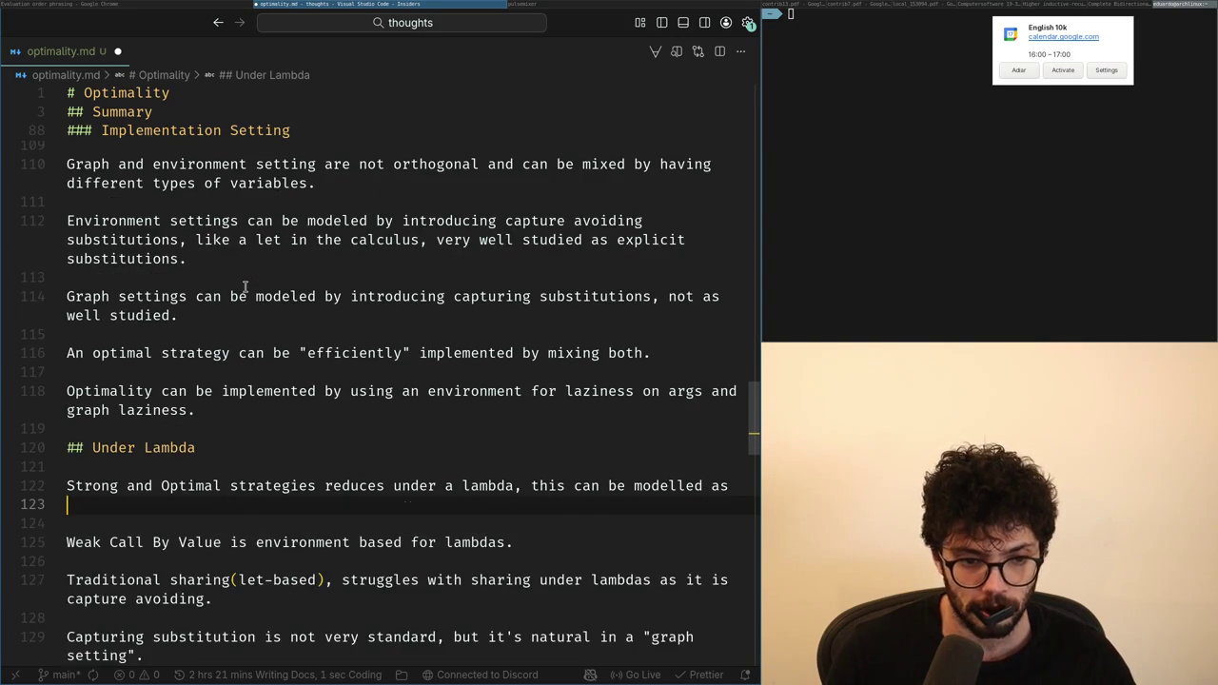
{"action": "key", "text": "BackSpace"}
{"action": "key", "text": "Down"}
{"action": "key", "text": "Down"}
{"action": "key", "text": "Down"}
Step: Remove the old table lines and the Weak Call-By-Need and Optimality paragraphs
{"action": "key", "text": "shift+Down"}
{"action": "key", "text": "shift+Down"}
{"action": "key", "text": "shift+Down"}
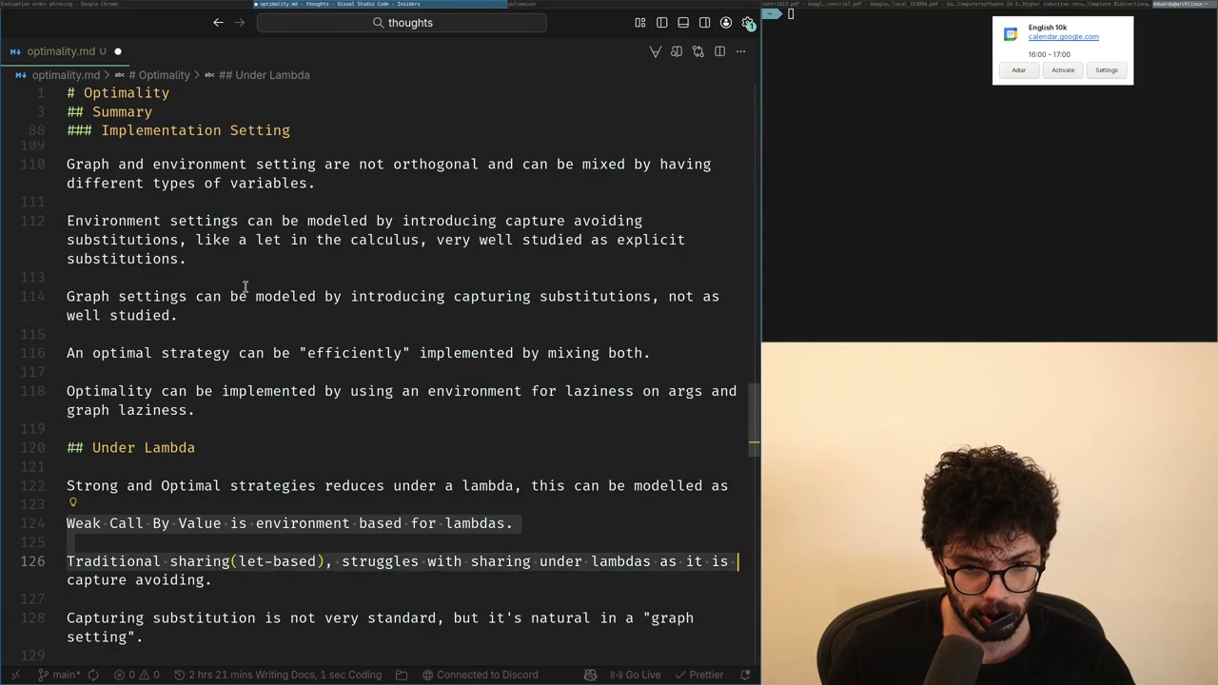
{"action": "key", "text": "ctrl+z"}
{"action": "key", "text": "ctrl+z"}
{"action": "key", "text": "ctrl+z"}
{"action": "key", "text": "ctrl+z"}
{"action": "key", "text": "ctrl+z"}
{"action": "key", "text": "ctrl+z"}
{"action": "key", "text": "ctrl+z"}
{"action": "key", "text": "ctrl+shift+z"}
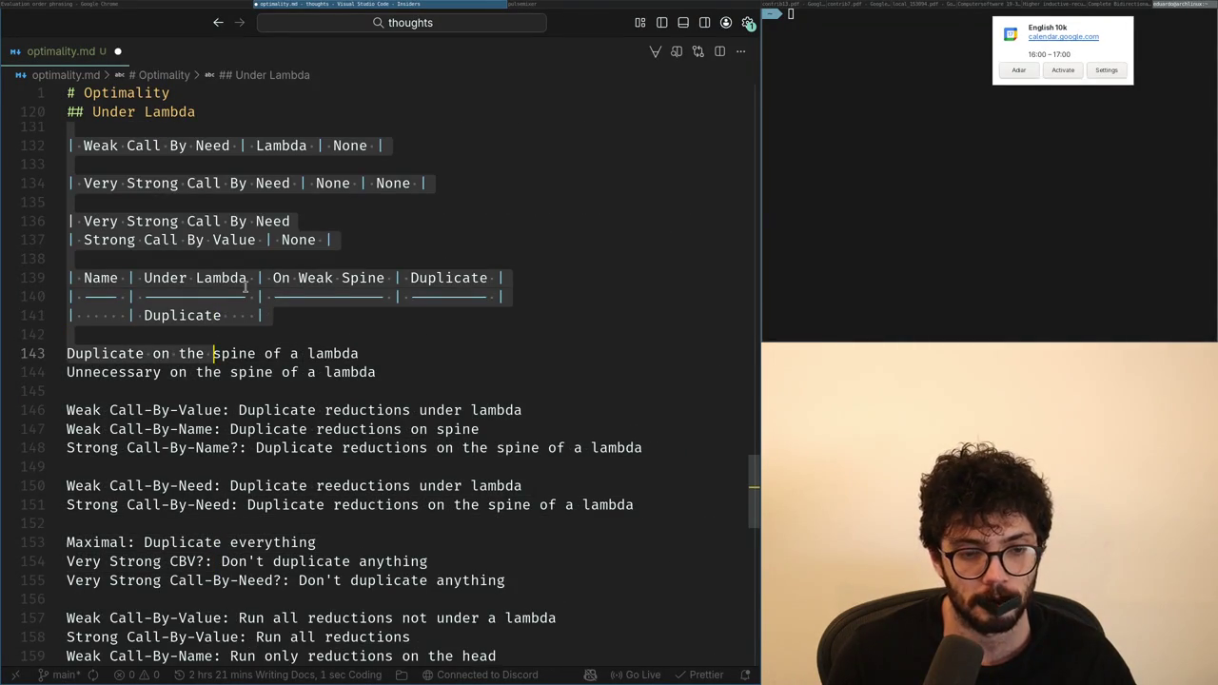
{"action": "key", "text": "ctrl+shift+z"}
{"action": "key", "text": "ctrl+shift+z"}
{"action": "key", "text": "ctrl+shift+z"}
{"action": "key", "text": "ctrl+shift+z"}
{"action": "key", "text": "Down"}
{"action": "key", "text": "Down"}
{"action": "key", "text": "shift+Down"}
{"action": "key", "text": "shift+Down"}
{"action": "key", "text": "shift+Down"}
{"action": "key", "text": "shift+Down"}
{"action": "key", "text": "shift+Down"}
{"action": "key", "text": "shift+Down"}
{"action": "key", "text": "Delete"}
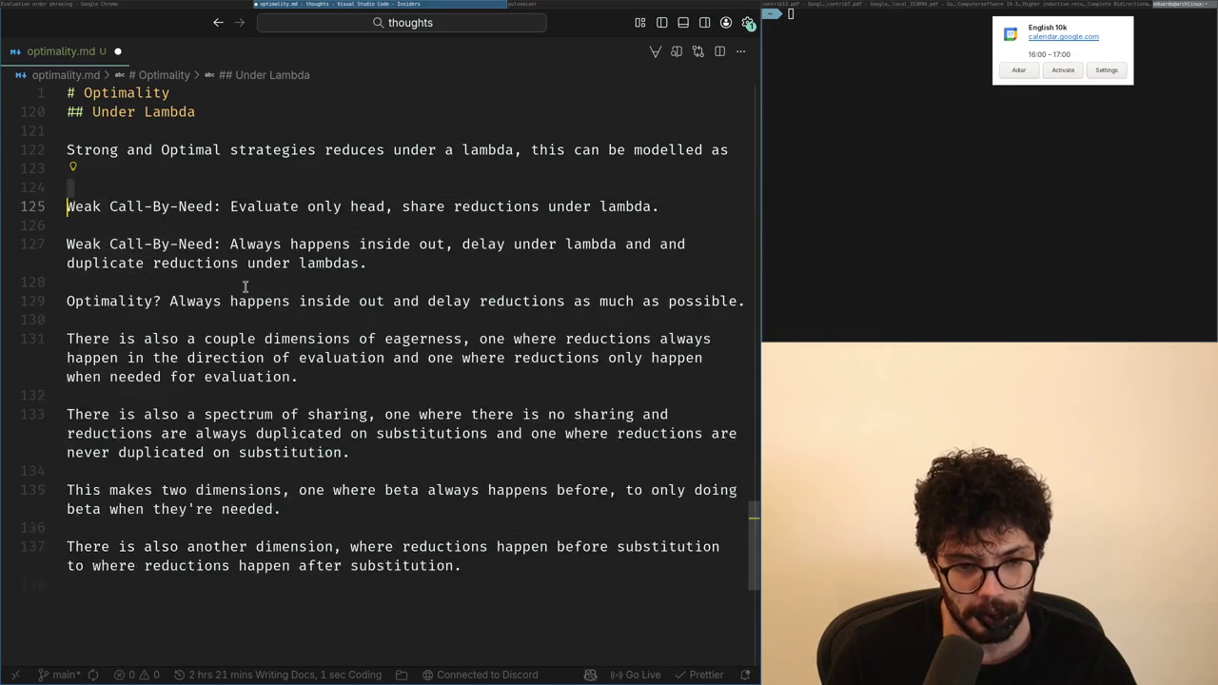
{"action": "key", "text": "shift+Down"}
{"action": "key", "text": "shift+Down"}
{"action": "key", "text": "shift+Down"}
{"action": "key", "text": "Delete"}
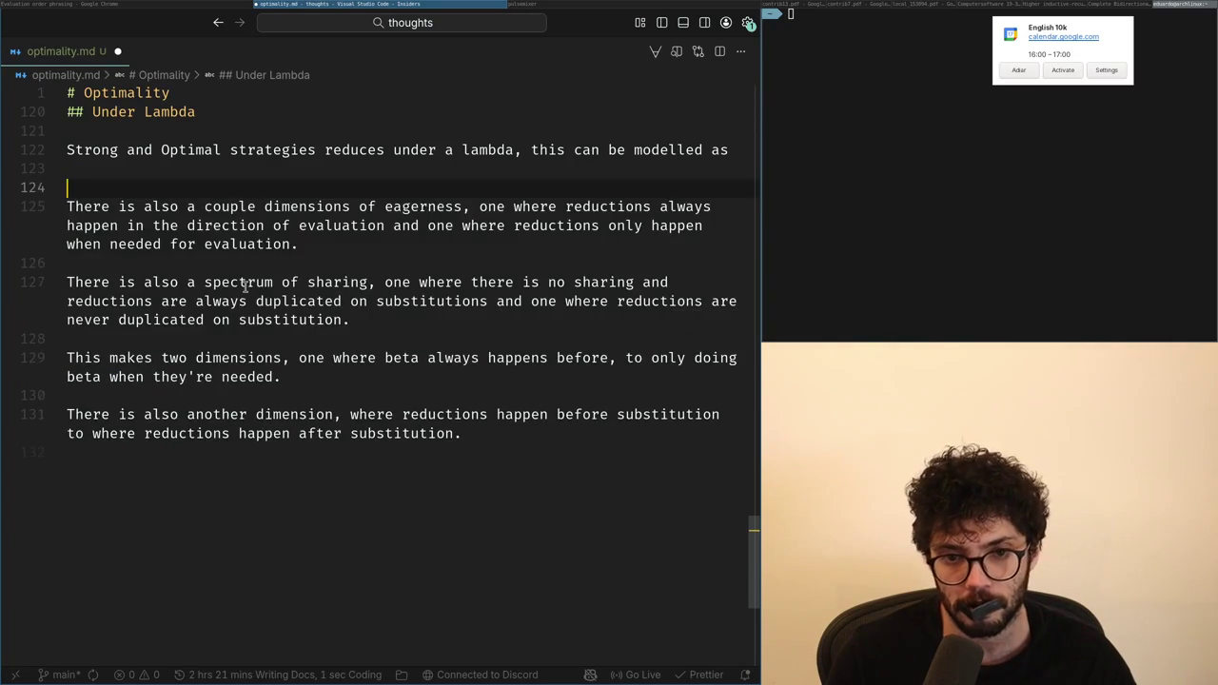
Step: Delete the eagerness, sharing and dimension paragraphs, leaving only the opening sentence
{"action": "scroll", "coordinate": [257, 295], "scroll_direction": "up", "scroll_amount": 2}
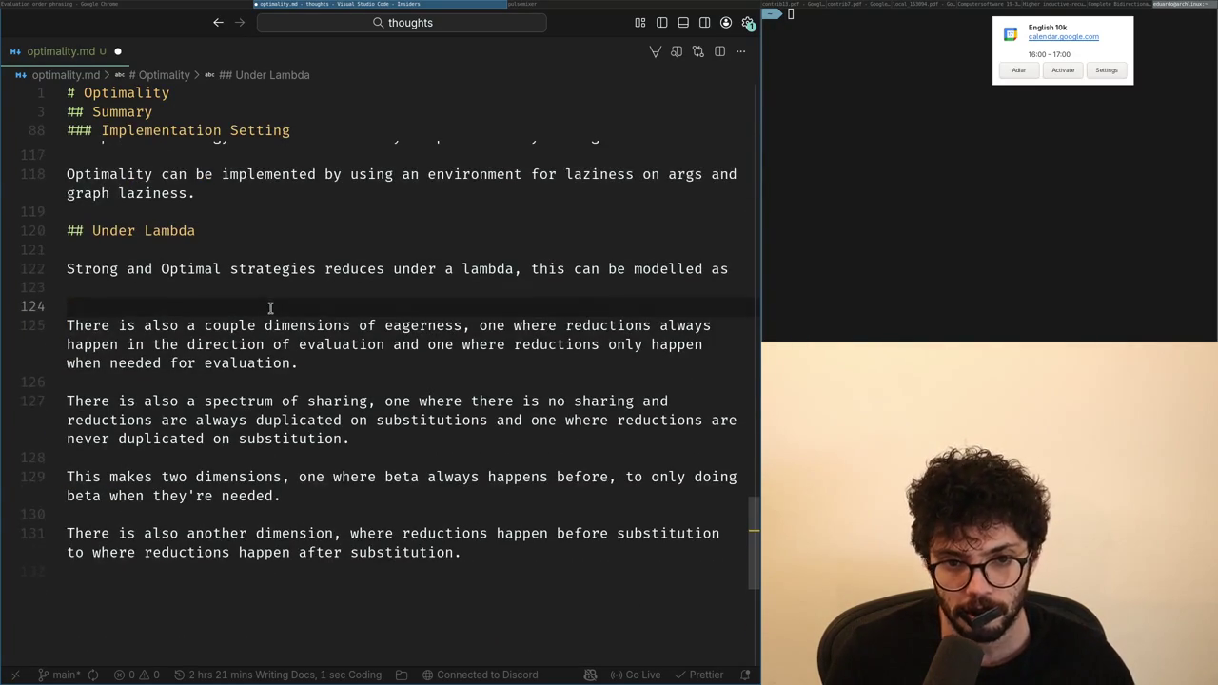
{"action": "key", "text": "Down"}
{"action": "key", "text": "shift+Down"}
{"action": "key", "text": "shift+Down"}
{"action": "key", "text": "shift+Down"}
{"action": "key", "text": "shift+Down"}
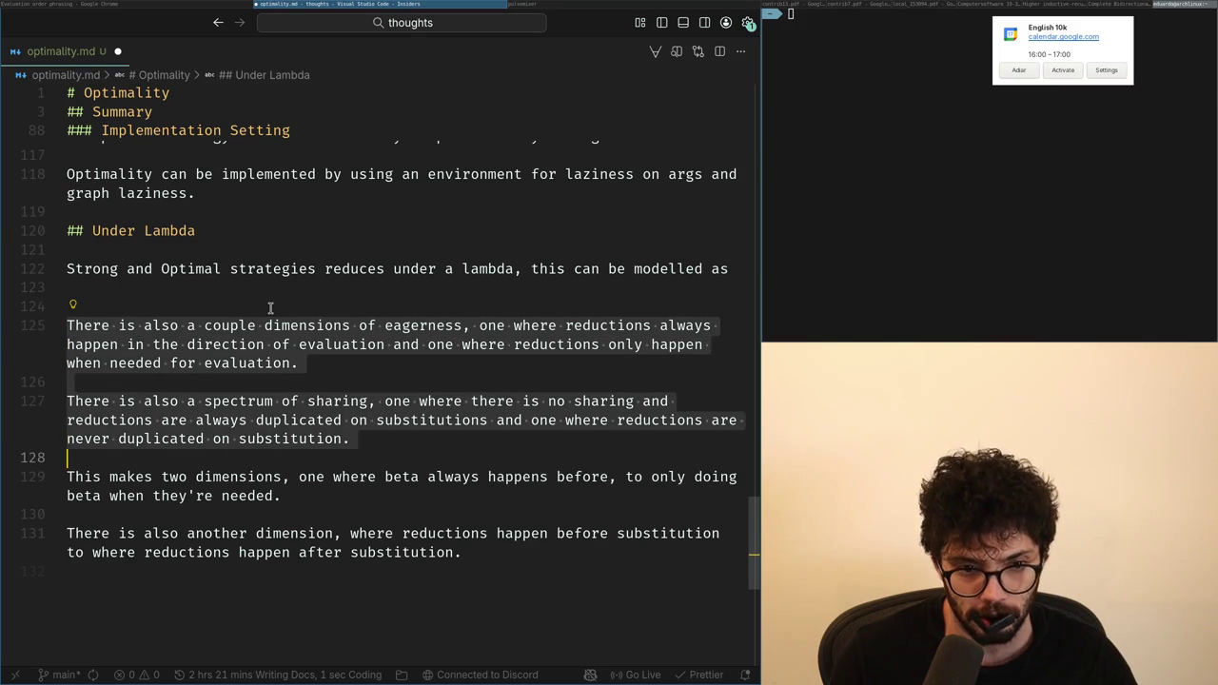
{"action": "key", "text": "Down"}
{"action": "key", "text": "Down"}
{"action": "key", "text": "Down"}
{"action": "key", "text": "Down"}
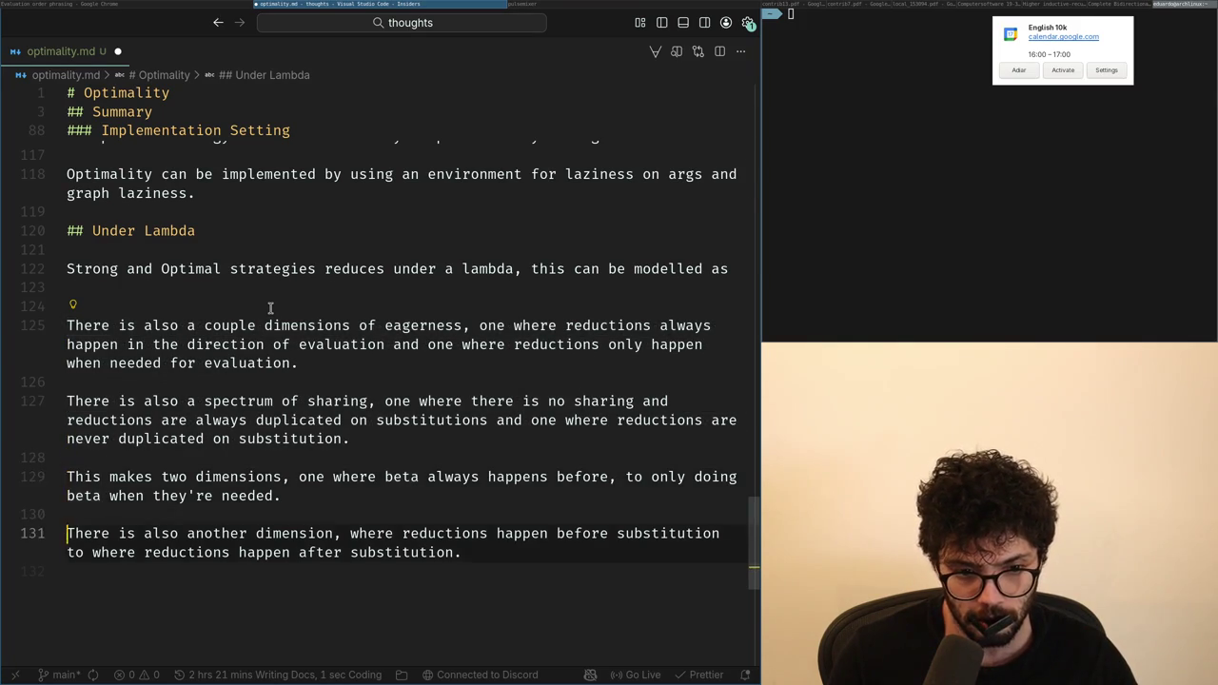
{"action": "key", "text": "Down"}
{"action": "key", "text": "Down"}
{"action": "key", "text": "shift+Up"}
{"action": "key", "text": "shift+Up"}
{"action": "key", "text": "shift+Up"}
{"action": "key", "text": "shift+Up"}
{"action": "key", "text": "shift+Up"}
{"action": "key", "text": "shift+Up"}
{"action": "key", "text": "shift+Up"}
{"action": "key", "text": "BackSpace"}
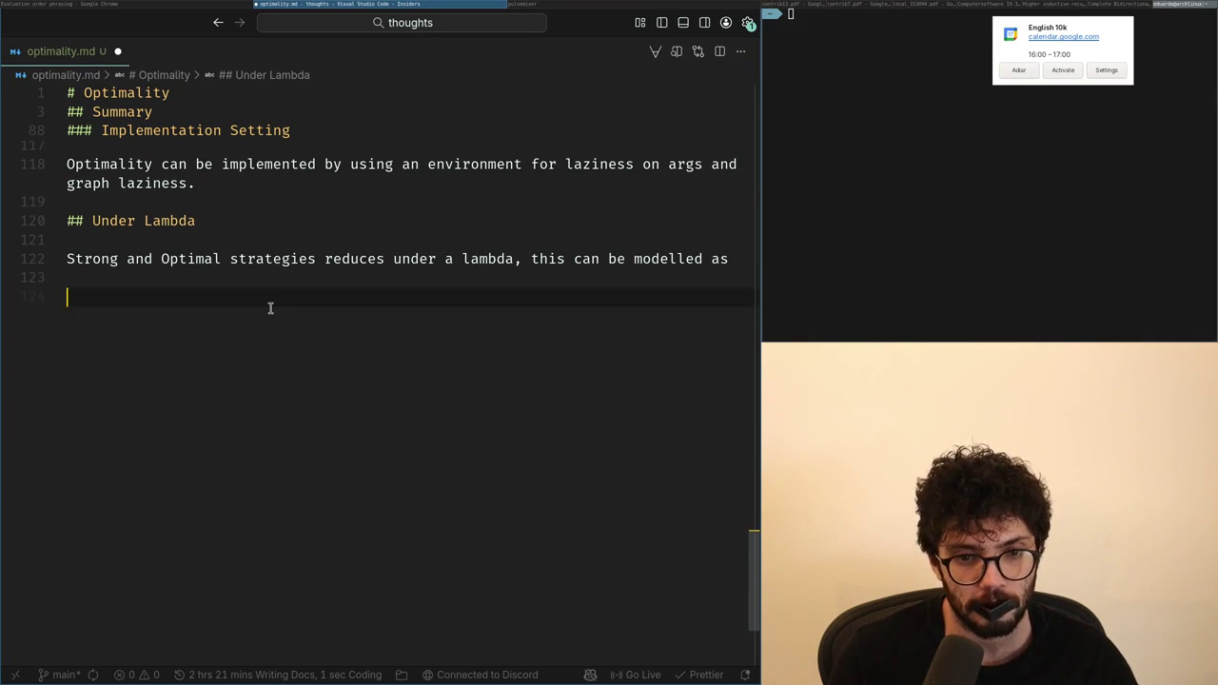
{"action": "key", "text": "ctrl+Left"}
Step: Replace 'modelled as' on line 122 with 'thought of as self modifying code.'
{"action": "key", "text": "ctrl+shift+Left"}
{"action": "key", "text": "ctrl+shift+Left"}
{"action": "key", "text": "ctrl+shift+Right"}
{"action": "key", "text": "ctrl+shift+Left"}
{"action": "type", "text": "tho"}
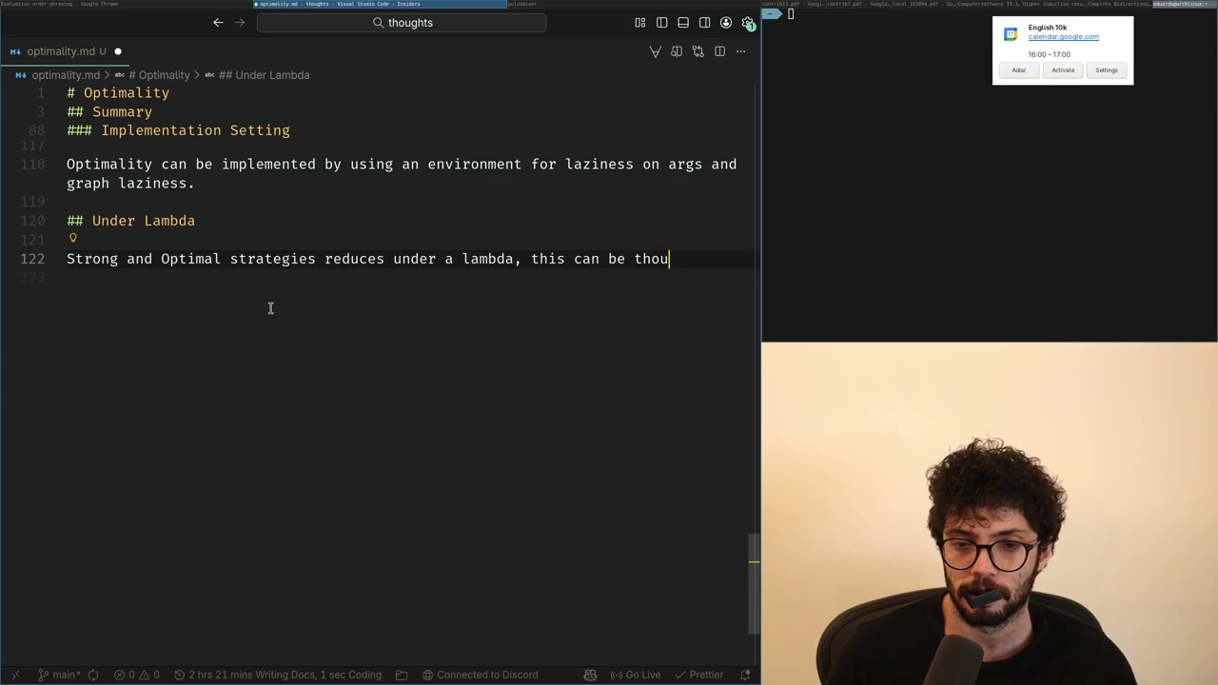
{"action": "type", "text": "f "}
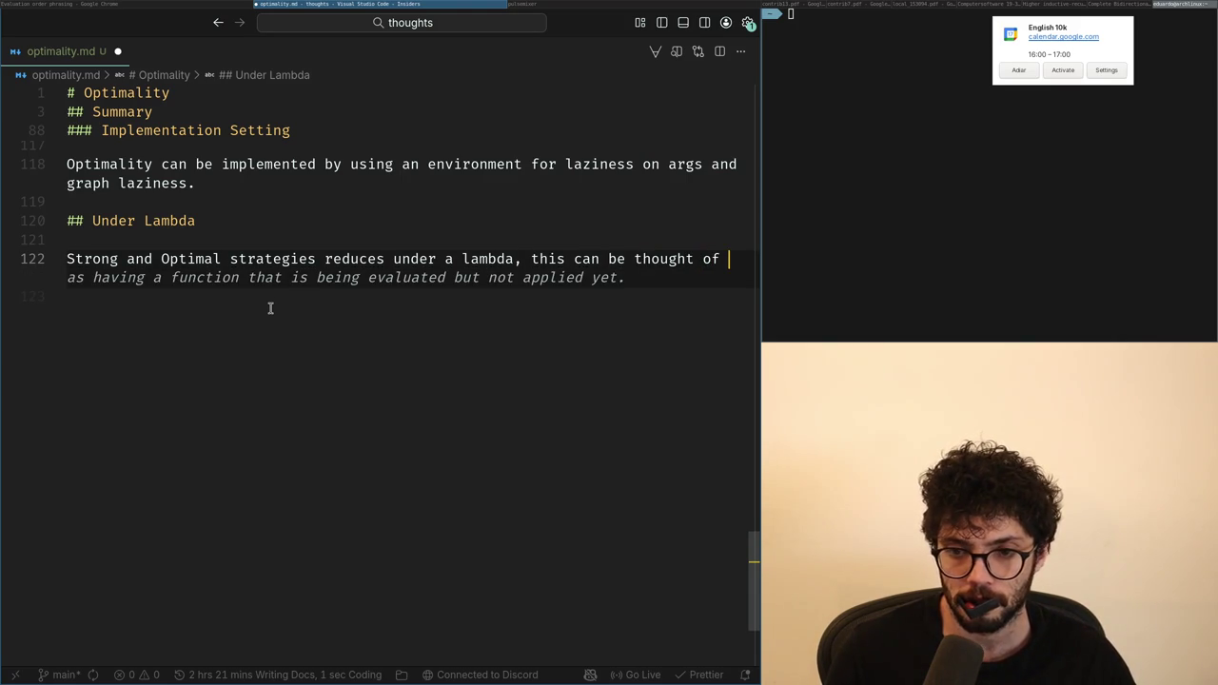
{"action": "type", "text": "as self modif"}
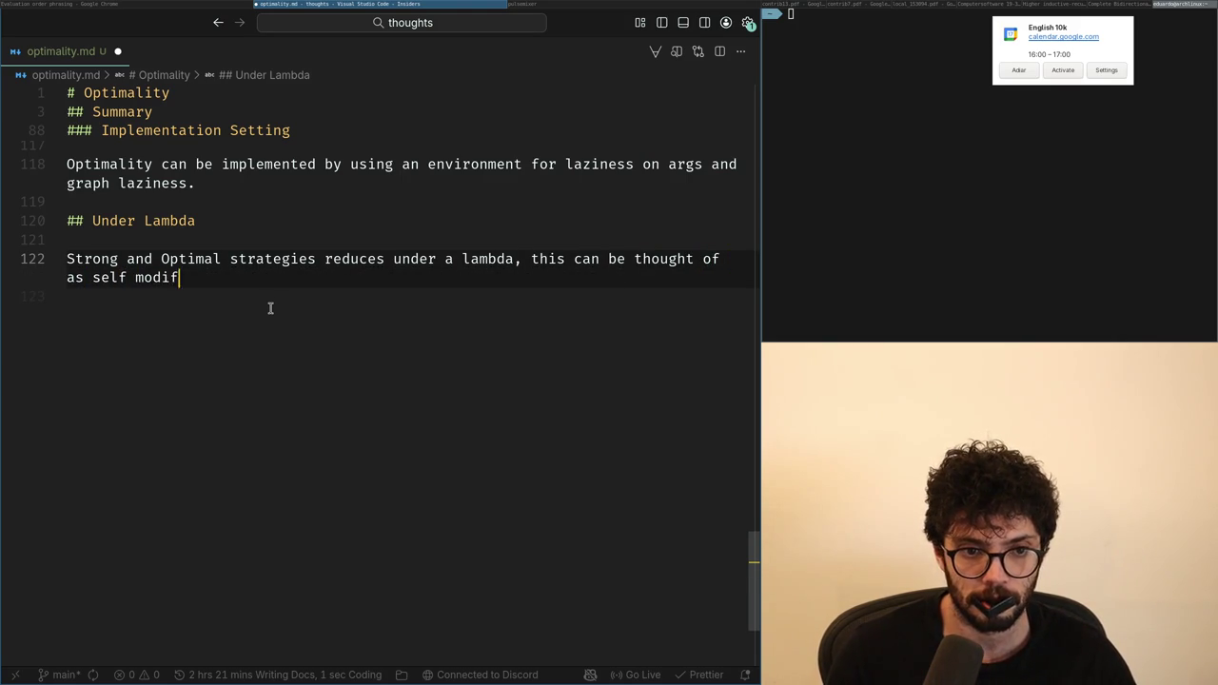
{"action": "type", "text": "."}
{"action": "key", "text": "Return"}
{"action": "key", "text": "Return"}
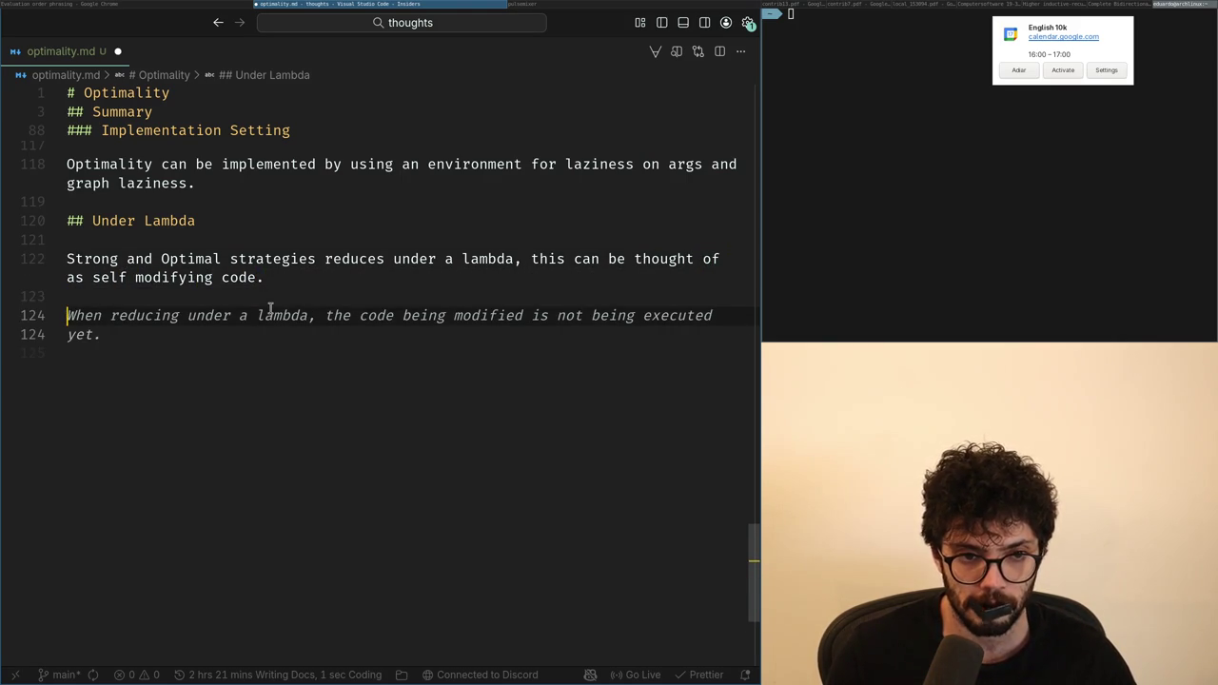
Step: Start a new line below the paragraph beginning with 'Weak'
{"action": "key", "text": "BackSpace"}
{"action": "key", "text": "BackSpace"}
{"action": "key", "text": "ctrl+shift+Return"}
{"action": "type", "text": "Weak"}
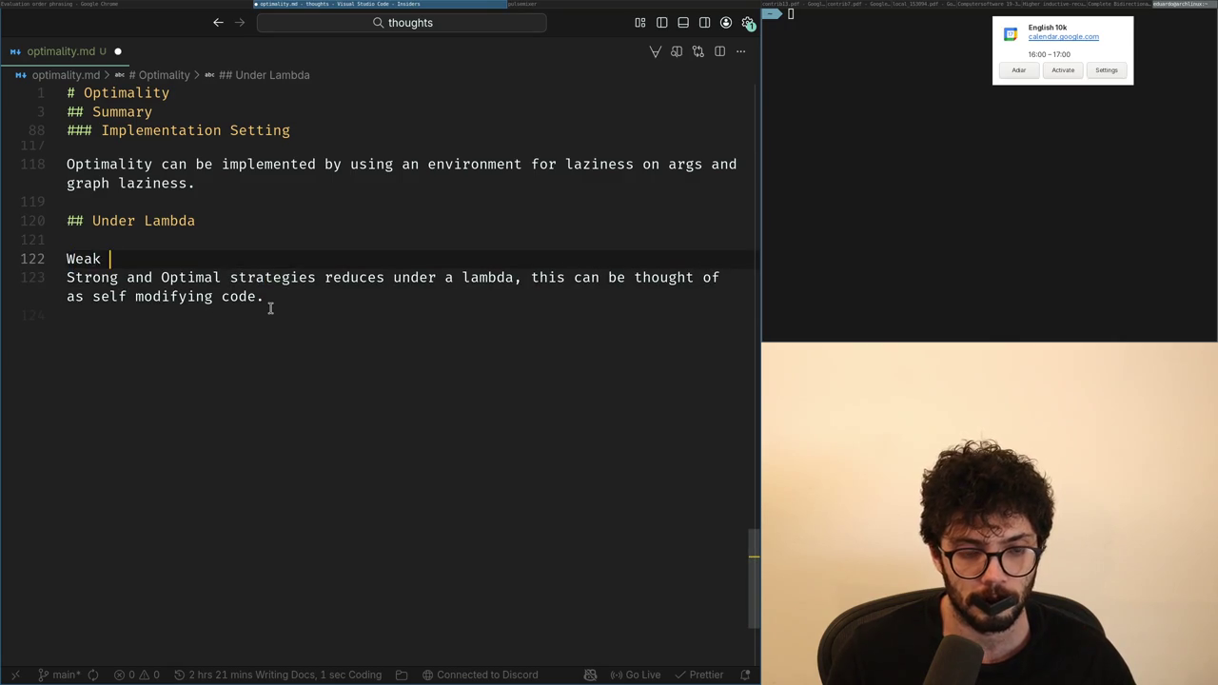
{"action": "key", "text": "ctrl+z"}
{"action": "key", "text": "ctrl+z"}
{"action": "key", "text": "Return"}
{"action": "type", "text": "Weak"}
Step: Write out a 'Weak strategies' sentence on that line, fixing the misspelled word
{"action": "key", "text": "BackSpace"}
{"action": "type", "text": "strage"}
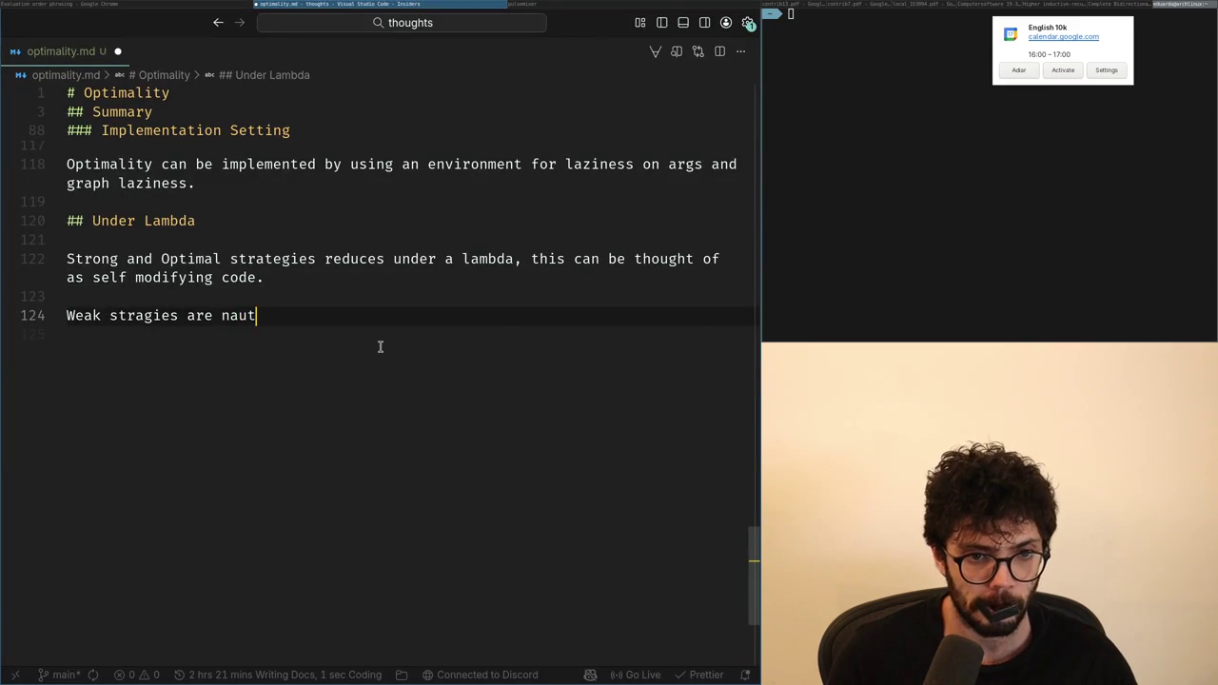
{"action": "key", "text": "ctrl+BackSpace"}
{"action": "key", "text": "ctrl+BackSpace"}
{"action": "type", "text": "fit n"}
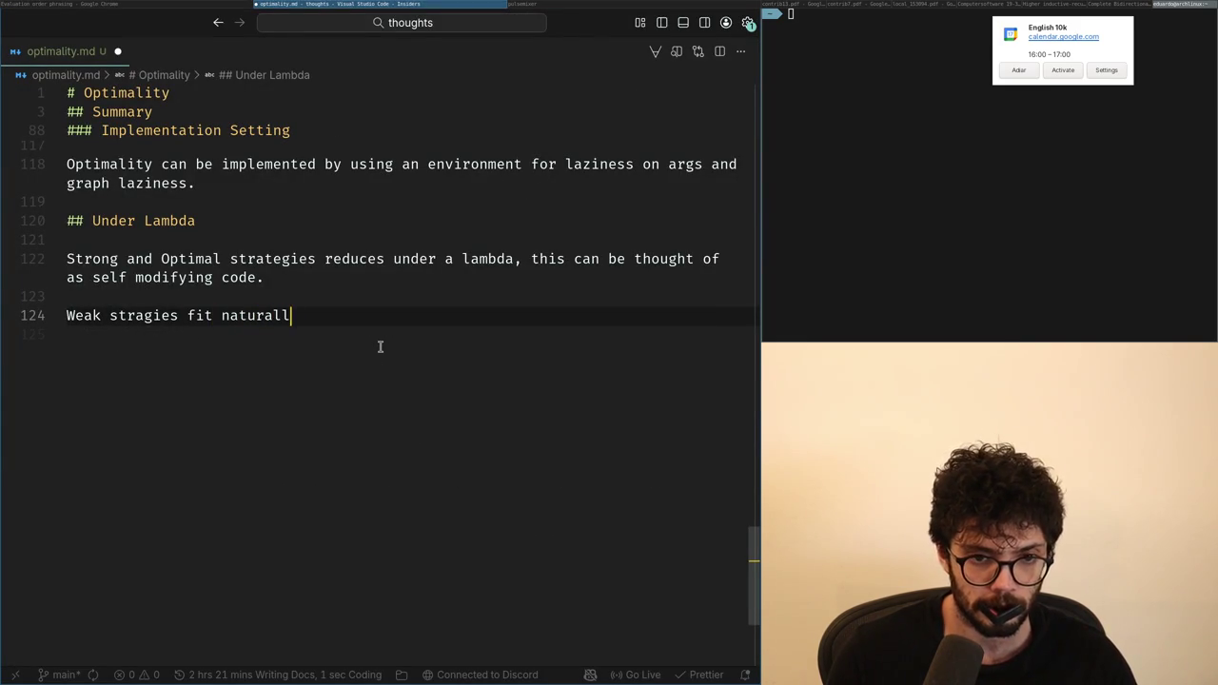
{"action": "type", "text": " a"}
{"action": "key", "text": "ctrl+BackSpace"}
{"action": "key", "text": "ctrl+BackSpace"}
{"action": "type", "text": "stragies"}
{"action": "key", "text": "ctrl+BackSpace"}
{"action": "type", "text": "str"}
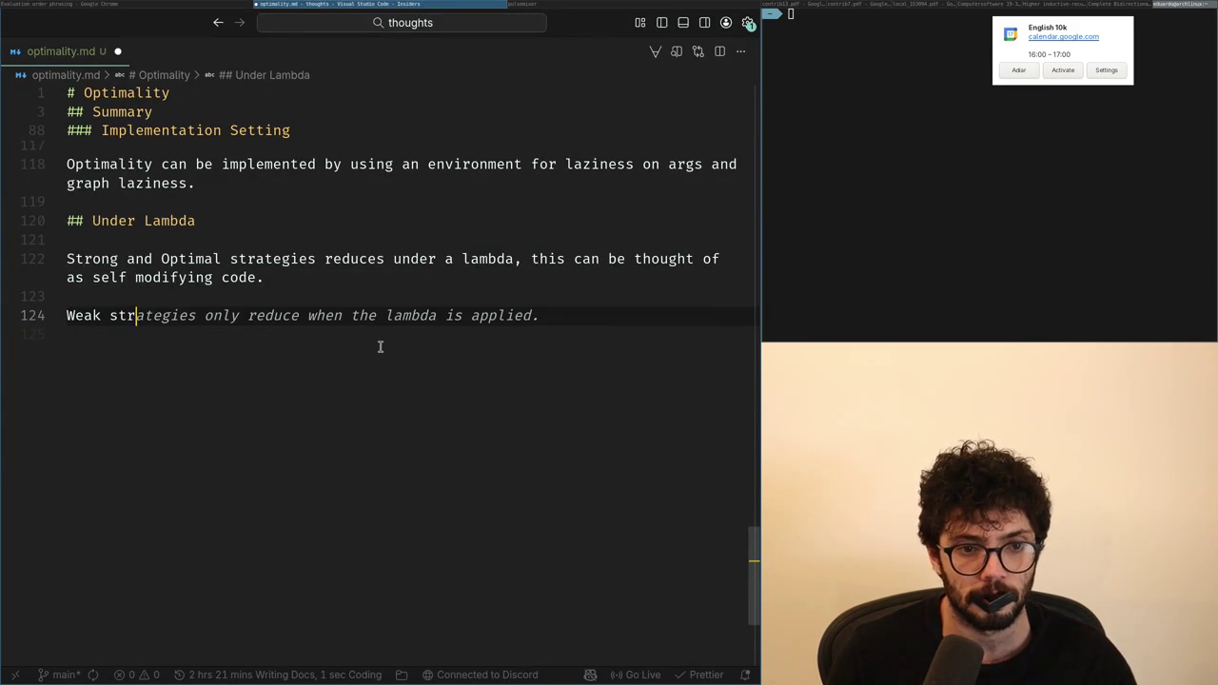
{"action": "type", "text": "ategies never p"}
{"action": "key", "text": "Tab"}
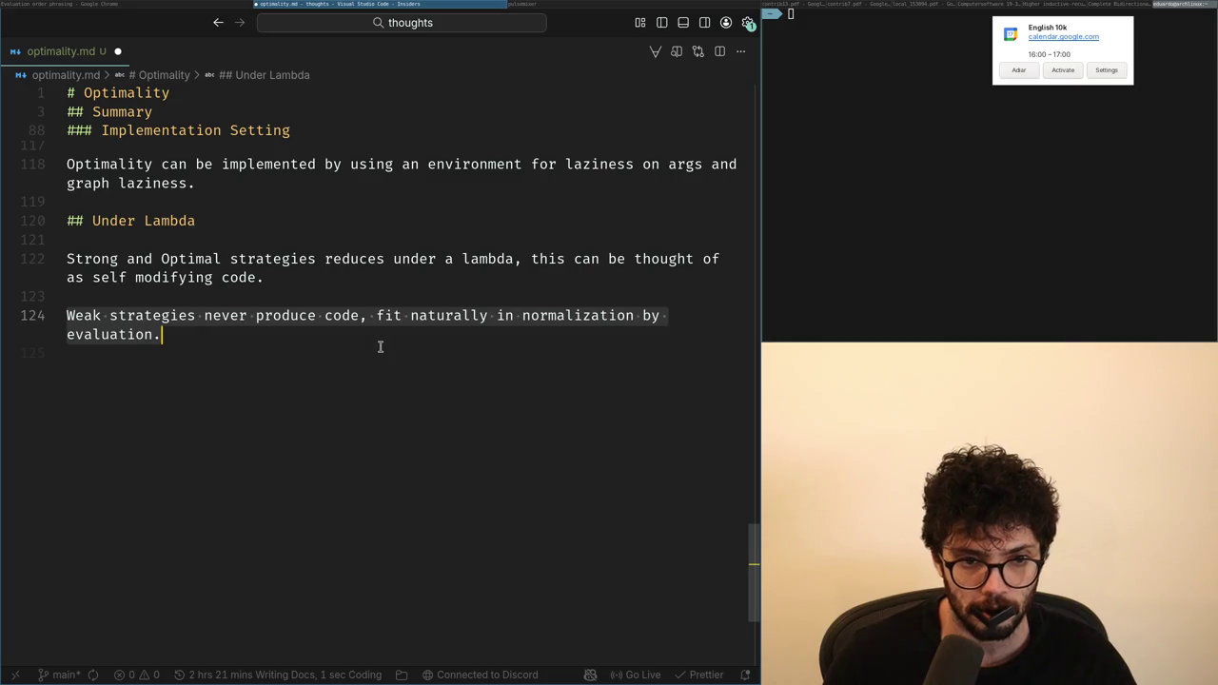
Step: Review the opening sentence, then select the whole Weak strategies line
{"action": "key", "text": "Up"}
{"action": "key", "text": "Up"}
{"action": "key", "text": "Up"}
{"action": "key", "text": "Down"}
{"action": "key", "text": "Up"}
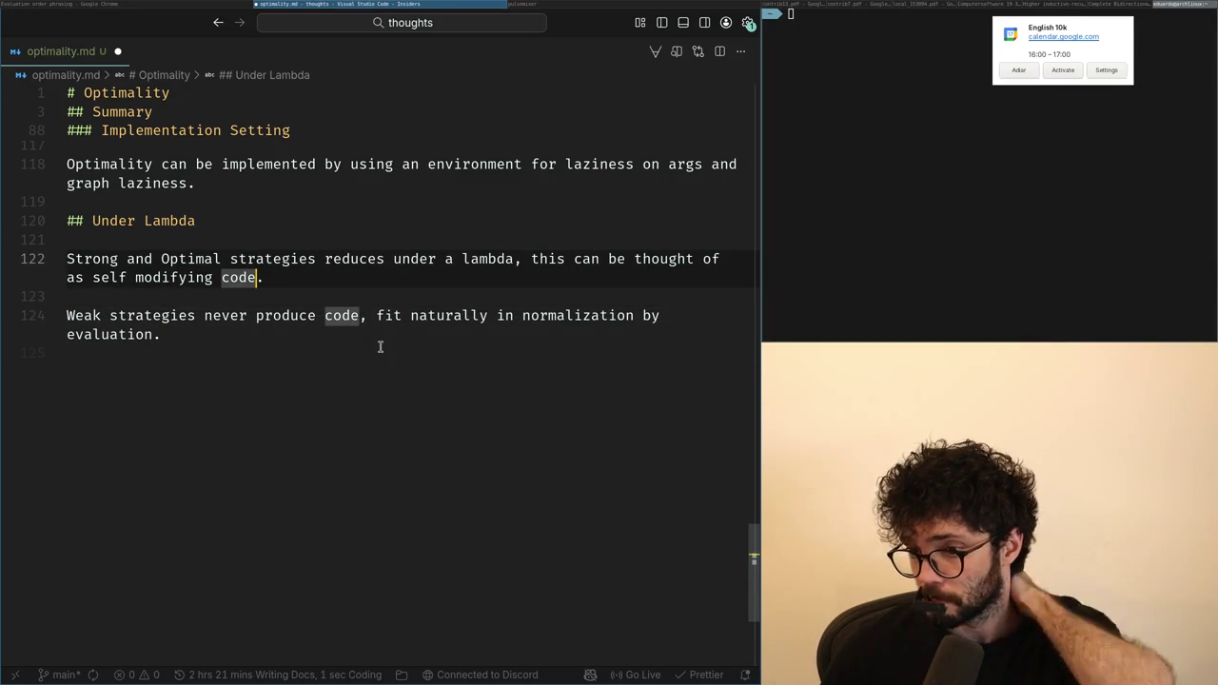
{"action": "key", "text": "End"}
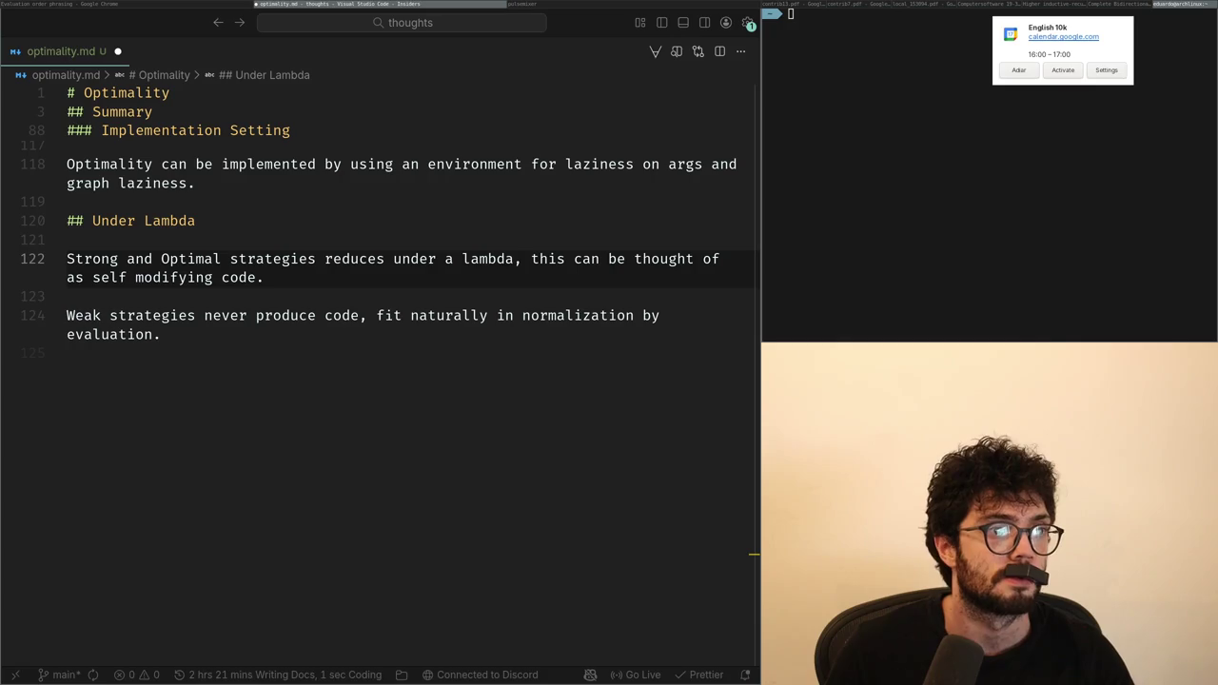
{"action": "key", "text": "Down"}
{"action": "key", "text": "Down"}
{"action": "key", "text": "Home"}
{"action": "key", "text": "shift+End"}
{"action": "key", "text": "shift+End"}
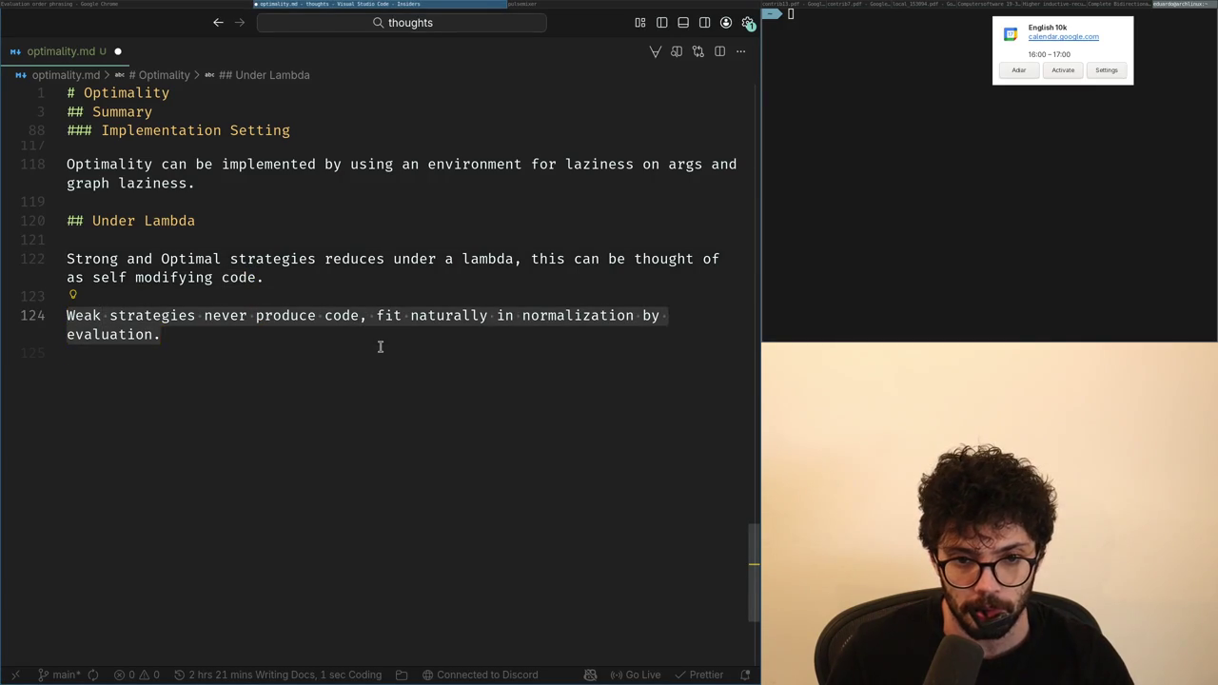
Step: Delete the drafted Weak strategies sentence
{"action": "key", "text": "Escape"}
{"action": "key", "text": "Left"}
{"action": "key", "text": "Up"}
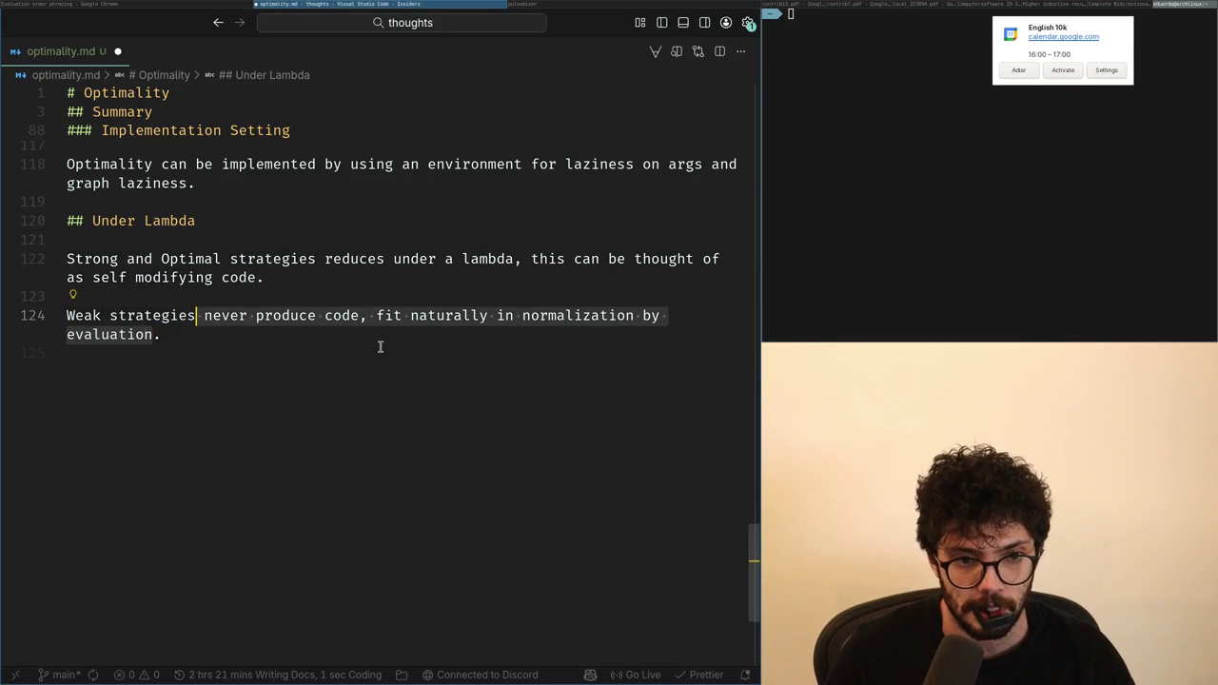
{"action": "key", "text": "Down"}
{"action": "key", "text": "BackSpace"}
{"action": "key", "text": "BackSpace"}
{"action": "key", "text": "ctrl+z"}
{"action": "key", "text": "ctrl+z"}
{"action": "key", "text": "BackSpace"}
{"action": "type", "text": "S"}
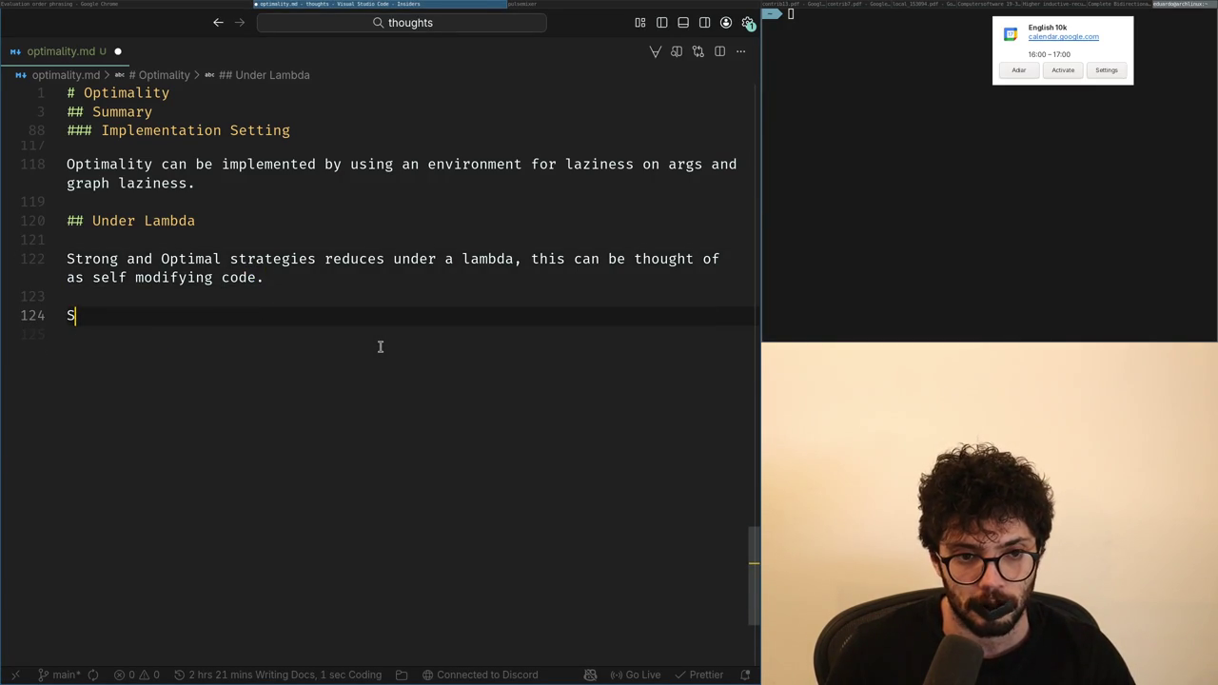
{"action": "key", "text": "BackSpace"}
{"action": "key", "text": "BackSpace"}
{"action": "key", "text": "BackSpace"}
Step: Clear the stray 'Normalization' word and its inline suggestion from line 124
{"action": "key", "text": "Escape"}
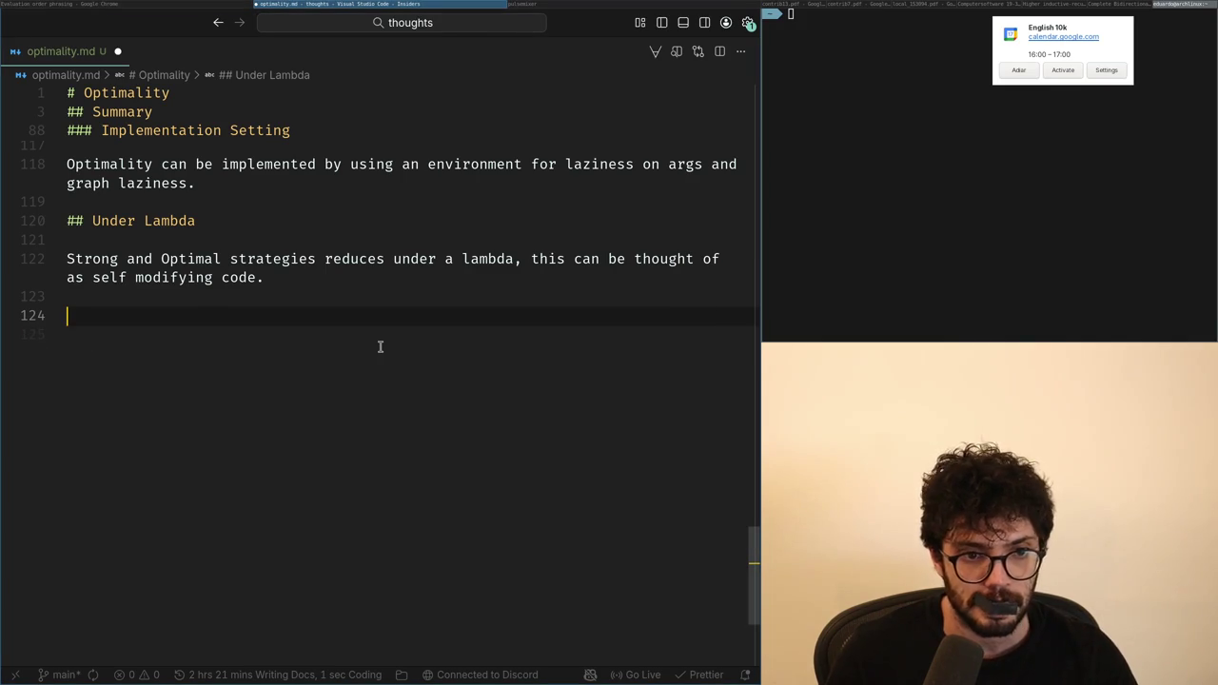
{"action": "type", "text": "Norm"}
{"action": "type", "text": "tion"}
{"action": "key", "text": "ctrl+BackSpace"}
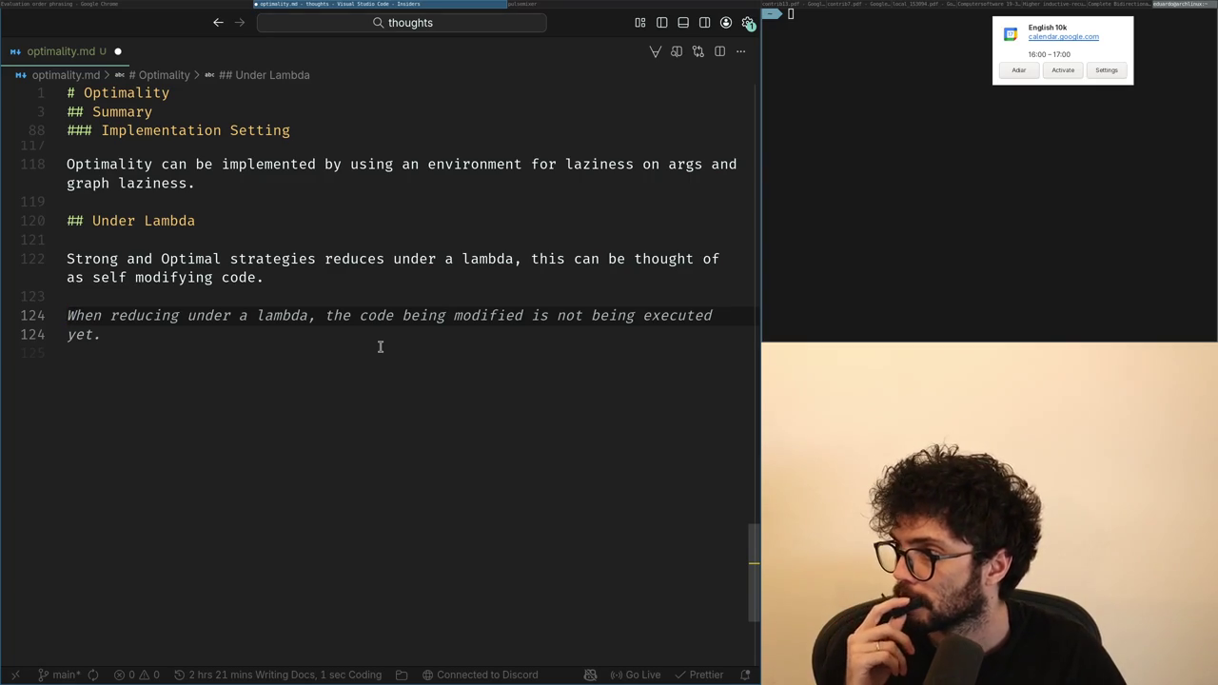
{"action": "key", "text": "Escape"}
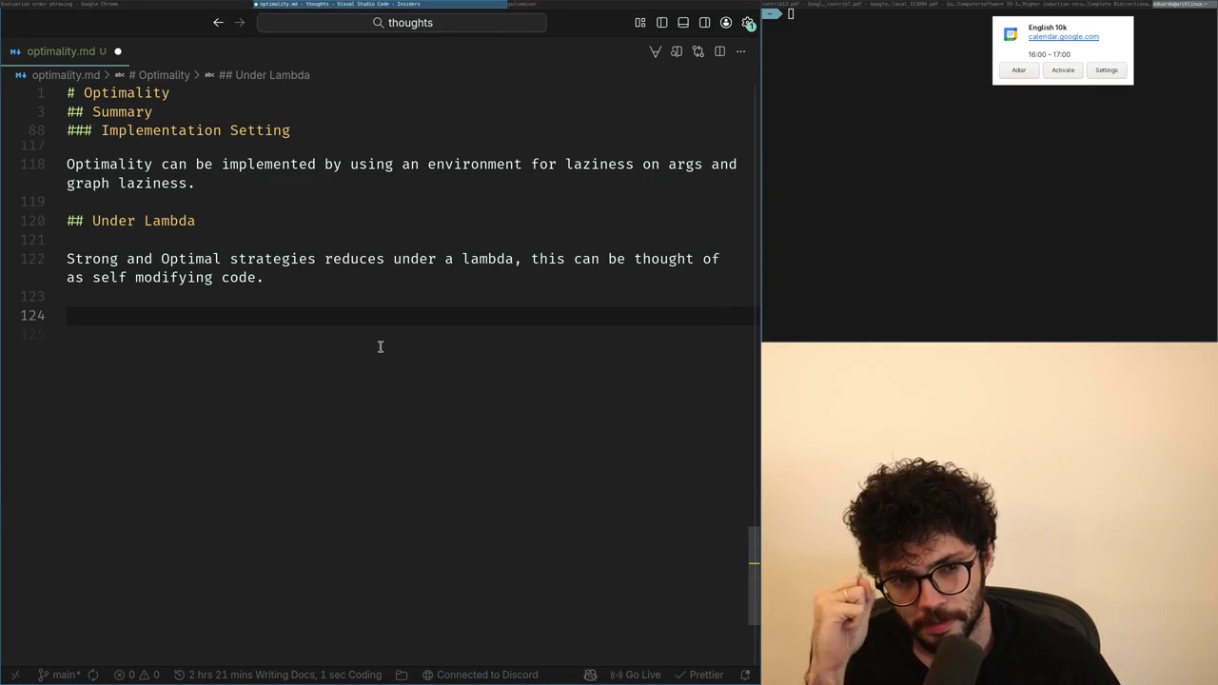
{"action": "scroll", "coordinate": [353, 349], "scroll_direction": "up", "scroll_amount": 1}
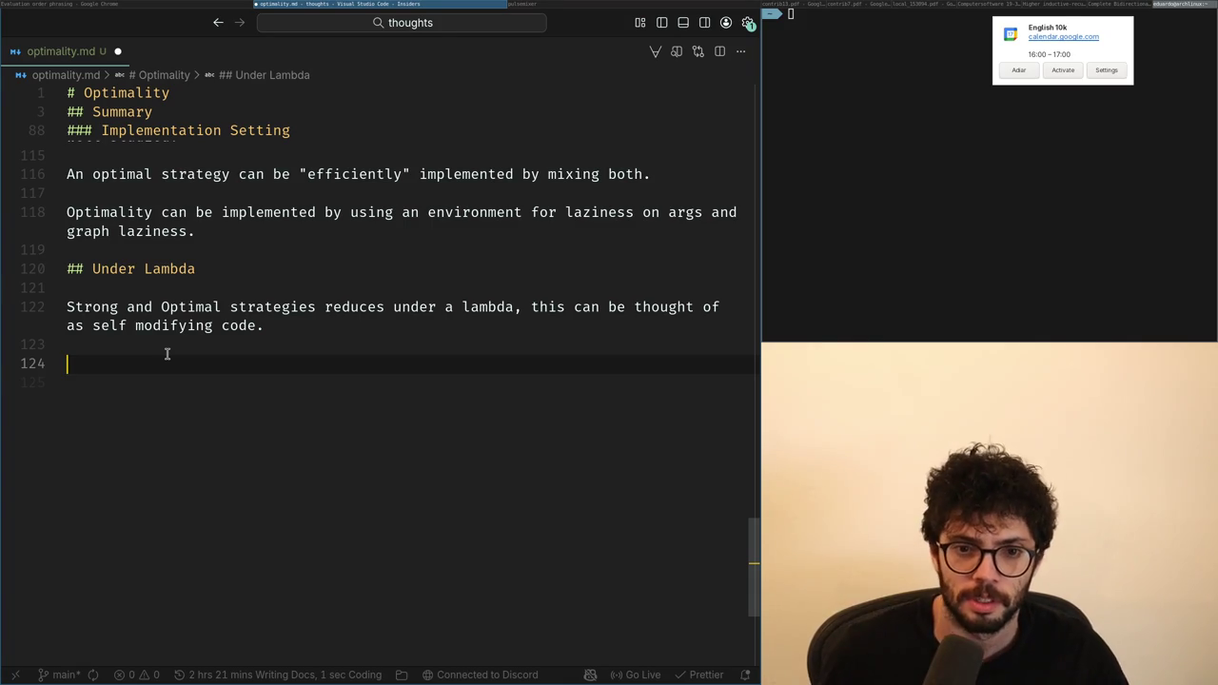
Step: Check the ChatGPT conversation in the side window, then return
{"action": "key", "text": "super+Left"}
{"action": "key", "text": "super+Right"}
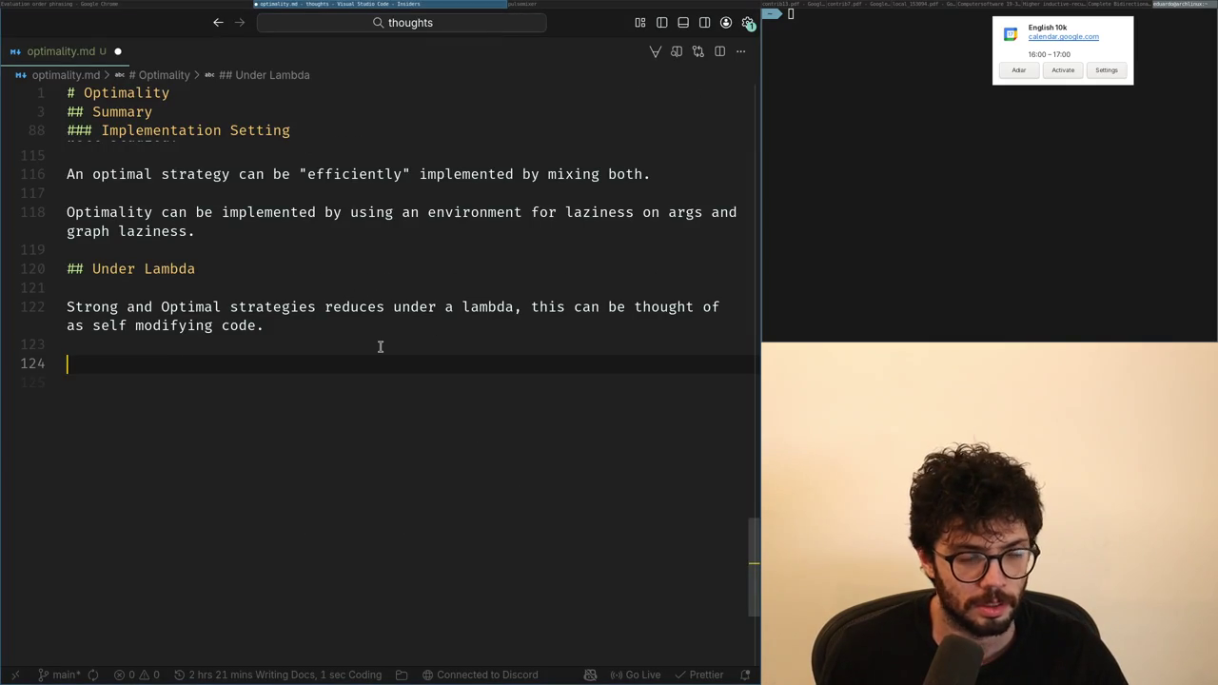
{"action": "key", "text": "super+Left"}
{"action": "key", "text": "super+Right"}
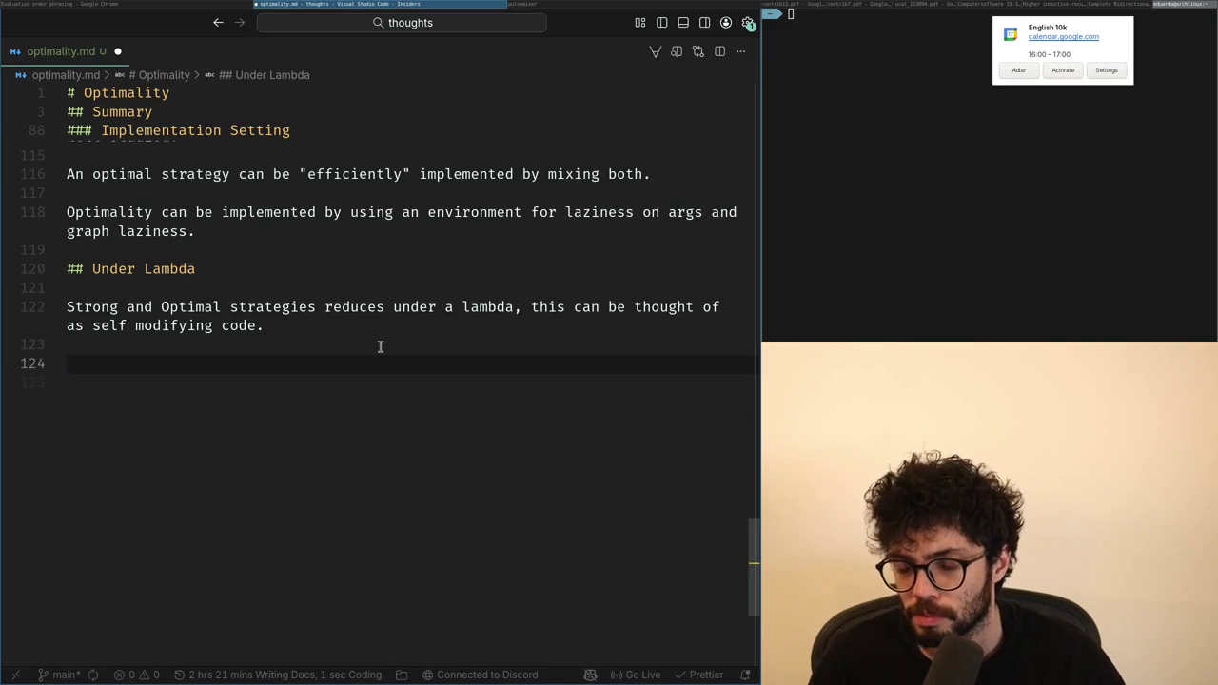
{"action": "key", "text": "alt+Tab"}
{"action": "key", "text": "alt+Tab"}
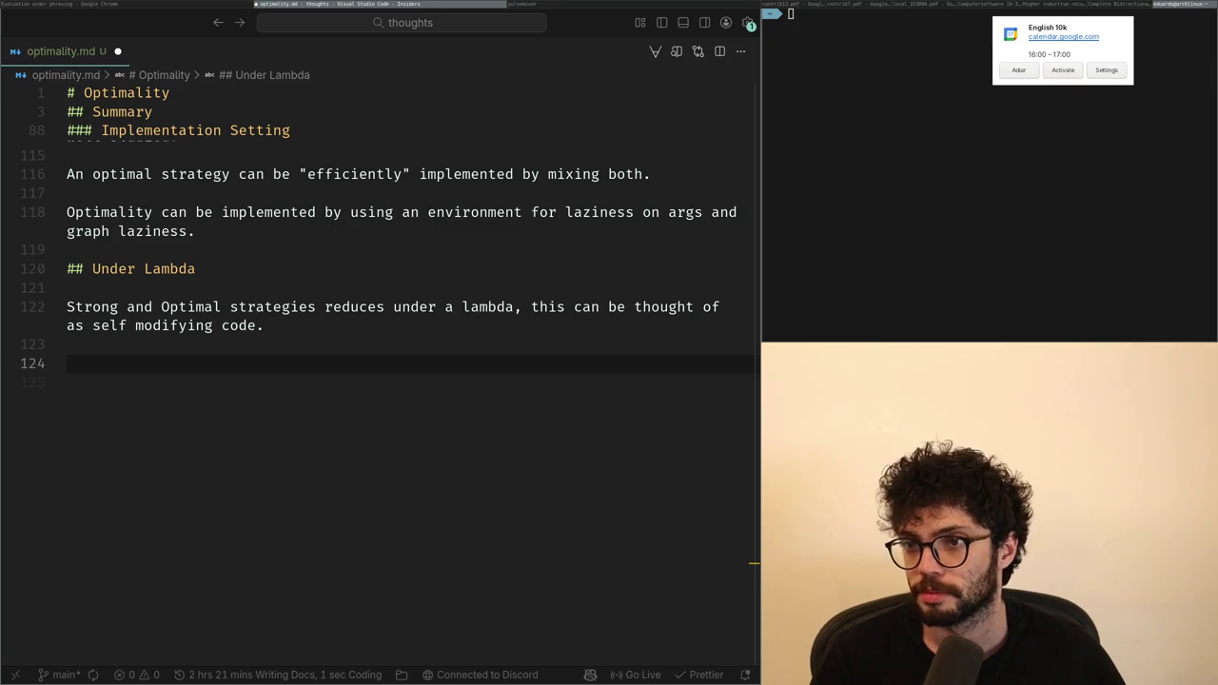
Step: Dismiss the calendar notification and place the cursor on empty line 124
{"action": "left_click", "coordinate": [1064, 64]}
{"action": "left_click", "coordinate": [378, 5]}
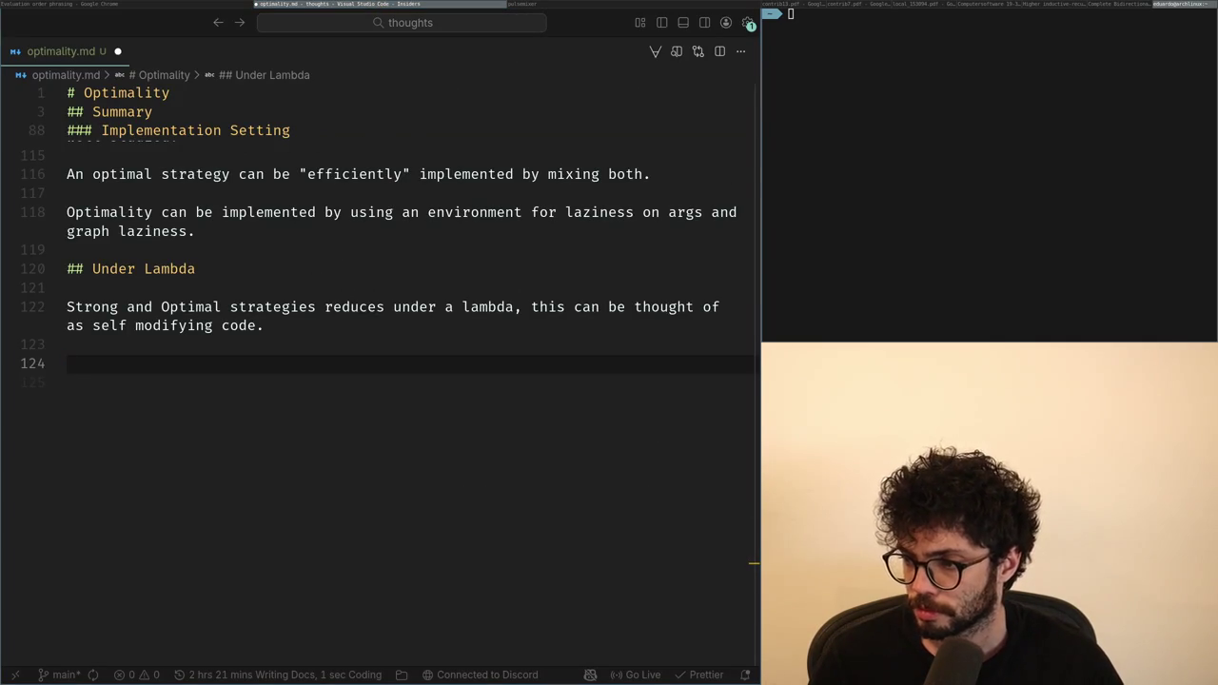
{"action": "left_click", "coordinate": [142, 326]}
{"action": "left_click", "coordinate": [143, 391]}
{"action": "left_click", "coordinate": [147, 370]}
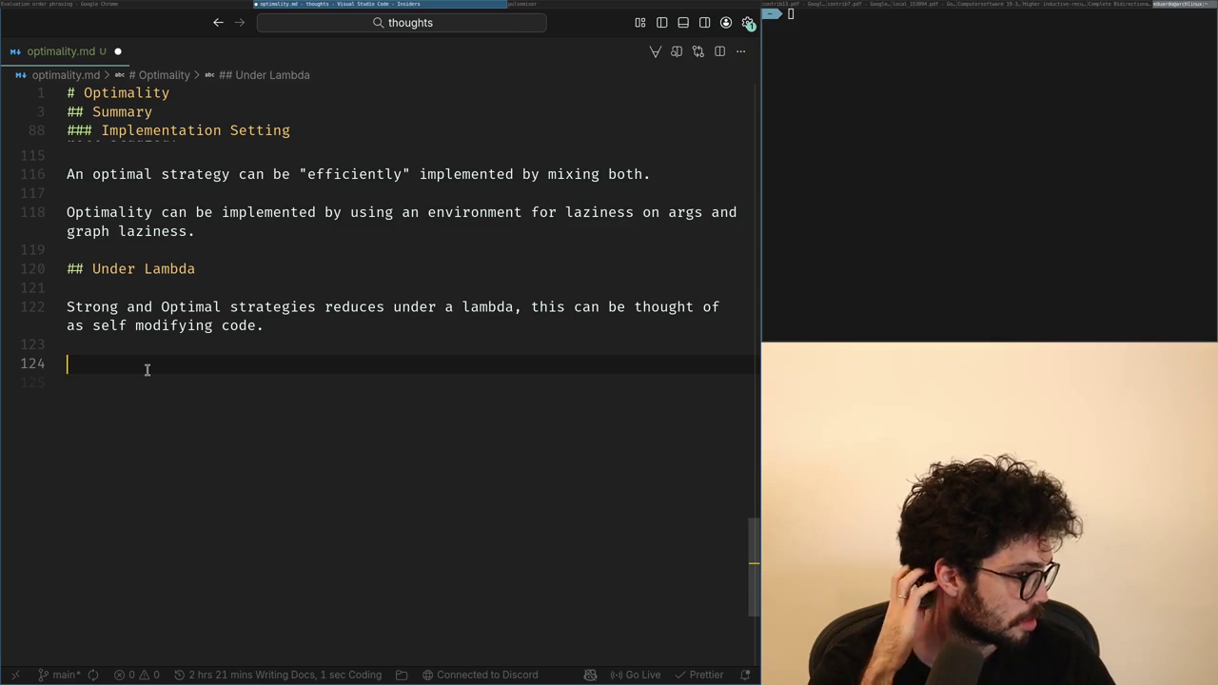
Step: Replace the Strong and Optimal opening with 'Strategies that' using vim edits
{"action": "key", "text": "Up"}
{"action": "key", "text": "Up"}
{"action": "key", "text": "Up"}
{"action": "key", "text": "Return"}
{"action": "type", "text": "Weak strategi"}
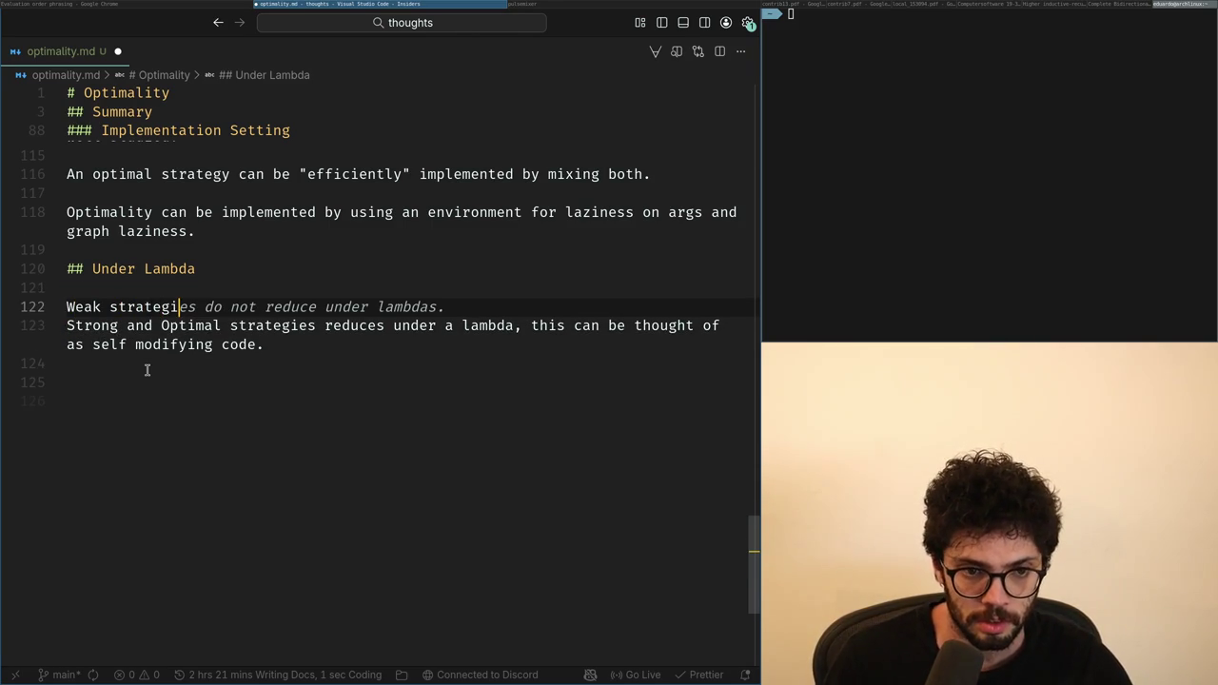
{"action": "key", "text": "Escape"}
{"action": "key", "text": "j"}
{"action": "key", "text": "w"}
{"action": "key", "text": "w"}
Step: Remove the comma and the word 'this' from the sentence
{"action": "key", "text": "w"}
{"action": "key", "text": "w"}
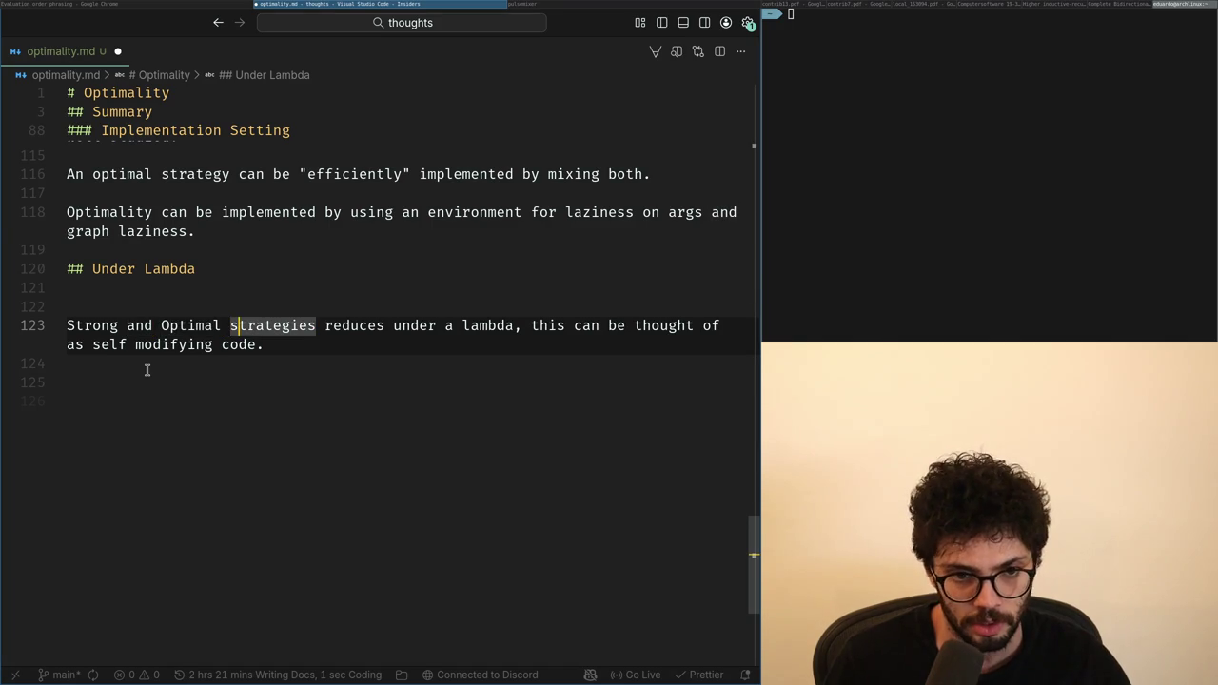
{"action": "key", "text": "d"}
{"action": "key", "text": "0"}
{"action": "key", "text": "asciitilde"}
{"action": "type", "text": "ea that"}
{"action": "key", "text": "Escape"}
{"action": "key", "text": "w"}
{"action": "key", "text": "w"}
{"action": "key", "text": "w"}
{"action": "key", "text": "w"}
{"action": "key", "text": "w"}
{"action": "key", "text": "d"}
{"action": "key", "text": "a"}
{"action": "key", "text": "w"}
{"action": "key", "text": "b"}
{"action": "key", "text": "x"}
{"action": "key", "text": "w"}
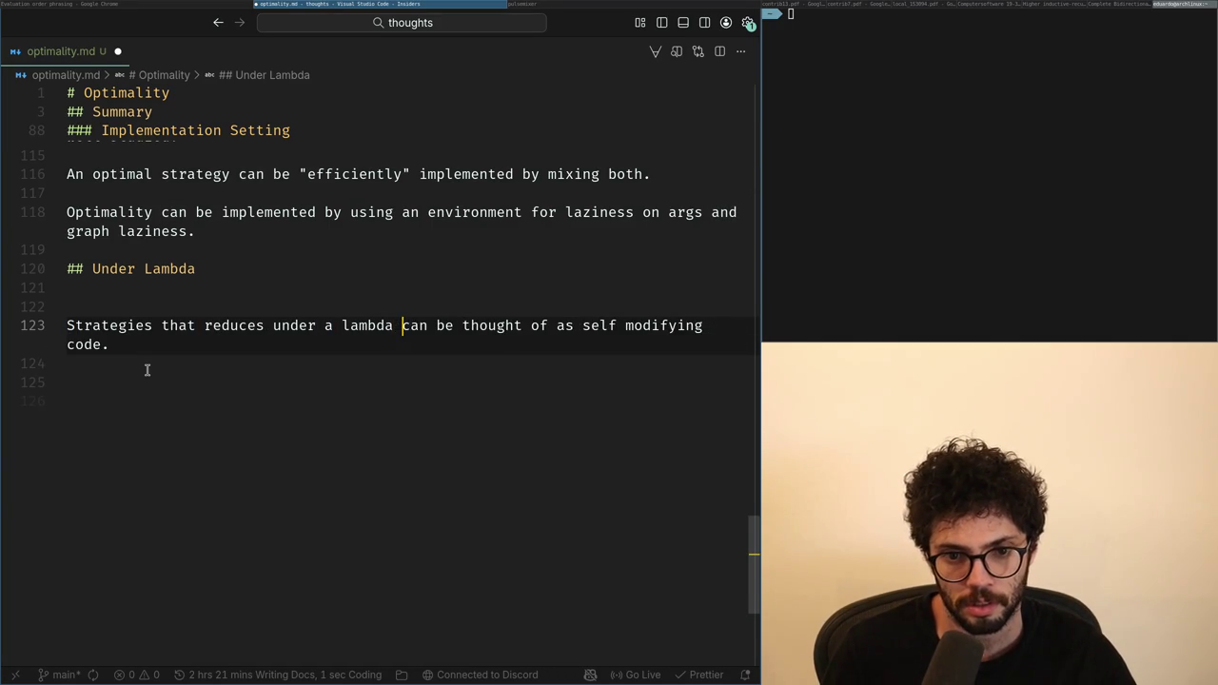
Step: Delete the empty line above the sentence and open a blank line below the paragraph
{"action": "key", "text": "Escape"}
{"action": "key", "text": "k"}
{"action": "key", "text": "k"}
{"action": "key", "text": "d"}
{"action": "key", "text": "d"}
{"action": "key", "text": "j"}
{"action": "key", "text": "j"}
{"action": "key", "text": "o"}
{"action": "key", "text": "Escape"}
{"action": "key", "text": "d"}
{"action": "key", "text": "d"}
{"action": "key", "text": "k"}
Step: Restore the 'Strong and Optimal strategies' opening and remove the word 'that'
{"action": "type", "text": "0"}
{"action": "type", "text": "iStrong and Optimm"}
{"action": "key", "text": "BackSpace"}
{"action": "type", "text": "al s"}
{"action": "key", "text": "Delete"}
{"action": "key", "text": "Escape"}
{"action": "key", "text": "BackSpace"}
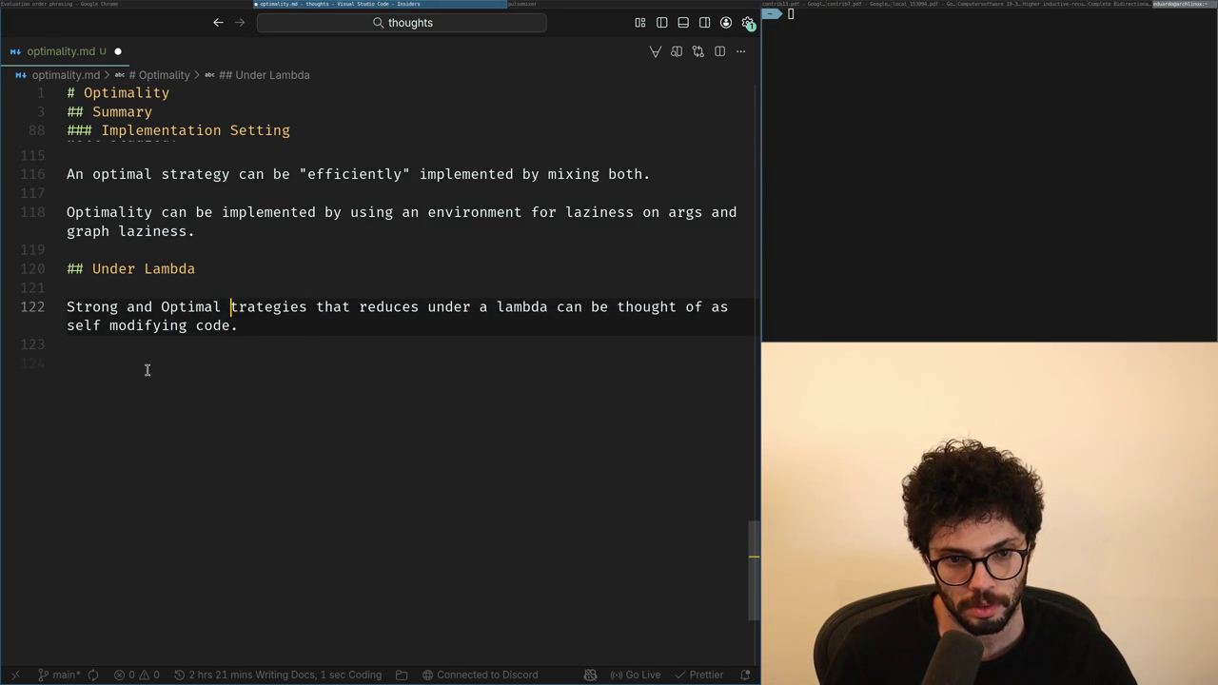
{"action": "key", "text": "u"}
{"action": "key", "text": "w"}
{"action": "key", "text": "d"}
{"action": "key", "text": "w"}
{"action": "key", "text": "A"}
Step: Continue line 124 with '…ver reduce under a lambda, can be', then select 'von neuman' on line 122
{"action": "left_click", "coordinate": [146, 370]}
{"action": "type", "text": "Weak and maximal strategies ne"}
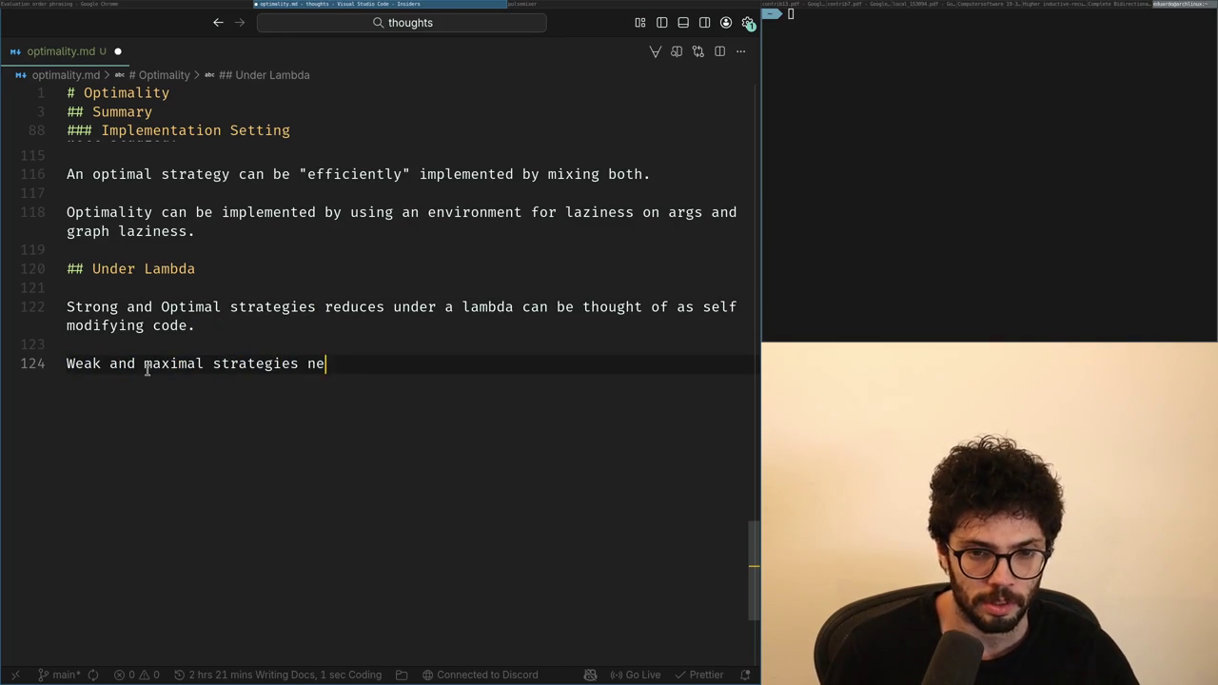
{"action": "type", "text": "ver reduce under a lambda"}
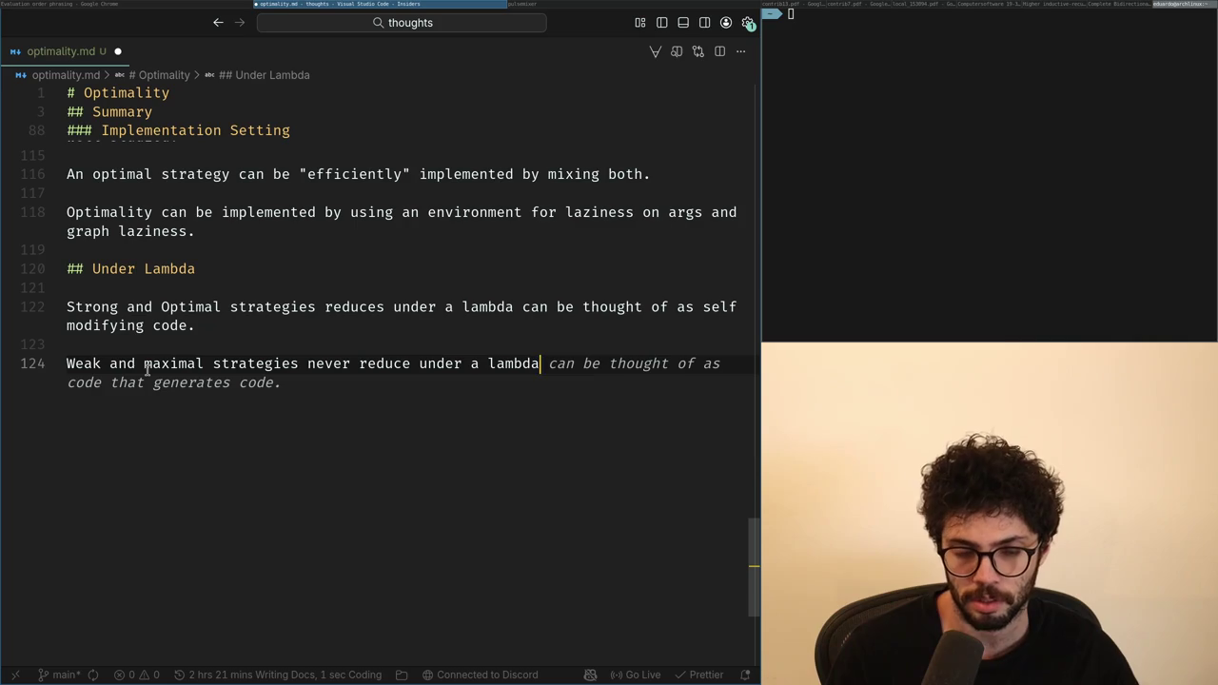
{"action": "type", "text": ", can be"}
{"action": "key", "text": "Up"}
{"action": "key", "text": "Up"}
{"action": "key", "text": "ctrl+Left"}
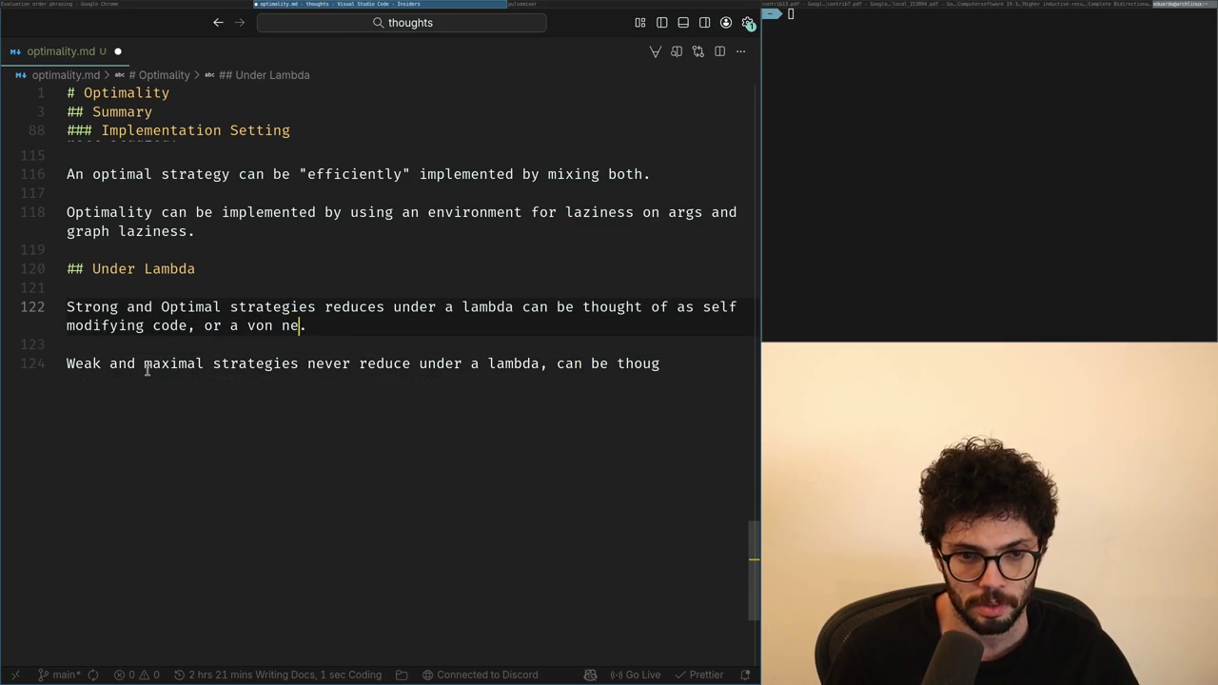
{"action": "key", "text": "ctrl+shift+Left"}
{"action": "key", "text": "ctrl+shift+Left"}
Step: Search the web for 'von neumann' in Chrome to check its spelling
{"action": "key", "text": "super+Left"}
{"action": "key", "text": "ctrl+t"}
{"action": "type", "text": "neuman"}
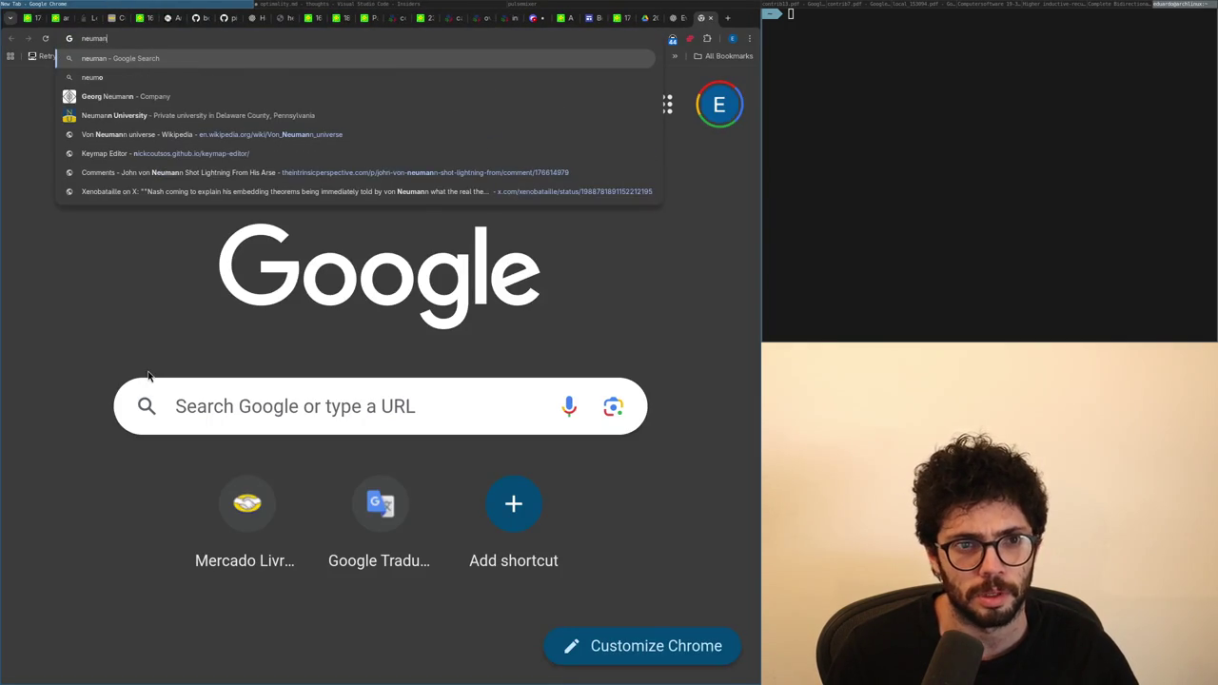
{"action": "type", "text": "n"}
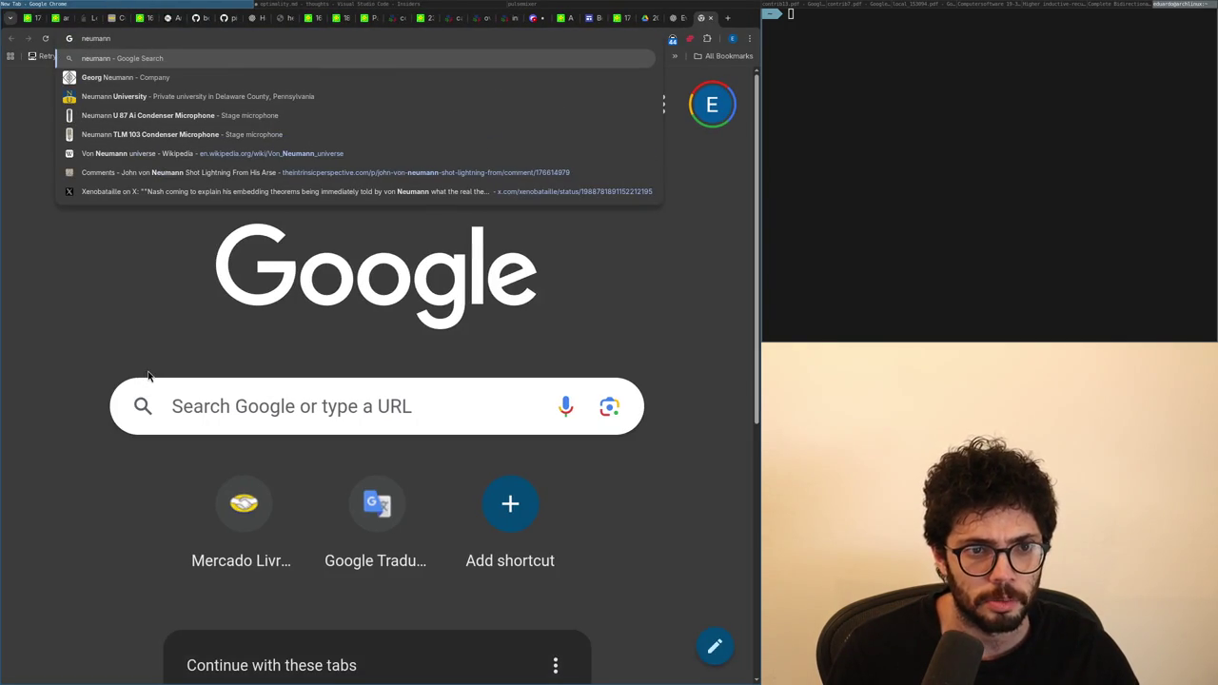
{"action": "key", "text": "Home"}
{"action": "type", "text": "von"}
{"action": "key", "text": "Return"}
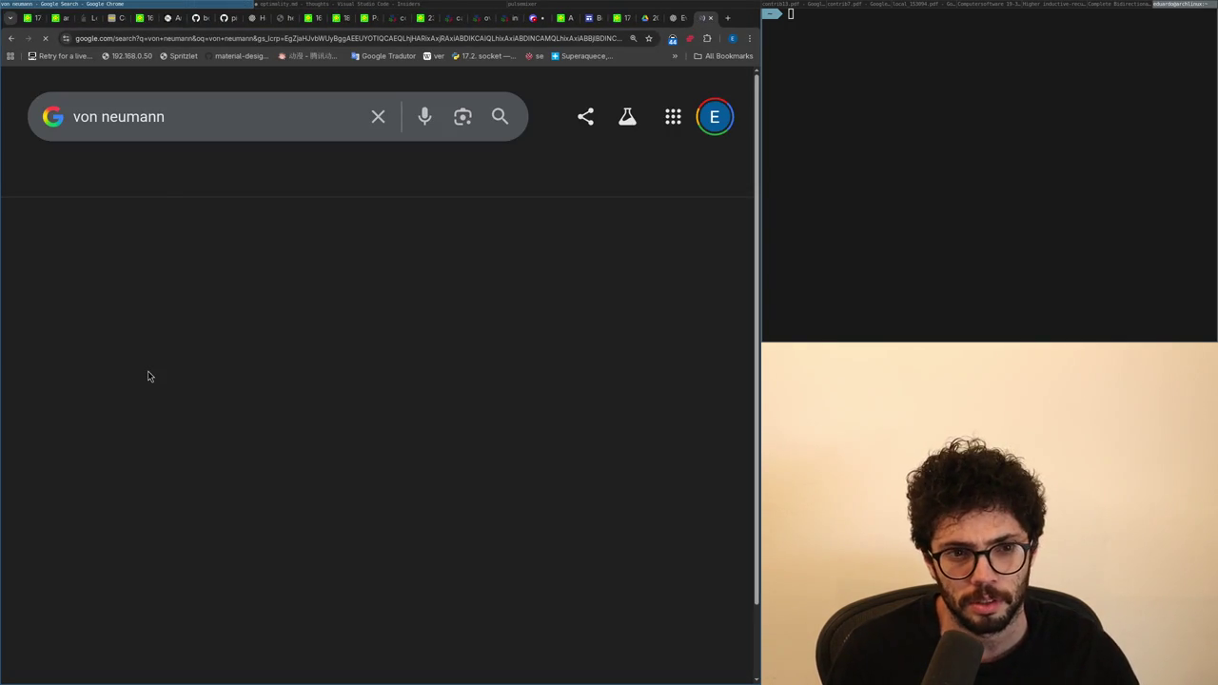
{"action": "key", "text": "alt+Tab"}
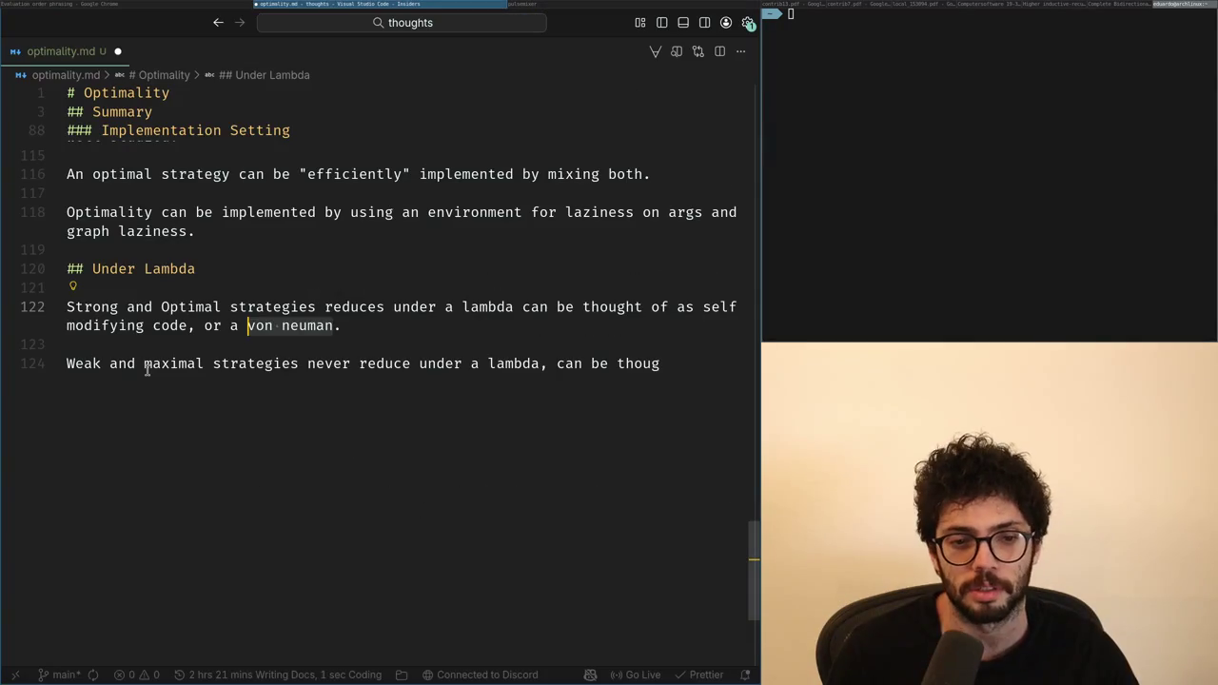
Step: Write 'von Neumann machine' and accept the 'as a Harvard architecture.' completion on line 124
{"action": "type", "text": "n"}
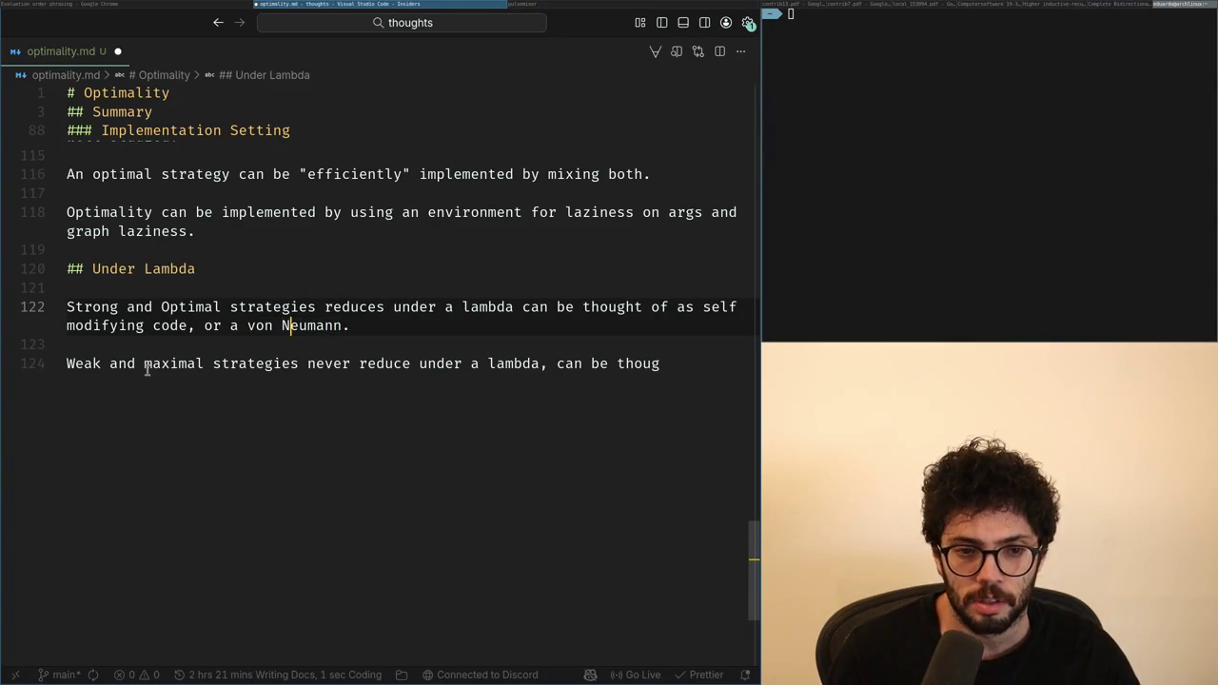
{"action": "type", "text": " machine"}
{"action": "key", "text": "Down"}
{"action": "key", "text": "Down"}
{"action": "key", "text": "End"}
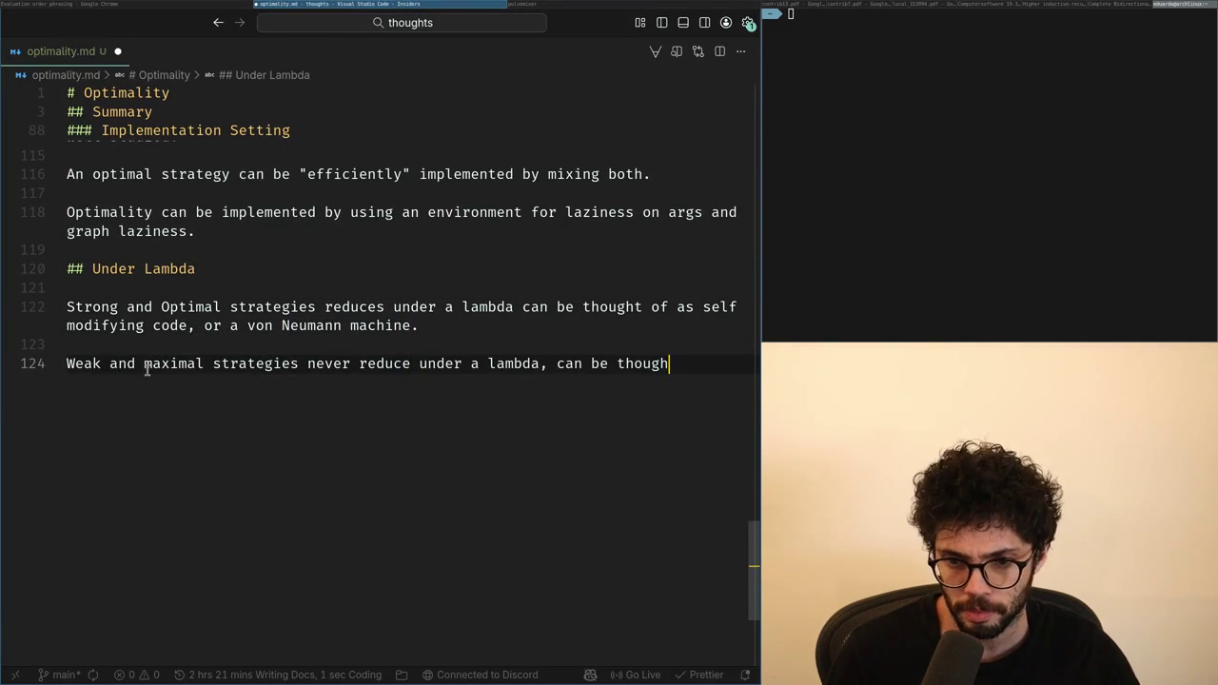
{"action": "type", "text": "t of"}
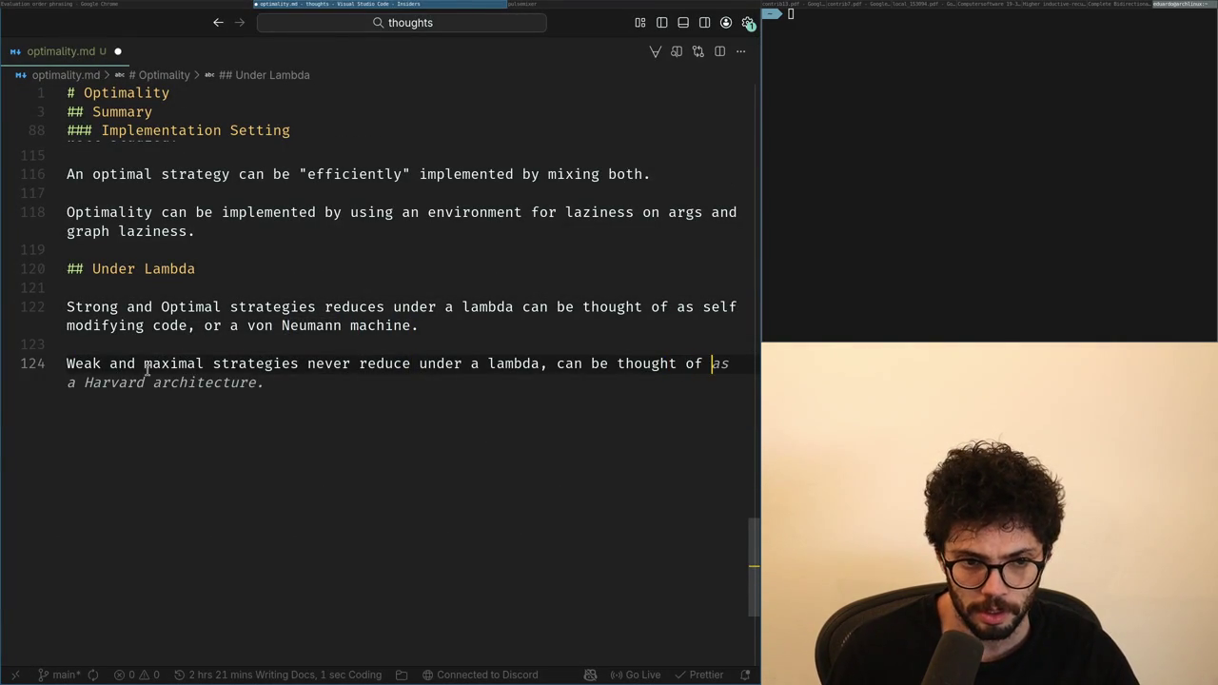
{"action": "key", "text": "Tab"}
Step: Remove the comma after 'code' and change 'machine' to 'architecture' on line 122
{"action": "key", "text": "Up"}
{"action": "key", "text": "Up"}
{"action": "key", "text": "Up"}
{"action": "key", "text": "ctrl+Left"}
{"action": "key", "text": "ctrl+Left"}
{"action": "key", "text": "Left"}
{"action": "key", "text": "BackSpace"}
{"action": "key", "text": "ctrl+Right"}
{"action": "key", "text": "ctrl+Right"}
{"action": "key", "text": "ctrl+Right"}
{"action": "key", "text": "ctrl+Right"}
{"action": "key", "text": "ctrl+shift+Right"}
{"action": "type", "text": "ar"}
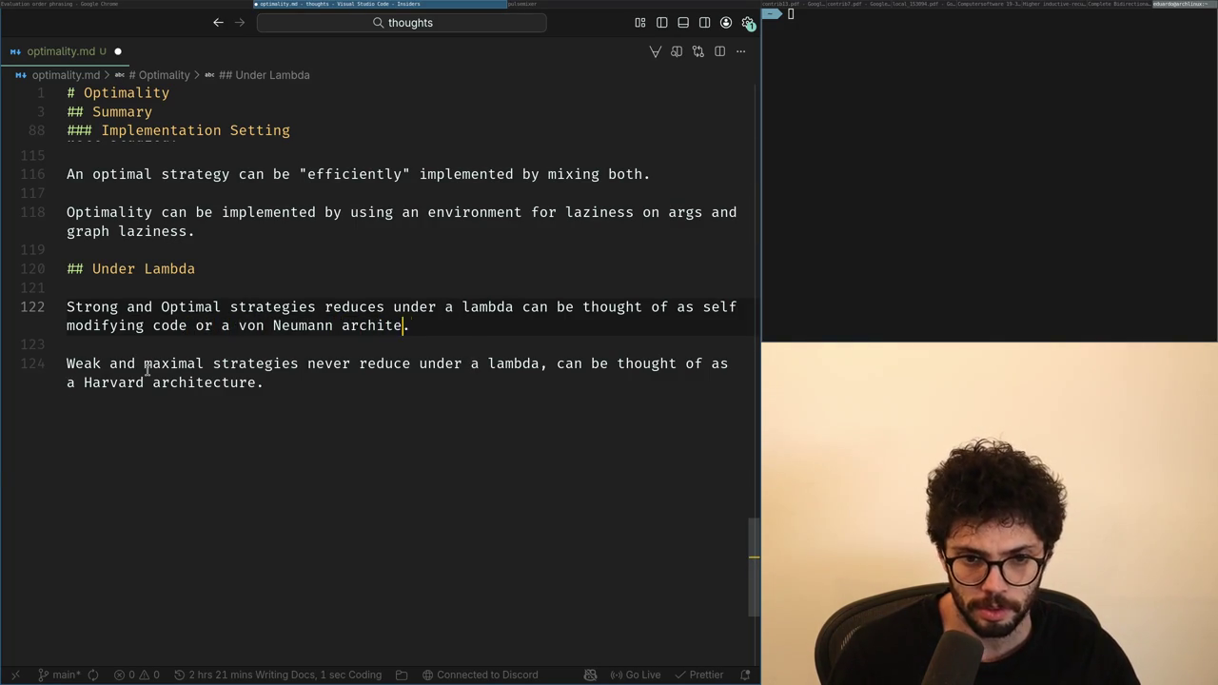
Step: Add blank lines below the Weak and maximal sentence
{"action": "key", "text": "Down"}
{"action": "key", "text": "Down"}
{"action": "key", "text": "Down"}
{"action": "key", "text": "Return"}
{"action": "key", "text": "Return"}
{"action": "key", "text": "BackSpace"}
{"action": "key", "text": "BackSpace"}
{"action": "key", "text": "Return"}
{"action": "key", "text": "Return"}
{"action": "key", "text": "BackSpace"}
{"action": "key", "text": "BackSpace"}
{"action": "key", "text": "Return"}
{"action": "key", "text": "Return"}
{"action": "key", "text": "Escape"}
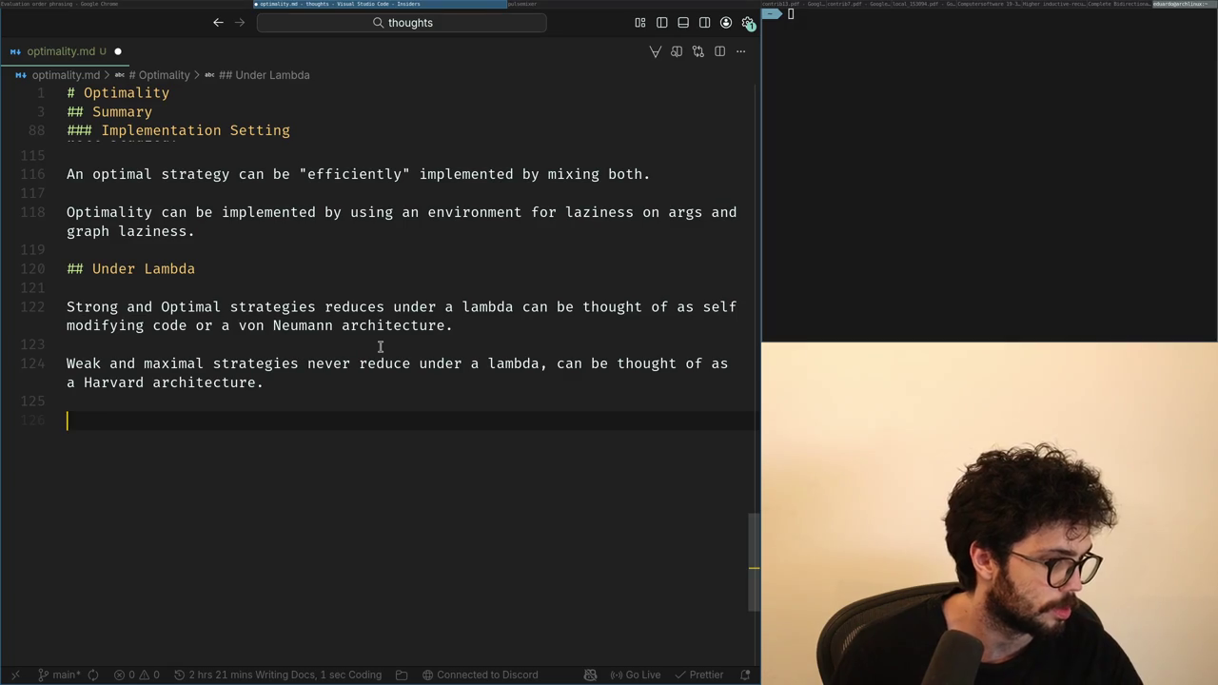
Step: Write the normalization-by-evaluation line saying NbE is a modified Harvard architecture
{"action": "type", "text": "Normalization by"}
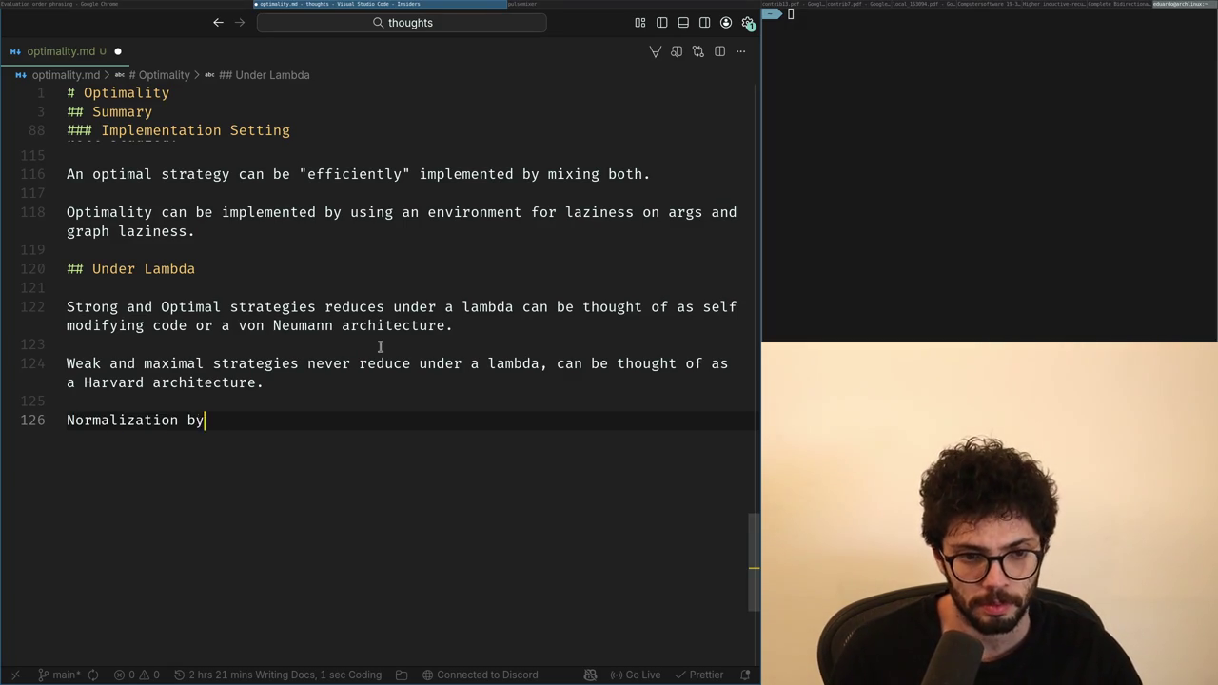
{"action": "key", "text": "BackSpace"}
{"action": "key", "text": "BackSpace"}
{"action": "key", "text": "BackSpace"}
{"action": "type", "text": "naturally"}
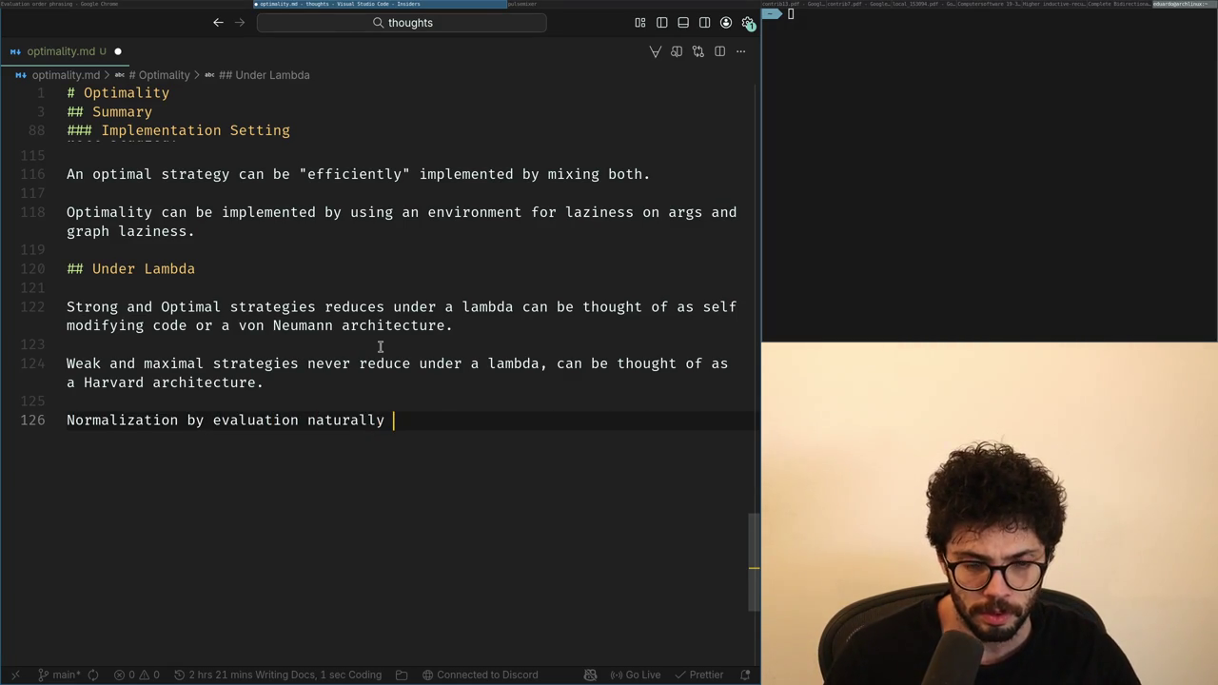
{"action": "type", "text": "behaves lik"}
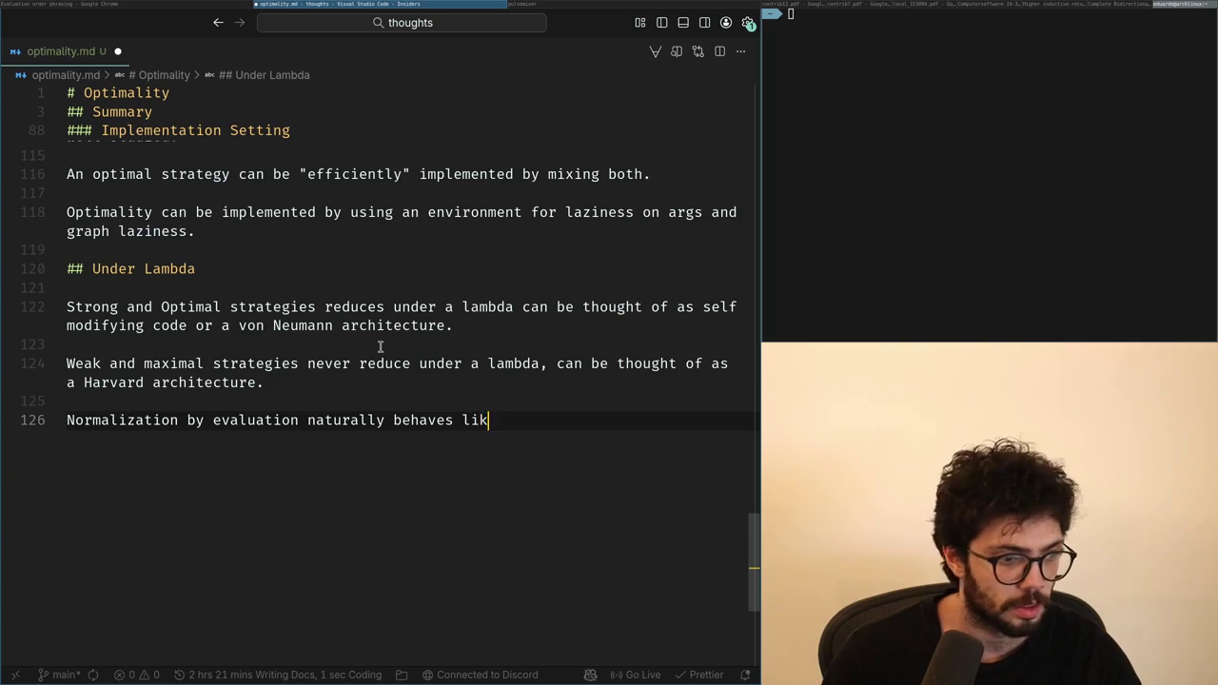
{"action": "type", "text": "e"}
{"action": "key", "text": "super+Left"}
{"action": "key", "text": "super+Right"}
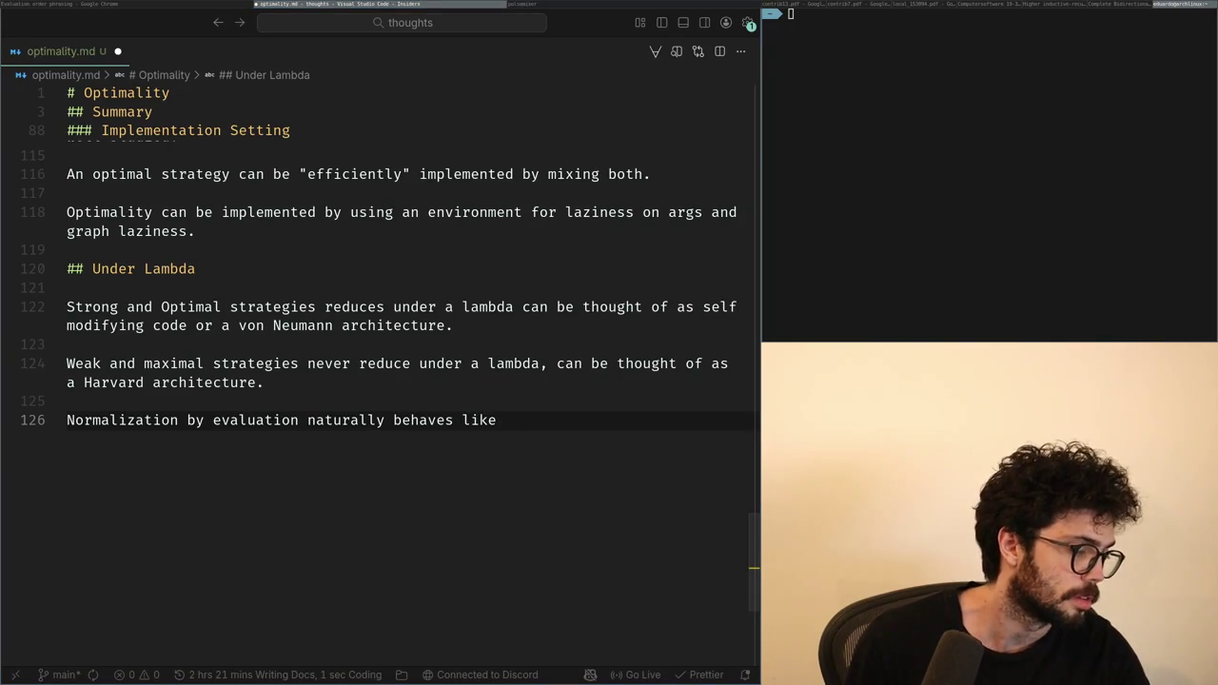
{"action": "key", "text": "ctrl+shift+Left"}
{"action": "key", "text": "ctrl+shift+Left"}
{"action": "type", "text": "is"}
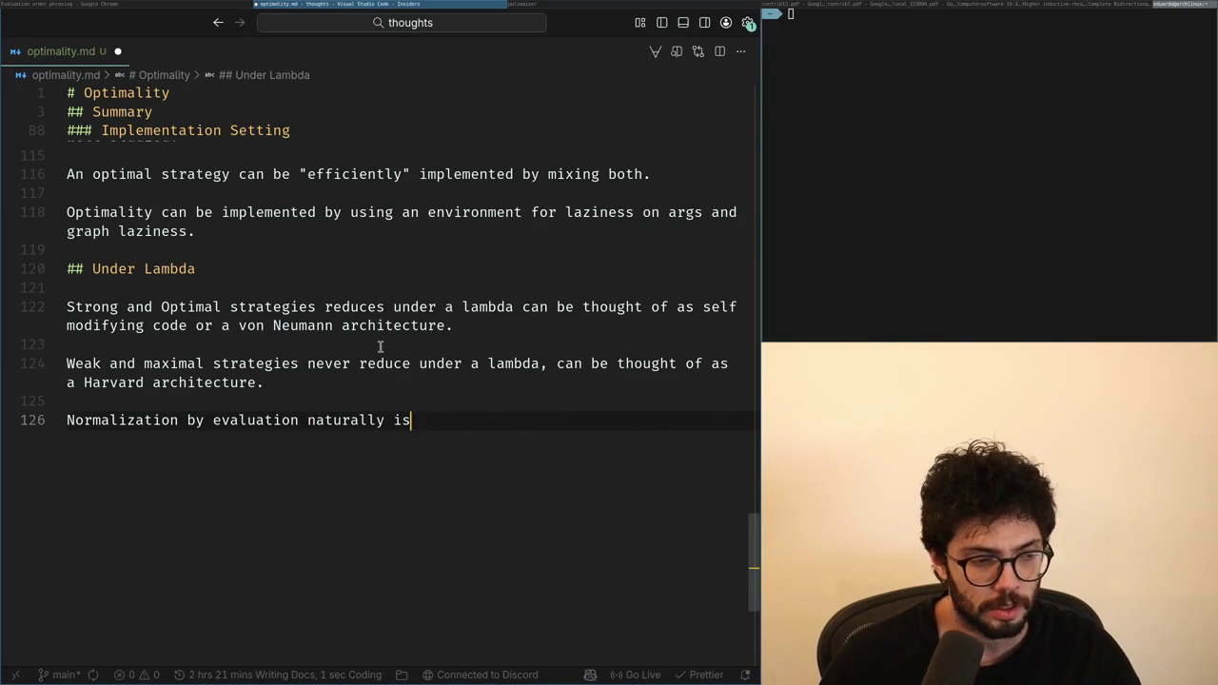
{"action": "type", "text": " like"}
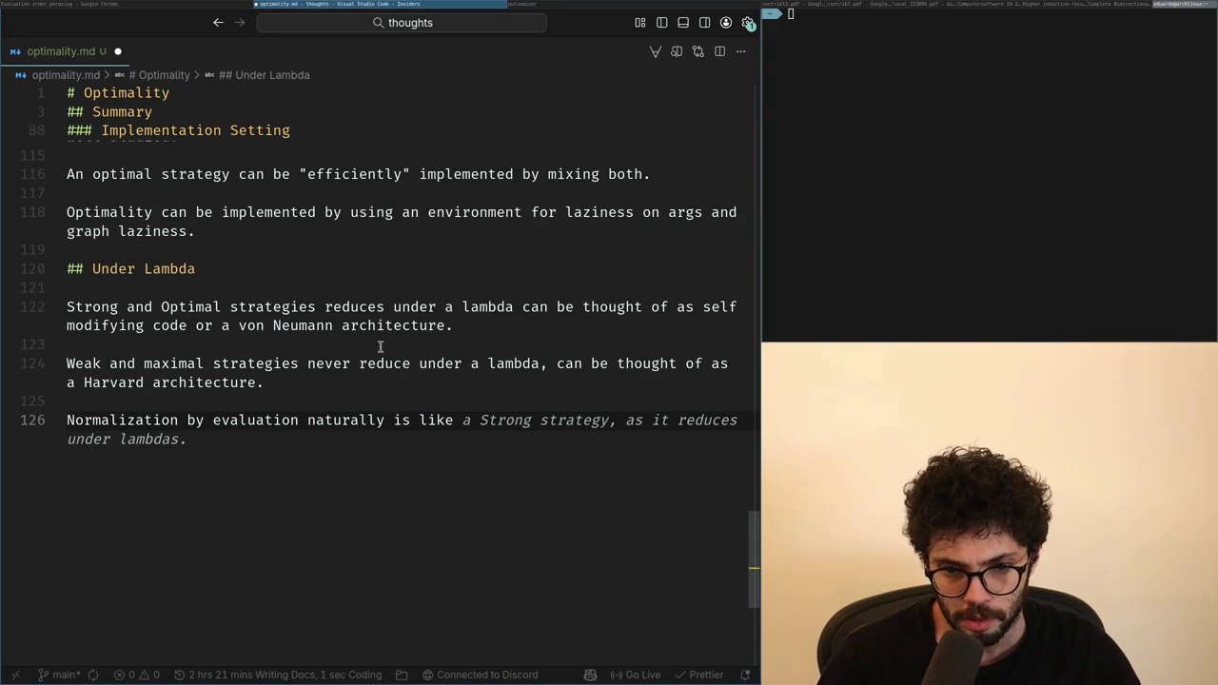
{"action": "type", "text": " a modified"}
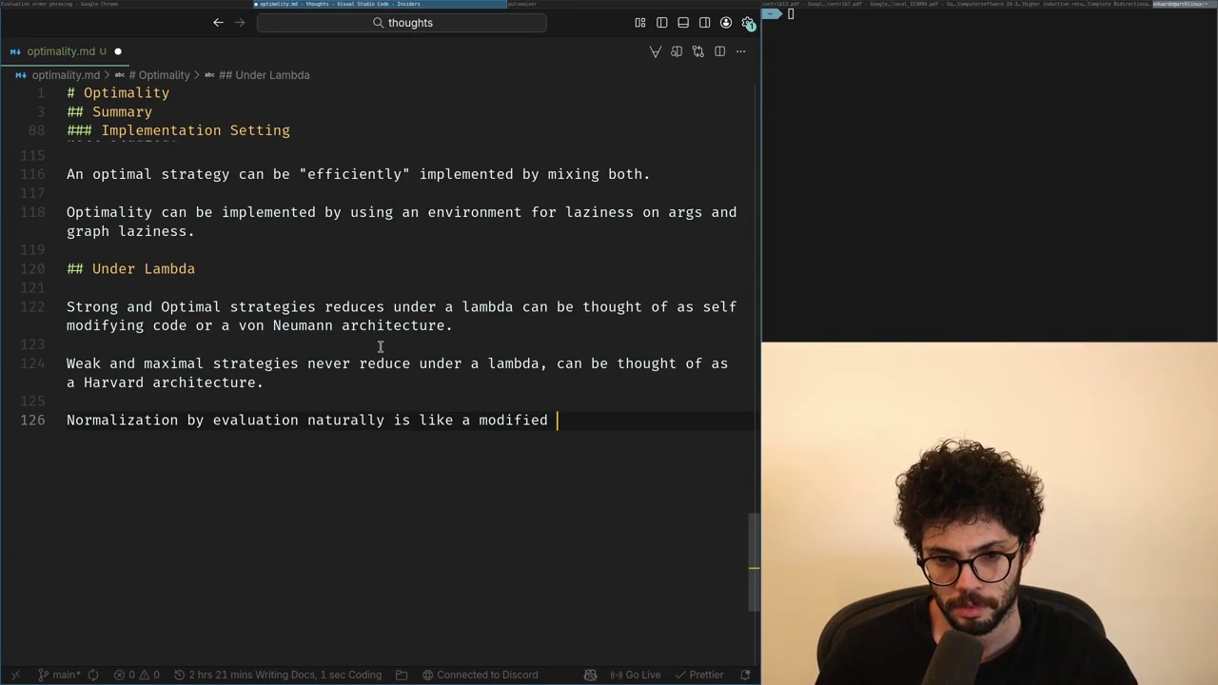
{"action": "type", "text": "mac"}
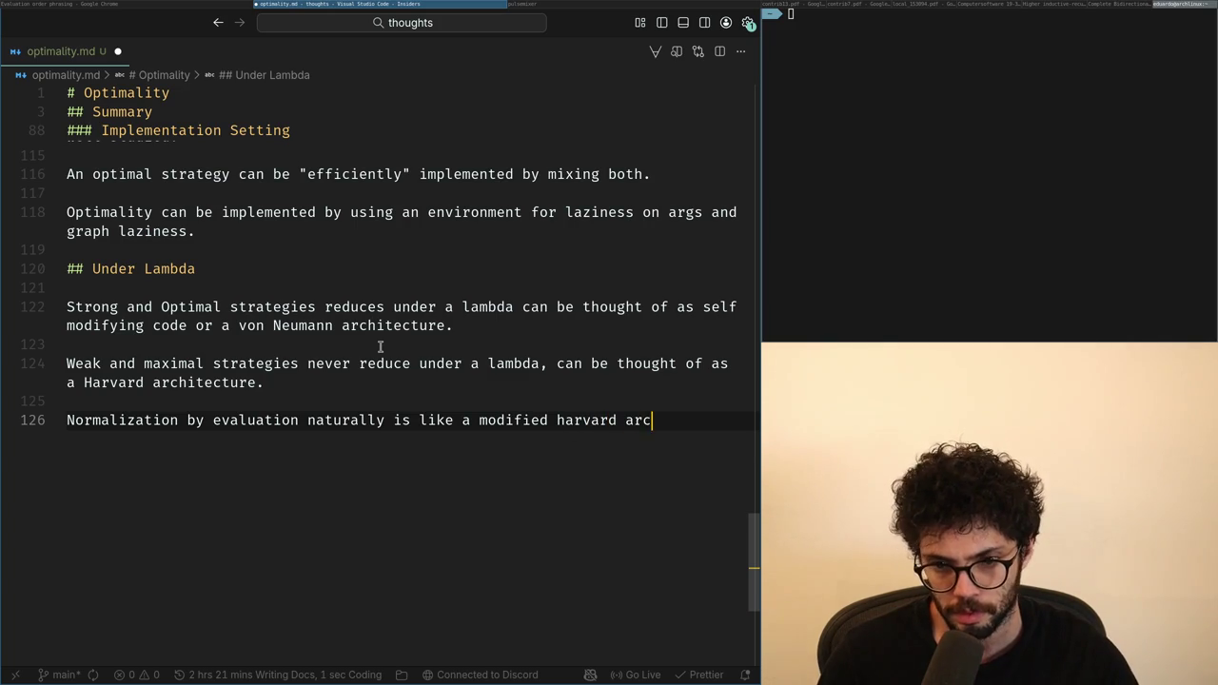
{"action": "type", "text": "chitecture"}
{"action": "key", "text": "ctrl+Left"}
{"action": "key", "text": "ctrl+Left"}
{"action": "key", "text": "Delete"}
{"action": "type", "text": "H"}
{"action": "key", "text": "ctrl+Left"}
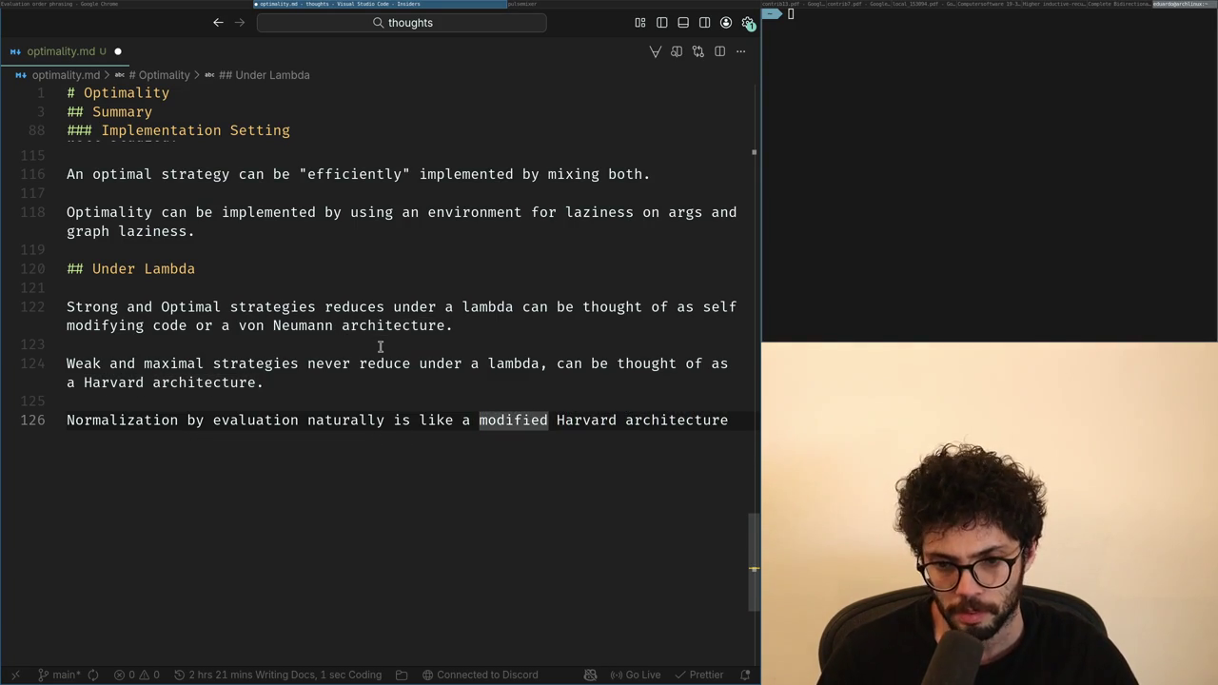
Step: Finish the NbE line with code produced (eval) and data (quote)
{"action": "key", "text": "End"}
{"action": "type", "text": ","}
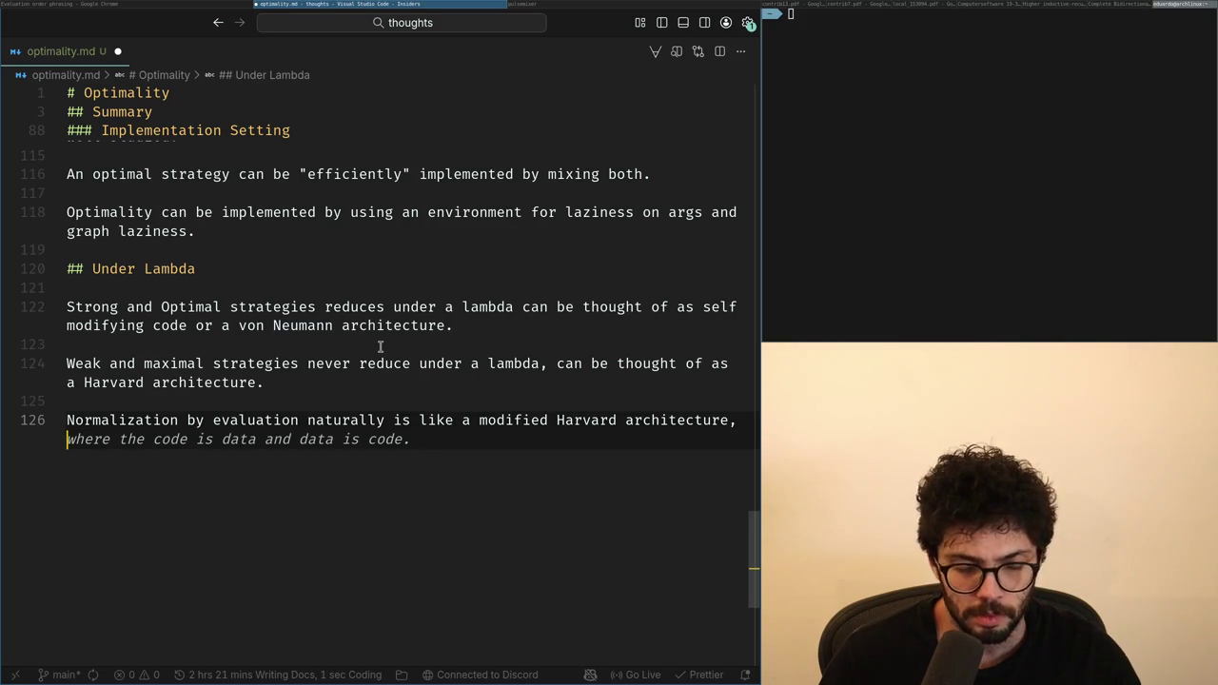
{"action": "type", "text": " data is pr"}
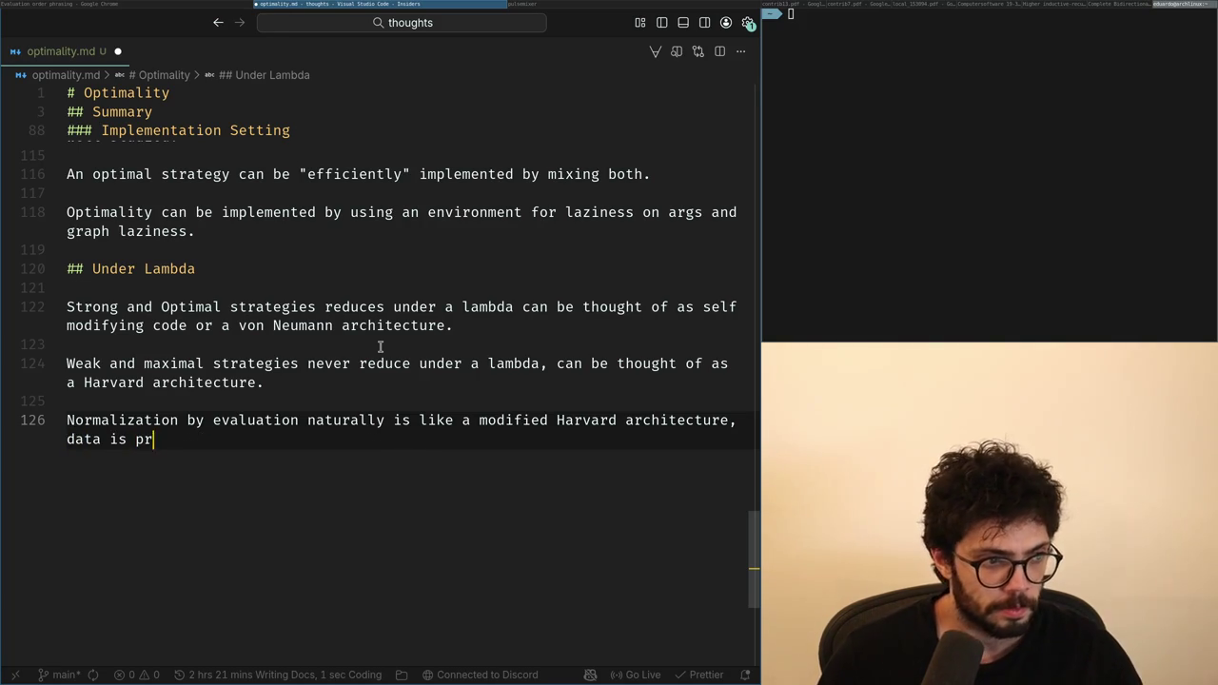
{"action": "type", "text": "oduced and the"}
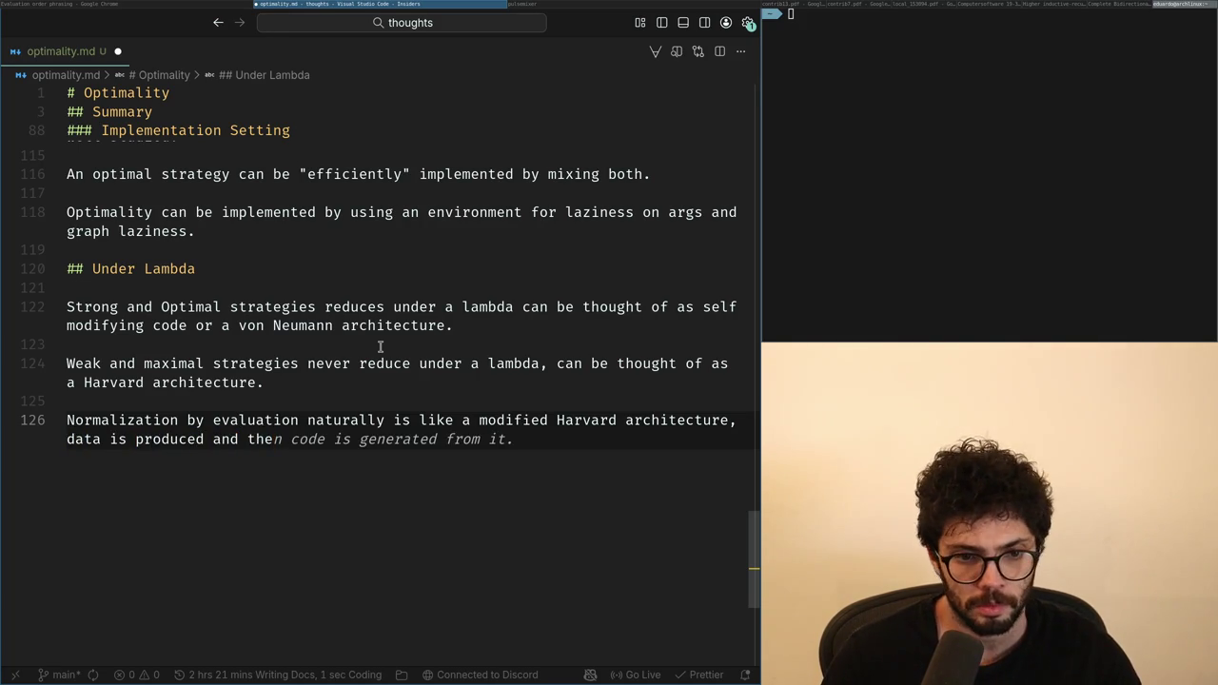
{"action": "key", "text": "BackSpace"}
{"action": "key", "text": "BackSpace"}
{"action": "key", "text": "BackSpace"}
{"action": "type", "text": "code is loa"}
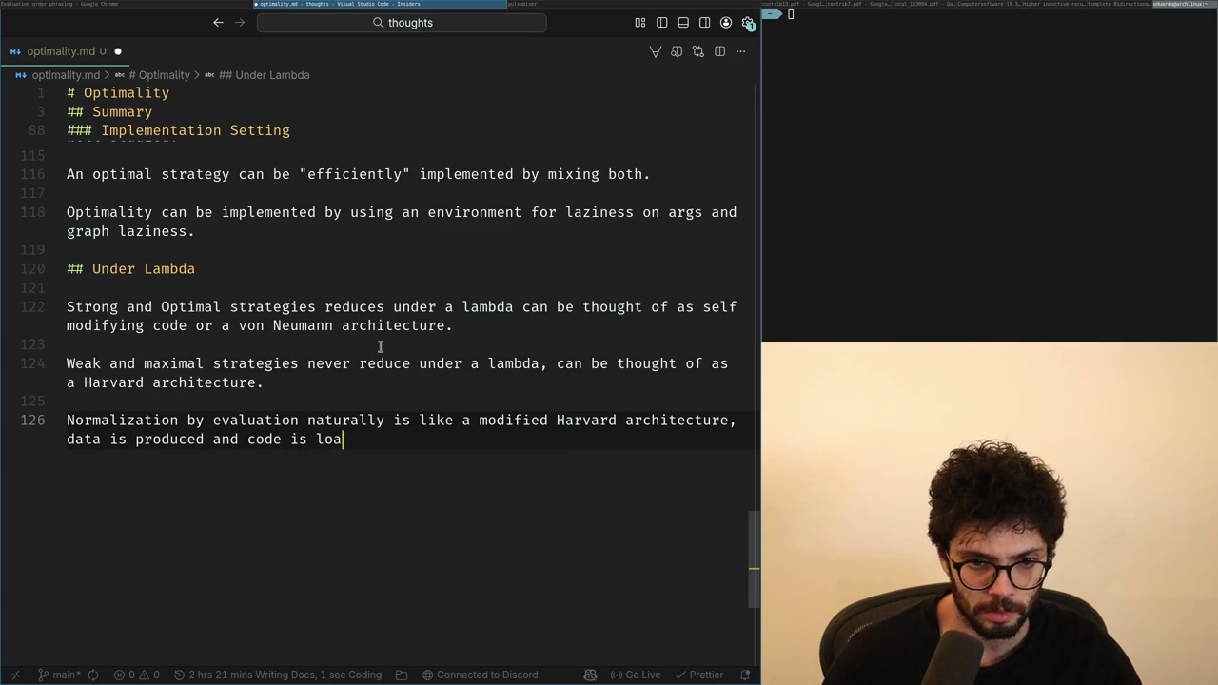
{"action": "key", "text": "ctrl+Left"}
{"action": "key", "text": "ctrl+Left"}
{"action": "key", "text": "ctrl+Left"}
{"action": "key", "text": "ctrl+Left"}
{"action": "key", "text": "ctrl+Right"}
{"action": "key", "text": "Right"}
{"action": "key", "text": "Left"}
{"action": "type", "text": "(eval"}
{"action": "key", "text": "End"}
{"action": "key", "text": "ctrl+Left"}
{"action": "type", "text": "(quot"}
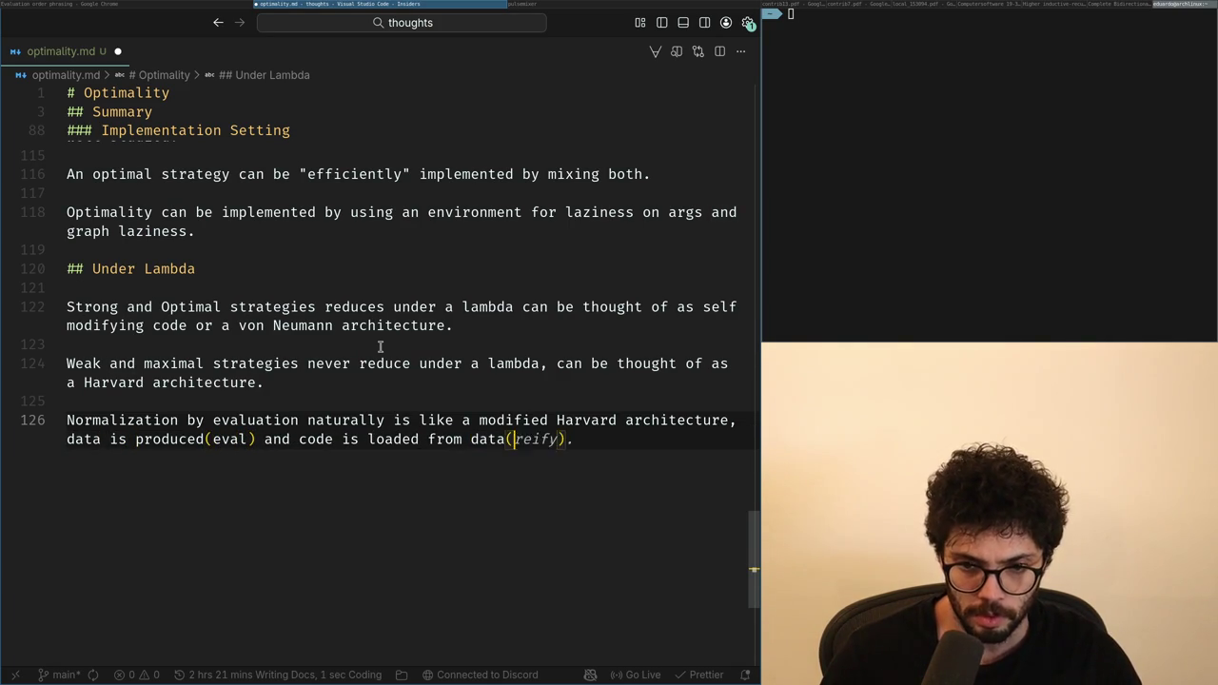
{"action": "type", "text": "e)."}
Step: Begin an 'Optimal strategies can be implemented' line below, then switch to ChatGPT
{"action": "key", "text": "Return"}
{"action": "key", "text": "Return"}
{"action": "type", "text": "Optimal strategies can be implemented"}
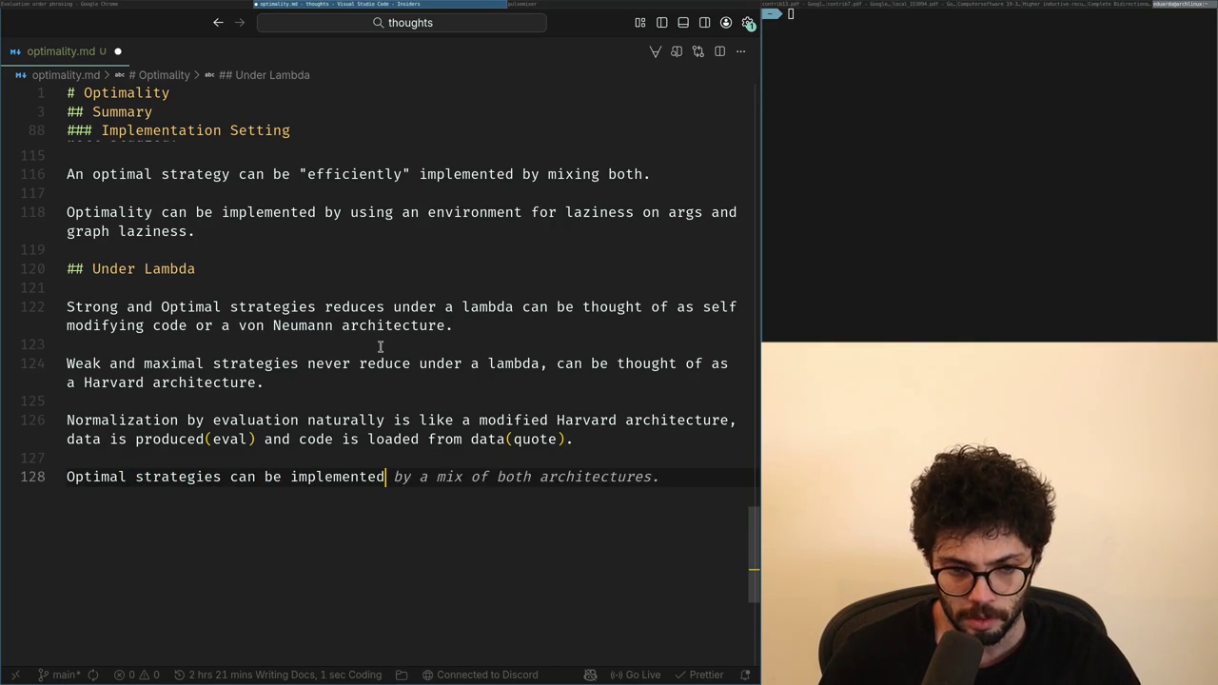
{"action": "key", "text": "ctrl+shift+Left"}
{"action": "key", "text": "ctrl+shift+Left"}
{"action": "key", "text": "ctrl+shift+Left"}
{"action": "key", "text": "ctrl+shift+Left"}
{"action": "key", "text": "ctrl+shift+Left"}
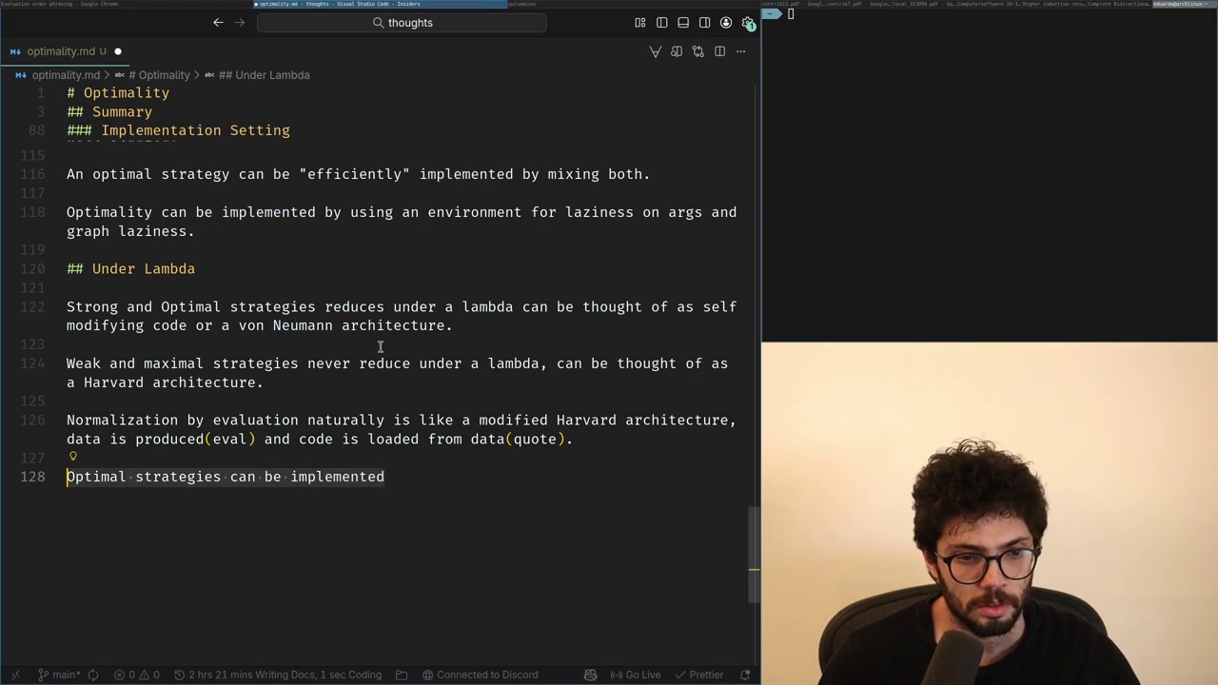
{"action": "key", "text": "alt+Tab"}
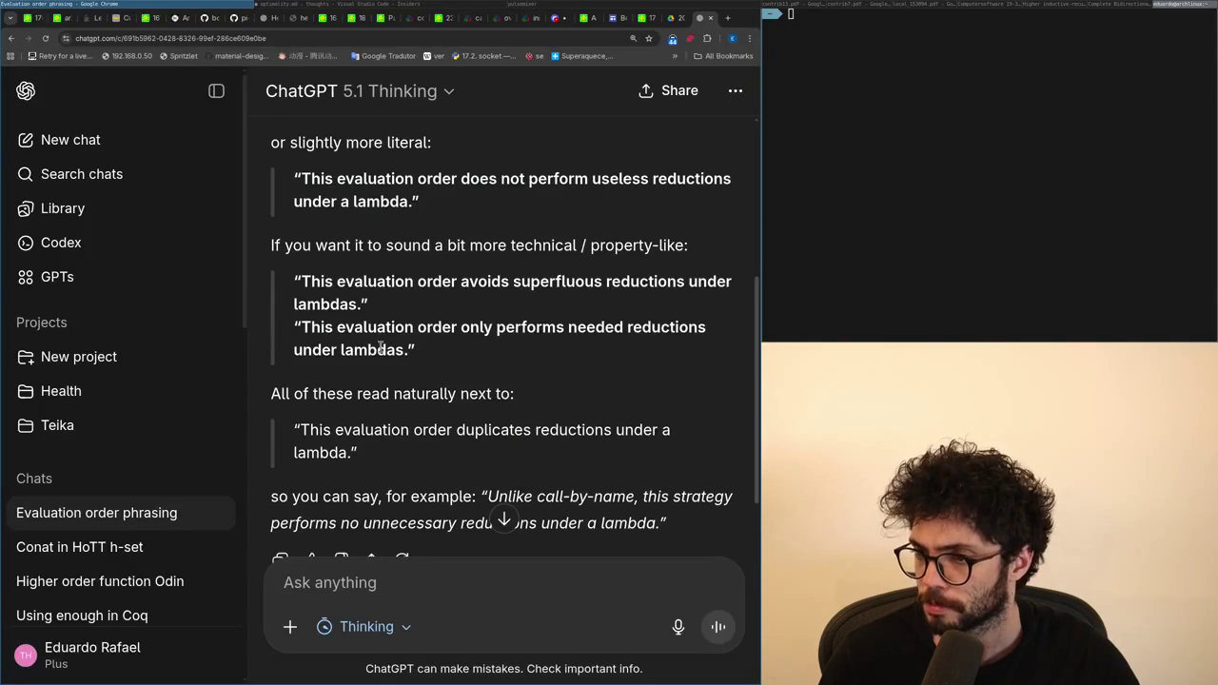
Step: Review ChatGPT's evaluation-order phrasing suggestions and return to optimality.md
{"action": "key", "text": "alt+Tab"}
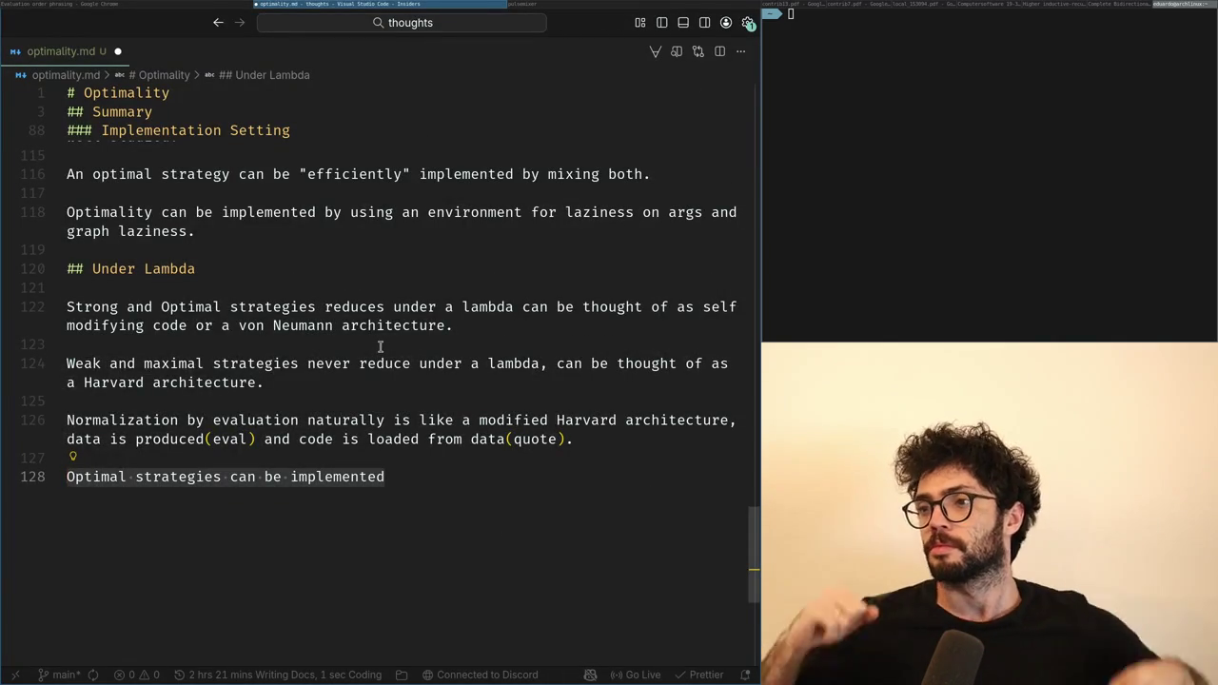
Step: Rewrite line 128 to state that weak strategies never point from code to data
{"action": "type", "text": "Strong strat"}
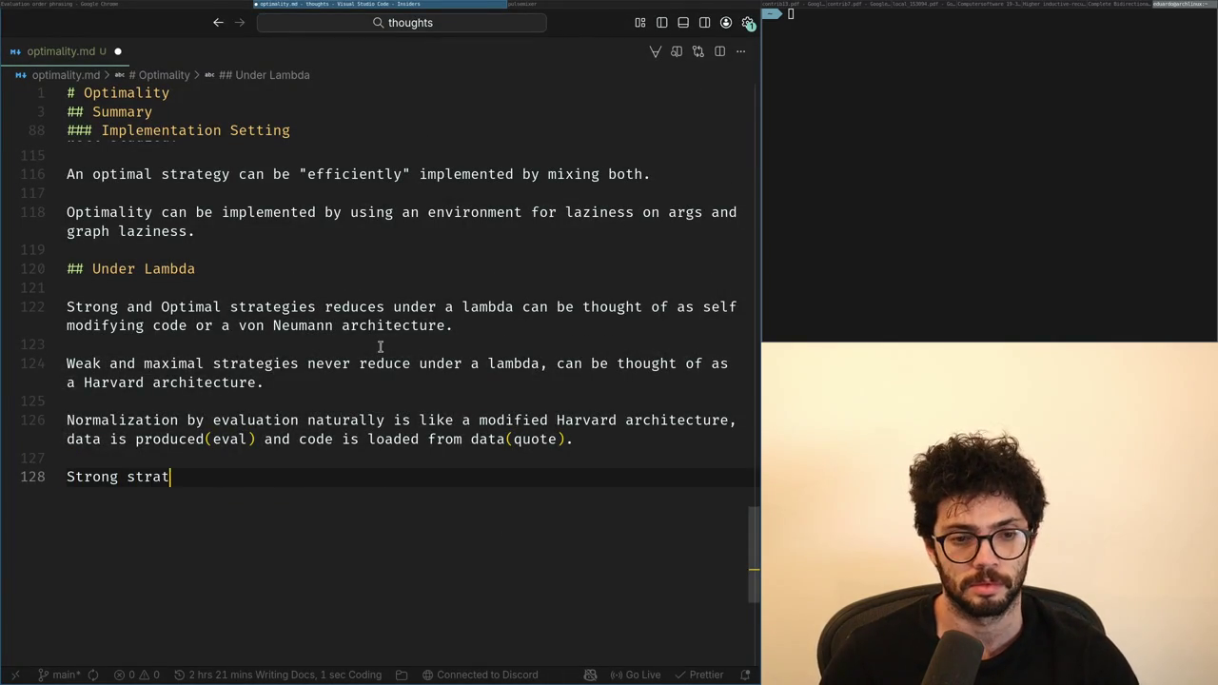
{"action": "type", "text": "egies never pro"}
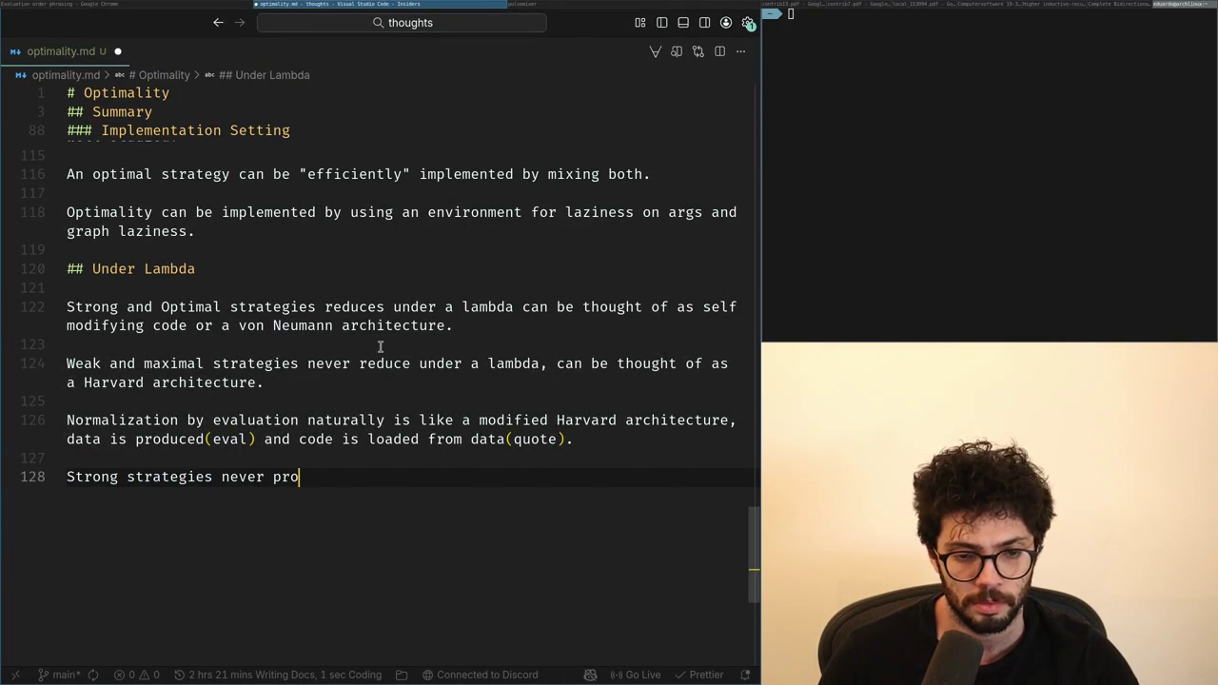
{"action": "key", "text": "ctrl+shift+Left"}
{"action": "key", "text": "ctrl+shift+Left"}
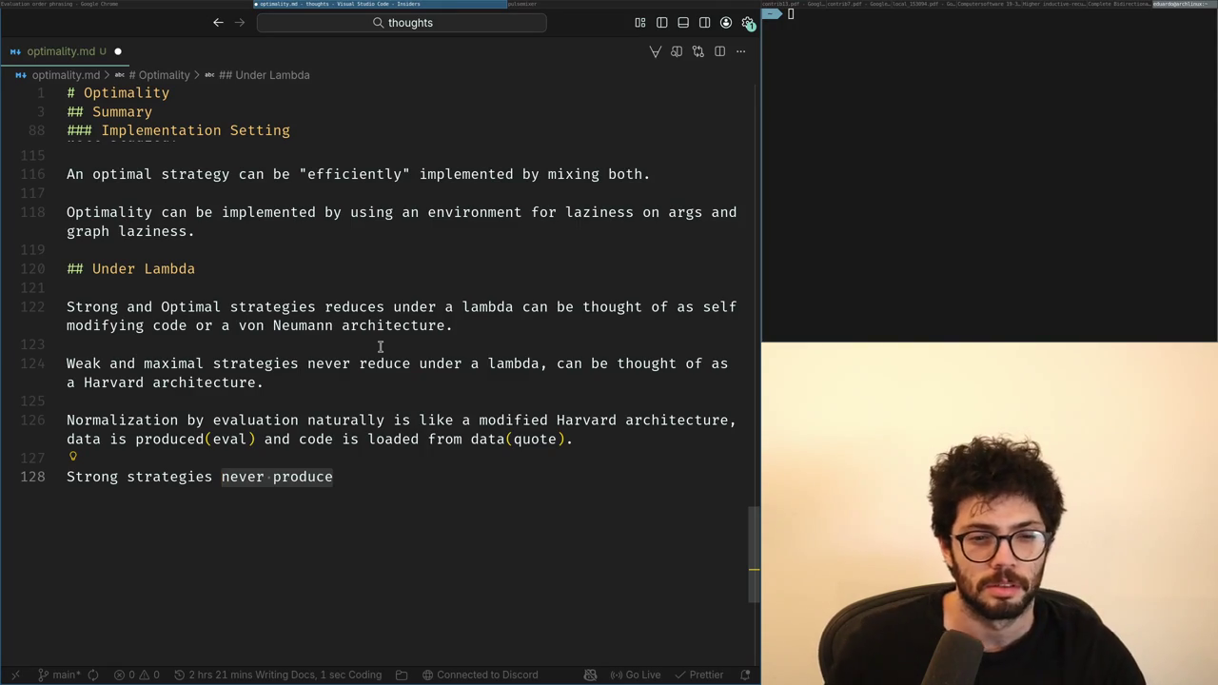
{"action": "key", "text": "BackSpace"}
{"action": "key", "text": "ctrl+BackSpace"}
{"action": "key", "text": "ctrl+BackSpace"}
{"action": "type", "text": "Weak strategies never"}
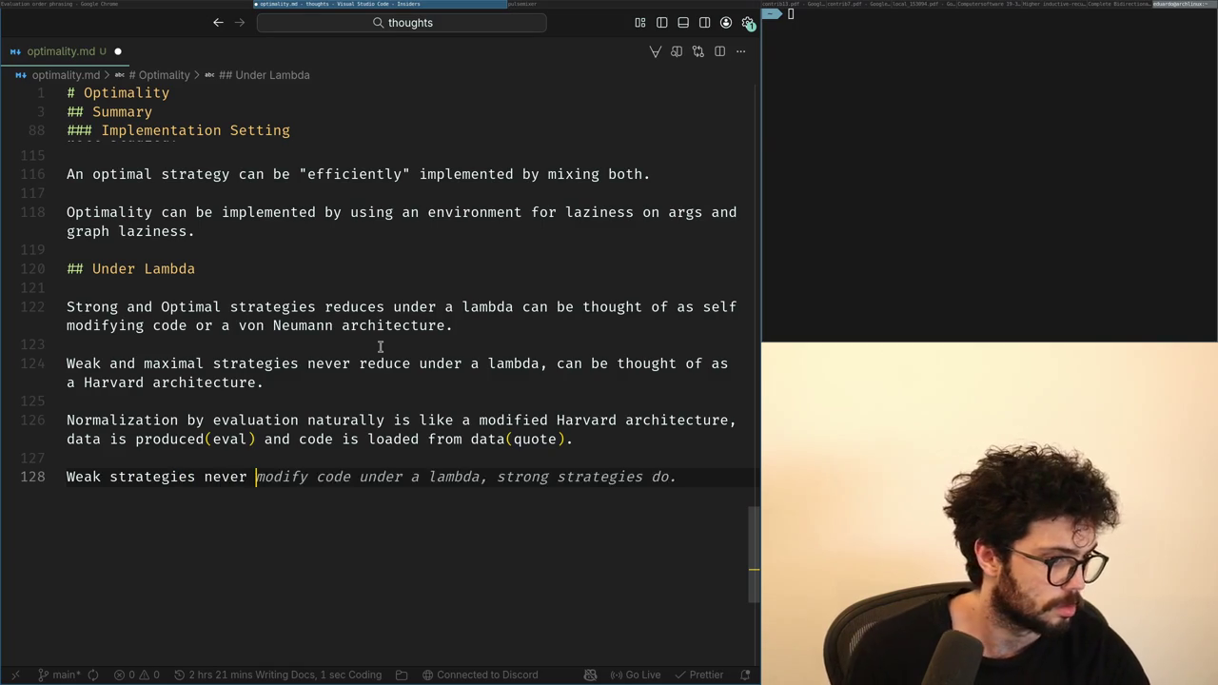
{"action": "key", "text": "Escape"}
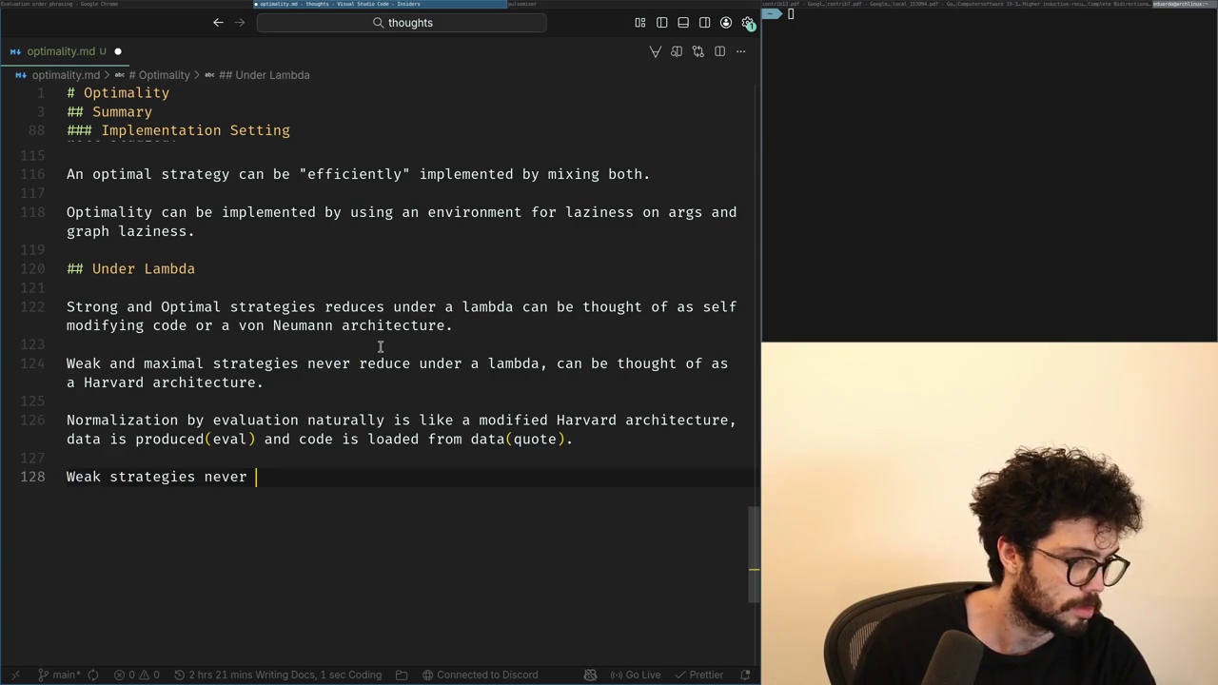
{"action": "type", "text": "point from "}
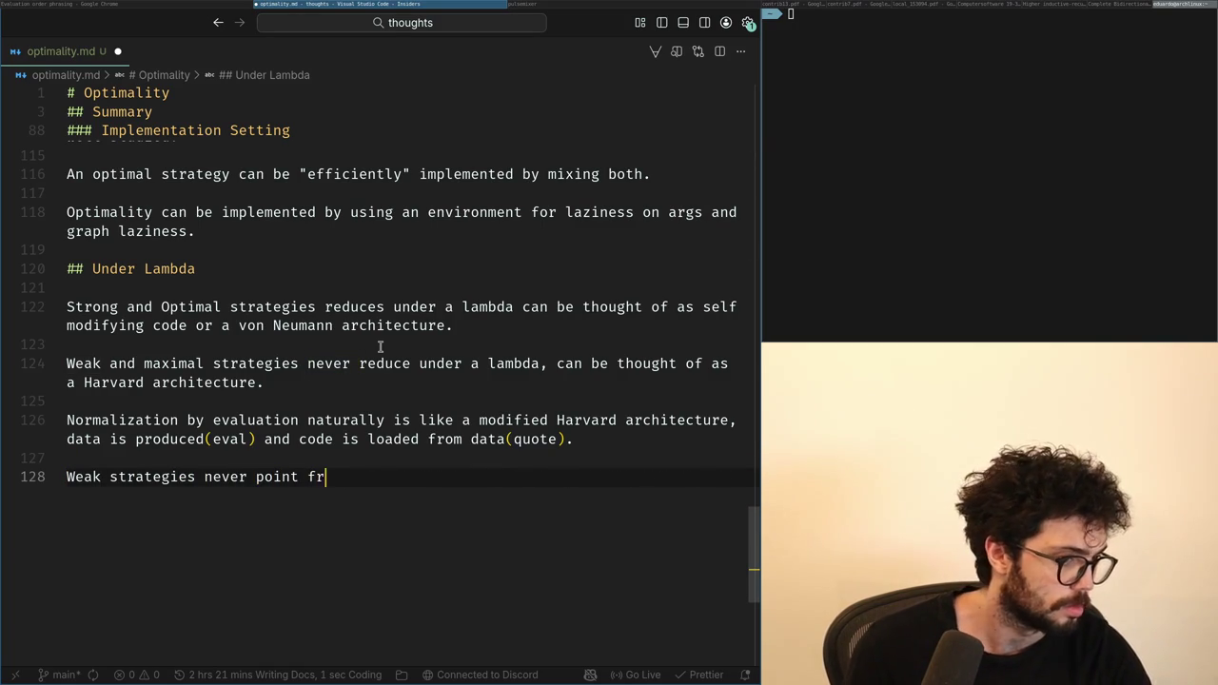
{"action": "type", "text": "data to code"}
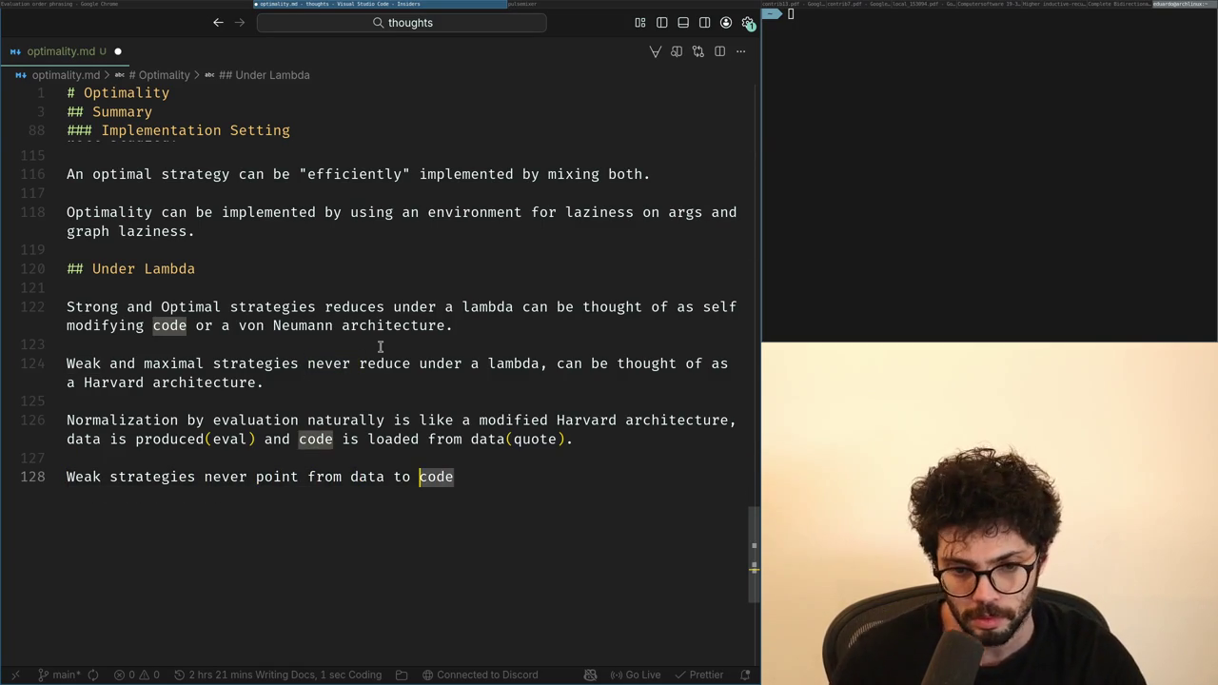
{"action": "key", "text": "ctrl+shift+Left"}
{"action": "key", "text": "ctrl+shift+Left"}
{"action": "key", "text": "ctrl+shift+Left"}
{"action": "key", "text": "ctrl+shift+Left"}
{"action": "key", "text": "ctrl+shift+Right"}
{"action": "type", "text": "code to"}
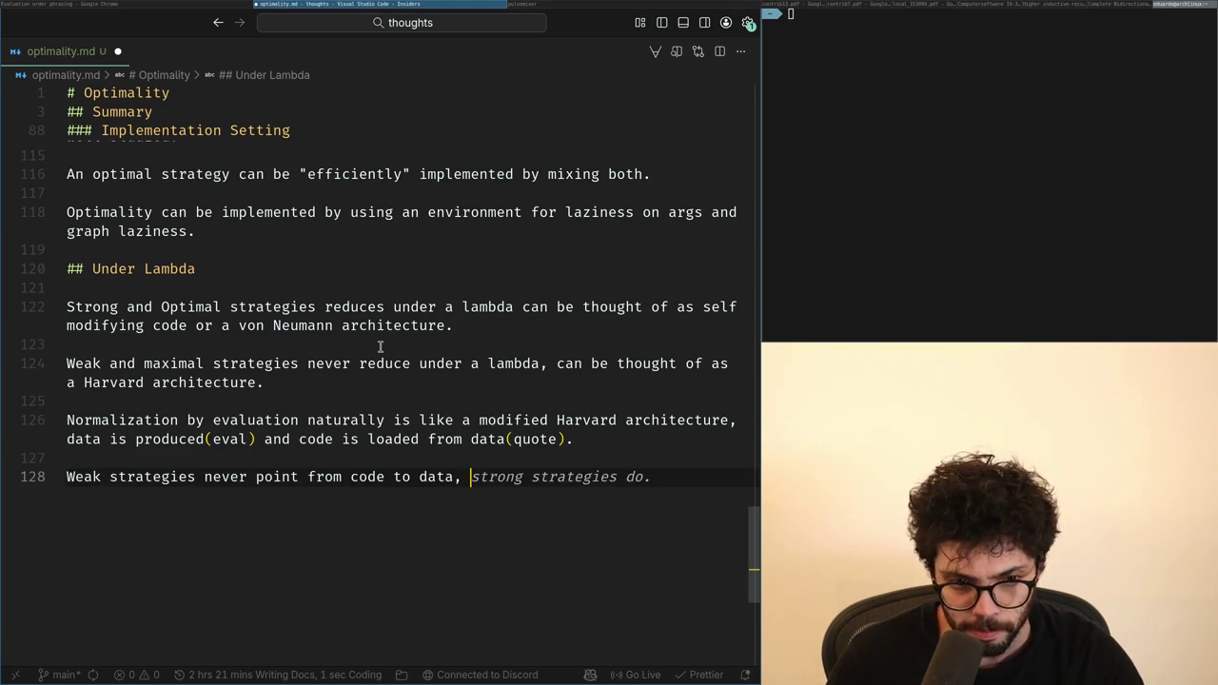
{"action": "key", "text": "Escape"}
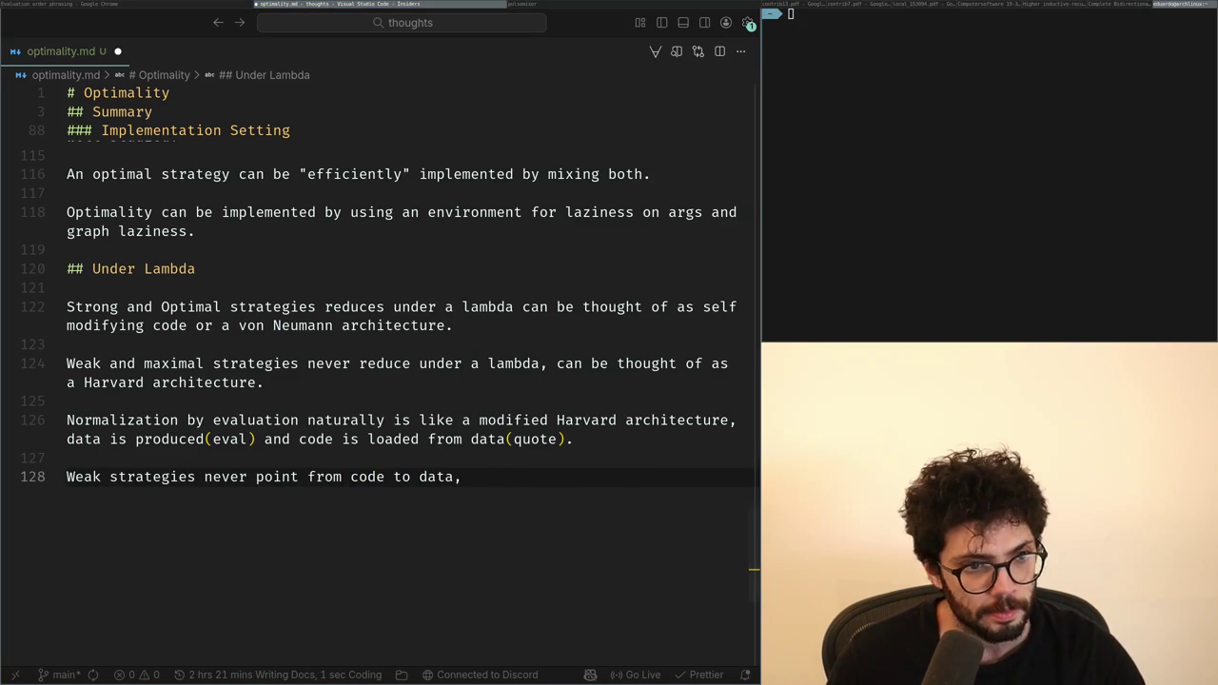
{"action": "key", "text": "BackSpace"}
{"action": "key", "text": "BackSpace"}
{"action": "type", "text": "strong strategies"}
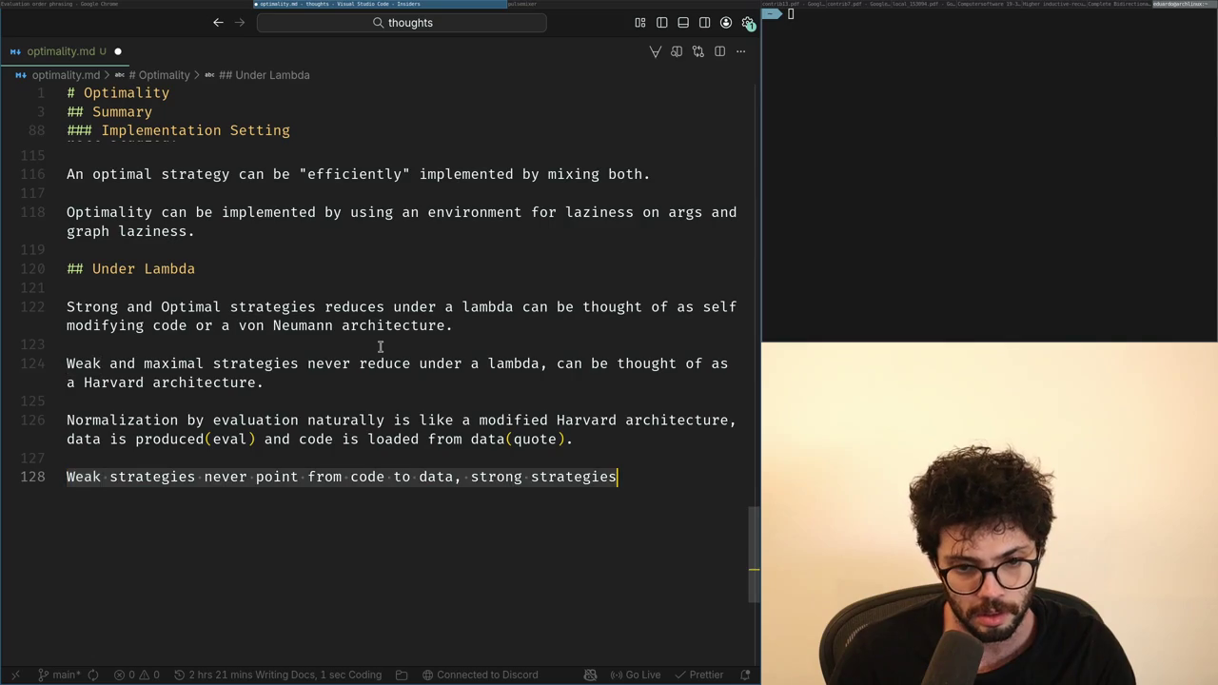
Step: Extend it to 'Weak and Strong…', adding that optimal strategies need to point to thunks from code
{"action": "type", "text": "and Strong"}
{"action": "key", "text": "ctrl+Right"}
{"action": "key", "text": "ctrl+Right"}
{"action": "key", "text": "ctrl+Right"}
{"action": "key", "text": "ctrl+Right"}
{"action": "key", "text": "ctrl+Right"}
{"action": "key", "text": "shift+End"}
{"action": "type", "text": "opt"}
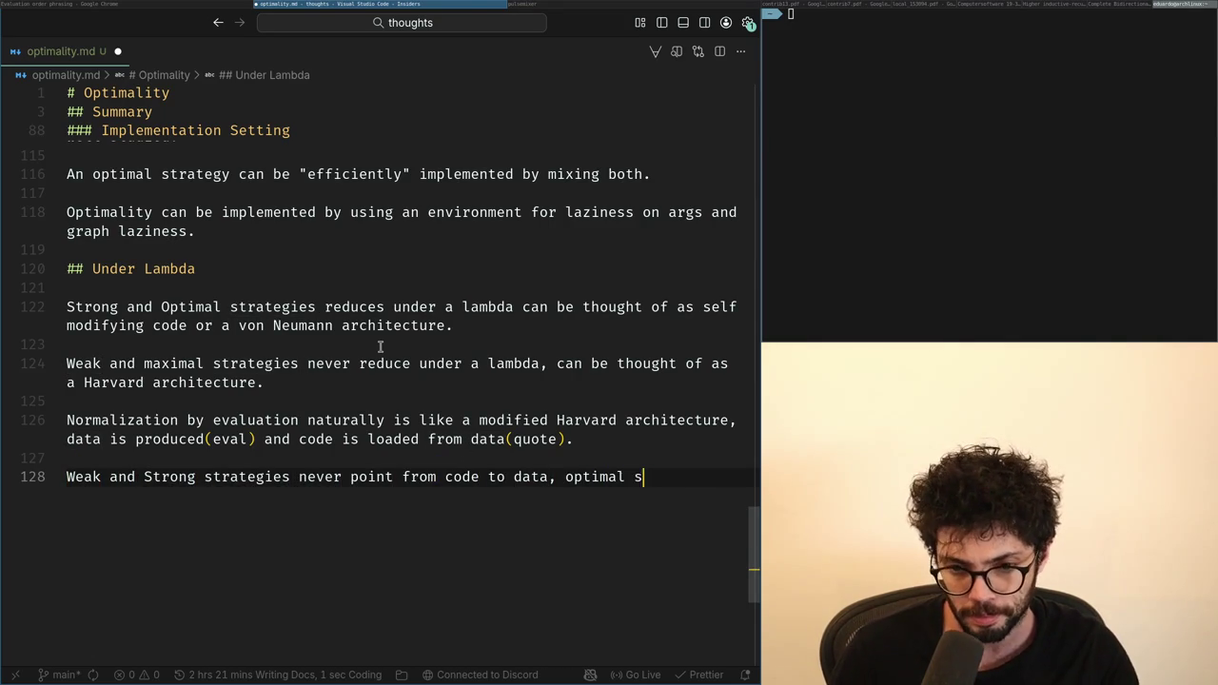
{"action": "key", "text": "Escape"}
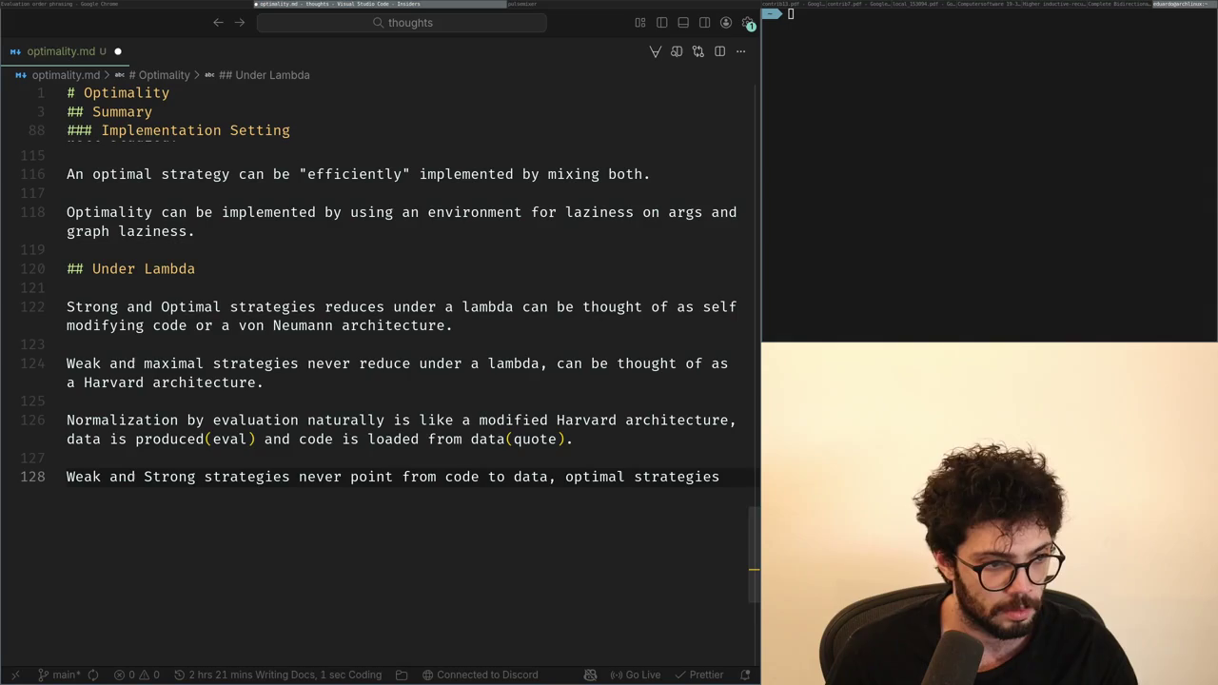
{"action": "key", "text": "alt+Tab"}
{"action": "key", "text": "alt+Tab"}
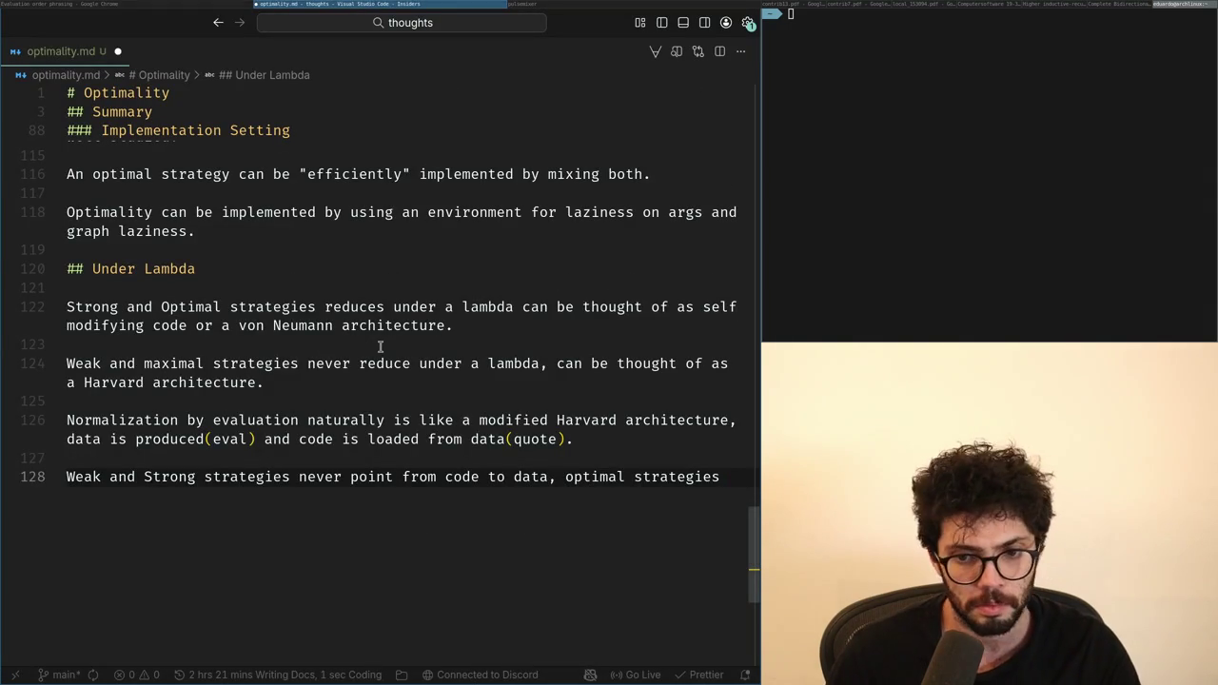
{"action": "type", "text": "need to point"}
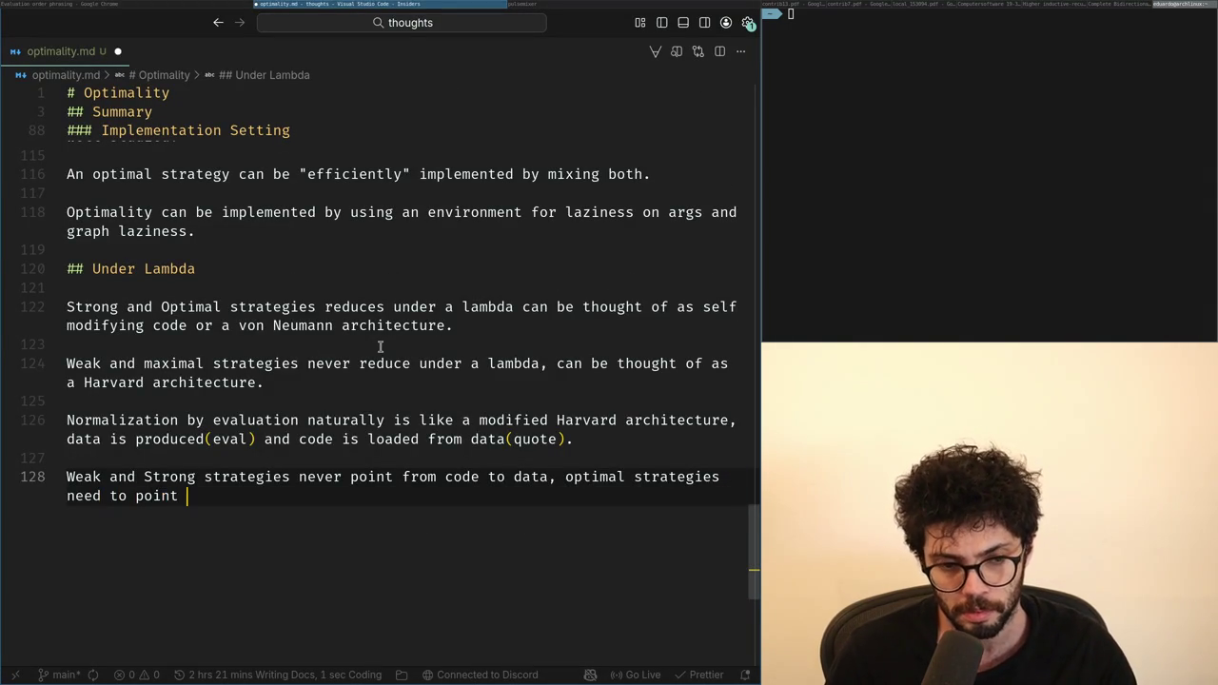
{"action": "key", "text": "ctrl+shift+Left"}
{"action": "key", "text": "ctrl+shift+Left"}
{"action": "key", "text": "ctrl+shift+Left"}
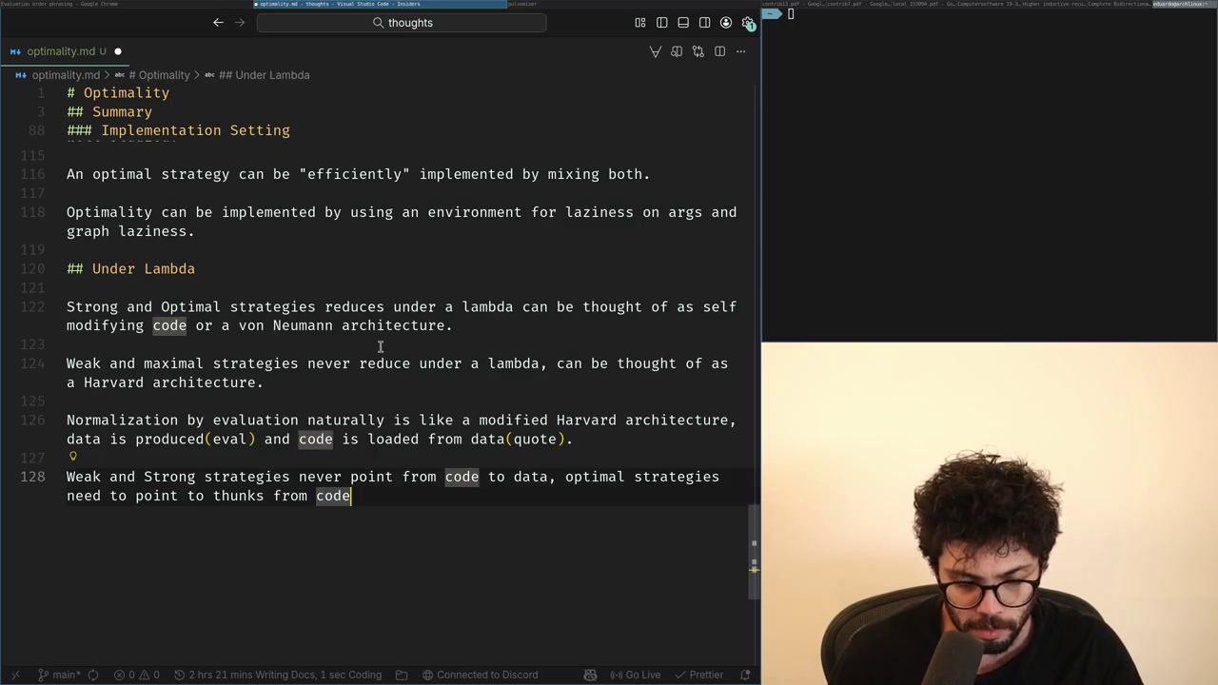
{"action": "type", "text": "."}
Step: Add blank lines and start a 'Sharing o…' line above the thunks sentence
{"action": "key", "text": "Return"}
{"action": "key", "text": "Return"}
{"action": "key", "text": "Up"}
{"action": "key", "text": "Up"}
{"action": "key", "text": "shift+Home"}
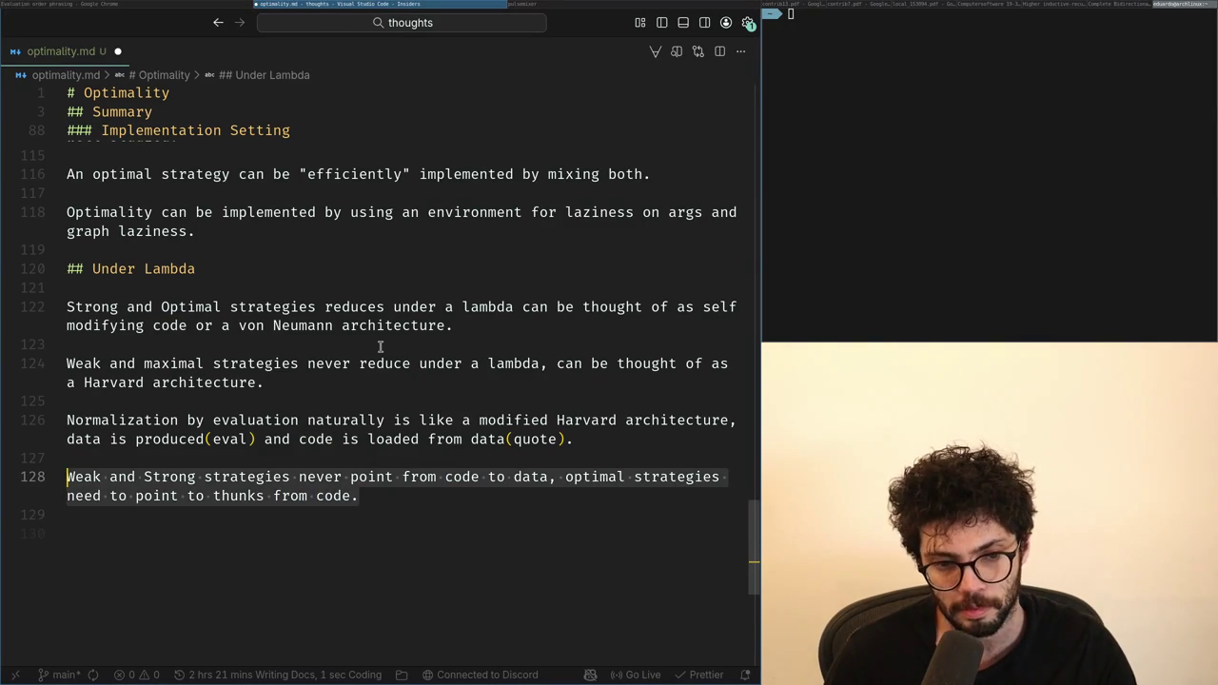
{"action": "key", "text": "Left"}
{"action": "key", "text": "ctrl+Right"}
{"action": "key", "text": "ctrl+Right"}
{"action": "key", "text": "ctrl+Right"}
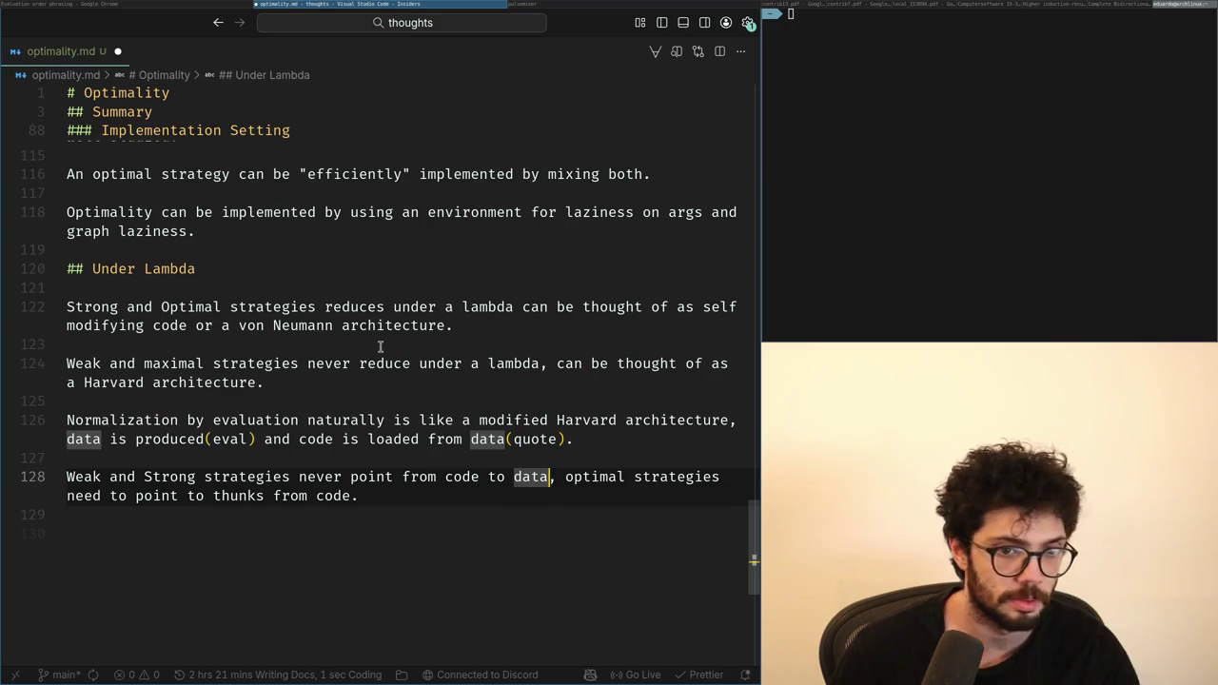
{"action": "key", "text": "ctrl+shift+Return"}
{"action": "type", "text": "Strategies"}
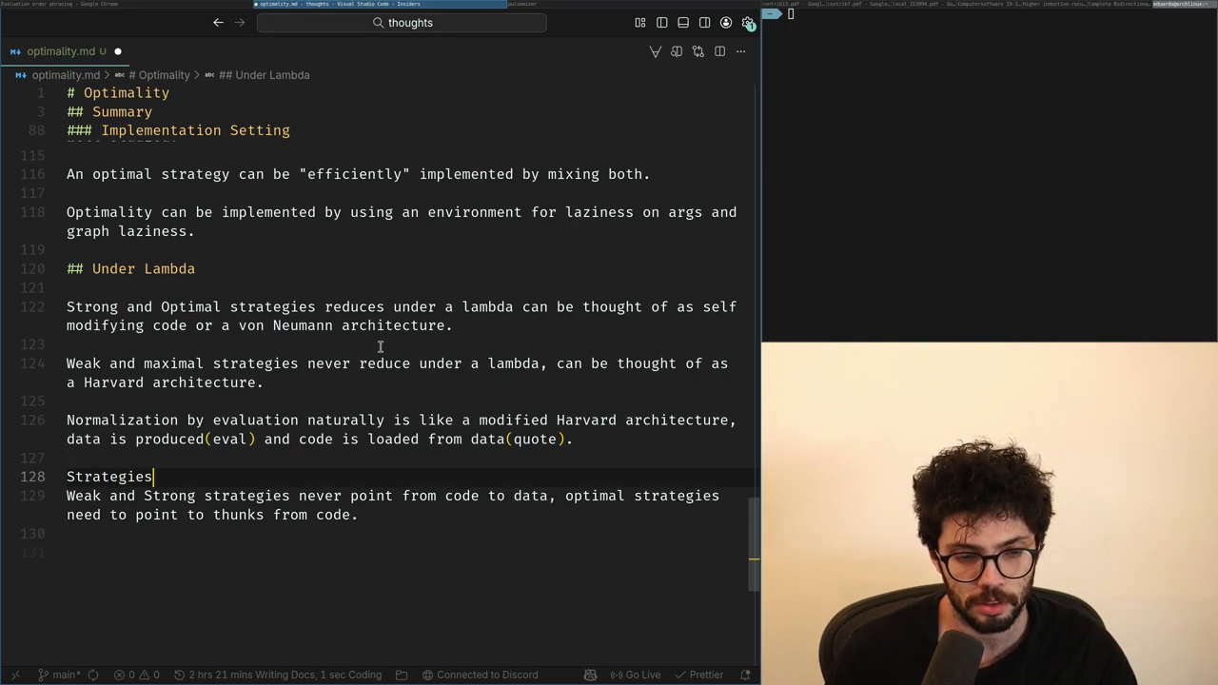
{"action": "type", "text": "har"}
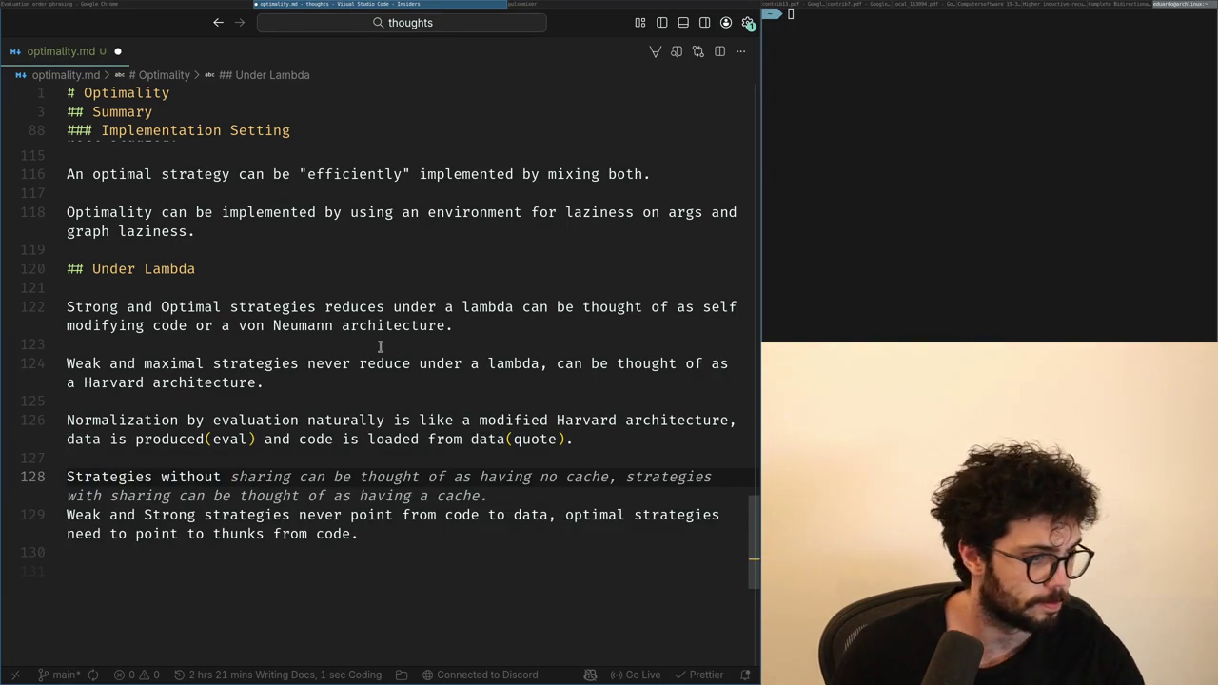
{"action": "type", "text": "ing o"}
{"action": "key", "text": "BackSpace"}
{"action": "key", "text": "BackSpace"}
{"action": "type", "text": "f args under a lambda"}
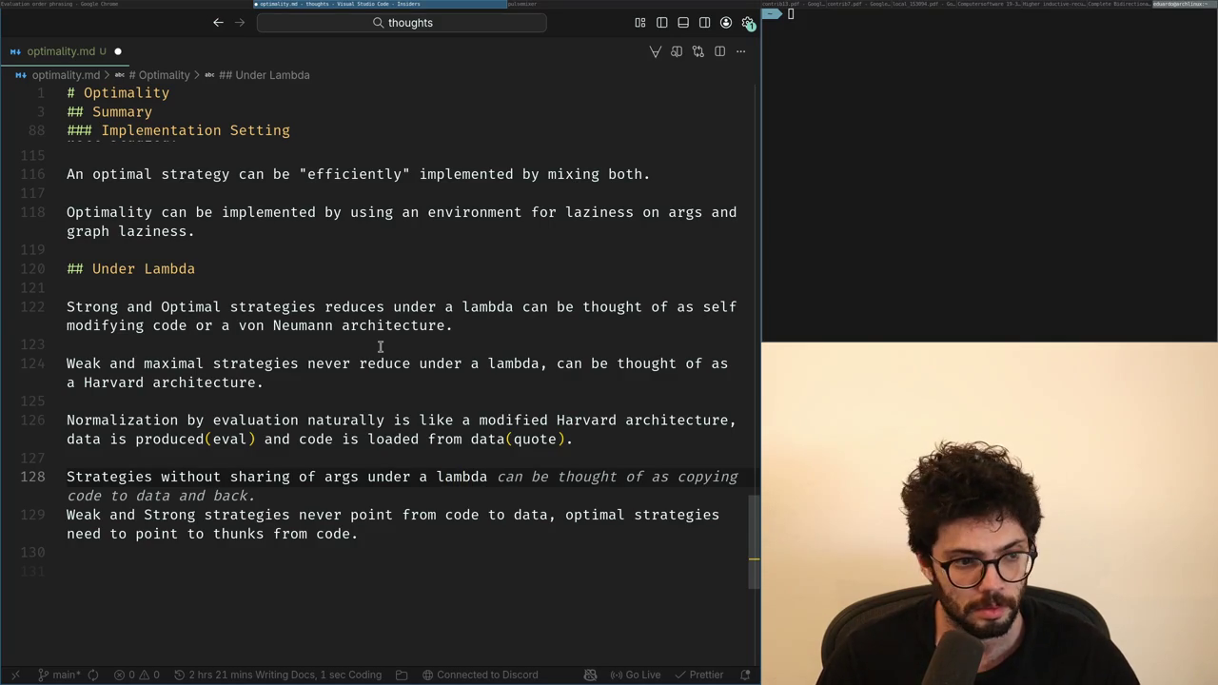
{"action": "key", "text": "Home"}
{"action": "key", "text": "ctrl+Right"}
{"action": "key", "text": "ctrl+Right"}
{"action": "key", "text": "BackSpace"}
{"action": "key", "text": "BackSpace"}
{"action": "key", "text": "BackSpace"}
{"action": "type", "text": "lazy"}
{"action": "key", "text": "ctrl+Right"}
{"action": "key", "text": "ctrl+Right"}
{"action": "key", "text": "ctrl+Right"}
{"action": "key", "text": "ctrl+Right"}
{"action": "key", "text": "ctrl+Right"}
{"action": "key", "text": "ctrl+Right"}
{"action": "type", "text": "sarily have code"}
{"action": "key", "text": "BackSpace"}
{"action": "key", "text": "ctrl+BackSpace"}
{"action": "key", "text": "ctrl+BackSpace"}
{"action": "key", "text": "ctrl+BackSpace"}
{"action": "type", "text": "can be t"}
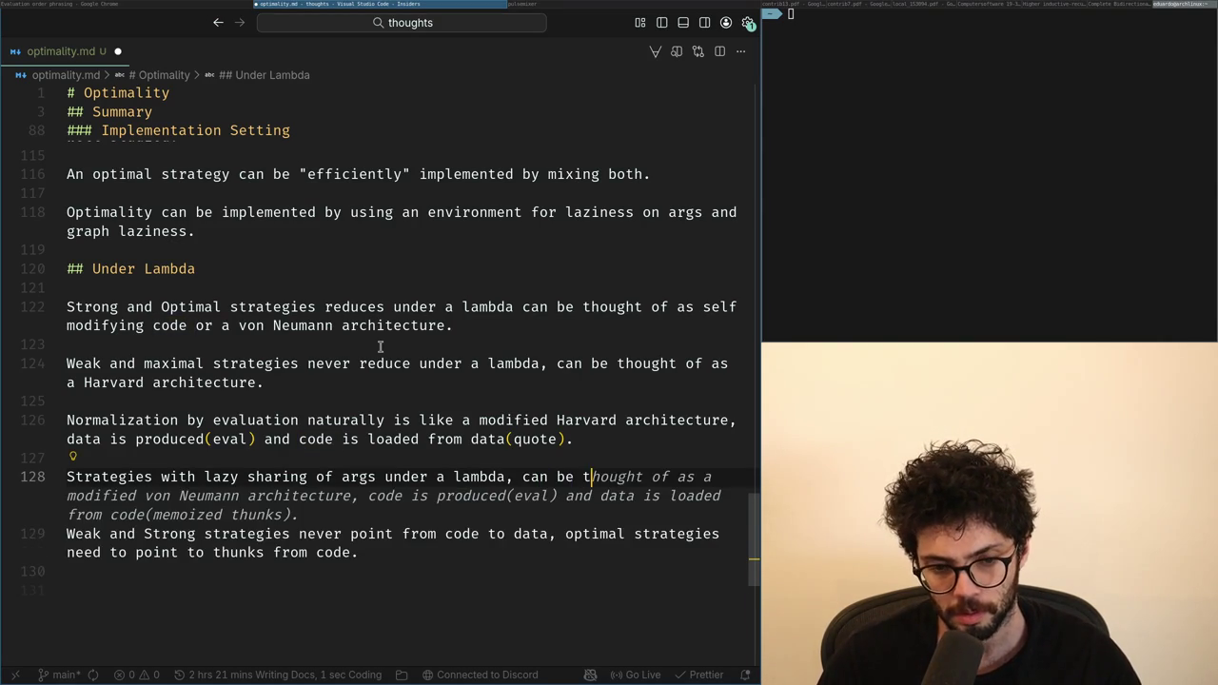
{"action": "key", "text": "ctrl+shift+Left"}
{"action": "key", "text": "ctrl+shift+Left"}
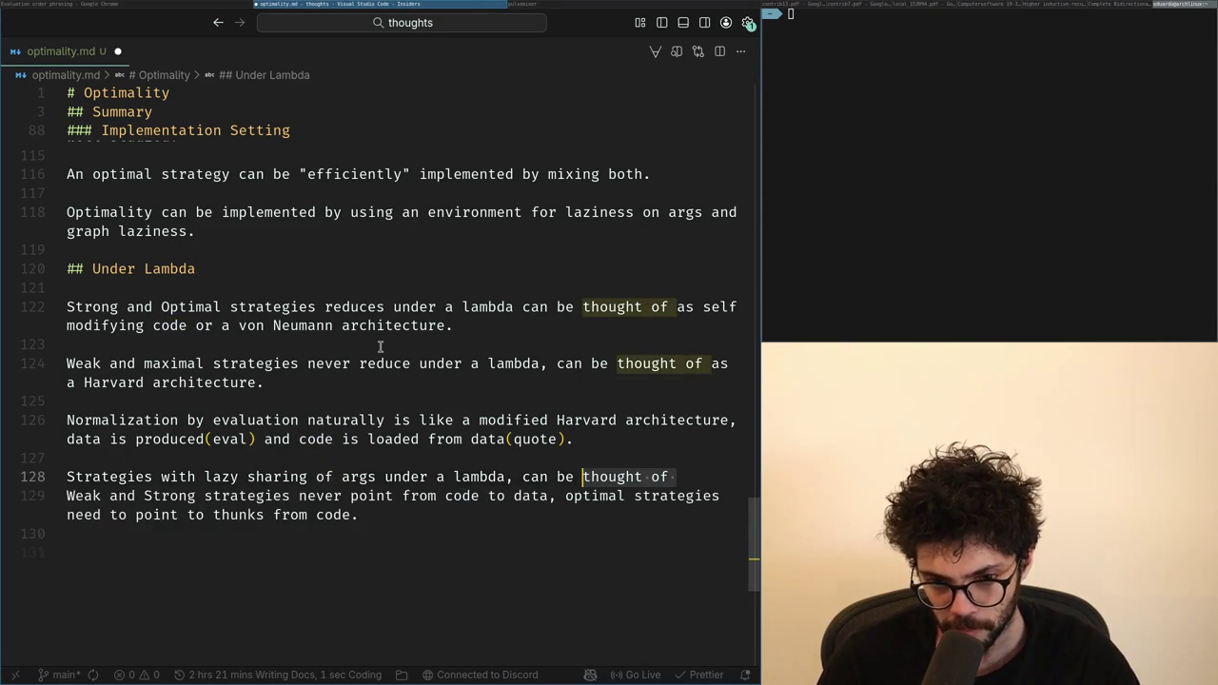
{"action": "key", "text": "shift+Up"}
{"action": "key", "text": "ctrl+x"}
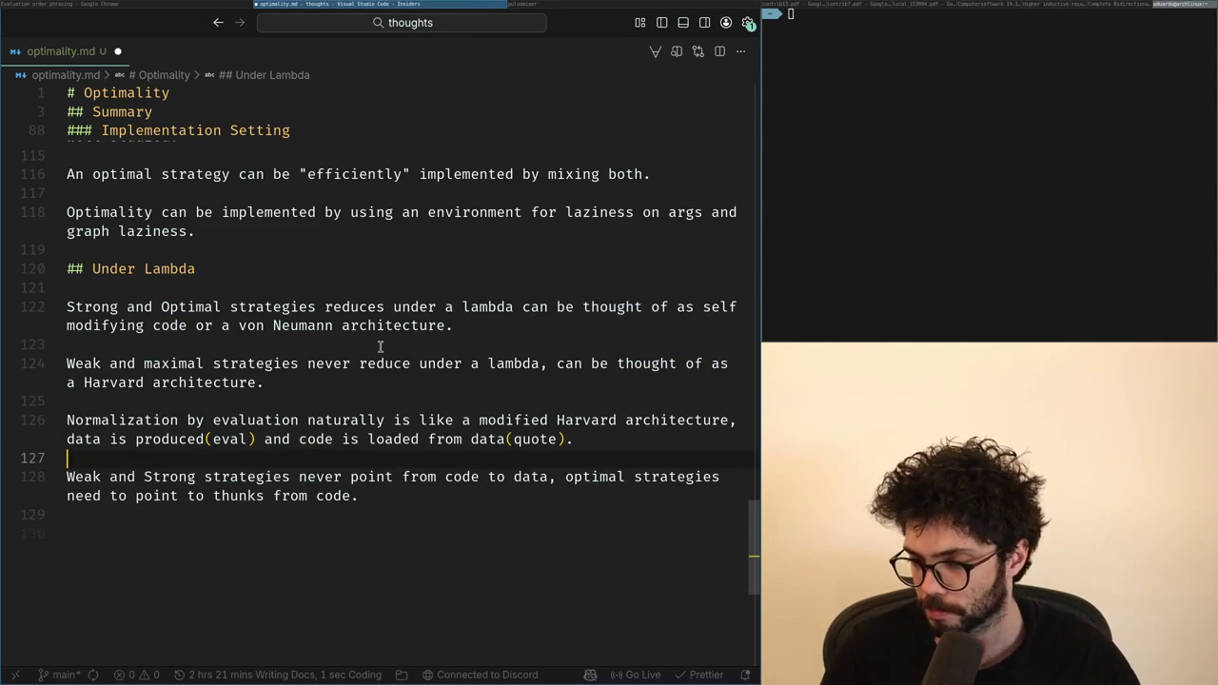
{"action": "key", "text": "alt+Tab"}
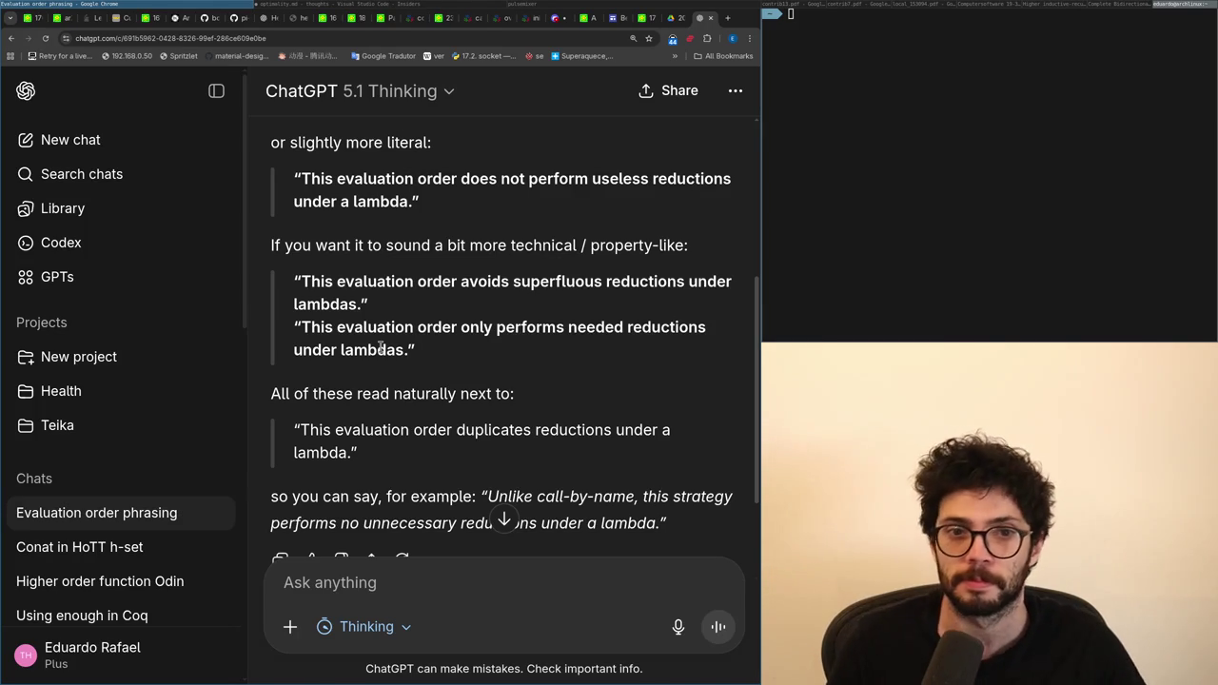
Step: Back in optimality.md, delete the weak-and-strong thunks sentence, then undo that deletion
{"action": "key", "text": "super+Right"}
{"action": "key", "text": "shift+Down"}
{"action": "key", "text": "shift+End"}
{"action": "key", "text": "BackSpace"}
{"action": "key", "text": "BackSpace"}
{"action": "key", "text": "ctrl+z"}
{"action": "key", "text": "ctrl+z"}
{"action": "key", "text": "ctrl+z"}
{"action": "key", "text": "ctrl+z"}
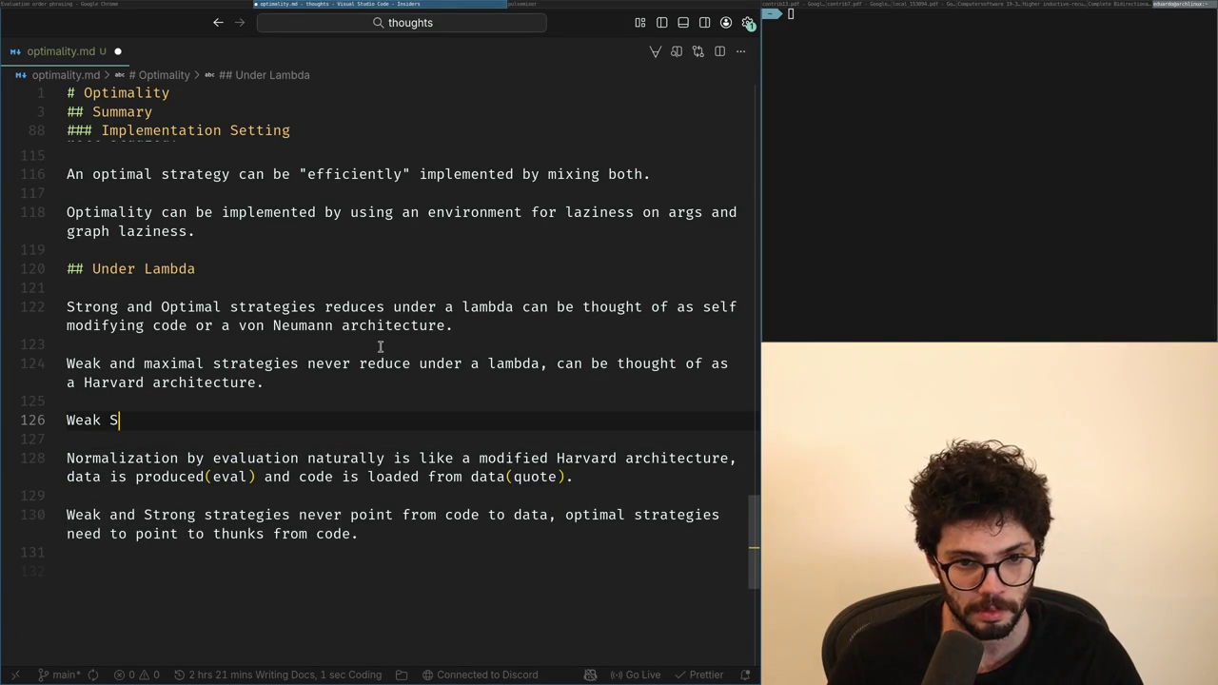
Step: Remove 'and maximal' from the weak-strategies Harvard sentence on line 124
{"action": "type", "text": "es"}
{"action": "key", "text": "Up"}
{"action": "key", "text": "Up"}
{"action": "key", "text": "Up"}
{"action": "key", "text": "ctrl+Right"}
{"action": "key", "text": "ctrl+Right"}
{"action": "key", "text": "ctrl+Right"}
{"action": "key", "text": "ctrl+Right"}
{"action": "key", "text": "ctrl+Right"}
{"action": "key", "text": "ctrl+Right"}
{"action": "key", "text": "ctrl+Left"}
{"action": "key", "text": "ctrl+Left"}
{"action": "key", "text": "ctrl+Left"}
{"action": "key", "text": "Home"}
{"action": "key", "text": "ctrl+Right"}
{"action": "key", "text": "ctrl+shift+Right"}
{"action": "key", "text": "ctrl+shift+Right"}
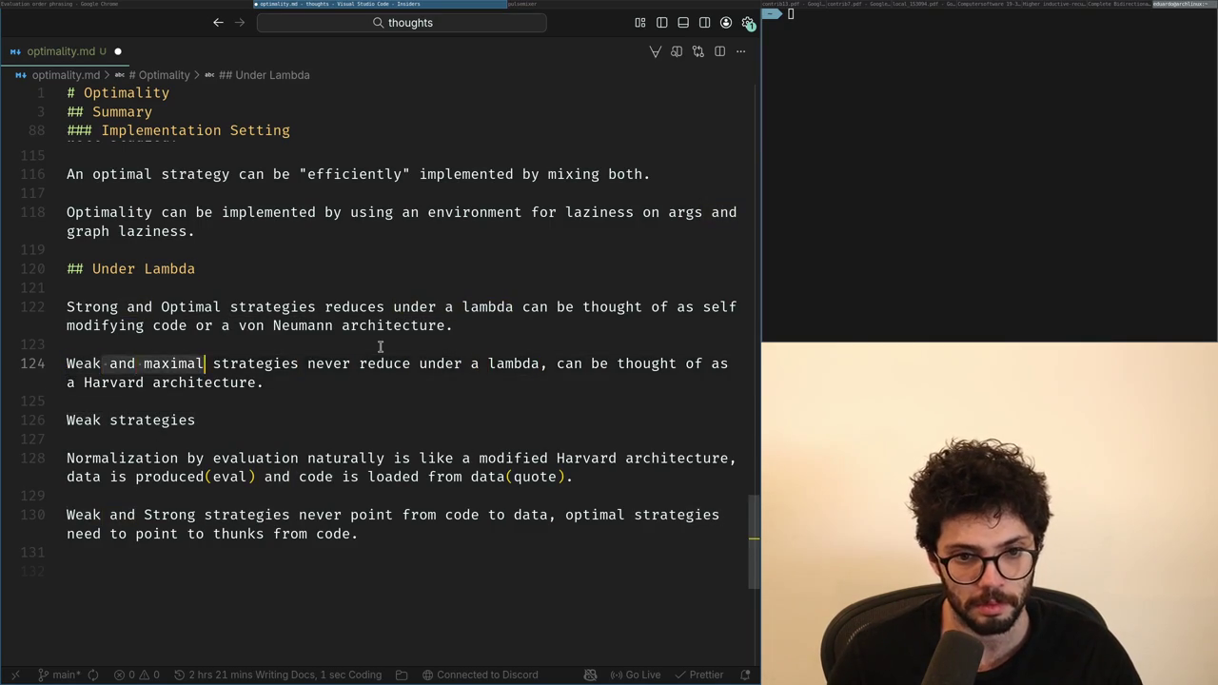
{"action": "key", "text": "BackSpace"}
{"action": "key", "text": "Down"}
{"action": "key", "text": "Down"}
{"action": "key", "text": "Down"}
{"action": "key", "text": "Up"}
{"action": "key", "text": "Up"}
{"action": "key", "text": "ctrl+z"}
{"action": "key", "text": "ctrl+shift+z"}
{"action": "key", "text": "ctrl+z"}
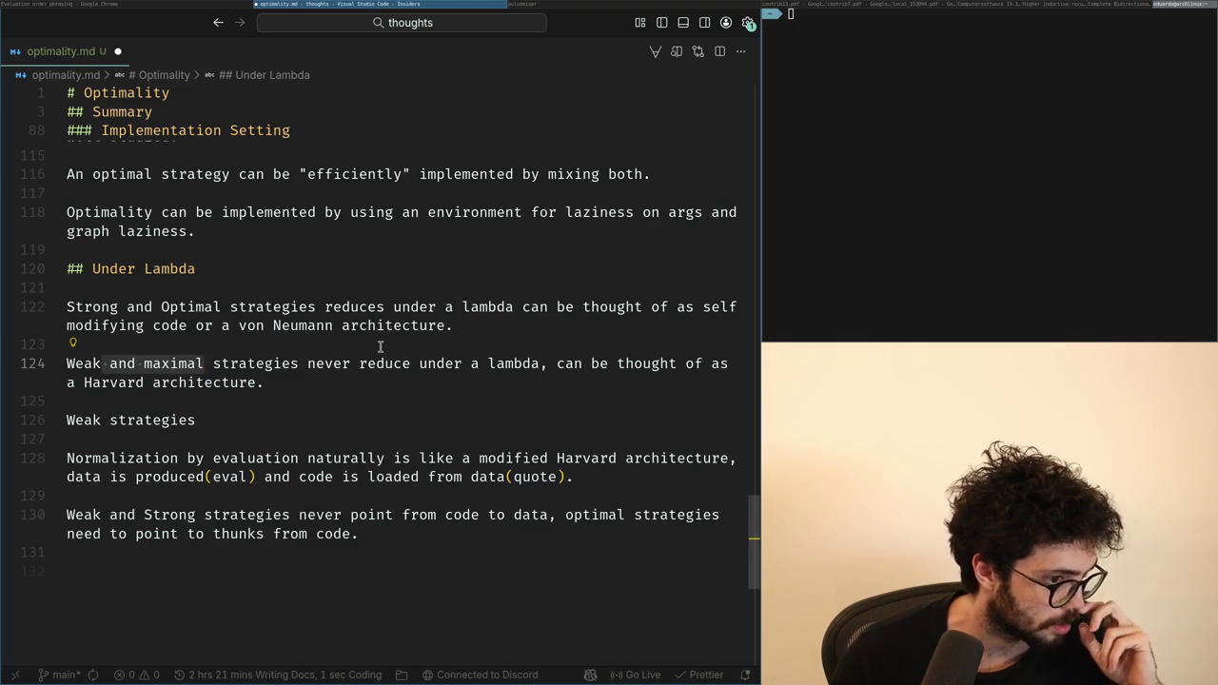
{"action": "key", "text": "BackSpace"}
{"action": "key", "text": "Down"}
{"action": "key", "text": "Down"}
{"action": "key", "text": "Down"}
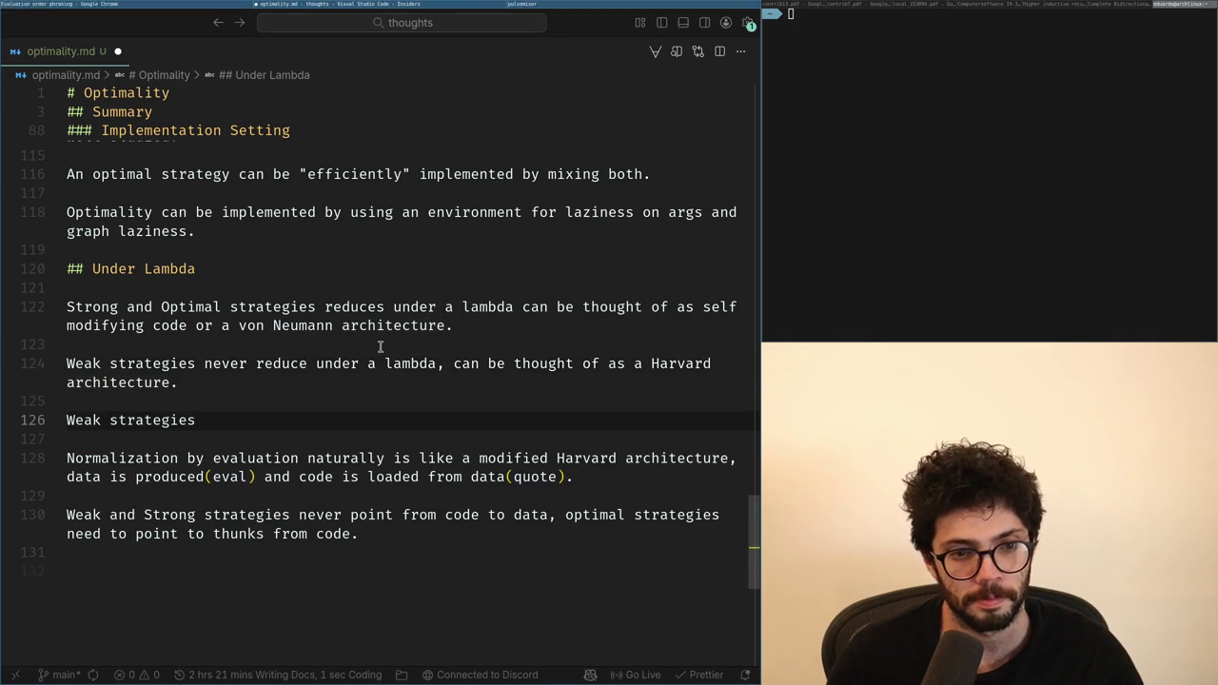
Step: Replace the unfinished Weak strategies line with 'Weak strategies never produce code during evaluation.' below Normalization
{"action": "key", "text": "End"}
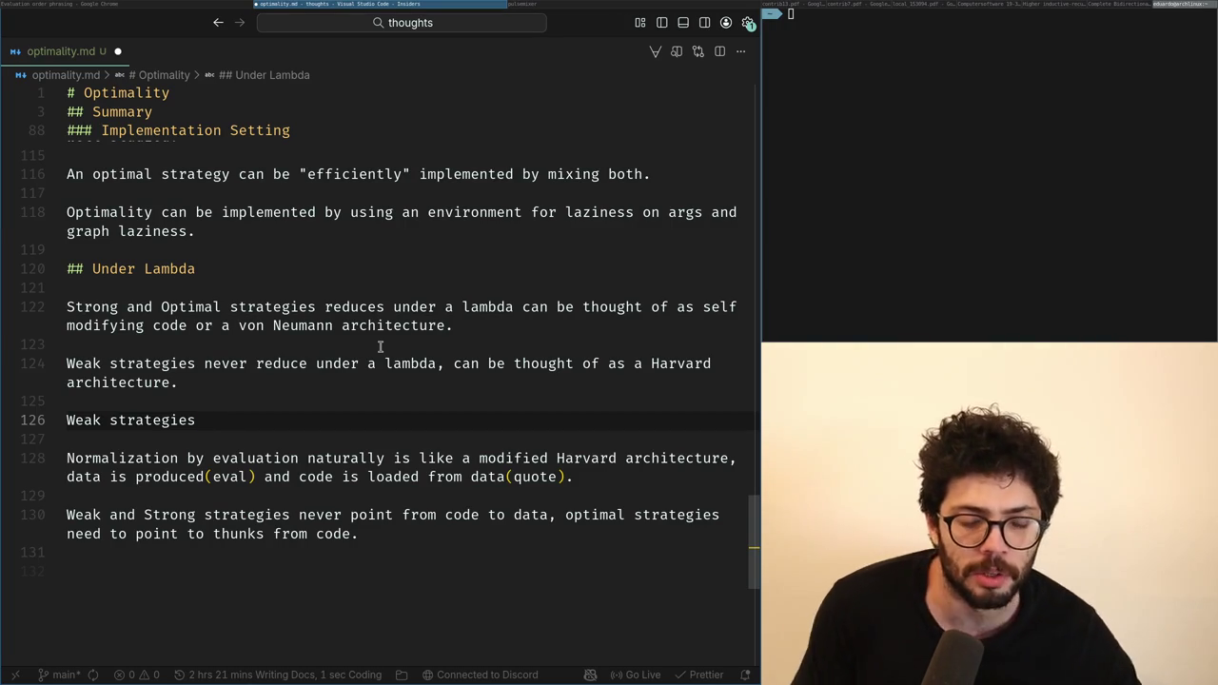
{"action": "key", "text": "shift+Home"}
{"action": "key", "text": "BackSpace"}
{"action": "key", "text": "Delete"}
{"action": "key", "text": "Delete"}
{"action": "key", "text": "End"}
{"action": "key", "text": "Return"}
{"action": "key", "text": "Return"}
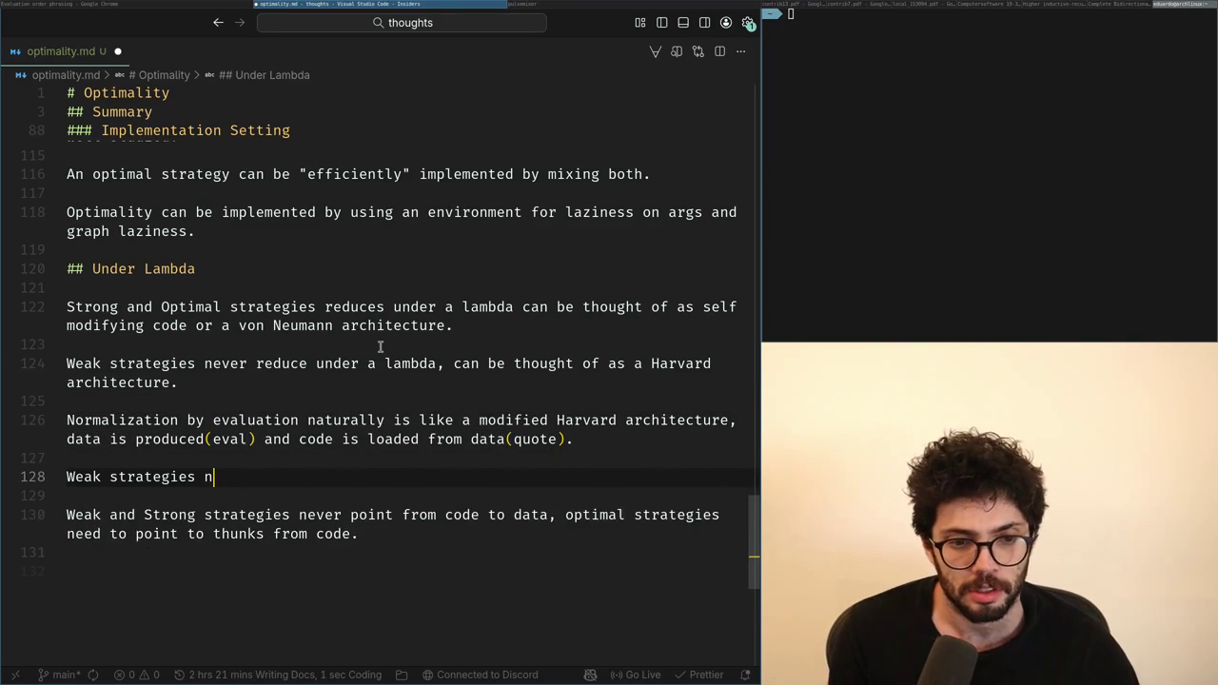
{"action": "type", "text": "ever pro"}
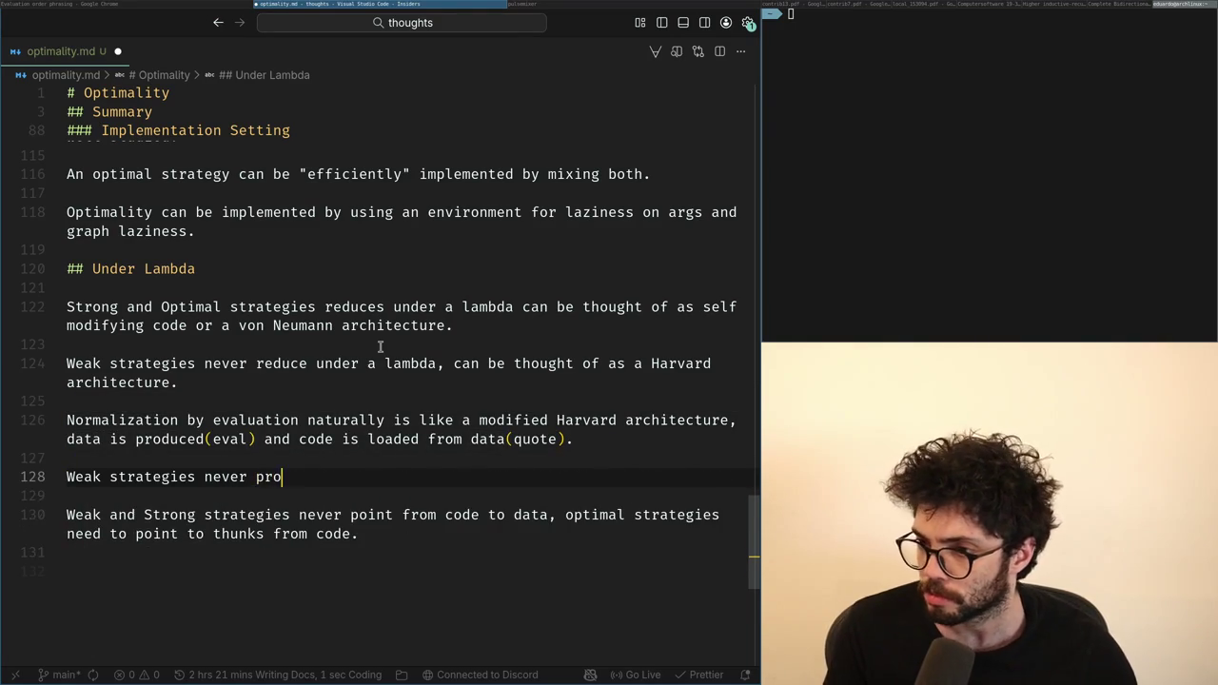
{"action": "type", "text": "e quo"}
{"action": "key", "text": "ctrl+BackSpace"}
{"action": "key", "text": "ctrl+BackSpace"}
{"action": "type", "text": "produce code"}
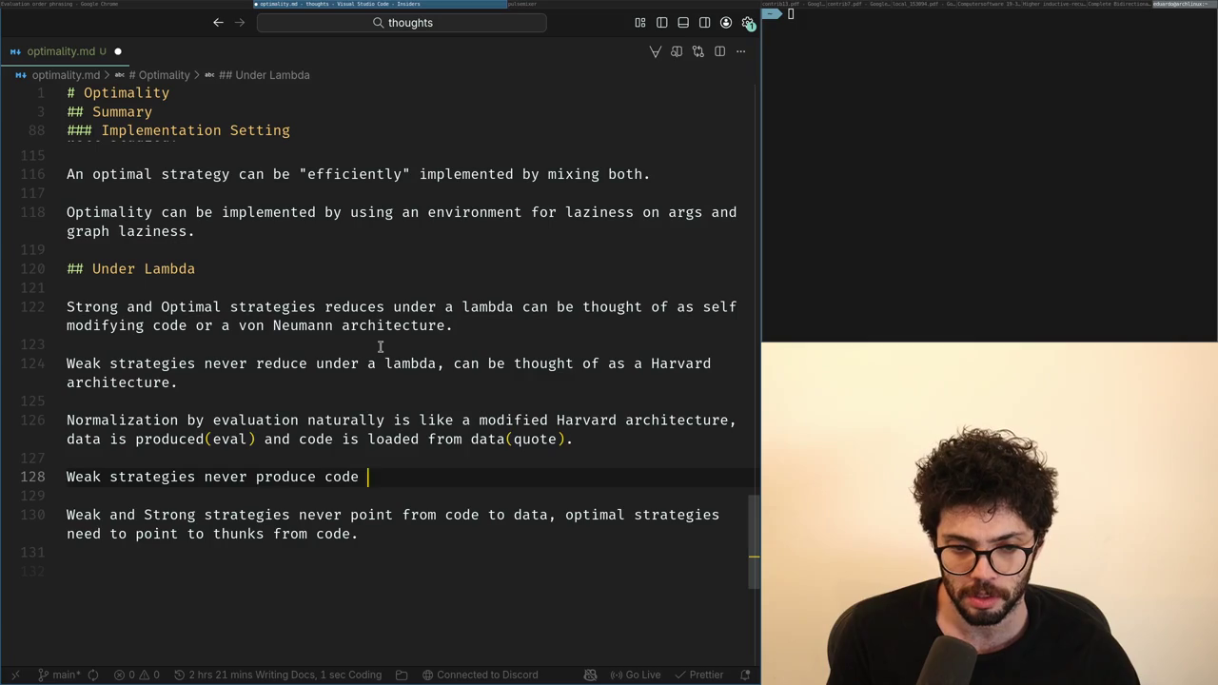
{"action": "type", "text": "."}
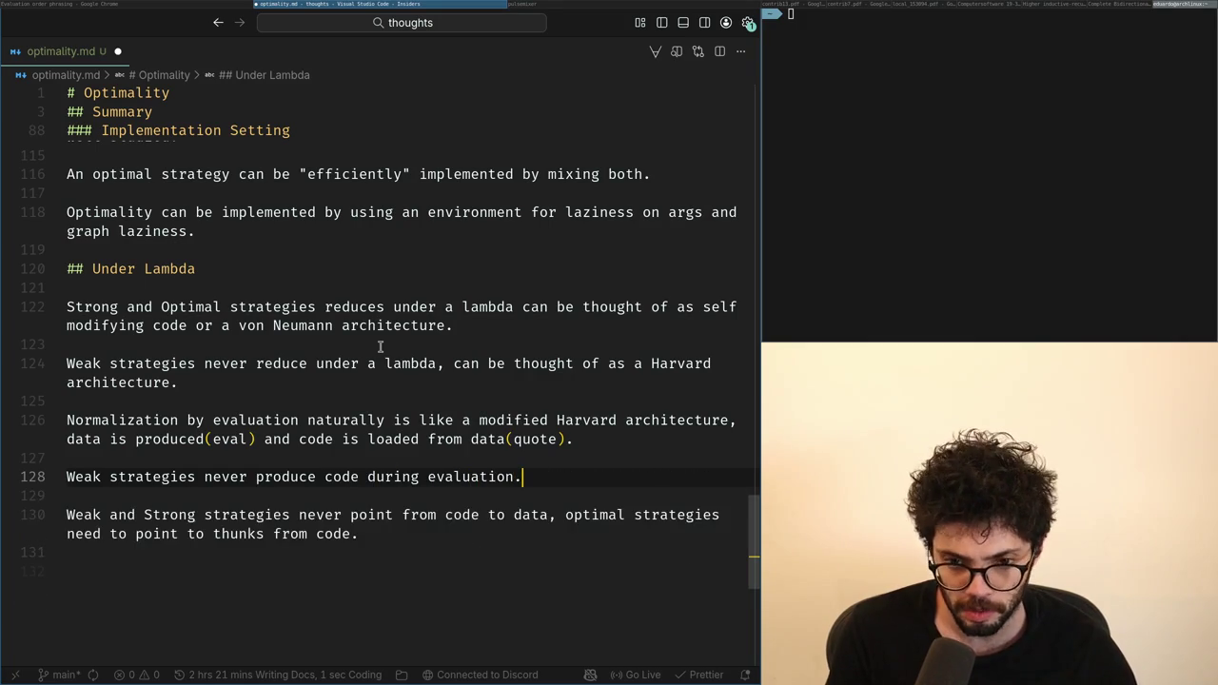
Step: Start a new paragraph beginning 'Stra' below the Weak strategies line
{"action": "key", "text": "Home"}
{"action": "key", "text": "alt+Tab"}
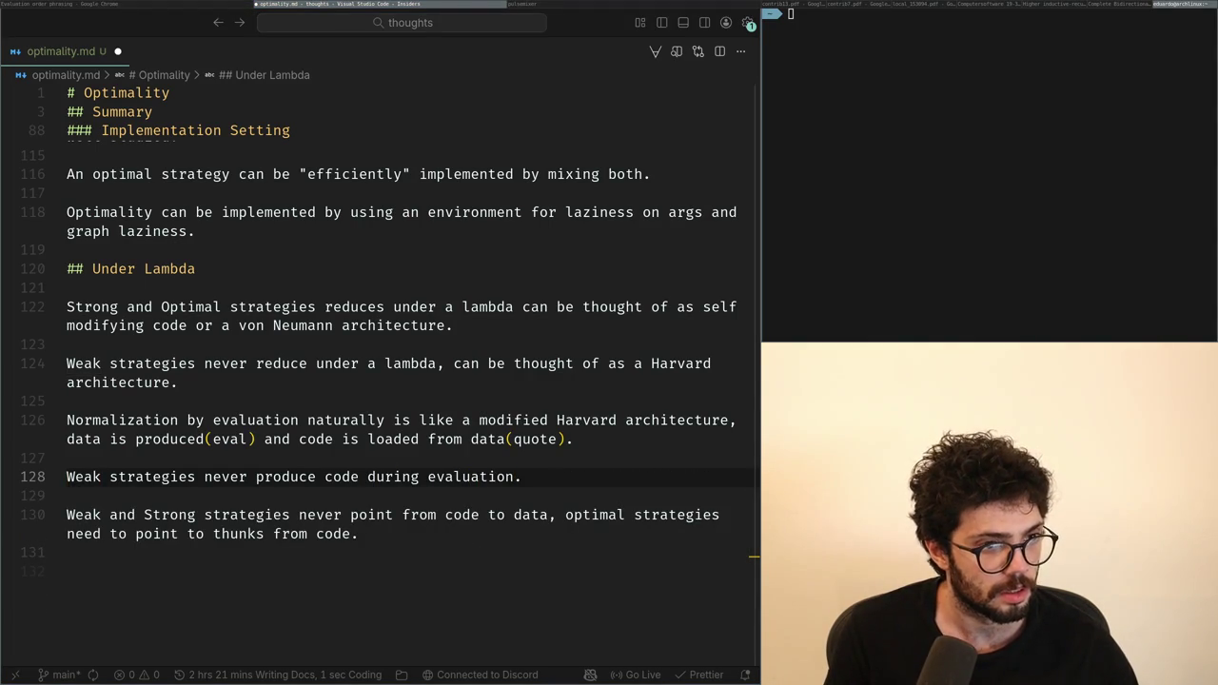
{"action": "key", "text": "alt+Tab"}
{"action": "key", "text": "End"}
{"action": "key", "text": "Return"}
{"action": "key", "text": "Return"}
{"action": "type", "text": "S"}
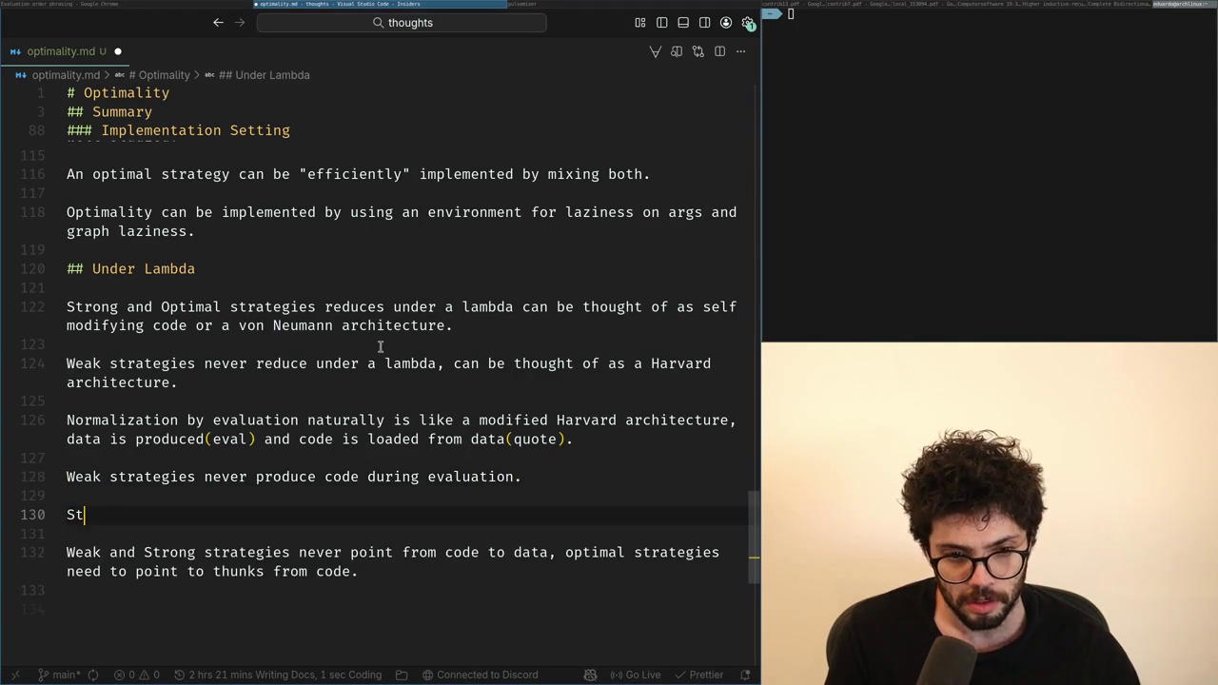
{"action": "type", "text": "trategies"}
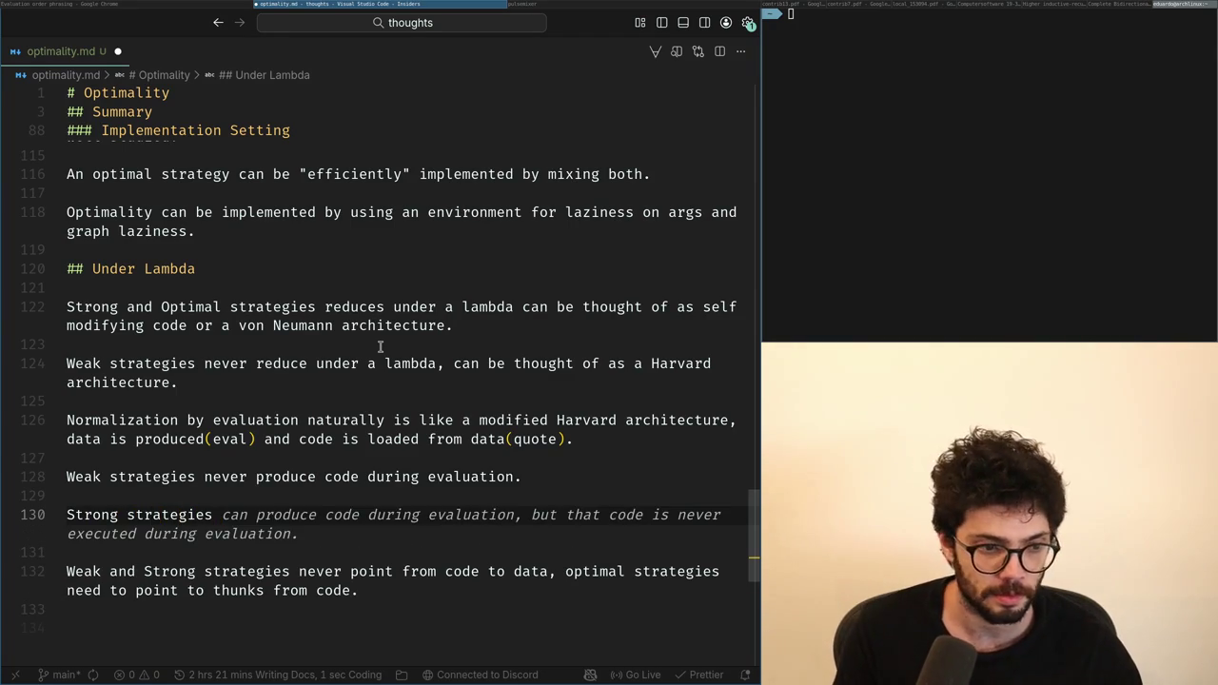
Step: Make the new line read 'Strong and Optimal strategies' and move both new lines under Under Lambda
{"action": "key", "text": "ctrl+Left"}
{"action": "type", "text": "and"}
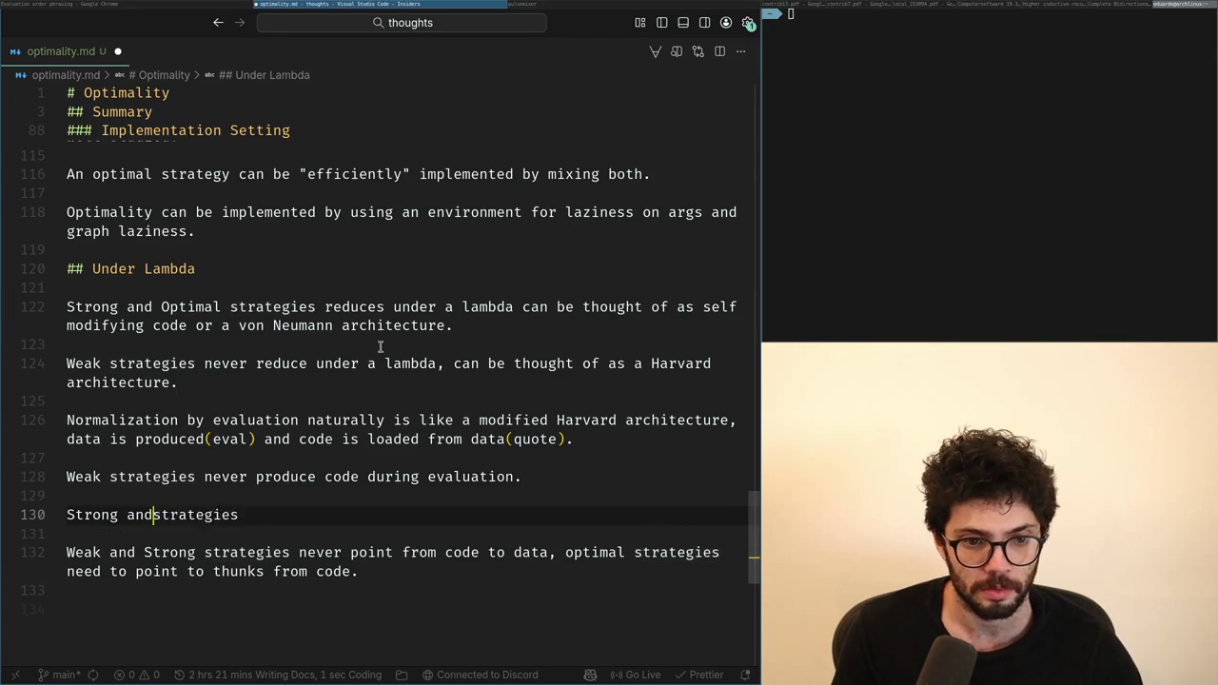
{"action": "key", "text": "End"}
{"action": "key", "text": "shift+Home"}
{"action": "key", "text": "shift+Up"}
{"action": "key", "text": "shift+Up"}
{"action": "key", "text": "BackSpace"}
{"action": "key", "text": "Up"}
{"action": "key", "text": "Up"}
{"action": "key", "text": "Up"}
{"action": "key", "text": "Up"}
Step: Extend the weak-strategies sentence with 'as under a lambda' after evaluation
{"action": "key", "text": "Up"}
{"action": "key", "text": "Up"}
{"action": "key", "text": "Up"}
{"action": "type", "text": "Weak strategies never produce code during evaluation.  Strong and Optimal strategies"}
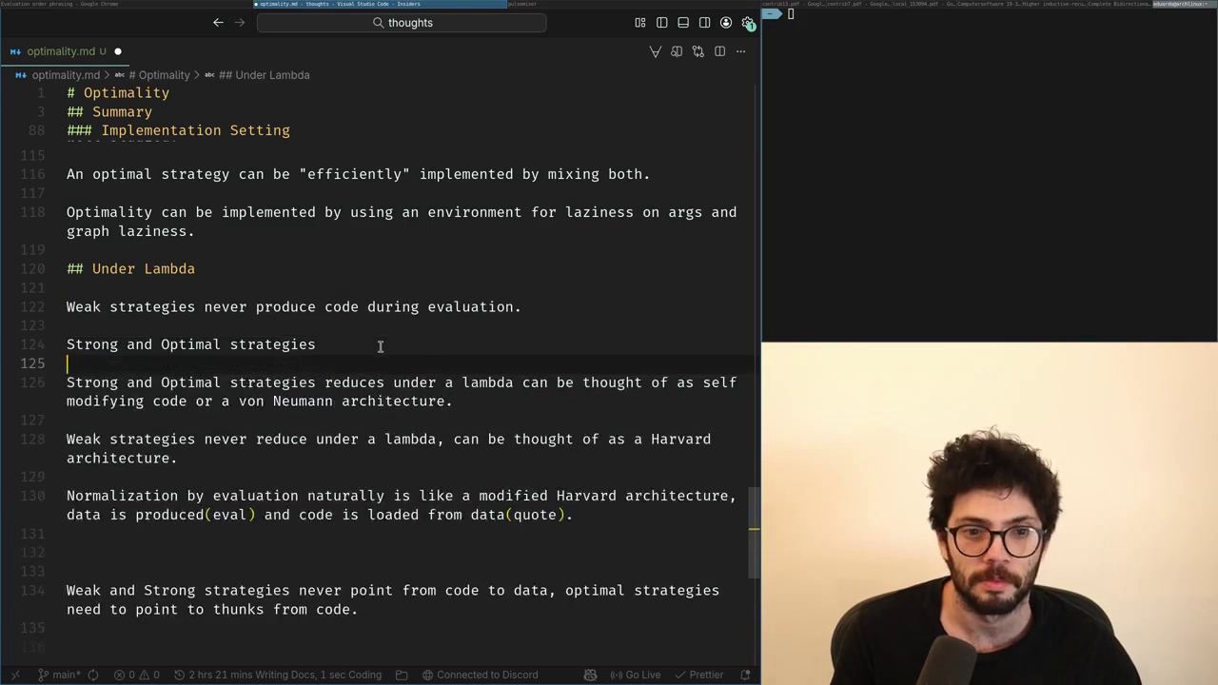
{"action": "key", "text": "Up"}
{"action": "key", "text": "Up"}
{"action": "key", "text": "End"}
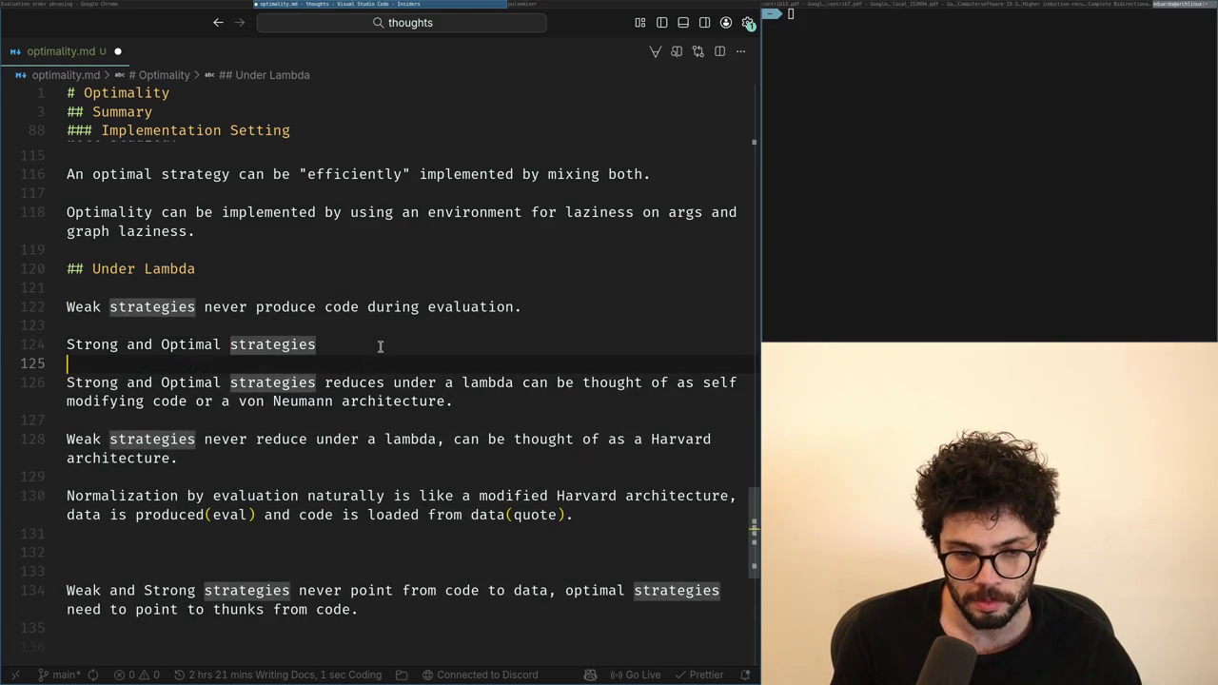
{"action": "key", "text": "shift+Up"}
{"action": "key", "text": "Down"}
{"action": "key", "text": "Down"}
{"action": "key", "text": "Down"}
{"action": "key", "text": "ctrl+Left"}
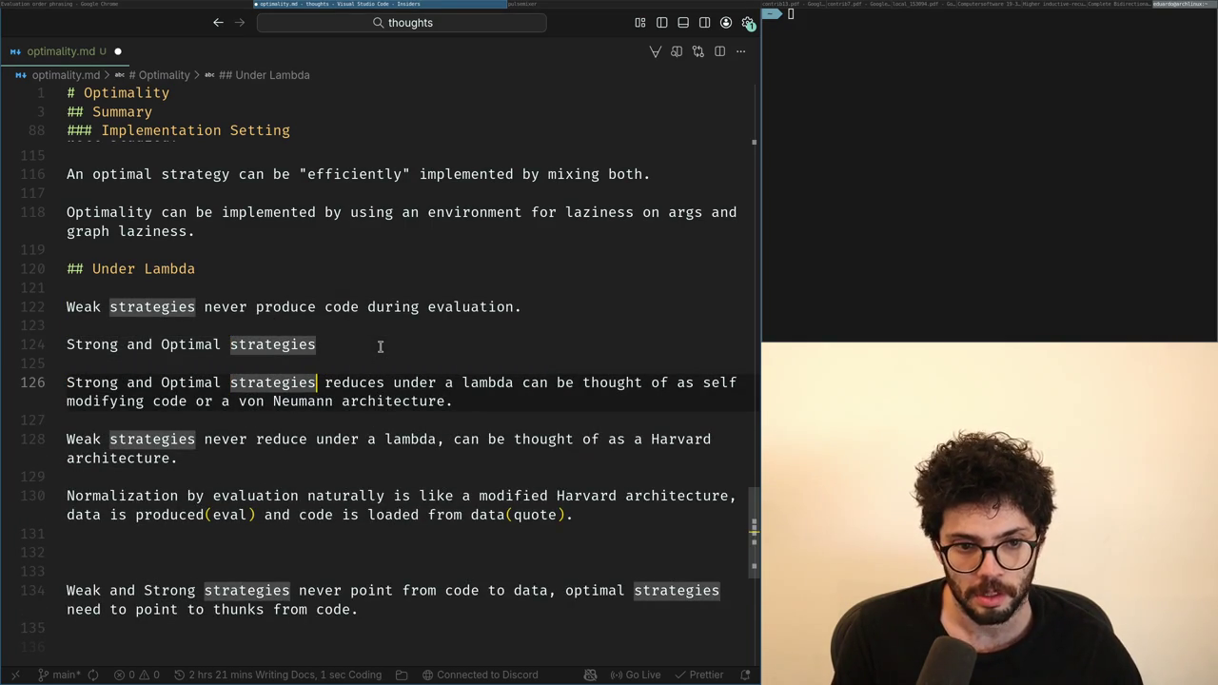
{"action": "key", "text": "Up"}
{"action": "key", "text": "Up"}
{"action": "key", "text": "End"}
{"action": "key", "text": "Up"}
{"action": "key", "text": "Up"}
{"action": "key", "text": "ctrl+Right"}
{"action": "key", "text": "ctrl+Right"}
{"action": "key", "text": "ctrl+Right"}
{"action": "type", "text": ", as "}
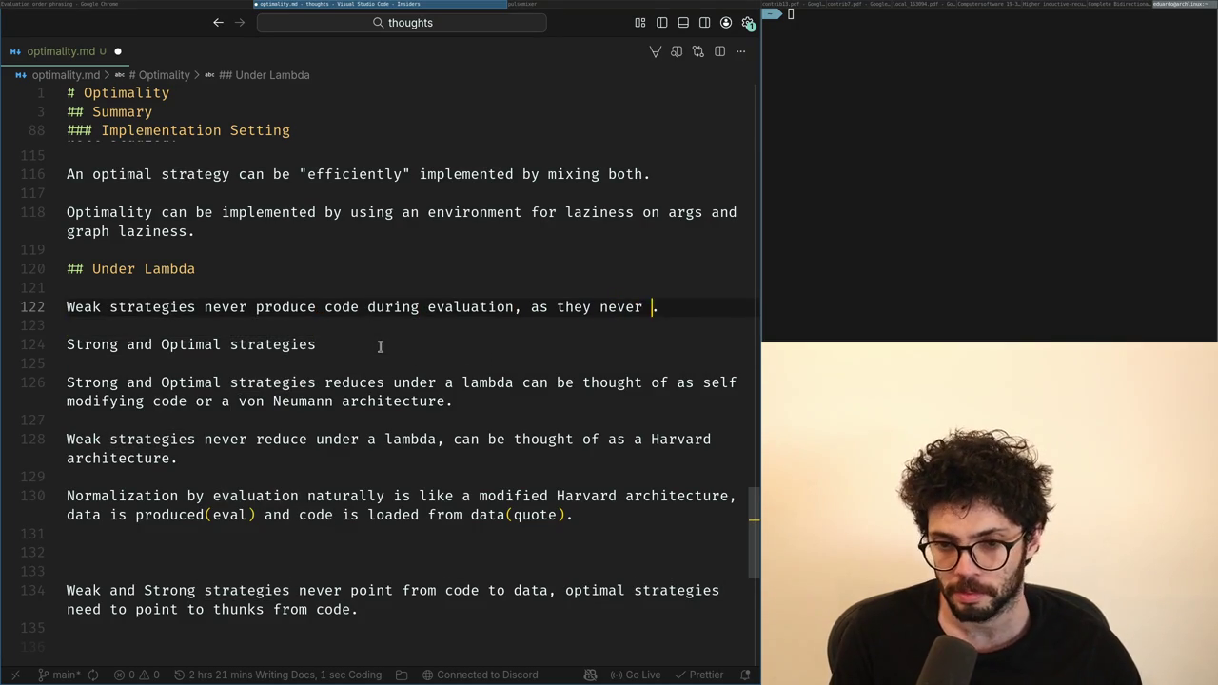
{"action": "type", "text": "nder a"}
{"action": "type", "text": "da"}
{"action": "key", "text": "Down"}
Step: Merge the old Strong and Optimal sentence into the new line, adding 'and' and a comma
{"action": "key", "text": "Down"}
{"action": "key", "text": "End"}
{"action": "key", "text": "Down"}
{"action": "key", "text": "Down"}
{"action": "key", "text": "shift+Up"}
{"action": "key", "text": "shift+Up"}
{"action": "key", "text": "BackSpace"}
{"action": "key", "text": "ctrl+Right"}
{"action": "key", "text": "ctrl+Right"}
{"action": "key", "text": "ctrl+Right"}
{"action": "key", "text": "ctrl+Right"}
{"action": "type", "text": "and"}
{"action": "key", "text": "Down"}
{"action": "key", "text": "ctrl+Left"}
{"action": "key", "text": "ctrl+Left"}
{"action": "key", "text": "ctrl+Left"}
{"action": "key", "text": "Down"}
{"action": "key", "text": "Up"}
{"action": "key", "text": "Up"}
{"action": "key", "text": "Up"}
{"action": "key", "text": "Up"}
{"action": "key", "text": "ctrl+Right"}
{"action": "type", "text": ","}
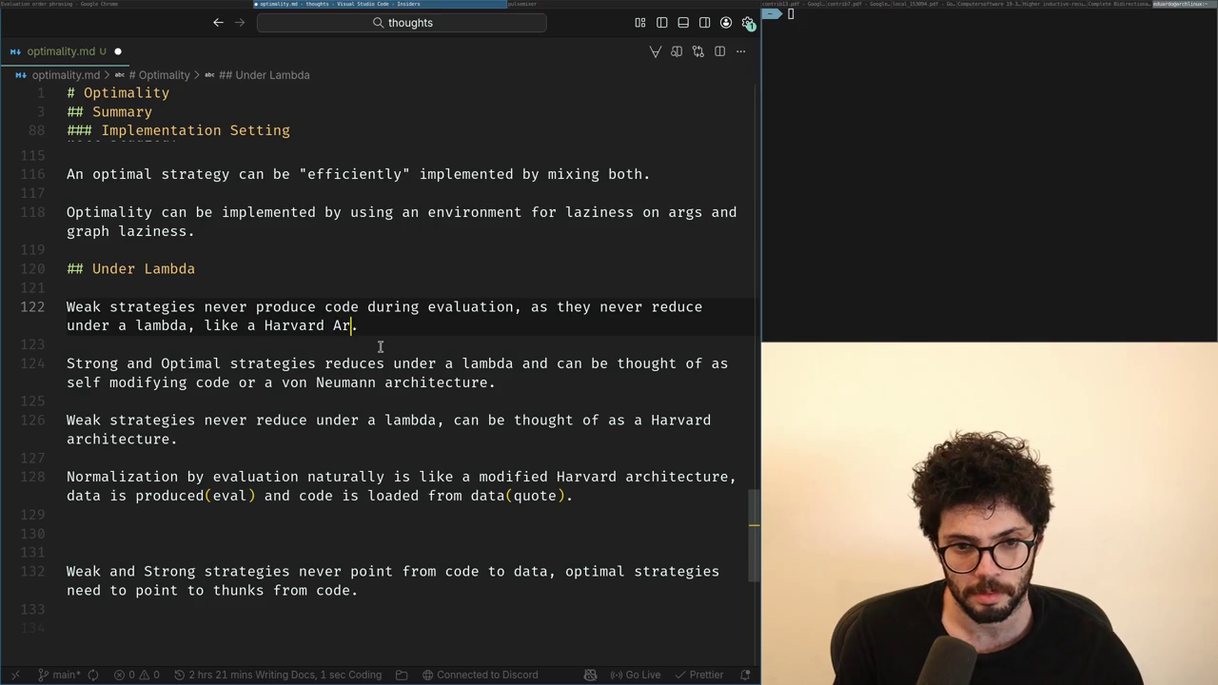
Step: Delete the redundant old Weak Harvard sentence and change 'like a von Neumann' to 'like the von Neumann'
{"action": "key", "text": "Down"}
{"action": "key", "text": "Down"}
{"action": "key", "text": "Down"}
{"action": "key", "text": "Down"}
{"action": "key", "text": "Down"}
{"action": "key", "text": "Down"}
{"action": "key", "text": "shift+Up"}
{"action": "key", "text": "shift+Up"}
{"action": "key", "text": "shift+Up"}
{"action": "key", "text": "BackSpace"}
{"action": "key", "text": "Up"}
{"action": "key", "text": "Up"}
{"action": "key", "text": "Up"}
{"action": "key", "text": "ctrl+Right"}
{"action": "key", "text": "ctrl+Right"}
{"action": "key", "text": "ctrl+Right"}
{"action": "key", "text": "ctrl+Right"}
{"action": "key", "text": "ctrl+Right"}
{"action": "type", "text": "the"}
{"action": "key", "text": "Down"}
{"action": "key", "text": "Down"}
{"action": "key", "text": "Down"}
{"action": "key", "text": "BackSpace"}
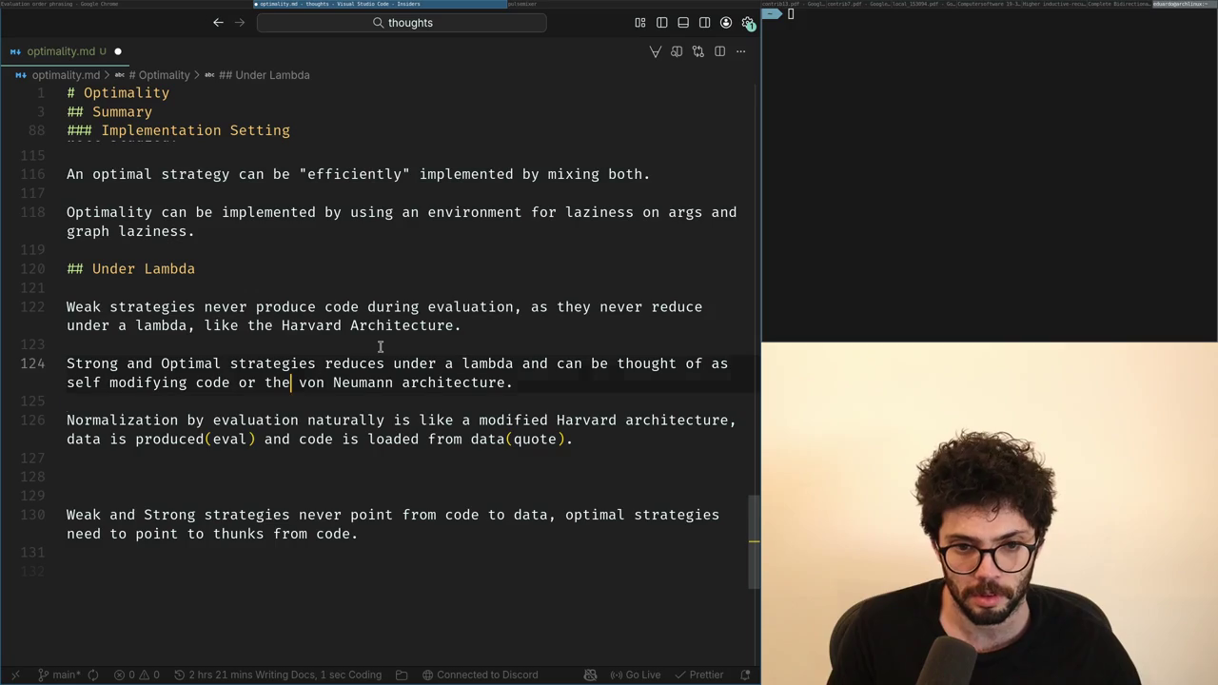
{"action": "key", "text": "Down"}
{"action": "key", "text": "Down"}
{"action": "key", "text": "Down"}
{"action": "key", "text": "ctrl+Left"}
{"action": "key", "text": "ctrl+Left"}
{"action": "key", "text": "ctrl+Left"}
{"action": "key", "text": "ctrl+Left"}
{"action": "key", "text": "ctrl+Left"}
Step: After 'Normalization by evaluation' on line 126, begin typing 'splits code production(eval)'
{"action": "key", "text": "Up"}
{"action": "key", "text": "ctrl+Right"}
{"action": "key", "text": "ctrl+Right"}
{"action": "key", "text": "ctrl+Right"}
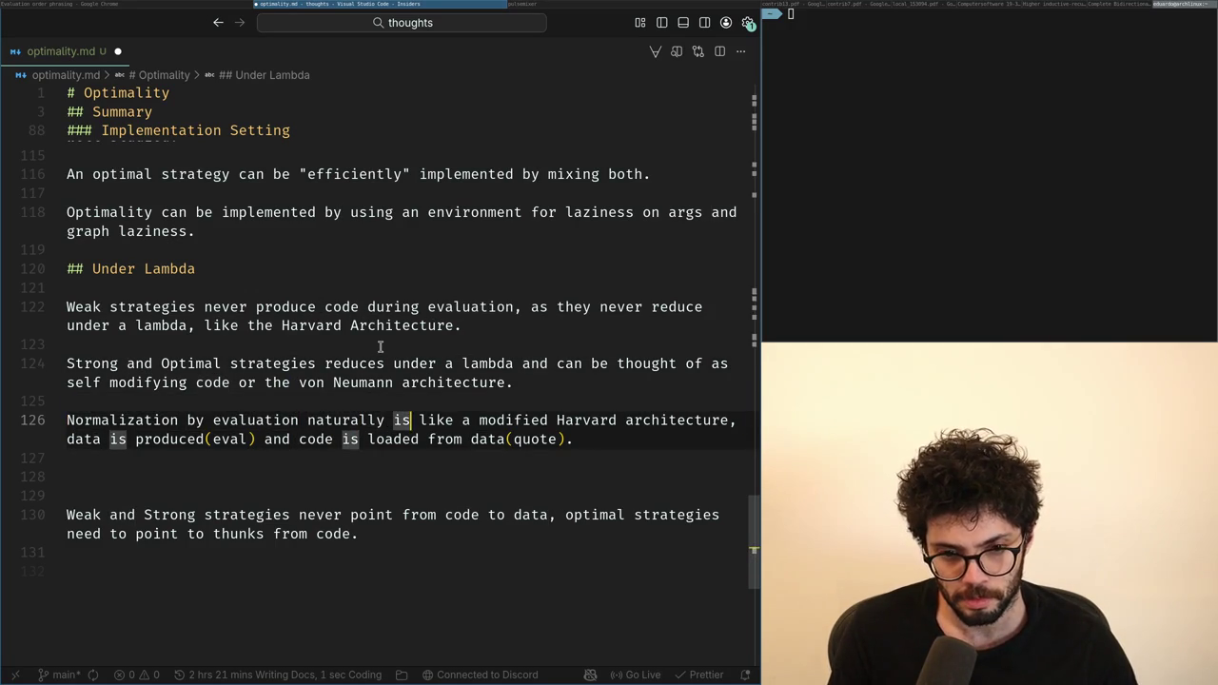
{"action": "key", "text": "ctrl+Left"}
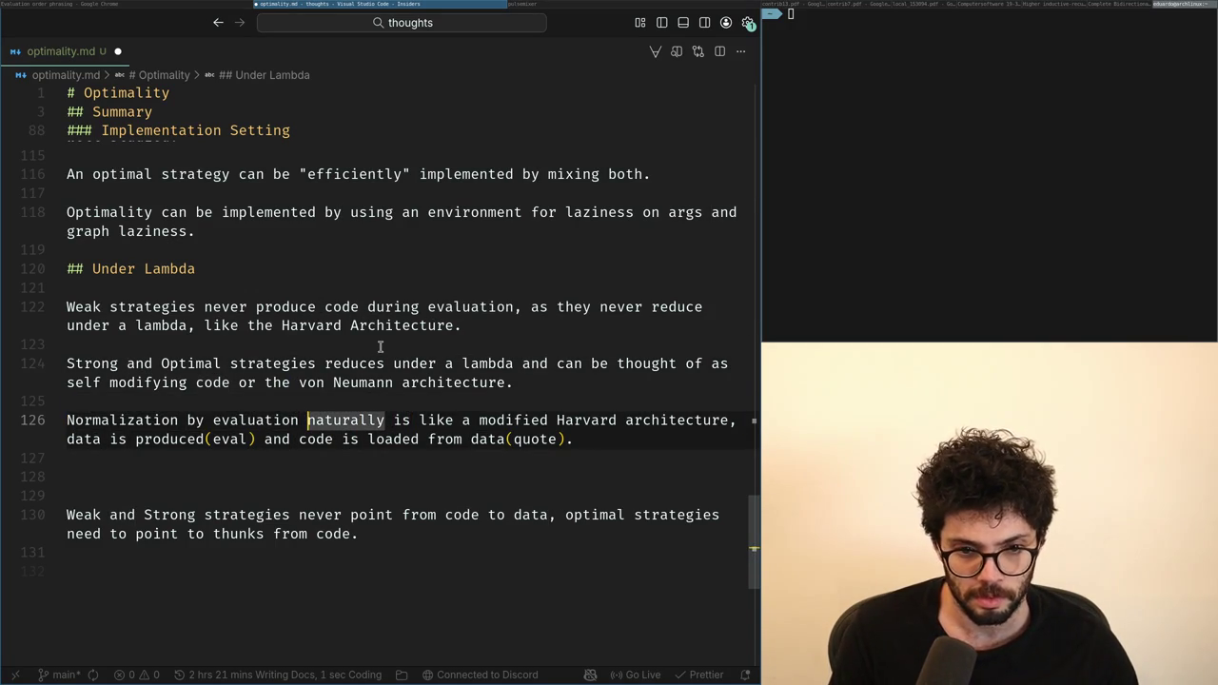
{"action": "key", "text": "ctrl+Right"}
{"action": "key", "text": "ctrl+Right"}
{"action": "key", "text": "ctrl+Right"}
{"action": "key", "text": "ctrl+Left"}
{"action": "key", "text": "ctrl+Left"}
{"action": "key", "text": "ctrl+Left"}
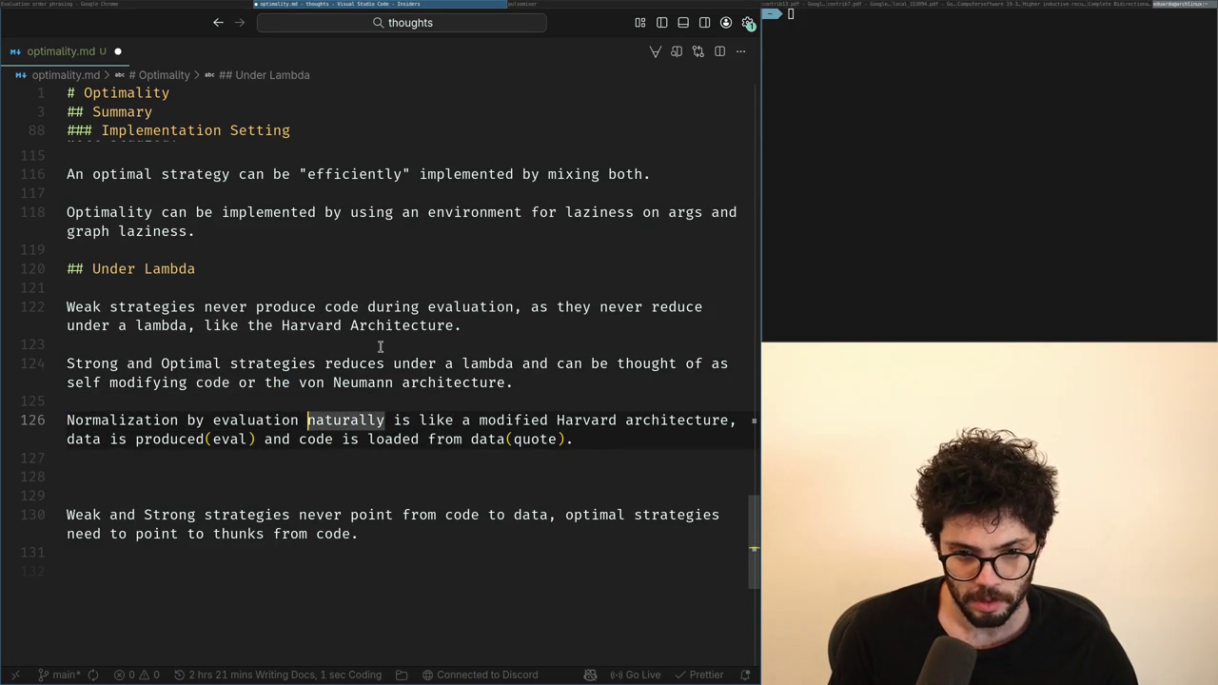
{"action": "key", "text": "Down"}
{"action": "key", "text": "Up"}
{"action": "key", "text": "BackSpace"}
{"action": "type", "text": "s"}
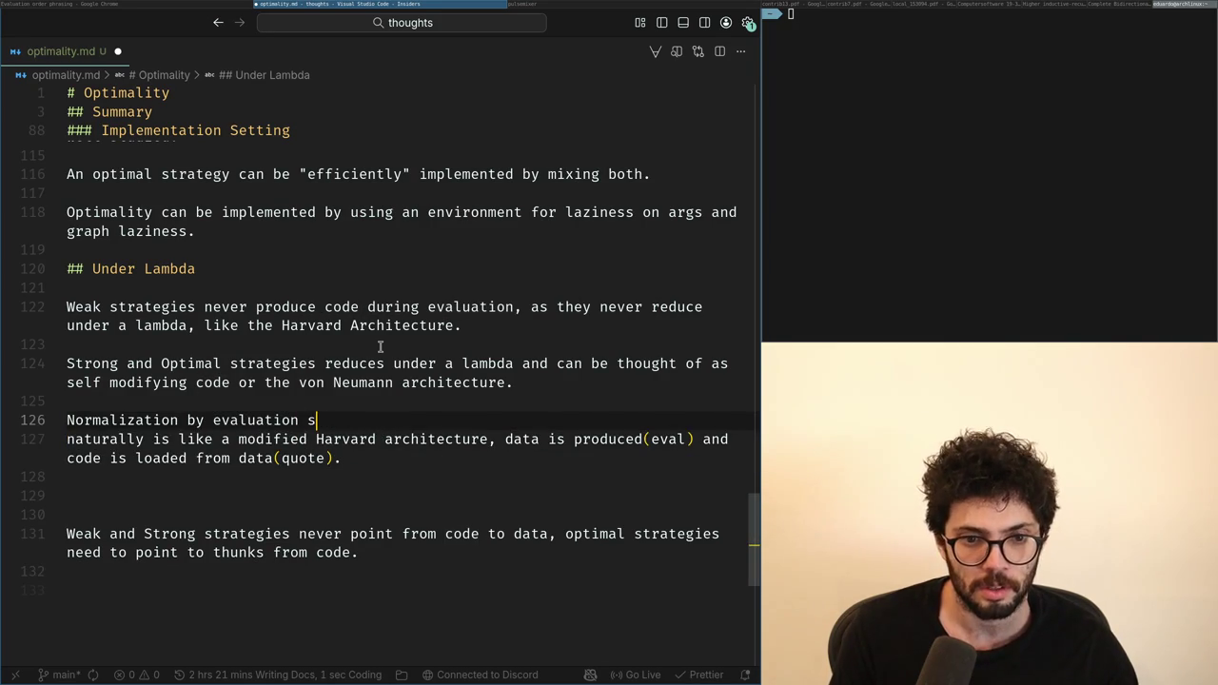
{"action": "type", "text": "plits code pro"}
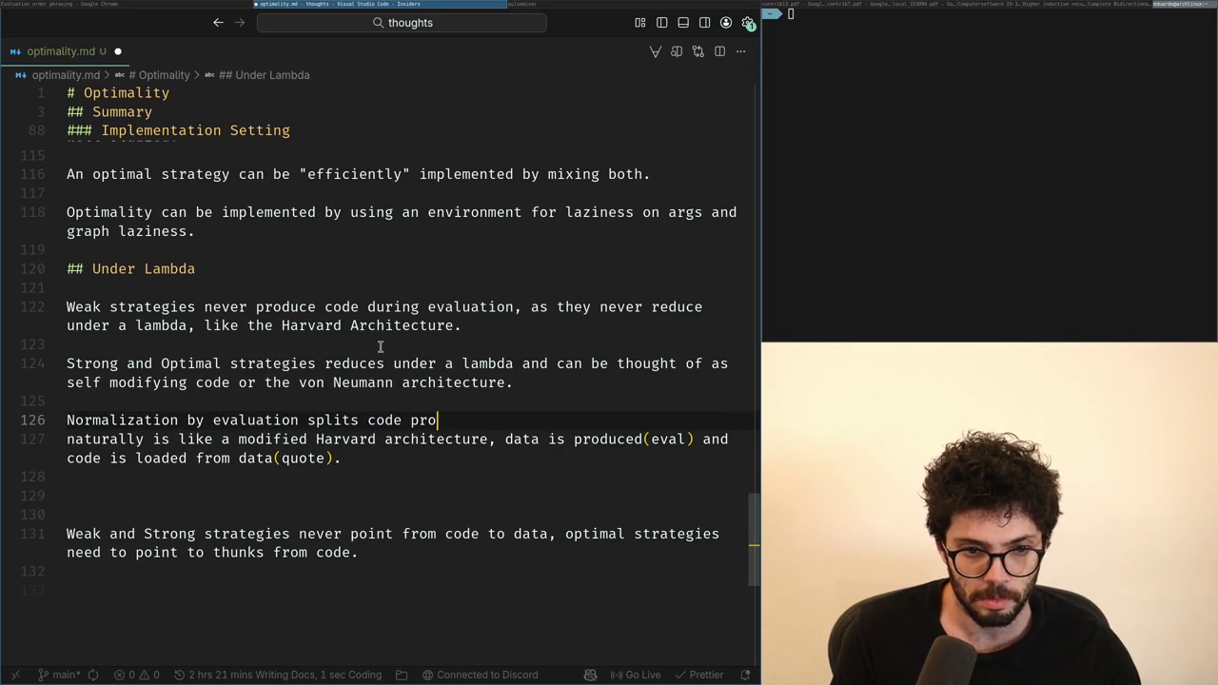
{"action": "type", "text": "duction"}
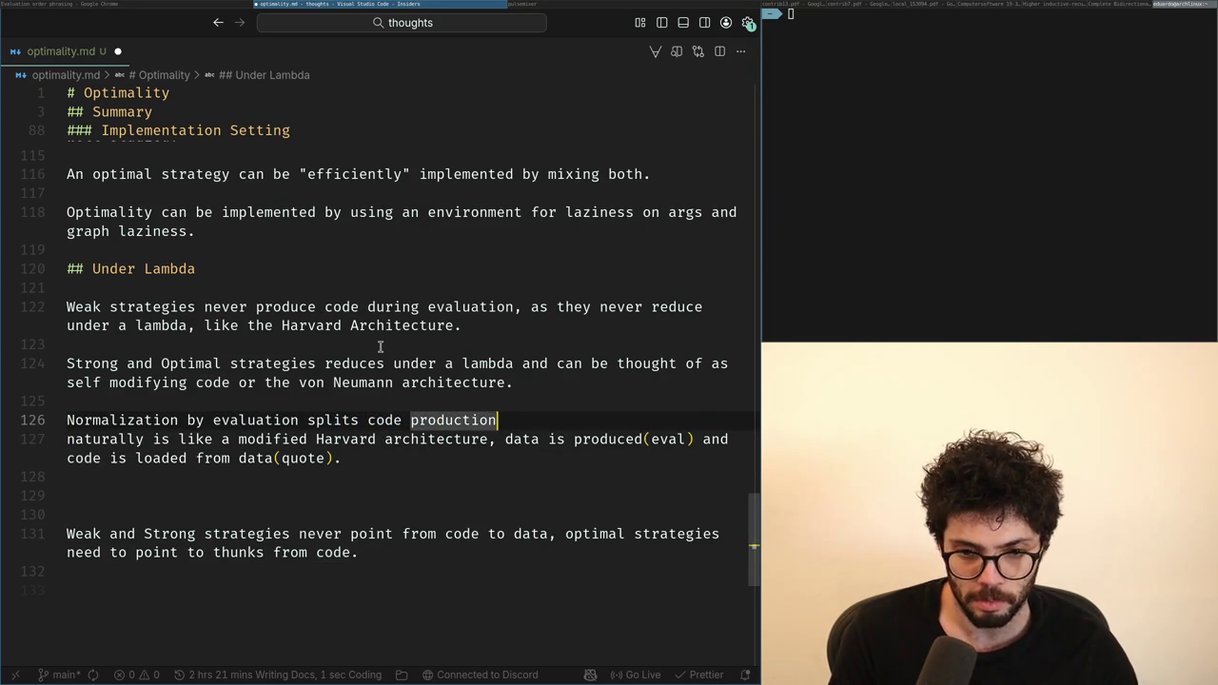
{"action": "type", "text": "(eval"}
Step: Change the first 'code' to 'data', finish the code production(quote) clause, and start a 'Strong strategies' paragraph
{"action": "key", "text": "Home"}
{"action": "key", "text": "ctrl+Right"}
{"action": "key", "text": "ctrl+Right"}
{"action": "key", "text": "ctrl+Right"}
{"action": "key", "text": "BackSpace"}
{"action": "type", "text": "da"}
{"action": "key", "text": "BackSpace"}
{"action": "key", "text": "BackSpace"}
{"action": "key", "text": "BackSpace"}
{"action": "type", "text": "data"}
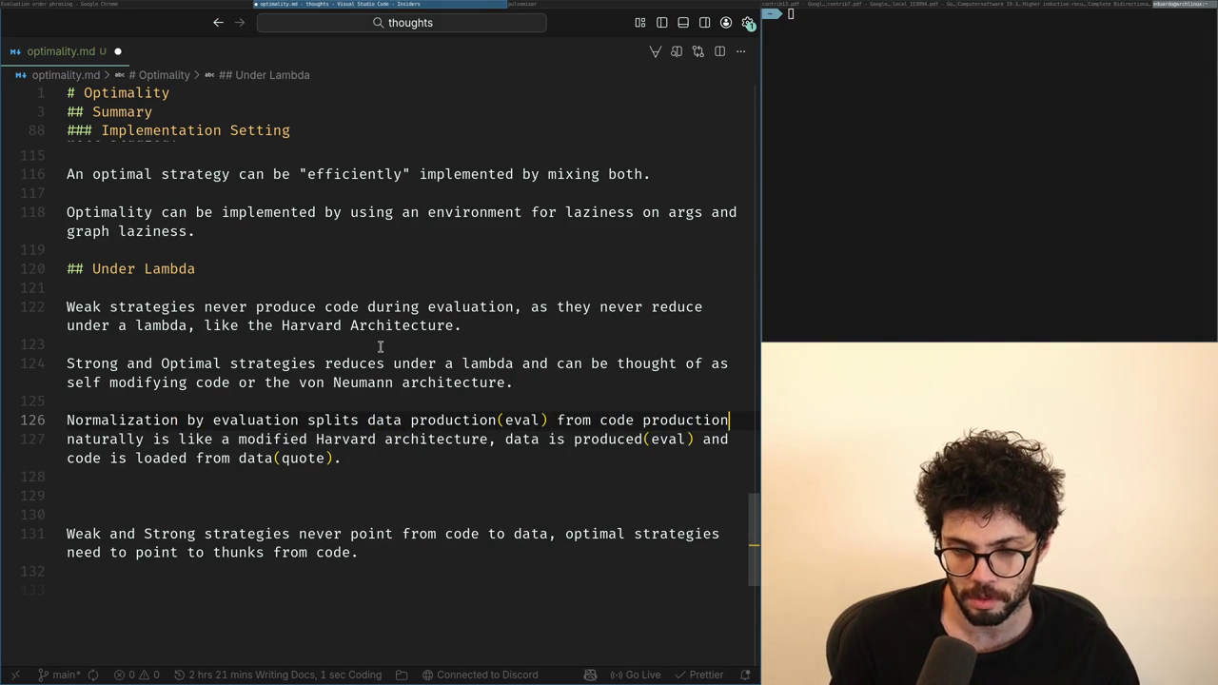
{"action": "type", "text": "(qu"}
{"action": "key", "text": "Return"}
{"action": "key", "text": "Return"}
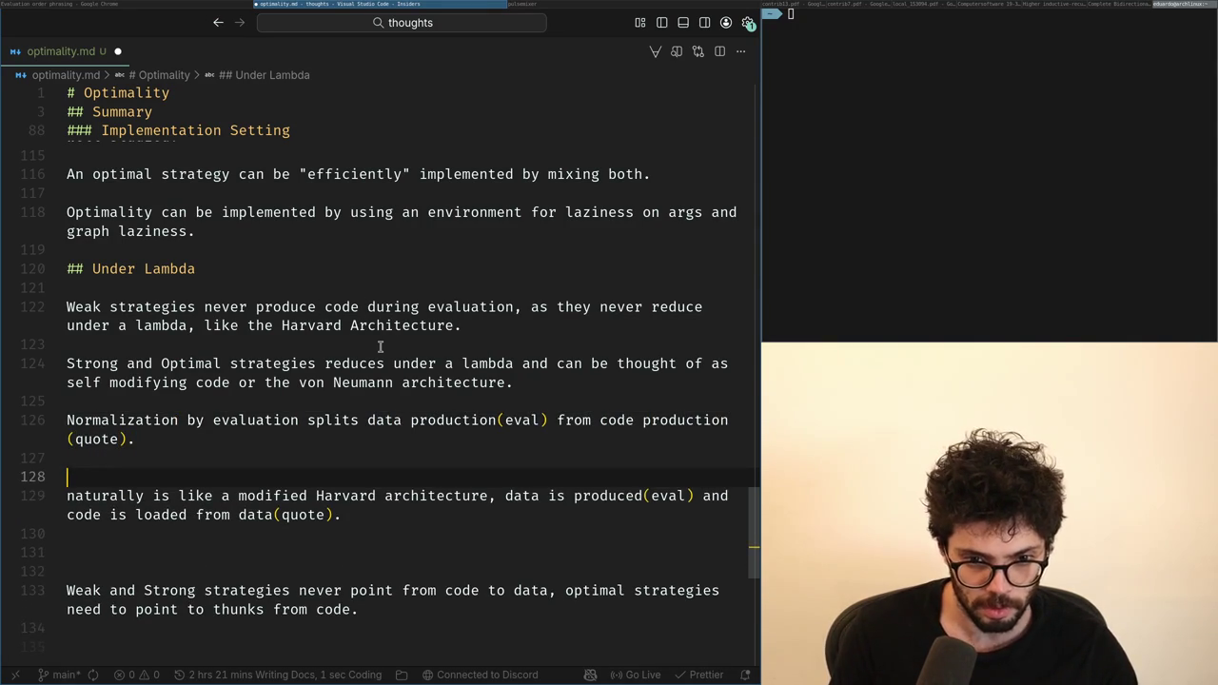
{"action": "type", "text": "S"}
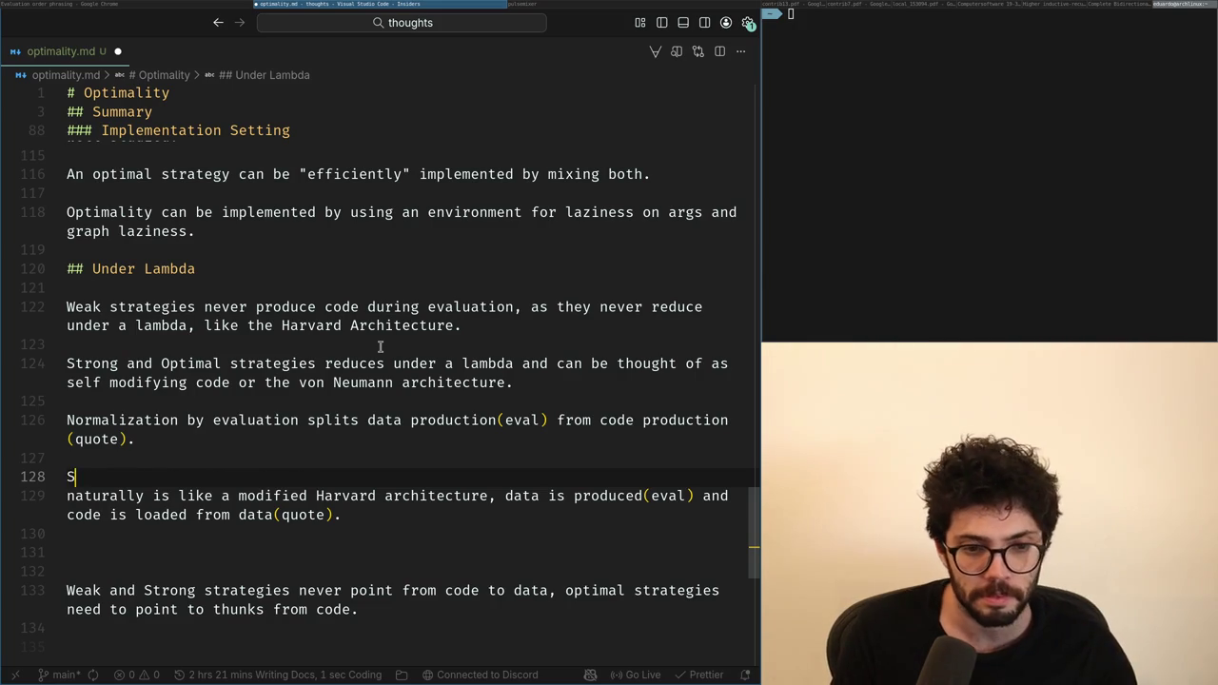
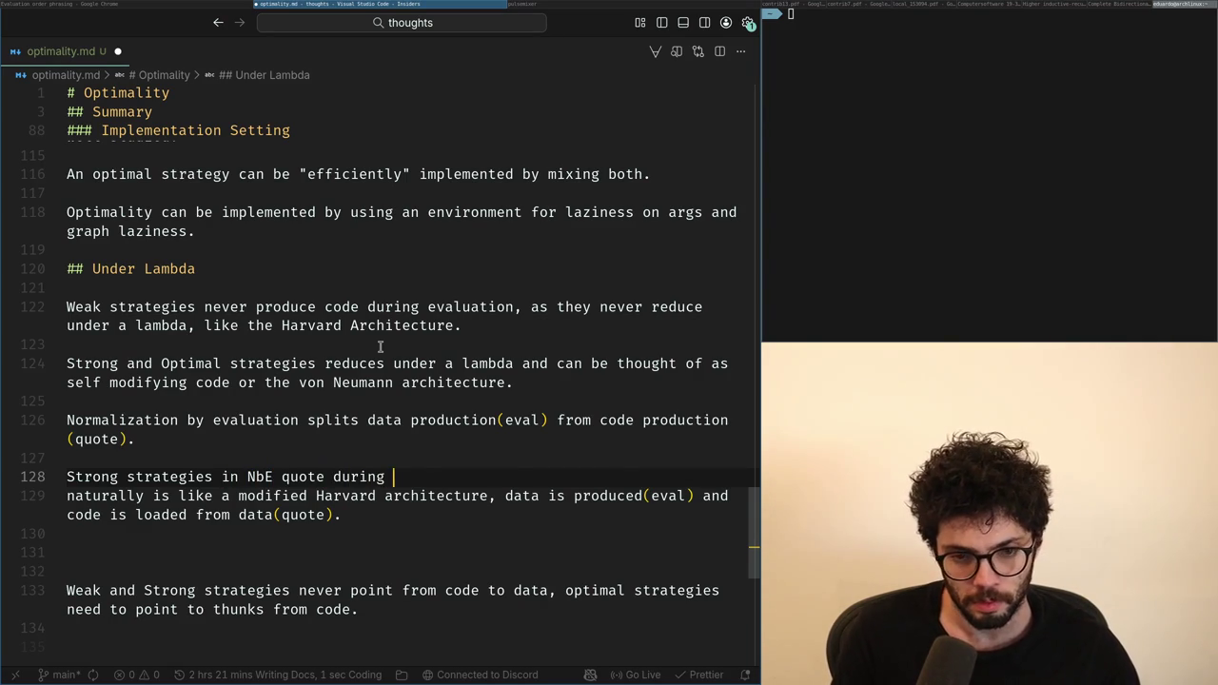
Step: Finish line 128 with ', but not eval during quote.' and start a new paragraph
{"action": "type", "text": "eval, but n"}
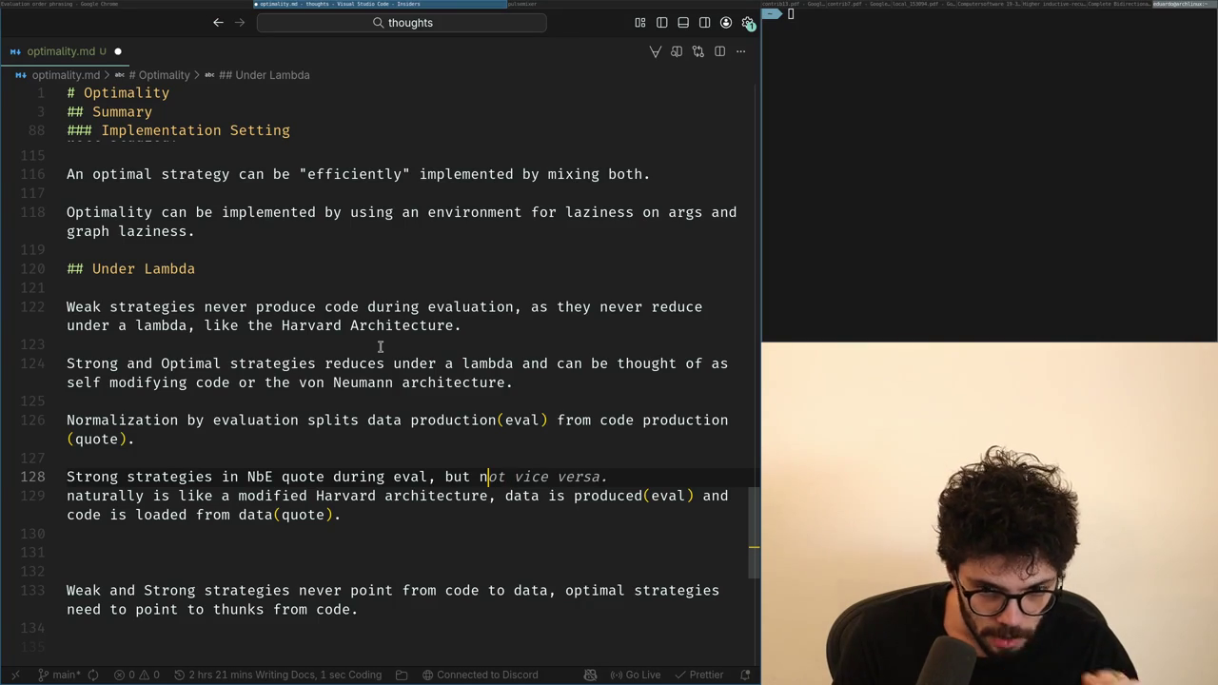
{"action": "type", "text": "ot eval d"}
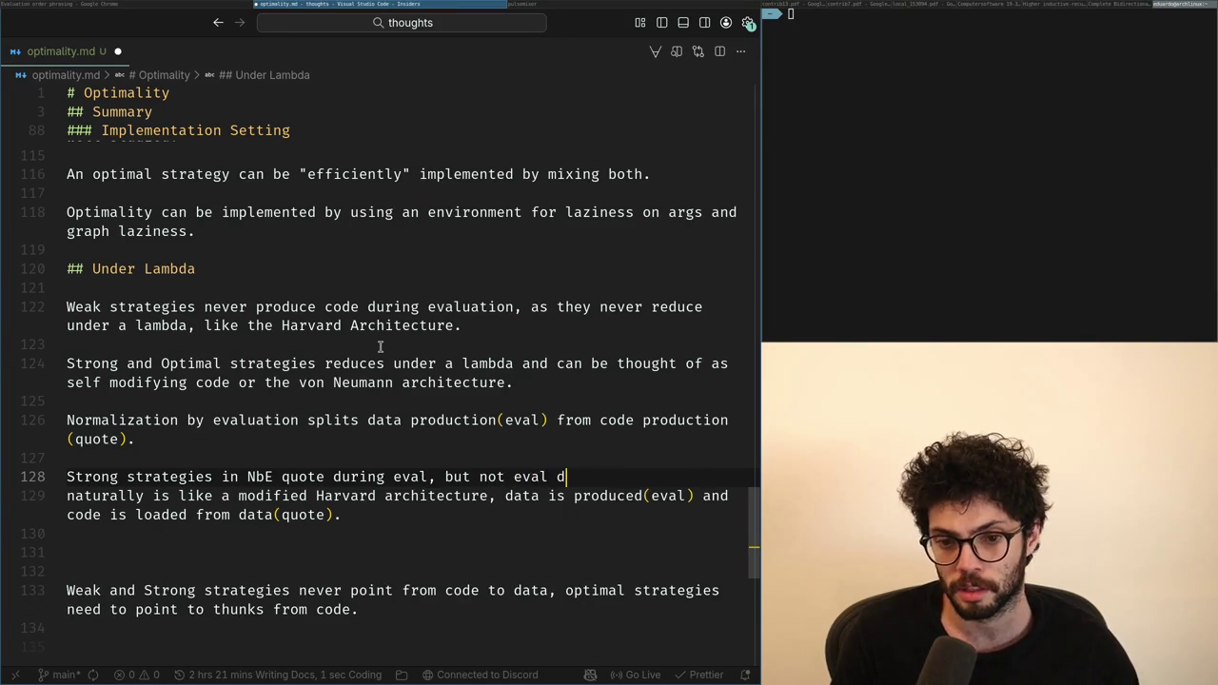
{"action": "key", "text": "Return"}
{"action": "key", "text": "Return"}
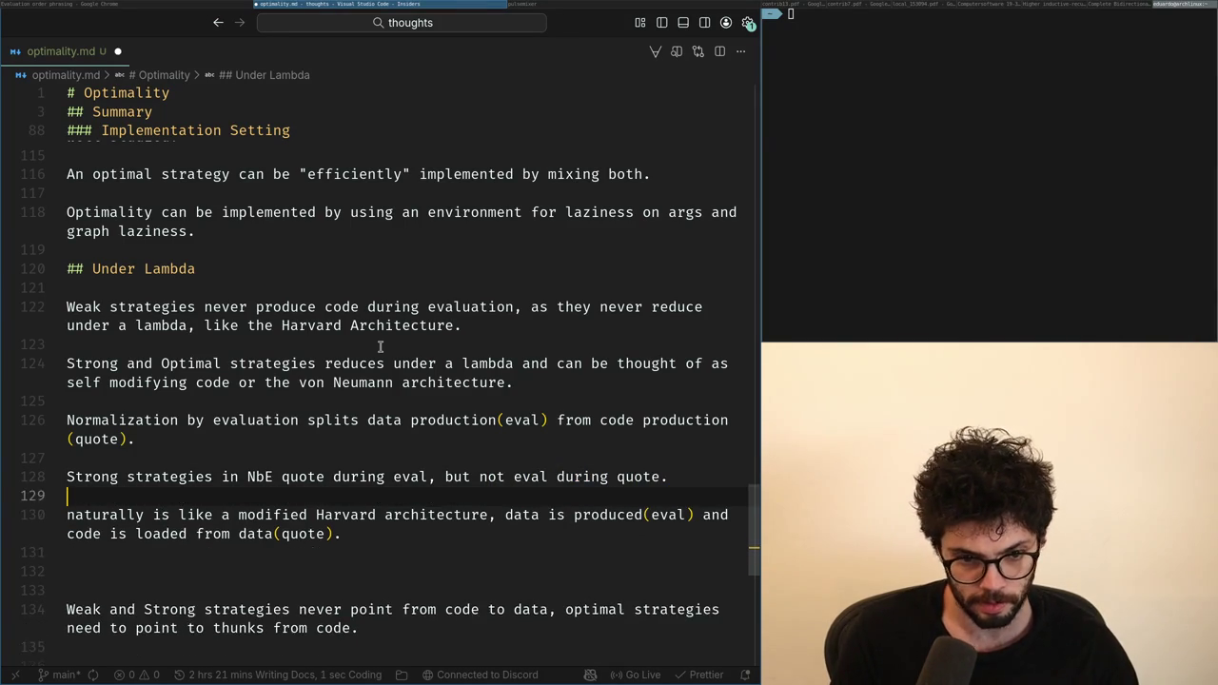
Step: Write the new line 'Weak and Optimal strategies in NbE' on line 130
{"action": "type", "text": "Optimal strategies"}
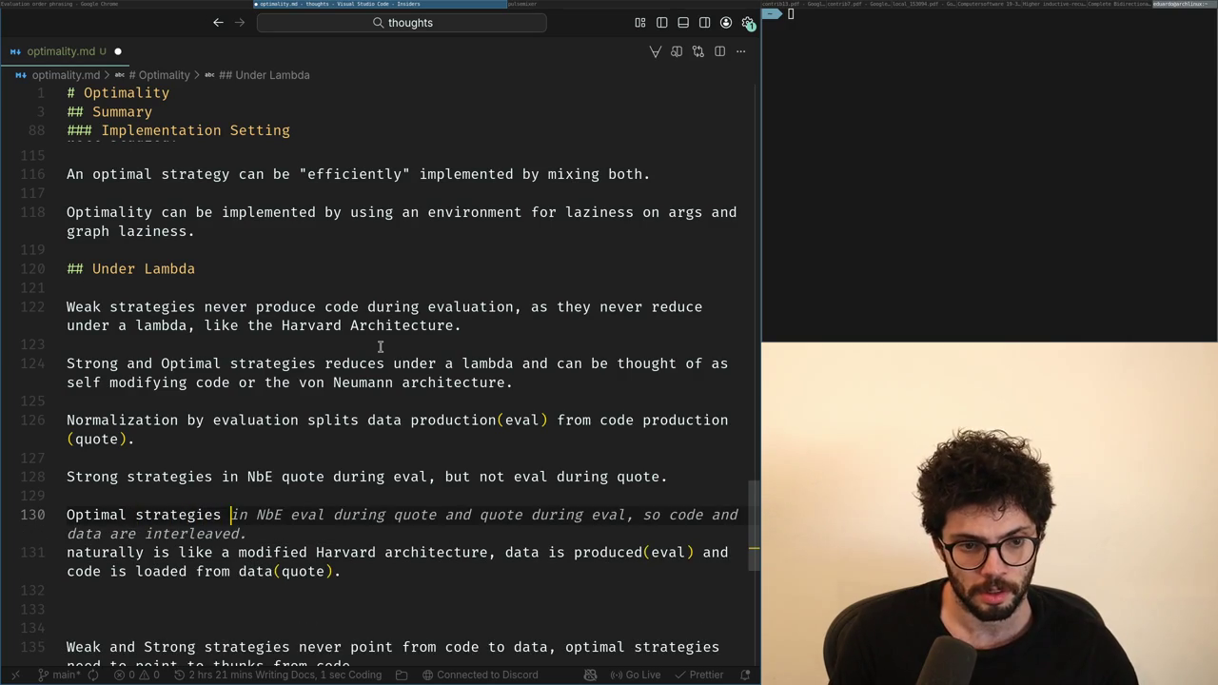
{"action": "key", "text": "ctrl+Right"}
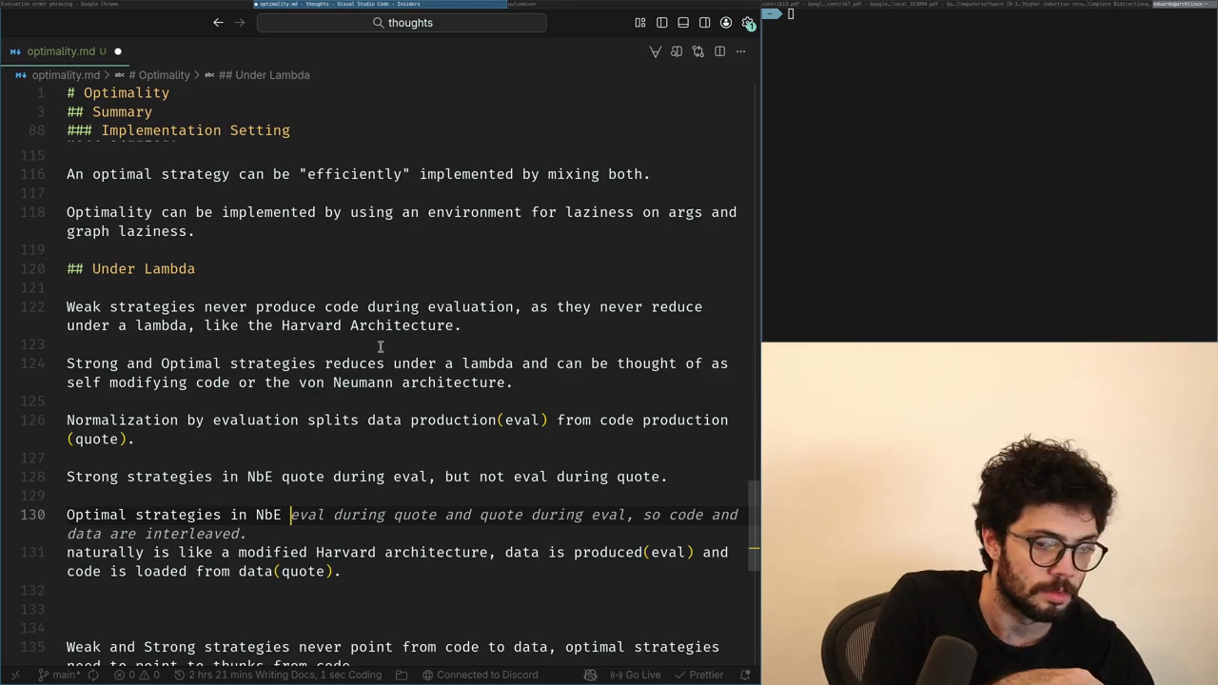
{"action": "key", "text": "Home"}
{"action": "key", "text": "ctrl+Right"}
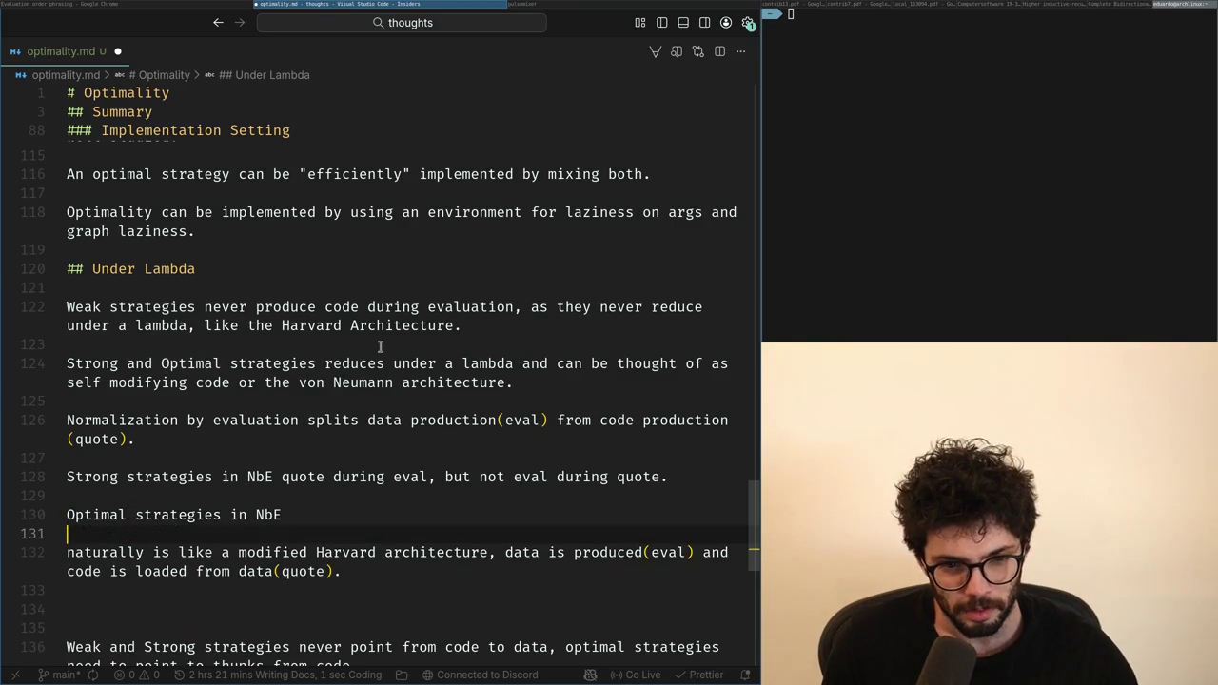
{"action": "key", "text": "End"}
{"action": "key", "text": "Return"}
{"action": "key", "text": "Up"}
{"action": "type", "text": "Weak and"}
Step: Try rewording the line to begin 'Strategies with' instead of 'Weak and Optimal'
{"action": "key", "text": "ctrl+Left"}
{"action": "key", "text": "ctrl+Right"}
{"action": "key", "text": "ctrl+Right"}
{"action": "key", "text": "ctrl+Right"}
{"action": "key", "text": "Right"}
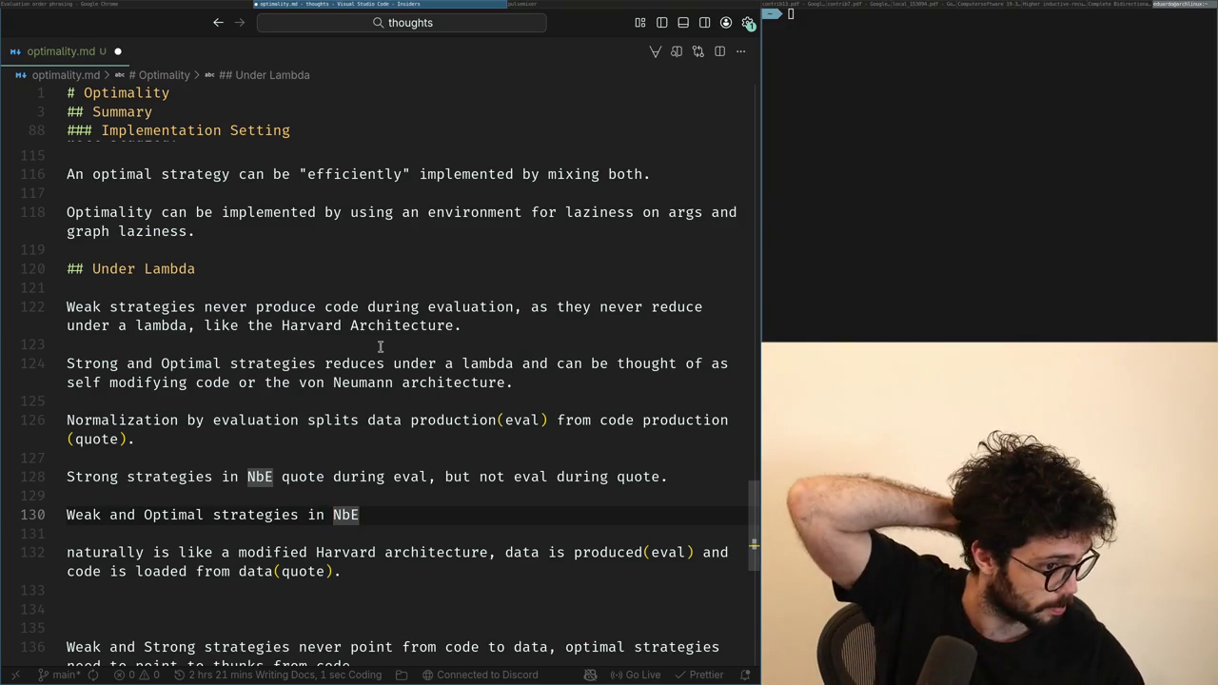
{"action": "key", "text": "ctrl+Left"}
{"action": "key", "text": "ctrl+Left"}
{"action": "key", "text": "ctrl+Left"}
{"action": "key", "text": "ctrl+Left"}
{"action": "key", "text": "ctrl+Left"}
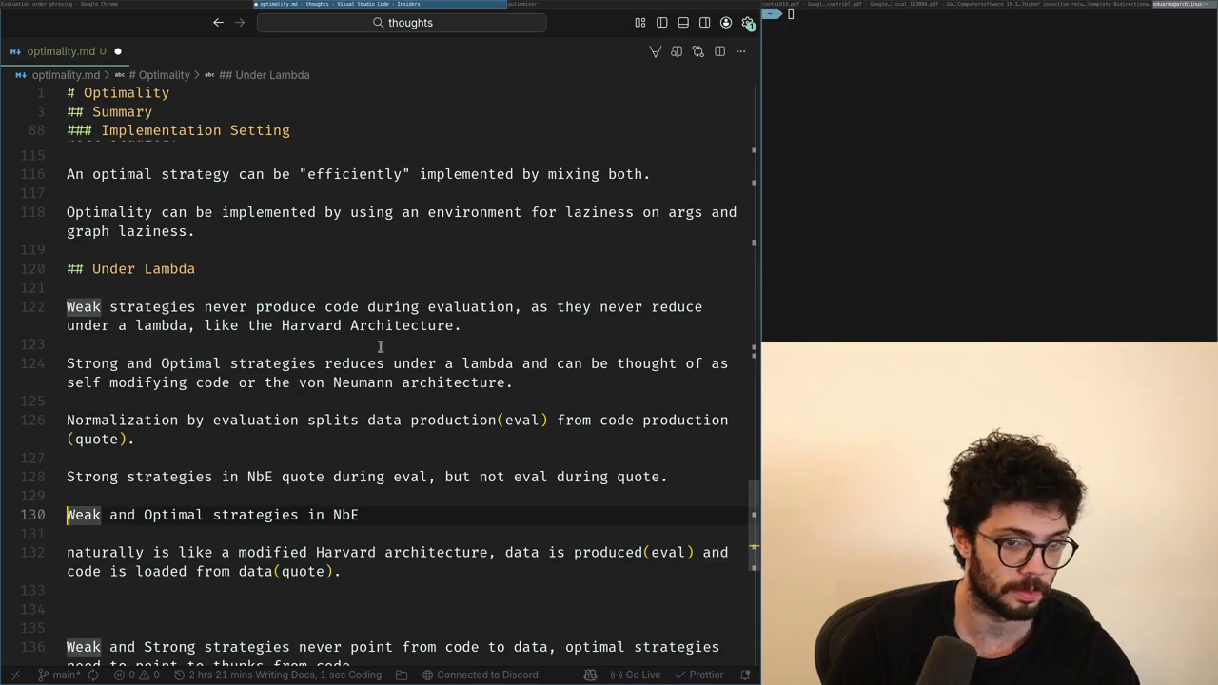
{"action": "key", "text": "ctrl+Right"}
{"action": "key", "text": "ctrl+Right"}
{"action": "key", "text": "shift+Home"}
{"action": "key", "text": "BackSpace"}
{"action": "key", "text": "BackSpace"}
{"action": "key", "text": "Delete"}
{"action": "type", "text": "S"}
{"action": "key", "text": "ctrl+Right"}
{"action": "type", "text": "with"}
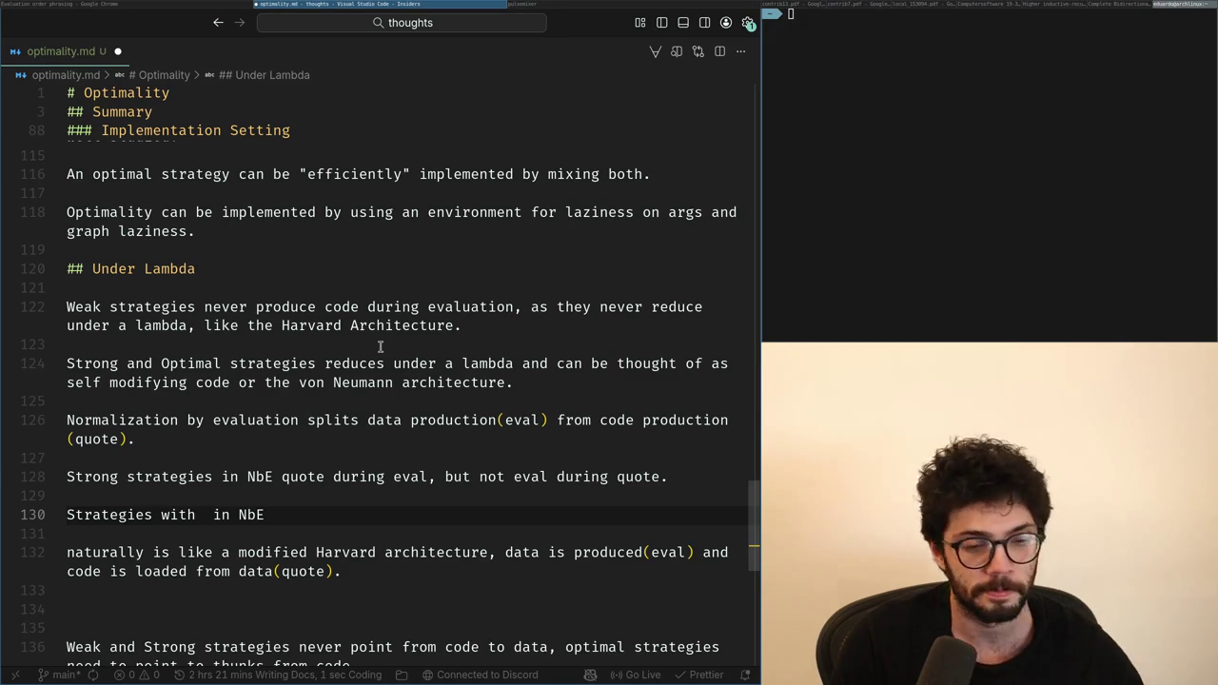
Step: Revert the line to 'Weak and Optimal strategies in NbE'
{"action": "key", "text": "BackSpace"}
{"action": "key", "text": "BackSpace"}
{"action": "key", "text": "BackSpace"}
{"action": "key", "text": "BackSpace"}
{"action": "key", "text": "BackSpace"}
{"action": "key", "text": "Home"}
{"action": "key", "text": "Delete"}
{"action": "type", "text": "sWeak and Optimal"}
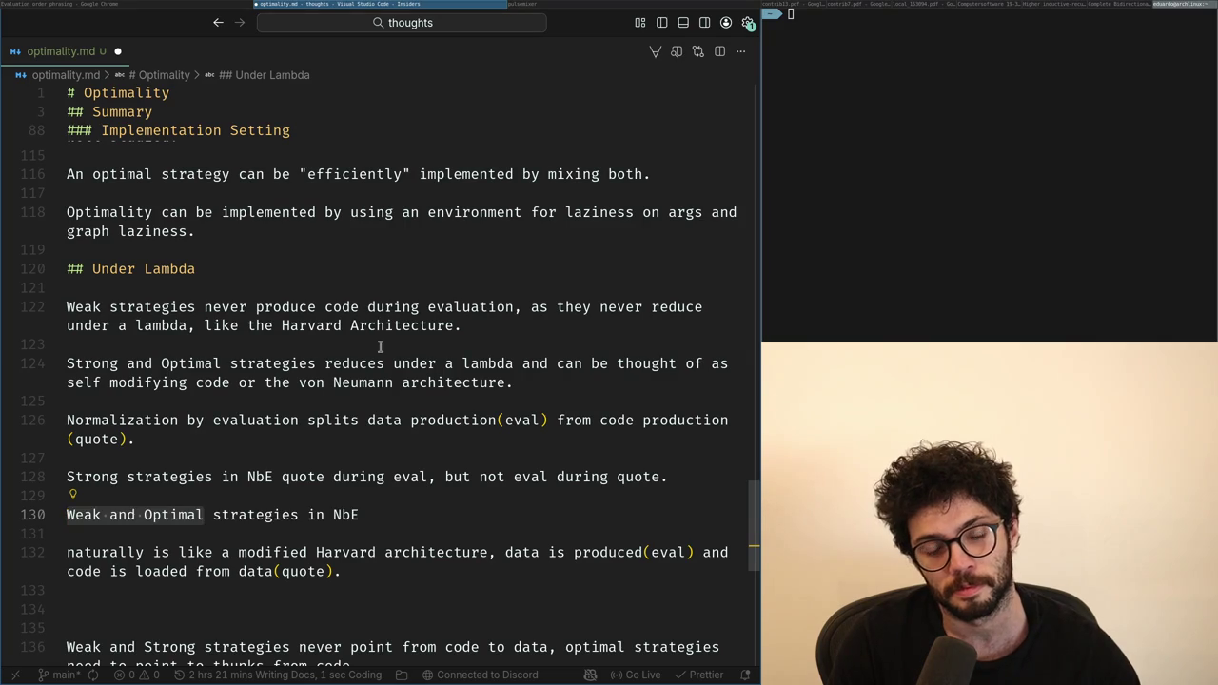
{"action": "key", "text": "Up"}
{"action": "key", "text": "Up"}
{"action": "key", "text": "End"}
{"action": "key", "text": "ctrl+Left"}
{"action": "key", "text": "ctrl+Left"}
{"action": "key", "text": "ctrl+Left"}
{"action": "key", "text": "Up"}
{"action": "key", "text": "Up"}
{"action": "key", "text": "Left"}
{"action": "key", "text": "Left"}
{"action": "key", "text": "Left"}
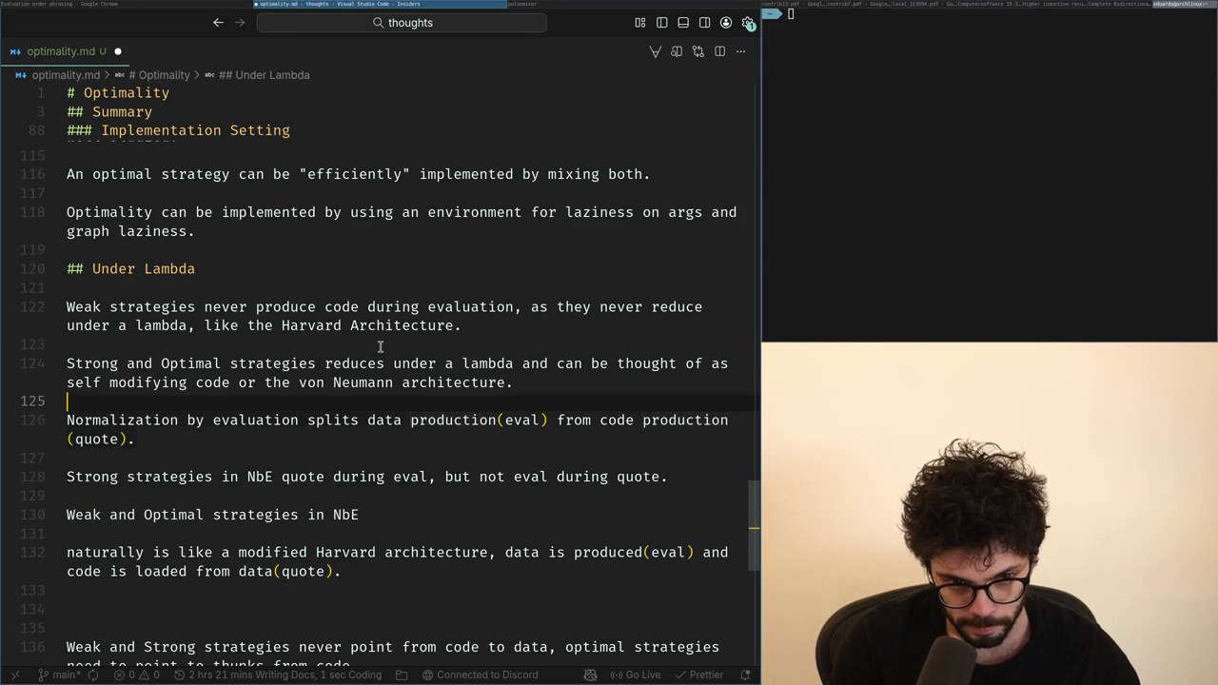
Step: Add a suggested strategy statement below the Normalization paragraph, inserting 'may' before eval
{"action": "key", "text": "End"}
{"action": "key", "text": "Down"}
{"action": "key", "text": "Return"}
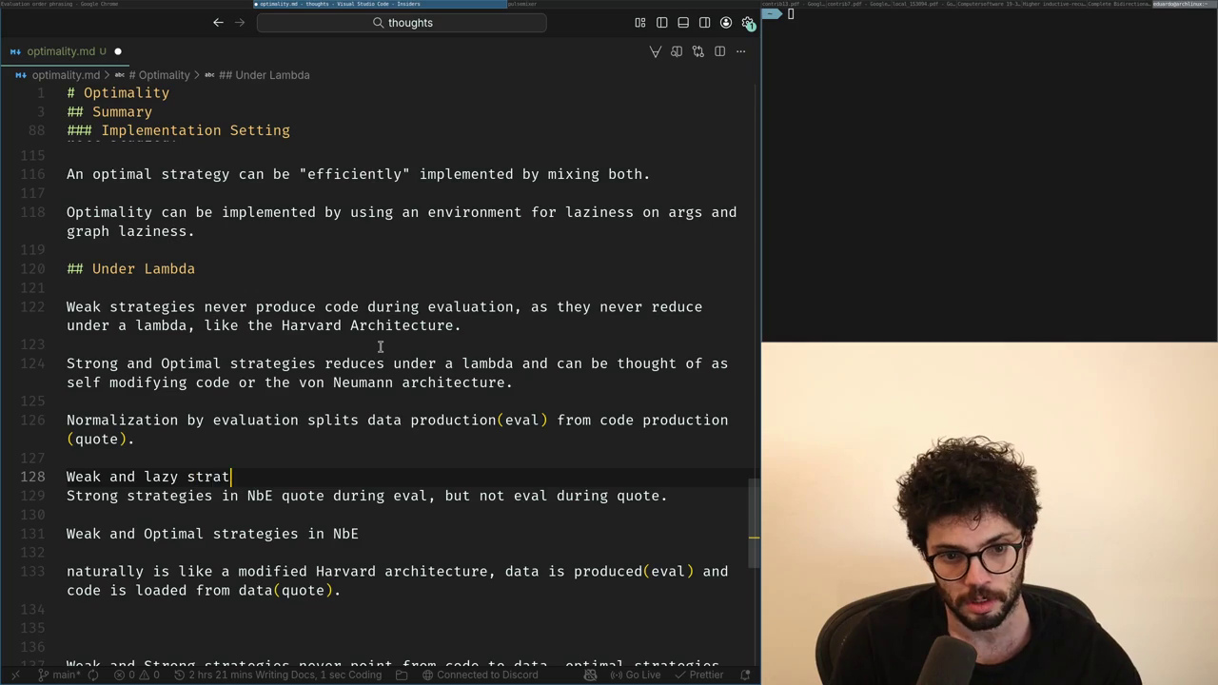
{"action": "type", "text": "tegies"}
{"action": "key", "text": "Tab"}
{"action": "key", "text": "Home"}
{"action": "key", "text": "ctrl+Right"}
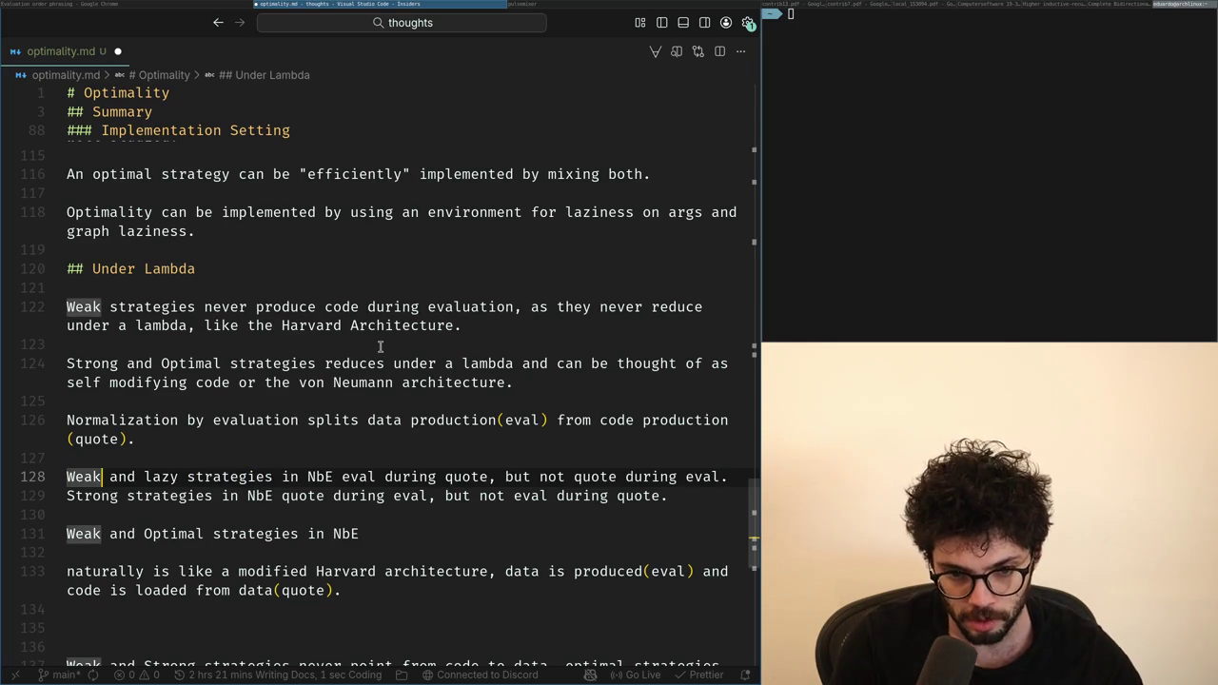
{"action": "key", "text": "ctrl+Right"}
{"action": "key", "text": "ctrl+Right"}
{"action": "key", "text": "ctrl+Right"}
{"action": "key", "text": "ctrl+Left"}
{"action": "type", "text": "may"}
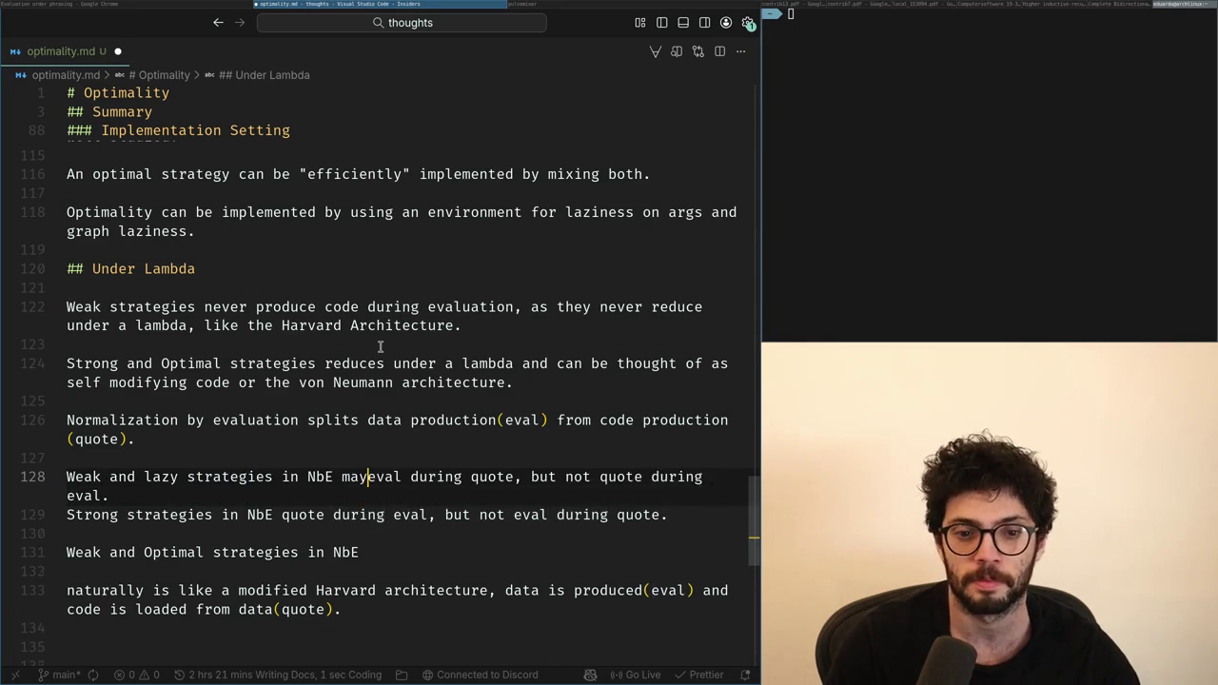
{"action": "key", "text": "ctrl+Right"}
{"action": "key", "text": "ctrl+Right"}
{"action": "key", "text": "ctrl+Right"}
Step: Insert 'may' into the Strong strategies line and cut its trailing 'but not eval' clause
{"action": "key", "text": "Down"}
{"action": "key", "text": "Down"}
{"action": "key", "text": "Home"}
{"action": "key", "text": "ctrl+Right"}
{"action": "key", "text": "ctrl+Right"}
{"action": "key", "text": "ctrl+Right"}
{"action": "key", "text": "ctrl+Right"}
{"action": "key", "text": "ctrl+shift+Right"}
{"action": "key", "text": "ctrl+shift+Right"}
{"action": "key", "text": "ctrl+shift+Left"}
{"action": "key", "text": "ctrl+shift+Left"}
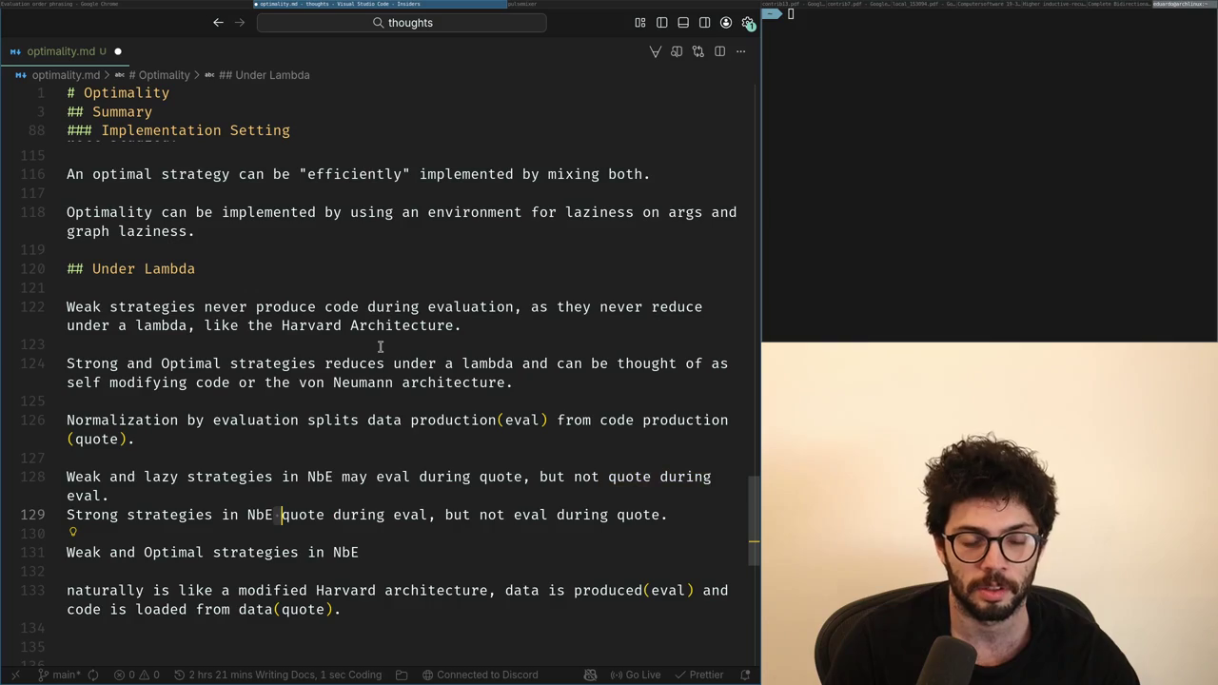
{"action": "key", "text": "shift+End"}
{"action": "key", "text": "Home"}
{"action": "key", "text": "ctrl+Right"}
{"action": "key", "text": "ctrl+Right"}
{"action": "key", "text": "ctrl+Right"}
{"action": "key", "text": "ctrl+Right"}
{"action": "type", "text": "may"}
{"action": "key", "text": "ctrl+Right"}
{"action": "key", "text": "ctrl+Right"}
{"action": "key", "text": "ctrl+Right"}
{"action": "key", "text": "shift+End"}
{"action": "type", "text": "."}
{"action": "key", "text": "Up"}
{"action": "key", "text": "Up"}
{"action": "key", "text": "Up"}
Step: Add 'Weak strategies never quote during eval.' and make the following line start with 'Lazy'
{"action": "key", "text": "Return"}
{"action": "type", "text": "Weak"}
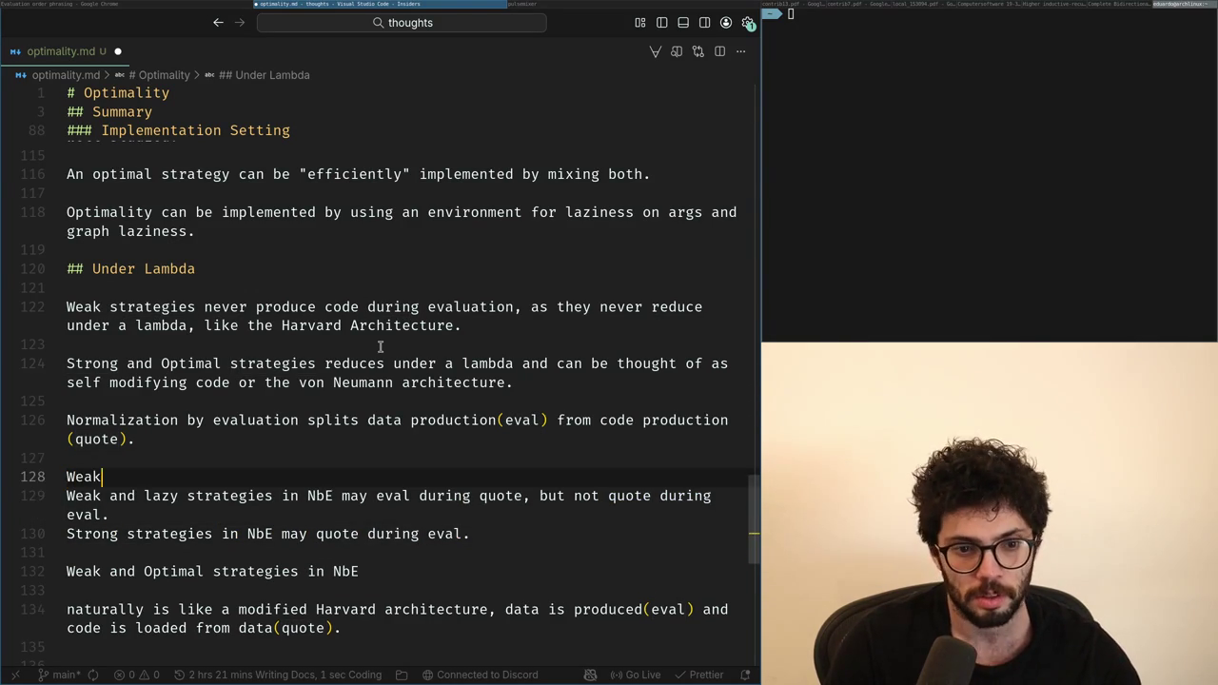
{"action": "type", "text": " strategies never quote during eval."}
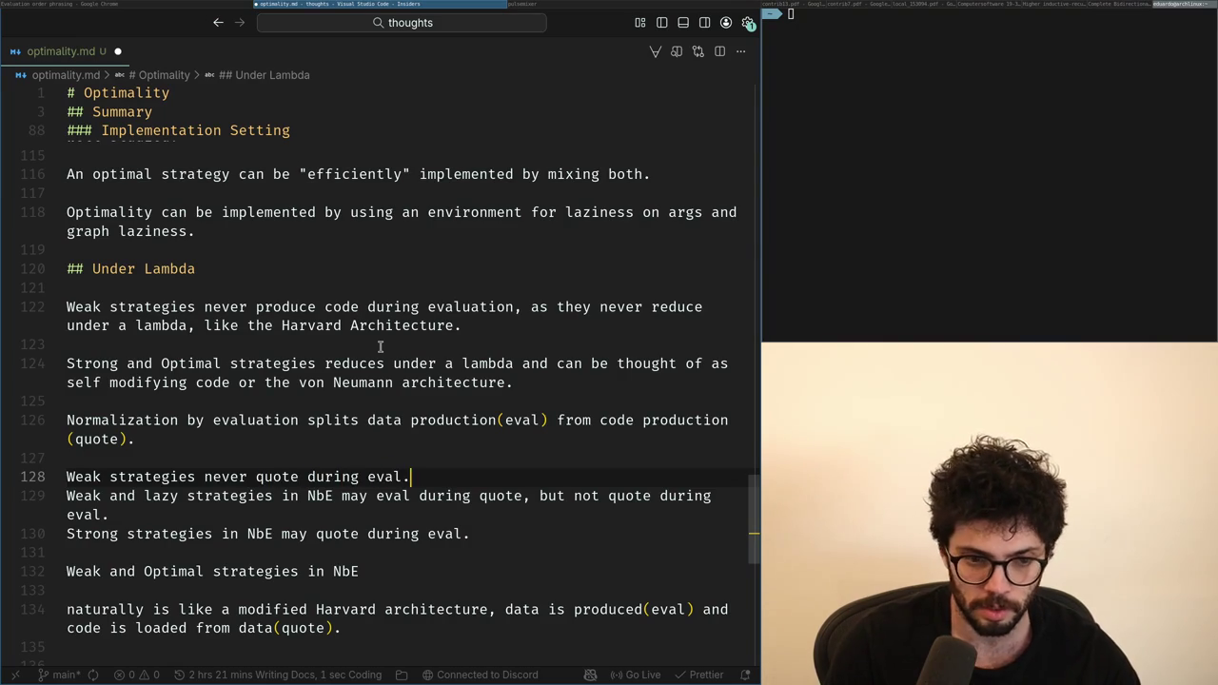
{"action": "key", "text": "Return"}
{"action": "key", "text": "Down"}
{"action": "key", "text": "ctrl+Right"}
{"action": "key", "text": "ctrl+Right"}
{"action": "key", "text": "Right"}
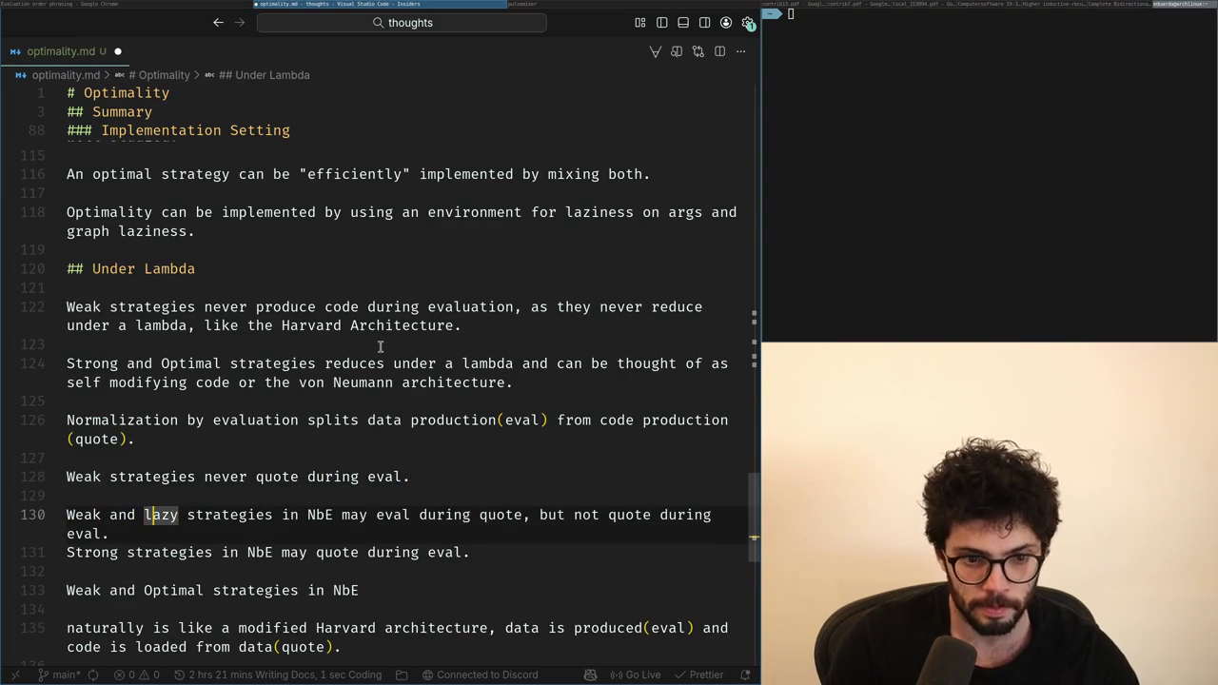
{"action": "key", "text": "shift+Home"}
{"action": "type", "text": "L"}
Step: Replace the old Strong line with 'Strong strategies in NbE may quote during eval.' under the Weak statement
{"action": "key", "text": "Down"}
{"action": "key", "text": "Home"}
{"action": "key", "text": "shift+End"}
{"action": "key", "text": "BackSpace"}
{"action": "key", "text": "Up"}
{"action": "key", "text": "Up"}
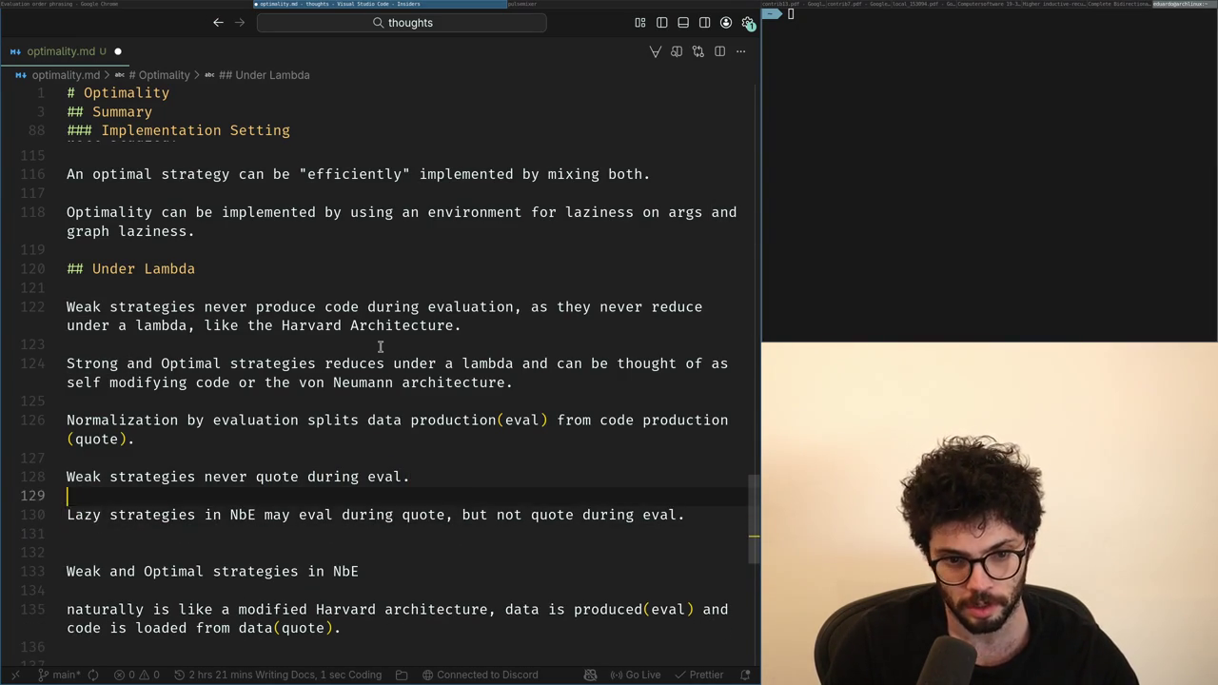
{"action": "type", "text": "Strong strategies in NbE may quote during eval."}
{"action": "key", "text": "Return"}
Step: End the Lazy line at 'may eval during quote.' by removing its trailing clause
{"action": "key", "text": "Down"}
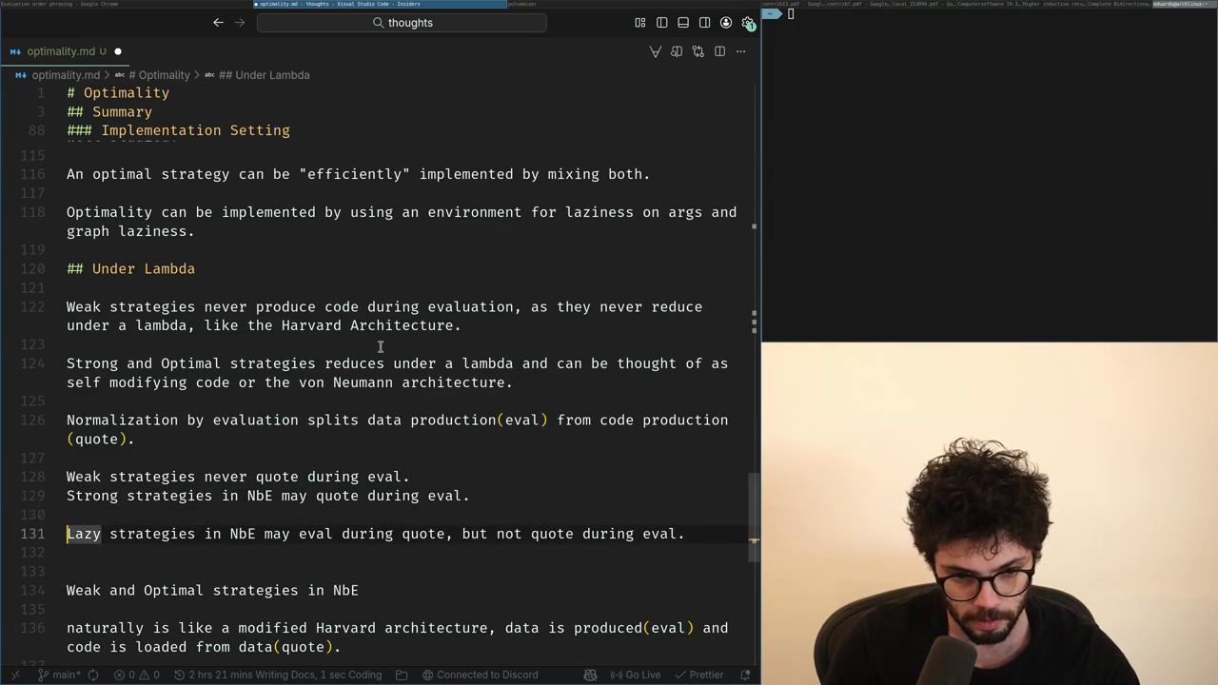
{"action": "key", "text": "ctrl+Right"}
{"action": "key", "text": "ctrl+Right"}
{"action": "key", "text": "ctrl+Right"}
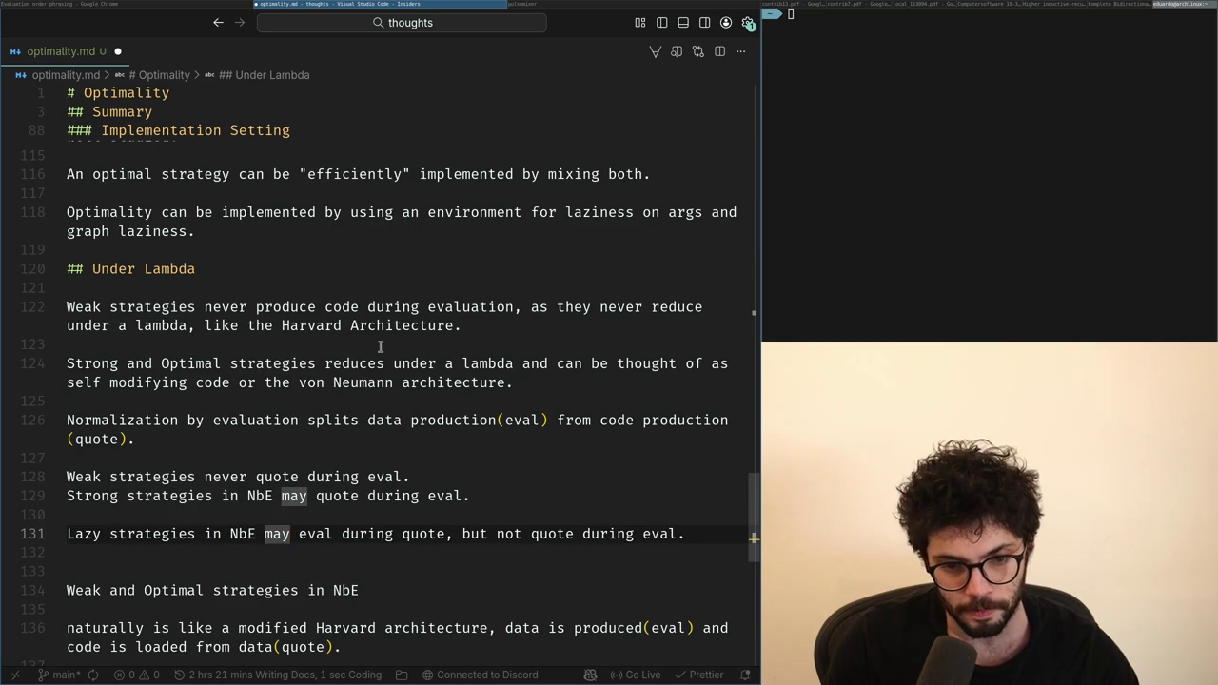
{"action": "key", "text": "ctrl+Right"}
{"action": "key", "text": "ctrl+Right"}
{"action": "key", "text": "ctrl+Right"}
{"action": "key", "text": "shift+End"}
{"action": "key", "text": "BackSpace"}
{"action": "type", "text": "."}
{"action": "key", "text": "Up"}
Step: Add 'Eager strategies in NbE never eval during quote.' above the Lazy line and tidy blank lines
{"action": "key", "text": "Return"}
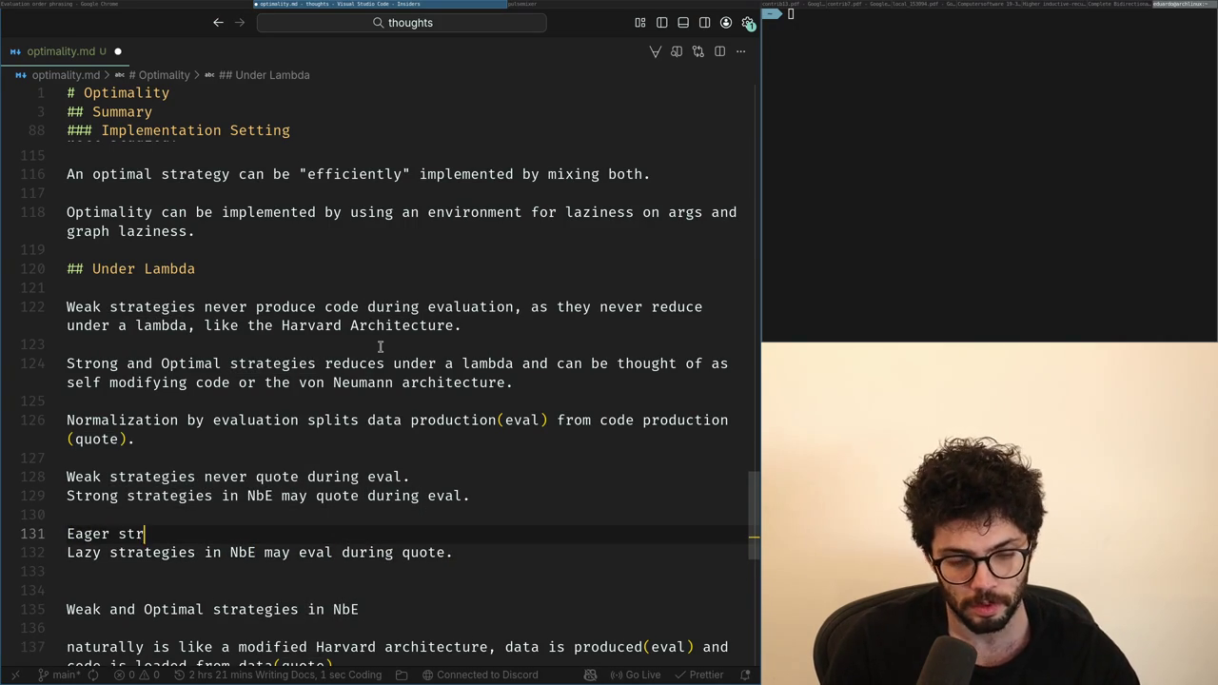
{"action": "type", "text": "E never"}
{"action": "key", "text": "Tab"}
{"action": "key", "text": "Down"}
{"action": "key", "text": "Delete"}
{"action": "scroll", "coordinate": [379, 347], "scroll_direction": "down", "scroll_amount": 1}
{"action": "key", "text": "Down"}
{"action": "key", "text": "Return"}
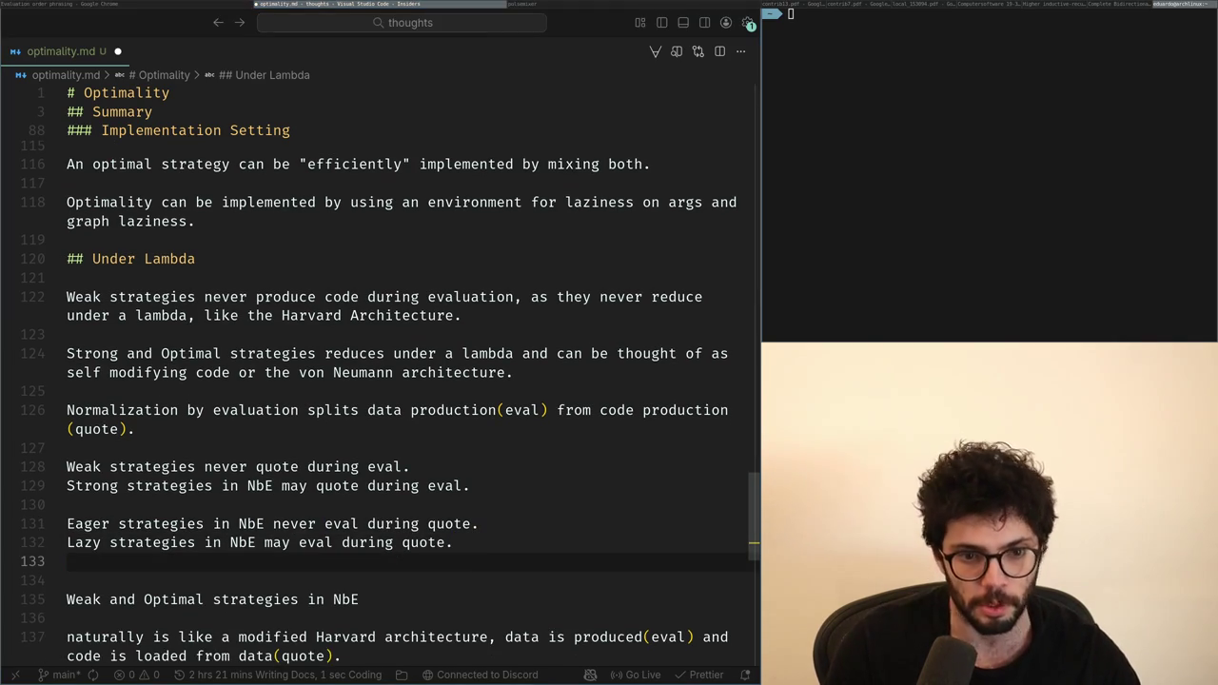
{"action": "key", "text": "Down"}
{"action": "key", "text": "BackSpace"}
Step: Delete the 'Weak and Optimal strategies in NbE' line, leaving an empty line for the next statement
{"action": "scroll", "coordinate": [379, 347], "scroll_direction": "down", "scroll_amount": 1}
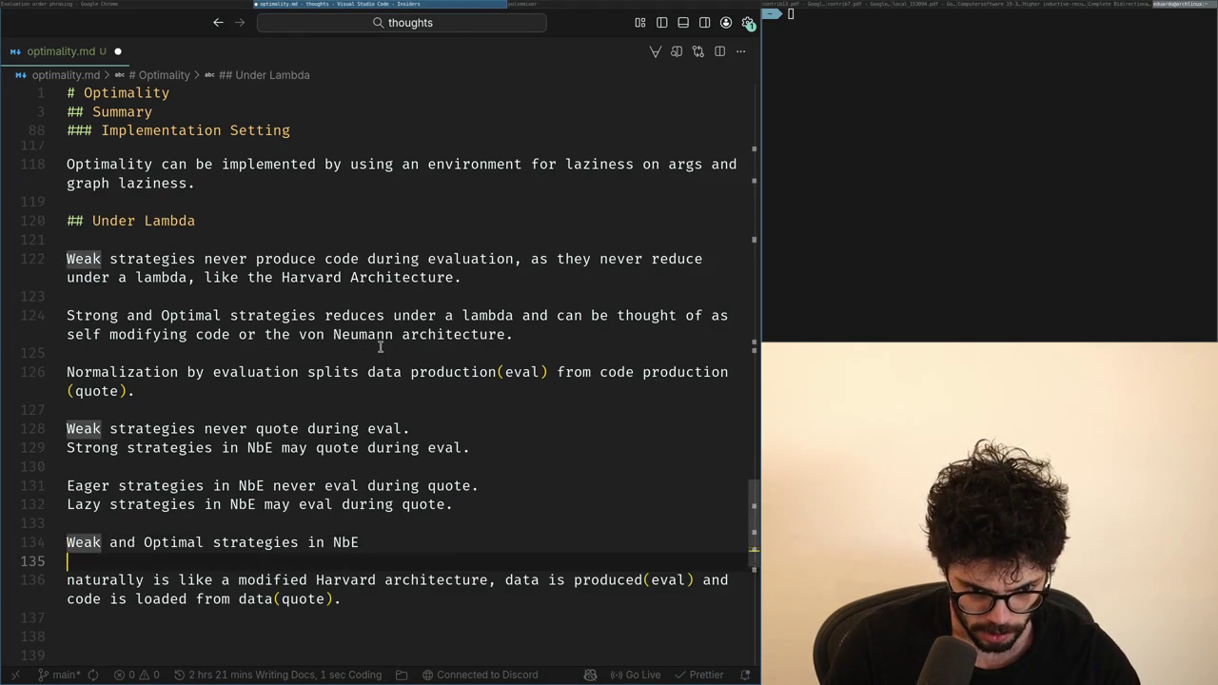
{"action": "key", "text": "End"}
{"action": "key", "text": "ctrl+shift+k"}
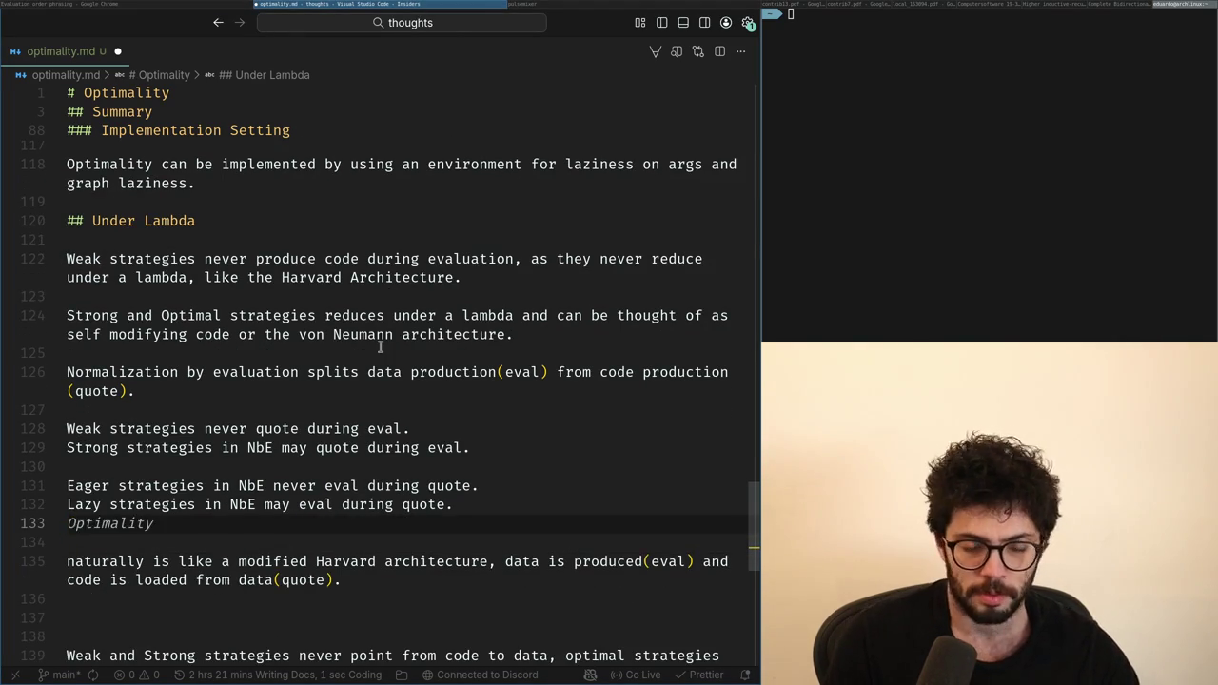
{"action": "key", "text": "BackSpace"}
{"action": "key", "text": "Return"}
{"action": "key", "text": "Return"}
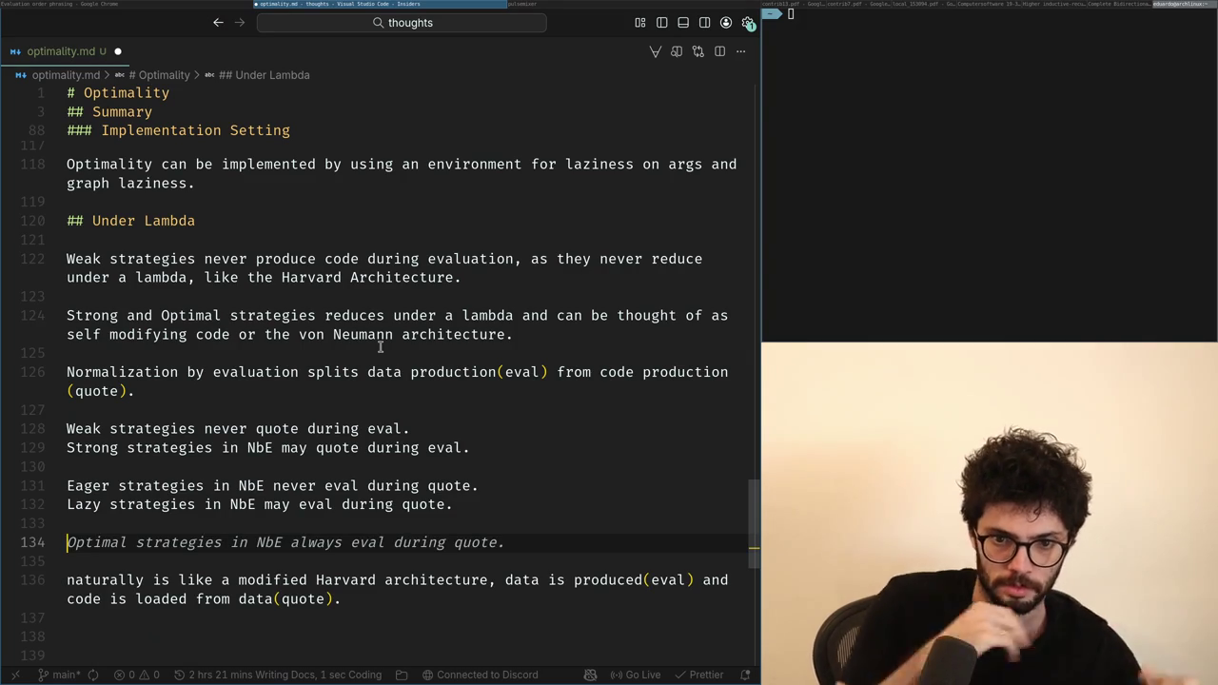
{"action": "key", "text": "Up"}
{"action": "key", "text": "Down"}
{"action": "key", "text": "BackSpace"}
{"action": "key", "text": "BackSpace"}
{"action": "key", "text": "Return"}
{"action": "key", "text": "Return"}
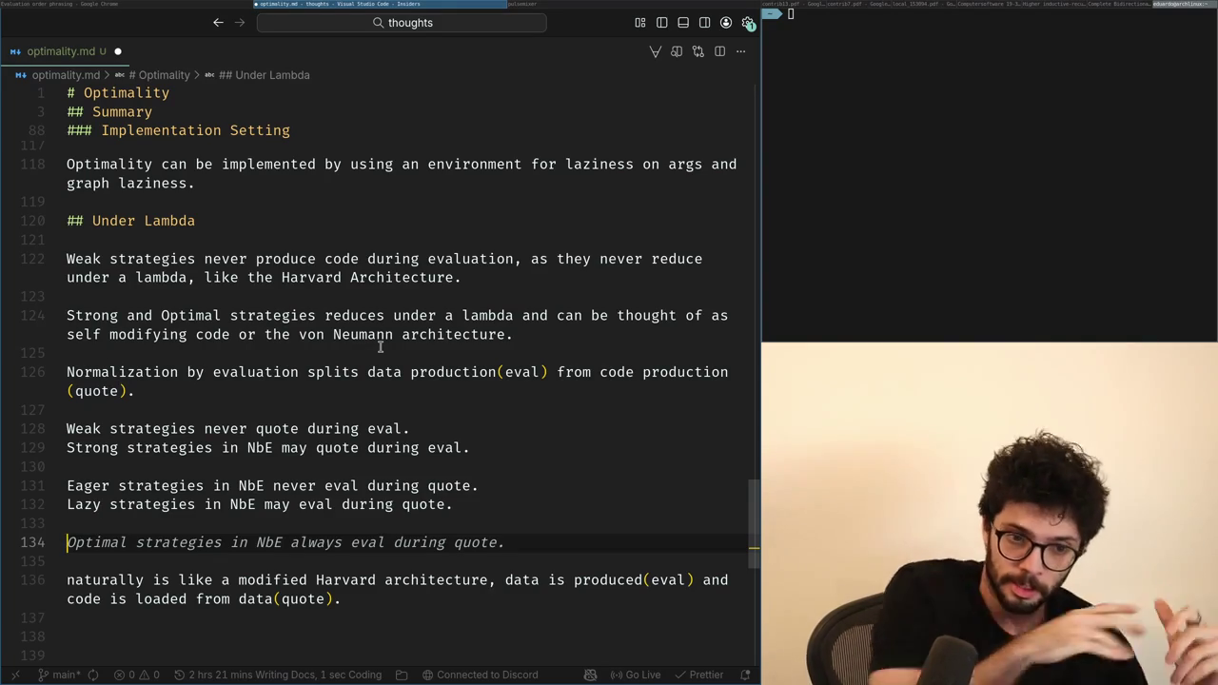
Step: Rework the suggested Optimal strategies sentence into the modified Harvard architecture comparison, where code may be produced and loaded
{"action": "key", "text": "Tab"}
{"action": "key", "text": "ctrl+Right"}
{"action": "key", "text": "ctrl+Right"}
{"action": "key", "text": "ctrl+Right"}
{"action": "key", "text": "ctrl+Right"}
{"action": "key", "text": "ctrl+shift+Right"}
{"action": "key", "text": "ctrl+shift+Right"}
{"action": "key", "text": "ctrl+shift+Right"}
{"action": "type", "text": "fee"}
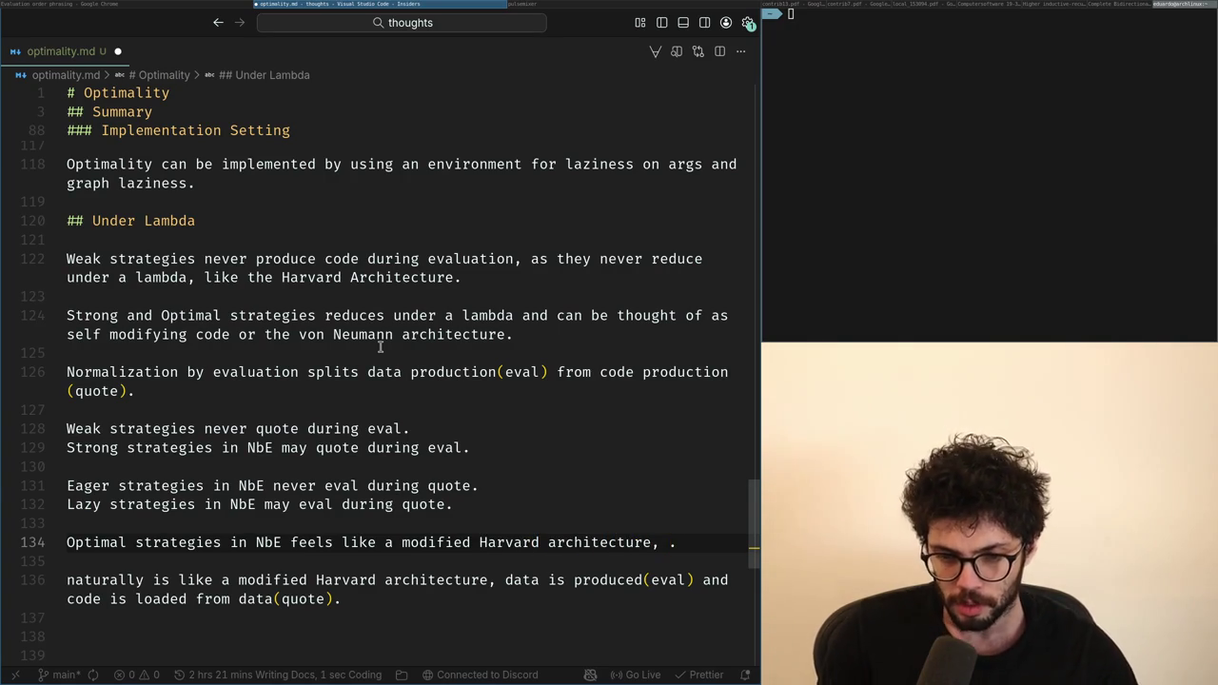
{"action": "type", "text": "data is producing, code may also be prod"}
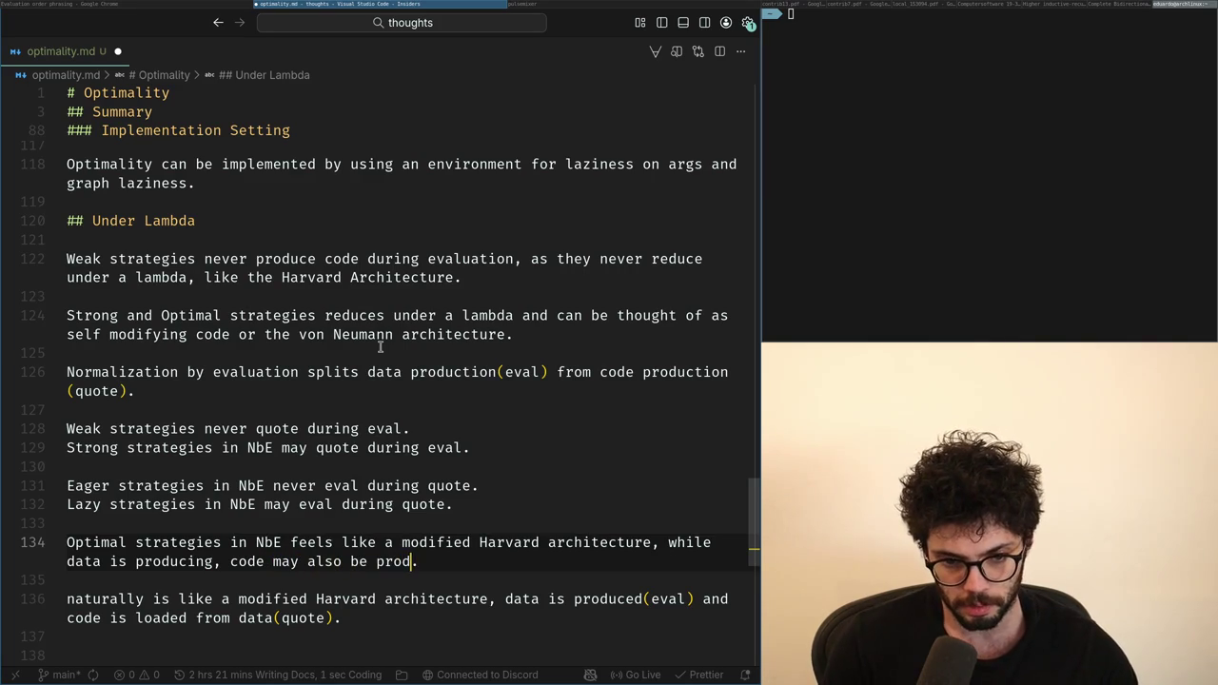
{"action": "type", "text": "oaded,"}
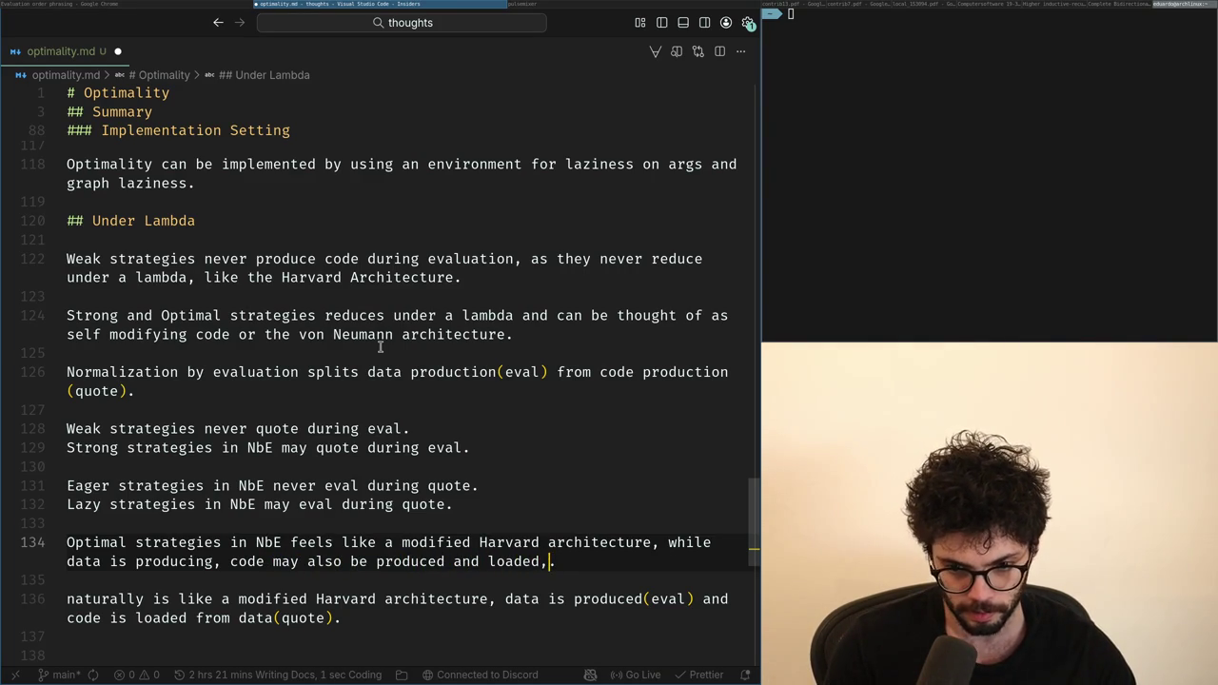
{"action": "key", "text": "Down"}
{"action": "key", "text": "Down"}
{"action": "key", "text": "Down"}
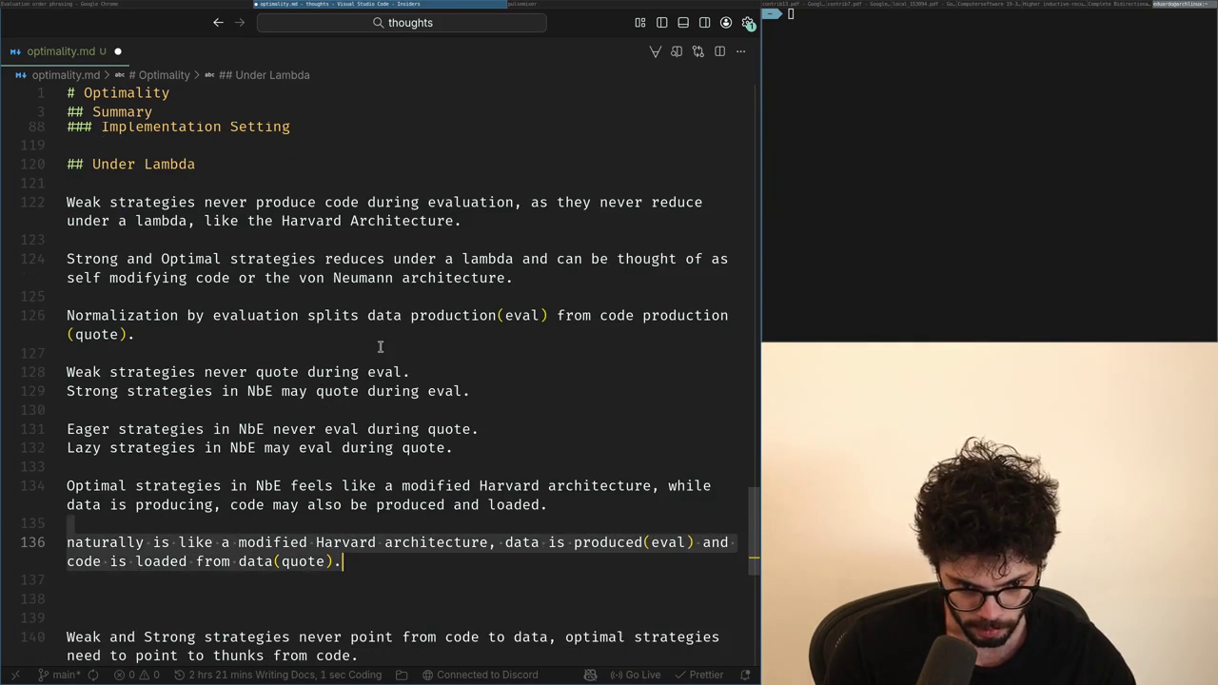
{"action": "key", "text": "Up"}
{"action": "key", "text": "Up"}
{"action": "key", "text": "Up"}
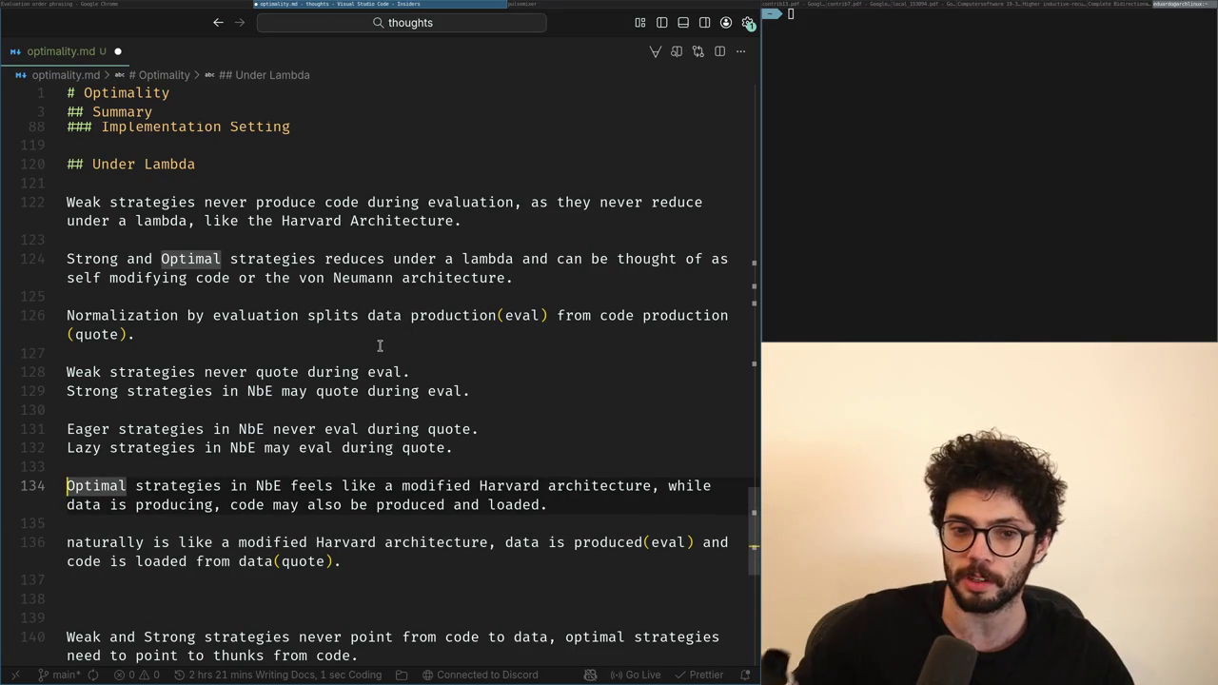
Step: Try adding a 'data may' clause after (quote). on line 126, then remove it and the extra blank line
{"action": "left_click", "coordinate": [386, 345]}
{"action": "key", "text": "Left"}
{"action": "key", "text": "Left"}
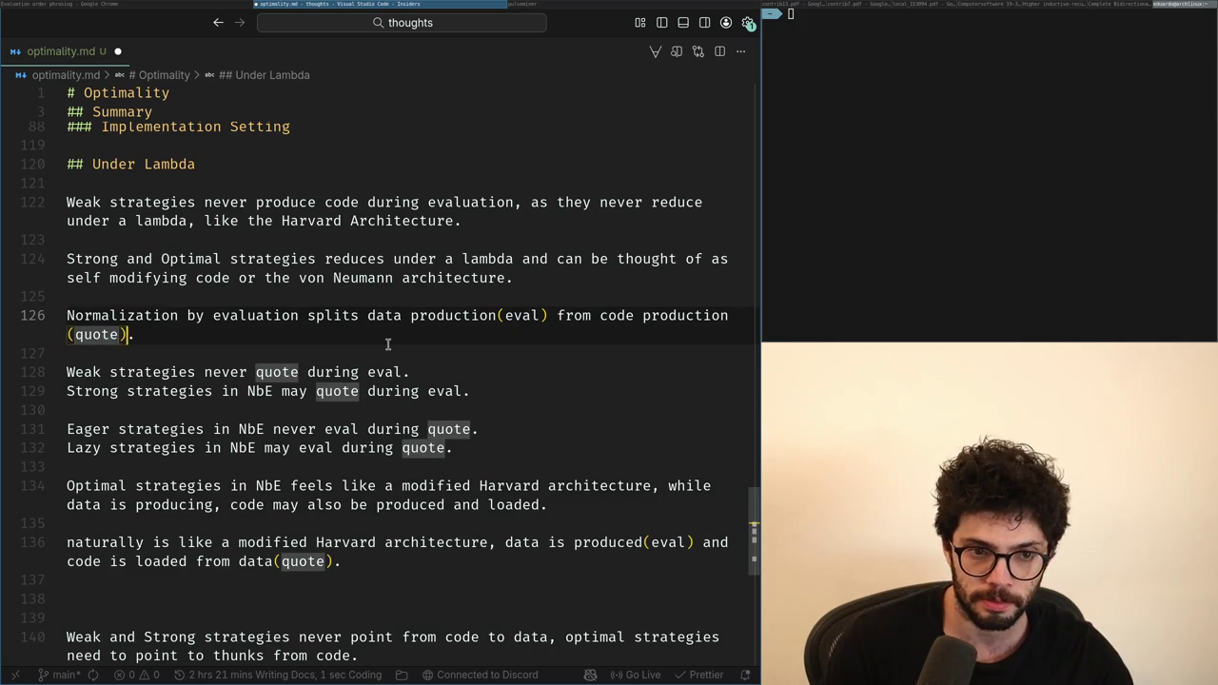
{"action": "key", "text": "Right"}
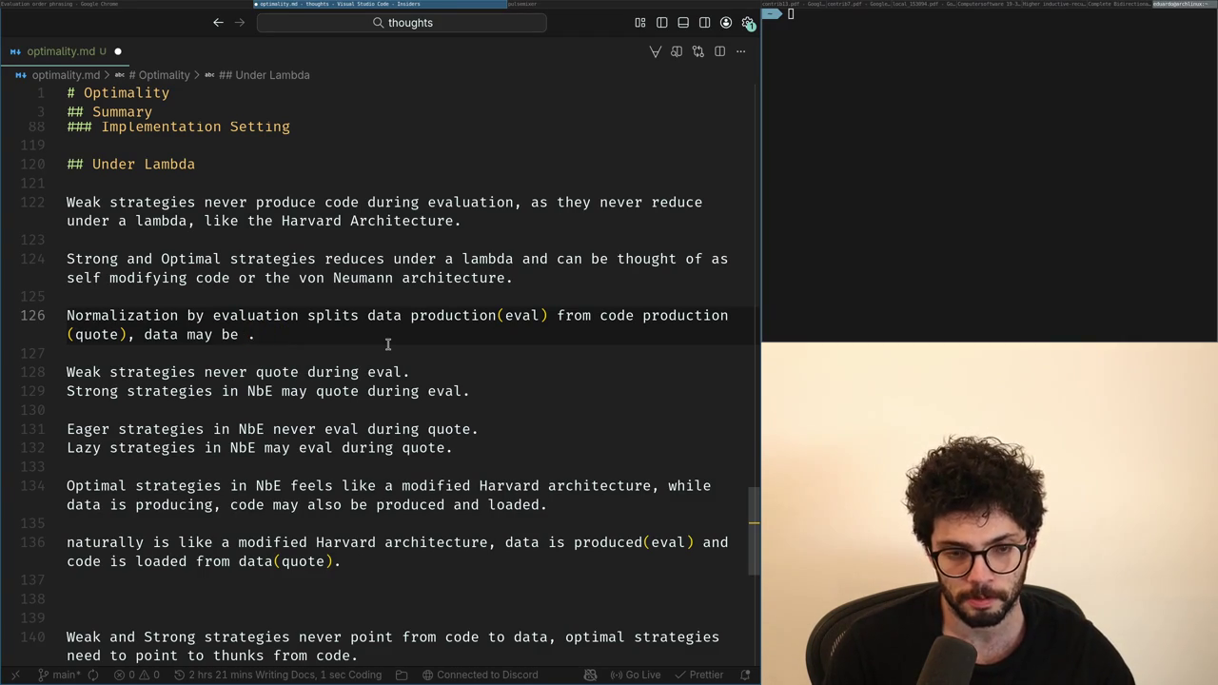
{"action": "type", "text": "may"}
{"action": "key", "text": "ctrl+BackSpace"}
{"action": "key", "text": "ctrl+BackSpace"}
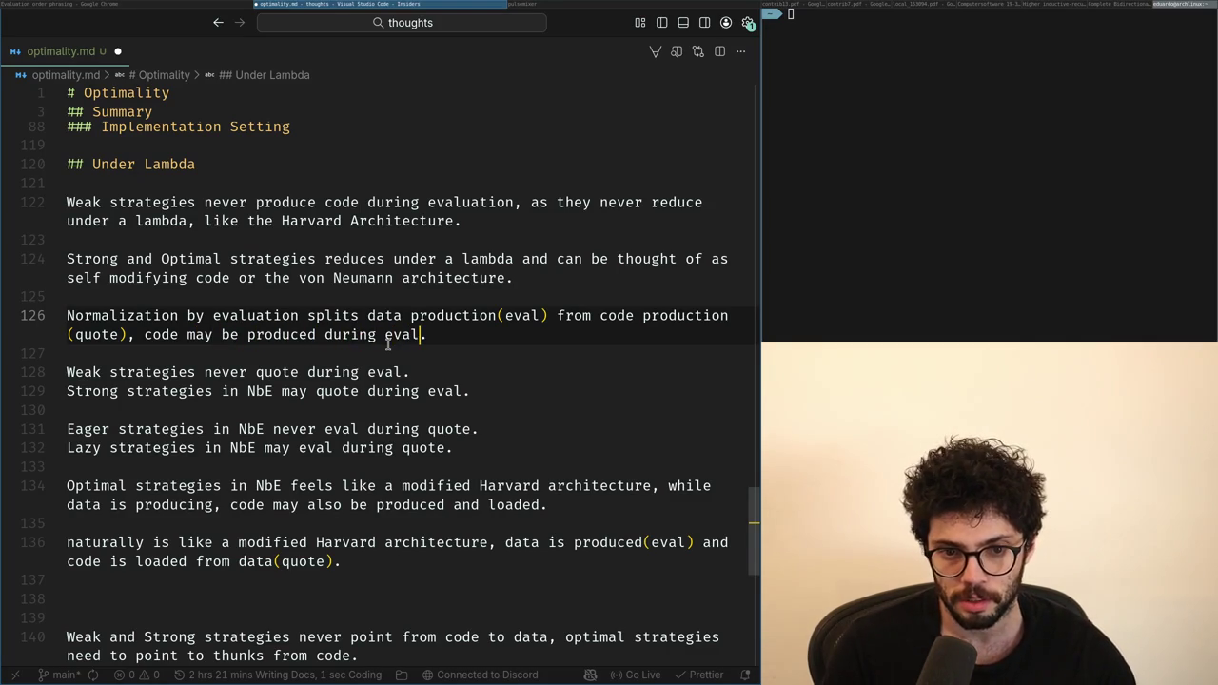
{"action": "key", "text": "ctrl+shift+Left"}
{"action": "key", "text": "ctrl+shift+Left"}
{"action": "key", "text": "ctrl+shift+Left"}
{"action": "key", "text": "ctrl+shift+Left"}
{"action": "key", "text": "ctrl+shift+Left"}
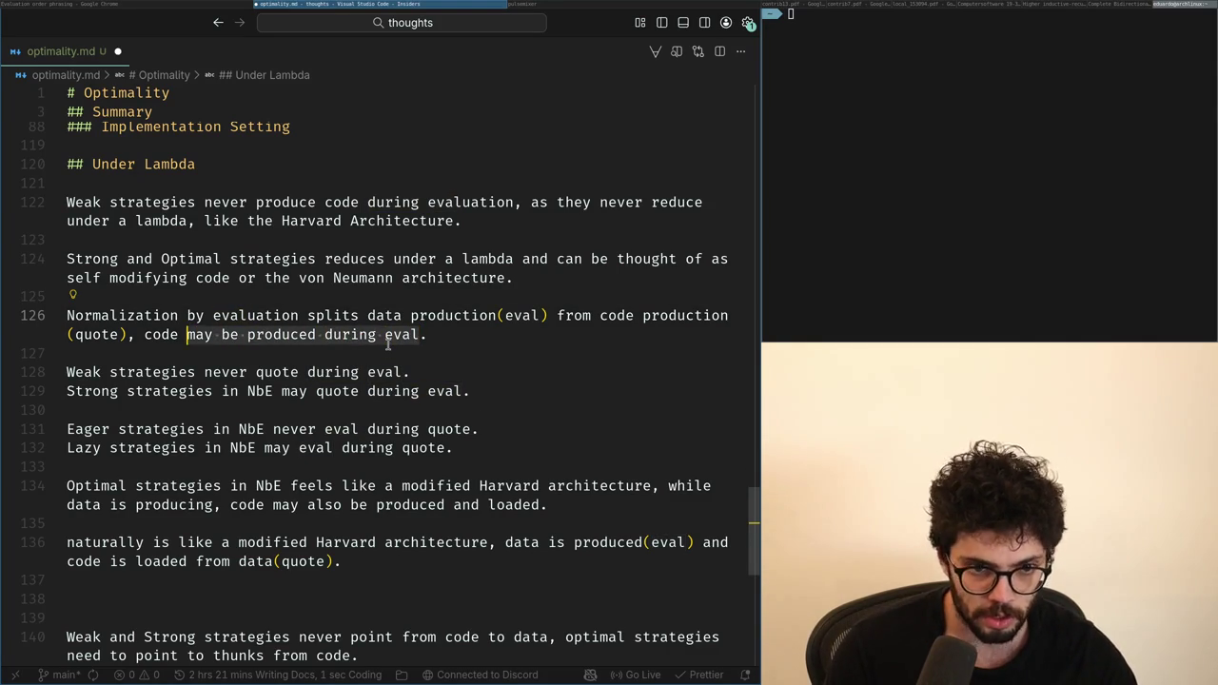
{"action": "key", "text": "ctrl+shift+Left"}
{"action": "key", "text": "ctrl+shift+Left"}
{"action": "key", "text": "BackSpace"}
{"action": "key", "text": "End"}
{"action": "key", "text": "Return"}
{"action": "key", "text": "Return"}
{"action": "key", "text": "BackSpace"}
{"action": "key", "text": "BackSpace"}
{"action": "key", "text": "Down"}
{"action": "key", "text": "Down"}
{"action": "key", "text": "Down"}
{"action": "key", "text": "Down"}
Step: Briefly insert 'and' after Strong on line 129, then remove it
{"action": "key", "text": "Down"}
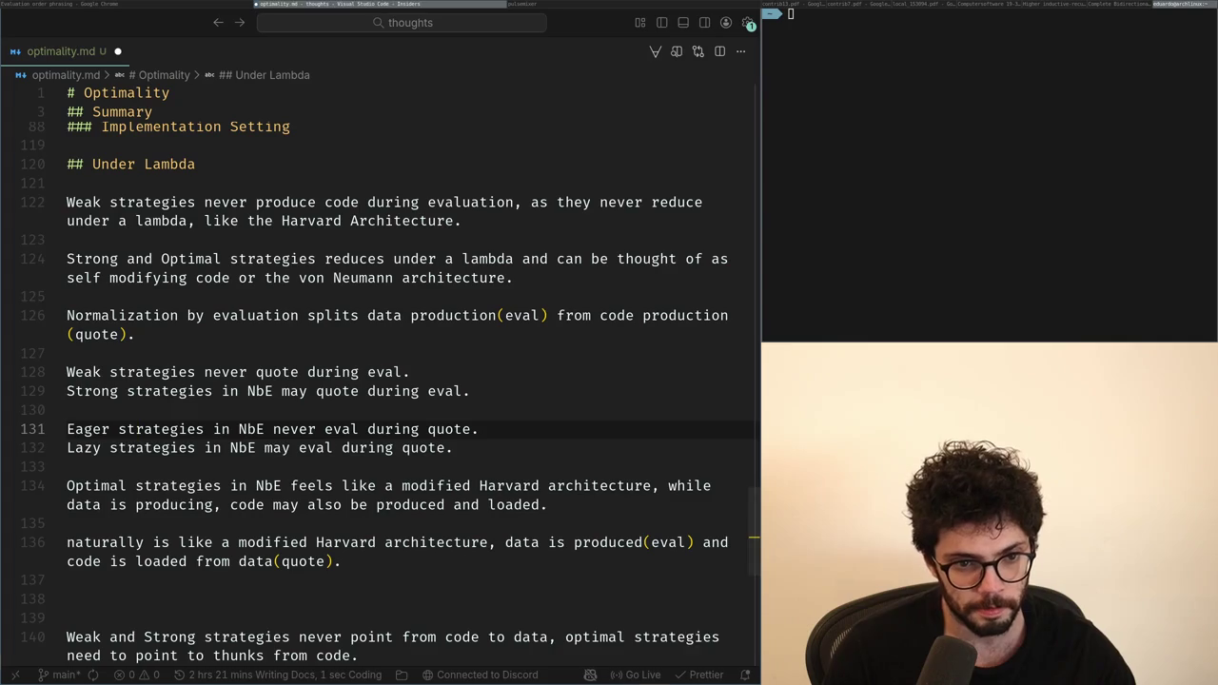
{"action": "key", "text": "Down"}
{"action": "key", "text": "Down"}
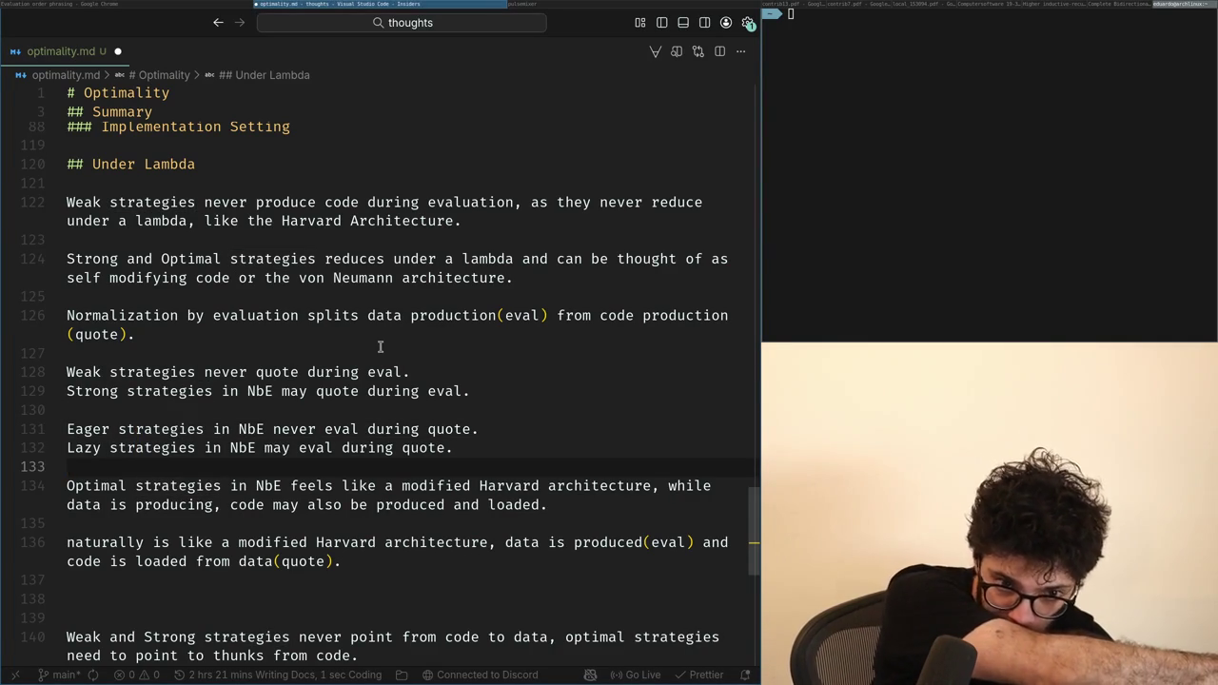
{"action": "key", "text": "Down"}
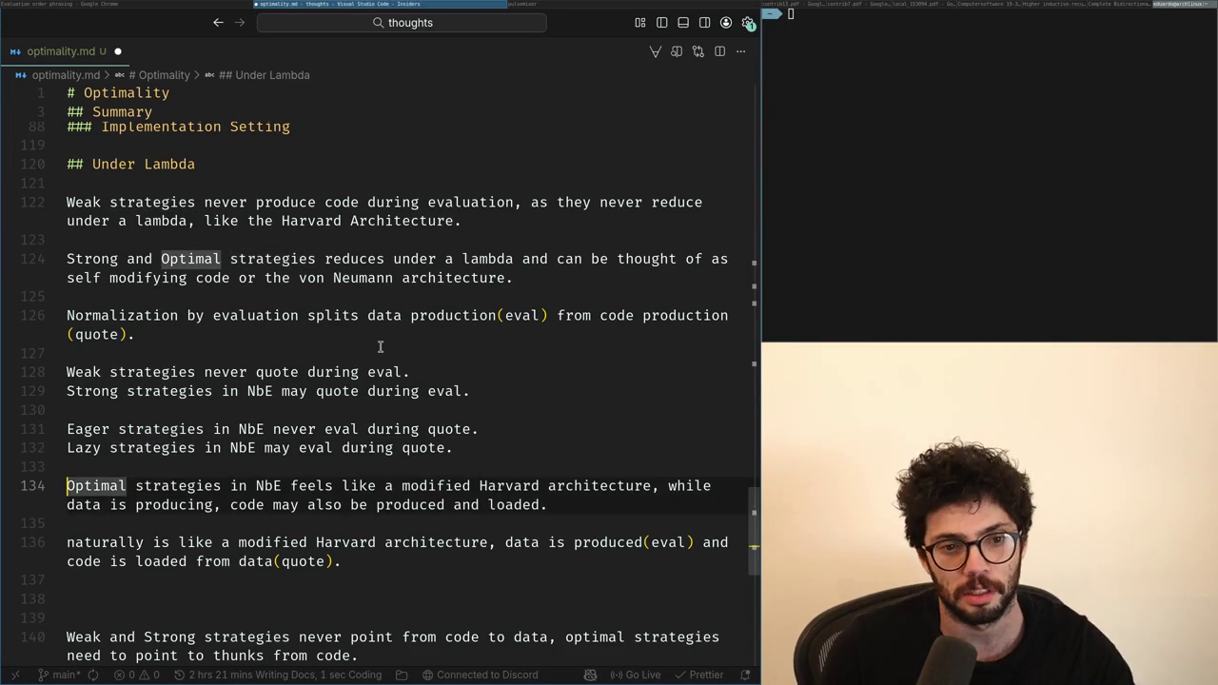
{"action": "key", "text": "Up"}
{"action": "key", "text": "Up"}
{"action": "key", "text": "Up"}
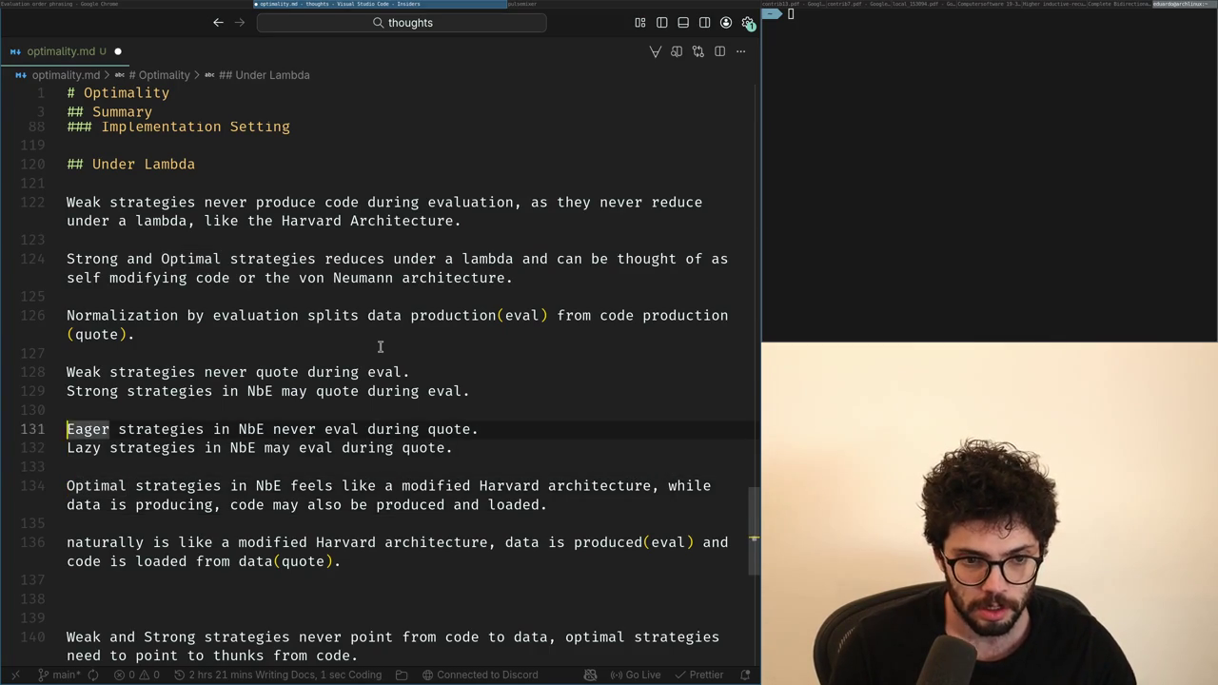
{"action": "key", "text": "Up"}
{"action": "key", "text": "Up"}
{"action": "key", "text": "ctrl+Right"}
{"action": "type", "text": "and"}
{"action": "key", "text": "BackSpace"}
{"action": "key", "text": "BackSpace"}
{"action": "key", "text": "BackSpace"}
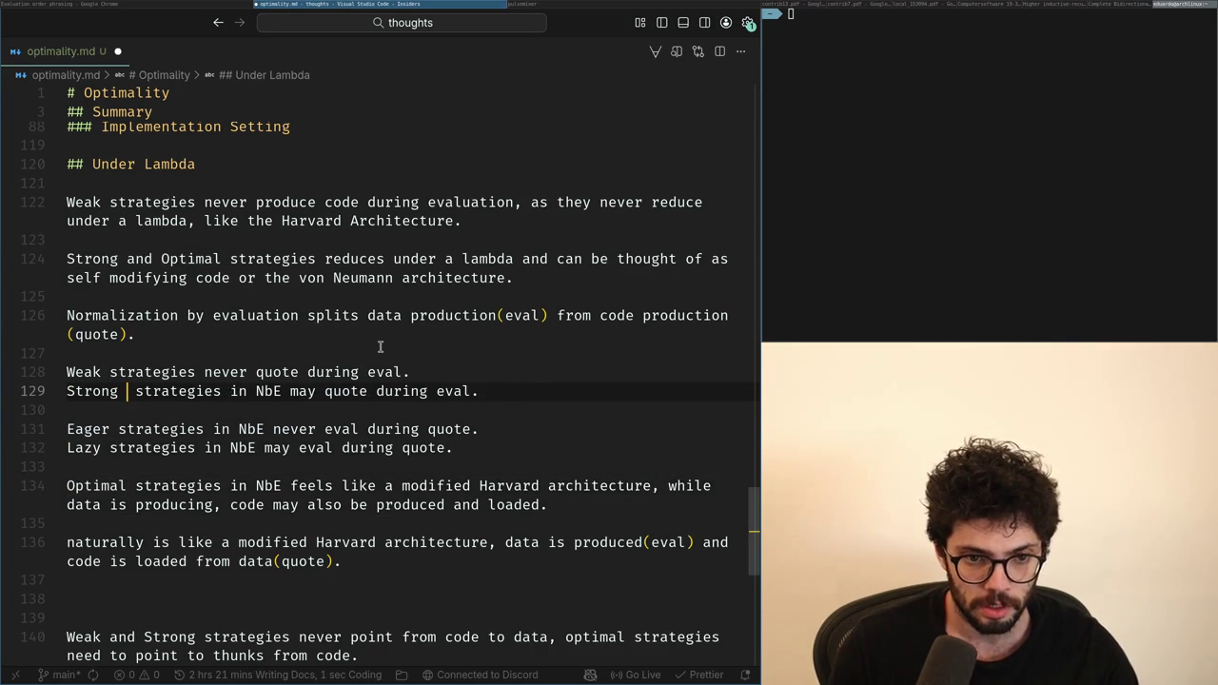
{"action": "key", "text": "Down"}
Step: Open an empty line above the Harvard sentence and begin a new Optimal strategies sentence
{"action": "key", "text": "Down"}
{"action": "key", "text": "Down"}
{"action": "key", "text": "Down"}
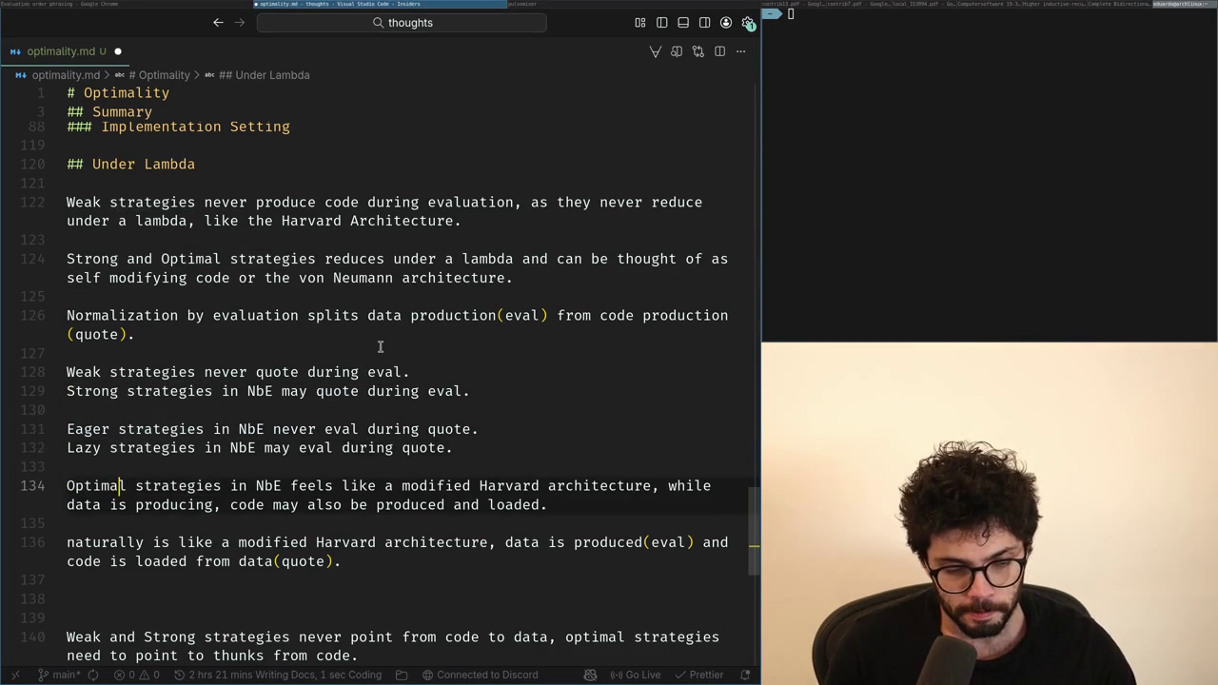
{"action": "key", "text": "Return"}
{"action": "key", "text": "Up"}
{"action": "key", "text": "Up"}
{"action": "key", "text": "Down"}
{"action": "key", "text": "alt+Tab"}
{"action": "key", "text": "alt+Tab"}
{"action": "type", "text": "Optimal stra"}
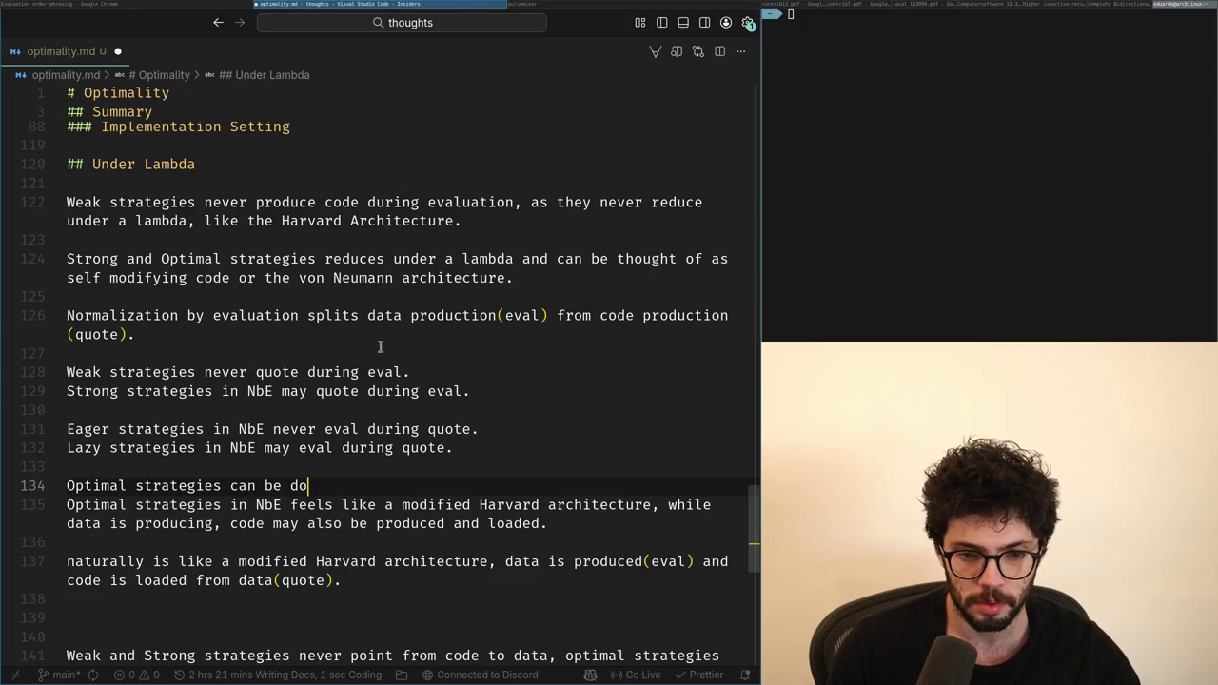
{"action": "type", "text": "bE"}
{"action": "type", "text": " by having"}
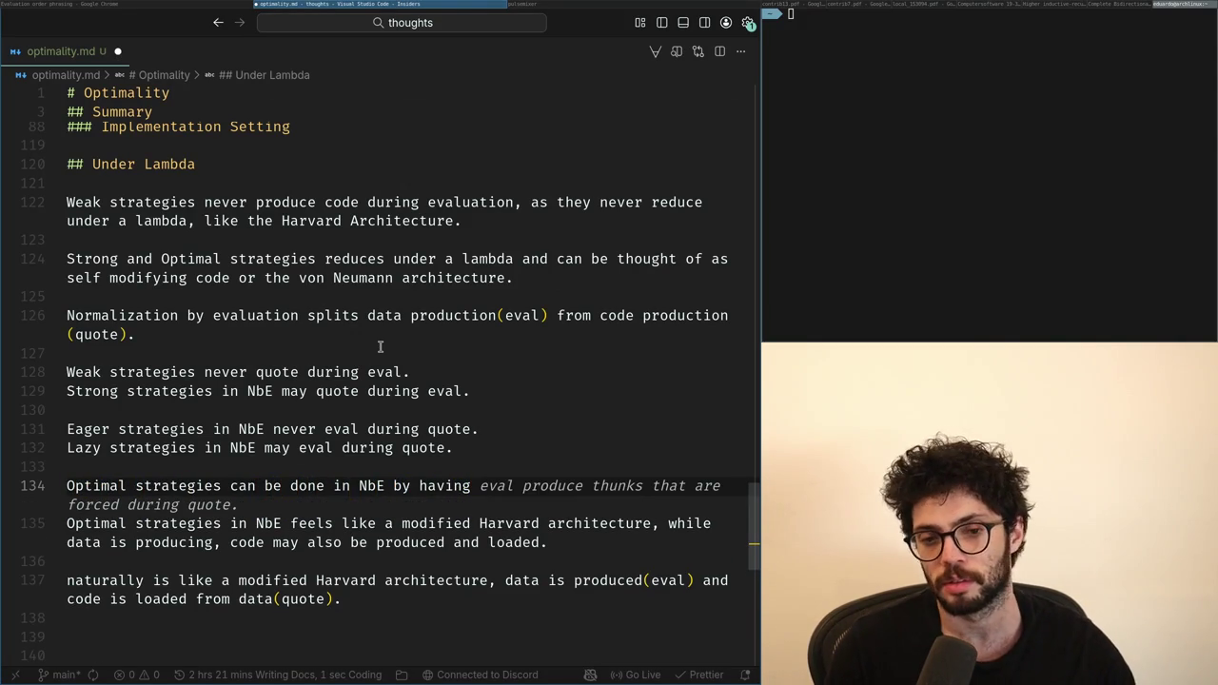
{"action": "type", "text": "lazy"}
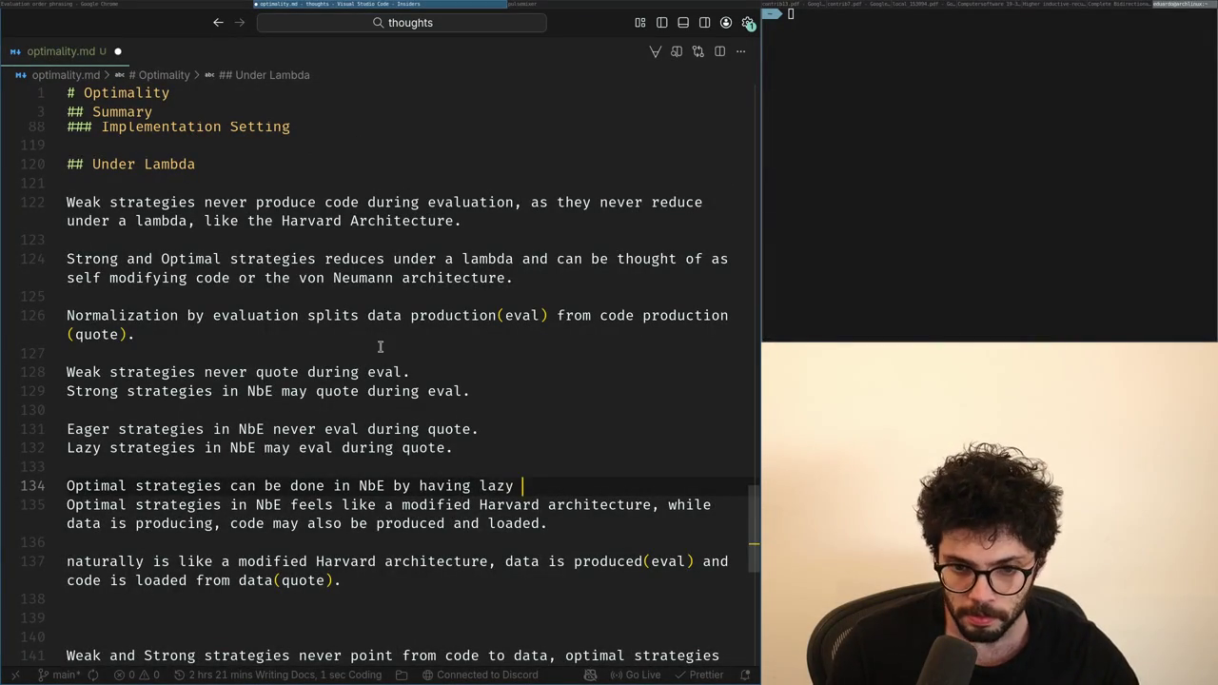
Step: End the lazy-quote NbE sentence on line 134 with a period and move to the line below
{"action": "key", "text": "BackSpace"}
{"action": "key", "text": "BackSpace"}
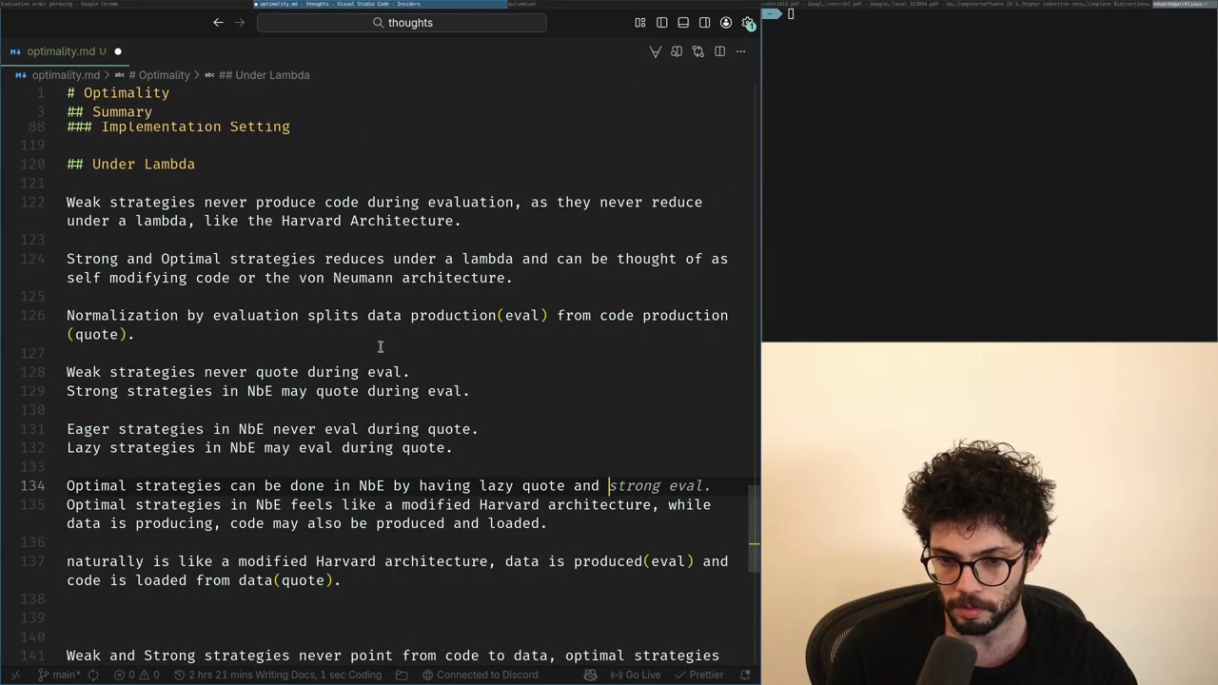
{"action": "type", "text": "."}
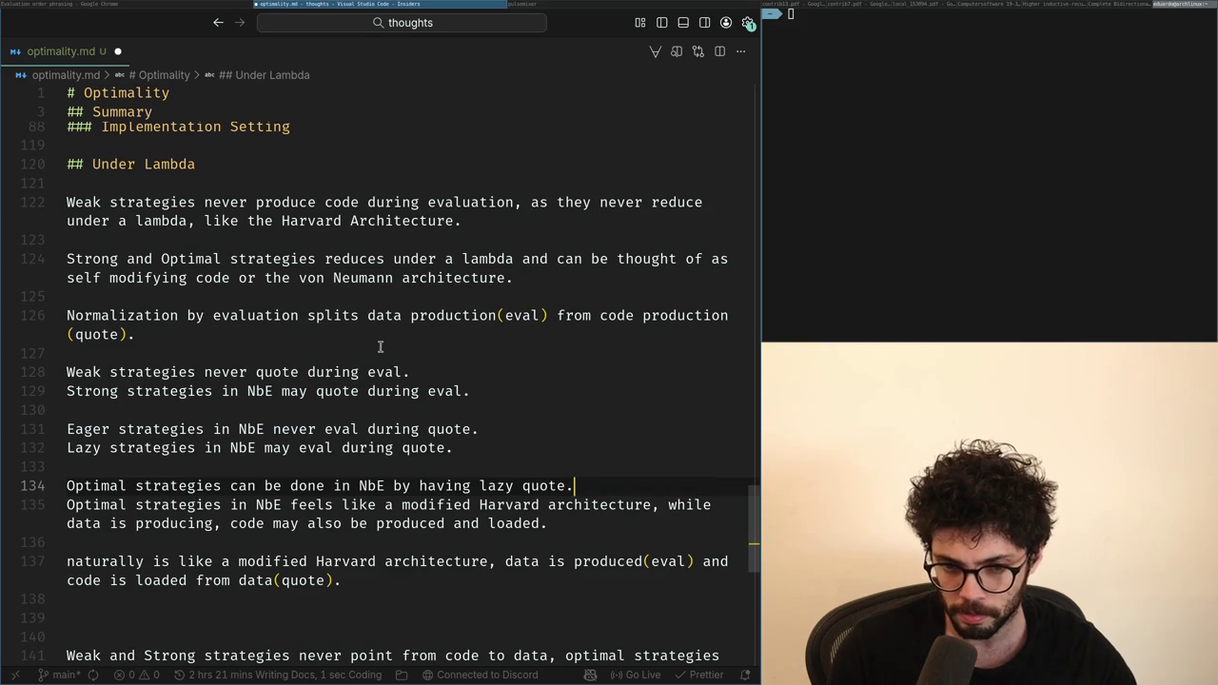
{"action": "key", "text": "Return"}
{"action": "key", "text": "shift+Up"}
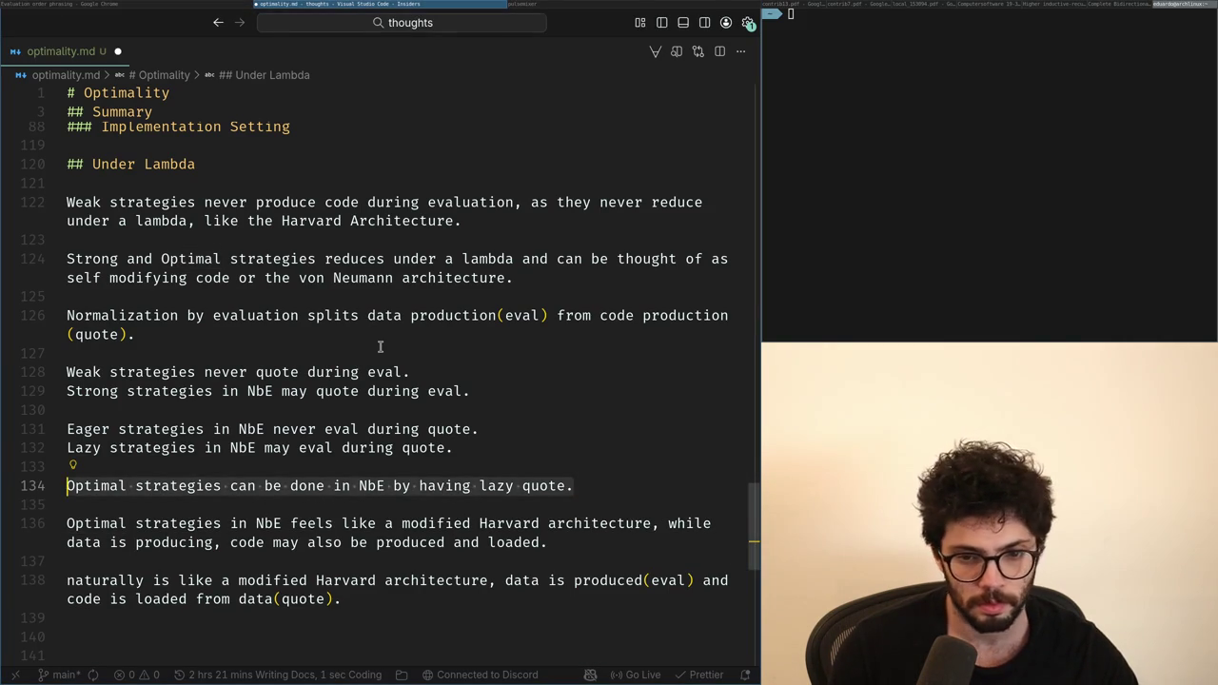
{"action": "key", "text": "End"}
{"action": "key", "text": "Down"}
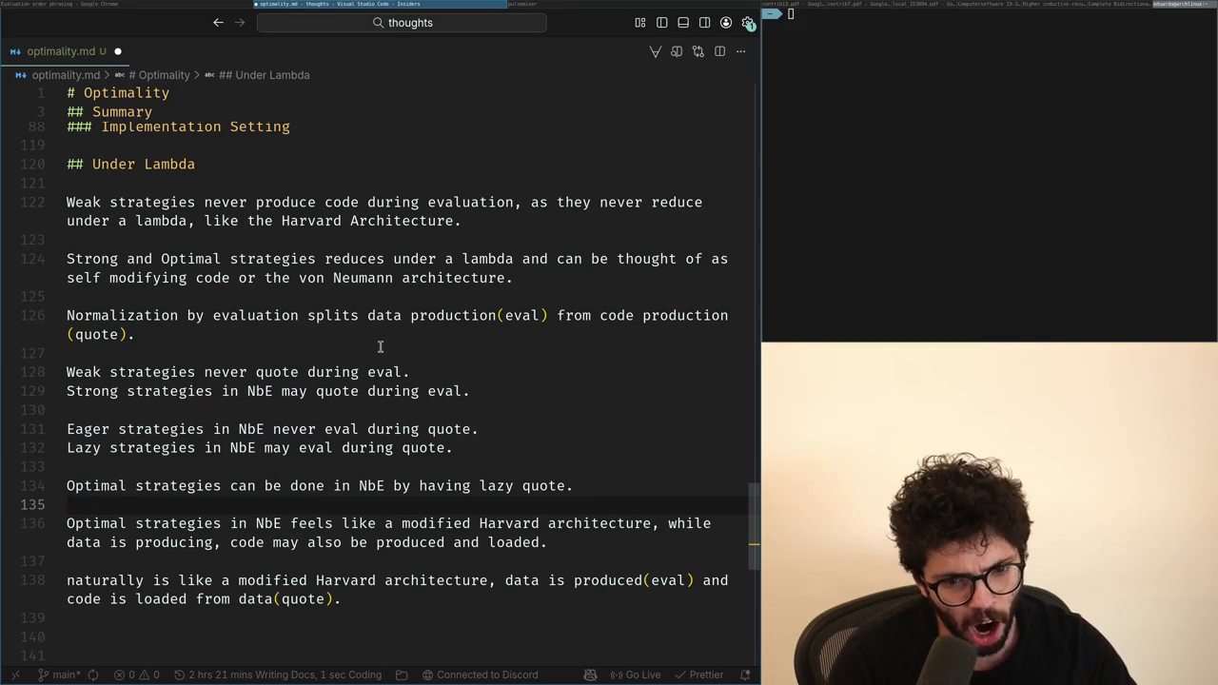
Step: Delete text through 'produced(eval) and', then undo the accidental removal of the old paragraphs
{"action": "key", "text": "Up"}
{"action": "key", "text": "End"}
{"action": "key", "text": "ctrl+Left"}
{"action": "key", "text": "ctrl+Left"}
{"action": "key", "text": "ctrl+Left"}
{"action": "key", "text": "ctrl+shift+Right"}
{"action": "key", "text": "End"}
{"action": "key", "text": "shift+Down"}
{"action": "key", "text": "shift+Down"}
{"action": "key", "text": "shift+Down"}
{"action": "key", "text": "shift+Down"}
{"action": "key", "text": "shift+Down"}
{"action": "key", "text": "shift+End"}
{"action": "key", "text": "BackSpace"}
{"action": "key", "text": "ctrl+z"}
{"action": "key", "text": "Right"}
{"action": "key", "text": "Up"}
{"action": "key", "text": "Up"}
{"action": "key", "text": "Up"}
{"action": "key", "text": "Up"}
{"action": "key", "text": "Up"}
{"action": "key", "text": "Up"}
Step: Extend line 134 to liken lazy-quote NbE to a modified Harvard architecture, adding blank lines after
{"action": "key", "text": "End"}
{"action": "key", "text": "BackSpace"}
{"action": "type", "text": ", "}
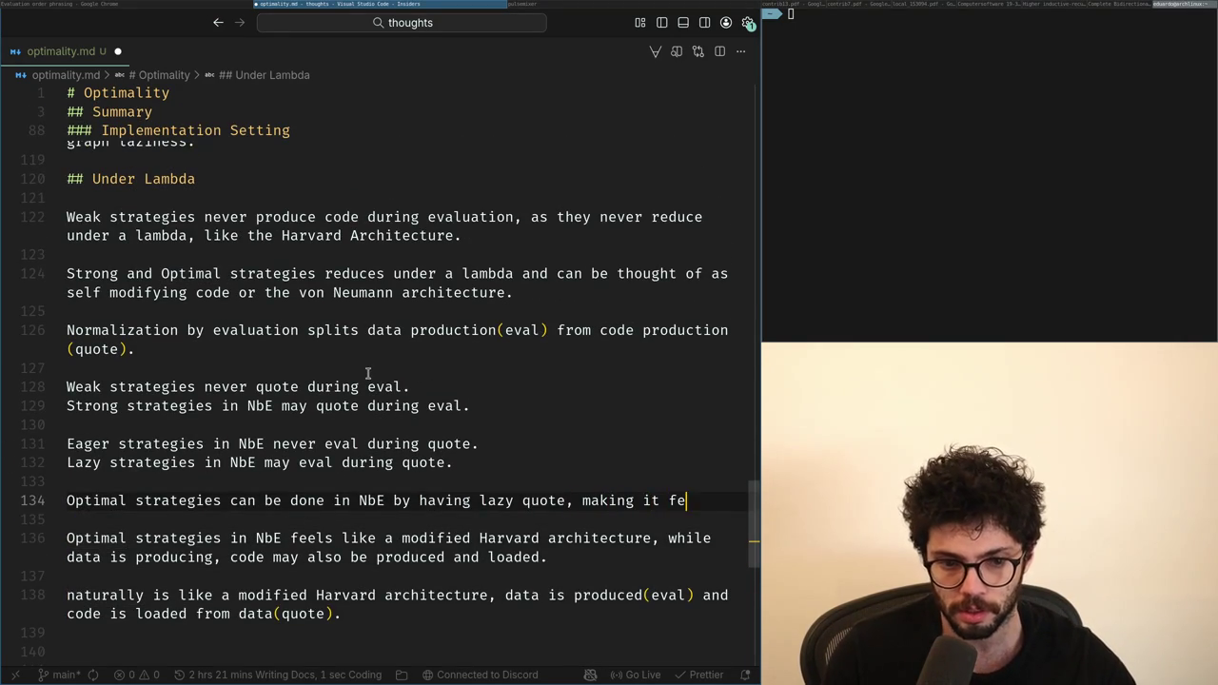
{"action": "type", "text": "ike a modifie"}
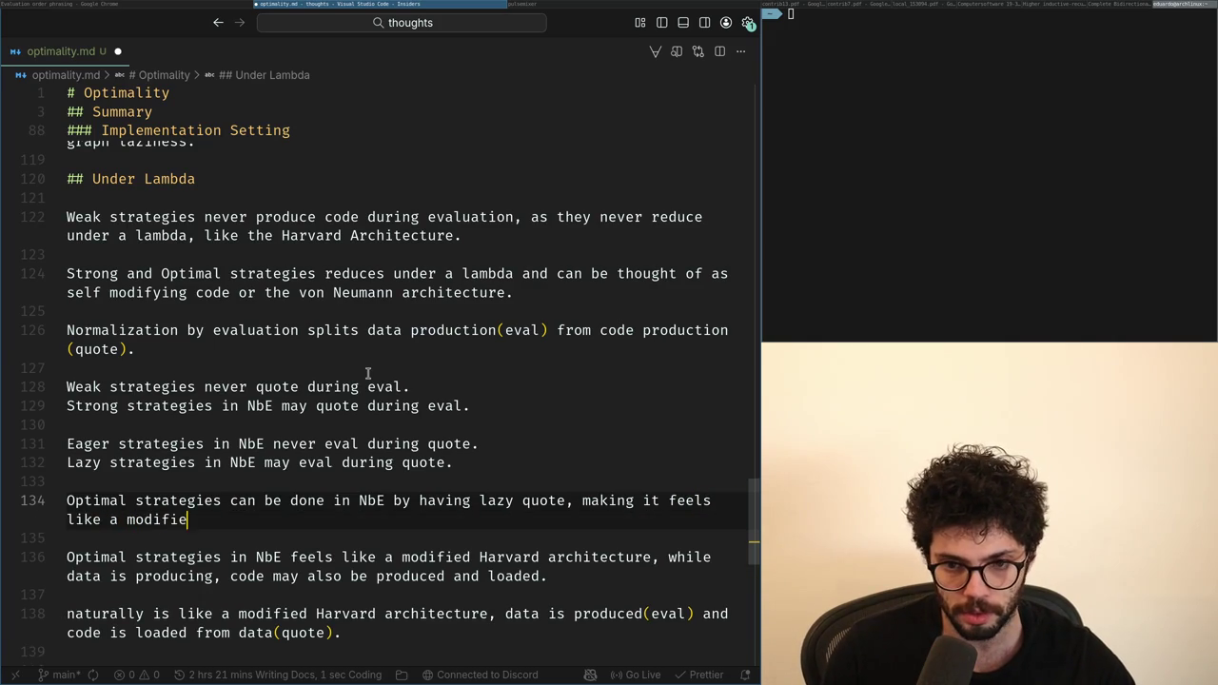
{"action": "type", "text": "d "}
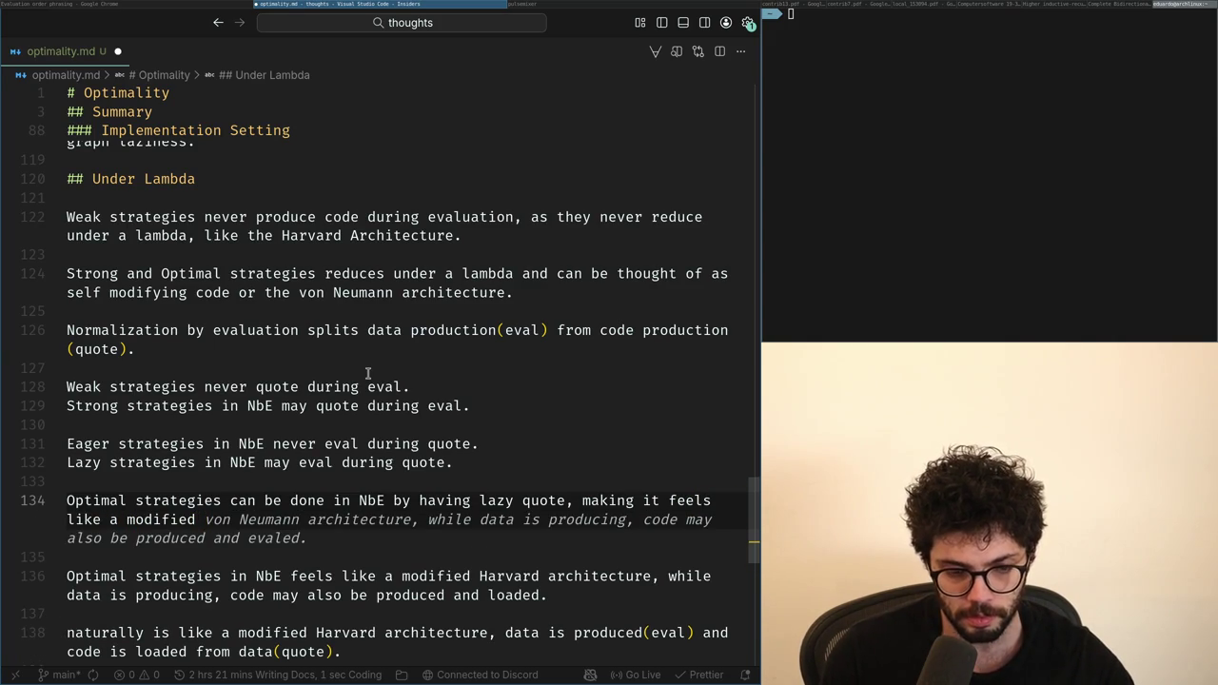
{"action": "type", "text": "Harvard archit"}
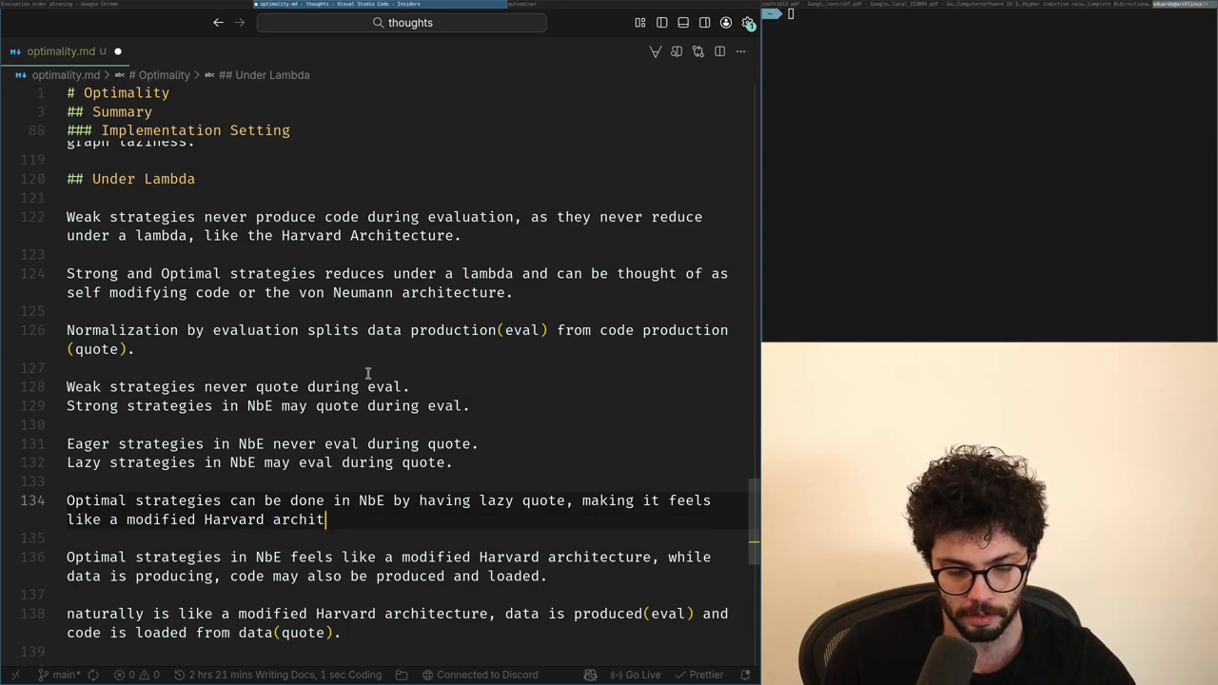
{"action": "type", "text": "ure."}
{"action": "key", "text": "Return"}
{"action": "key", "text": "Return"}
{"action": "key", "text": "Down"}
{"action": "key", "text": "Print"}
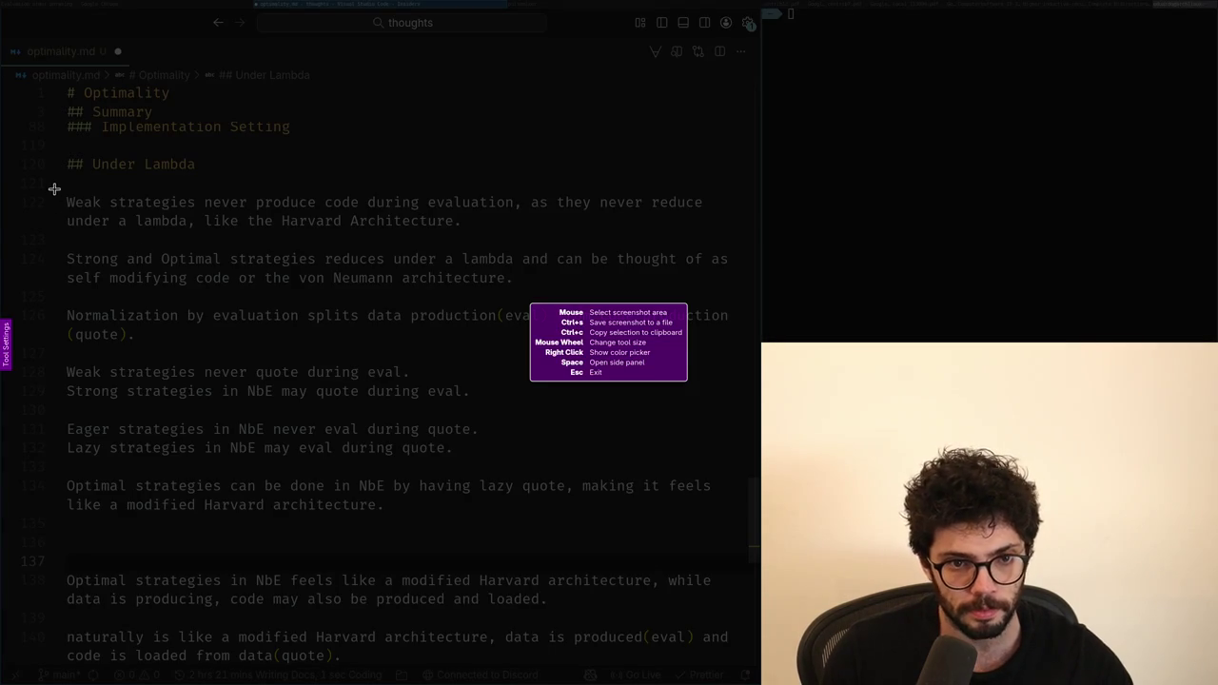
Step: Copy a capture of the Under Lambda paragraphs, then load x.com in a new Chrome tab
{"action": "left_click_drag", "start_coordinate": [55, 182], "coordinate": [739, 522]}
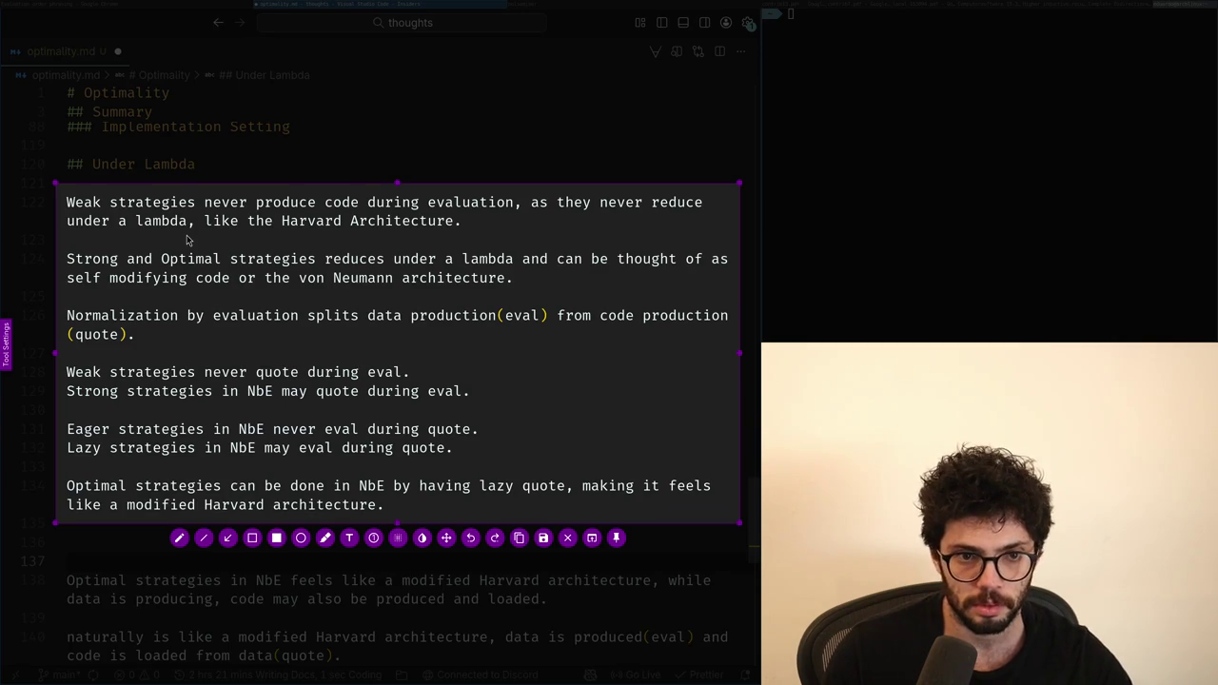
{"action": "key", "text": "ctrl+c"}
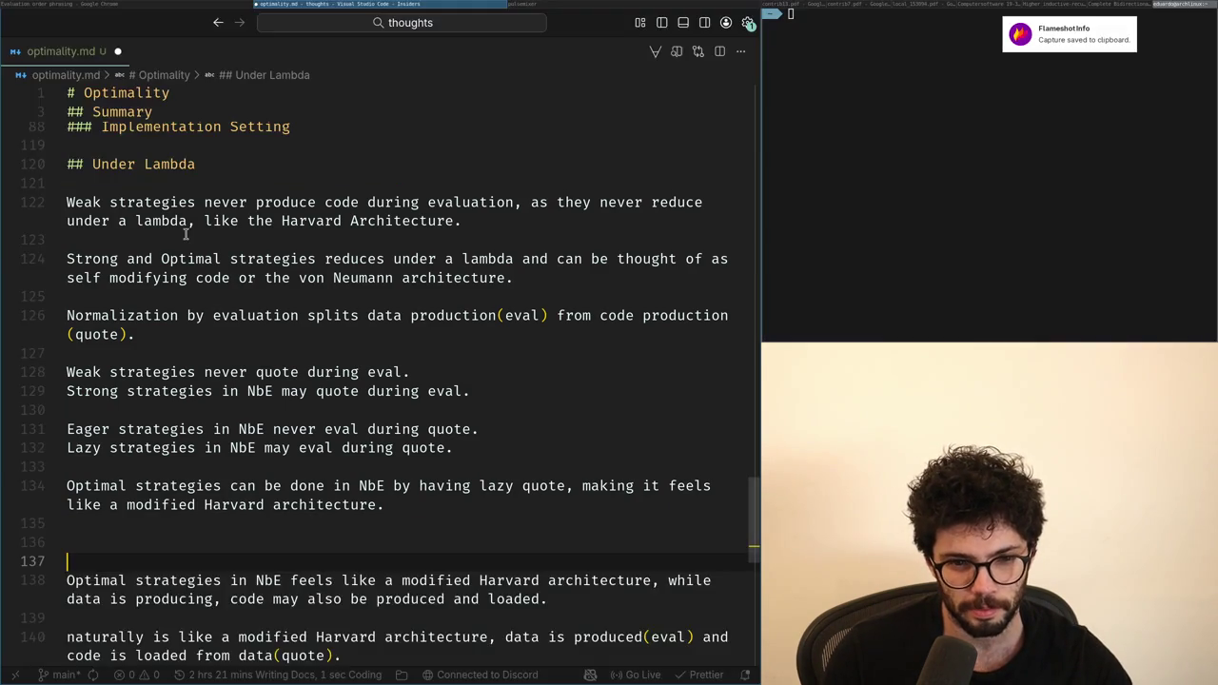
{"action": "key", "text": "alt+Tab"}
{"action": "key", "text": "ctrl+t"}
{"action": "type", "text": "x.com"}
{"action": "key", "text": "Return"}
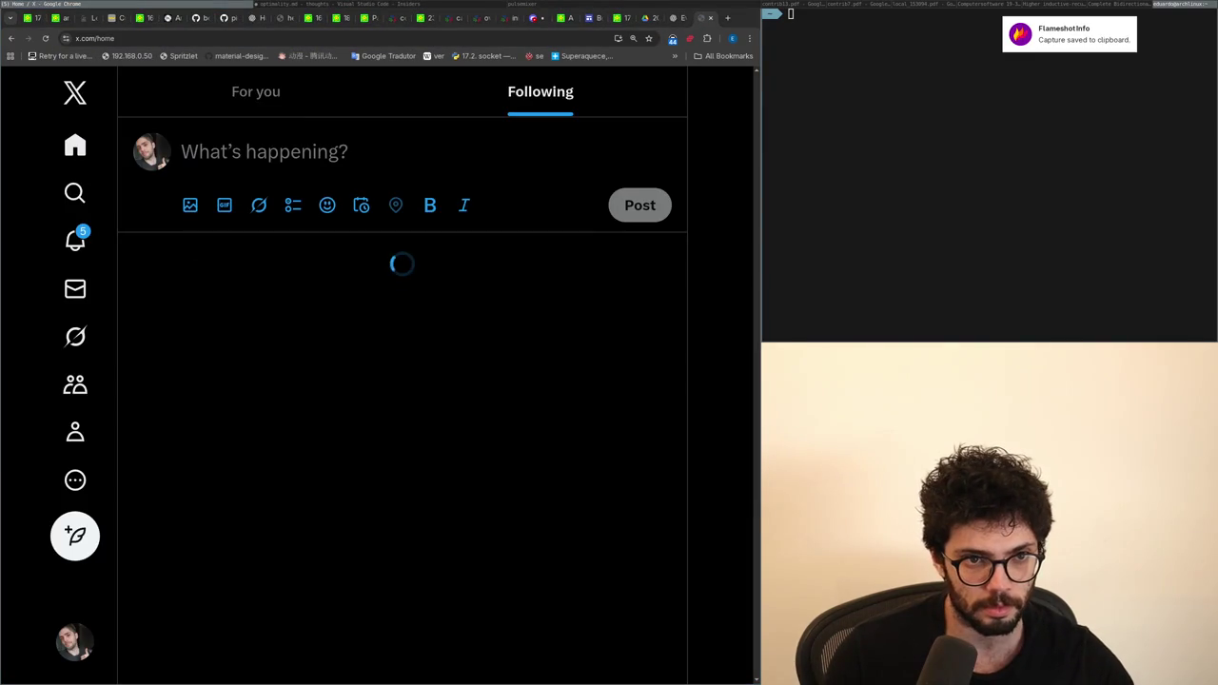
Step: Start a new X post with the copied notes screenshot attached and begin its 'I have no idea how' text
{"action": "key", "text": "alt+Tab"}
{"action": "key", "text": "alt+Tab"}
{"action": "key", "text": "alt+Tab"}
{"action": "key", "text": "alt+Tab"}
{"action": "left_click", "coordinate": [217, 171]}
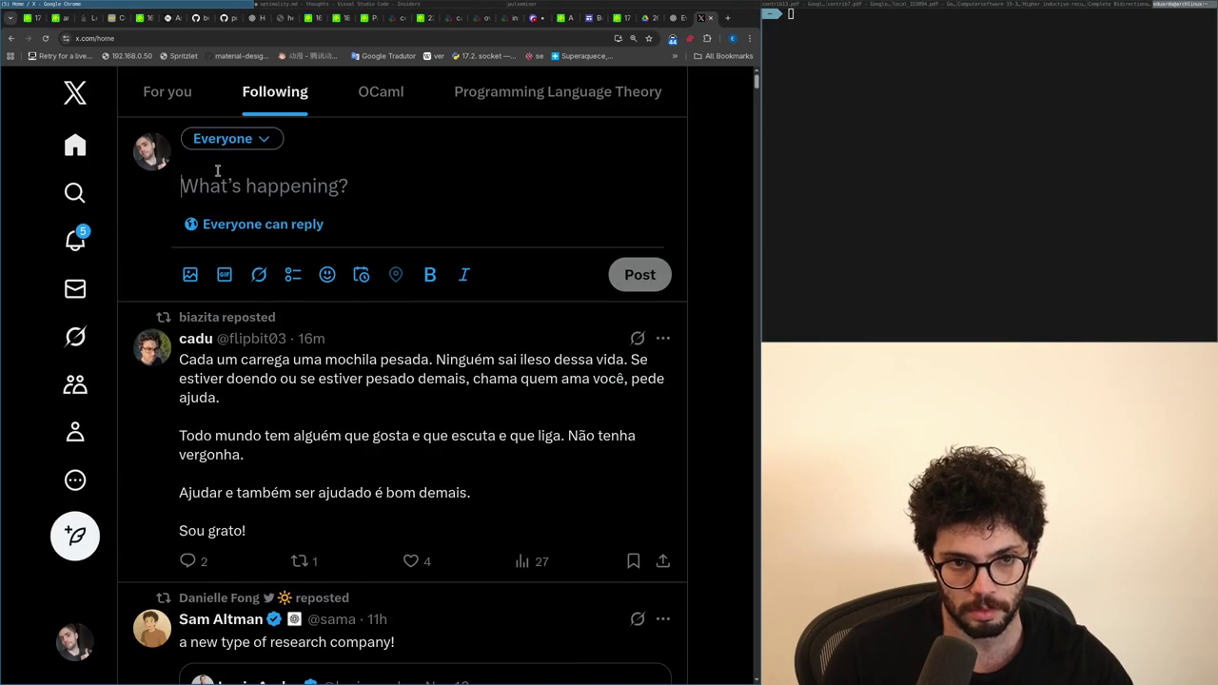
{"action": "key", "text": "ctrl+v"}
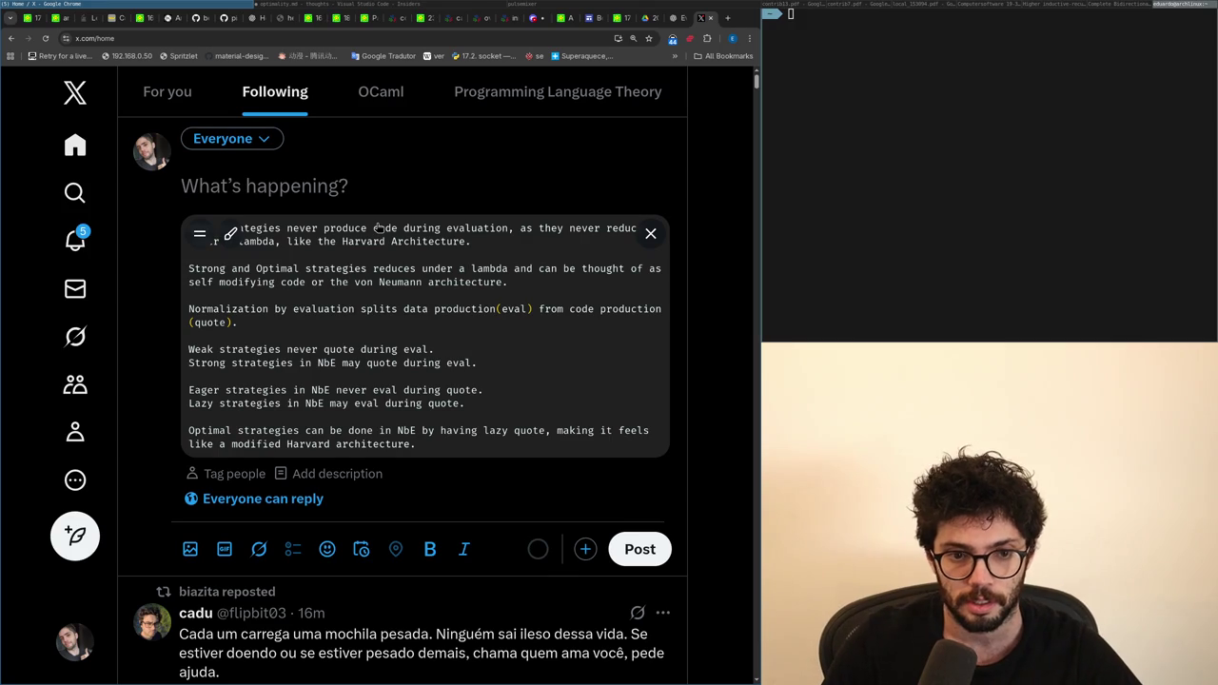
{"action": "type", "text": "I have no idea how"}
{"action": "key", "text": "BackSpace"}
{"action": "type", "text": "how"}
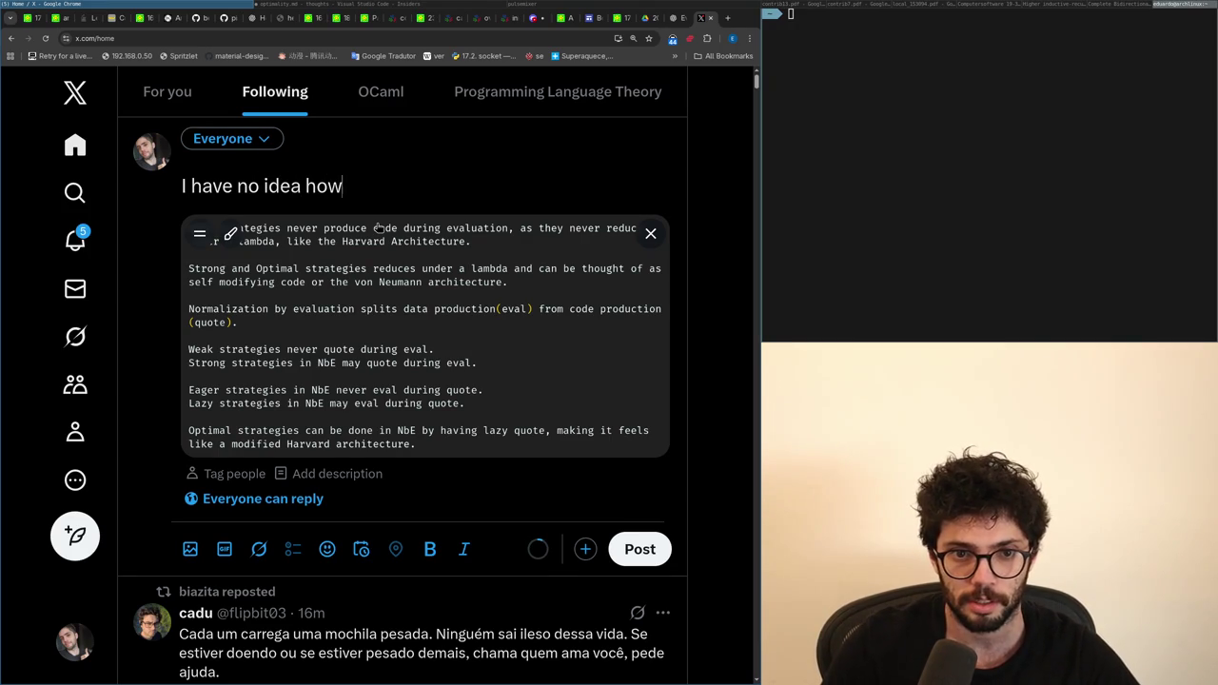
{"action": "type", "text": " I'm going to structure everything"}
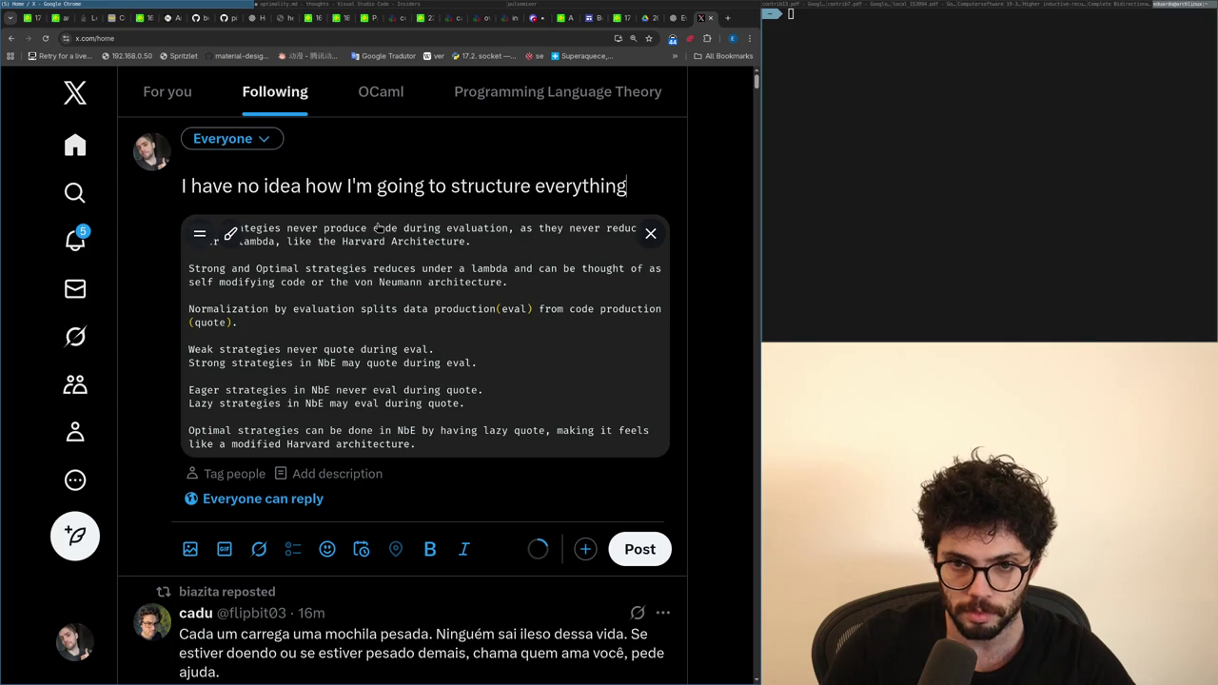
{"action": "type", "text": ", I have"}
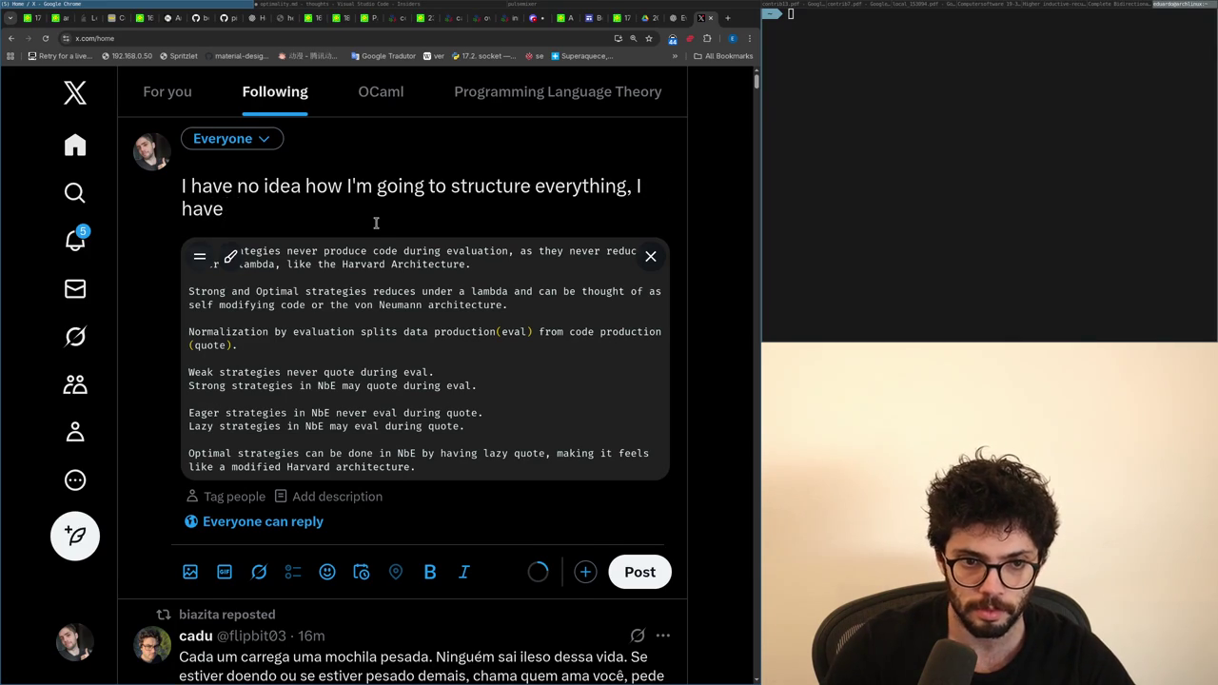
Step: Look through the optimality.md notes in VS Code, then return to the post composer
{"action": "key", "text": "alt+Tab"}
{"action": "key", "text": "Page_Up"}
{"action": "key", "text": "Page_Up"}
{"action": "key", "text": "Page_Up"}
{"action": "key", "text": "Page_Up"}
{"action": "key", "text": "Page_Up"}
{"action": "key", "text": "Page_Down"}
{"action": "key", "text": "Page_Down"}
{"action": "key", "text": "Page_Down"}
{"action": "key", "text": "alt+Tab"}
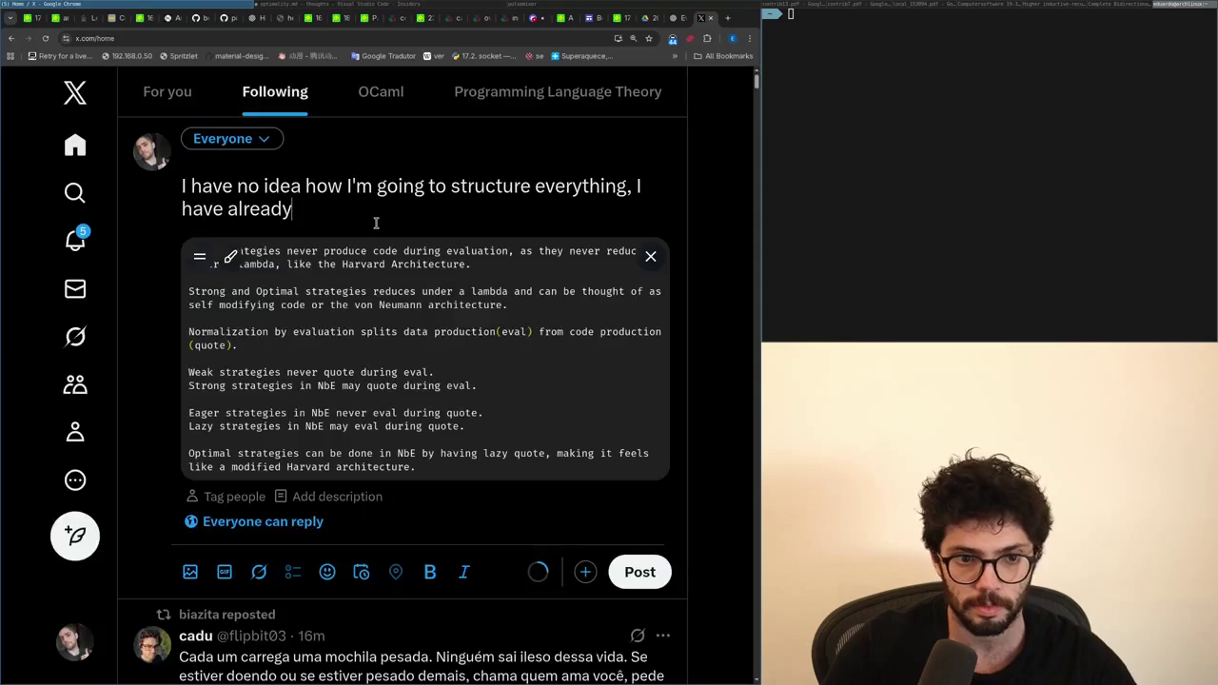
Step: Reword the post's ending to 'already have like 50' and open Notifications
{"action": "key", "text": "ctrl+BackSpace"}
{"action": "key", "text": "ctrl+BackSpace"}
{"action": "key", "text": "ctrl+BackSpace"}
{"action": "type", "text": "already have like 50"}
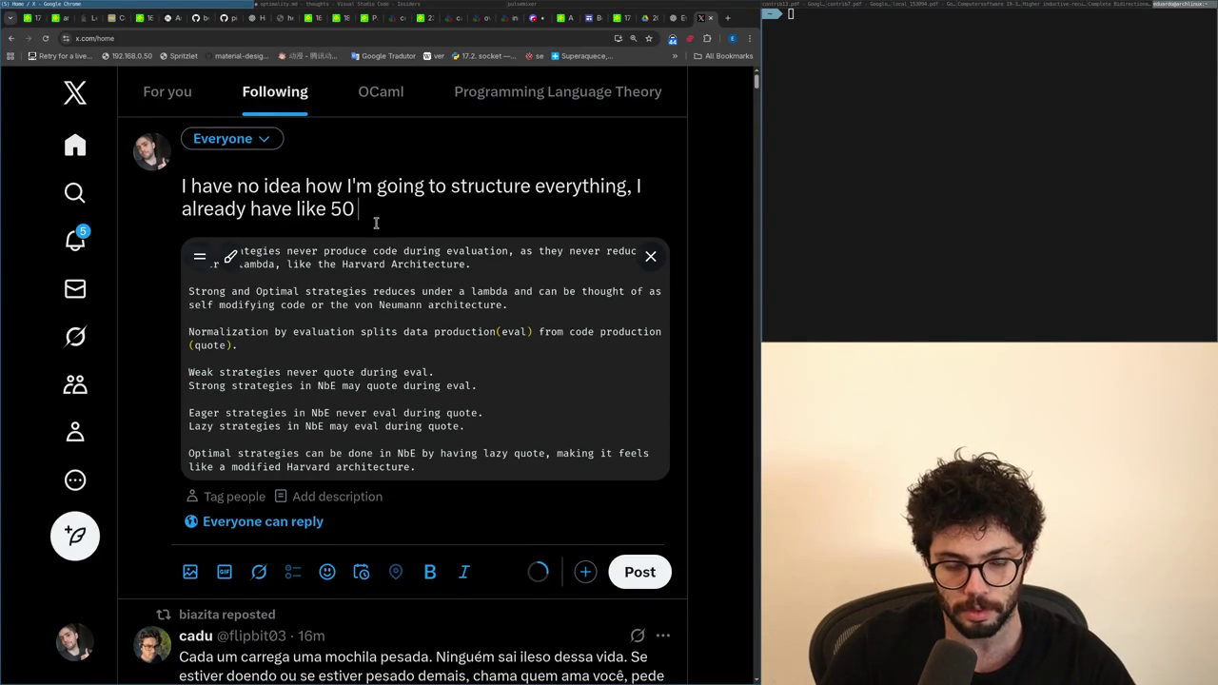
{"action": "type", "text": " topics"}
{"action": "key", "text": "ctrl+BackSpace"}
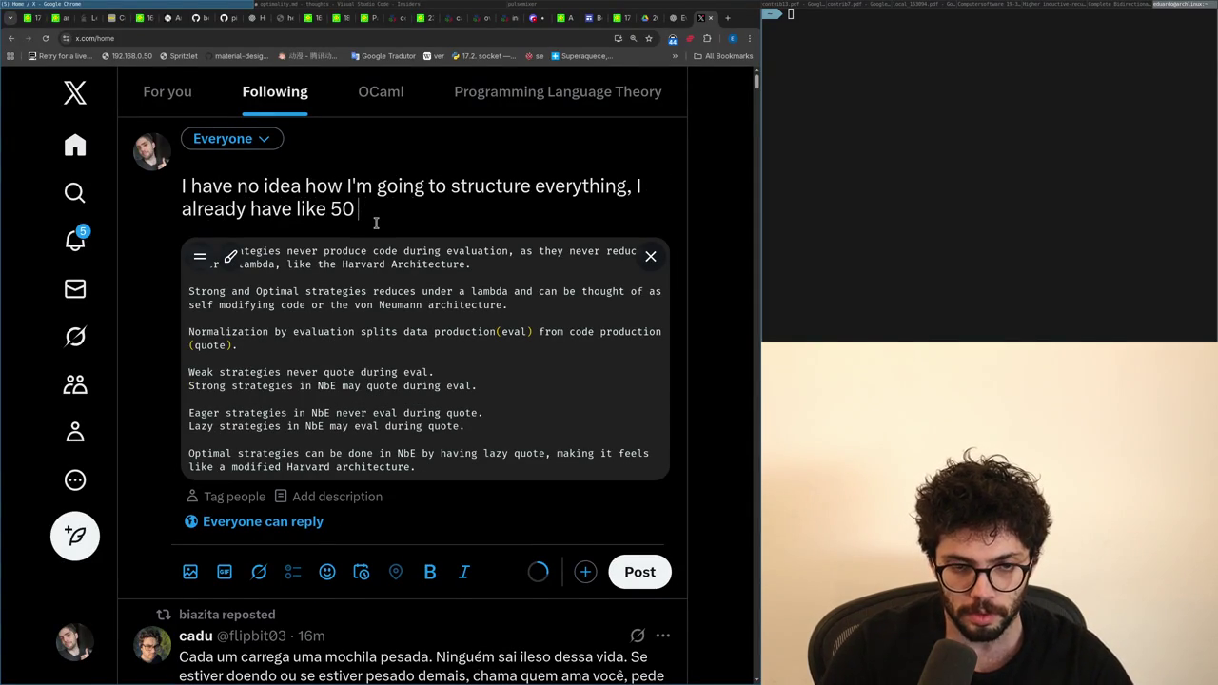
{"action": "type", "text": "tries"}
{"action": "key", "text": "ctrl+BackSpace"}
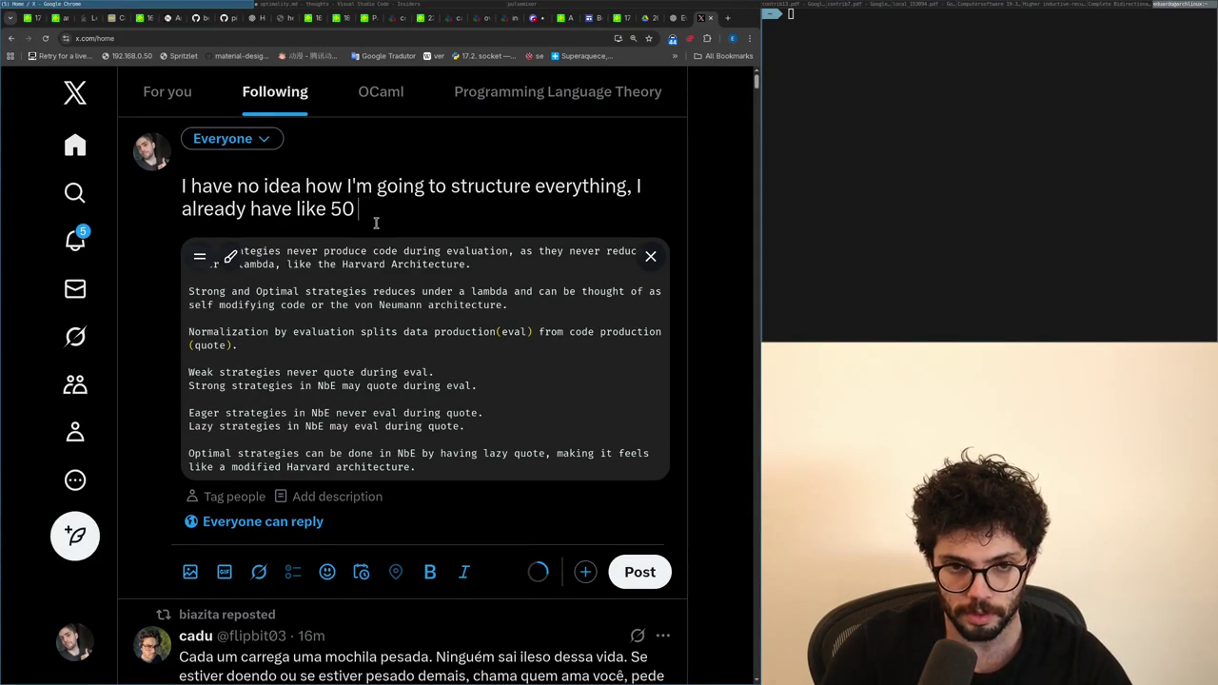
{"action": "key", "text": "ctrl+BackSpace"}
{"action": "key", "text": "ctrl+BackSpace"}
{"action": "type", "text": "comments and"}
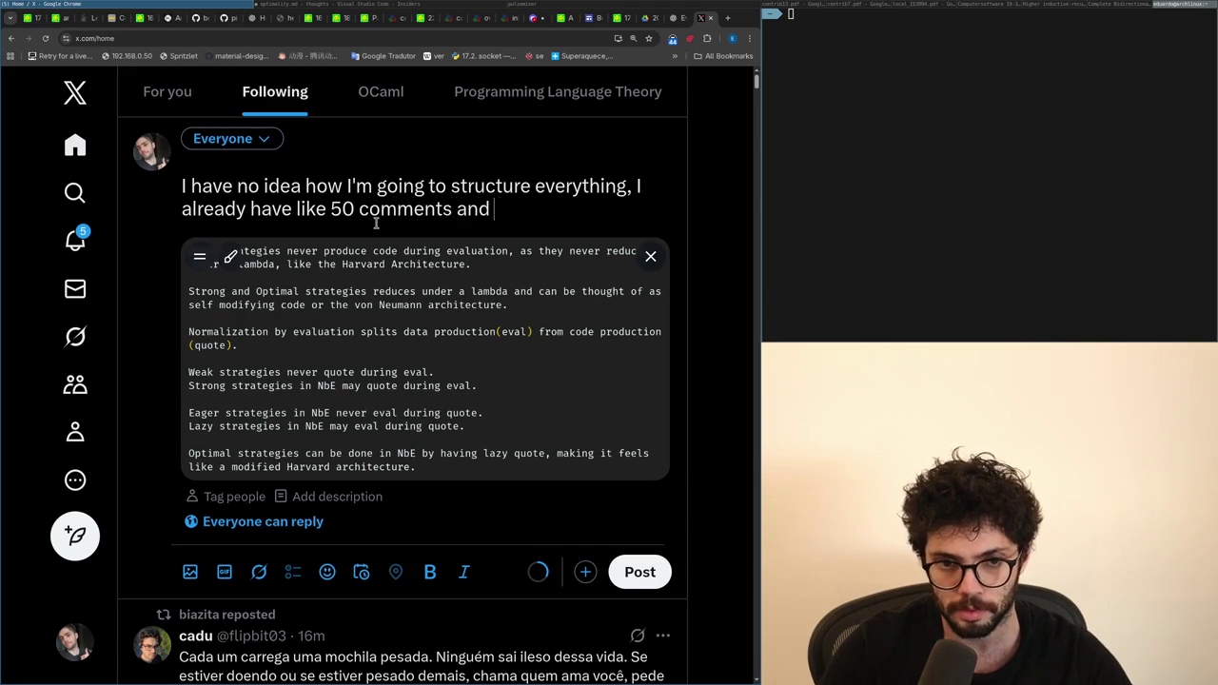
{"action": "key", "text": "ctrl+BackSpace"}
{"action": "key", "text": "ctrl+BackSpace"}
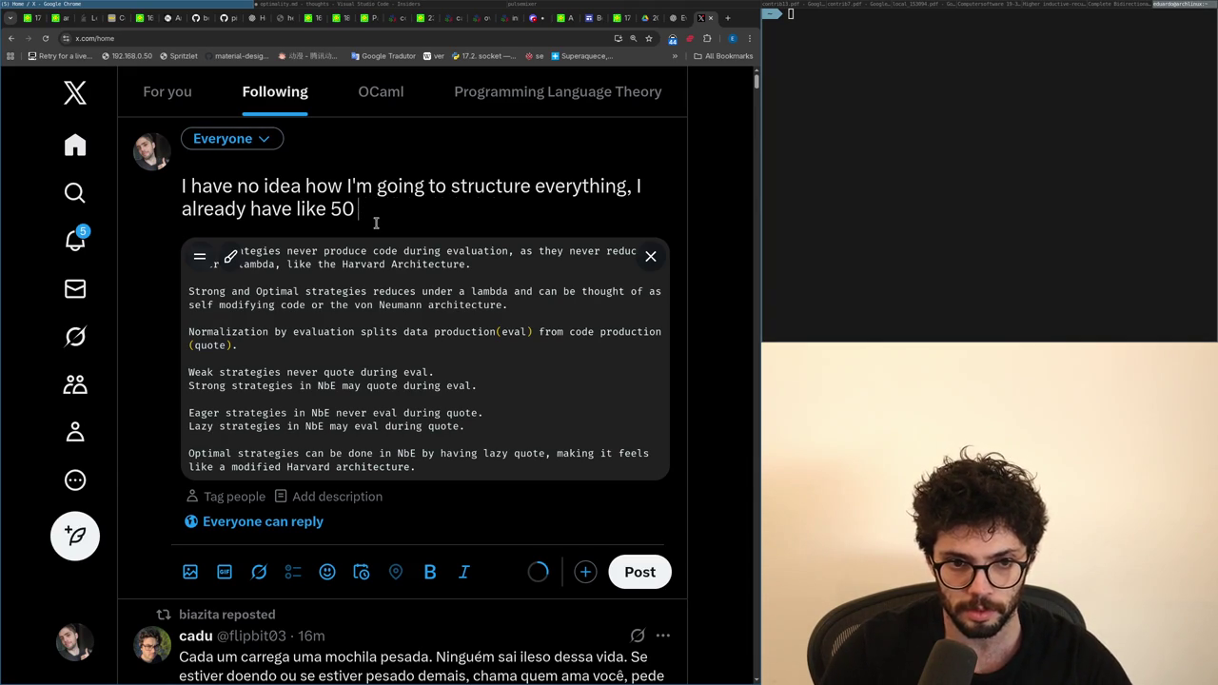
{"action": "type", "text": "bullet points to t"}
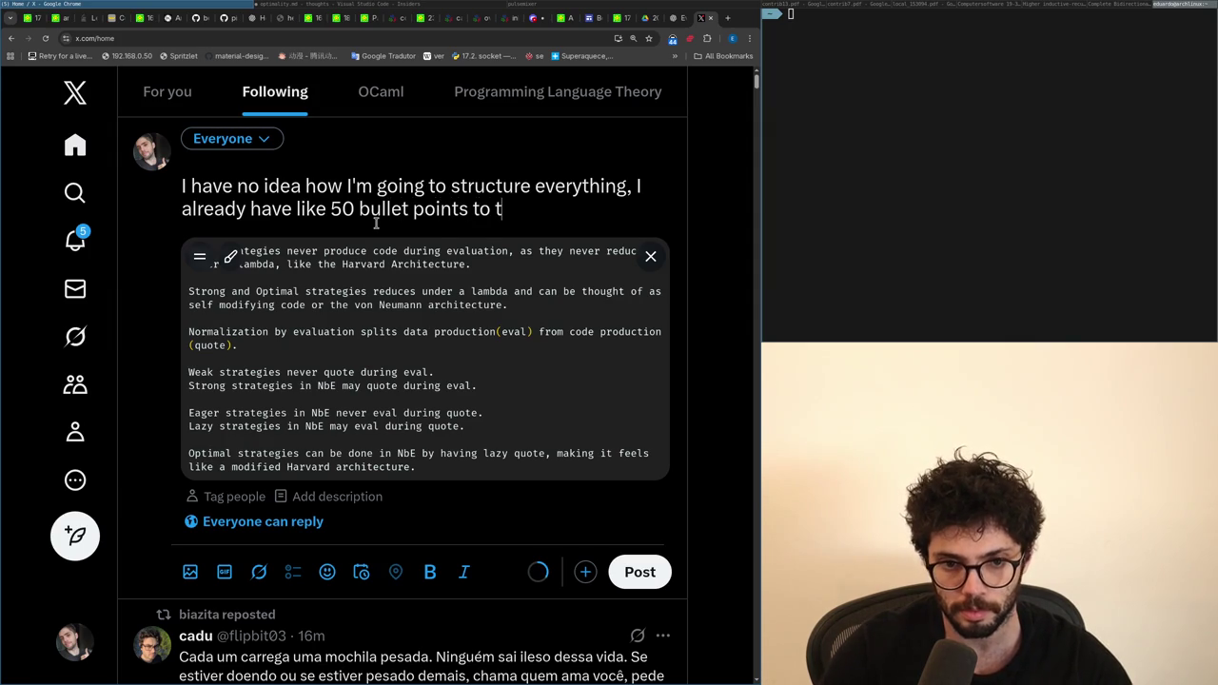
{"action": "key", "text": "ctrl+BackSpace"}
{"action": "key", "text": "ctrl+BackSpace"}
{"action": "key", "text": "ctrl+BackSpace"}
{"action": "key", "text": "ctrl+BackSpace"}
{"action": "key", "text": "ctrl+shift+Left"}
{"action": "key", "text": "Right"}
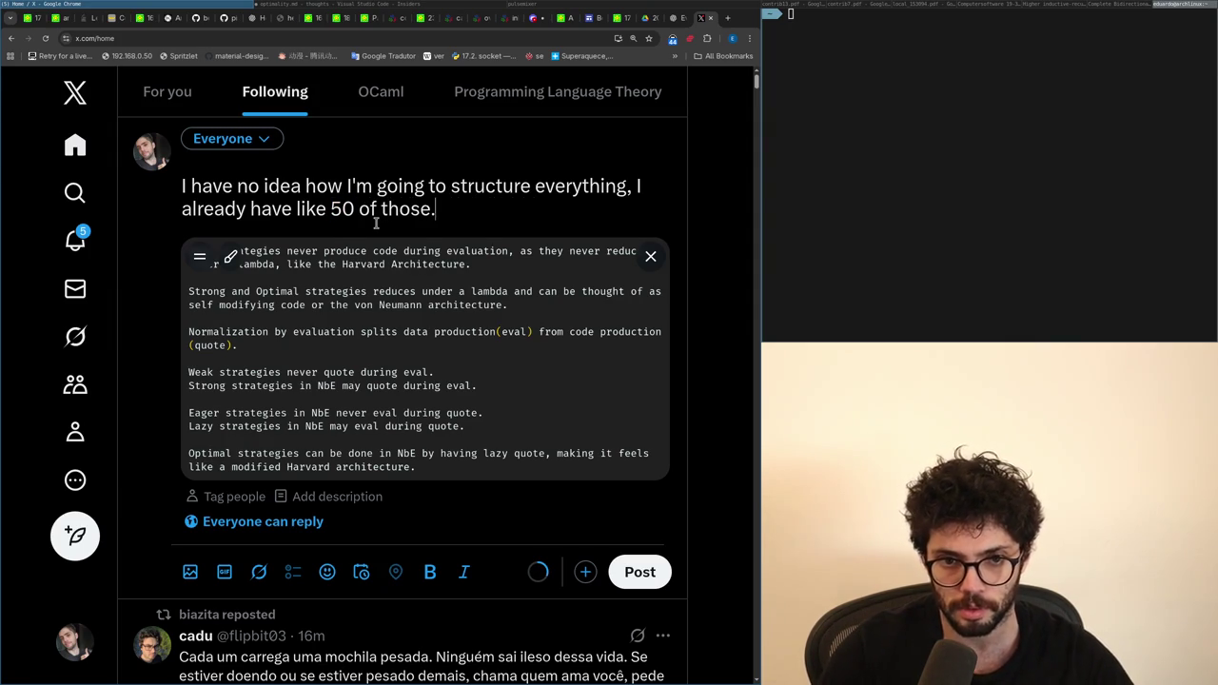
{"action": "left_click", "coordinate": [57, 243]}
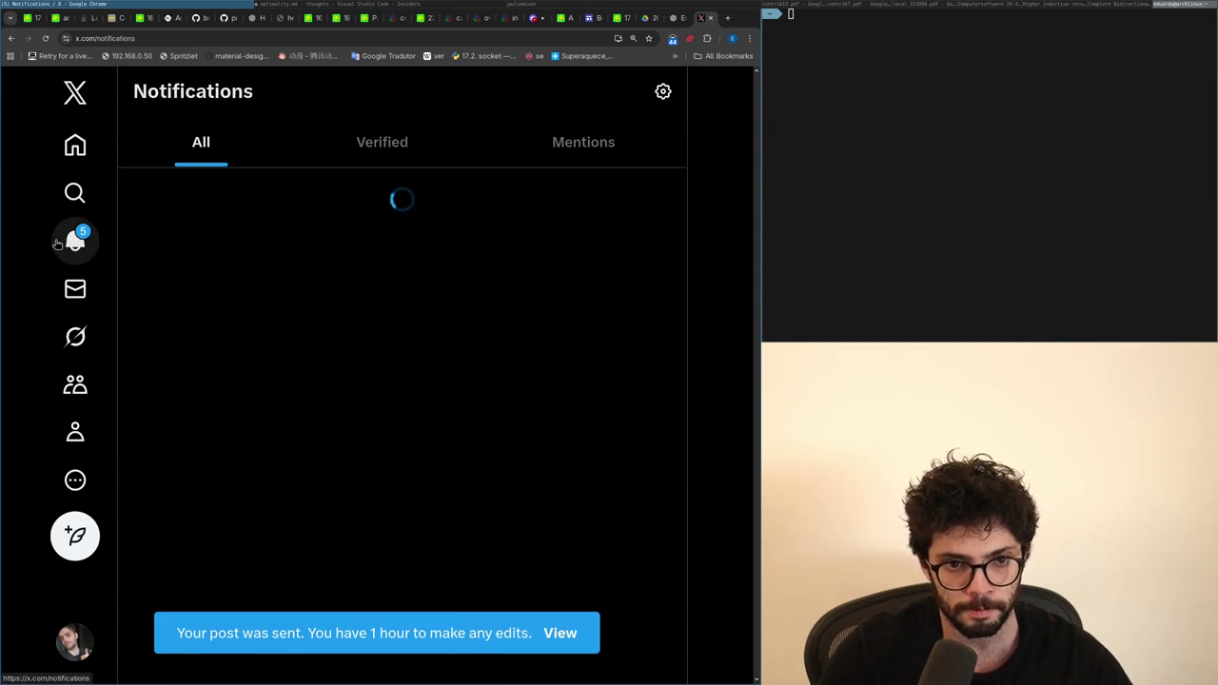
Step: View the setoid-hell reply, then go back to the home timeline and load the new posts
{"action": "left_click", "coordinate": [262, 272]}
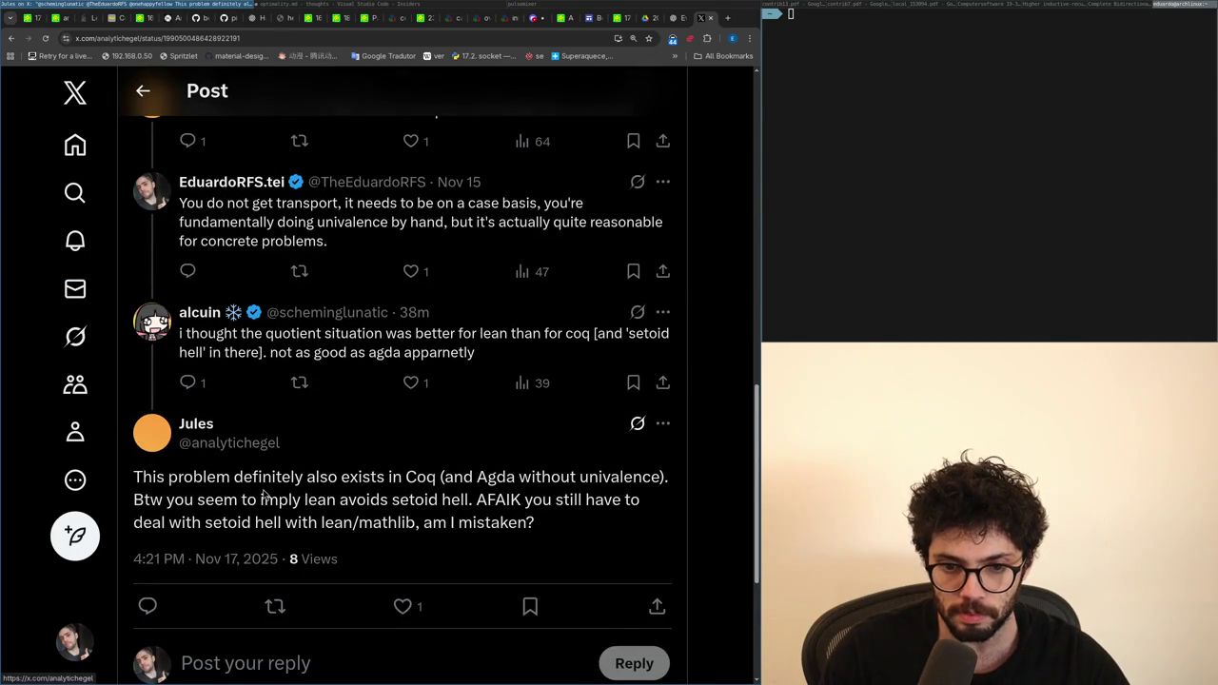
{"action": "key", "text": "alt+Left"}
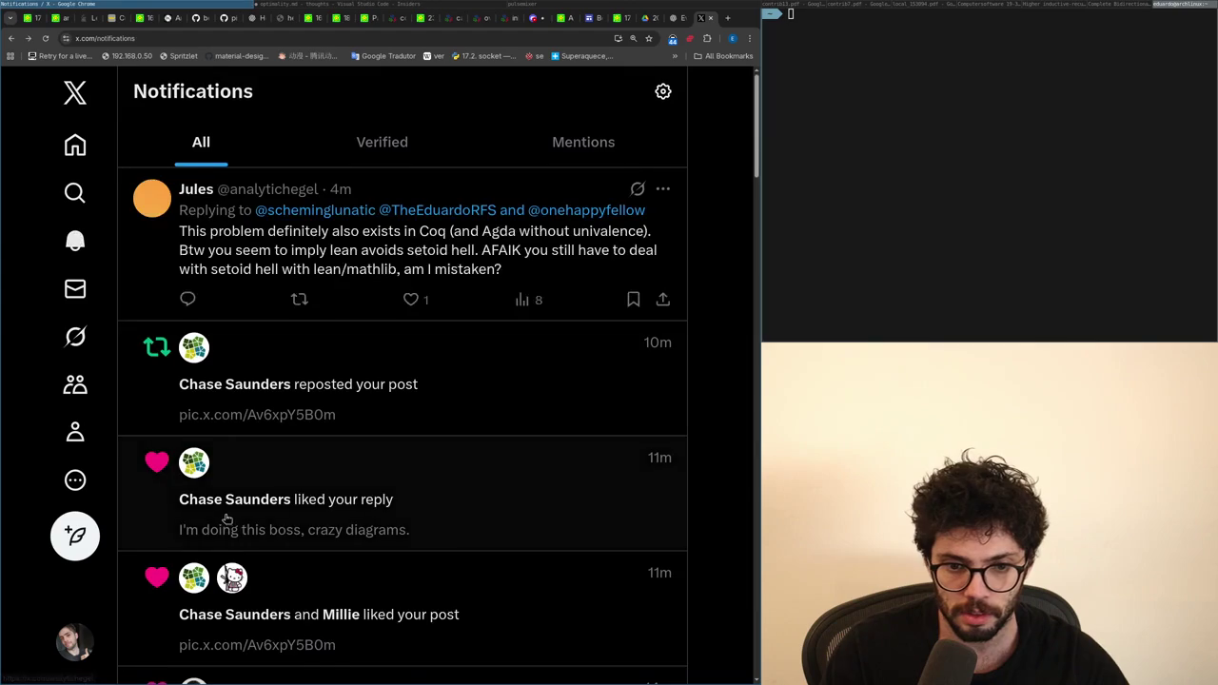
{"action": "scroll", "coordinate": [179, 472], "scroll_direction": "down", "scroll_amount": 3}
{"action": "scroll", "coordinate": [179, 471], "scroll_direction": "down", "scroll_amount": 2}
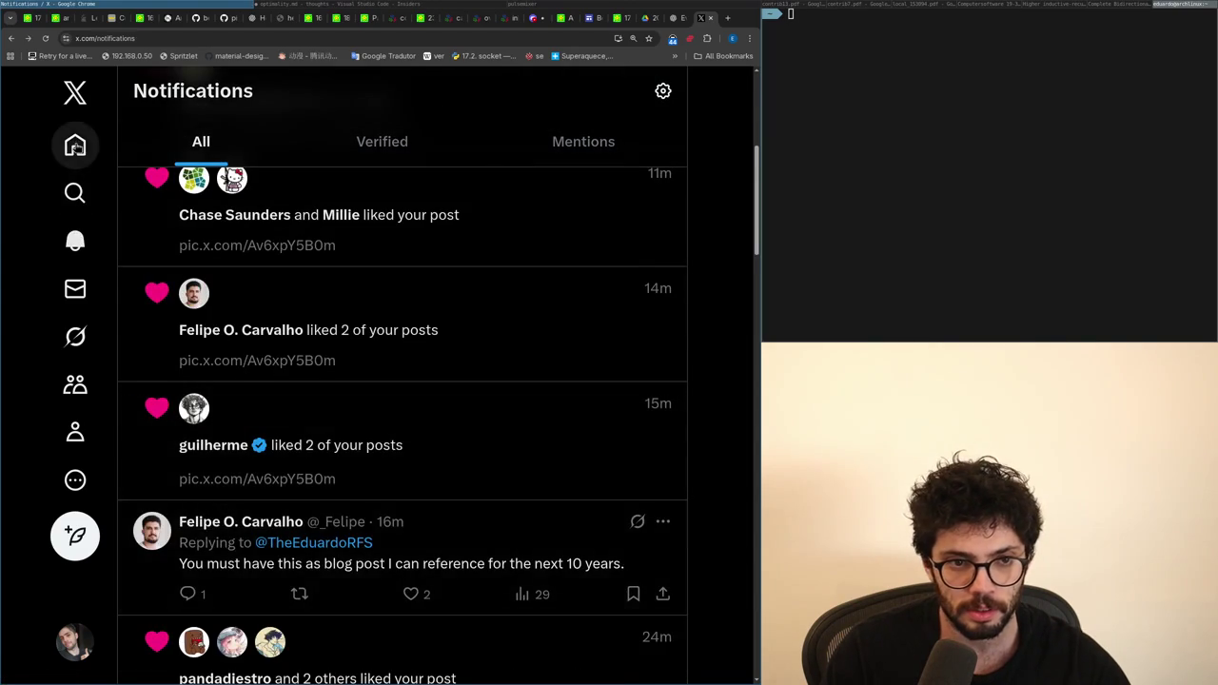
{"action": "left_click", "coordinate": [75, 145]}
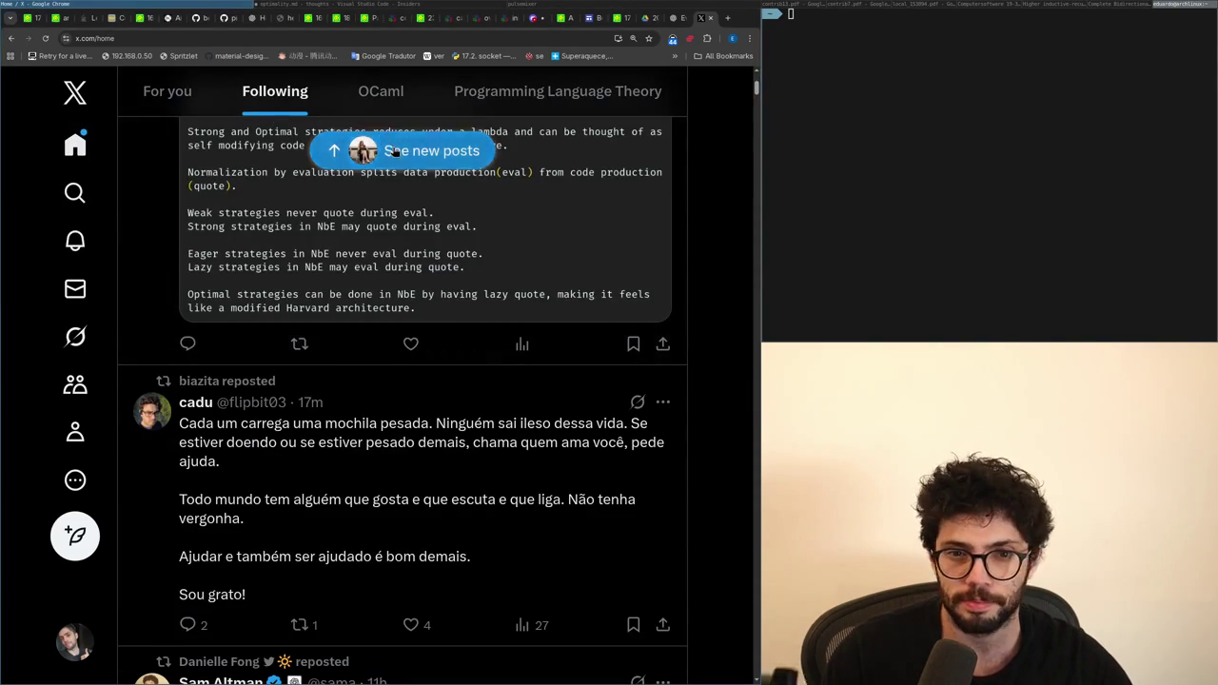
{"action": "left_click", "coordinate": [431, 150]}
{"action": "scroll", "coordinate": [416, 402], "scroll_direction": "down", "scroll_amount": 3}
{"action": "scroll", "coordinate": [416, 402], "scroll_direction": "down", "scroll_amount": 2}
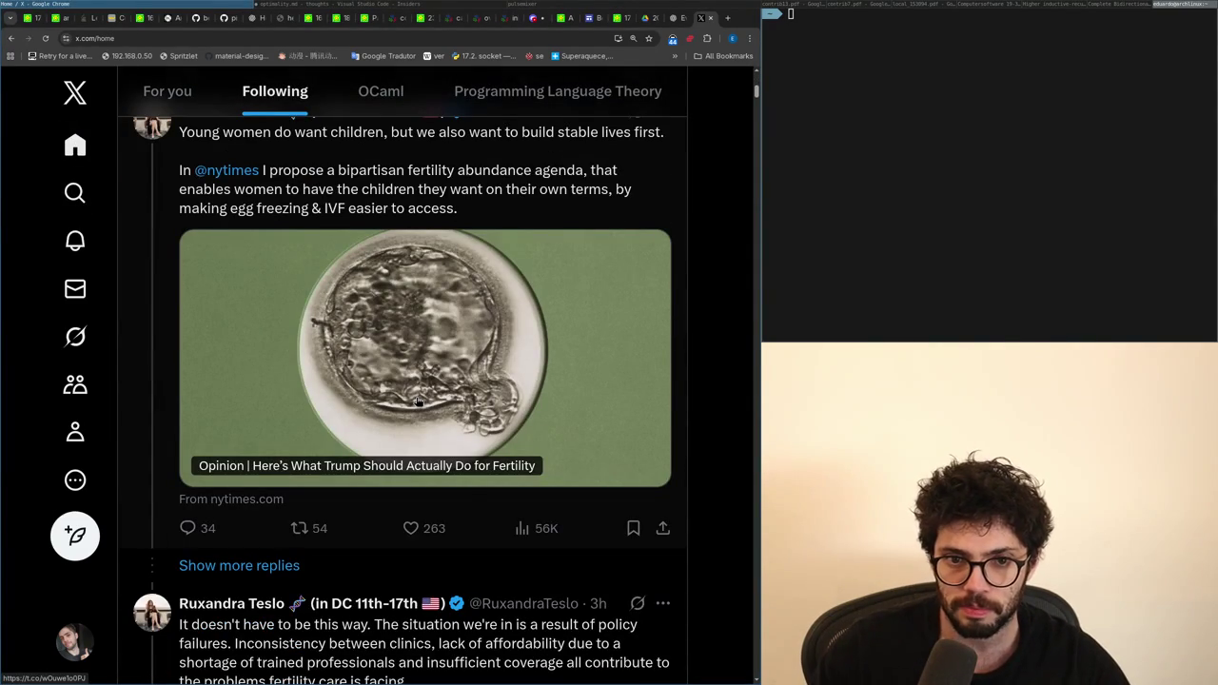
Step: Open the fertility and IVF post and select replies about subsidizing IVF and egg freezing
{"action": "left_click", "coordinate": [555, 188]}
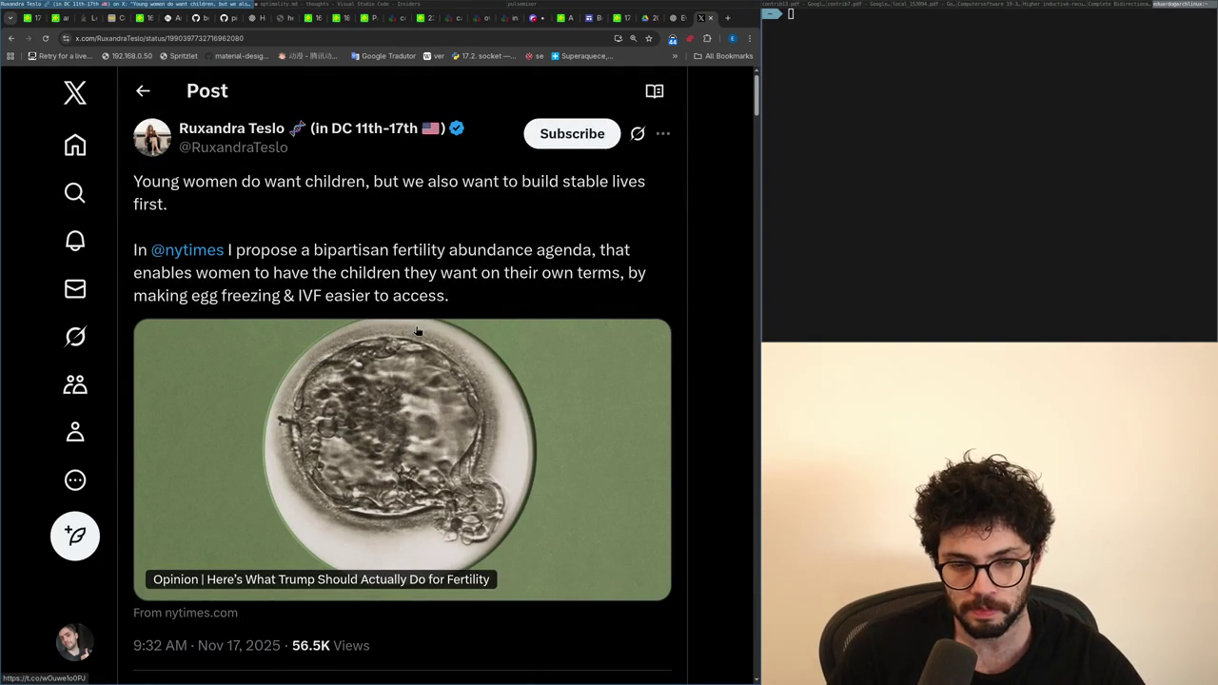
{"action": "scroll", "coordinate": [416, 329], "scroll_direction": "down", "scroll_amount": 2}
{"action": "scroll", "coordinate": [416, 329], "scroll_direction": "down", "scroll_amount": 2}
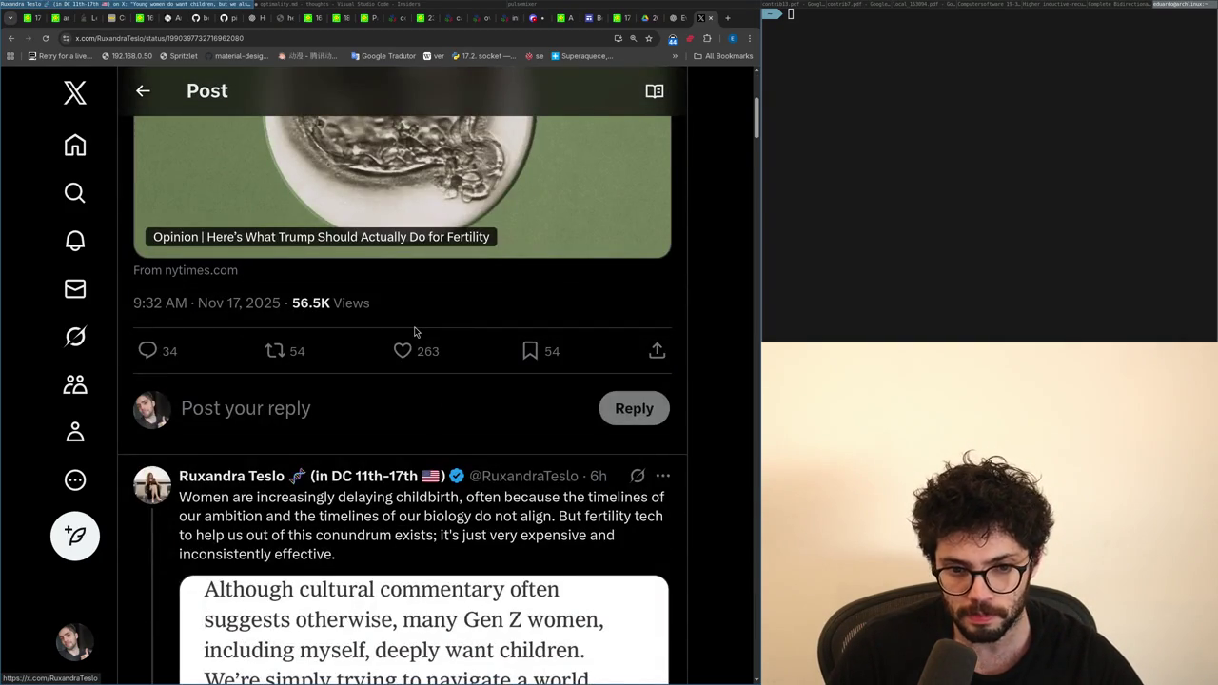
{"action": "scroll", "coordinate": [415, 331], "scroll_direction": "down", "scroll_amount": 3}
{"action": "scroll", "coordinate": [415, 331], "scroll_direction": "down", "scroll_amount": 4}
{"action": "scroll", "coordinate": [415, 331], "scroll_direction": "down", "scroll_amount": 4}
{"action": "scroll", "coordinate": [417, 334], "scroll_direction": "down", "scroll_amount": 5}
{"action": "scroll", "coordinate": [417, 333], "scroll_direction": "down", "scroll_amount": 5}
{"action": "scroll", "coordinate": [379, 503], "scroll_direction": "down", "scroll_amount": 1}
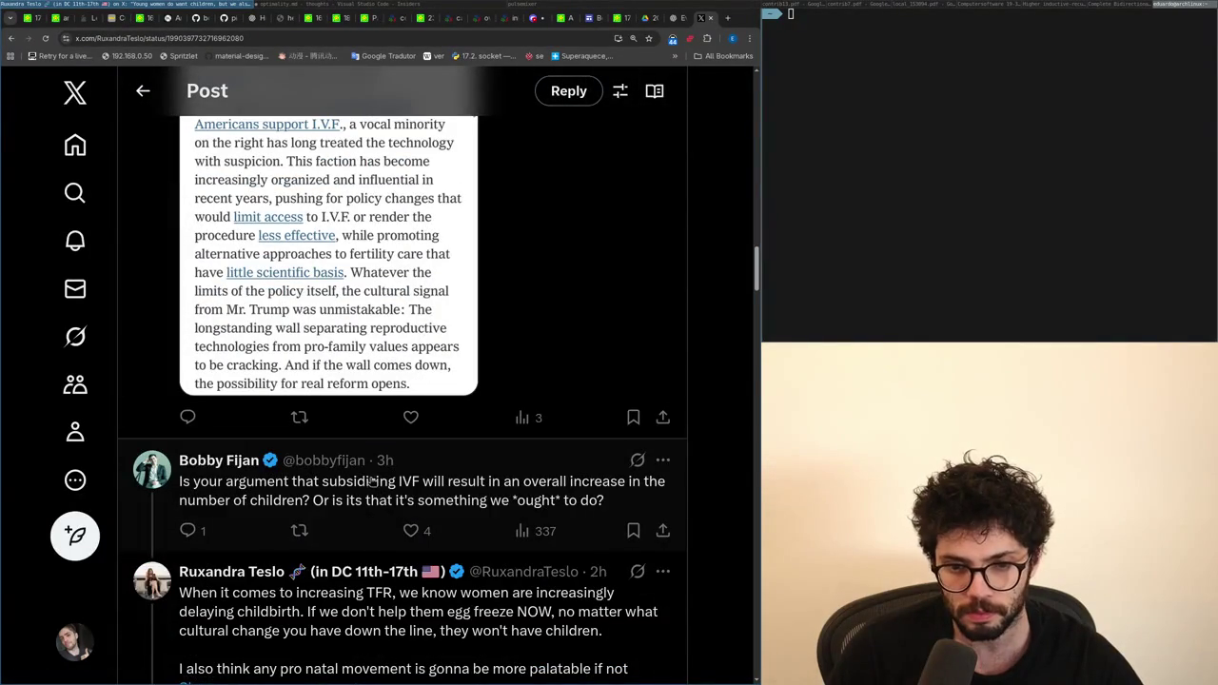
{"action": "left_click_drag", "start_coordinate": [371, 483], "coordinate": [348, 512]}
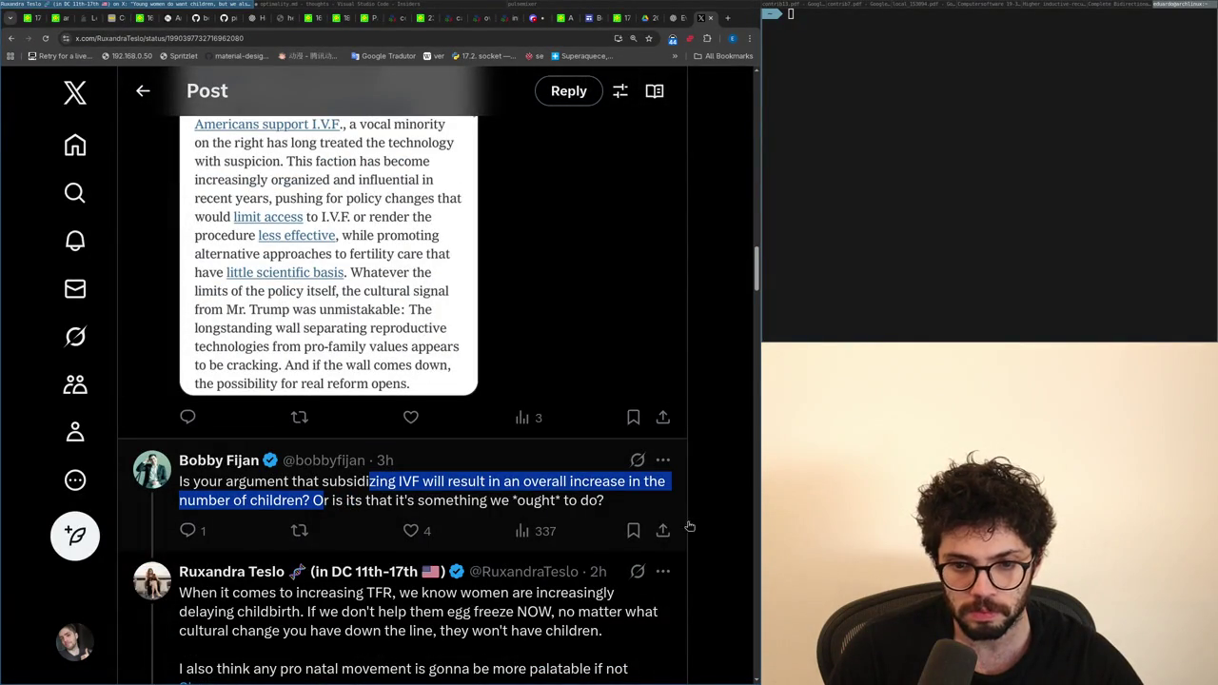
{"action": "scroll", "coordinate": [428, 529], "scroll_direction": "down", "scroll_amount": 2}
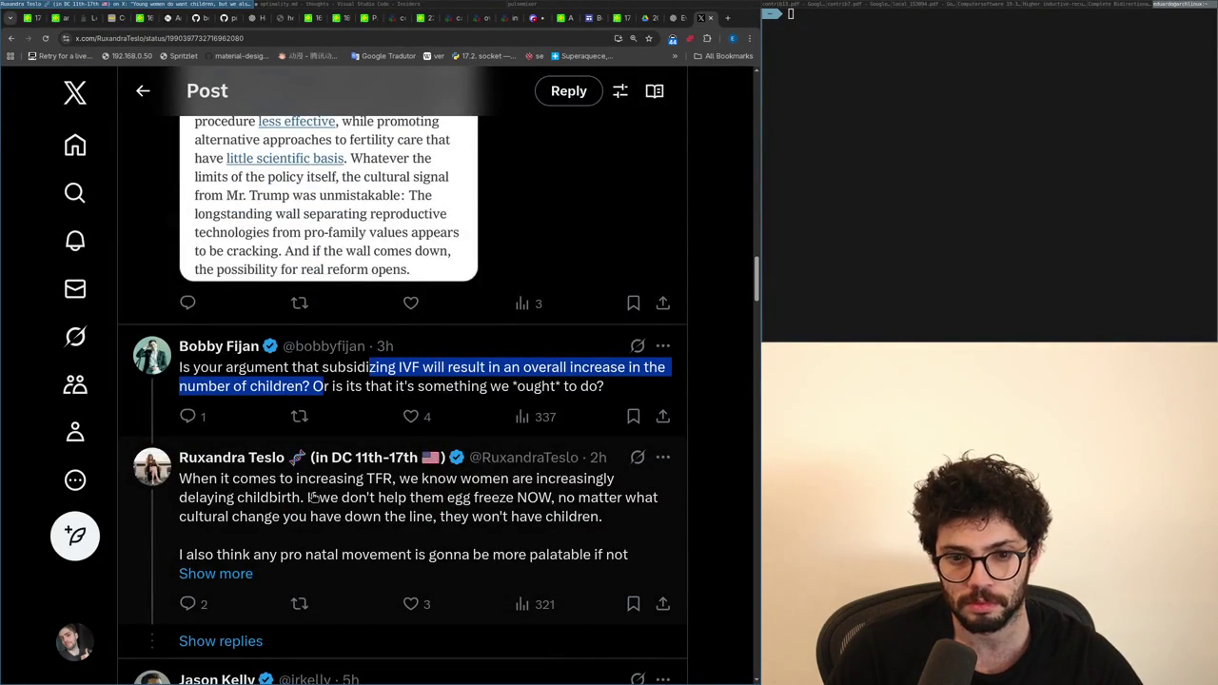
{"action": "left_click_drag", "start_coordinate": [300, 499], "coordinate": [470, 504]}
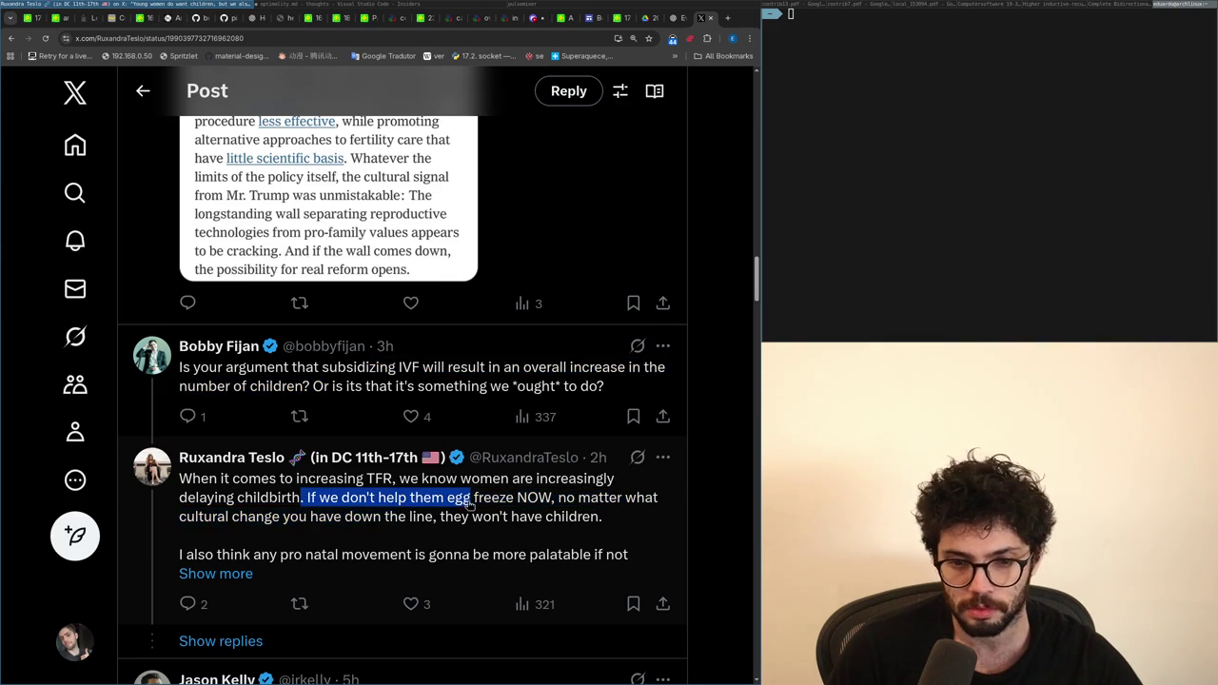
Step: Open the egg-freezing reply's own page, select part of its text, and scroll its replies
{"action": "left_click", "coordinate": [381, 552]}
{"action": "mouse_move", "coordinate": [656, 238]}
{"action": "left_mouse_down"}
{"action": "mouse_move", "coordinate": [363, 255]}
{"action": "mouse_move", "coordinate": [283, 303]}
{"action": "left_mouse_up"}
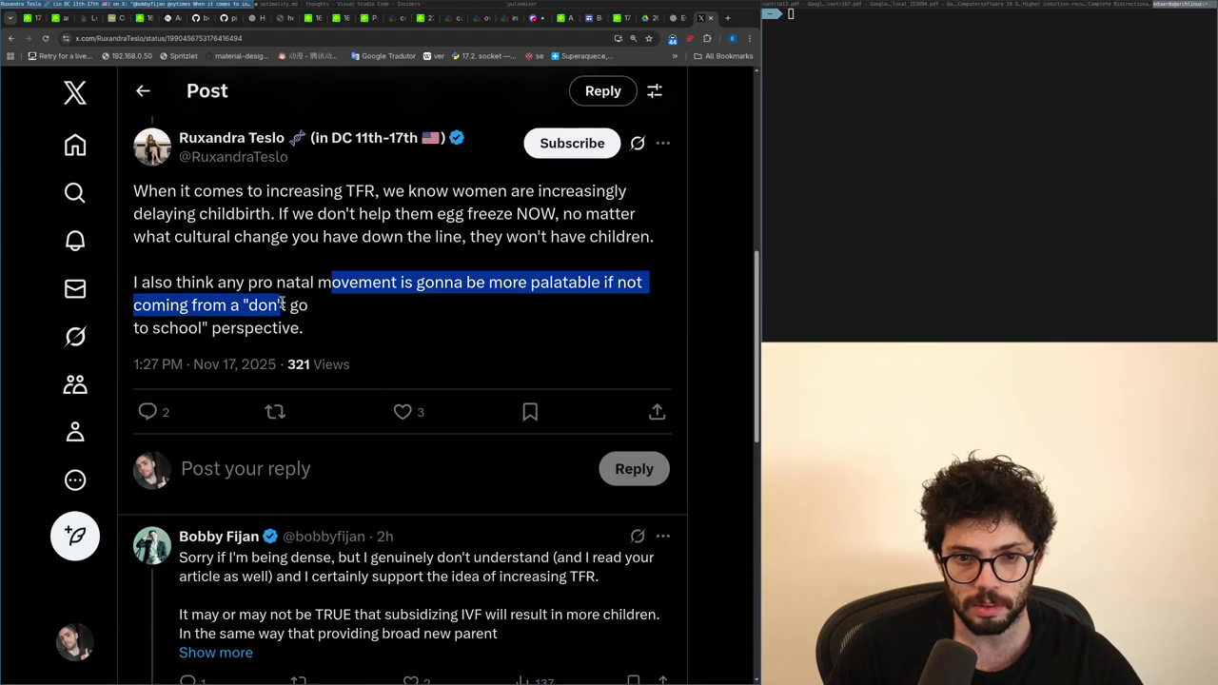
{"action": "key", "text": "alt+Tab"}
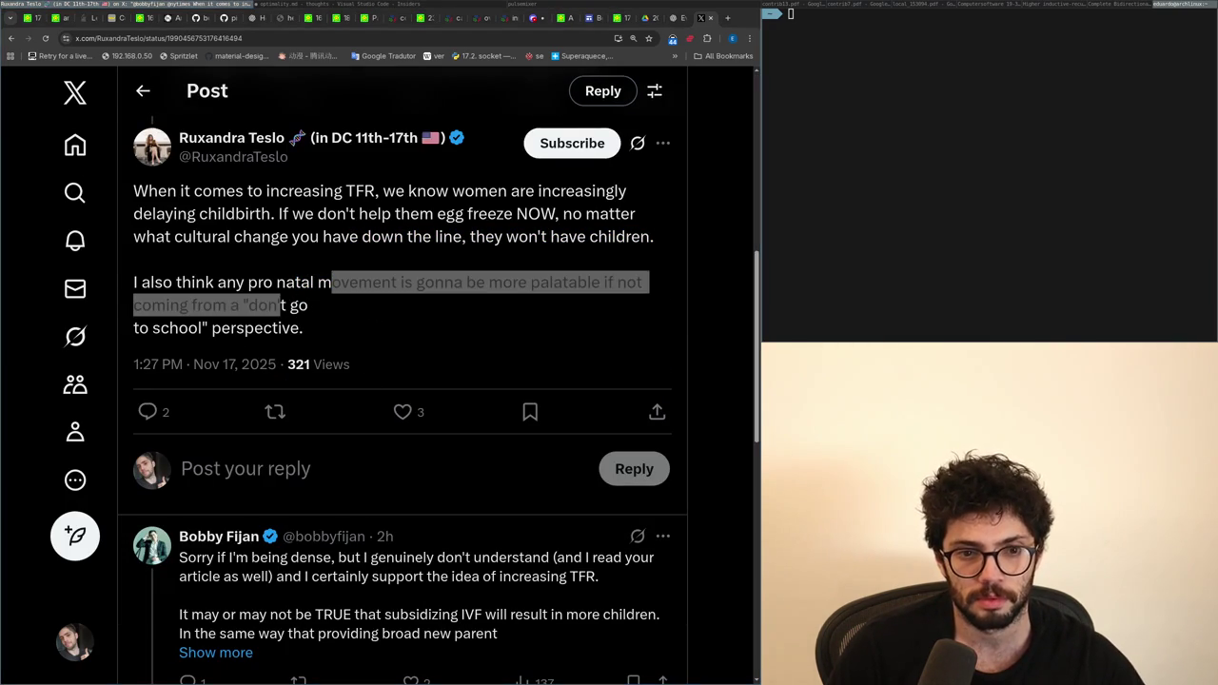
{"action": "left_click", "coordinate": [222, 268]}
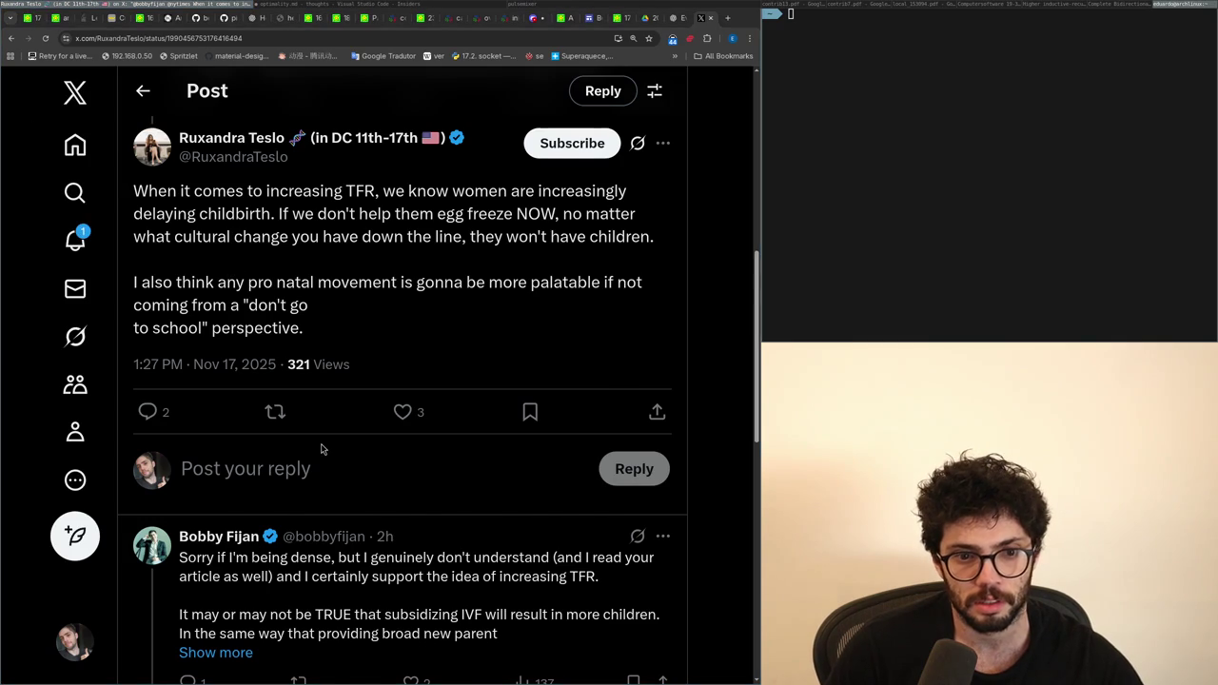
{"action": "scroll", "coordinate": [324, 447], "scroll_direction": "down", "scroll_amount": 1}
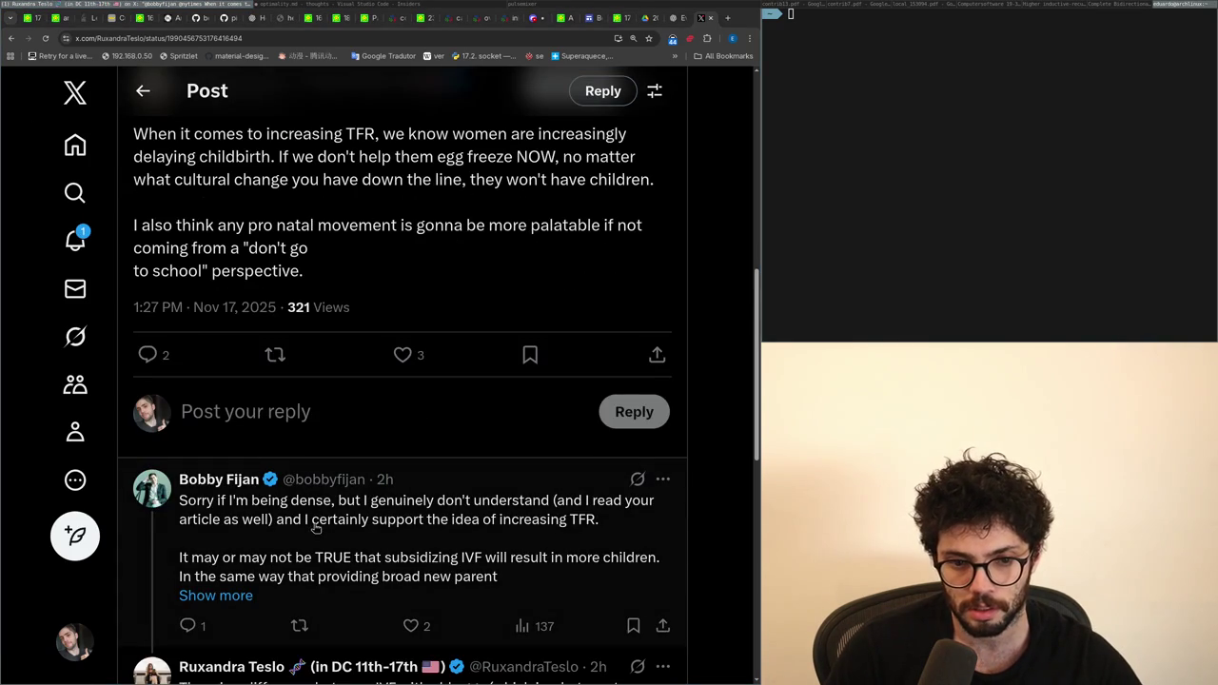
{"action": "scroll", "coordinate": [317, 529], "scroll_direction": "down", "scroll_amount": 2}
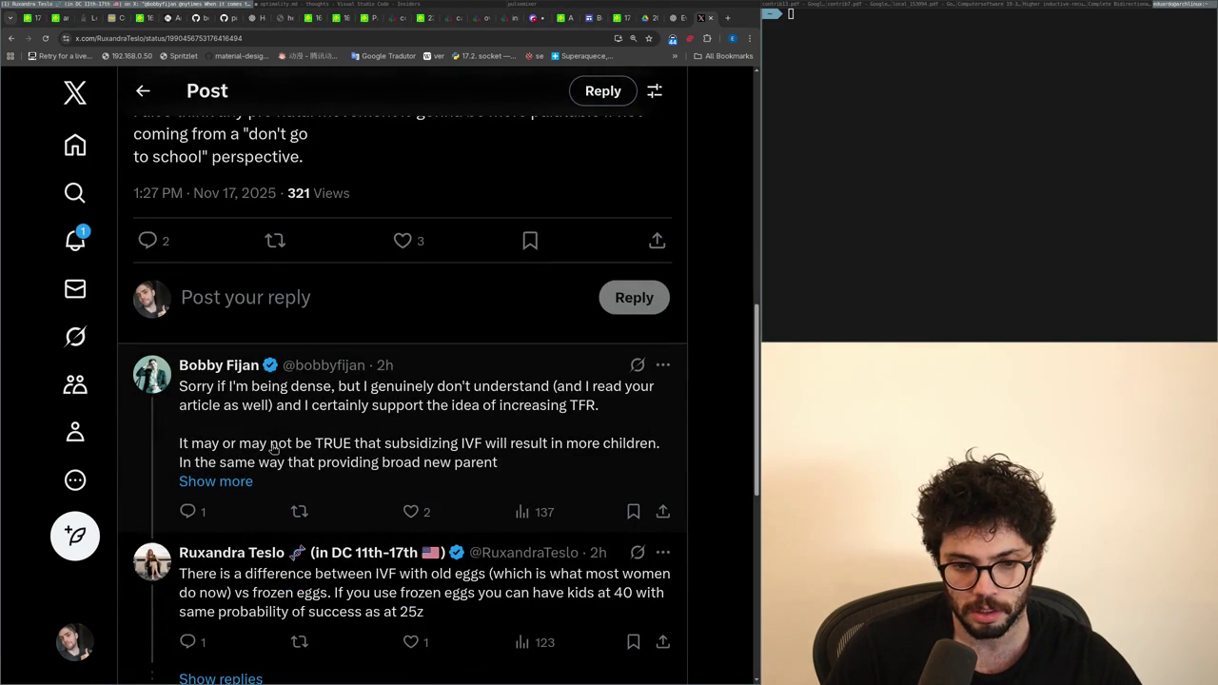
{"action": "scroll", "coordinate": [357, 563], "scroll_direction": "down", "scroll_amount": 2}
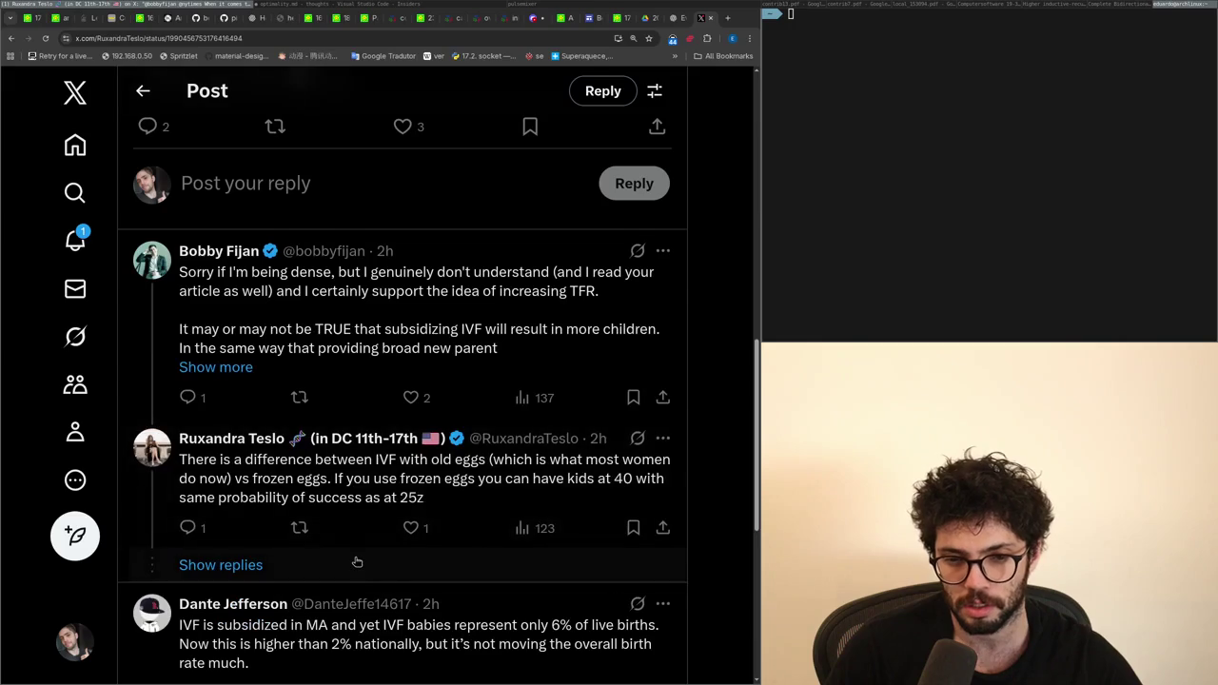
Step: Load the hidden frozen-eggs replies and select the for-profit company and giving-half-the-eggs passages
{"action": "left_click", "coordinate": [350, 565]}
{"action": "mouse_move", "coordinate": [324, 569]}
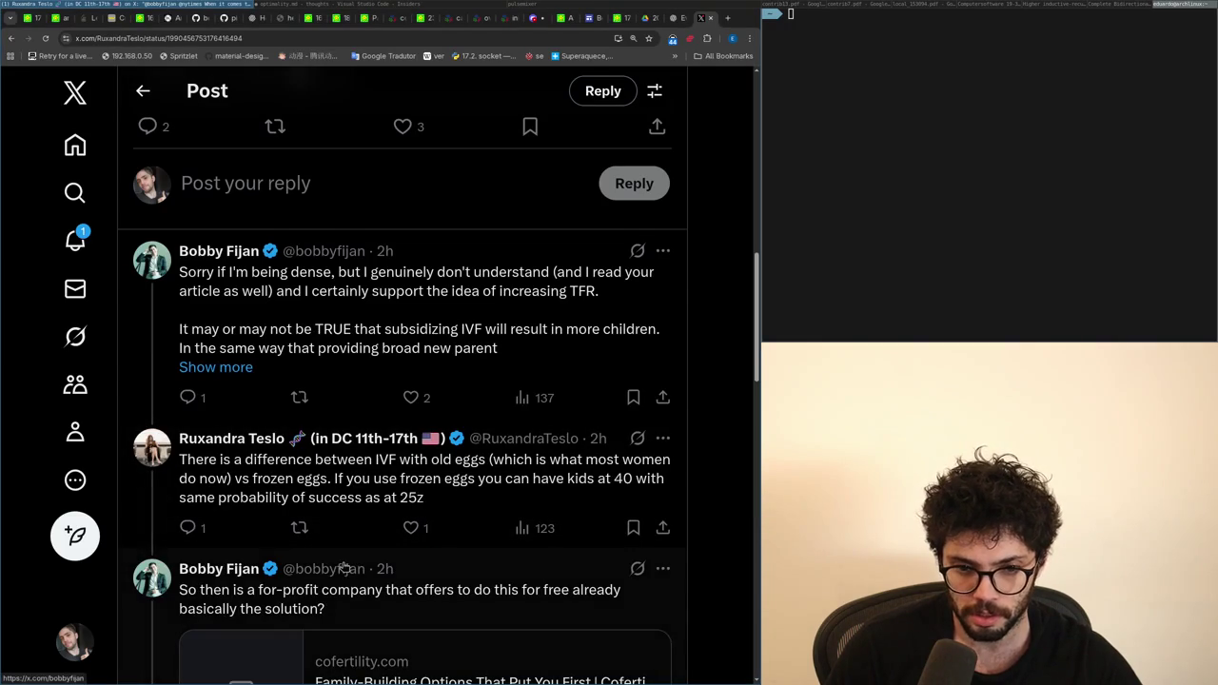
{"action": "scroll", "coordinate": [453, 569], "scroll_direction": "down", "scroll_amount": 2}
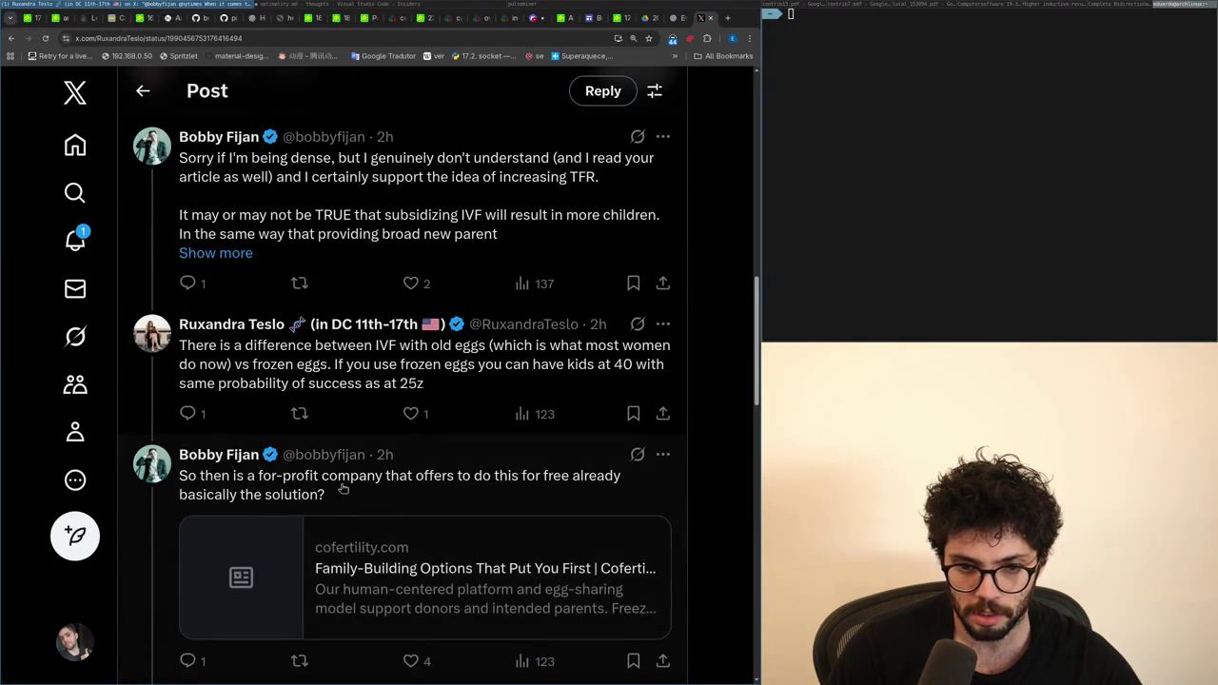
{"action": "left_click_drag", "start_coordinate": [321, 483], "coordinate": [283, 500]}
{"action": "scroll", "coordinate": [585, 583], "scroll_direction": "down", "scroll_amount": 3}
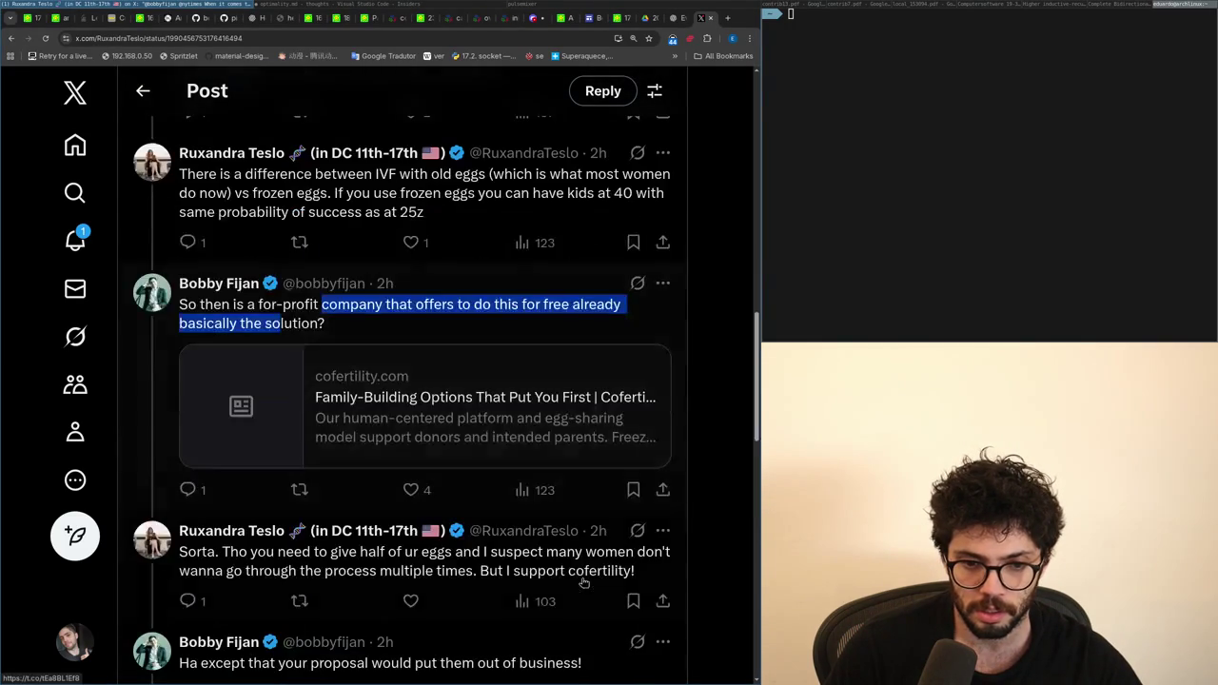
{"action": "left_click_drag", "start_coordinate": [361, 553], "coordinate": [409, 572]}
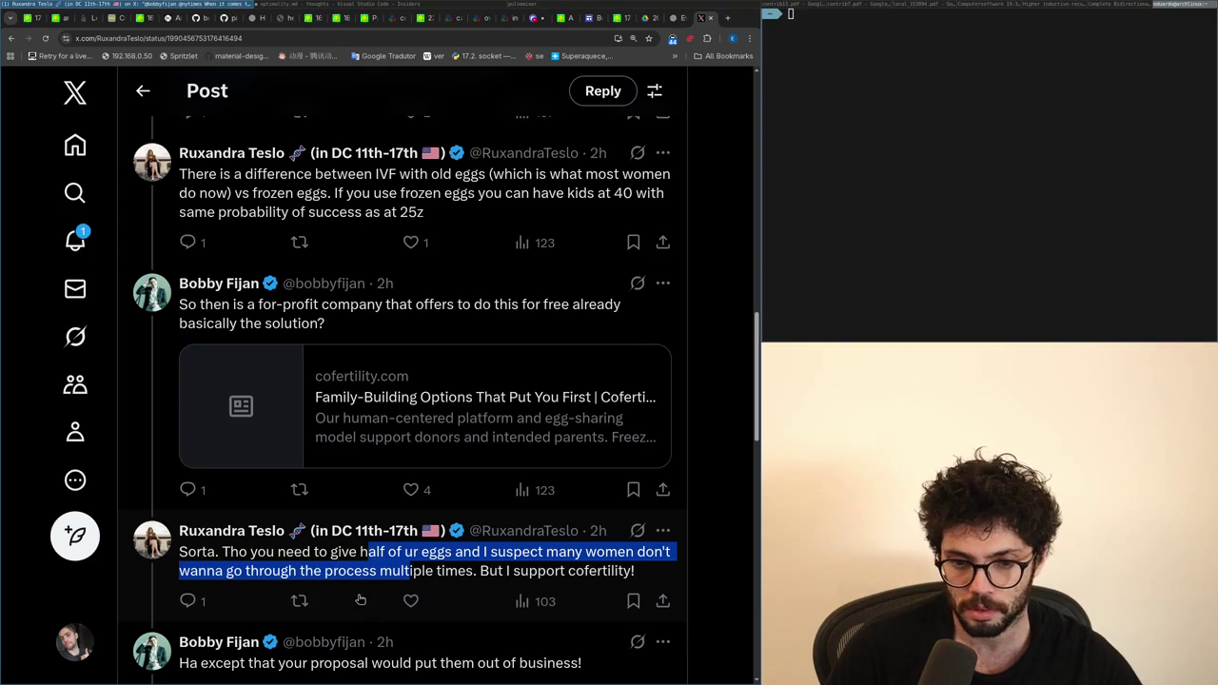
Step: Check the notifications list for the new post's first like, then switch to optimality.md
{"action": "left_click", "coordinate": [75, 242]}
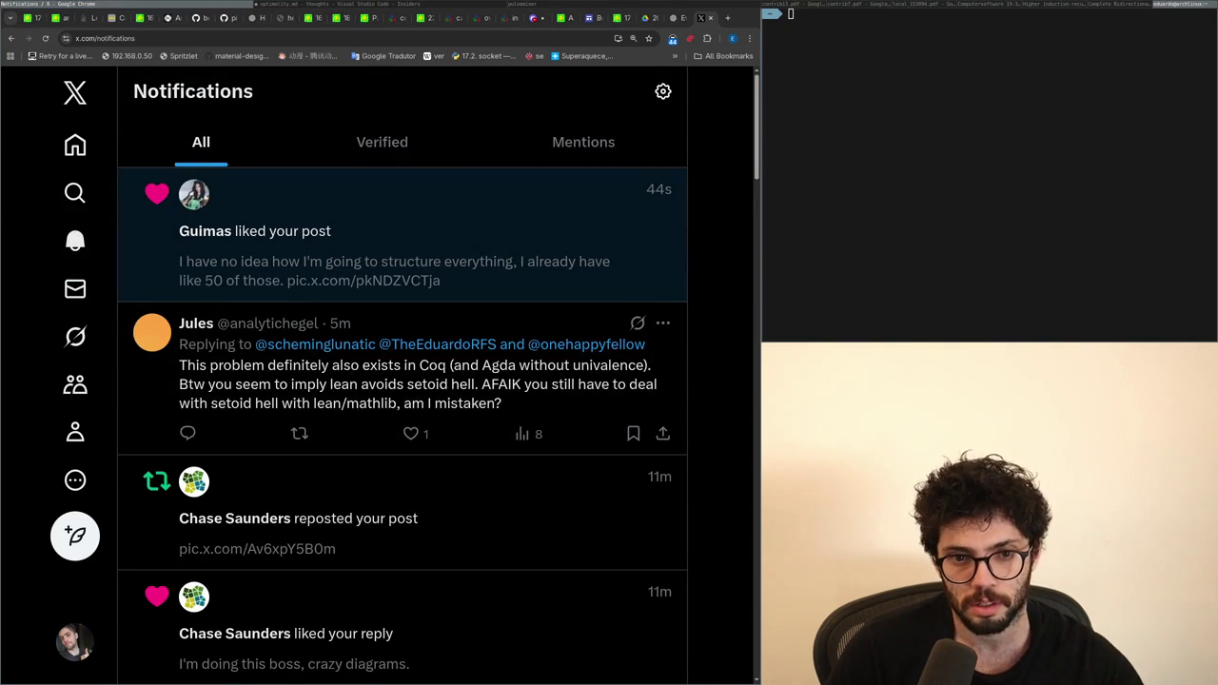
{"action": "scroll", "coordinate": [142, 285], "scroll_direction": "down", "scroll_amount": 2}
{"action": "scroll", "coordinate": [142, 286], "scroll_direction": "up", "scroll_amount": 2}
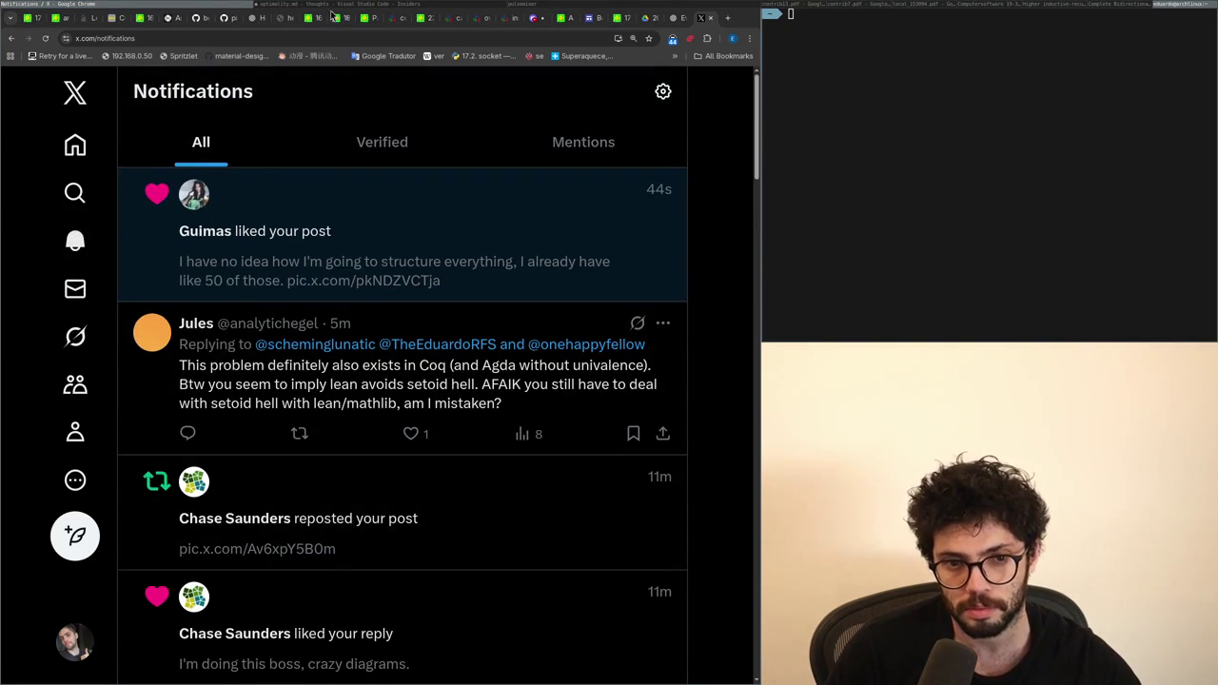
{"action": "left_click", "coordinate": [345, 7]}
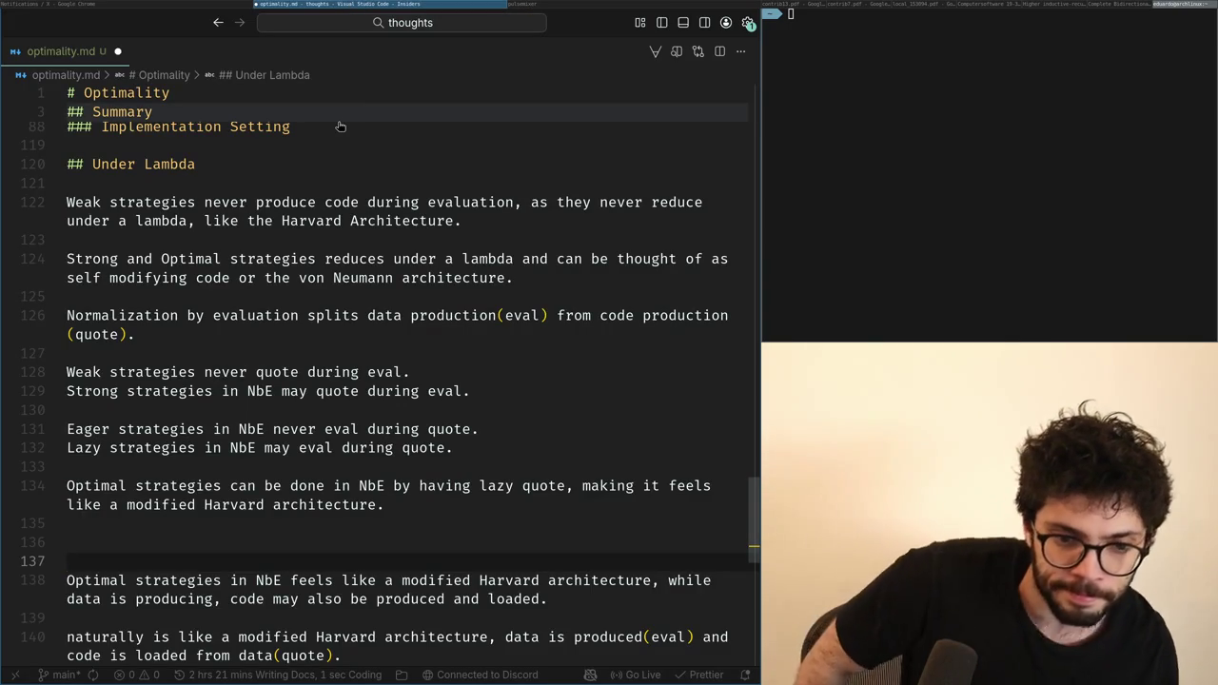
Step: Delete the extra blank lines and leftover draft paragraphs below the Under Lambda section
{"action": "key", "text": "BackSpace"}
{"action": "key", "text": "BackSpace"}
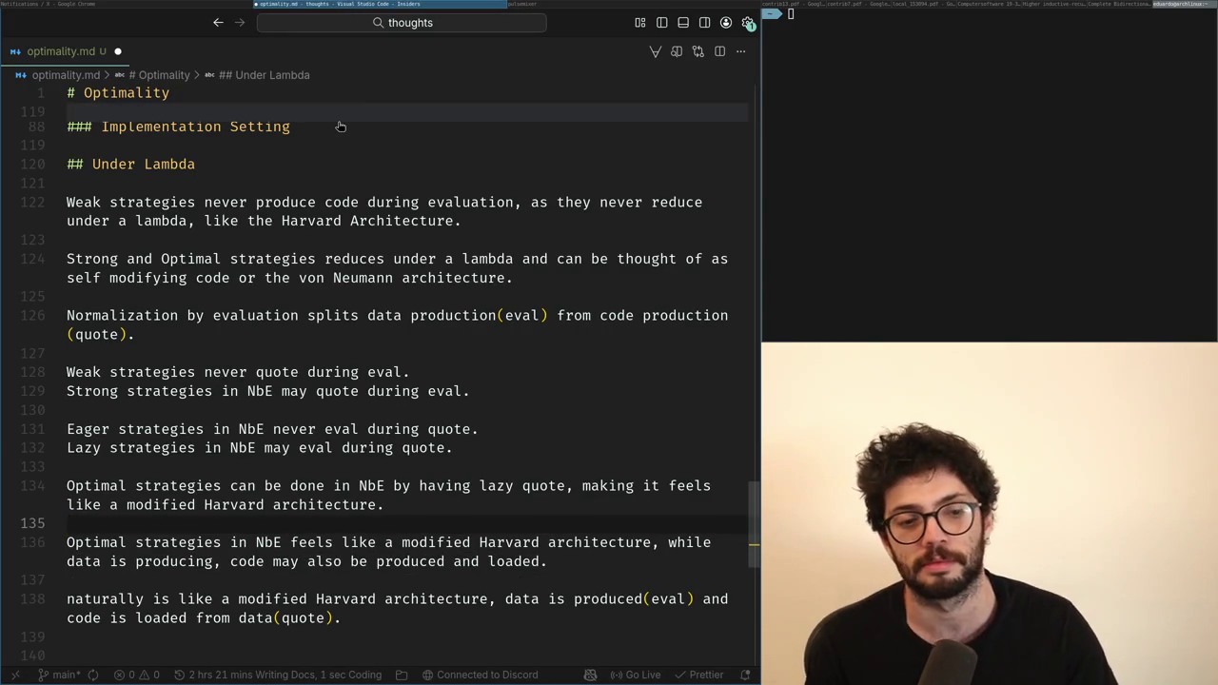
{"action": "key", "text": "shift+Down"}
{"action": "key", "text": "shift+Down"}
{"action": "scroll", "coordinate": [337, 122], "scroll_direction": "down", "scroll_amount": 1}
{"action": "key", "text": "shift+Down"}
{"action": "key", "text": "shift+Down"}
{"action": "key", "text": "shift+Down"}
{"action": "key", "text": "shift+Down"}
{"action": "key", "text": "shift+Down"}
{"action": "key", "text": "shift+Down"}
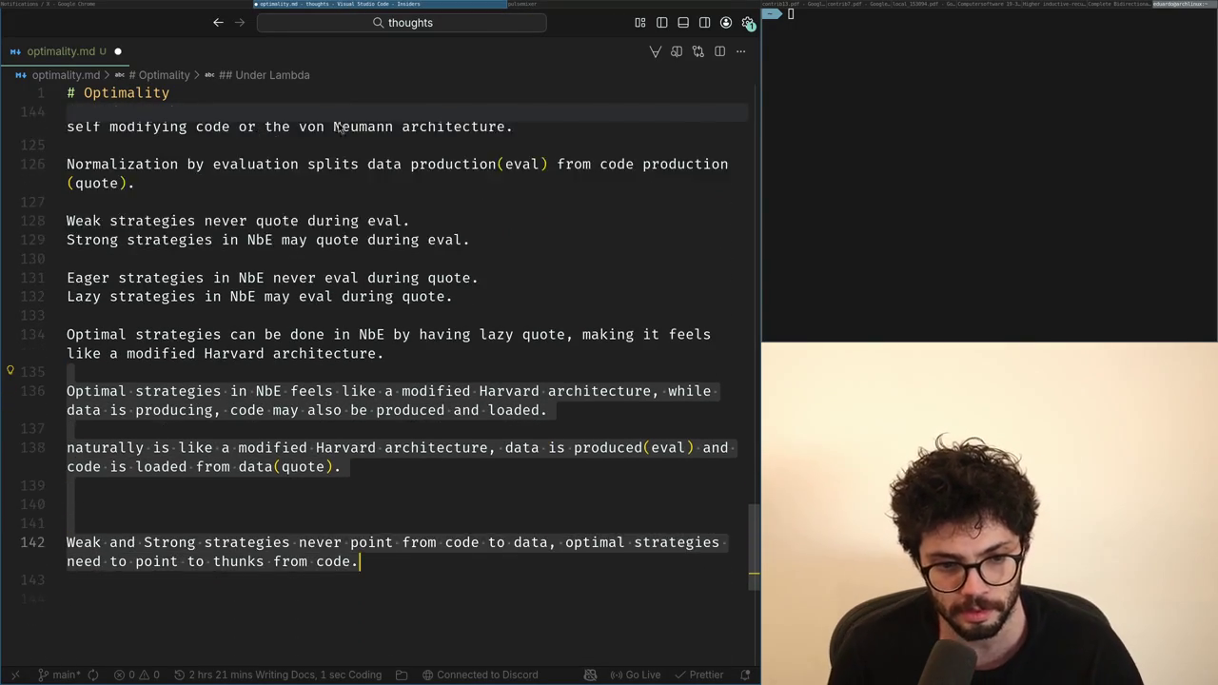
{"action": "key", "text": "shift+Down"}
{"action": "key", "text": "shift+Down"}
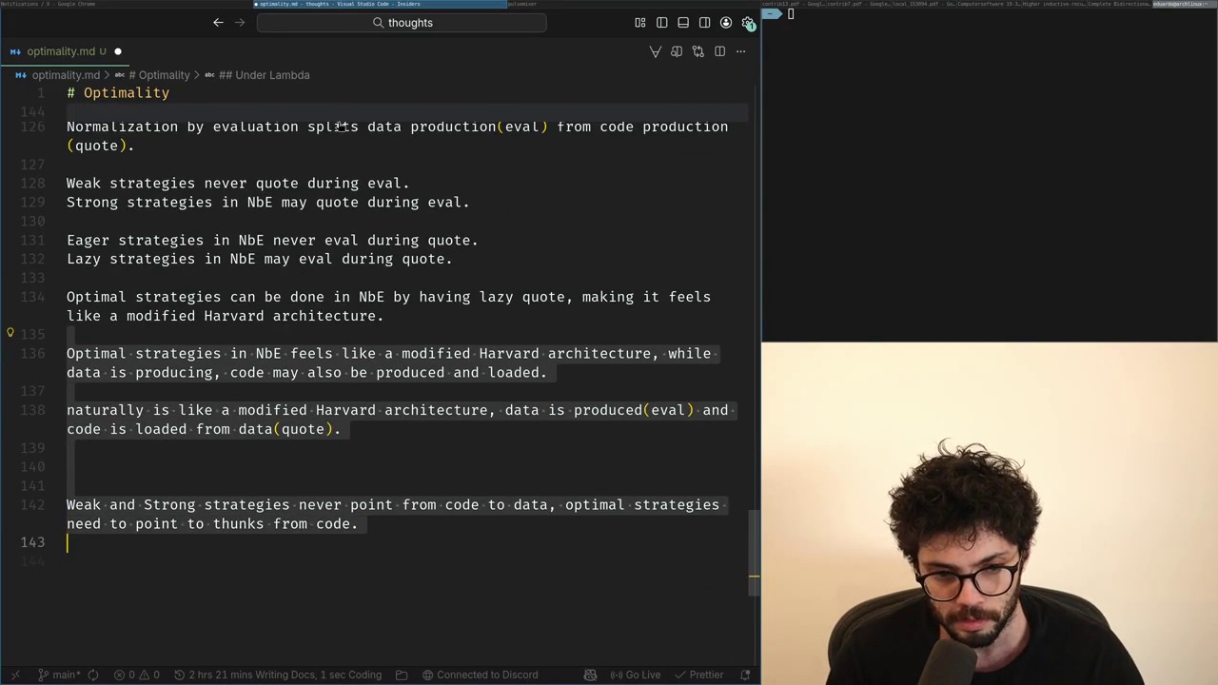
{"action": "key", "text": "BackSpace"}
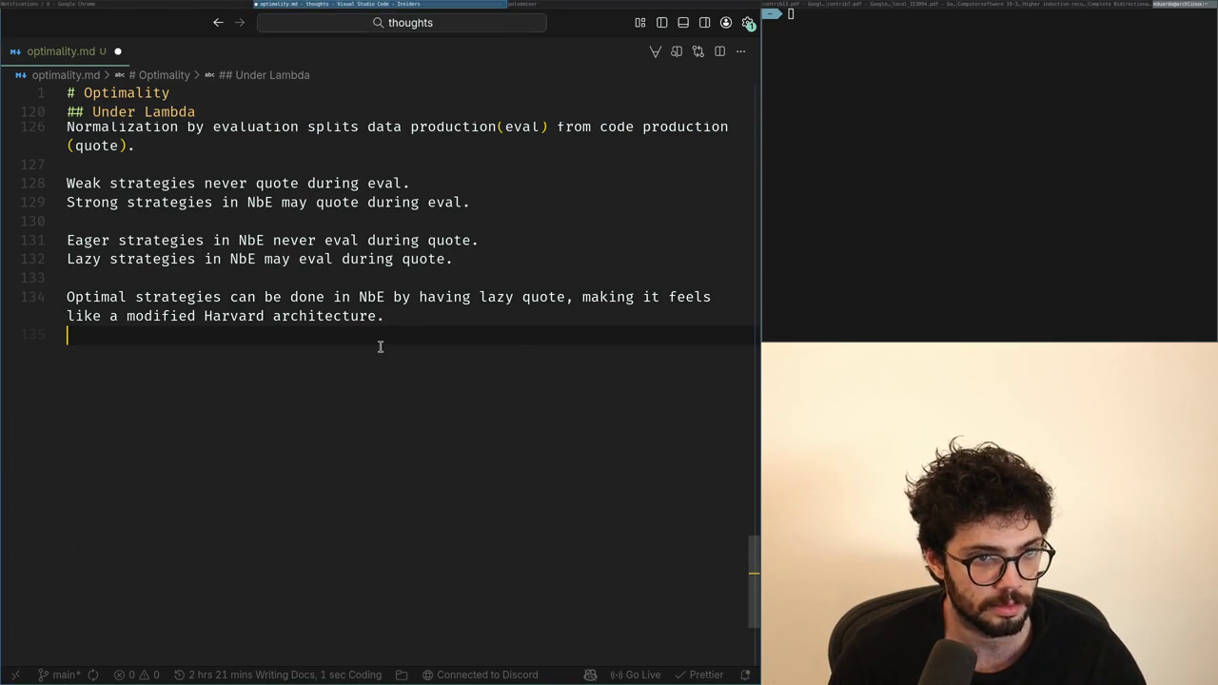
Step: Glance at the X home timeline, then return to optimality.md and undo the last edit
{"action": "key", "text": "super+Left"}
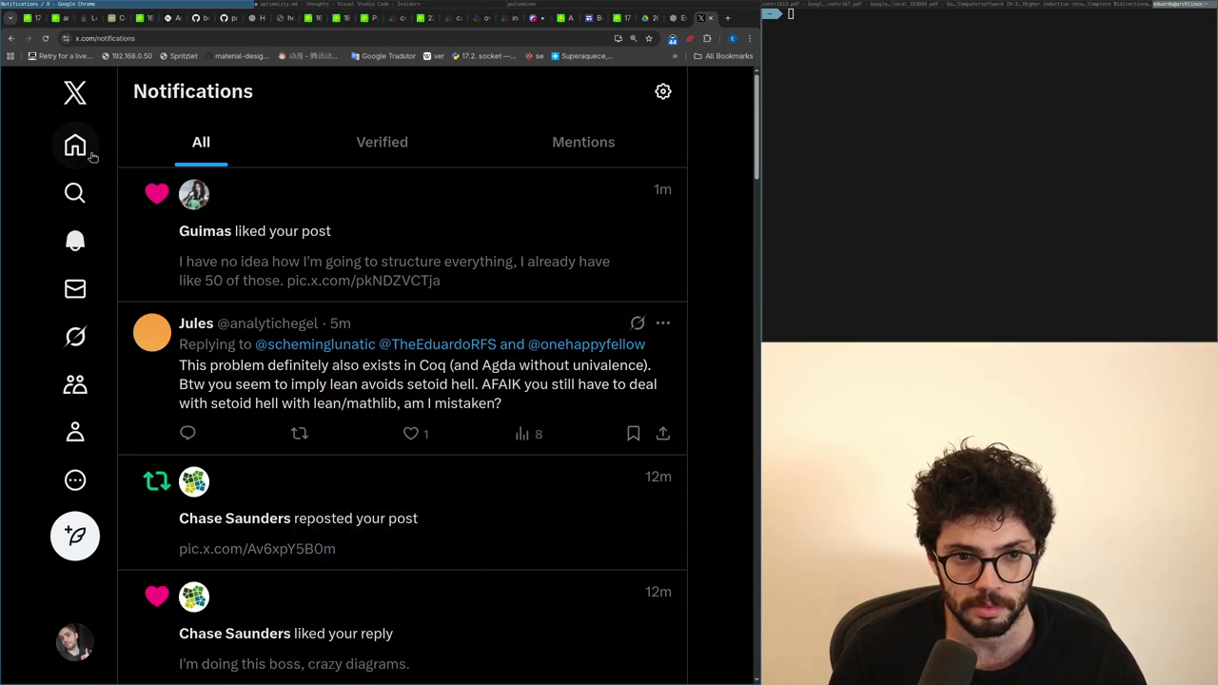
{"action": "left_click", "coordinate": [90, 155]}
{"action": "key", "text": "alt+Tab"}
{"action": "key", "text": "ctrl+z"}
{"action": "key", "text": "ctrl+z"}
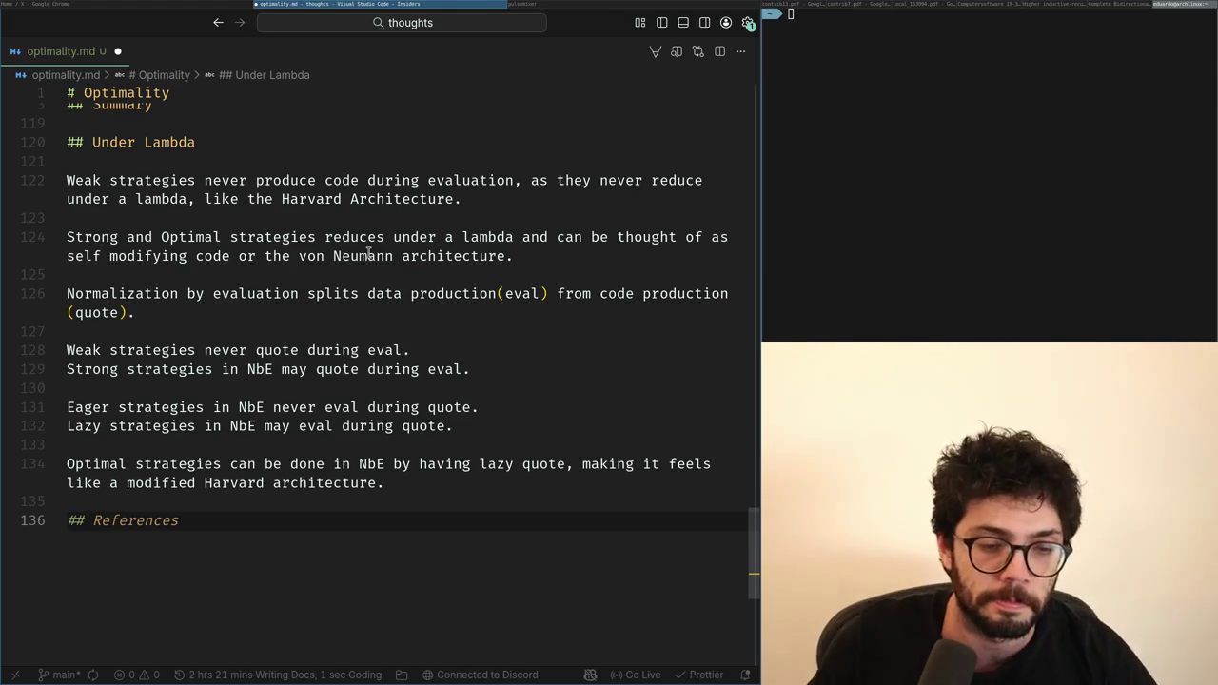
Step: Clear the '## References' line and start a '##' heading for the new Calculus section
{"action": "key", "text": "shift+End"}
{"action": "key", "text": "Delete"}
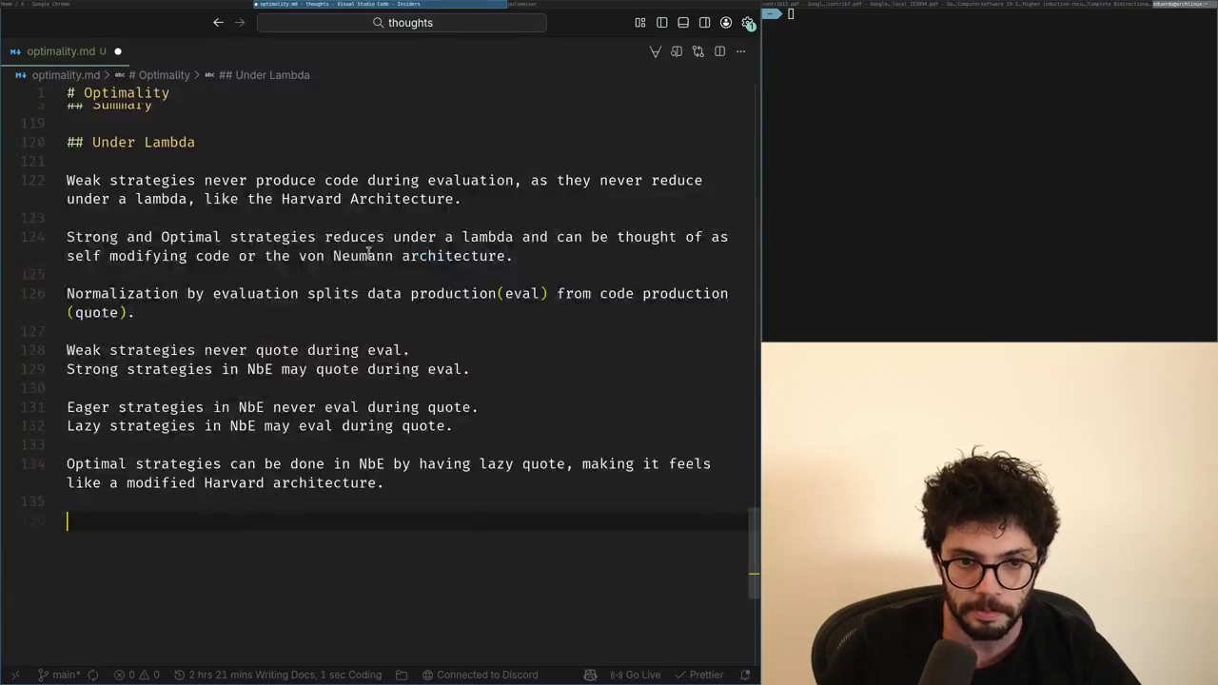
{"action": "scroll", "coordinate": [368, 252], "scroll_direction": "up", "scroll_amount": 2}
{"action": "scroll", "coordinate": [369, 252], "scroll_direction": "up", "scroll_amount": 4}
{"action": "scroll", "coordinate": [180, 488], "scroll_direction": "up", "scroll_amount": 3}
{"action": "scroll", "coordinate": [181, 488], "scroll_direction": "up", "scroll_amount": 3}
{"action": "scroll", "coordinate": [181, 488], "scroll_direction": "up", "scroll_amount": 3}
{"action": "scroll", "coordinate": [185, 523], "scroll_direction": "up", "scroll_amount": 5}
{"action": "scroll", "coordinate": [188, 553], "scroll_direction": "up", "scroll_amount": 3}
{"action": "scroll", "coordinate": [188, 553], "scroll_direction": "up", "scroll_amount": 4}
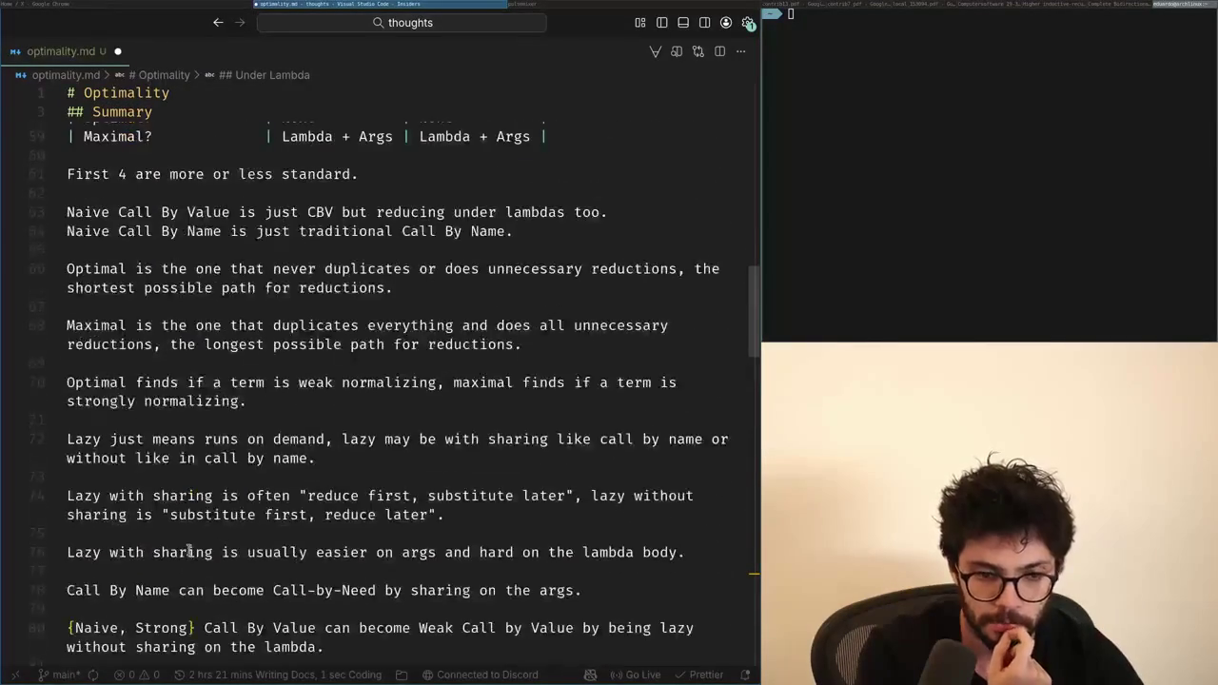
{"action": "scroll", "coordinate": [189, 550], "scroll_direction": "up", "scroll_amount": 3}
{"action": "scroll", "coordinate": [189, 548], "scroll_direction": "up", "scroll_amount": 3}
{"action": "scroll", "coordinate": [188, 545], "scroll_direction": "up", "scroll_amount": 2}
{"action": "scroll", "coordinate": [187, 546], "scroll_direction": "down", "scroll_amount": 3}
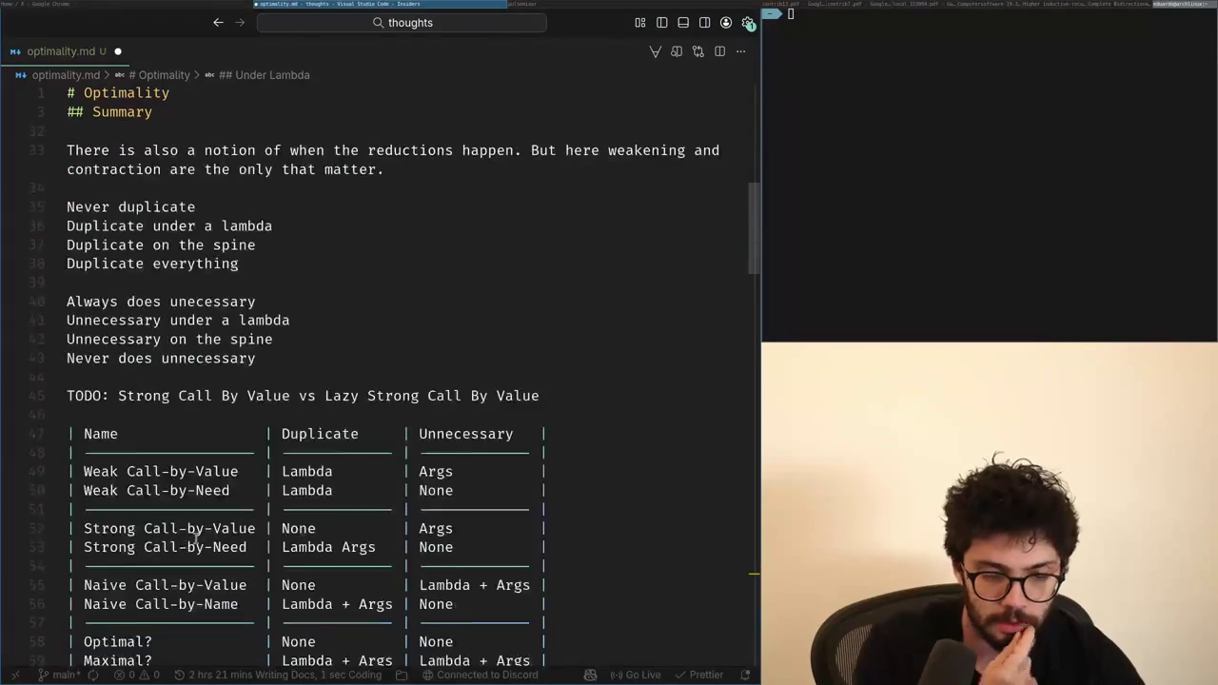
{"action": "type", "text": "## Calculus"}
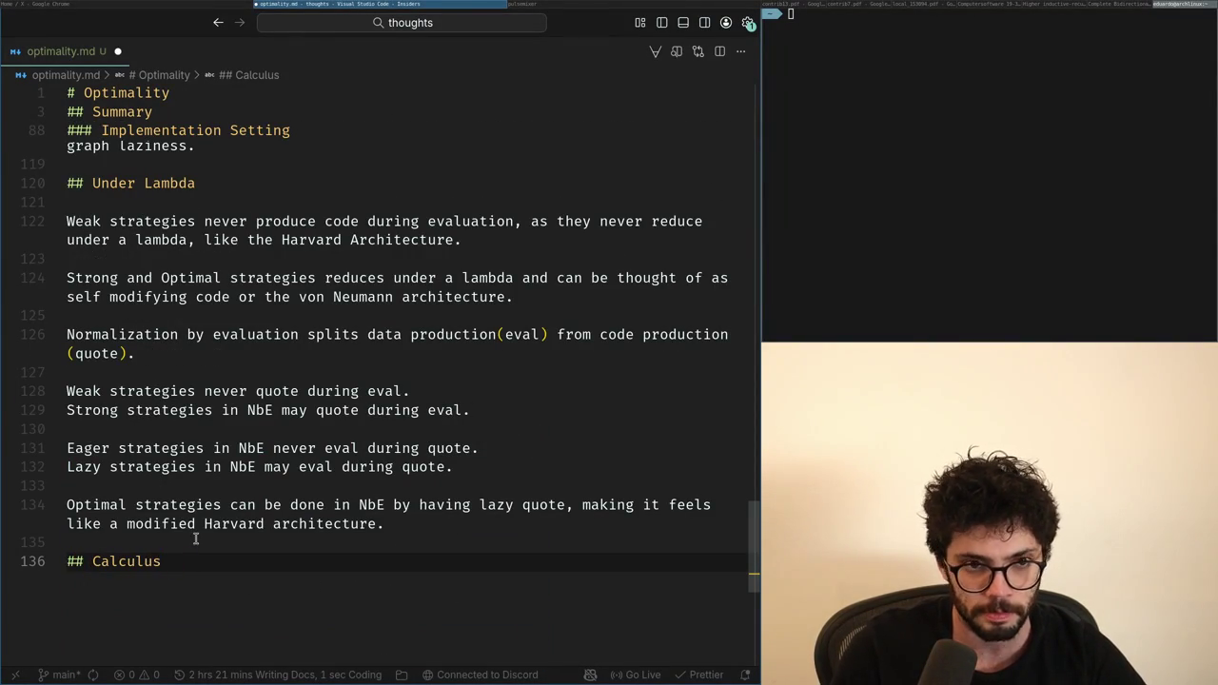
Step: Open a ```rust code block under the Calculus heading and accept the suggested Term grammar
{"action": "key", "text": "Return"}
{"action": "key", "text": "Return"}
{"action": "type", "text": "```"}
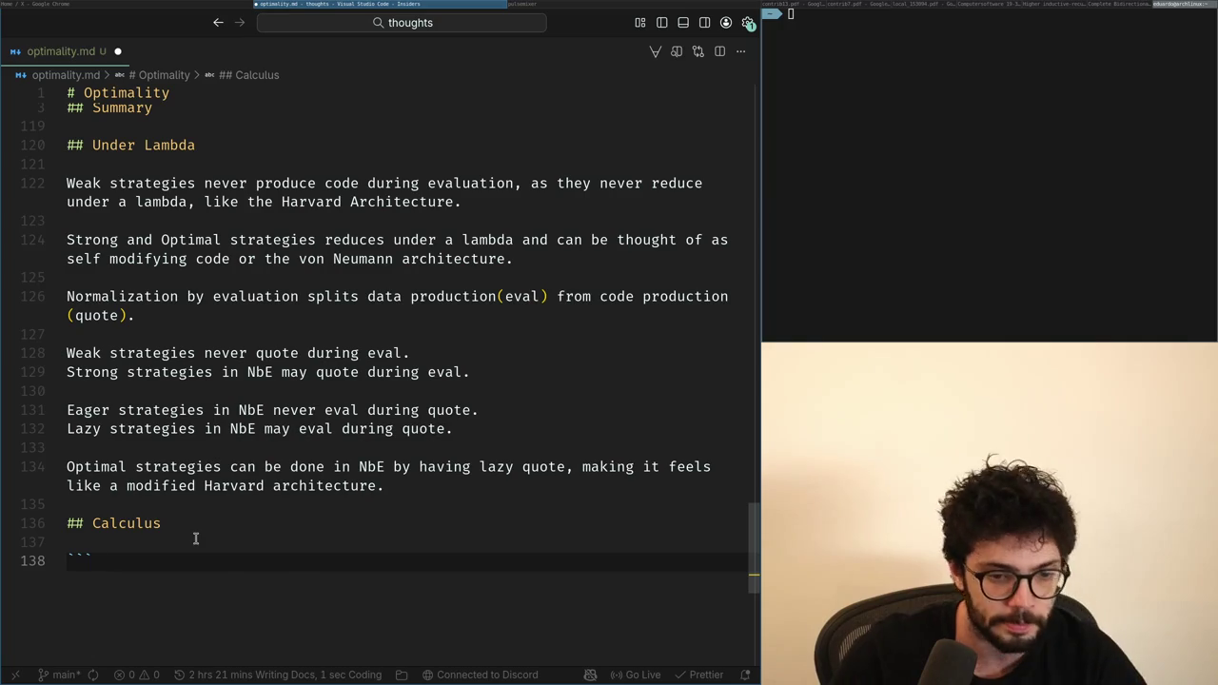
{"action": "type", "text": "rust"}
{"action": "key", "text": "Return"}
{"action": "key", "text": "ctrl+shift+Return"}
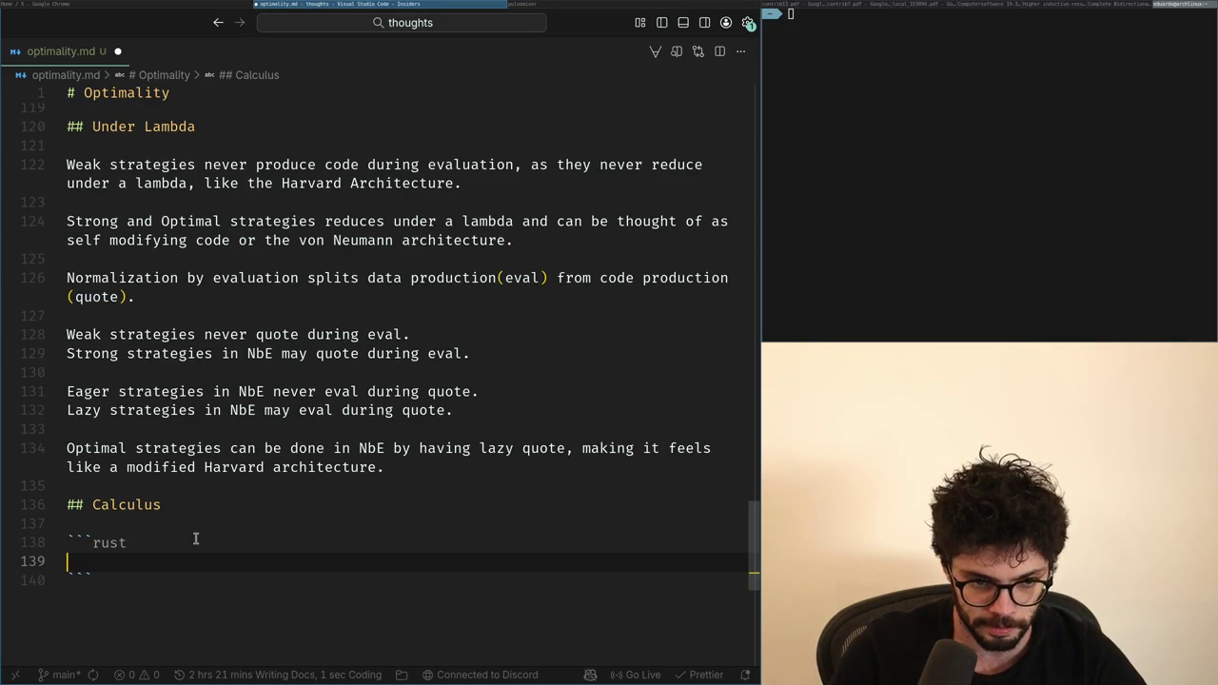
{"action": "type", "text": "Term"}
{"action": "key", "text": "Tab"}
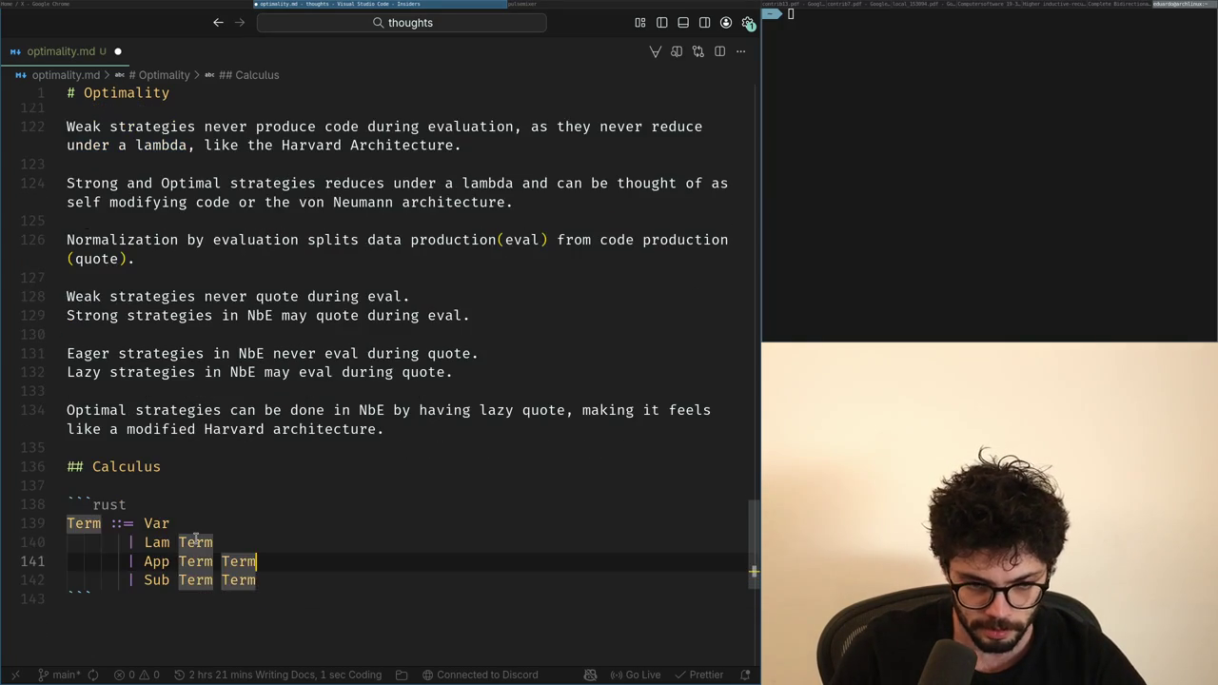
{"action": "key", "text": "Up"}
{"action": "key", "text": "Up"}
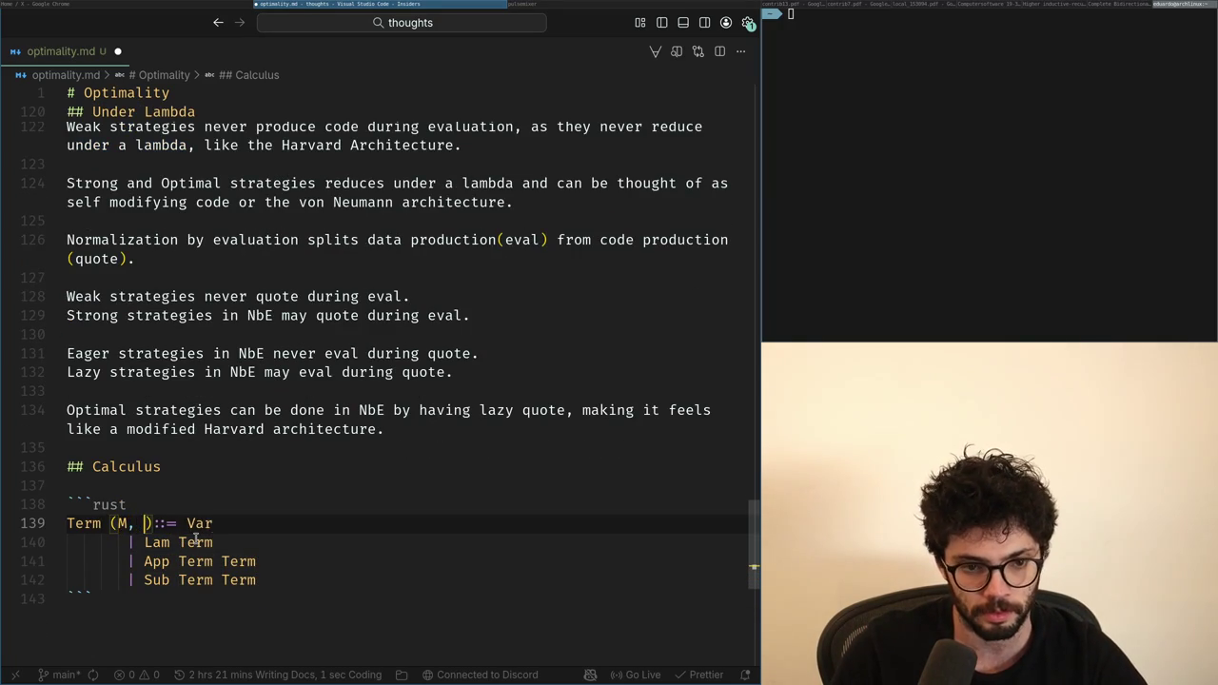
Step: Change the grammar header to Term (M, N, K) and put the '| x' case on its own line
{"action": "key", "text": "Return"}
{"action": "key", "text": "BackSpace"}
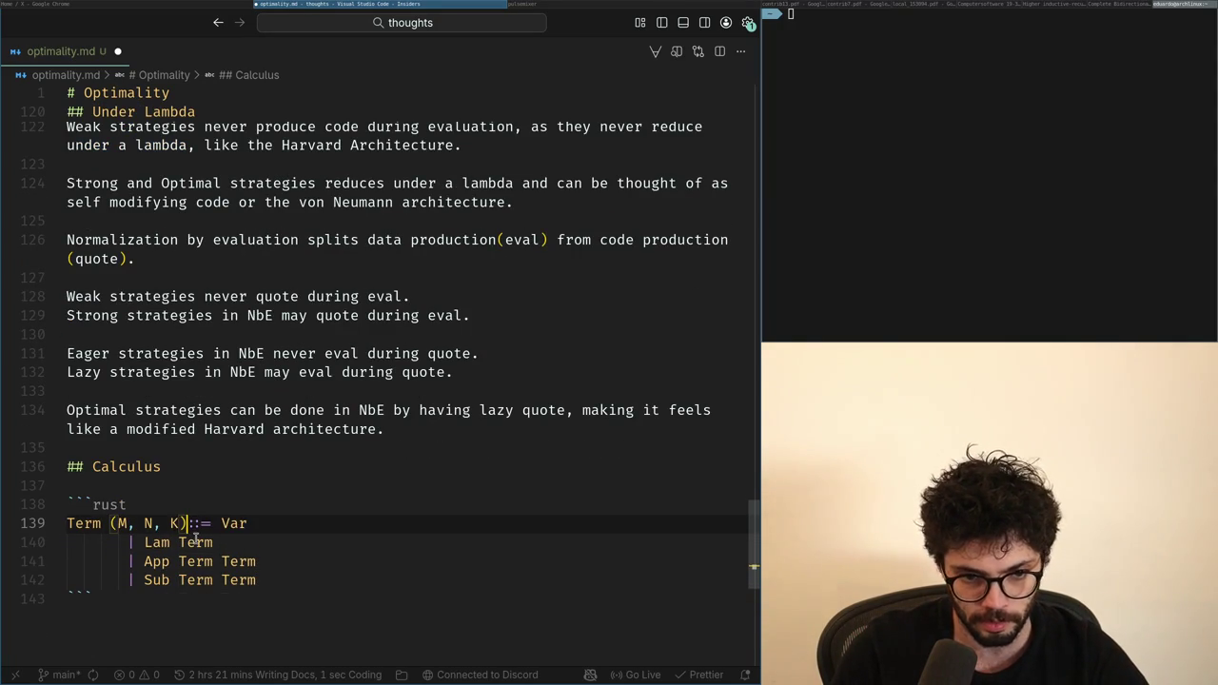
{"action": "type", "text": "K)"}
{"action": "key", "text": "Return"}
{"action": "key", "text": "shift+End"}
{"action": "type", "text": "|"}
Step: Rewrite the lambda case as '| (x) => M' and align the App case beneath it
{"action": "key", "text": "Down"}
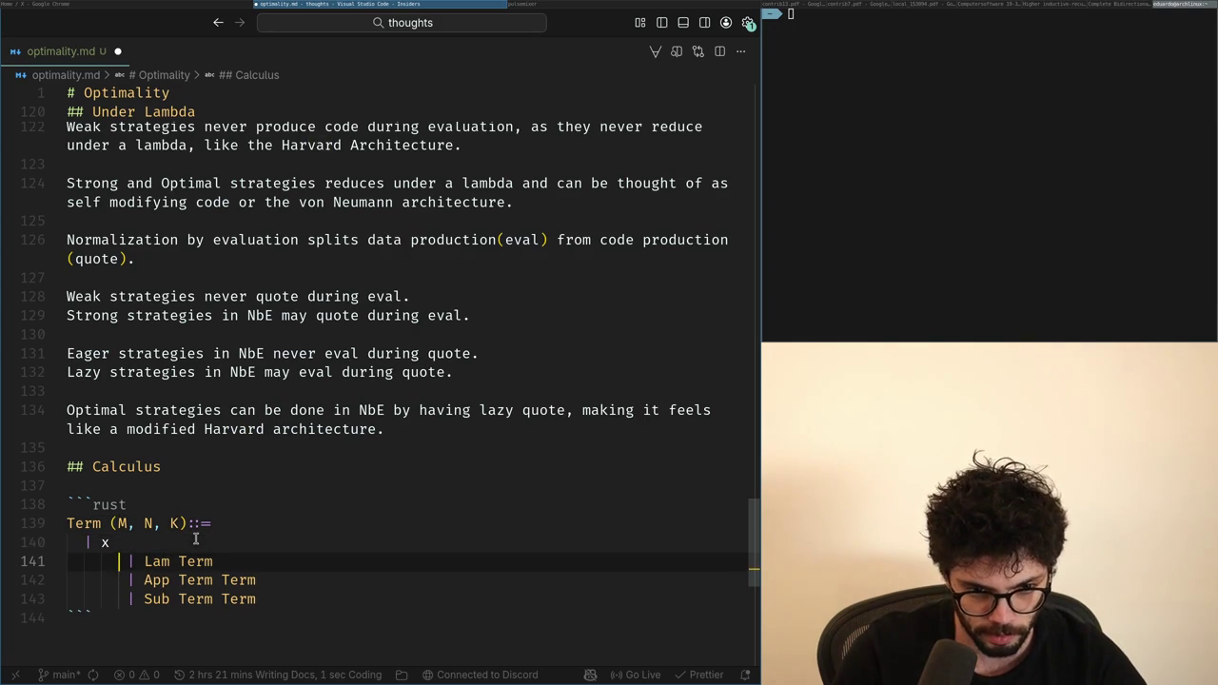
{"action": "key", "text": "BackSpace"}
{"action": "key", "text": "BackSpace"}
{"action": "key", "text": "BackSpace"}
{"action": "key", "text": "shift+End"}
{"action": "type", "text": "(x) =>"}
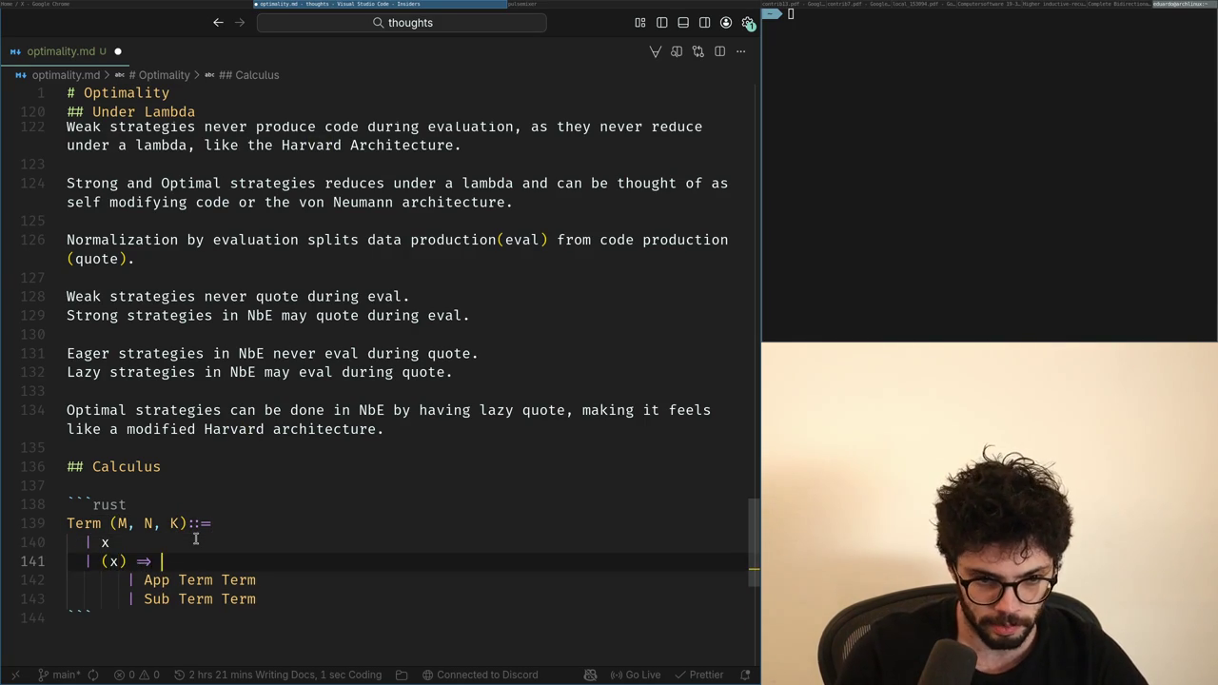
{"action": "type", "text": " M"}
{"action": "key", "text": "Down"}
{"action": "key", "text": "Left"}
{"action": "key", "text": "Left"}
{"action": "key", "text": "ctrl+BackSpace"}
{"action": "key", "text": "ctrl+z"}
{"action": "key", "text": "BackSpace"}
{"action": "key", "text": "BackSpace"}
{"action": "key", "text": "BackSpace"}
{"action": "key", "text": "BackSpace"}
{"action": "key", "text": "BackSpace"}
{"action": "key", "text": "BackSpace"}
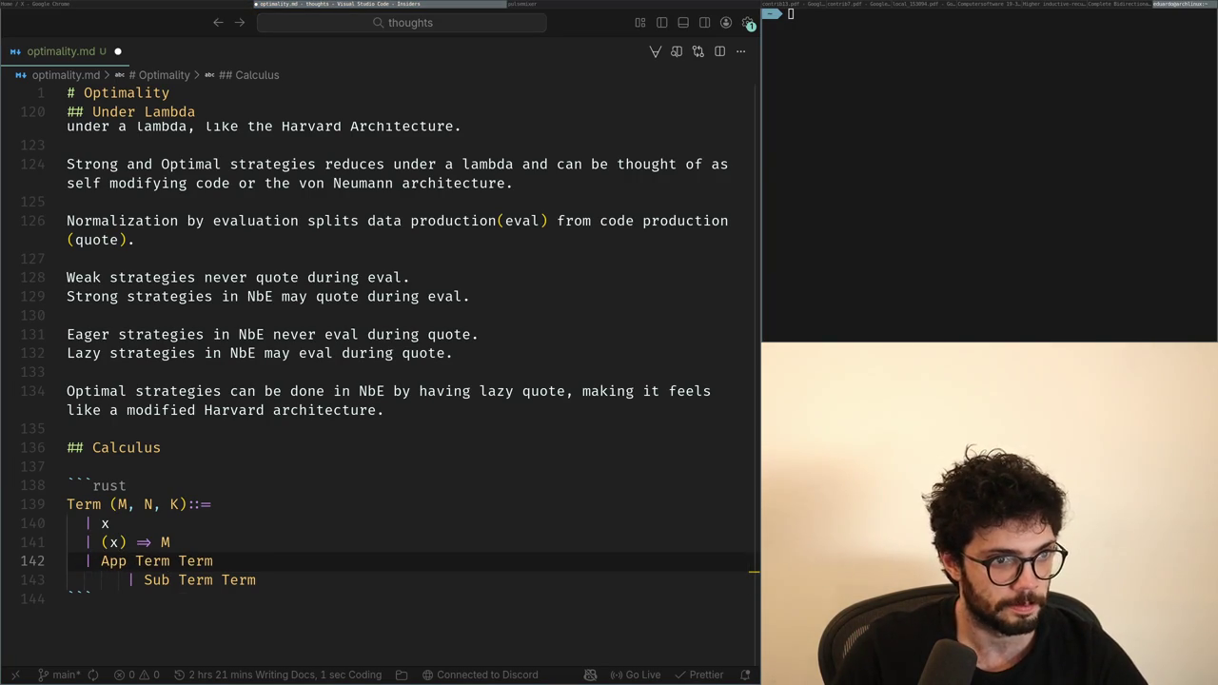
{"action": "key", "text": "alt+Tab"}
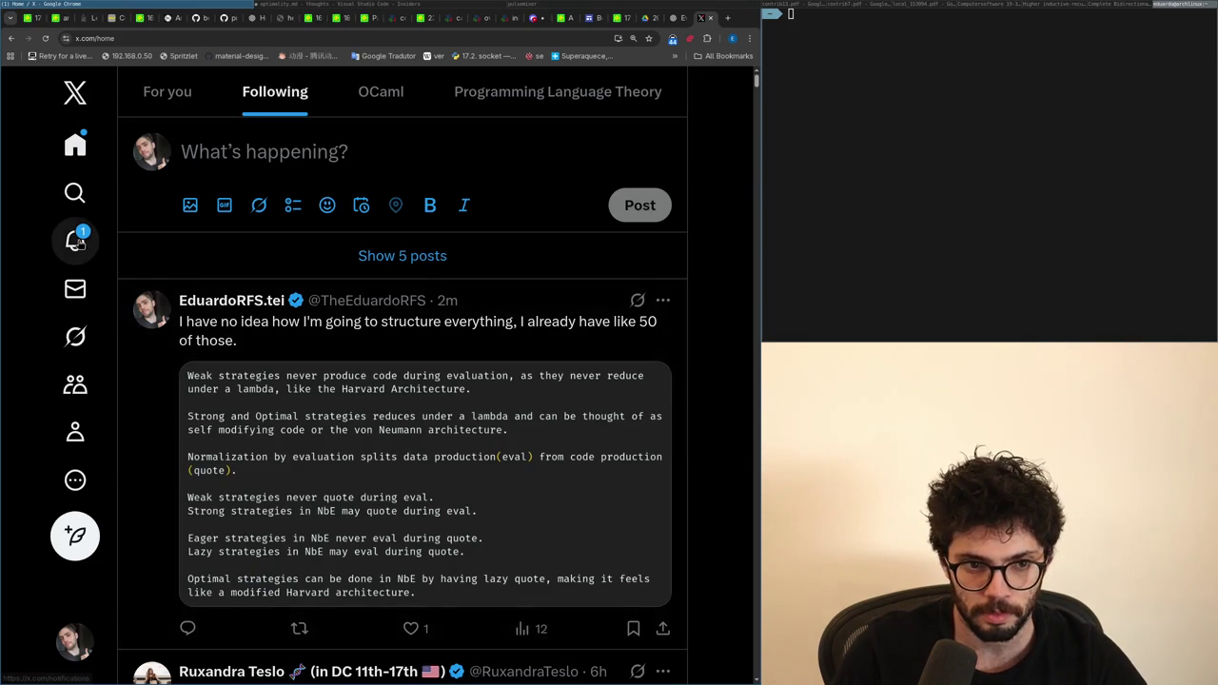
{"action": "left_click", "coordinate": [75, 241]}
{"action": "left_click", "coordinate": [217, 252]}
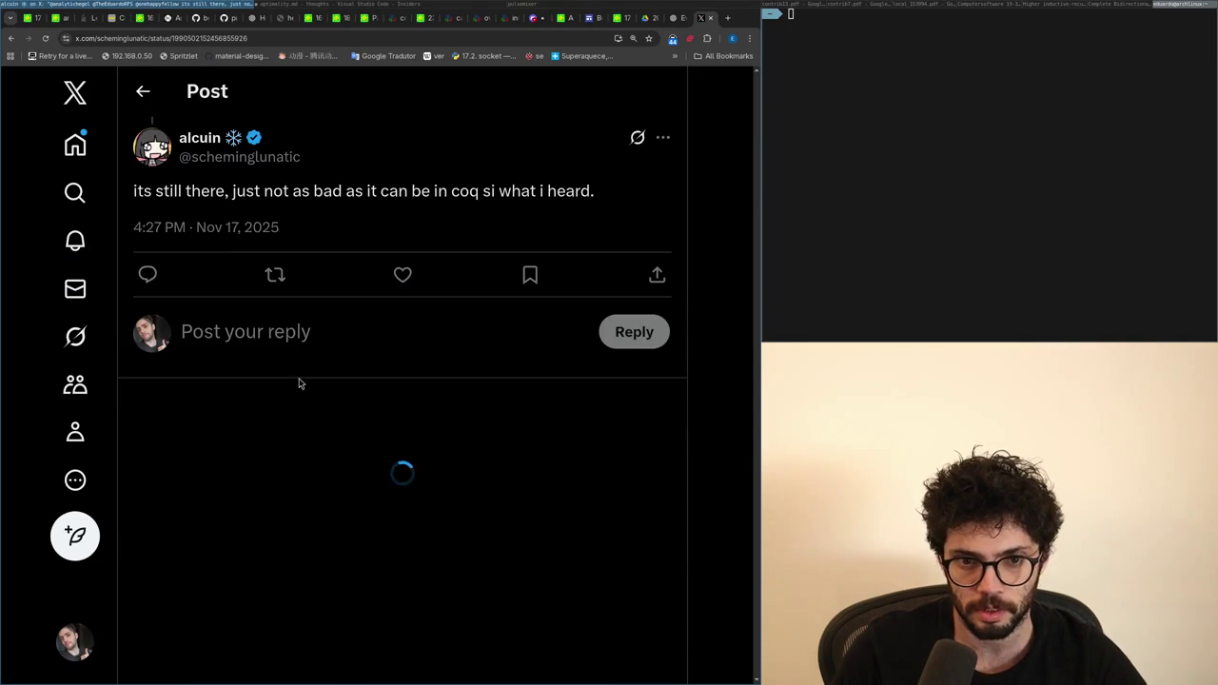
{"action": "left_click", "coordinate": [294, 500]}
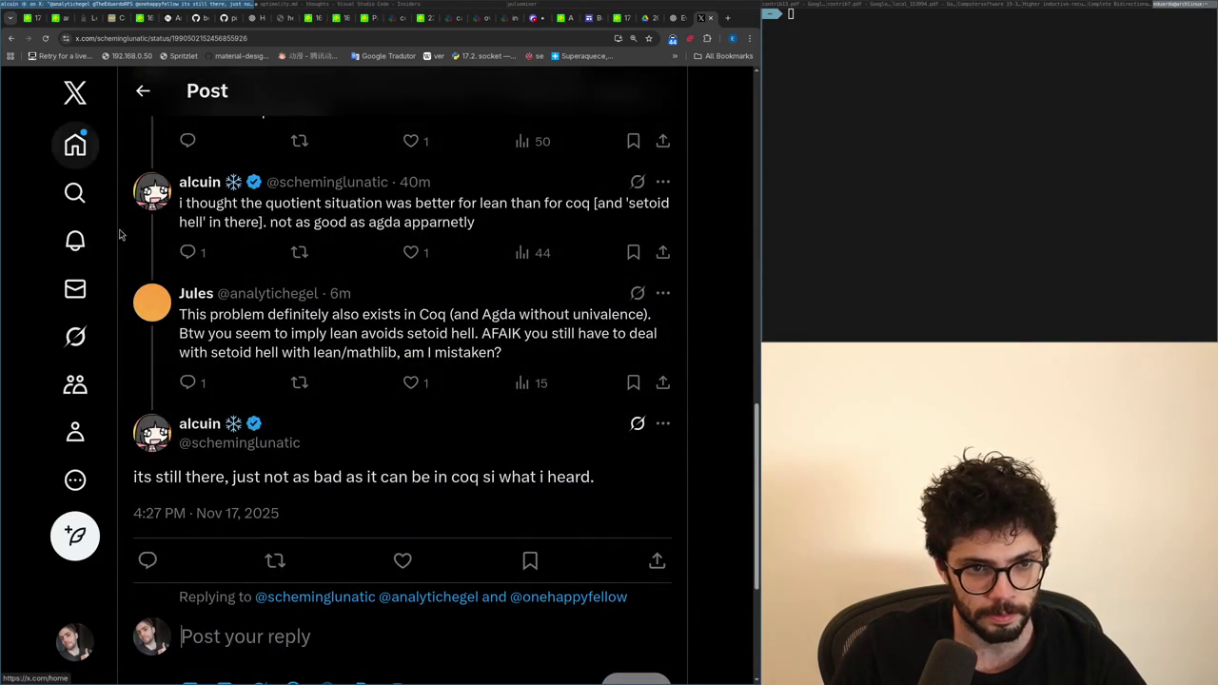
{"action": "mouse_move", "coordinate": [200, 423]}
{"action": "key", "text": "alt+Tab"}
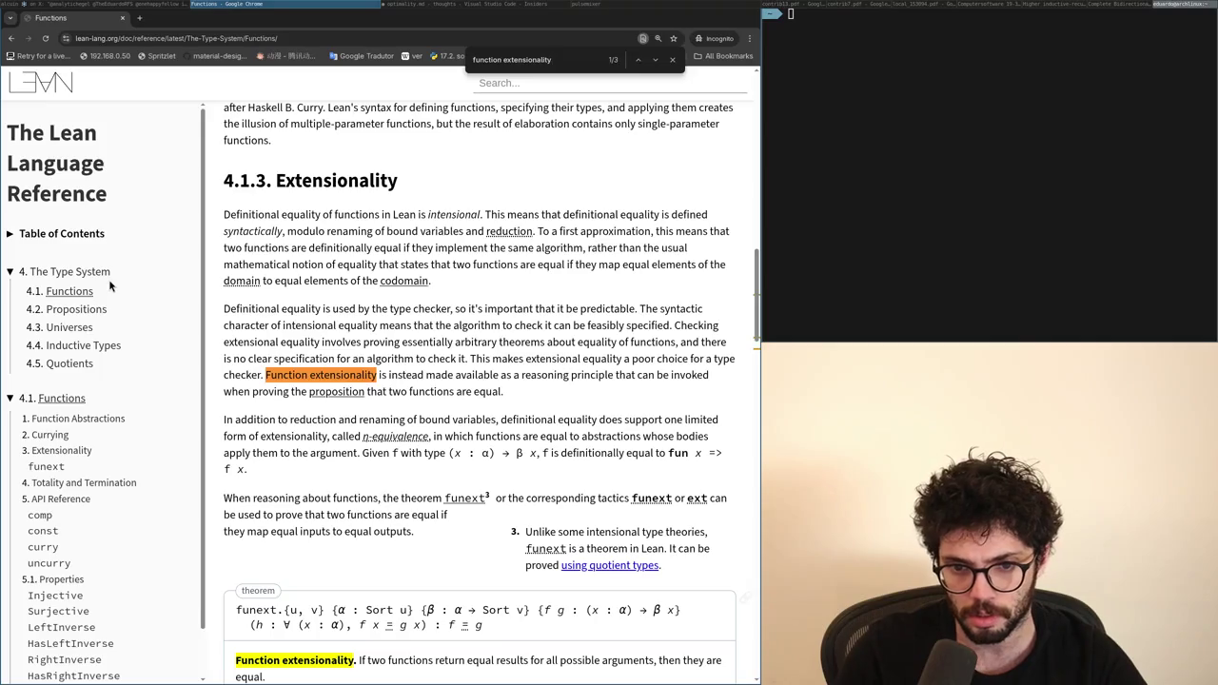
Step: Go to match 2/3 of 'Function extensionality' to show the funext theorem and its quotient-types note
{"action": "key", "text": "Return"}
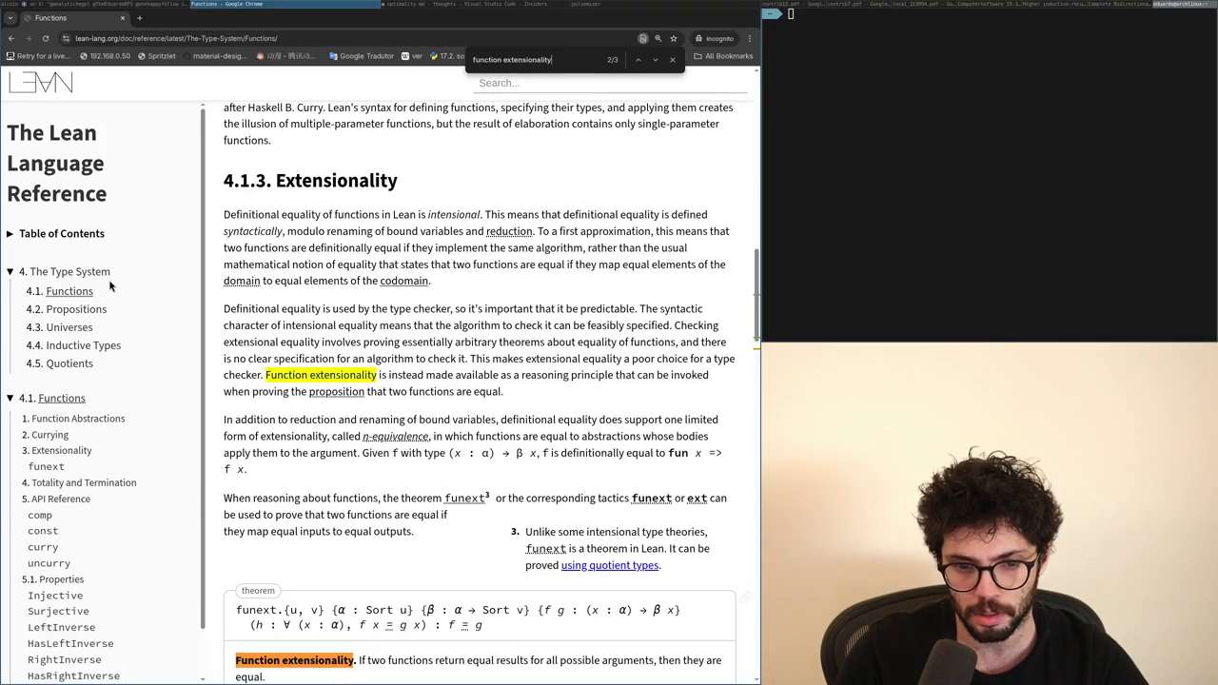
{"action": "scroll", "coordinate": [341, 398], "scroll_direction": "down", "scroll_amount": 3}
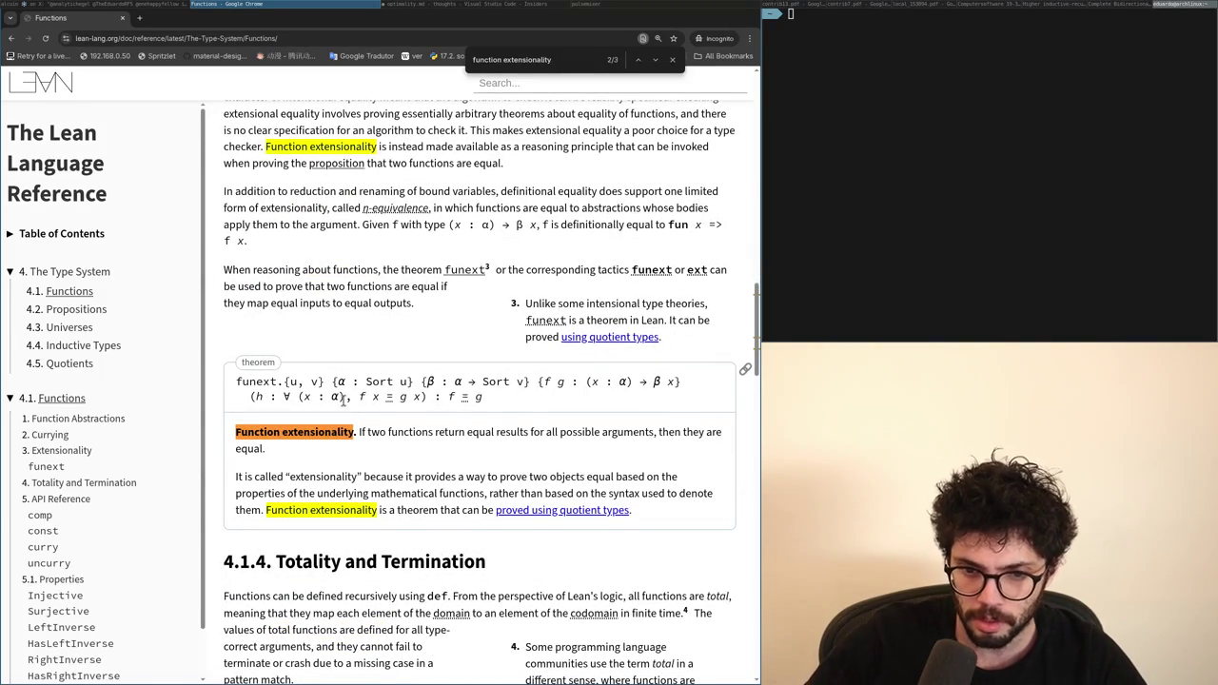
{"action": "left_click", "coordinate": [504, 516]}
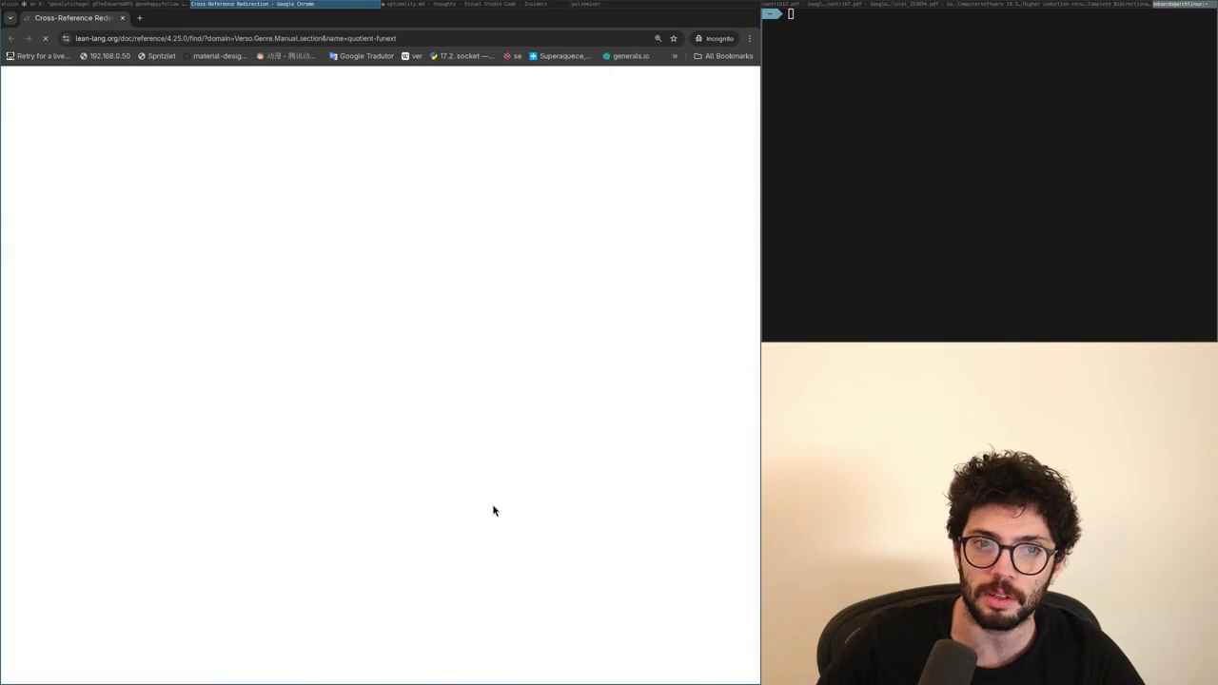
Step: Post the reply 'Yeah, some stuff like having function extensionality.' and return to the Following feed
{"action": "key", "text": "alt+Tab"}
{"action": "scroll", "coordinate": [493, 511], "scroll_direction": "down", "scroll_amount": 3}
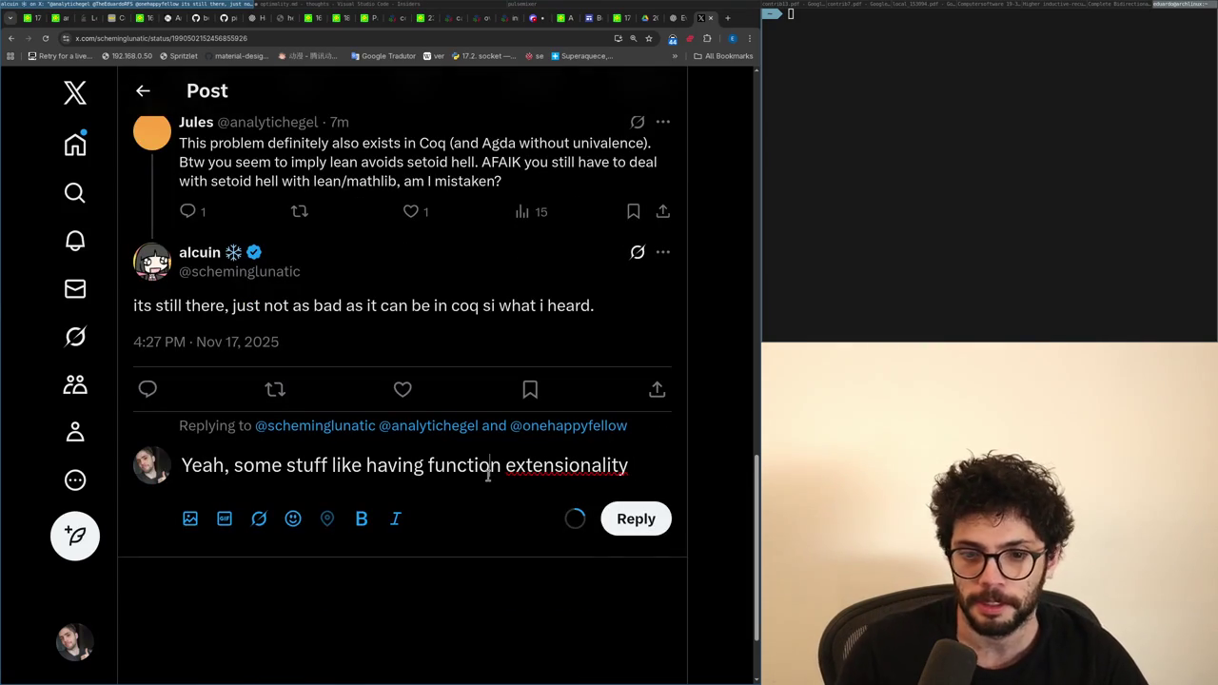
{"action": "type", "text": "compute"}
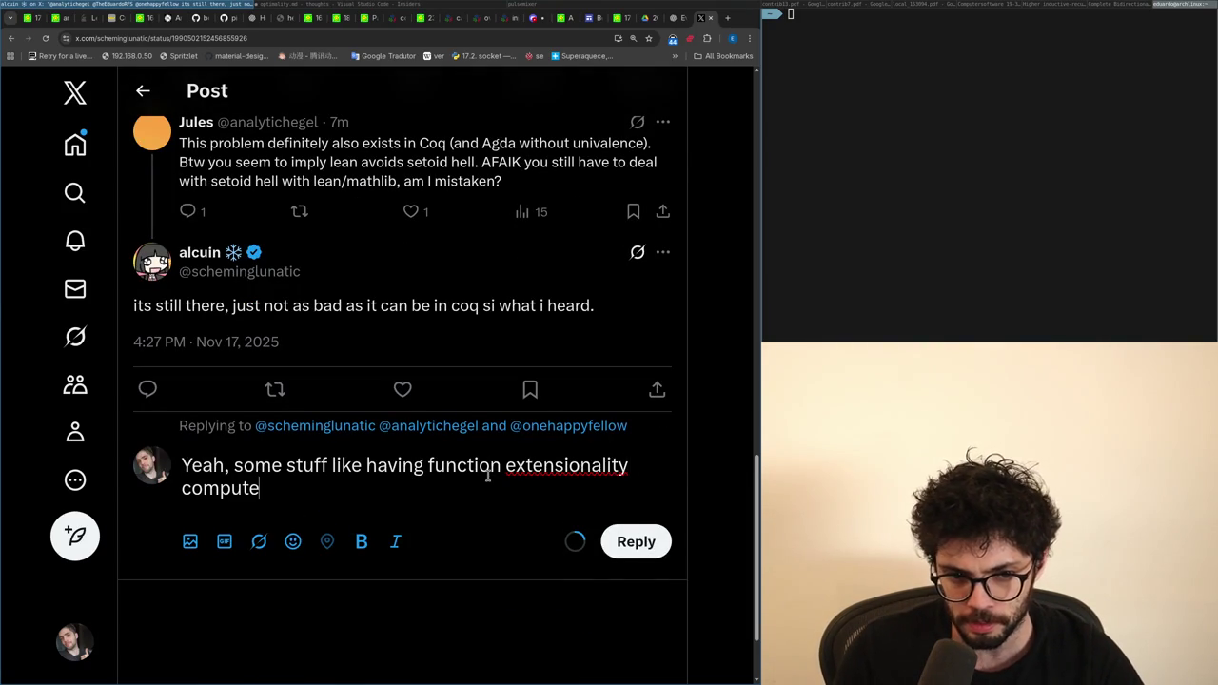
{"action": "key", "text": "BackSpace"}
{"action": "key", "text": "BackSpace"}
{"action": "key", "text": "BackSpace"}
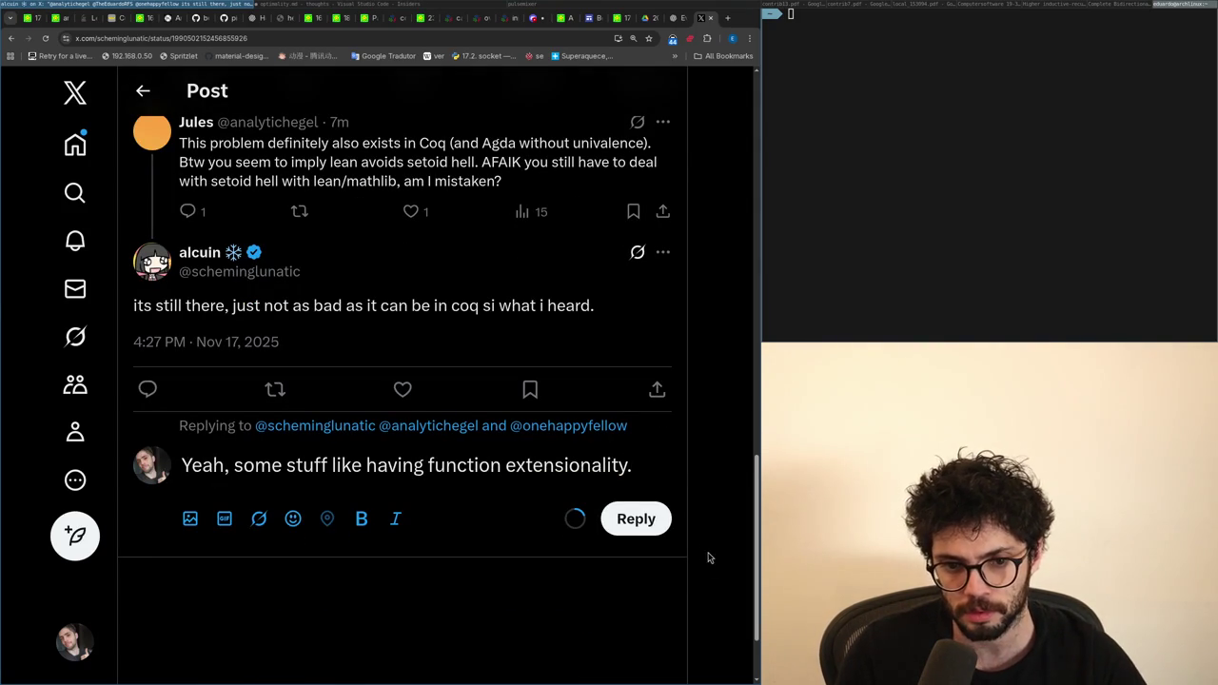
{"action": "left_click", "coordinate": [81, 151]}
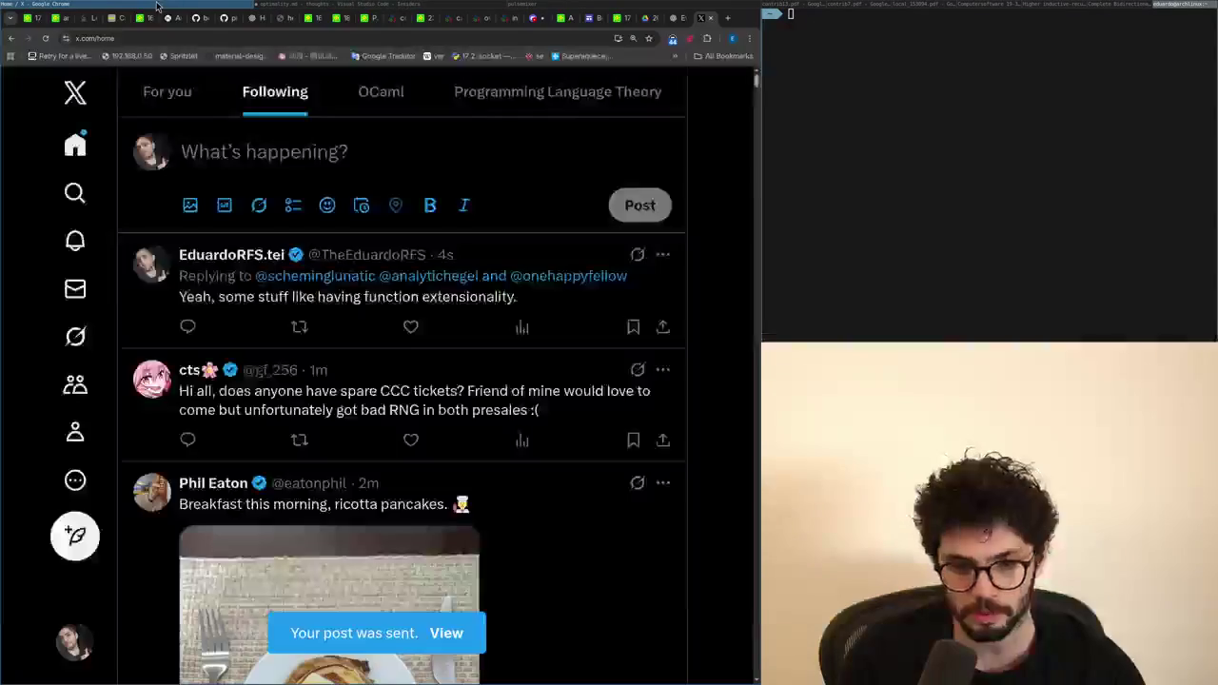
{"action": "left_click", "coordinate": [392, 4]}
{"action": "left_click", "coordinate": [370, 5]}
Step: Replace the App Term Term and Sub Term grammar lines with a single '| M(N)' case
{"action": "left_click", "coordinate": [420, 4]}
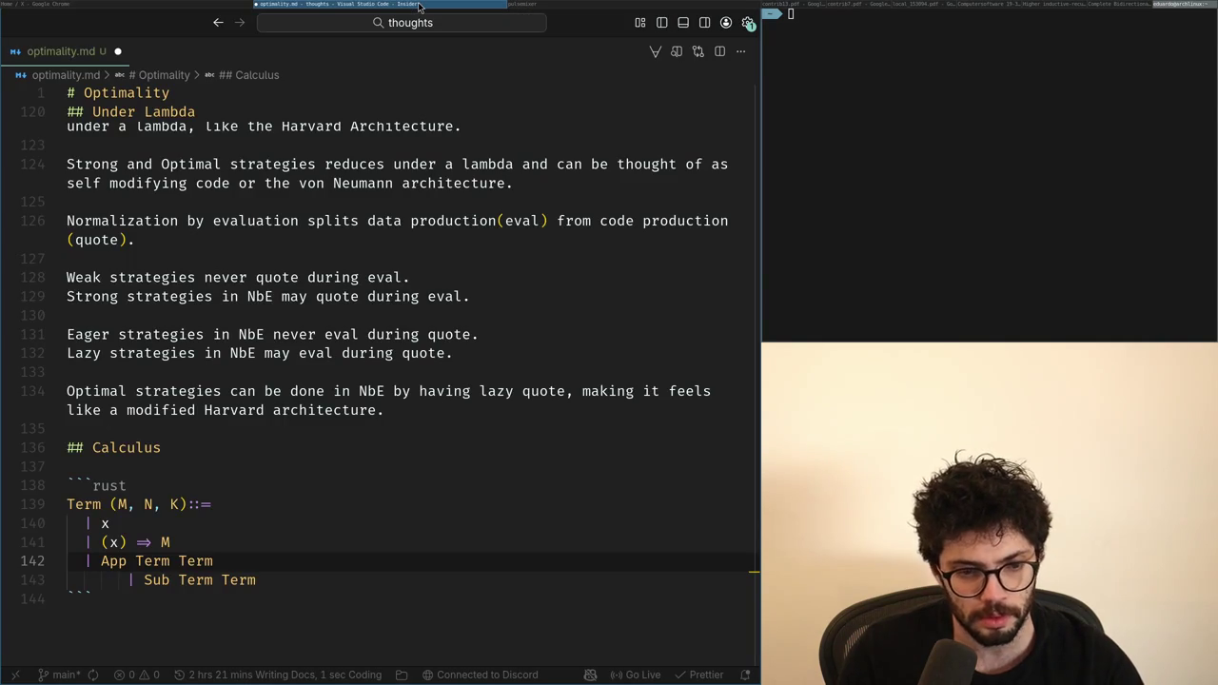
{"action": "key", "text": "ctrl+shift+Return"}
{"action": "type", "text": "| M(N)"}
{"action": "key", "text": "Return"}
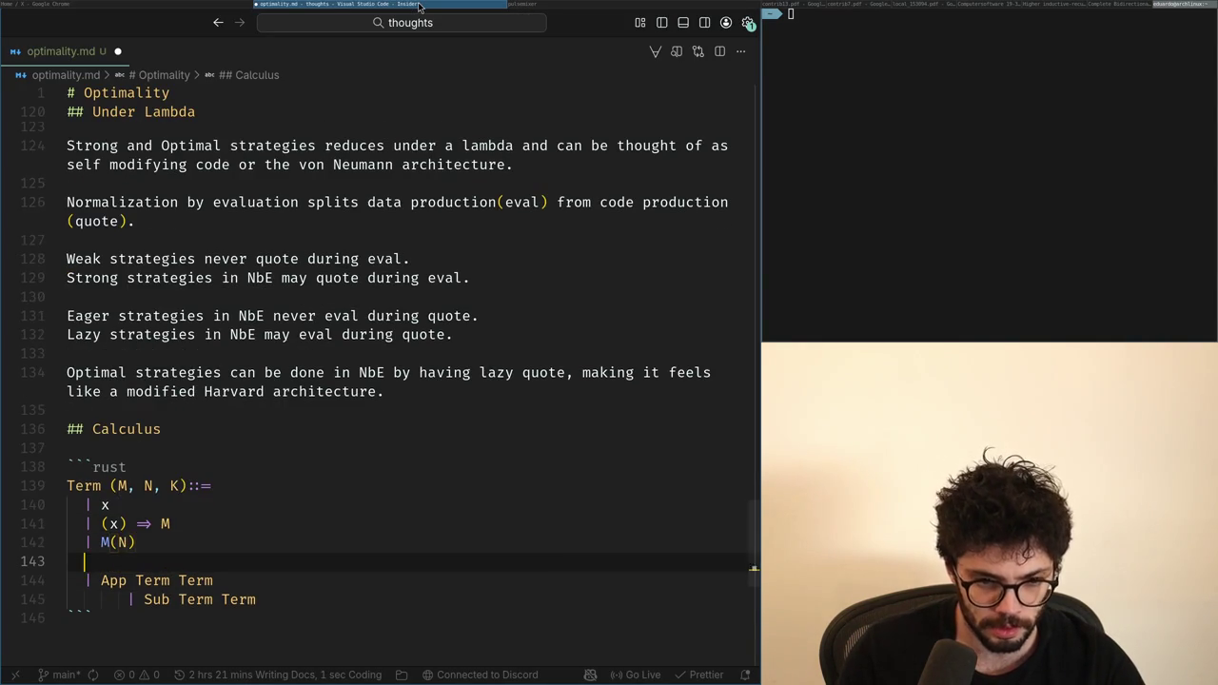
{"action": "key", "text": "shift+Down"}
{"action": "key", "text": "shift+Down"}
{"action": "key", "text": "shift+End"}
{"action": "key", "text": "BackSpace"}
{"action": "key", "text": "BackSpace"}
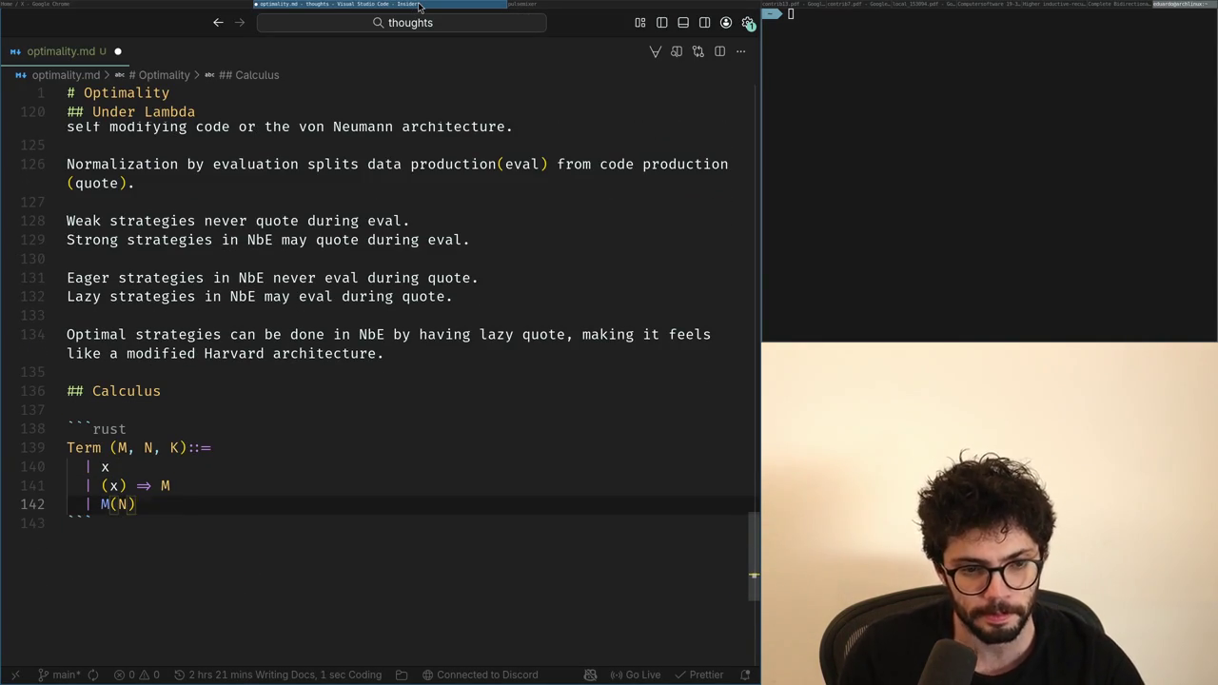
{"action": "key", "text": "Return"}
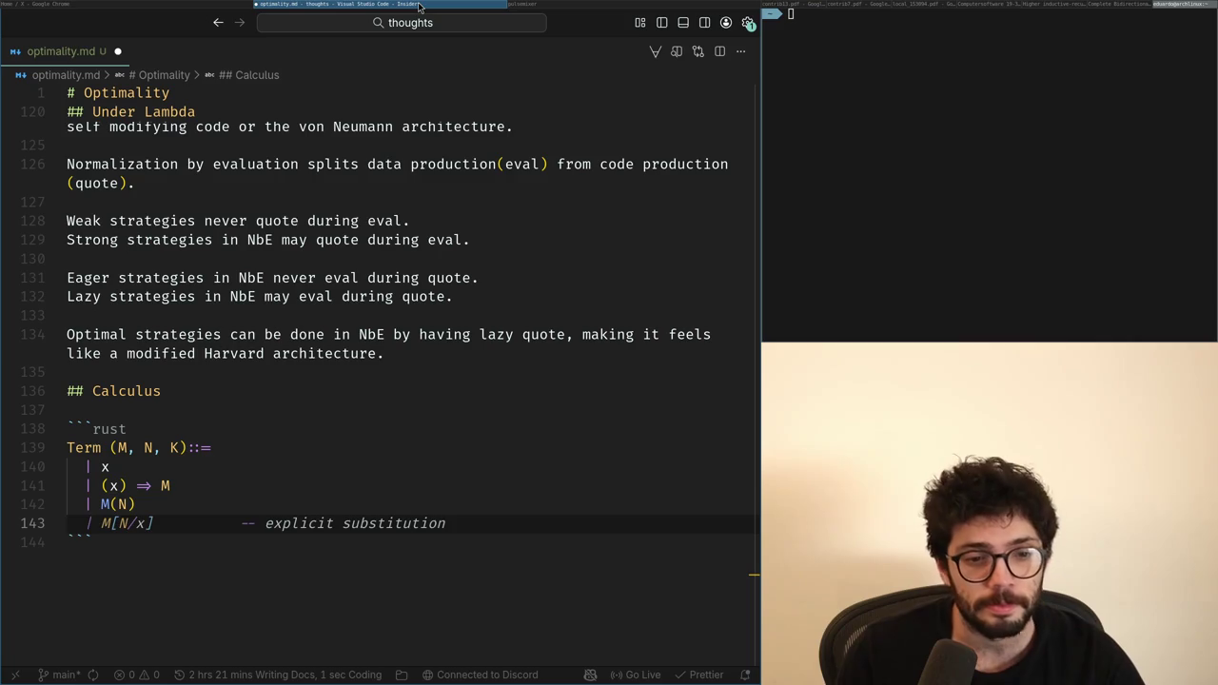
Step: Add a '| let x = M; N' case below the M(N) line
{"action": "type", "text": "| x = m"}
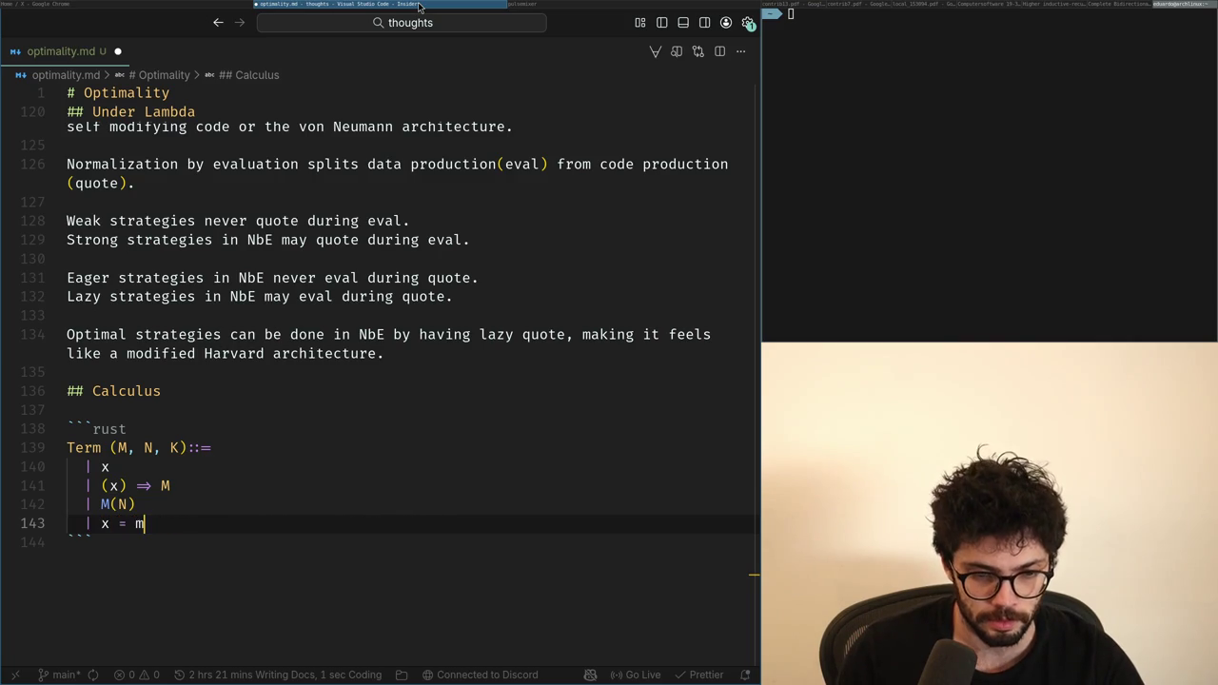
{"action": "key", "text": "BackSpace"}
{"action": "type", "text": "M in N"}
{"action": "key", "text": "Home"}
{"action": "key", "text": "Up"}
{"action": "key", "text": "Up"}
{"action": "key", "text": "Up"}
{"action": "key", "text": "Down"}
{"action": "key", "text": "Down"}
{"action": "key", "text": "Down"}
{"action": "key", "text": "End"}
{"action": "key", "text": "Left"}
{"action": "key", "text": "Left"}
{"action": "key", "text": "BackSpace"}
{"action": "key", "text": "BackSpace"}
{"action": "type", "text": "/"}
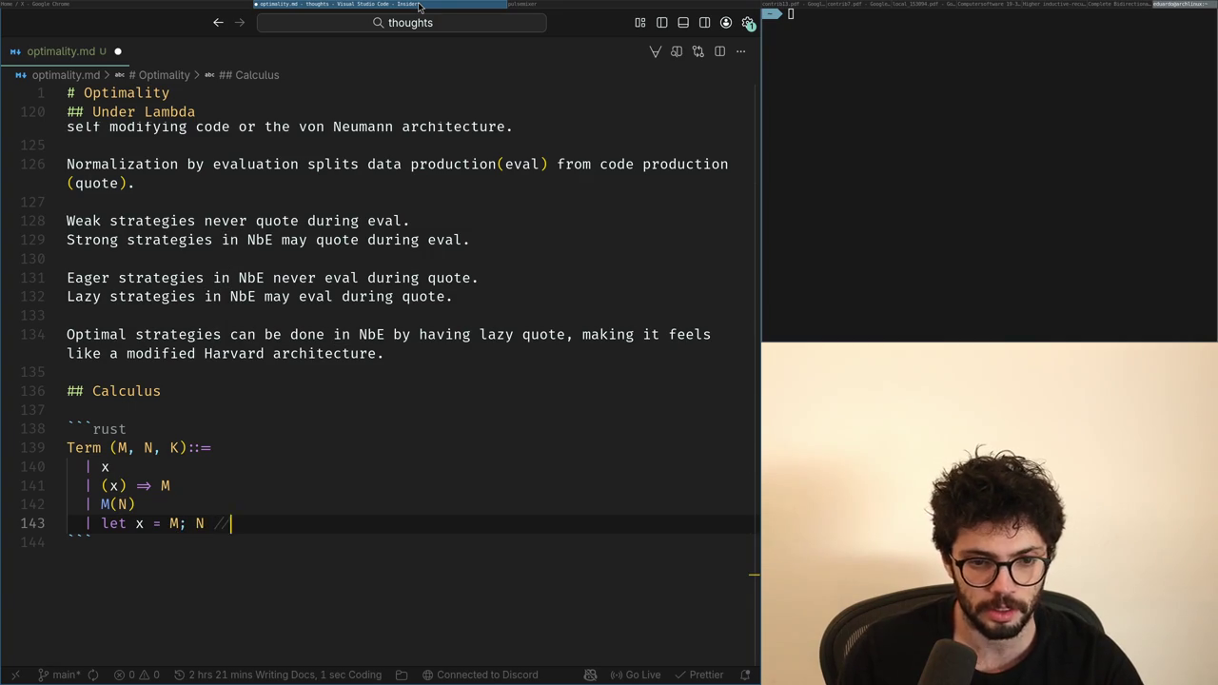
{"action": "key", "text": "Return"}
Step: Annotate the grammar cases with // var, // lambda, // apply and // let comments
{"action": "key", "text": "Up"}
{"action": "key", "text": "Up"}
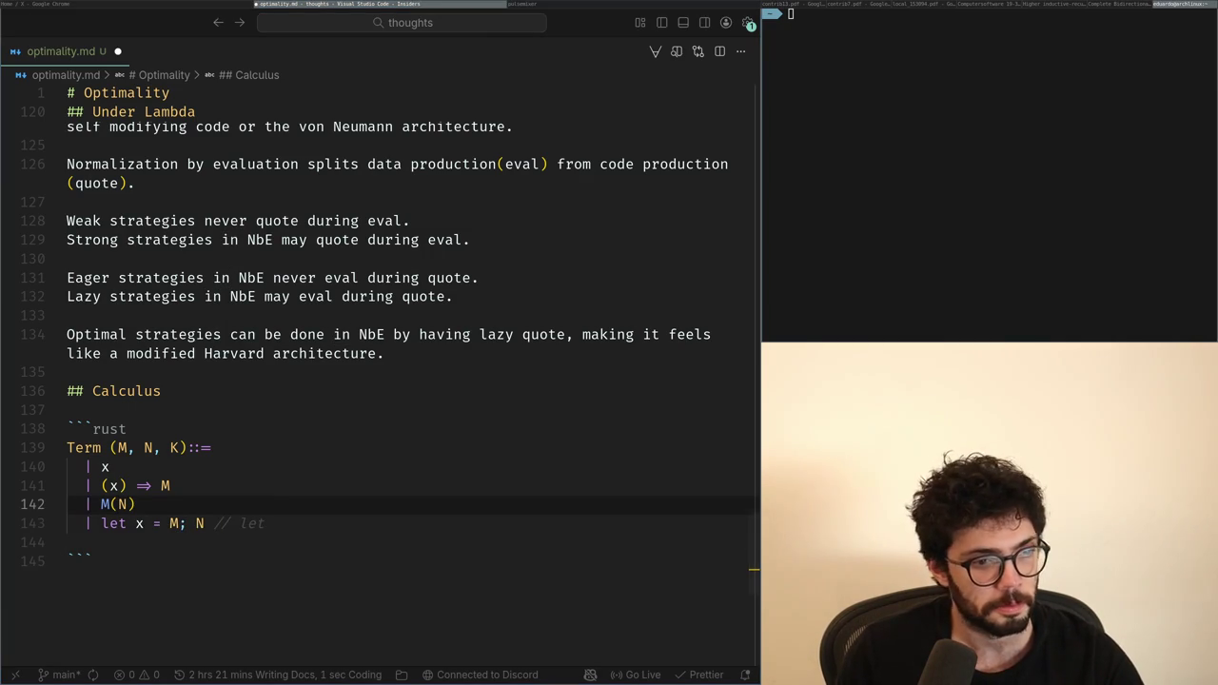
{"action": "key", "text": "Down"}
{"action": "key", "text": "Down"}
{"action": "key", "text": "Up"}
{"action": "key", "text": "Up"}
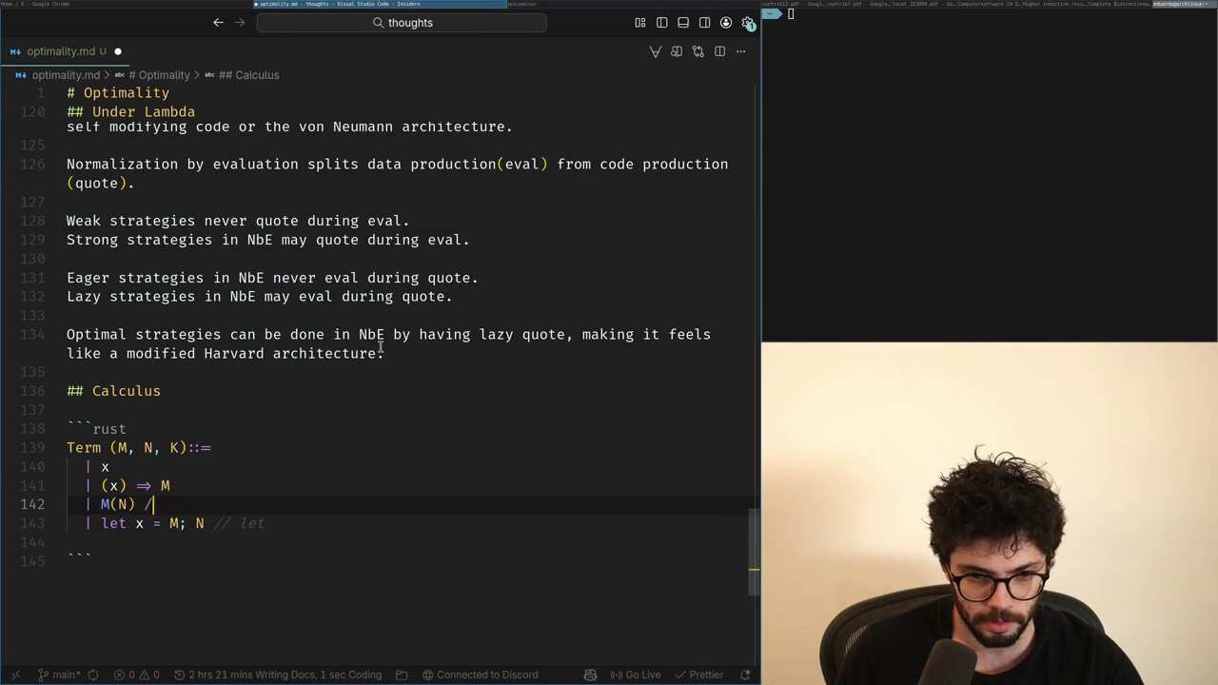
{"action": "type", "text": "ly"}
{"action": "key", "text": "Up"}
{"action": "type", "text": "// lam"}
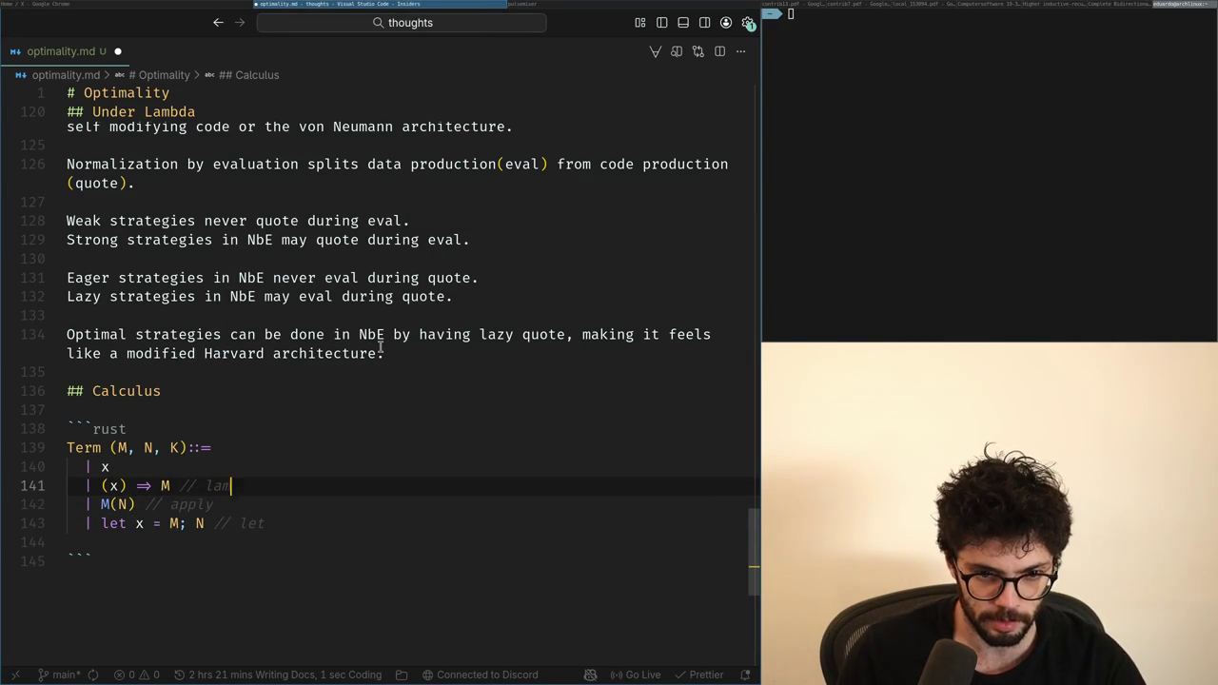
{"action": "key", "text": "Up"}
{"action": "type", "text": "// var"}
{"action": "key", "text": "Down"}
{"action": "key", "text": "Down"}
{"action": "key", "text": "Down"}
{"action": "key", "text": "End"}
{"action": "key", "text": "Return"}
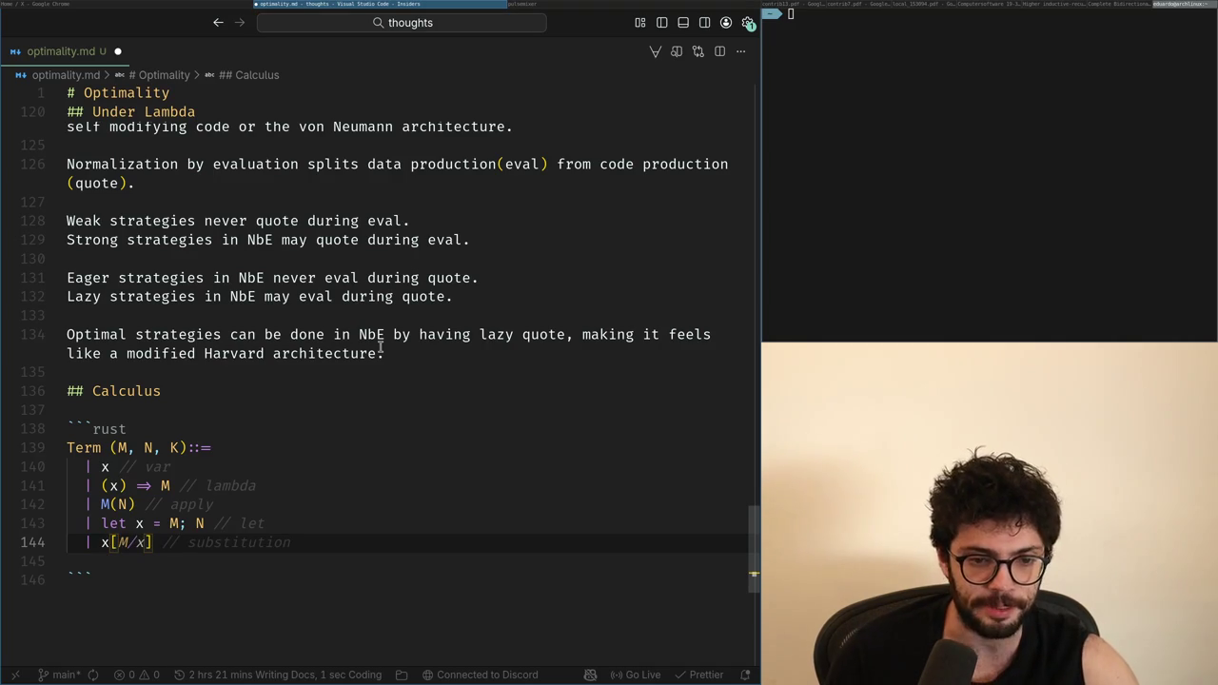
Step: Replace the suggested substitution case with '| X[a, b, c]' on line 144
{"action": "key", "text": "ctrl+z"}
{"action": "key", "text": "ctrl+z"}
{"action": "key", "text": "BackSpace"}
{"action": "key", "text": "ctrl+Left"}
{"action": "key", "text": "ctrl+Left"}
{"action": "key", "text": "Delete"}
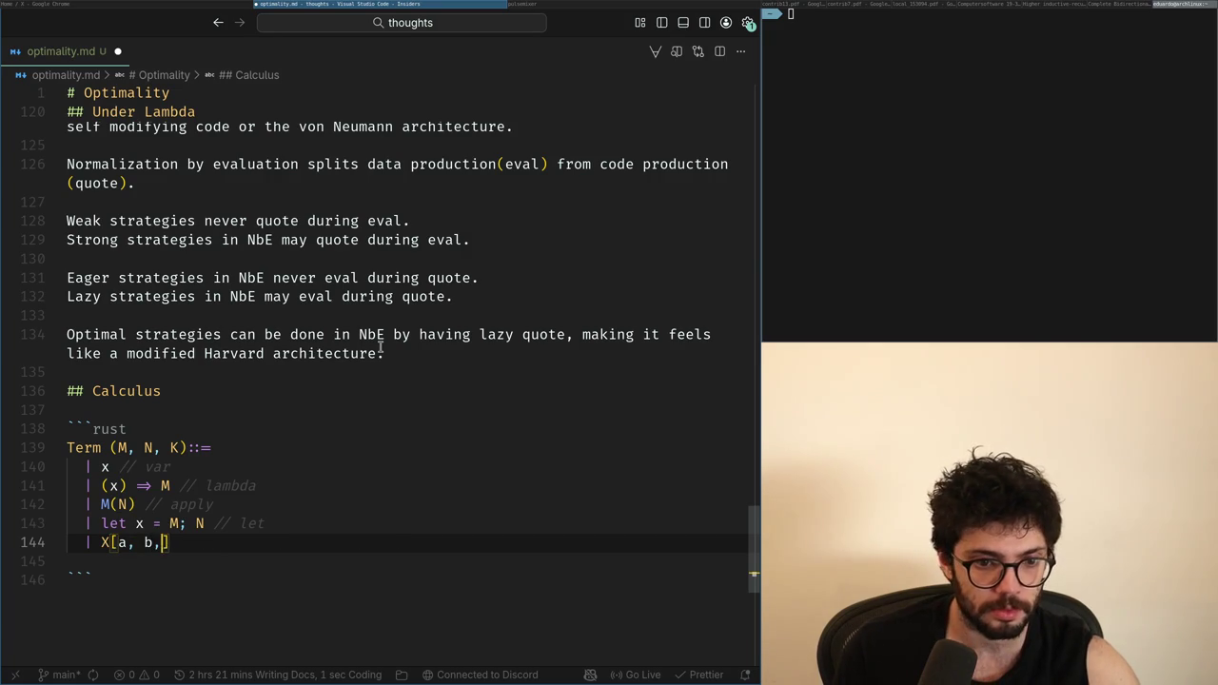
{"action": "type", "text": "c"}
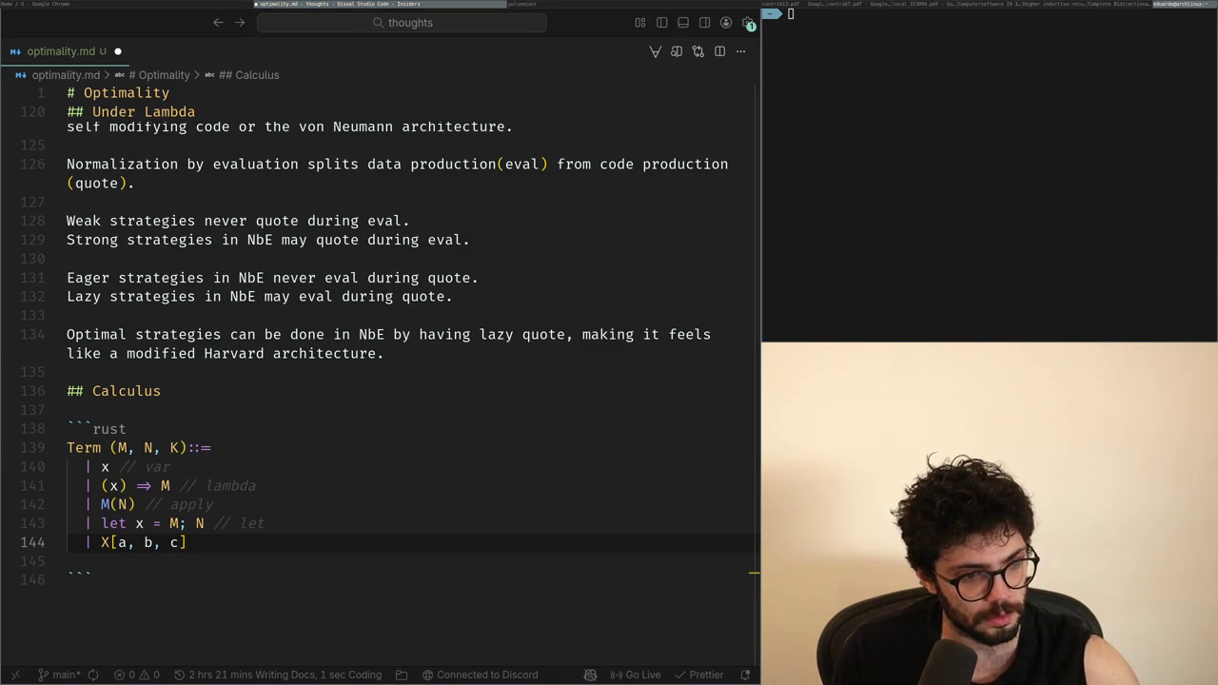
{"action": "key", "text": "Down"}
{"action": "key", "text": "Return"}
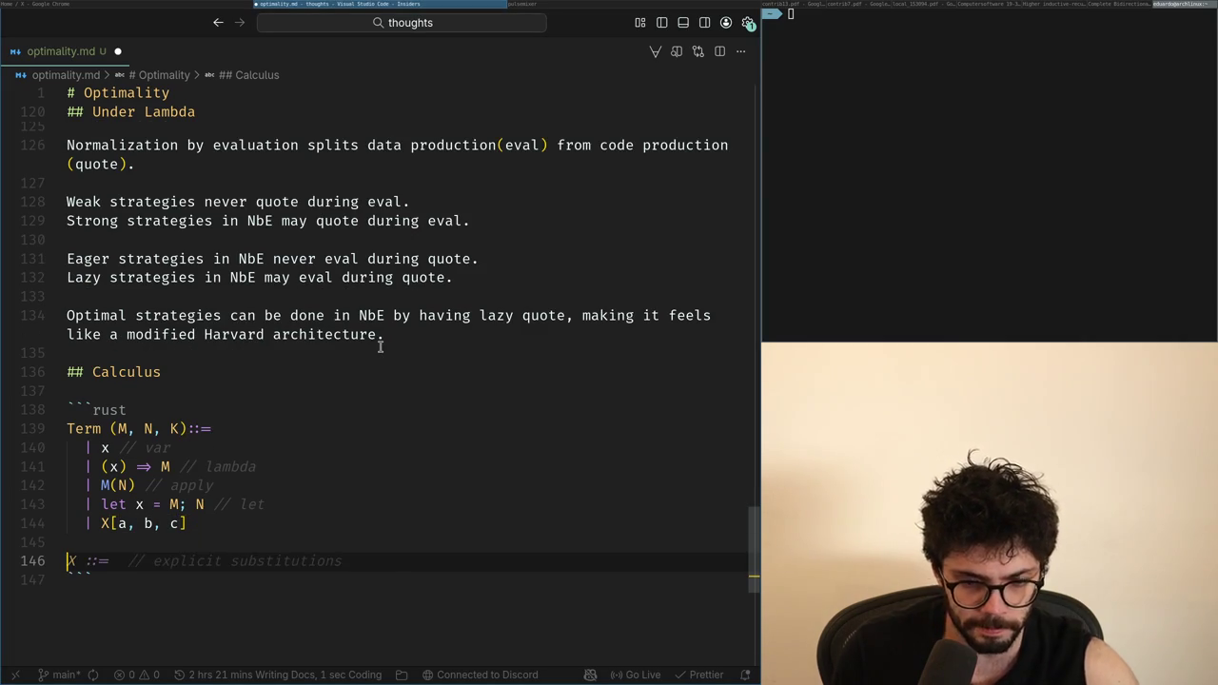
{"action": "key", "text": "BackSpace"}
{"action": "key", "text": "alt+Tab"}
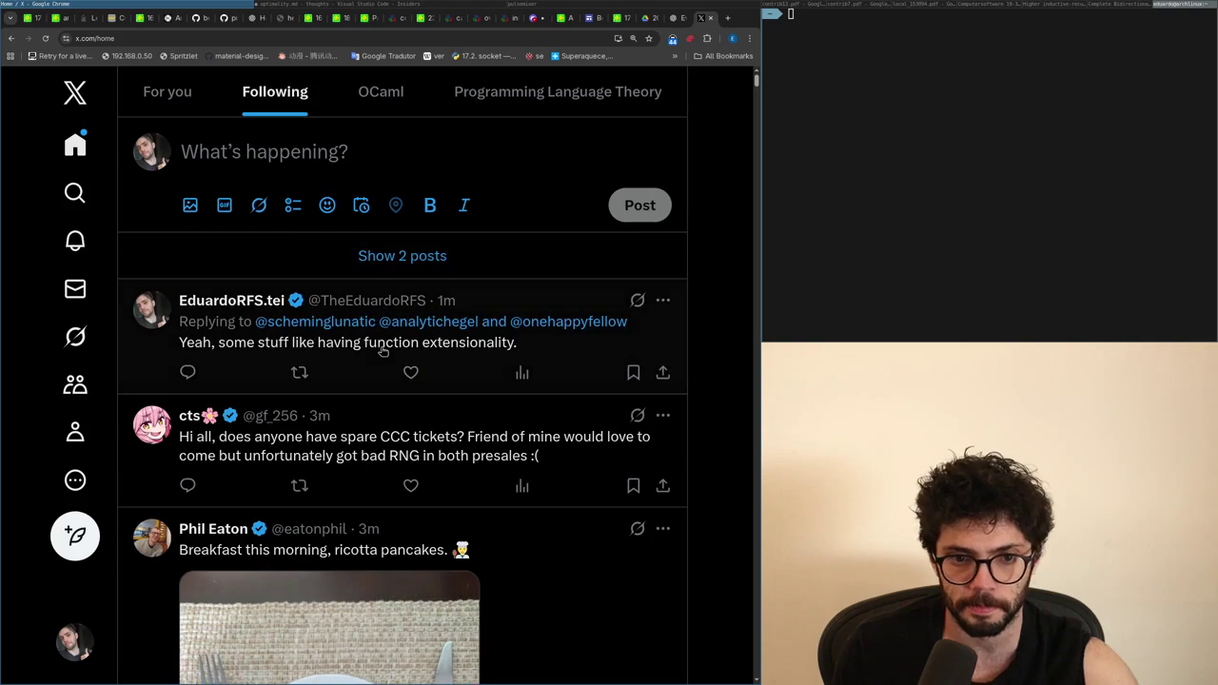
Step: Load the newly arrived posts in the X Following feed
{"action": "left_click", "coordinate": [363, 253]}
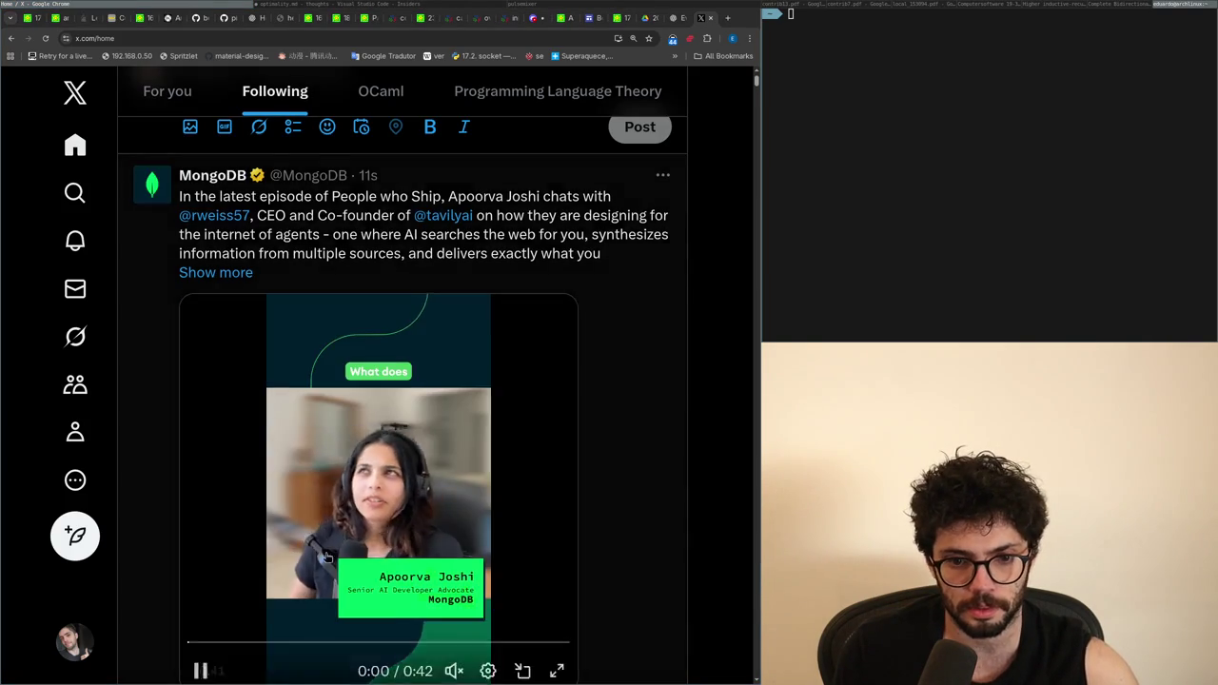
{"action": "scroll", "coordinate": [381, 285], "scroll_direction": "down", "scroll_amount": 3}
{"action": "key", "text": "alt+Tab"}
Step: Begin a new paragraph after the Graph settings sentence about why capturing substitutions are studied
{"action": "scroll", "coordinate": [305, 459], "scroll_direction": "up", "scroll_amount": 1}
{"action": "scroll", "coordinate": [306, 459], "scroll_direction": "up", "scroll_amount": 5}
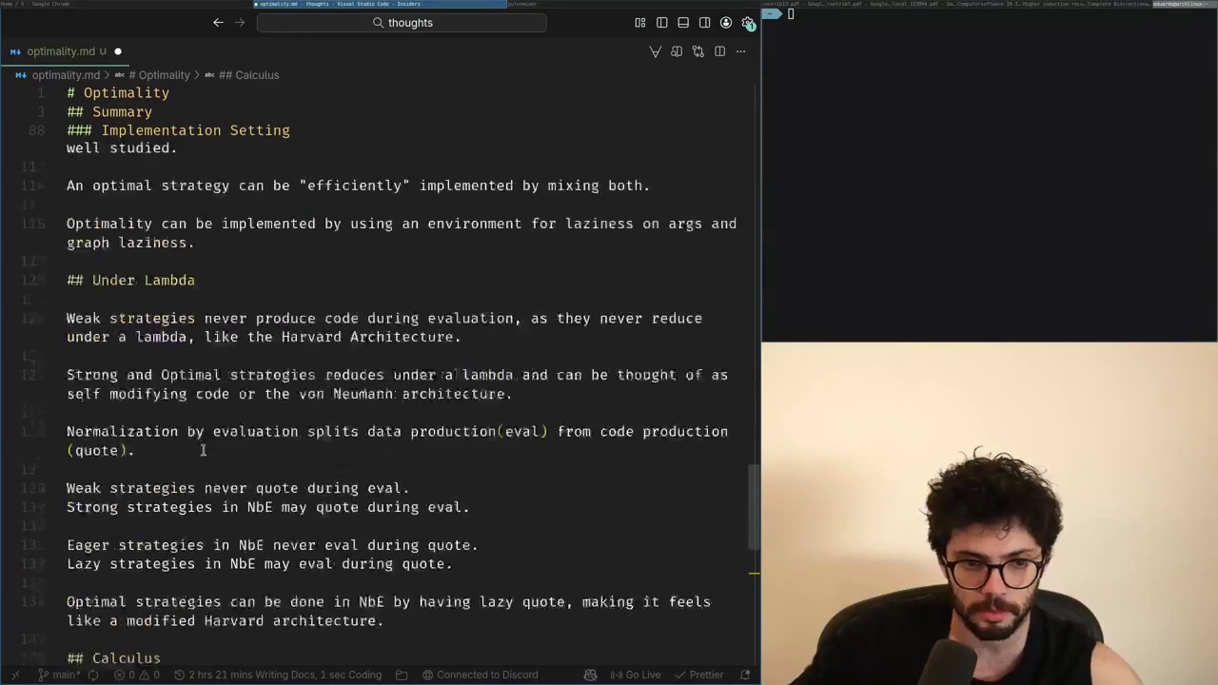
{"action": "scroll", "coordinate": [305, 459], "scroll_direction": "up", "scroll_amount": 5}
{"action": "scroll", "coordinate": [305, 459], "scroll_direction": "up", "scroll_amount": 1}
{"action": "scroll", "coordinate": [305, 459], "scroll_direction": "up", "scroll_amount": 1}
{"action": "left_click", "coordinate": [304, 386]}
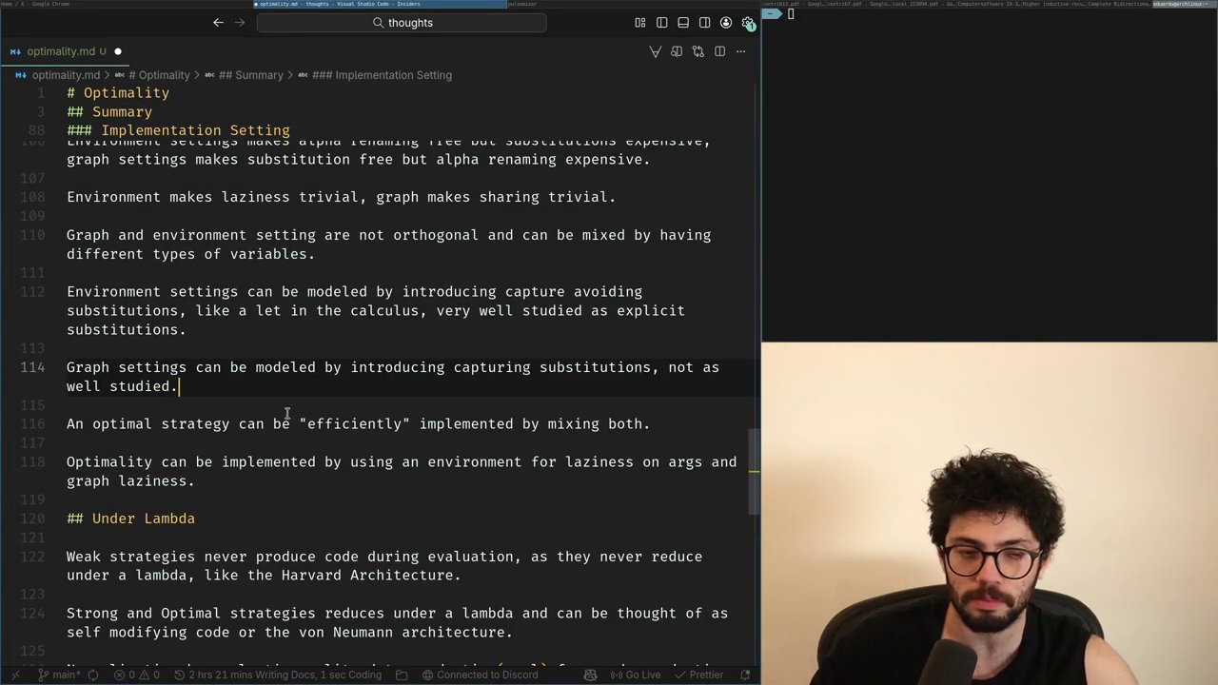
{"action": "key", "text": "Return"}
{"action": "key", "text": "Return"}
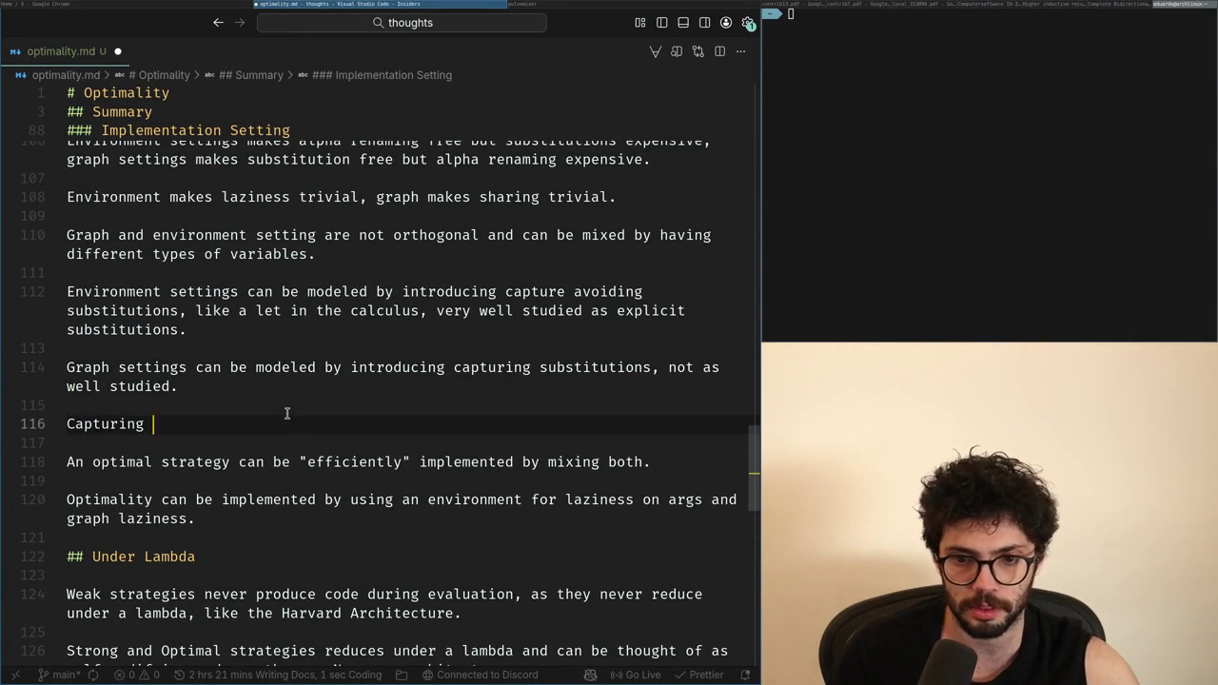
{"action": "type", "text": "su"}
{"action": "type", "text": " is s"}
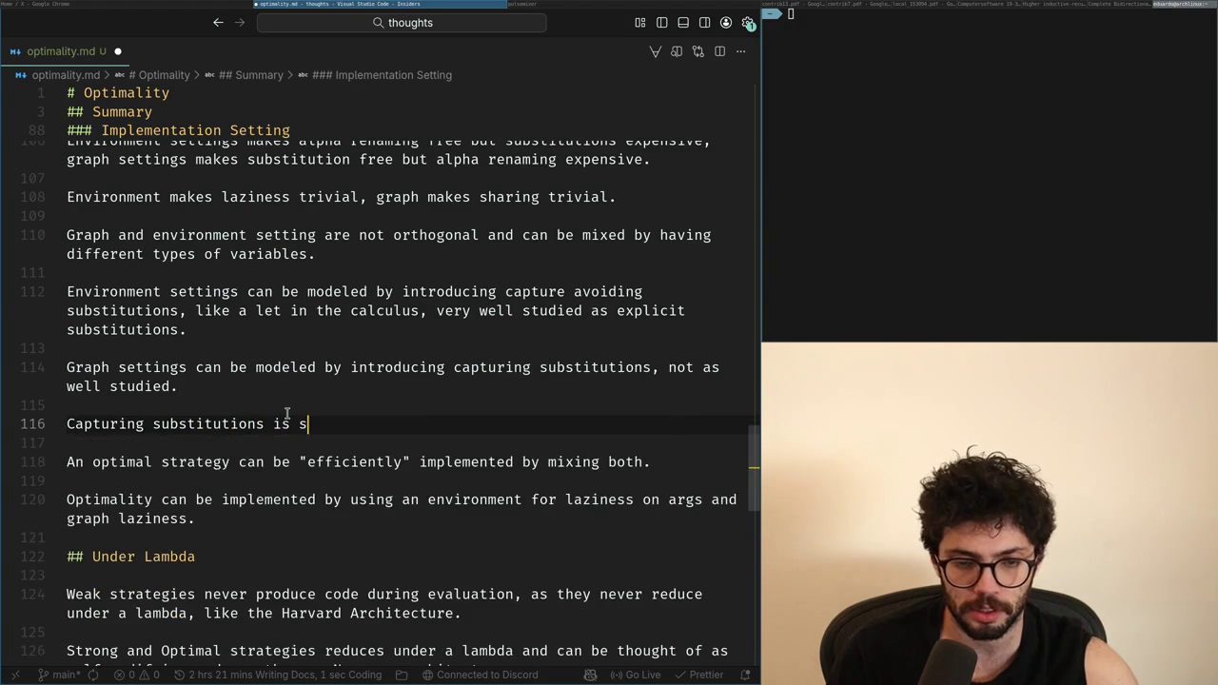
{"action": "type", "text": "due to higher-order"}
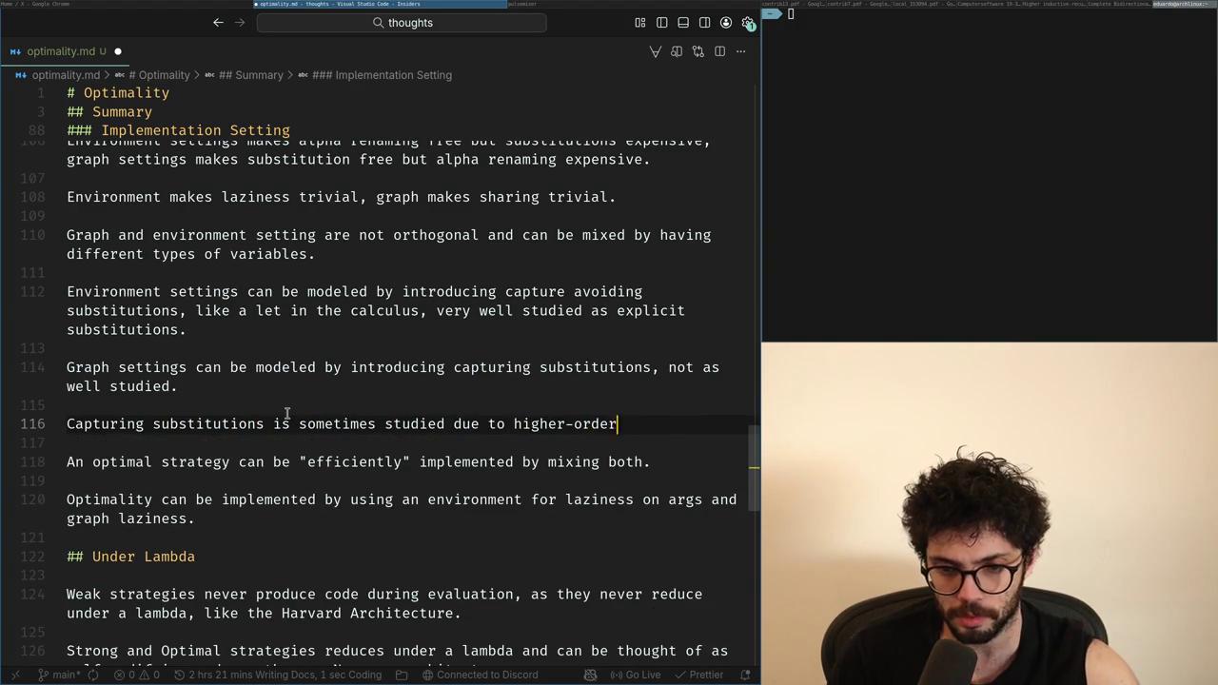
Step: Return to the Calculus grammar and remove the blank lines beneath it
{"action": "key", "text": "Page_Down"}
{"action": "key", "text": "Down"}
{"action": "key", "text": "Down"}
{"action": "key", "text": "Down"}
{"action": "key", "text": "Up"}
{"action": "key", "text": "Down"}
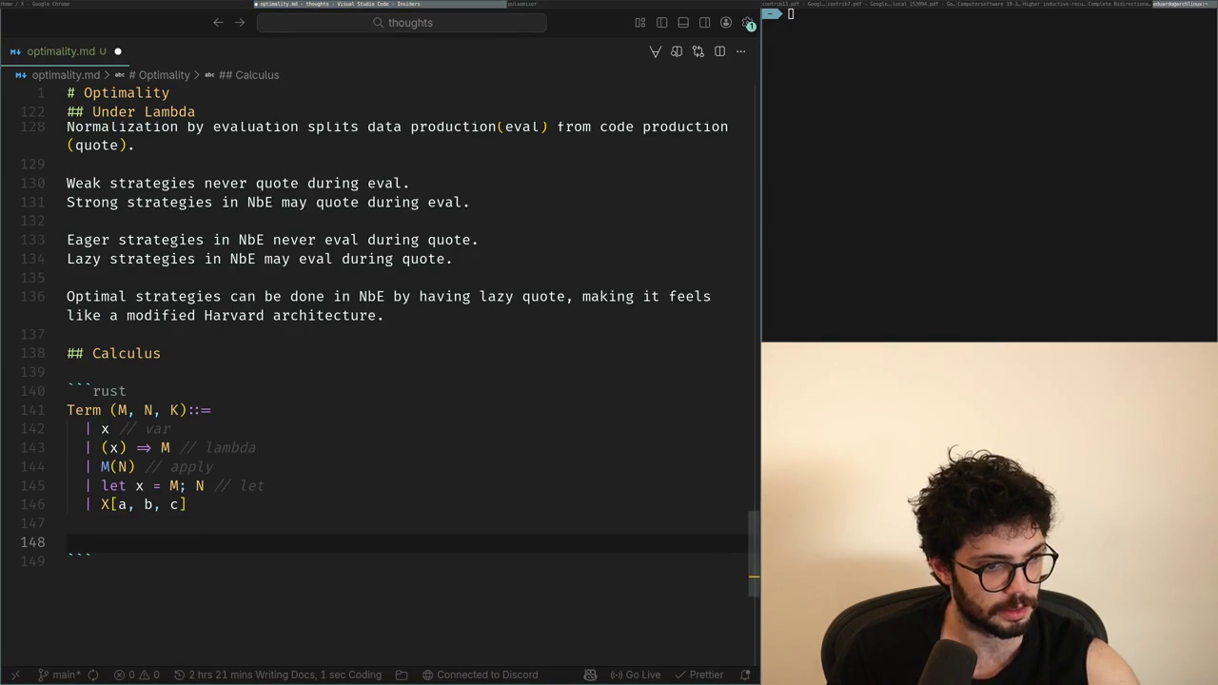
{"action": "key", "text": "BackSpace"}
{"action": "key", "text": "BackSpace"}
{"action": "key", "text": "Return"}
{"action": "key", "text": "Return"}
{"action": "key", "text": "Up"}
{"action": "key", "text": "Down"}
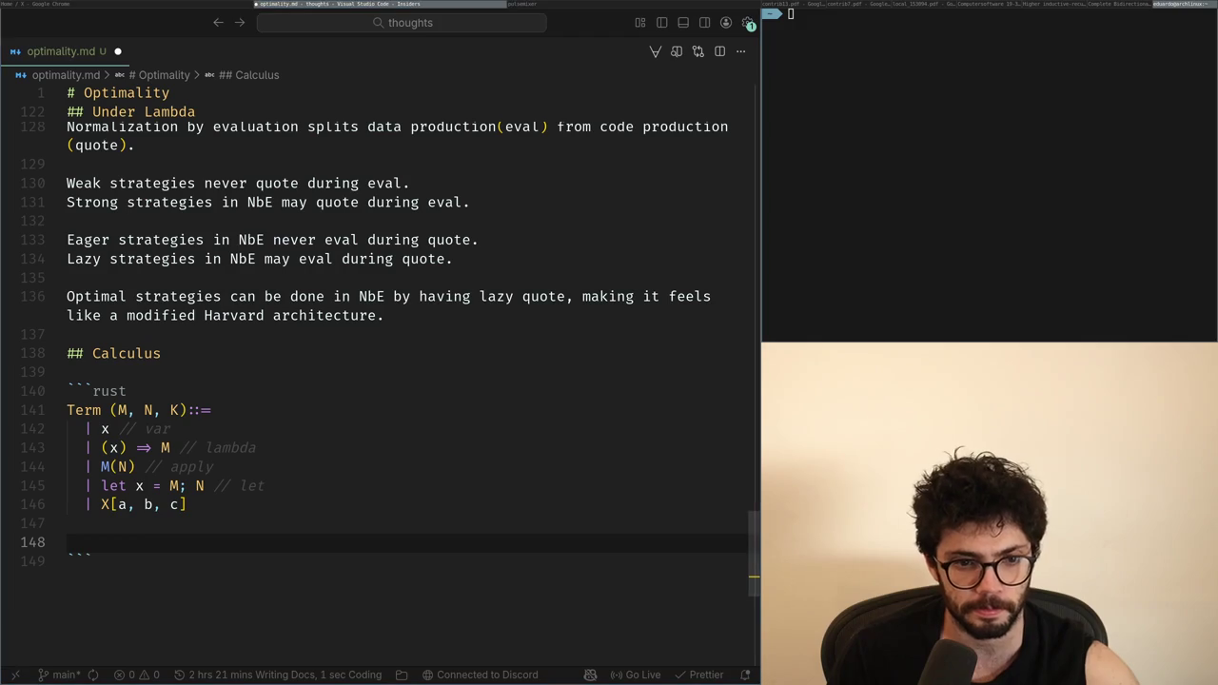
{"action": "key", "text": "alt+Tab"}
{"action": "key", "text": "alt+Tab"}
{"action": "key", "text": "BackSpace"}
{"action": "key", "text": "alt+Tab"}
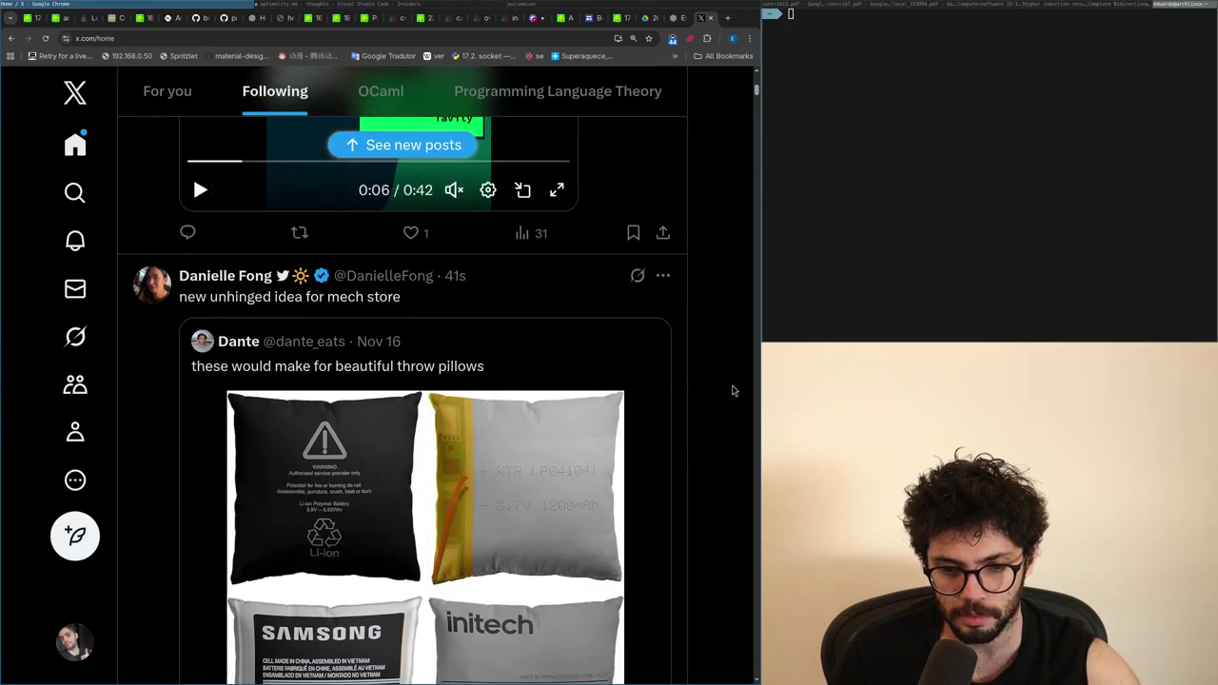
{"action": "scroll", "coordinate": [733, 390], "scroll_direction": "down", "scroll_amount": 2}
{"action": "key", "text": "alt+Tab"}
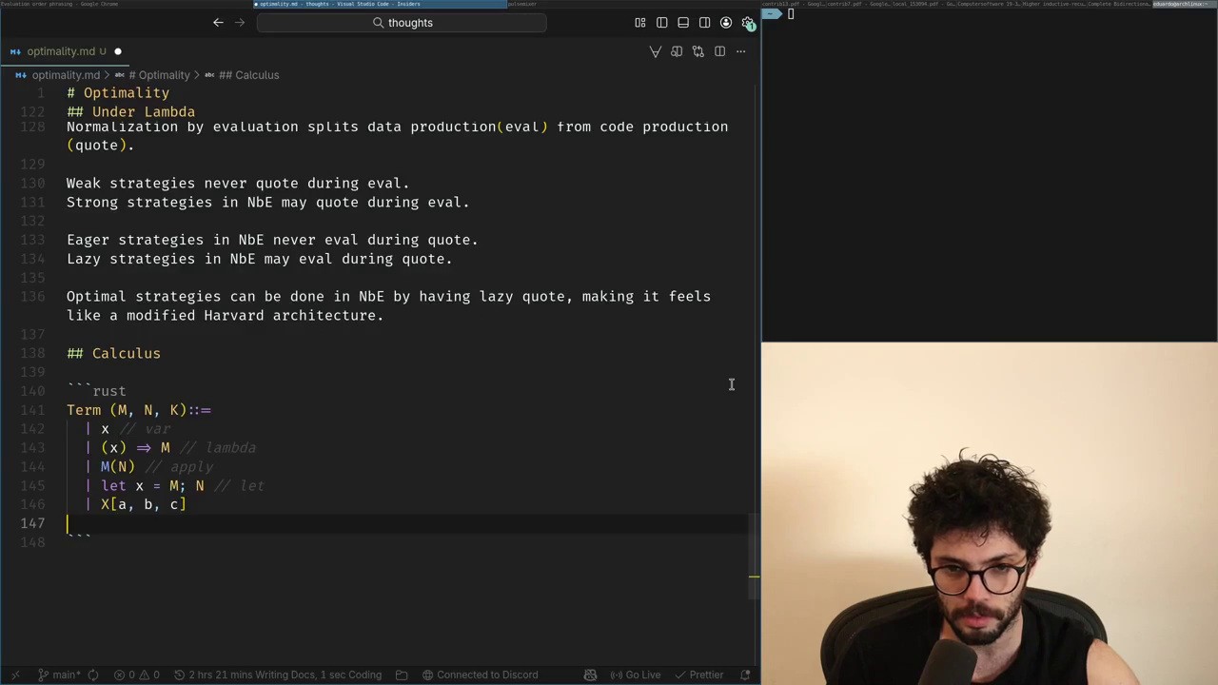
{"action": "key", "text": "Return"}
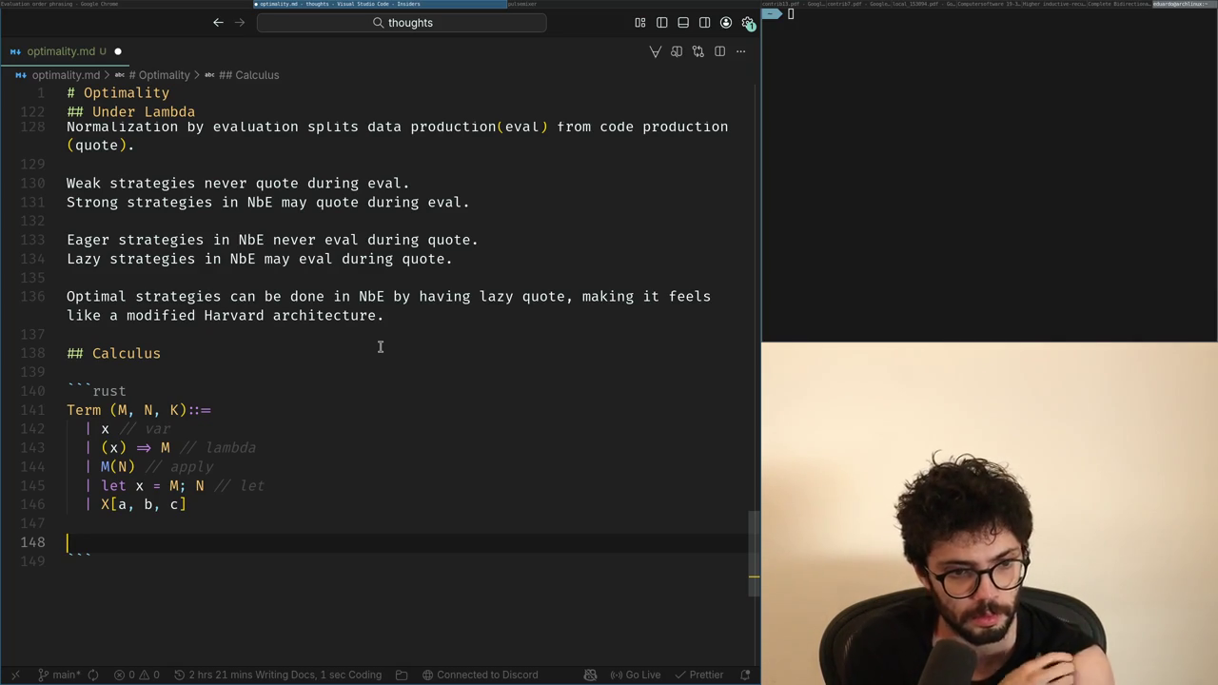
{"action": "key", "text": "Up"}
{"action": "key", "text": "Up"}
Step: Draft a '| let X = M; N // meta substitution' line beneath X[a, b, c]
{"action": "key", "text": "End"}
{"action": "key", "text": "Return"}
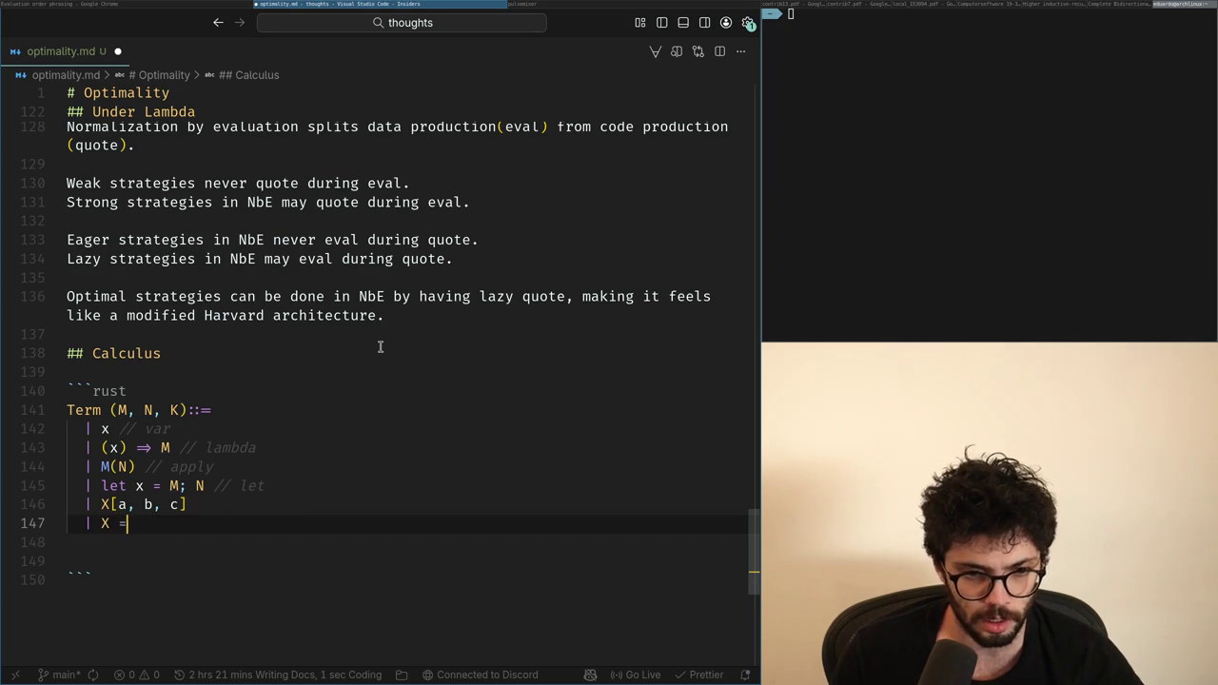
{"action": "key", "text": "Home"}
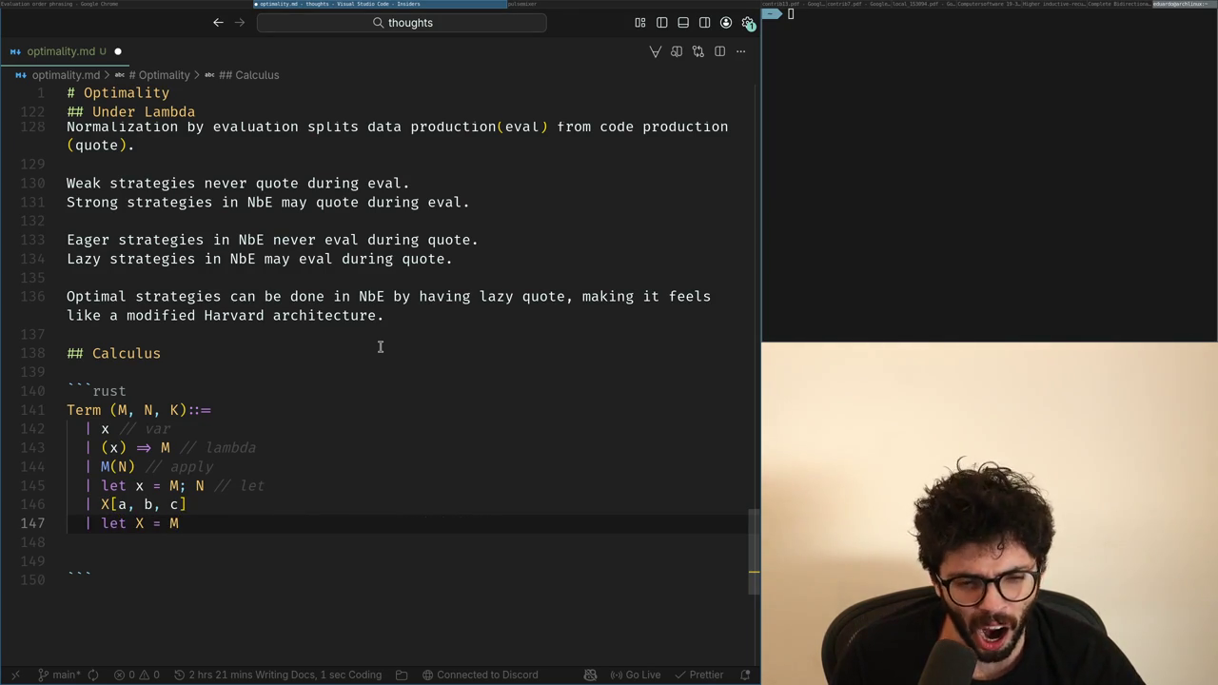
{"action": "type", "text": "; N"}
{"action": "key", "text": "Up"}
{"action": "key", "text": "Down"}
{"action": "type", "text": "//"}
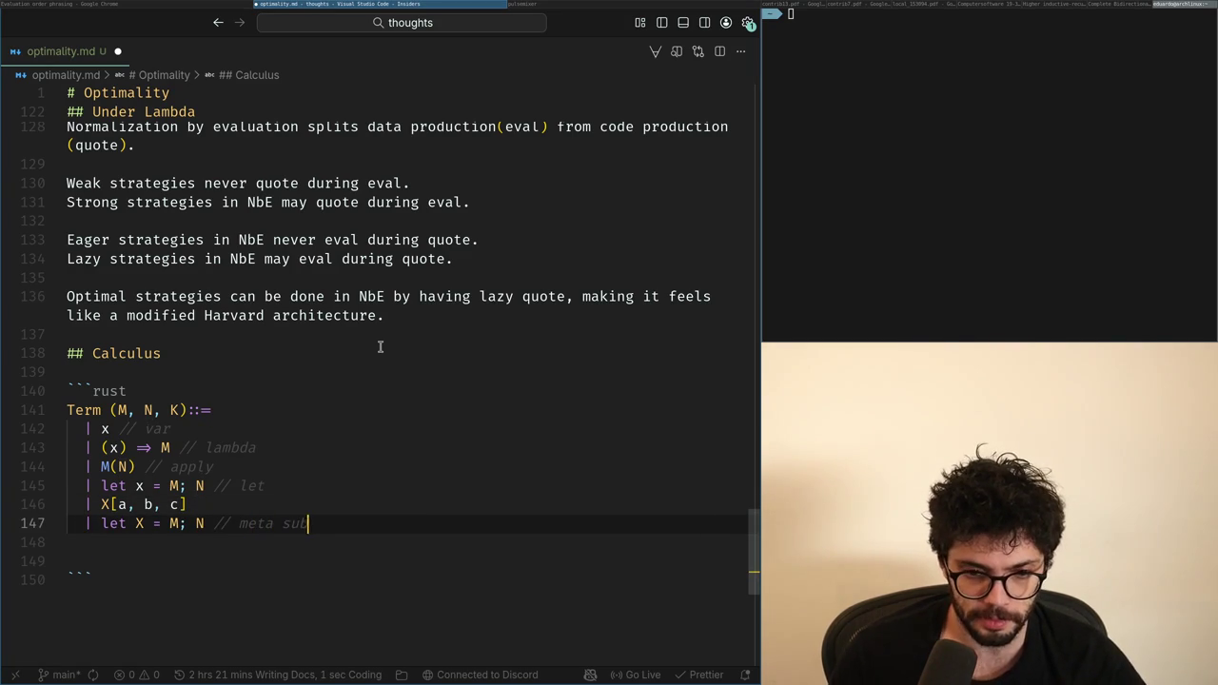
{"action": "key", "text": "ctrl+Left"}
{"action": "key", "text": "ctrl+shift+Left"}
{"action": "key", "text": "BackSpace"}
{"action": "type", "text": "meta"}
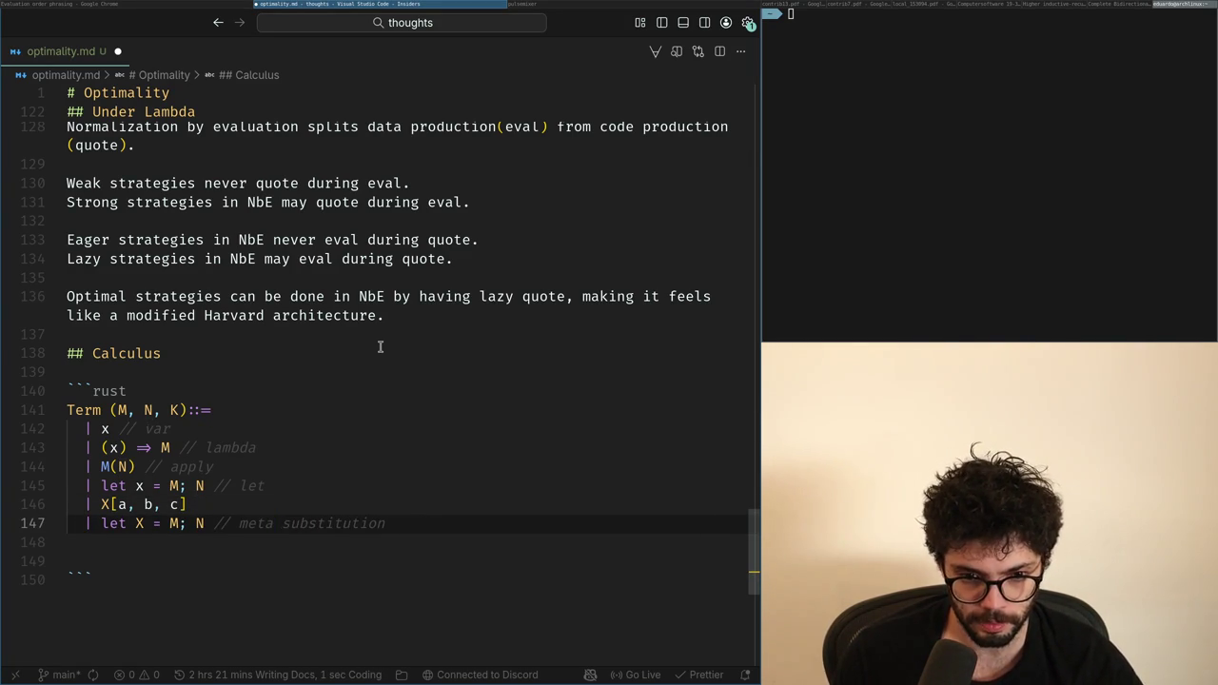
{"action": "key", "text": "Down"}
{"action": "key", "text": "Delete"}
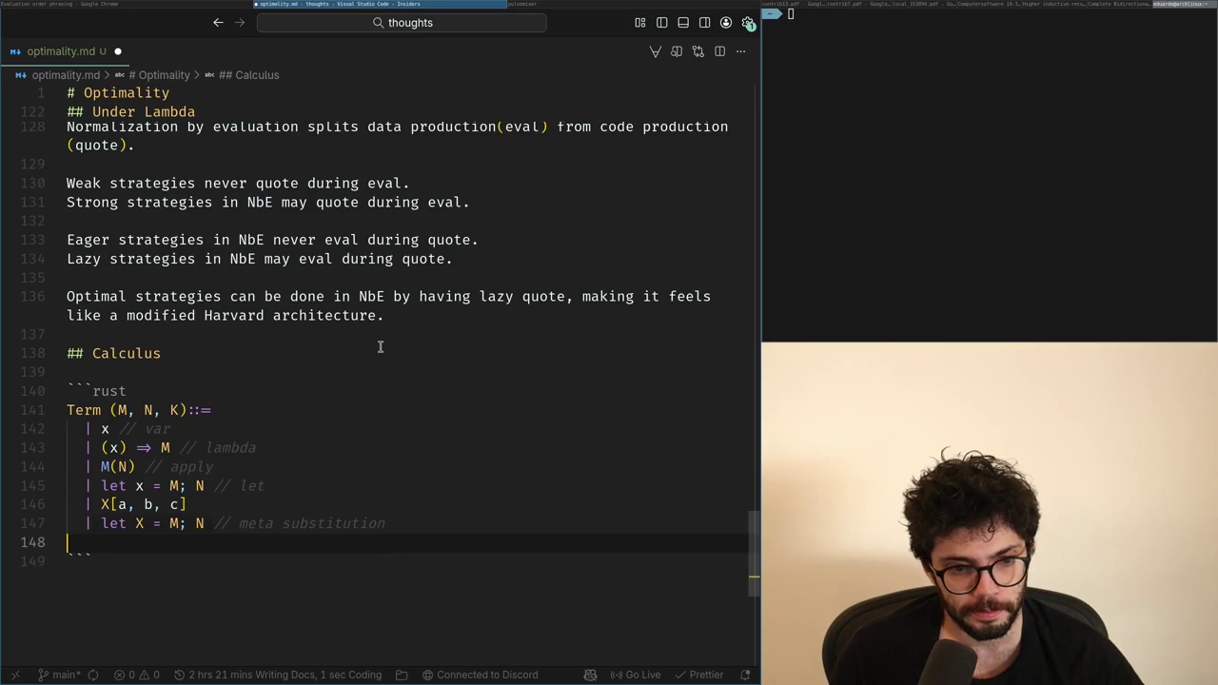
Step: Remove the meta substitution line and start an unfinished '| (l := )' case instead
{"action": "key", "text": "alt+Tab"}
{"action": "key", "text": "alt+Tab"}
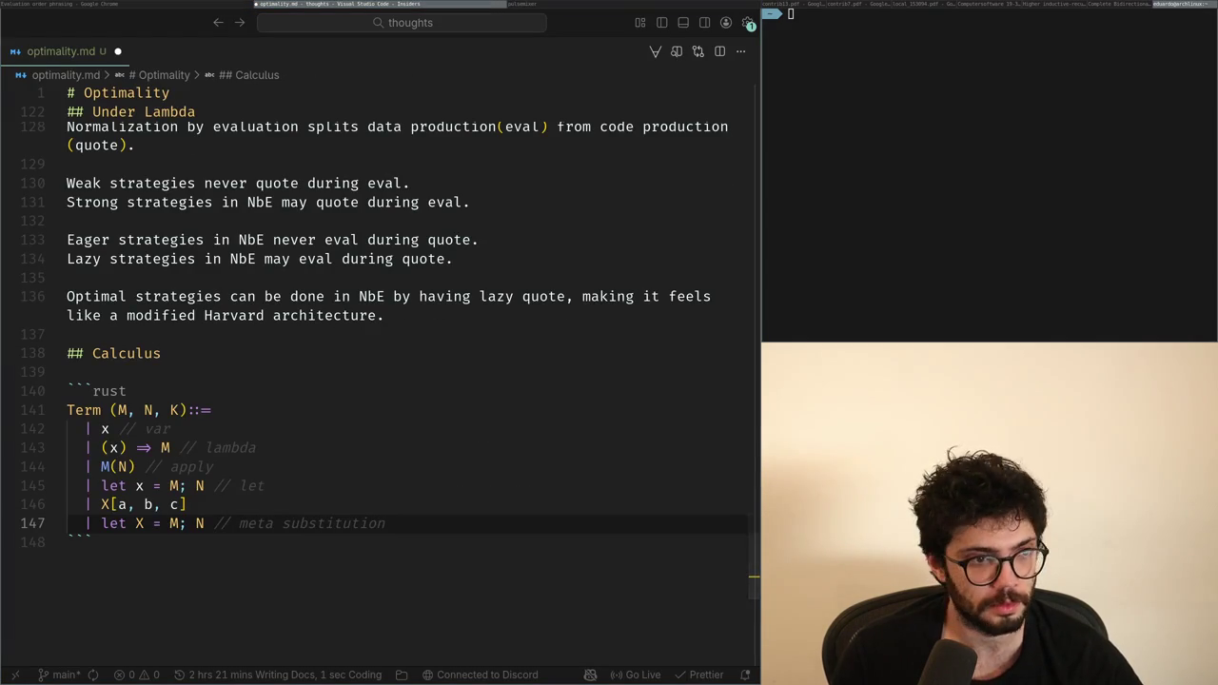
{"action": "key", "text": "ctrl+shift+Left"}
{"action": "key", "text": "alt+Tab"}
{"action": "key", "text": "alt+Tab"}
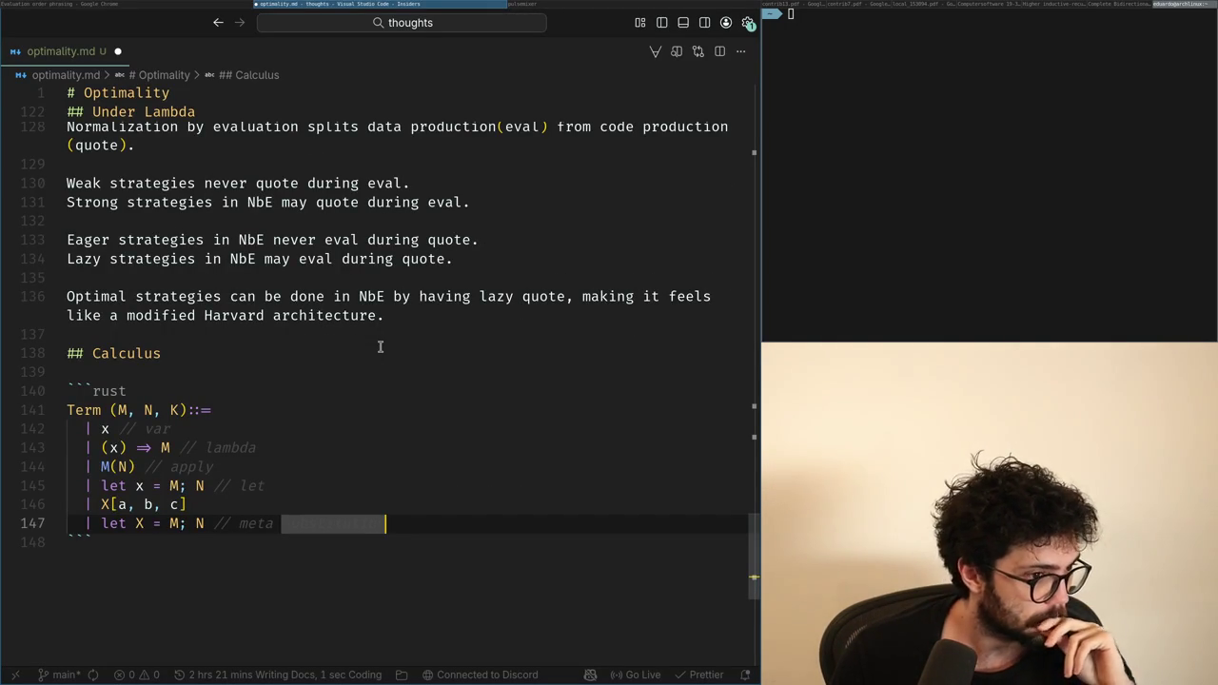
{"action": "key", "text": "ctrl+z"}
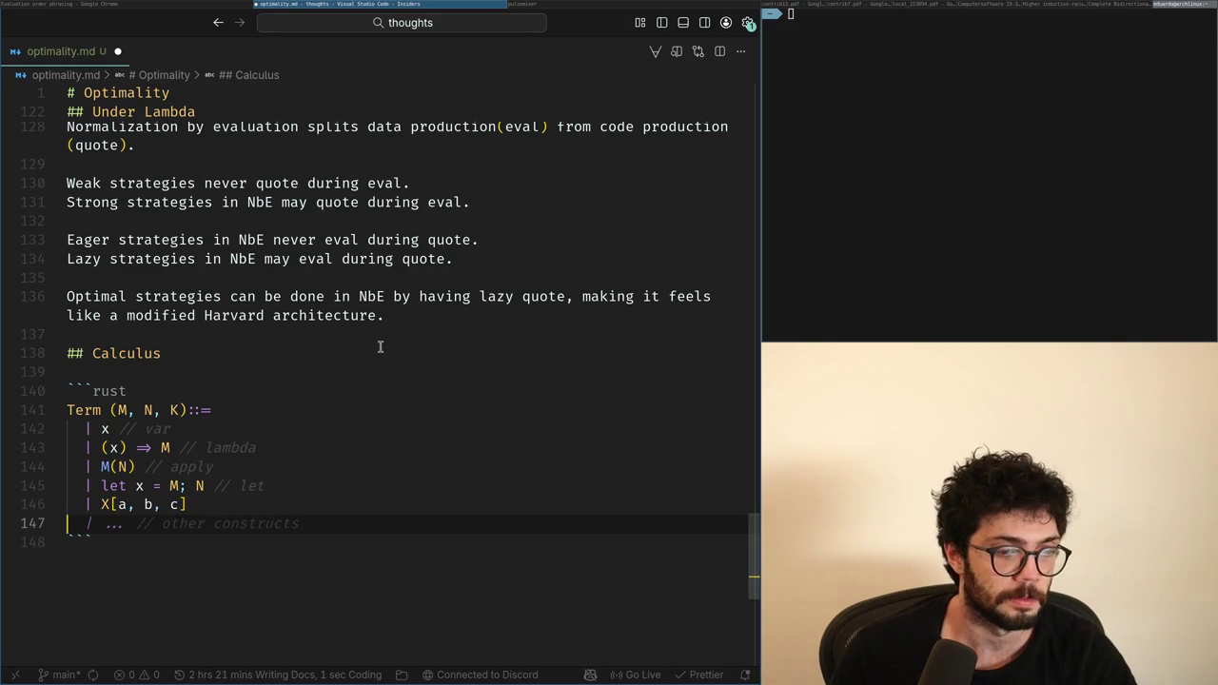
{"action": "key", "text": "Escape"}
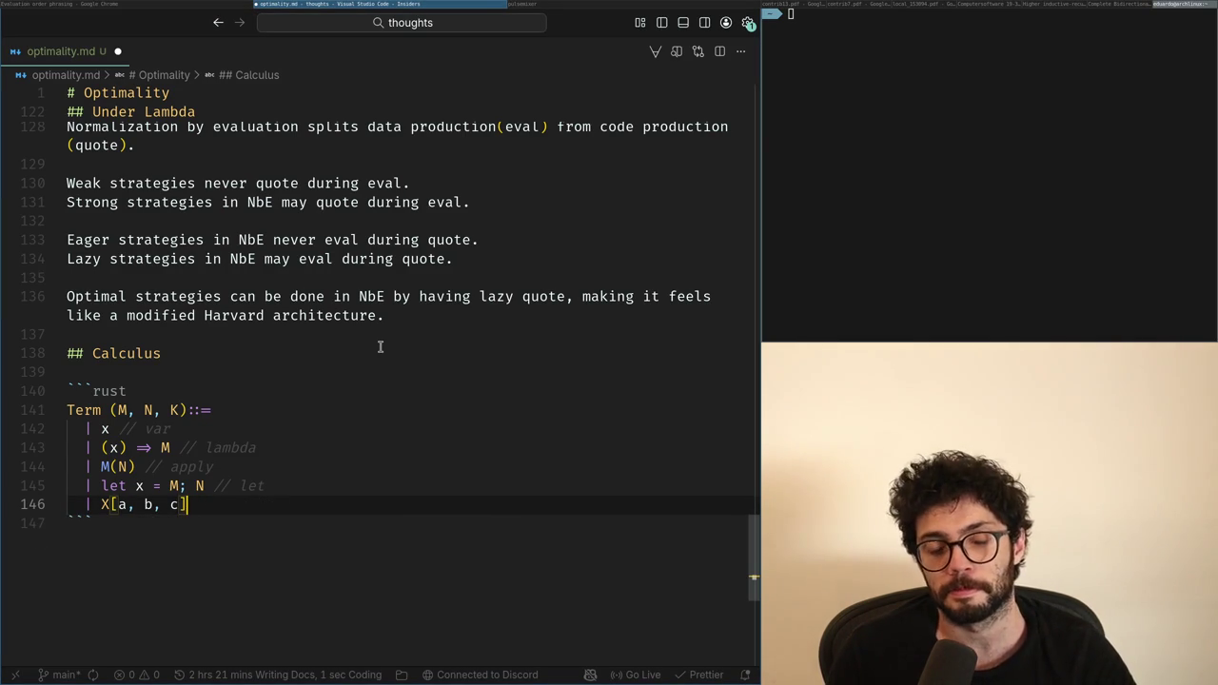
{"action": "key", "text": "Return"}
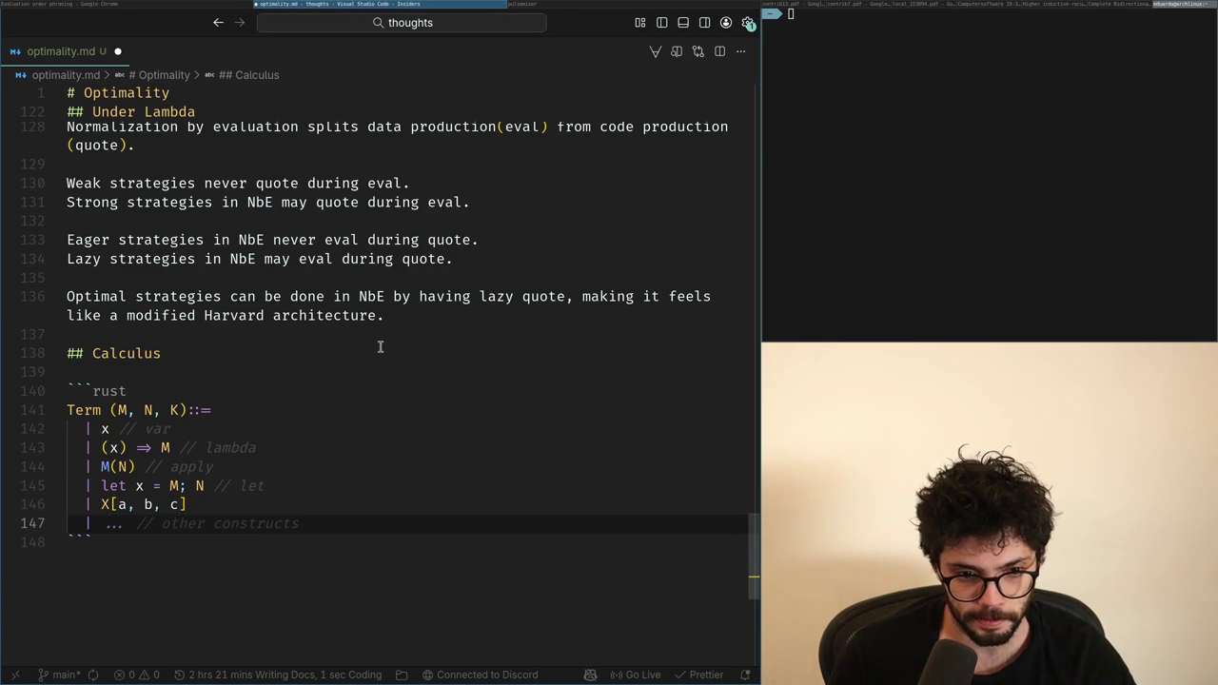
{"action": "key", "text": "Escape"}
{"action": "type", "text": "l :="}
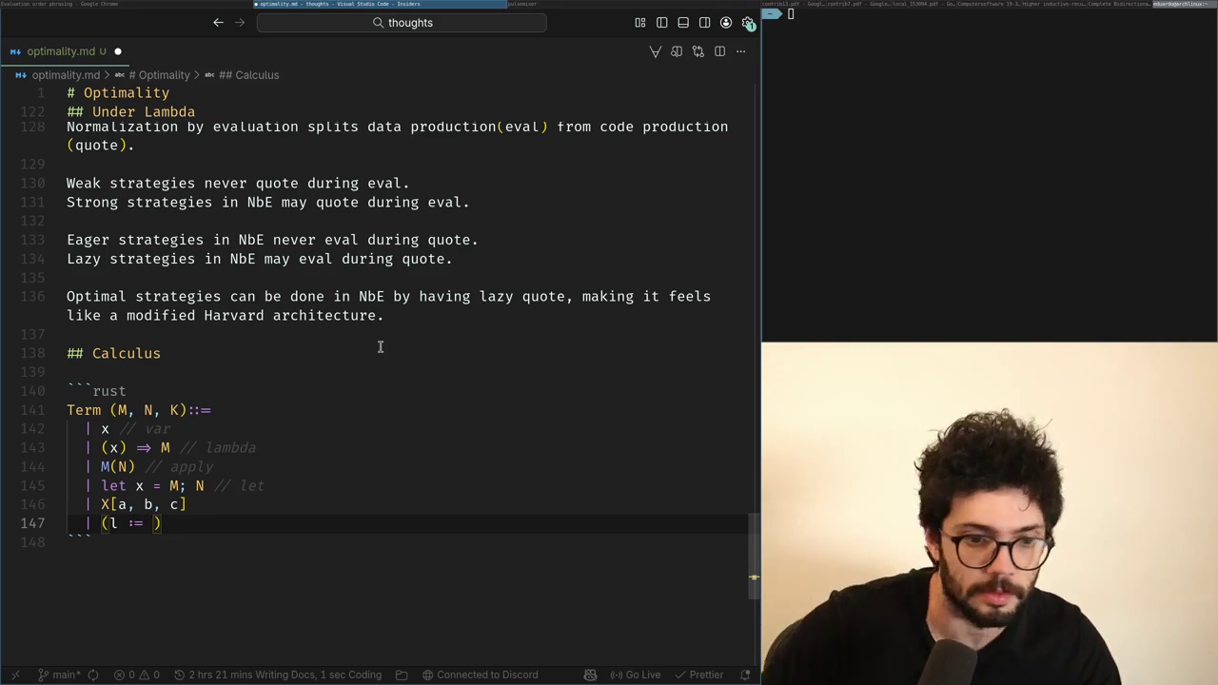
{"action": "key", "text": "super+Left"}
{"action": "key", "text": "super+Right"}
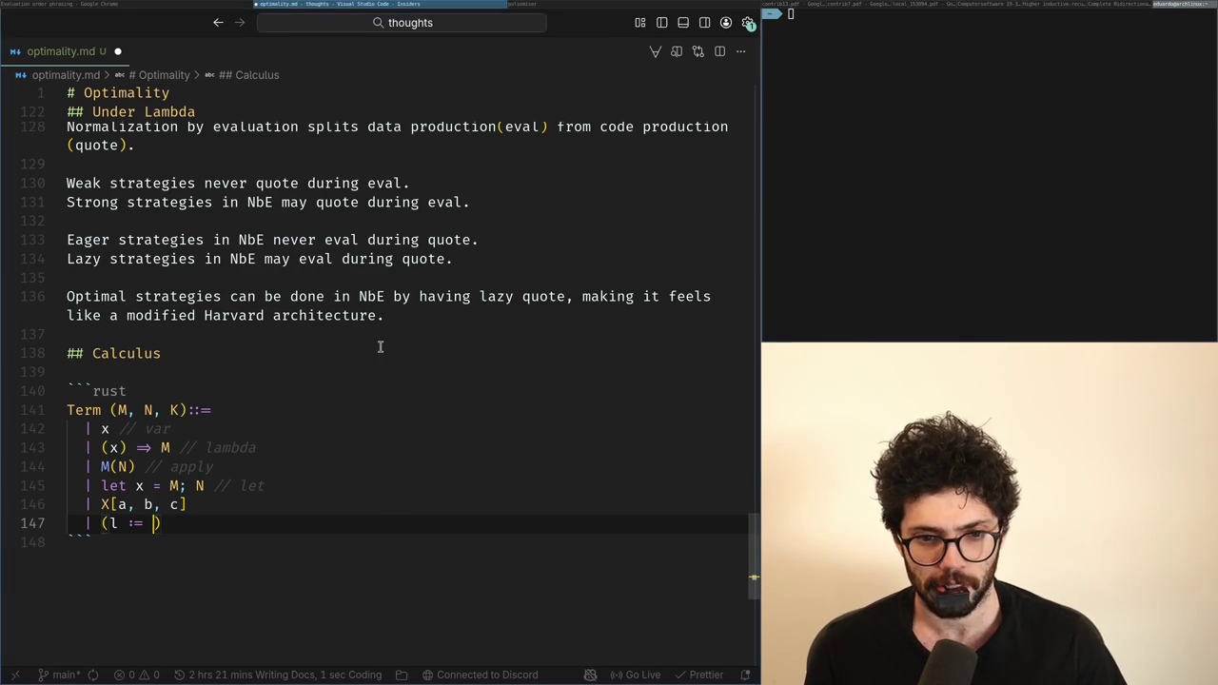
{"action": "key", "text": "alt+Tab"}
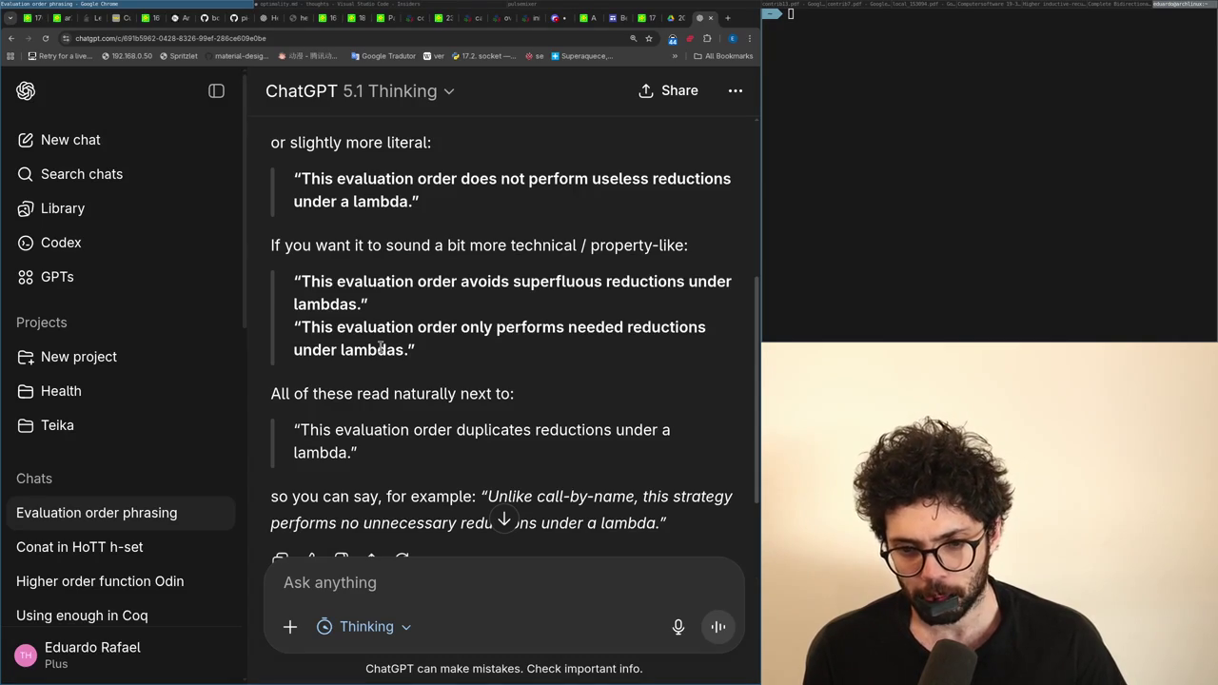
{"action": "key", "text": "alt+Tab"}
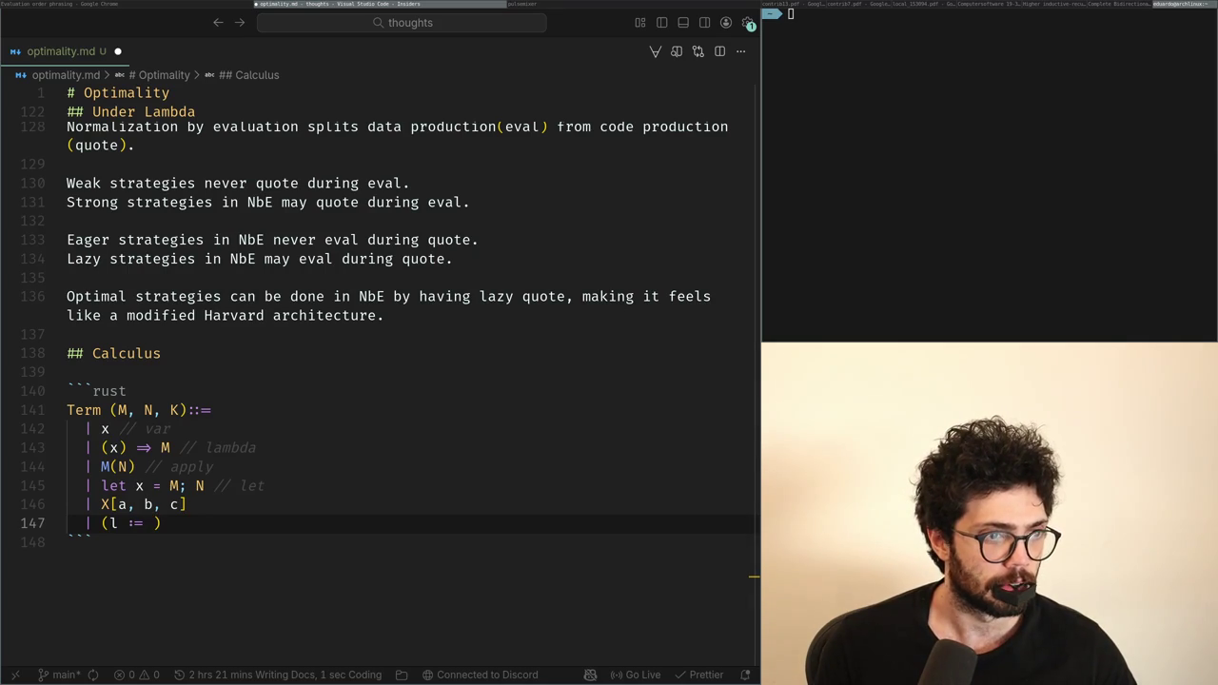
{"action": "left_click", "coordinate": [204, 539]}
{"action": "left_click", "coordinate": [195, 526]}
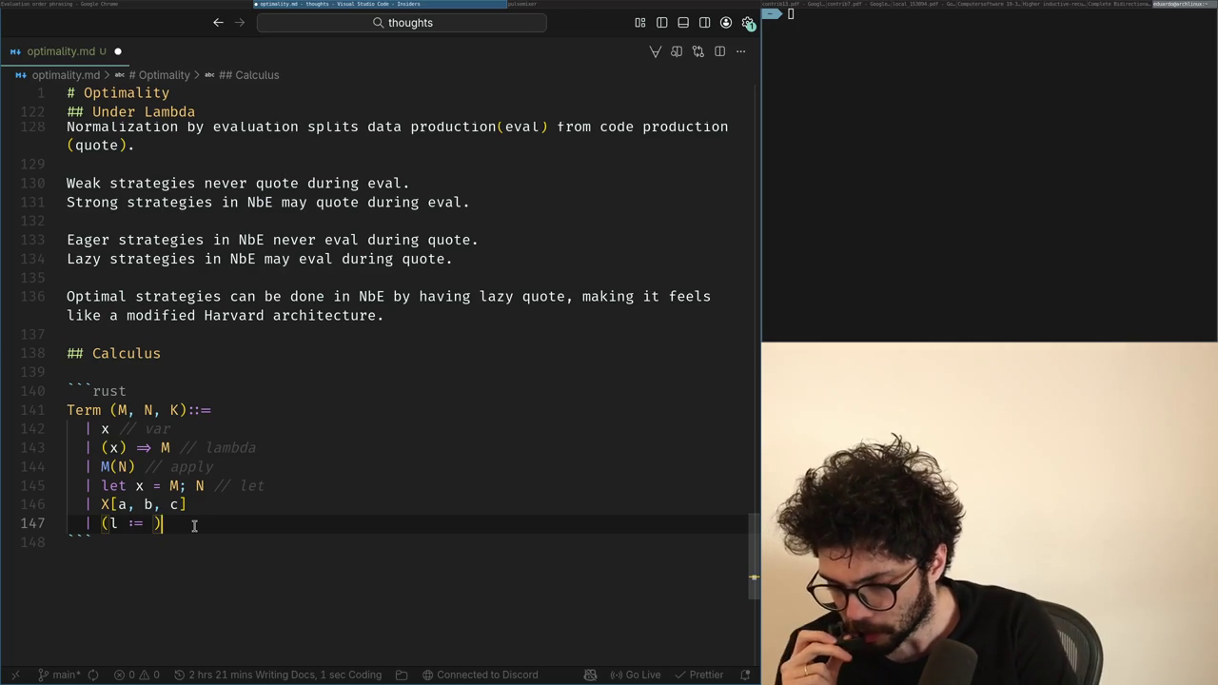
{"action": "key", "text": "alt+Tab"}
{"action": "key", "text": "alt+Tab"}
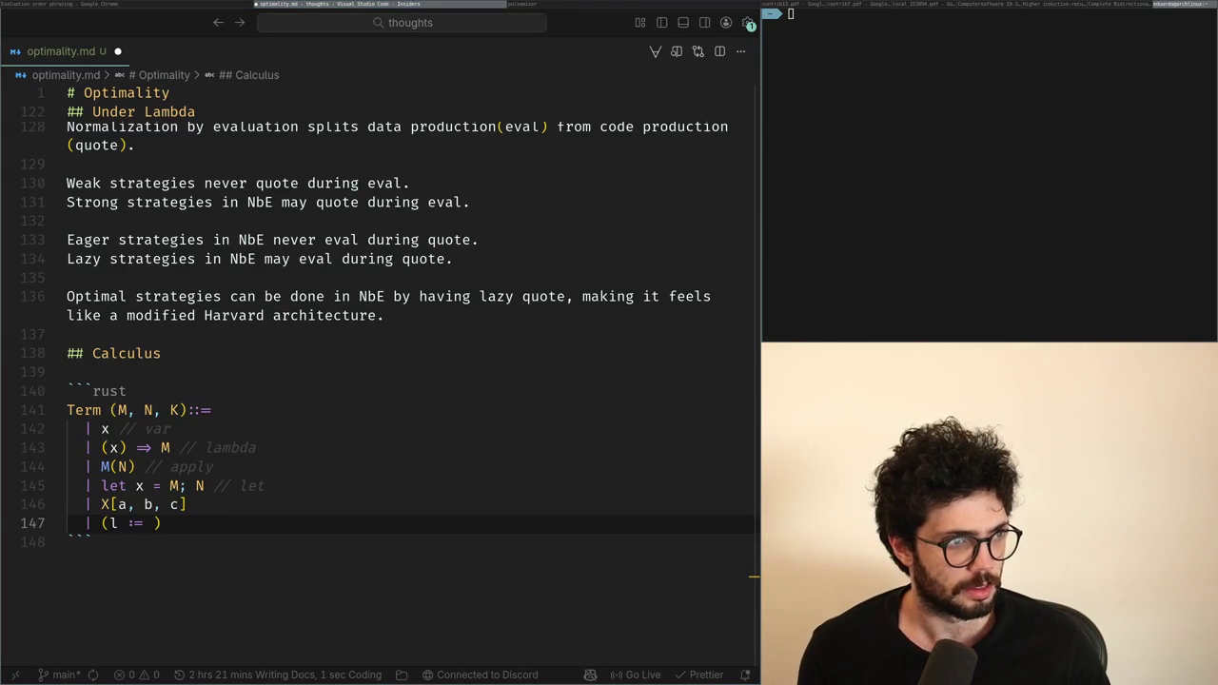
{"action": "key", "text": "alt+Tab"}
{"action": "key", "text": "alt+Tab"}
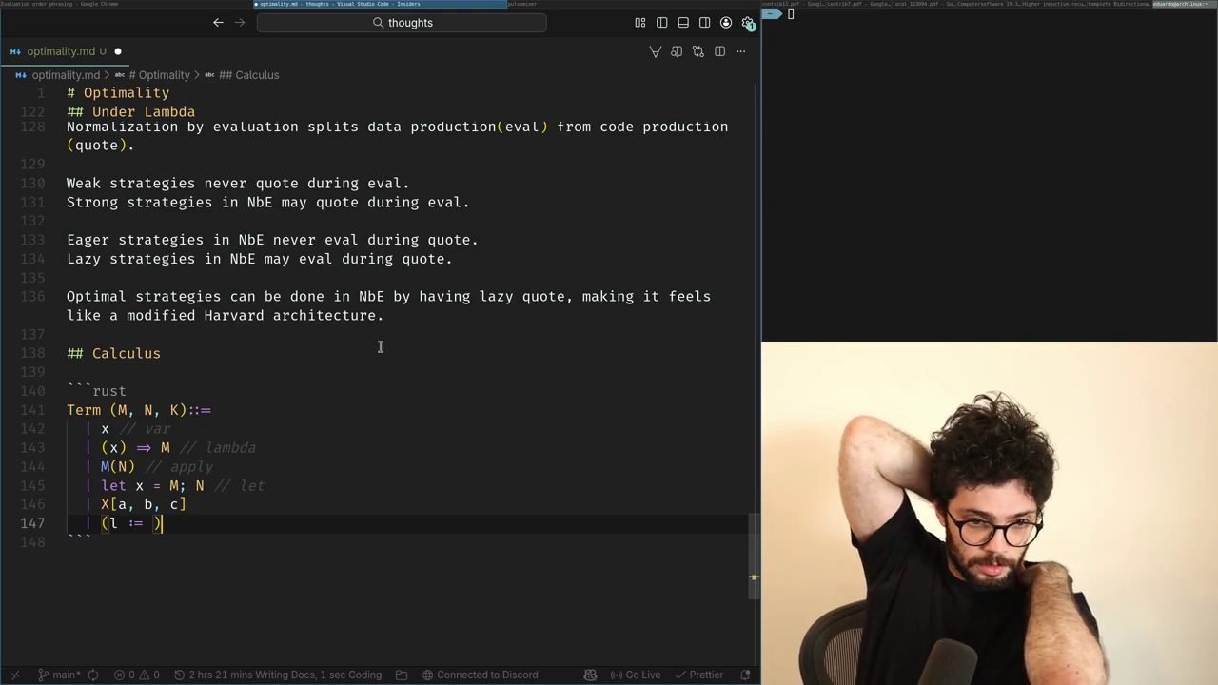
{"action": "key", "text": "ctrl+shift+Left"}
{"action": "key", "text": "ctrl+shift+Left"}
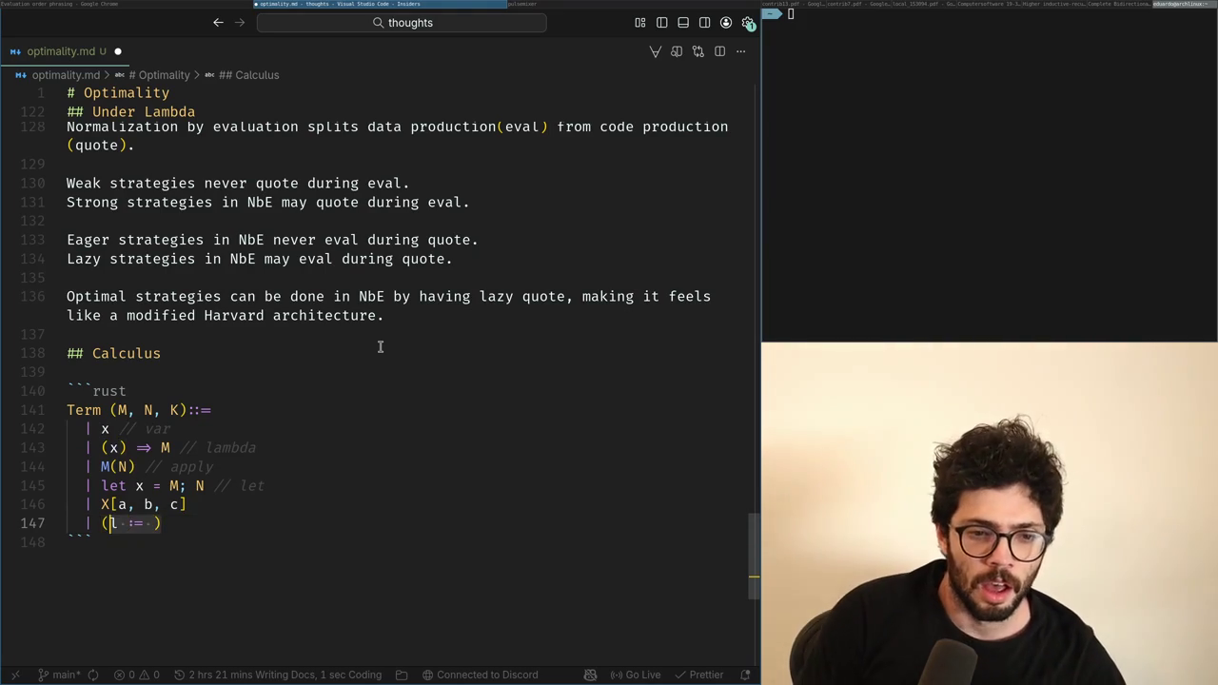
Step: Overwrite the '(l := )' placeholder on line 147 with 'let X ='
{"action": "type", "text": "L"}
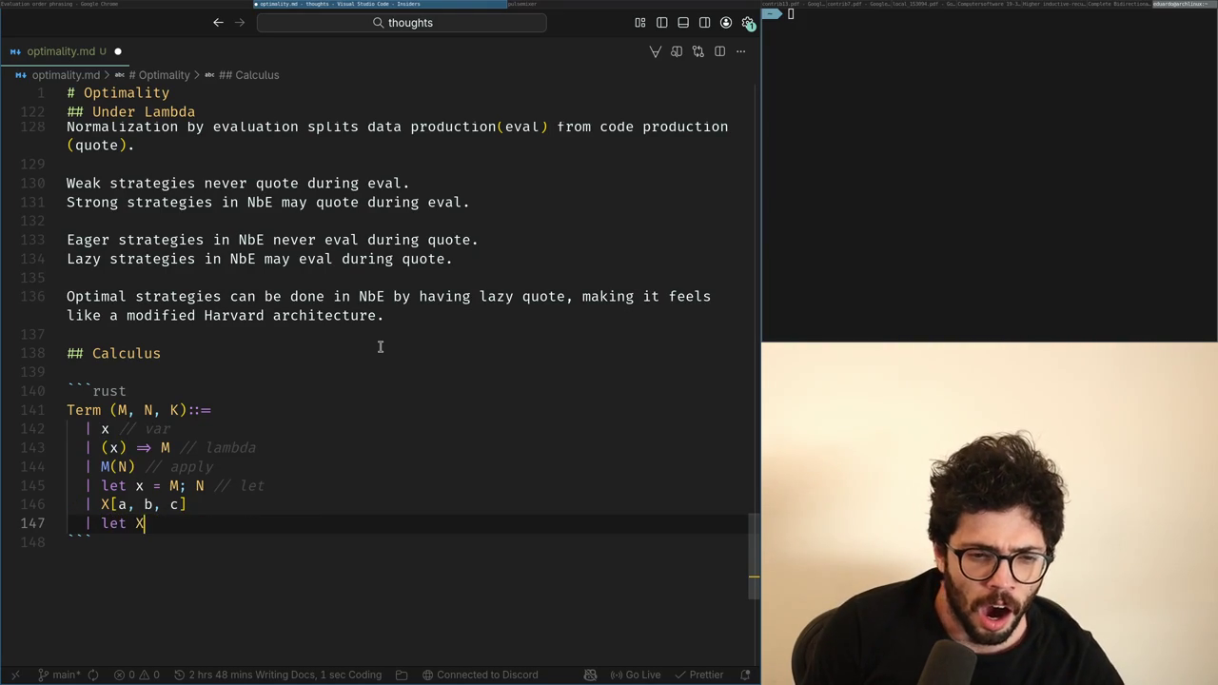
{"action": "key", "text": "alt+Tab"}
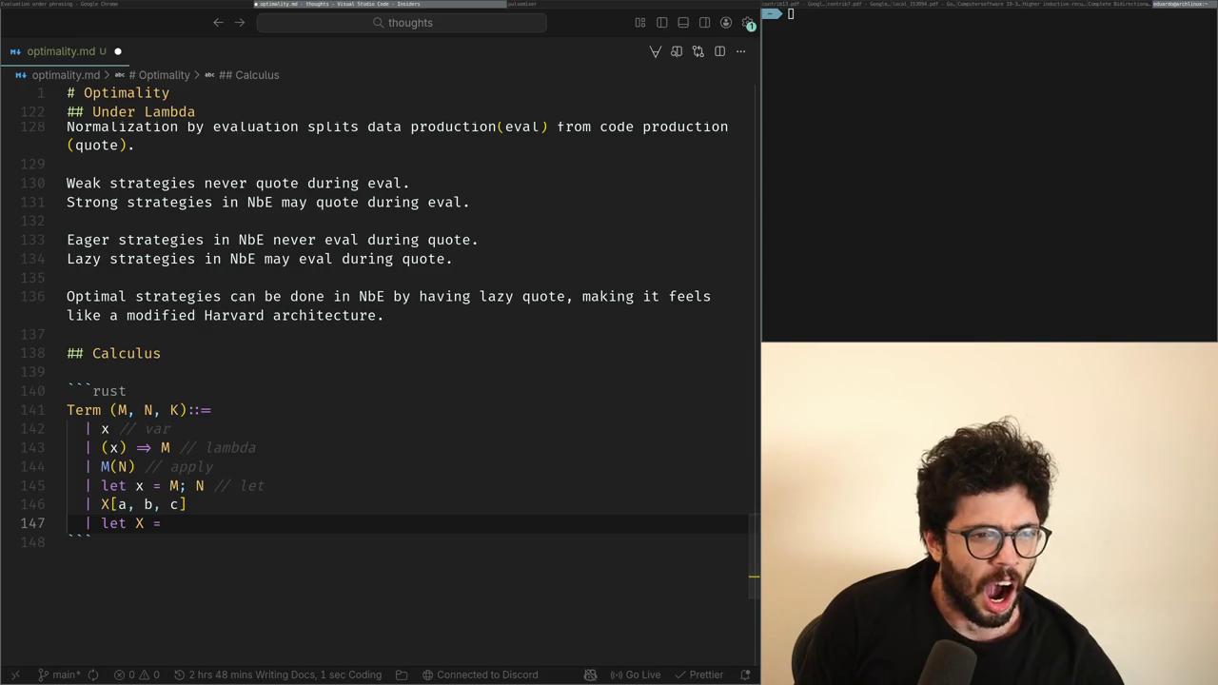
{"action": "key", "text": "alt+Tab"}
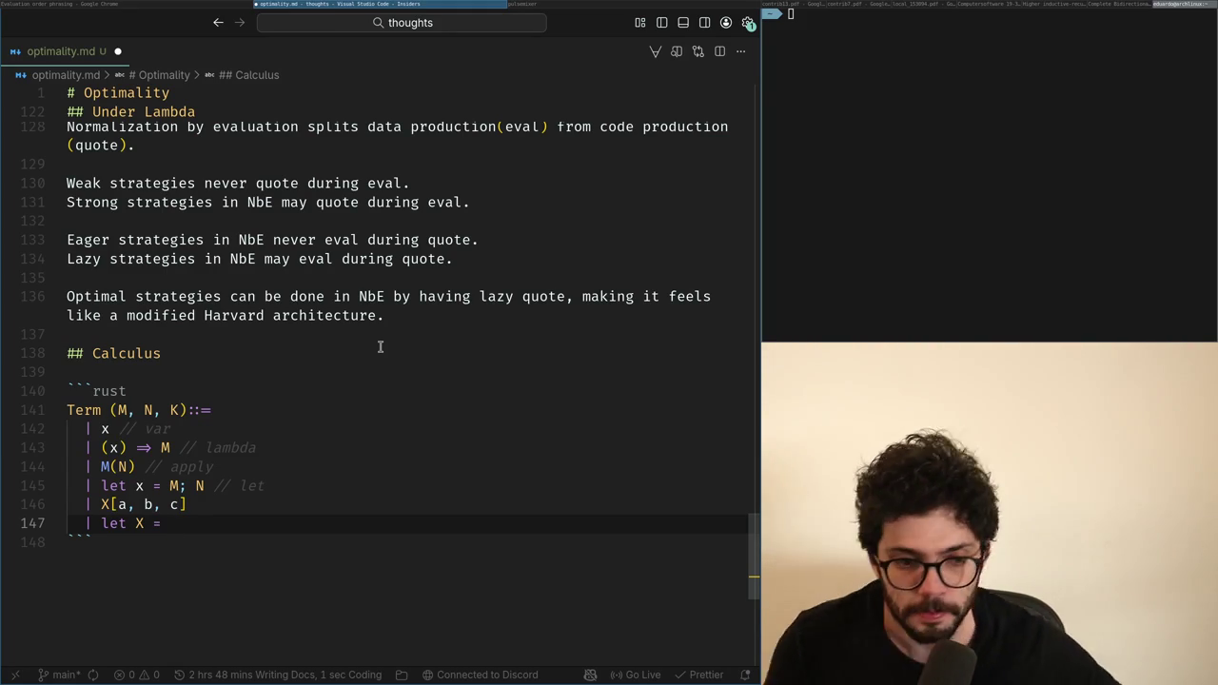
{"action": "key", "text": "super+Left"}
{"action": "key", "text": "super+Right"}
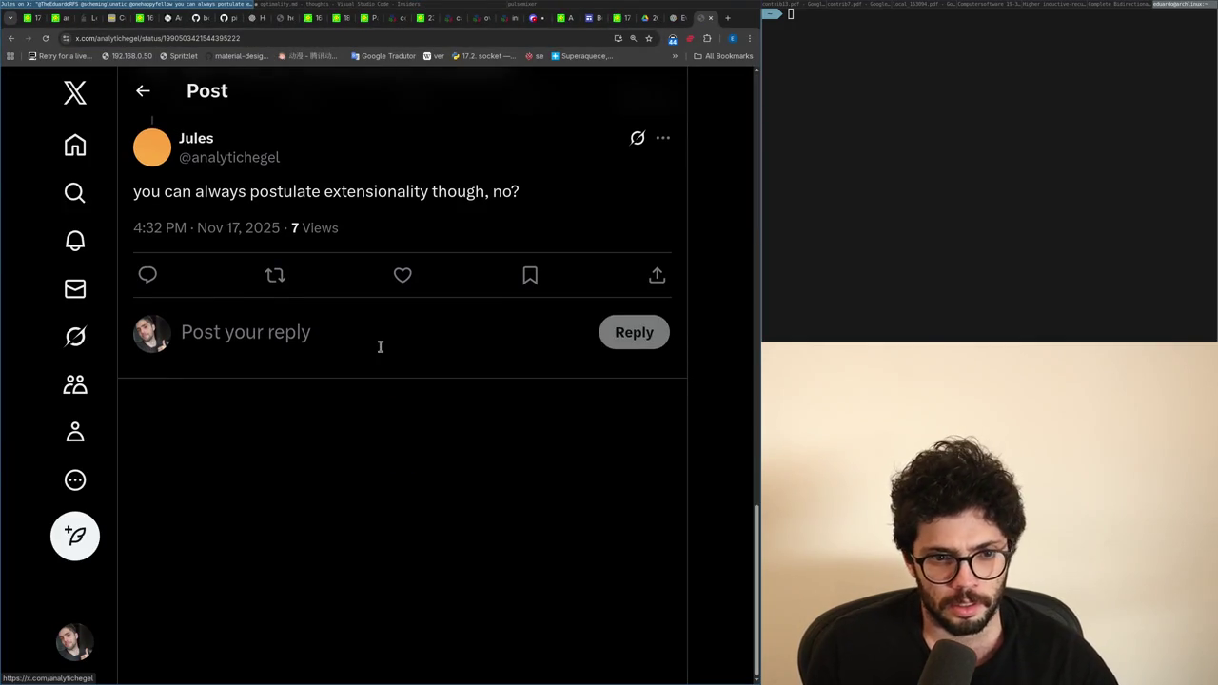
Step: Reply 'Yeah, but realistically you would also need to postulate UIP.' to the extensionality post
{"action": "left_click", "coordinate": [380, 346]}
{"action": "scroll", "coordinate": [400, 344], "scroll_direction": "up", "scroll_amount": 3}
{"action": "type", "text": "Yeah yeah"}
{"action": "scroll", "coordinate": [598, 393], "scroll_direction": "down", "scroll_amount": 2}
{"action": "key", "text": "BackSpace"}
{"action": "key", "text": "BackSpace"}
{"action": "key", "text": "BackSpace"}
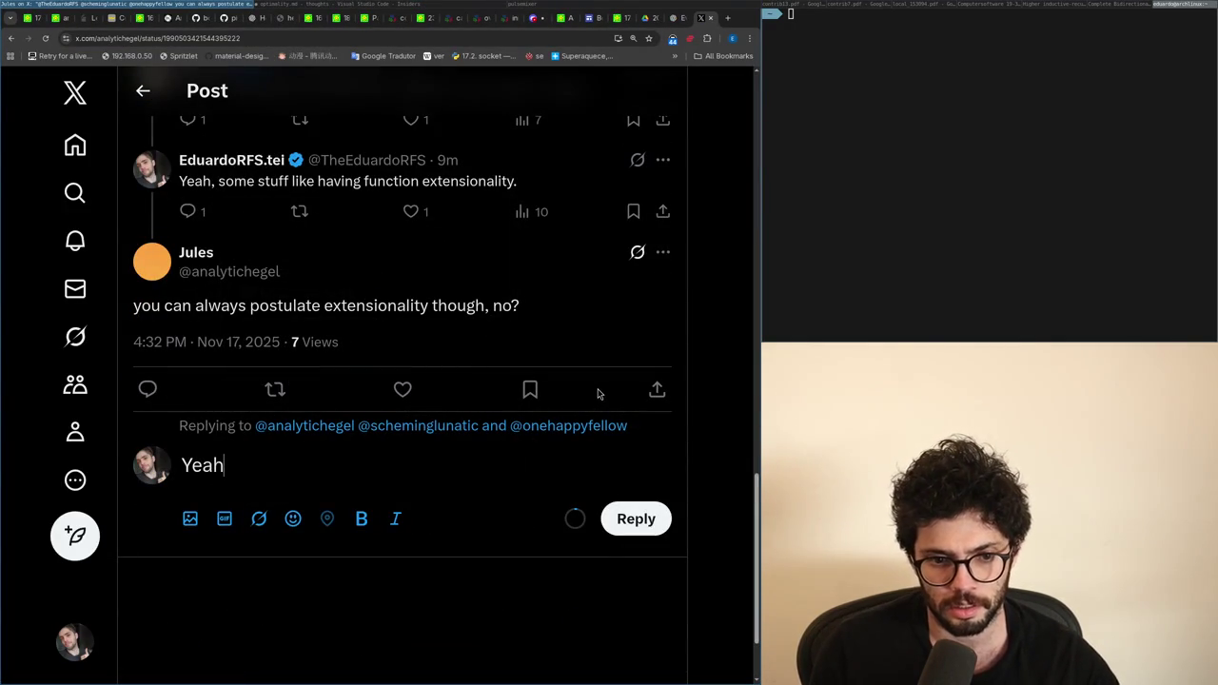
{"action": "type", "text": ", but you would also need to postu"}
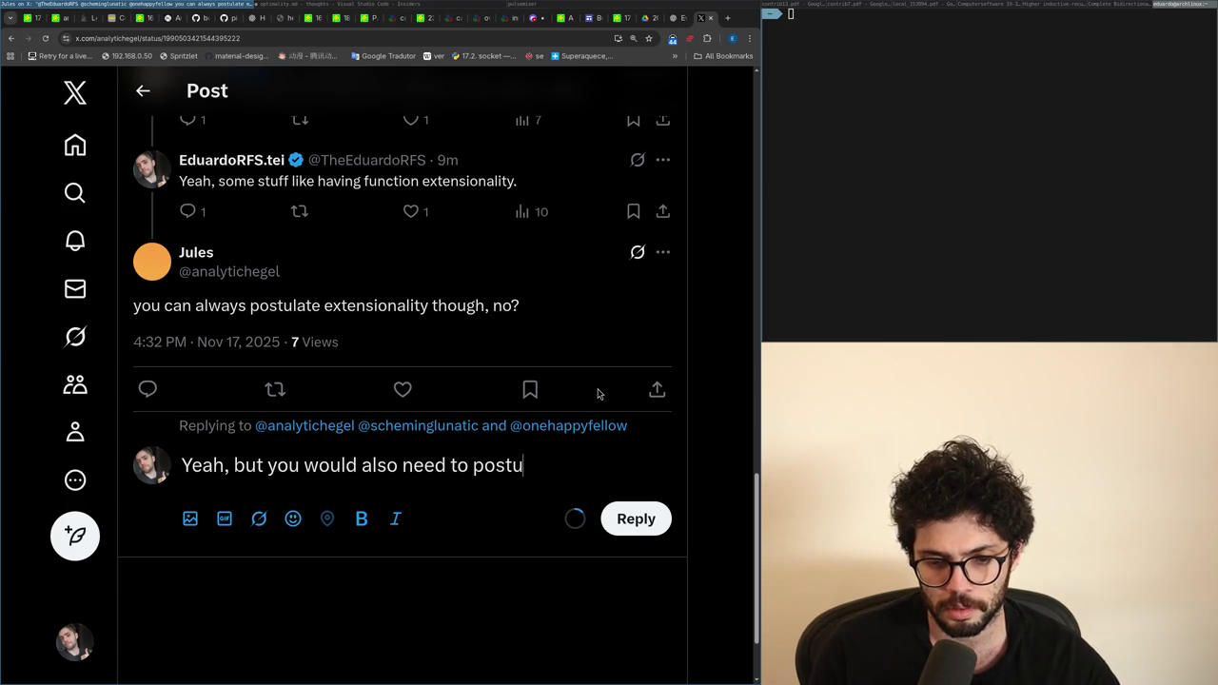
{"action": "type", "text": " realistically"}
{"action": "type", "text": "late UIP."}
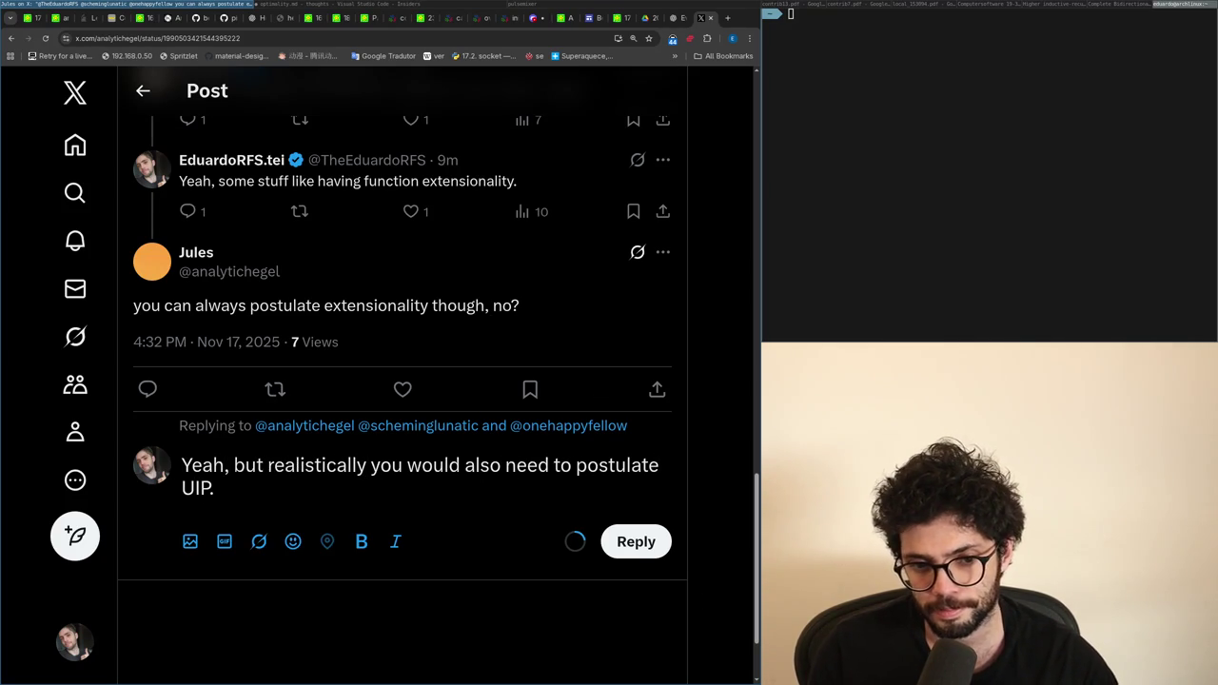
{"action": "left_click", "coordinate": [633, 543]}
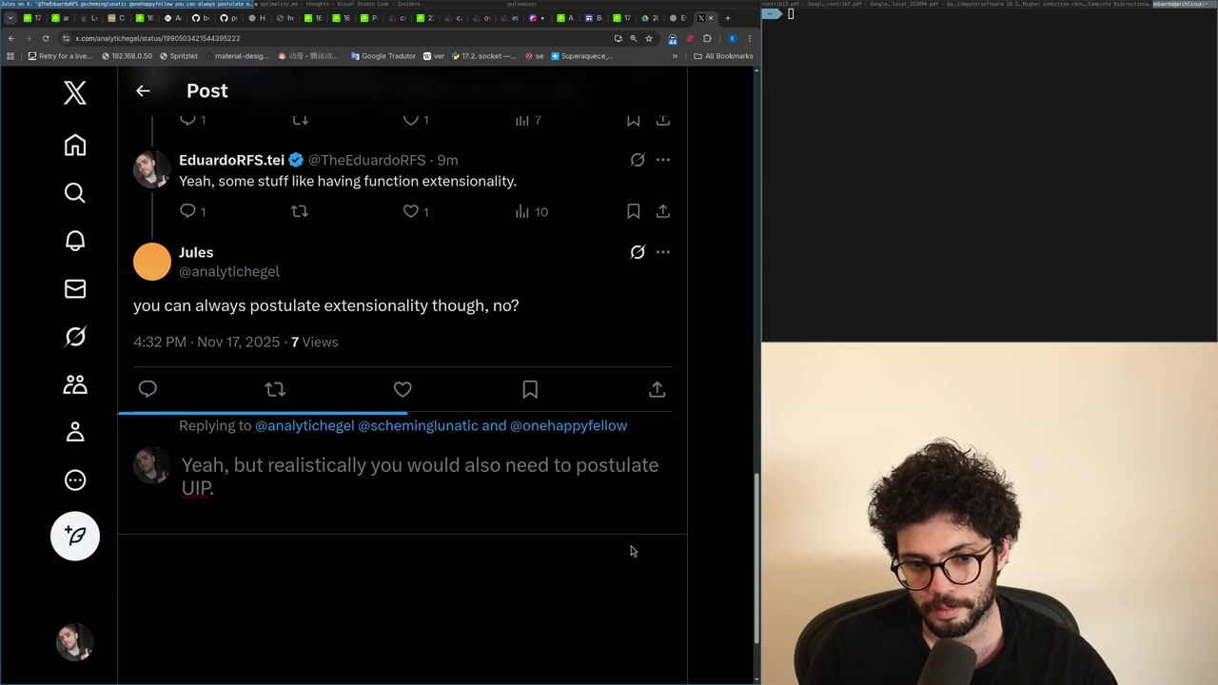
{"action": "left_click", "coordinate": [75, 144]}
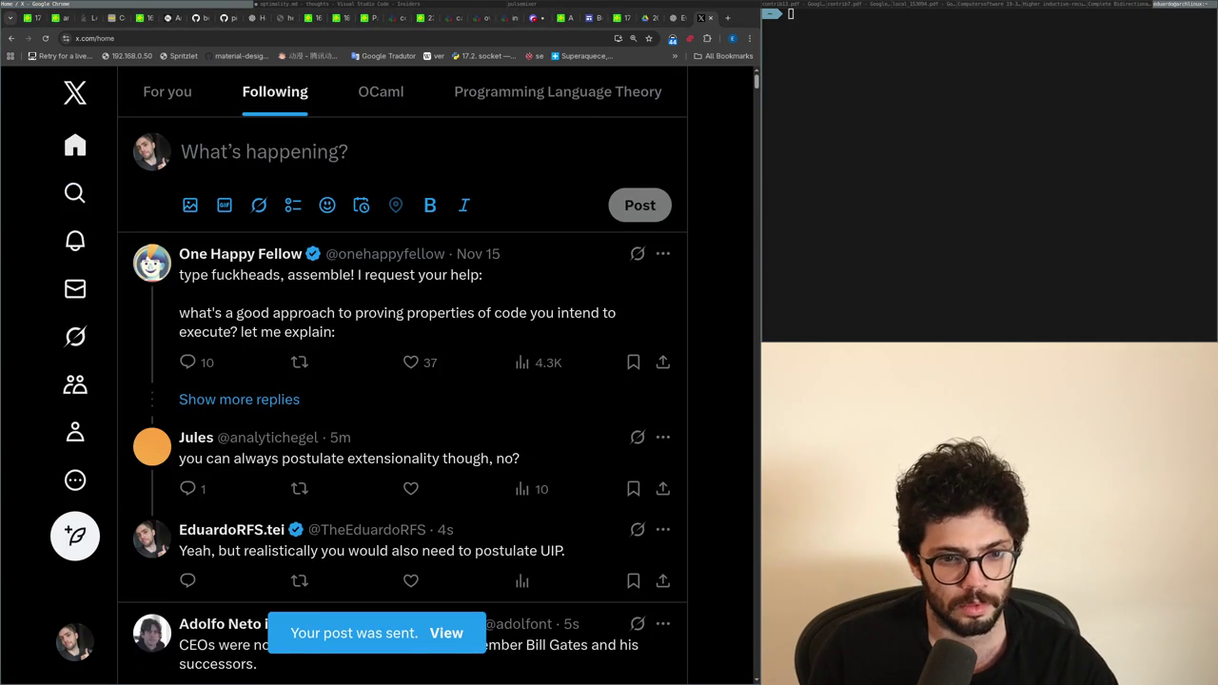
Step: Scroll through the X Following timeline
{"action": "scroll", "coordinate": [254, 479], "scroll_direction": "down", "scroll_amount": 2}
{"action": "scroll", "coordinate": [254, 479], "scroll_direction": "down", "scroll_amount": 4}
{"action": "scroll", "coordinate": [253, 479], "scroll_direction": "up", "scroll_amount": 3}
{"action": "scroll", "coordinate": [253, 478], "scroll_direction": "down", "scroll_amount": 1}
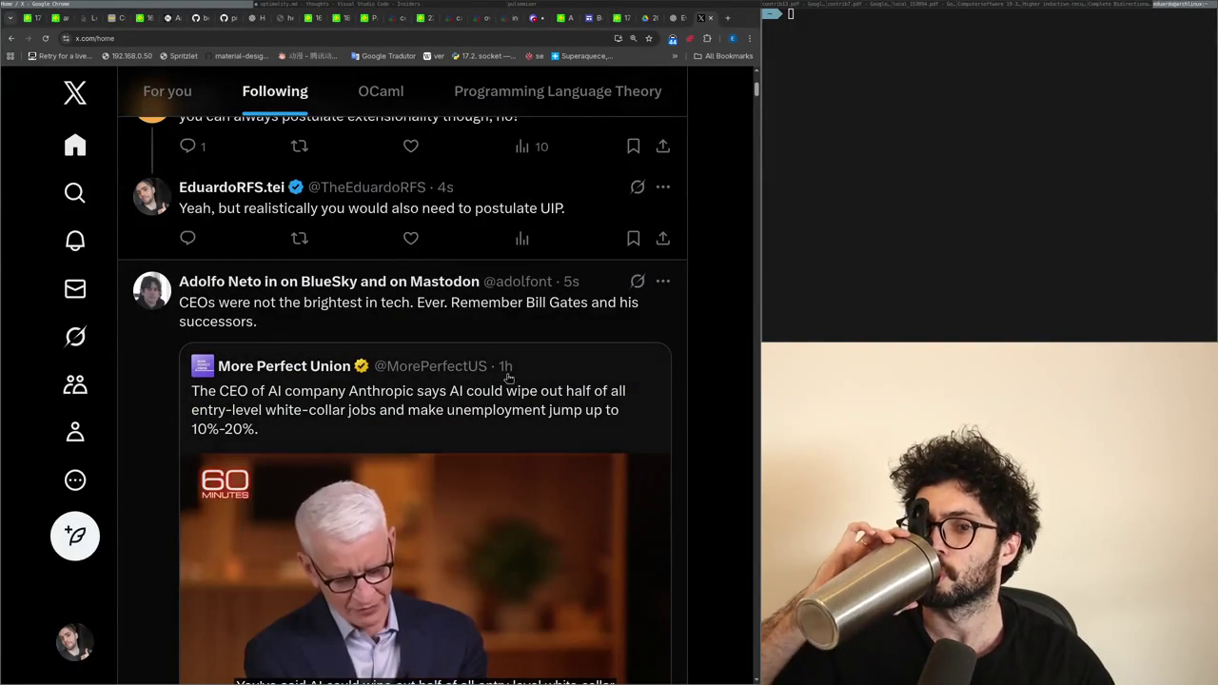
{"action": "scroll", "coordinate": [695, 468], "scroll_direction": "down", "scroll_amount": 1}
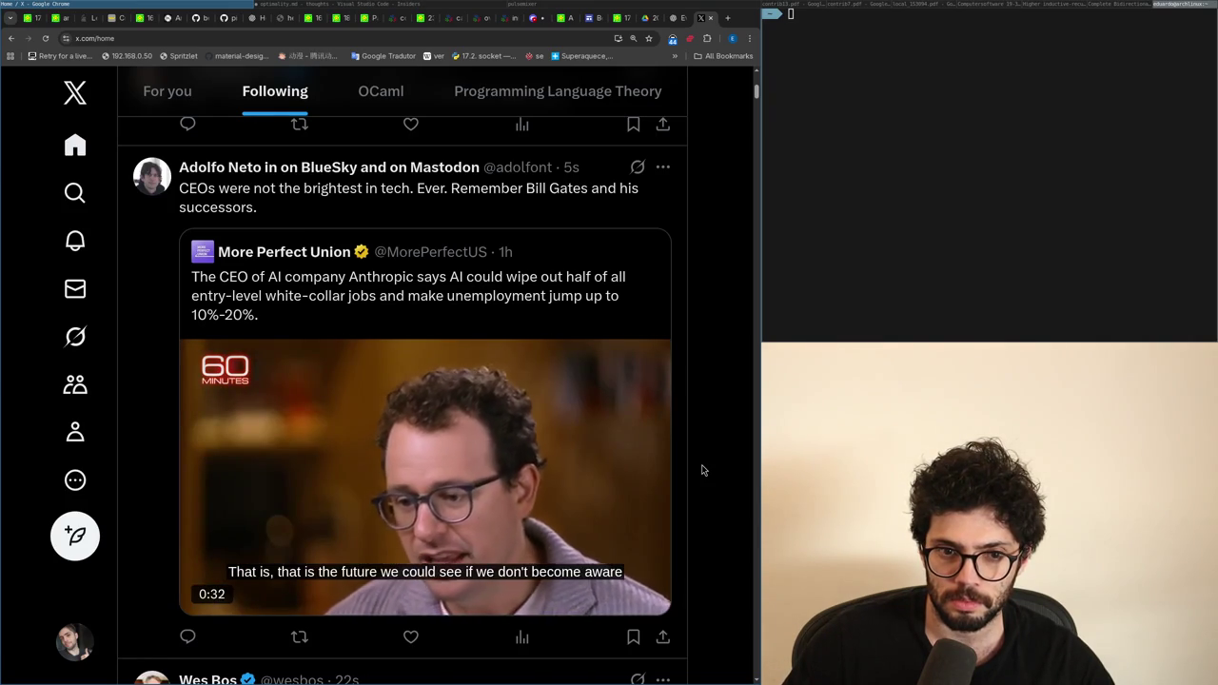
{"action": "scroll", "coordinate": [702, 470], "scroll_direction": "down", "scroll_amount": 3}
{"action": "scroll", "coordinate": [702, 470], "scroll_direction": "down", "scroll_amount": 3}
{"action": "scroll", "coordinate": [702, 470], "scroll_direction": "down", "scroll_amount": 1}
{"action": "scroll", "coordinate": [703, 470], "scroll_direction": "up", "scroll_amount": 1}
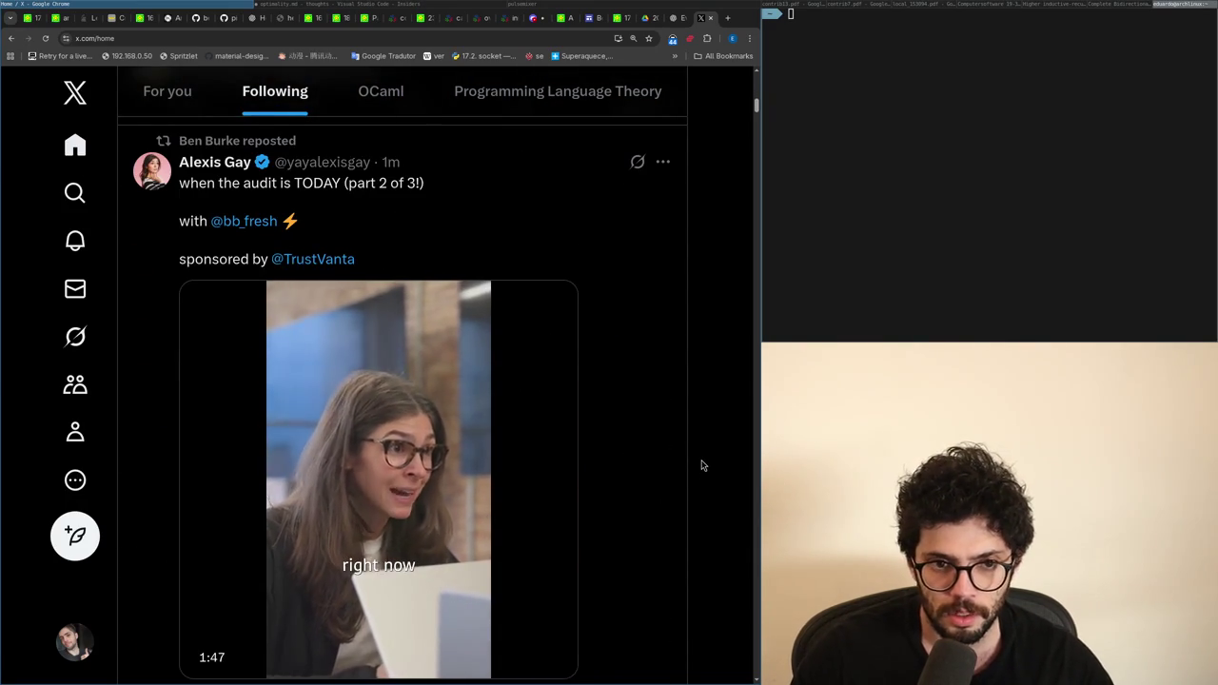
{"action": "scroll", "coordinate": [702, 467], "scroll_direction": "down", "scroll_amount": 3}
{"action": "scroll", "coordinate": [702, 467], "scroll_direction": "up", "scroll_amount": 6}
{"action": "scroll", "coordinate": [703, 467], "scroll_direction": "up", "scroll_amount": 3}
{"action": "scroll", "coordinate": [681, 440], "scroll_direction": "down", "scroll_amount": 4}
{"action": "scroll", "coordinate": [694, 435], "scroll_direction": "down", "scroll_amount": 4}
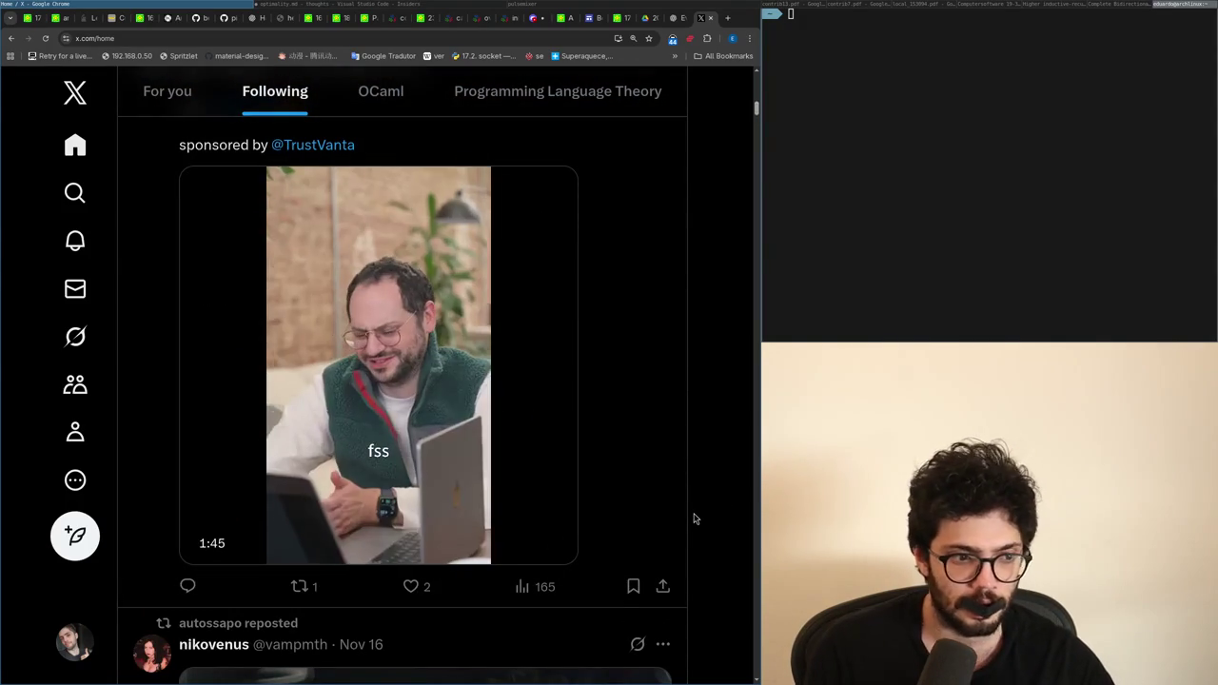
Step: Glance at optimality.md, skim a little more of the feed, then return to the notes
{"action": "key", "text": "super+Right"}
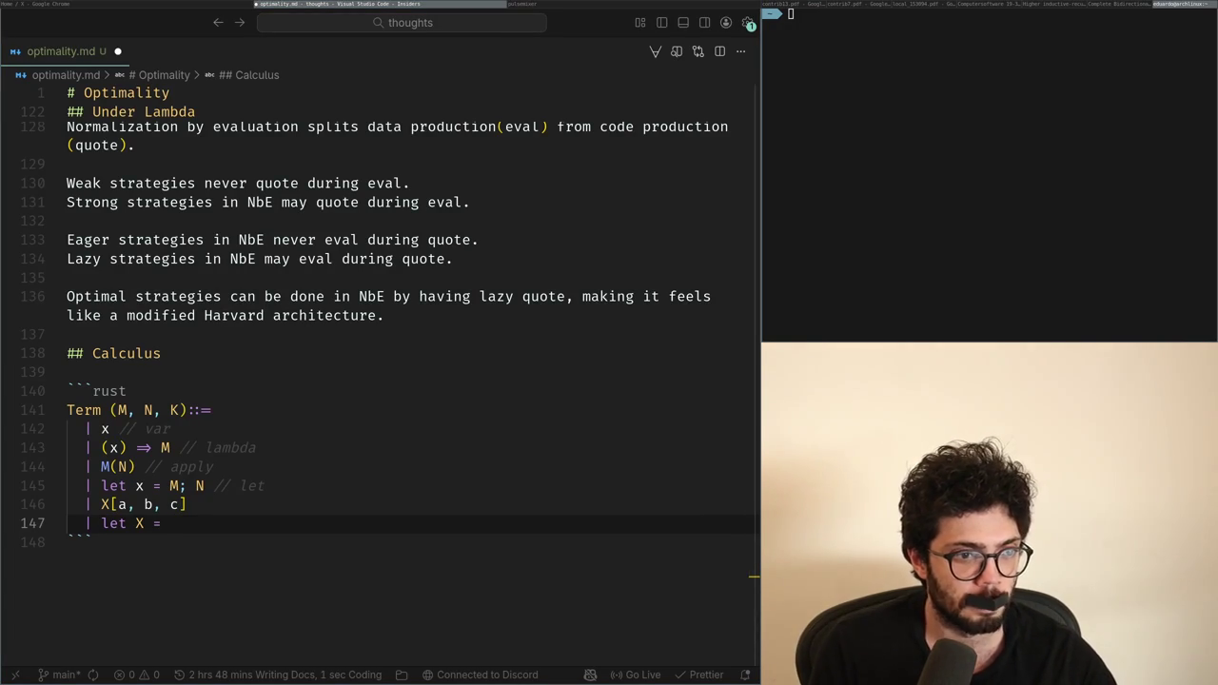
{"action": "key", "text": "super+Left"}
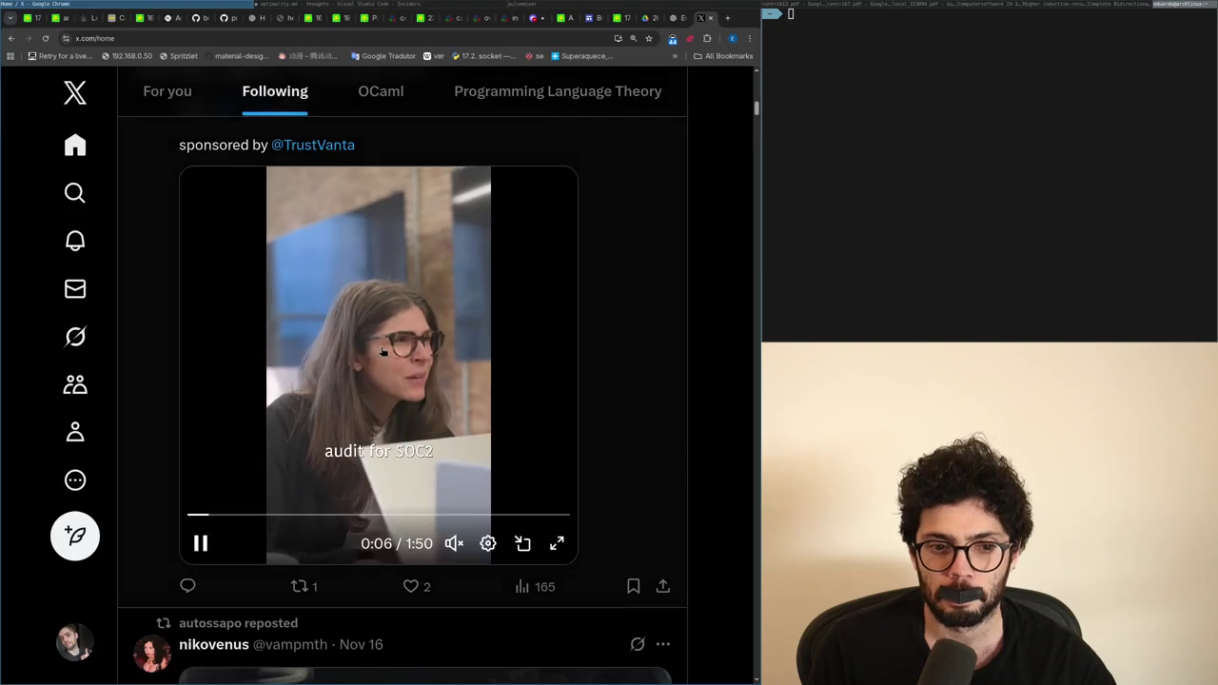
{"action": "scroll", "coordinate": [381, 348], "scroll_direction": "down", "scroll_amount": 5}
{"action": "scroll", "coordinate": [383, 351], "scroll_direction": "up", "scroll_amount": 1}
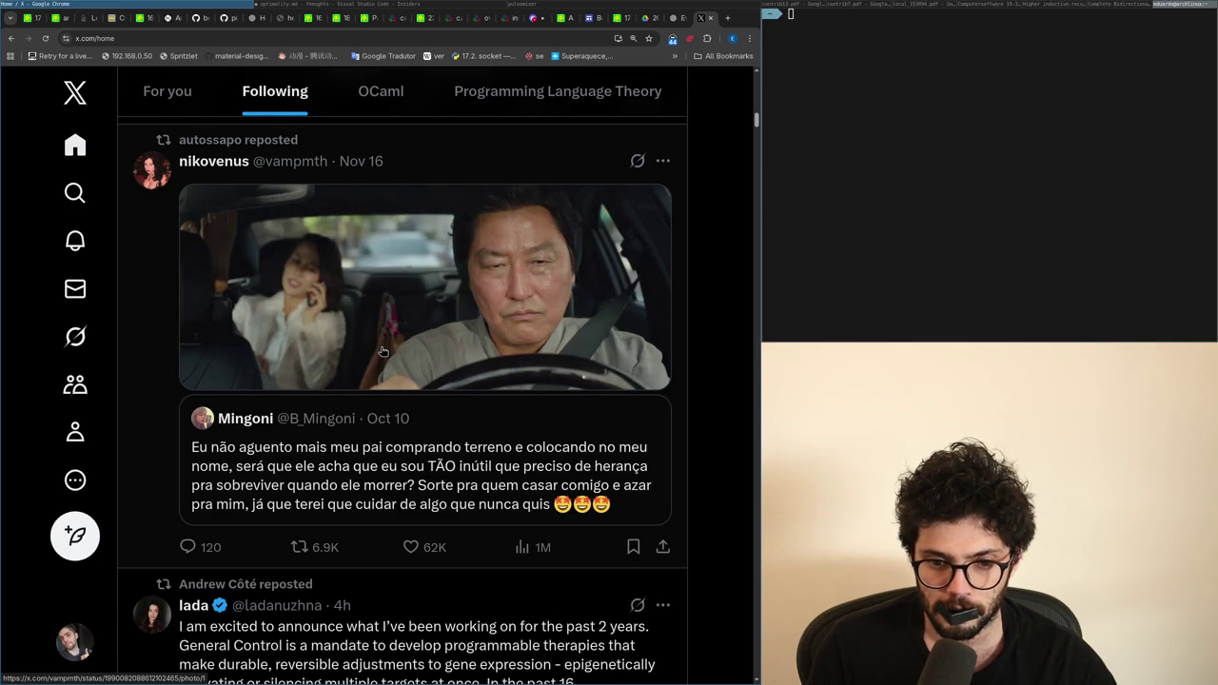
{"action": "scroll", "coordinate": [381, 351], "scroll_direction": "down", "scroll_amount": 5}
{"action": "scroll", "coordinate": [381, 351], "scroll_direction": "down", "scroll_amount": 5}
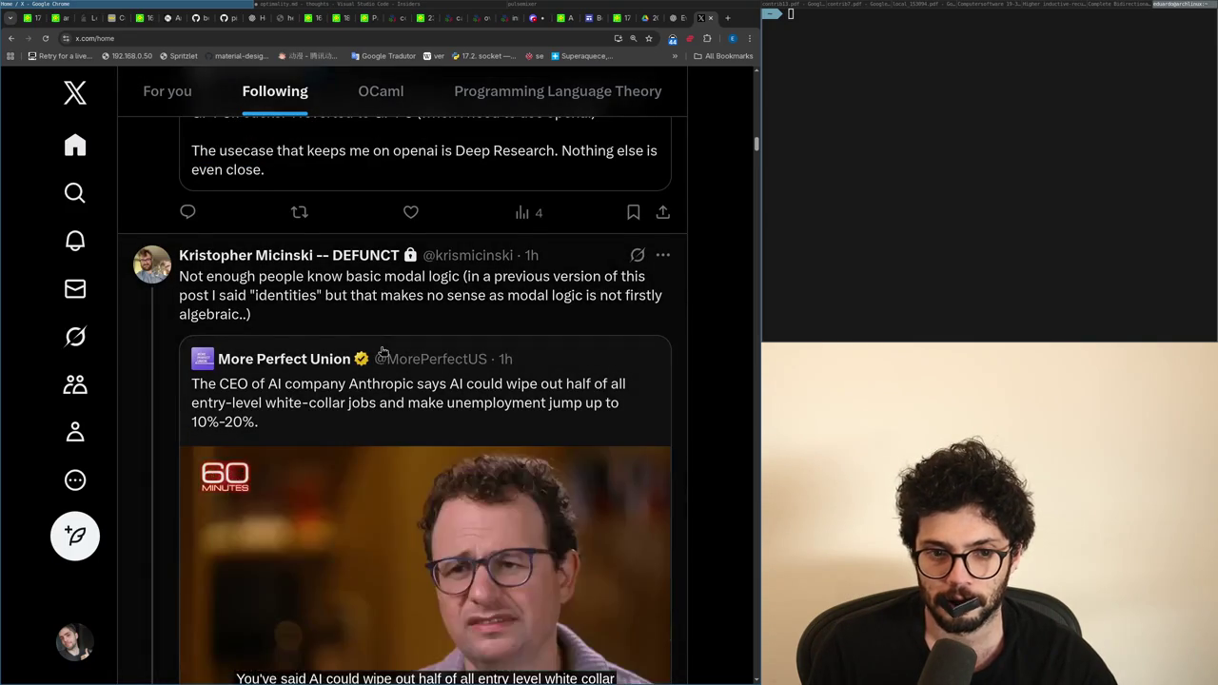
{"action": "key", "text": "alt+Tab"}
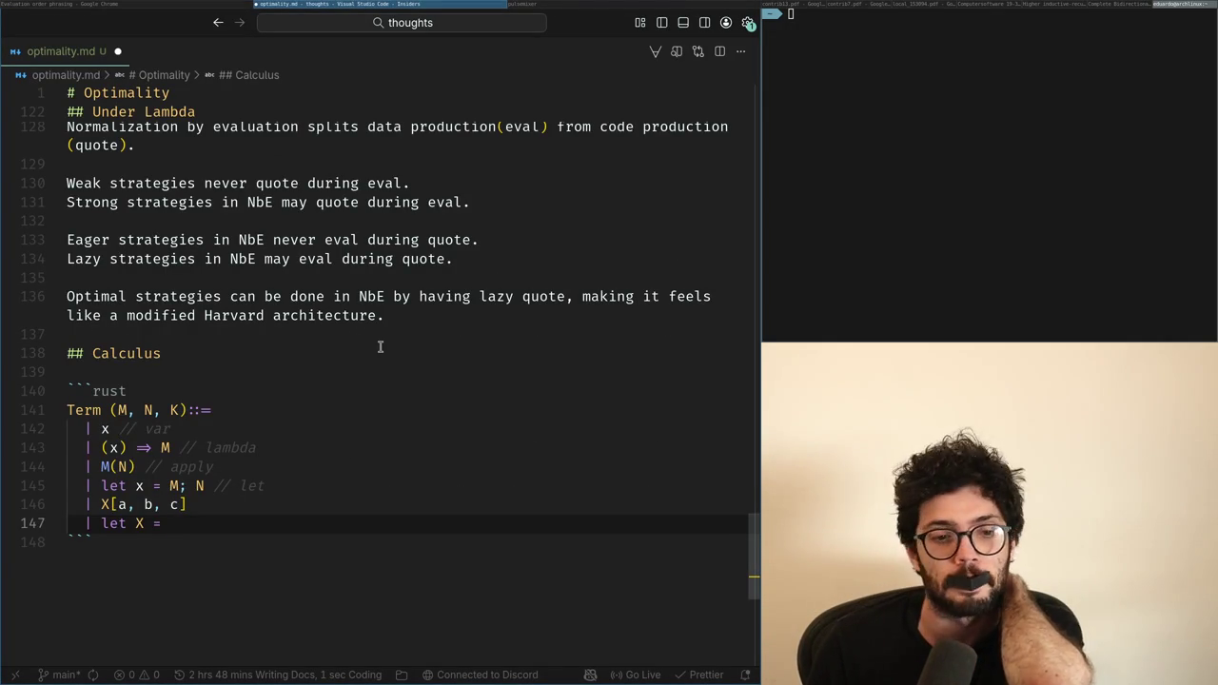
Step: Write the left-hand side C[let X = M; K] on a new line below the grammar
{"action": "key", "text": "Return"}
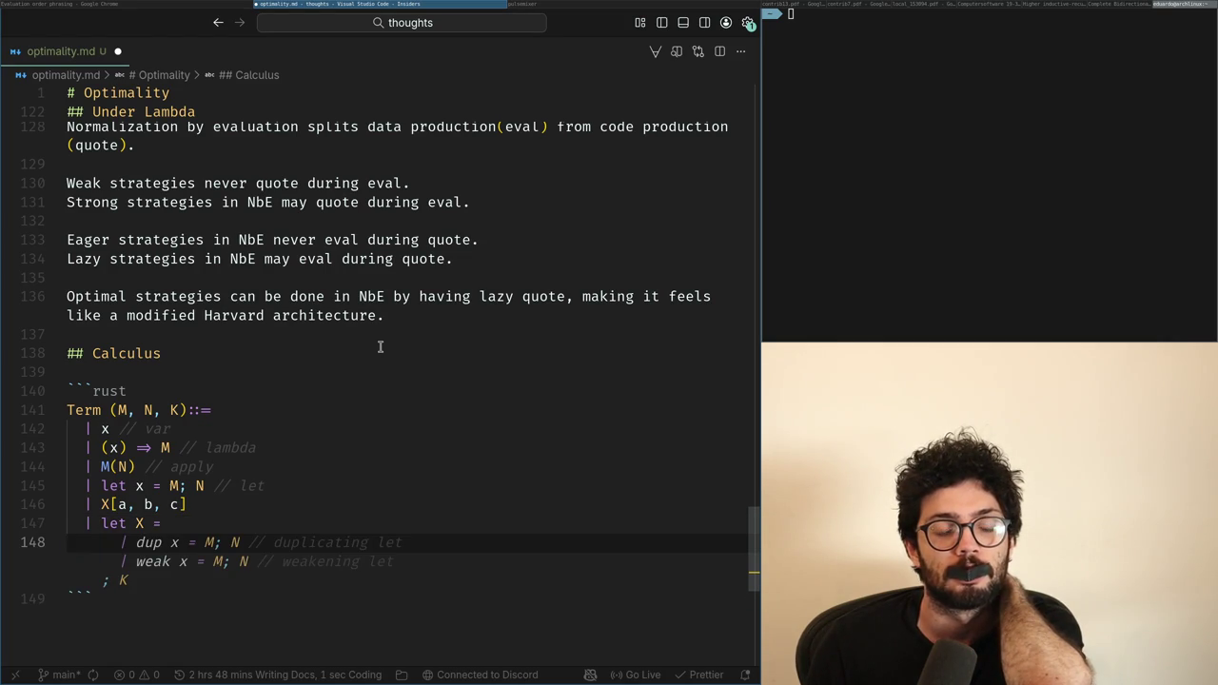
{"action": "key", "text": "Return"}
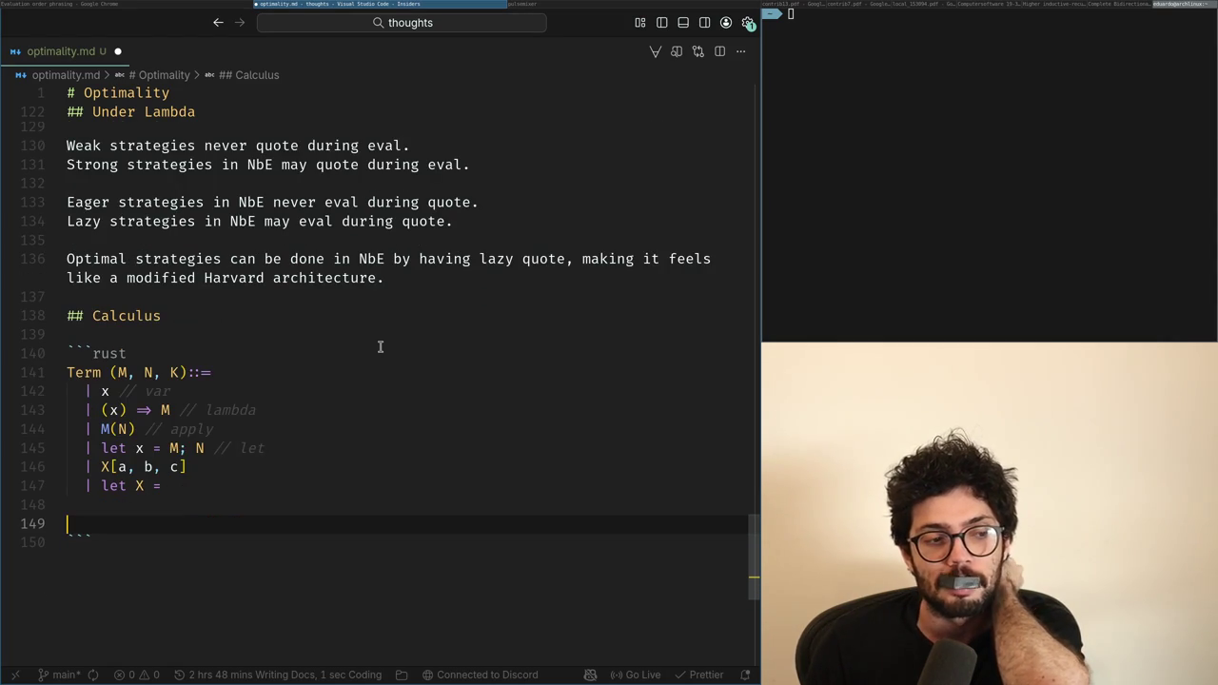
{"action": "type", "text": "let X = M;"}
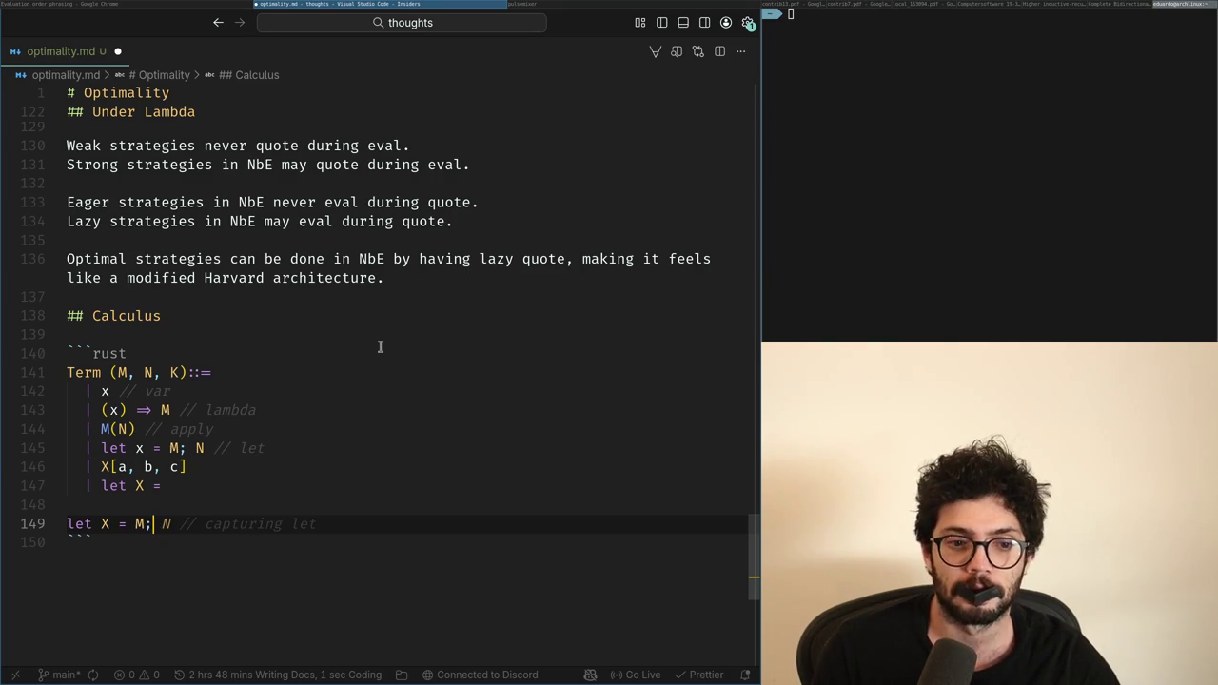
{"action": "key", "text": "BackSpace"}
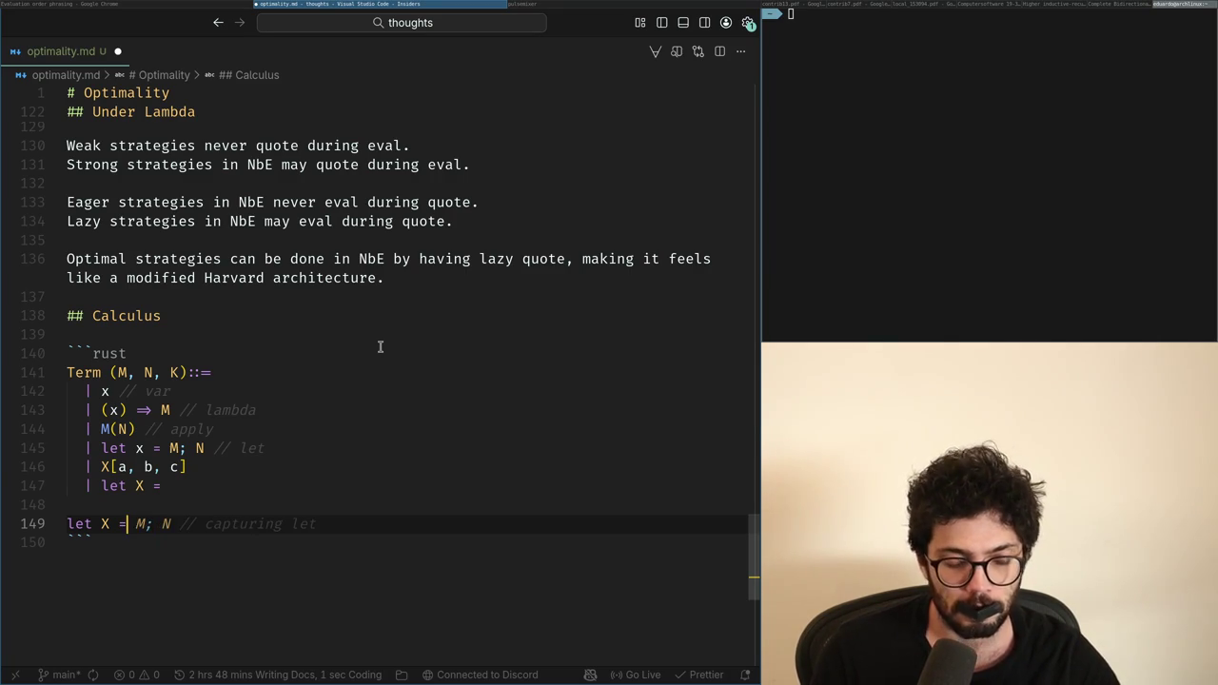
{"action": "type", "text": " M; C["}
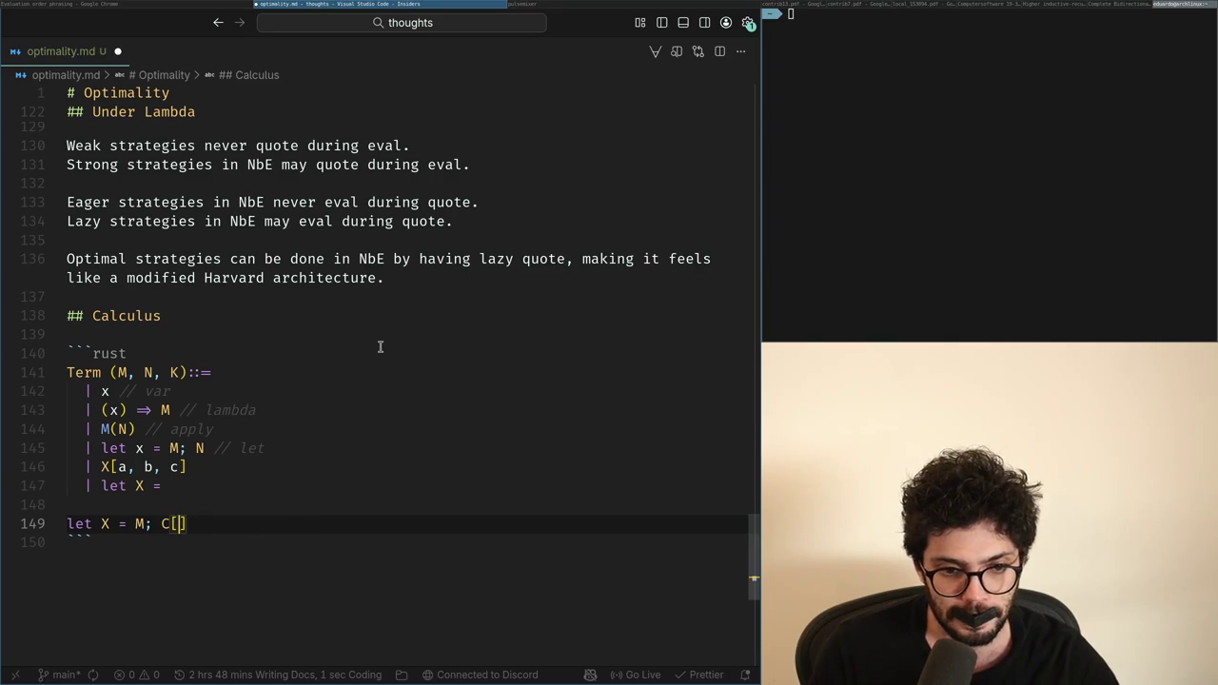
{"action": "key", "text": "BackSpace"}
{"action": "key", "text": "BackSpace"}
{"action": "key", "text": "BackSpace"}
{"action": "key", "text": "Home"}
{"action": "type", "text": "C "}
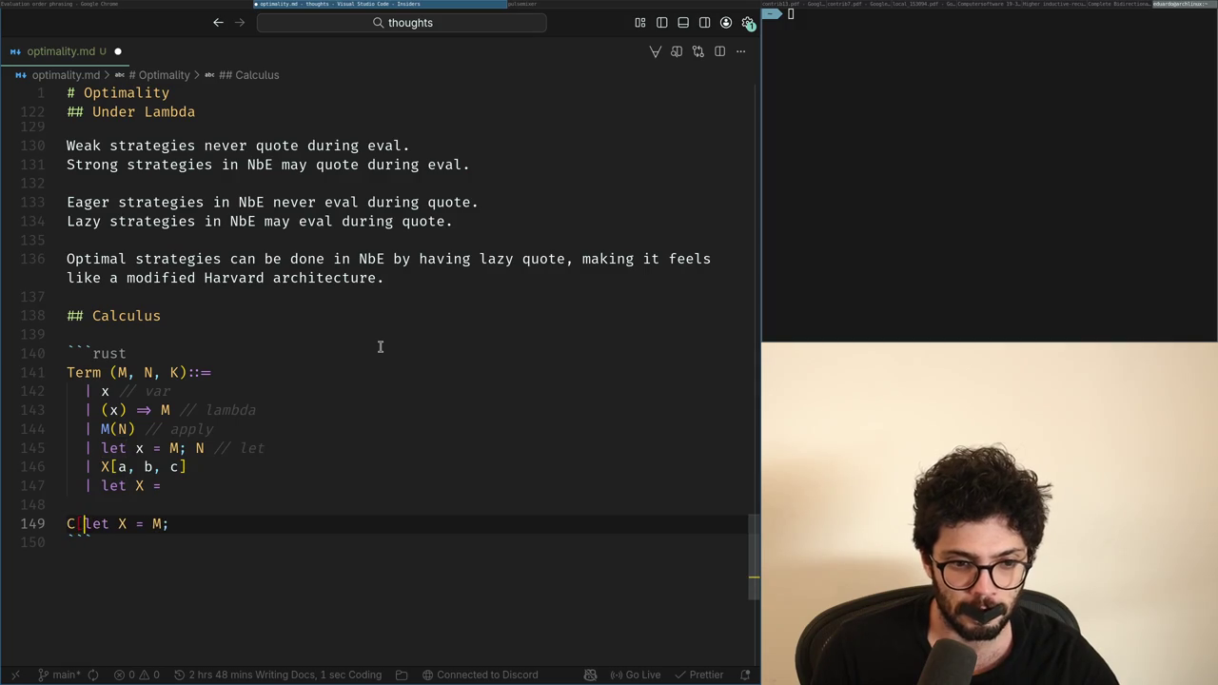
{"action": "type", "text": "]"}
{"action": "key", "text": "Left"}
{"action": "type", "text": "K"}
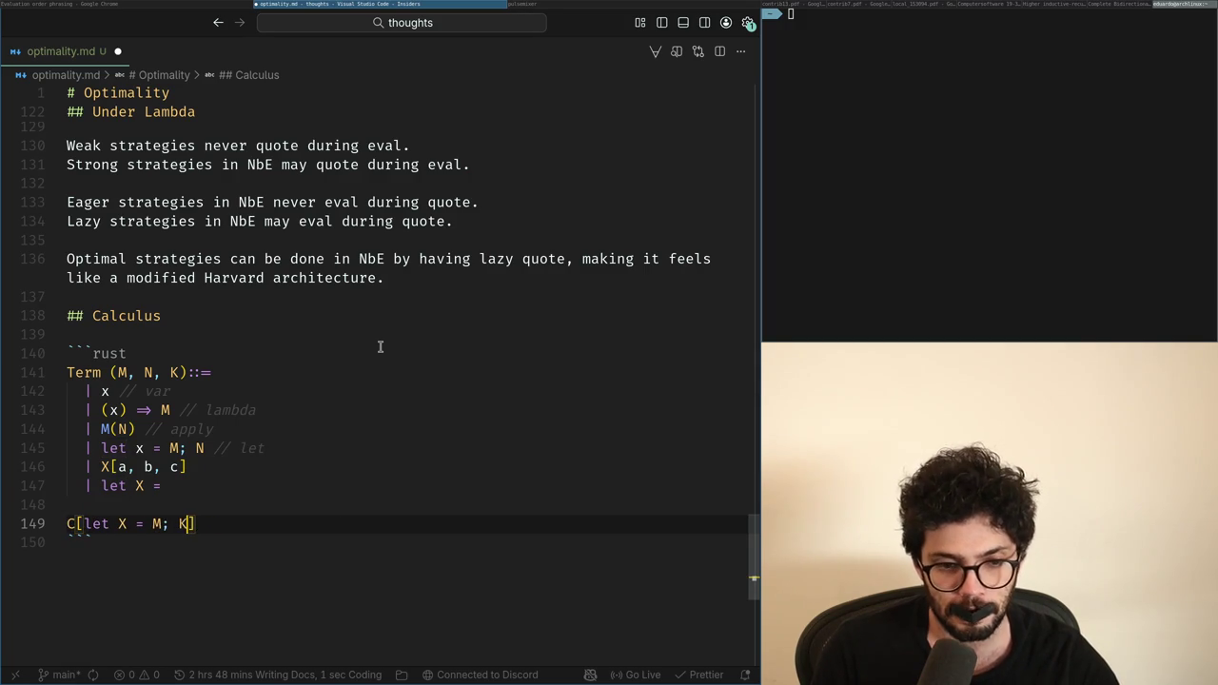
{"action": "key", "text": "End"}
Step: Complete the rule with ⟼ let X = M; C[K] and the side condition (X ∉ fm(C))
{"action": "key", "text": "Return"}
{"action": "key", "text": "BackSpace"}
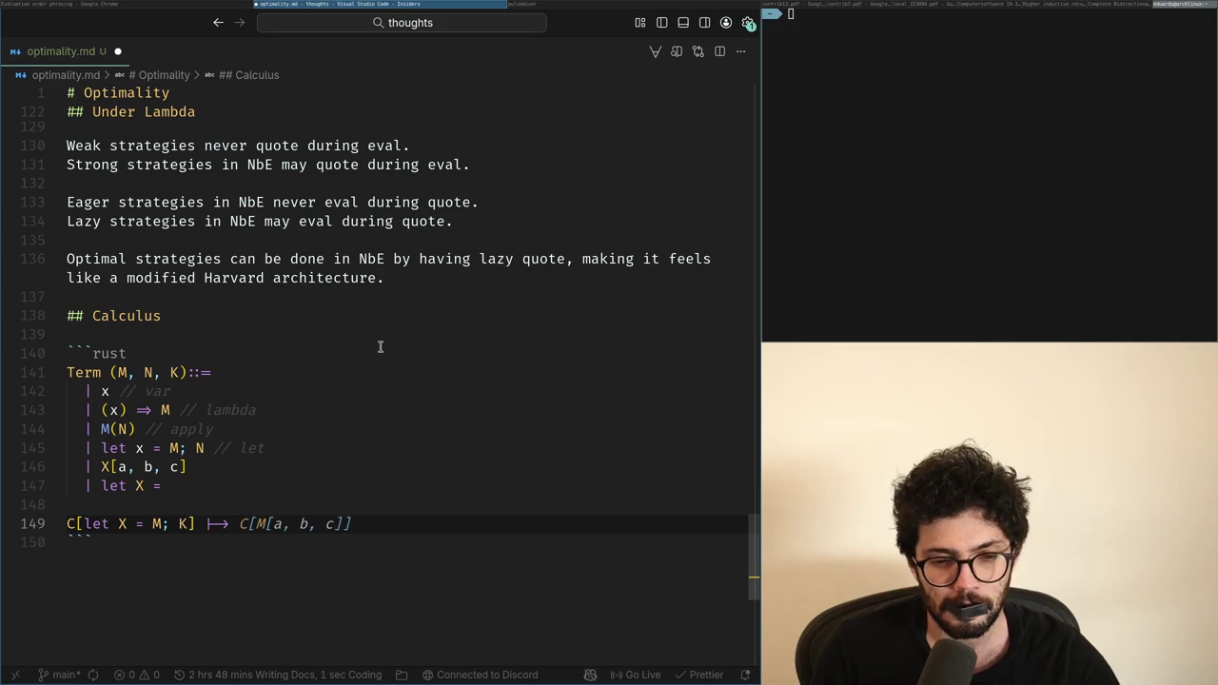
{"action": "type", "text": "C["}
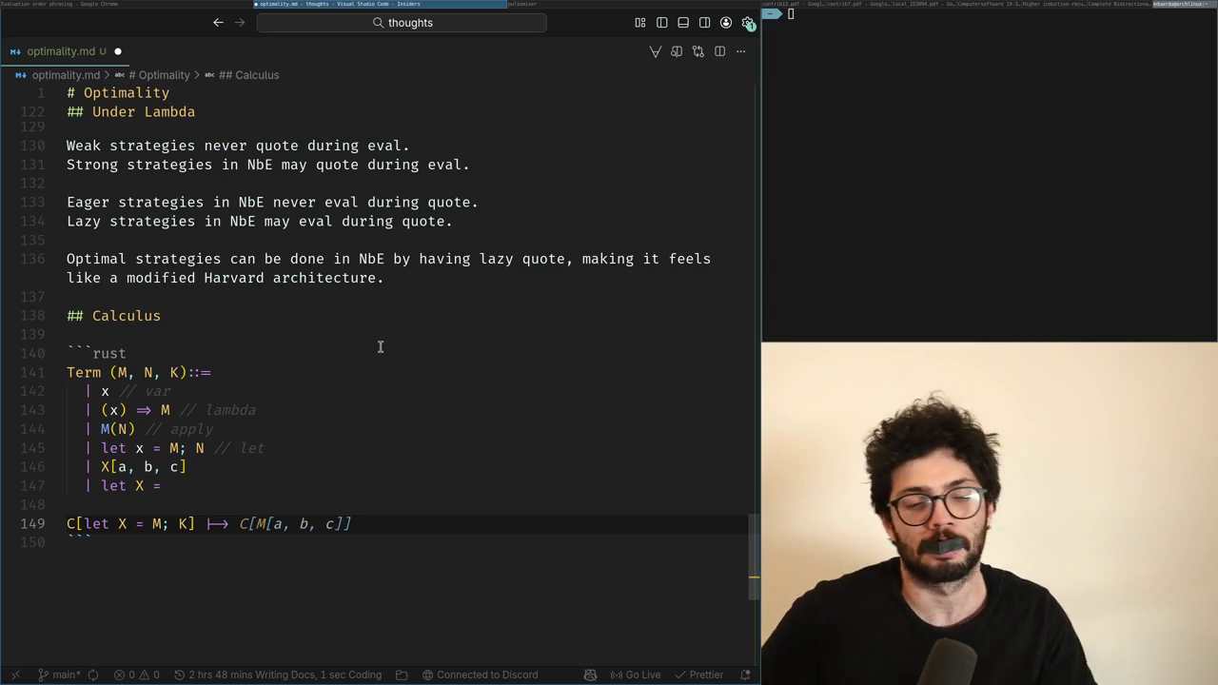
{"action": "key", "text": "BackSpace"}
{"action": "key", "text": "BackSpace"}
{"action": "type", "text": "let X = M; C[K]"}
{"action": "type", "text": "  (x"}
{"action": "type", "text": " \\notin"}
{"action": "key", "text": "Tab"}
{"action": "type", "text": "C"}
{"action": "key", "text": "Left"}
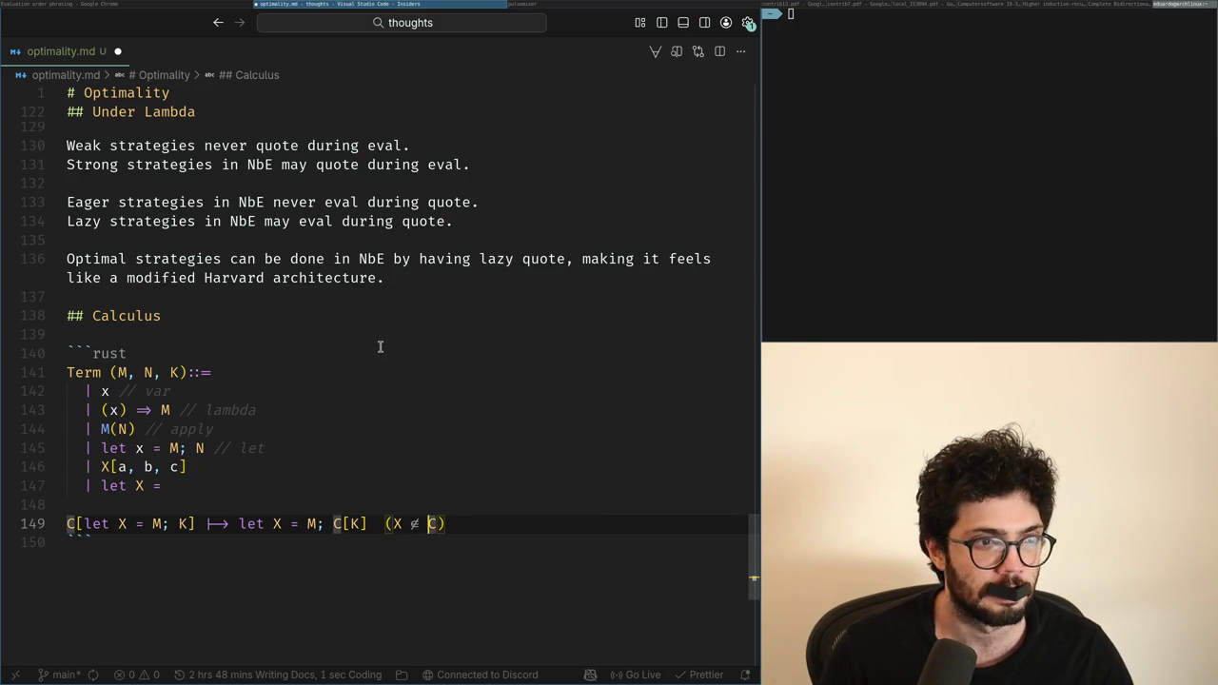
{"action": "type", "text": "fm("}
{"action": "key", "text": "End"}
{"action": "type", "text": ")"}
{"action": "key", "text": "super+Left"}
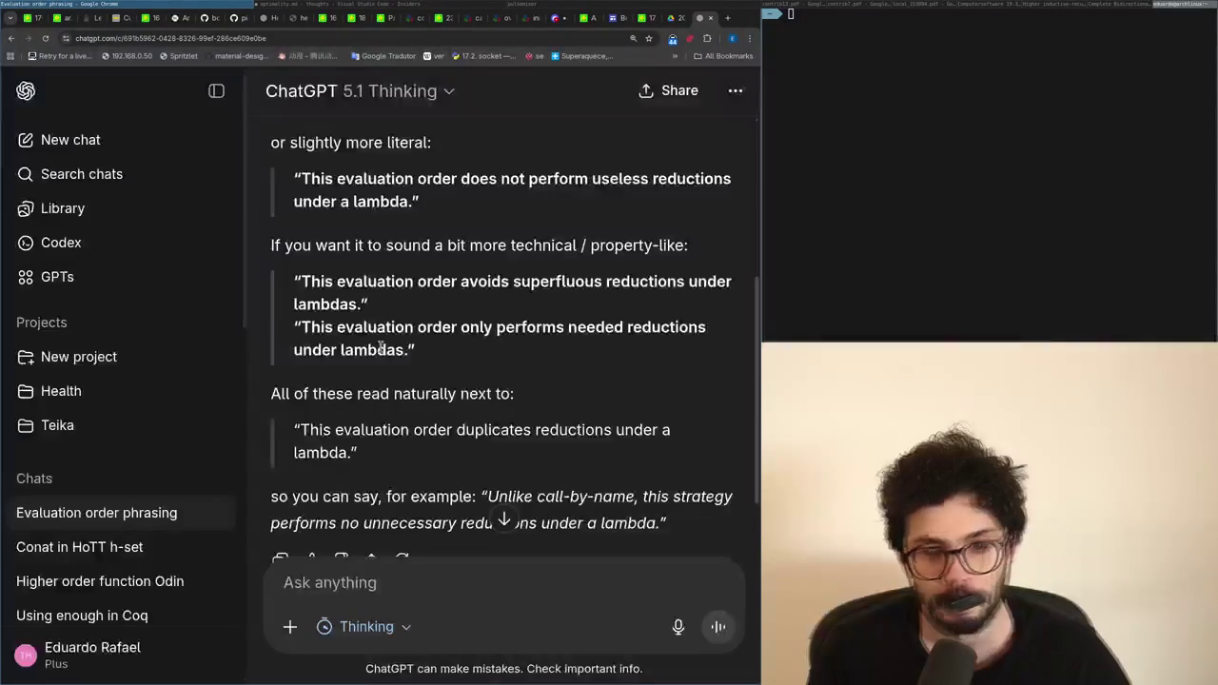
Step: Load x.com in a new browser tab
{"action": "key", "text": "ctrl+t"}
{"action": "key", "text": "ctrl+w"}
{"action": "key", "text": "super+Right"}
{"action": "key", "text": "super+Left"}
{"action": "key", "text": "ctrl+t"}
{"action": "type", "text": "x.com"}
{"action": "key", "text": "Return"}
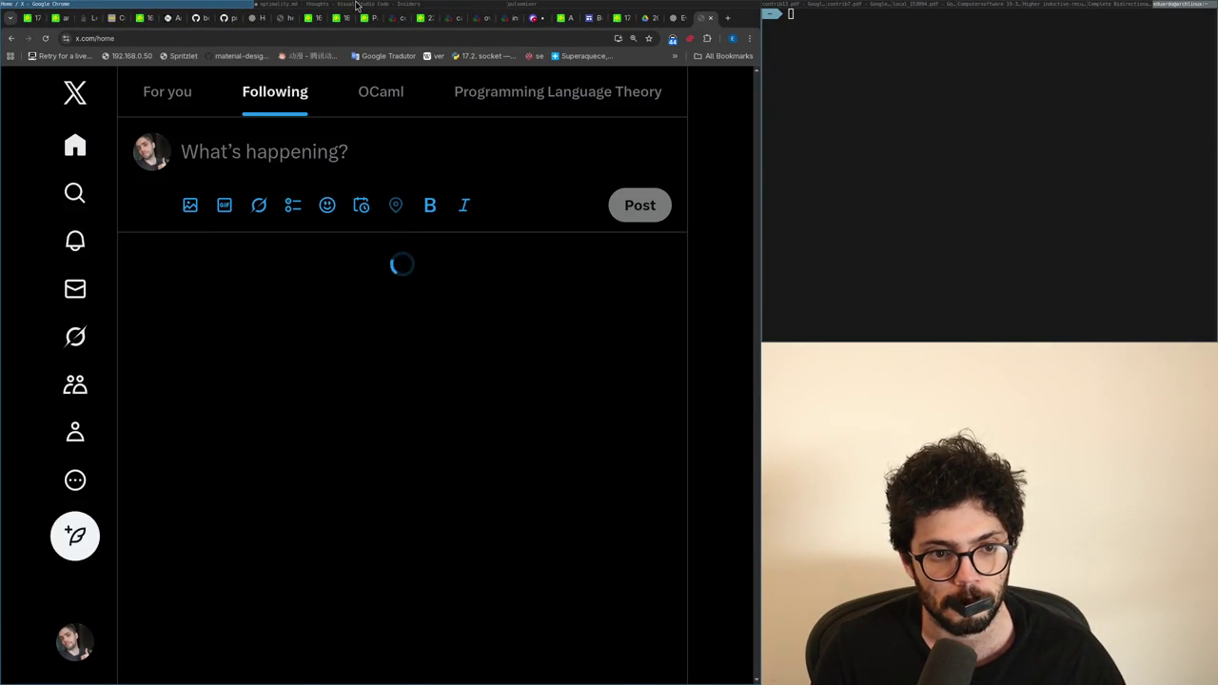
Step: Scroll through the X home timeline, then return to the optimality.md notes
{"action": "scroll", "coordinate": [271, 338], "scroll_direction": "down", "scroll_amount": 3}
{"action": "scroll", "coordinate": [276, 343], "scroll_direction": "down", "scroll_amount": 4}
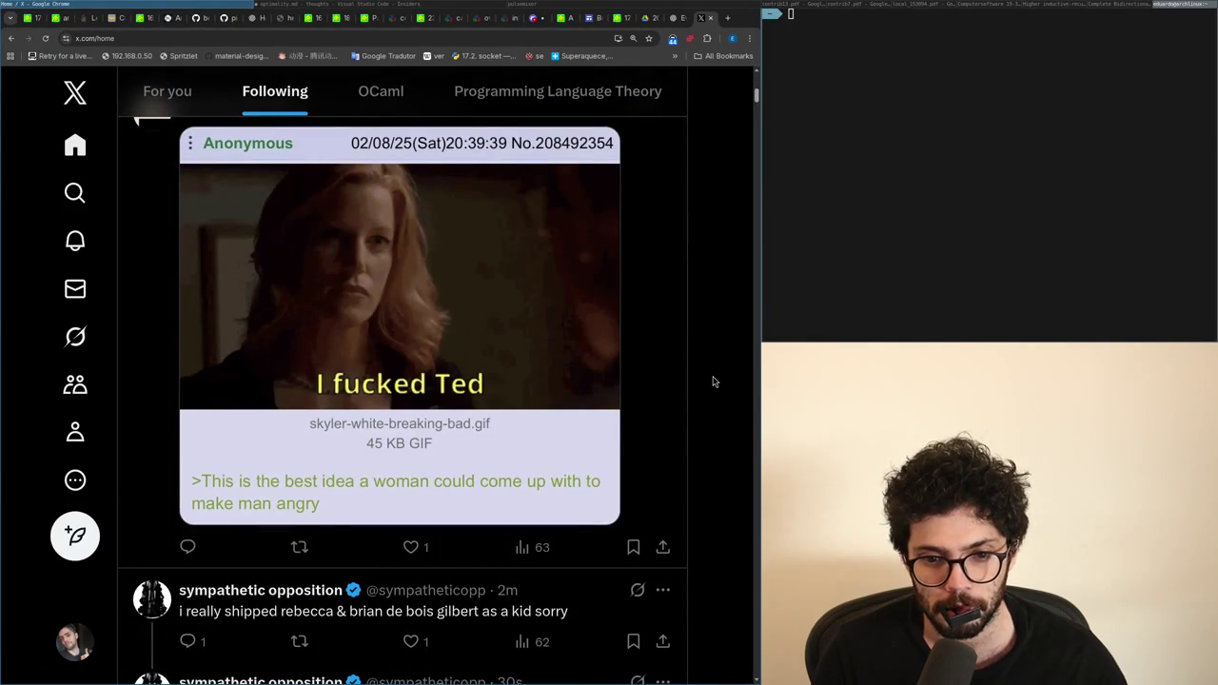
{"action": "scroll", "coordinate": [713, 382], "scroll_direction": "down", "scroll_amount": 5}
{"action": "scroll", "coordinate": [714, 381], "scroll_direction": "up", "scroll_amount": 5}
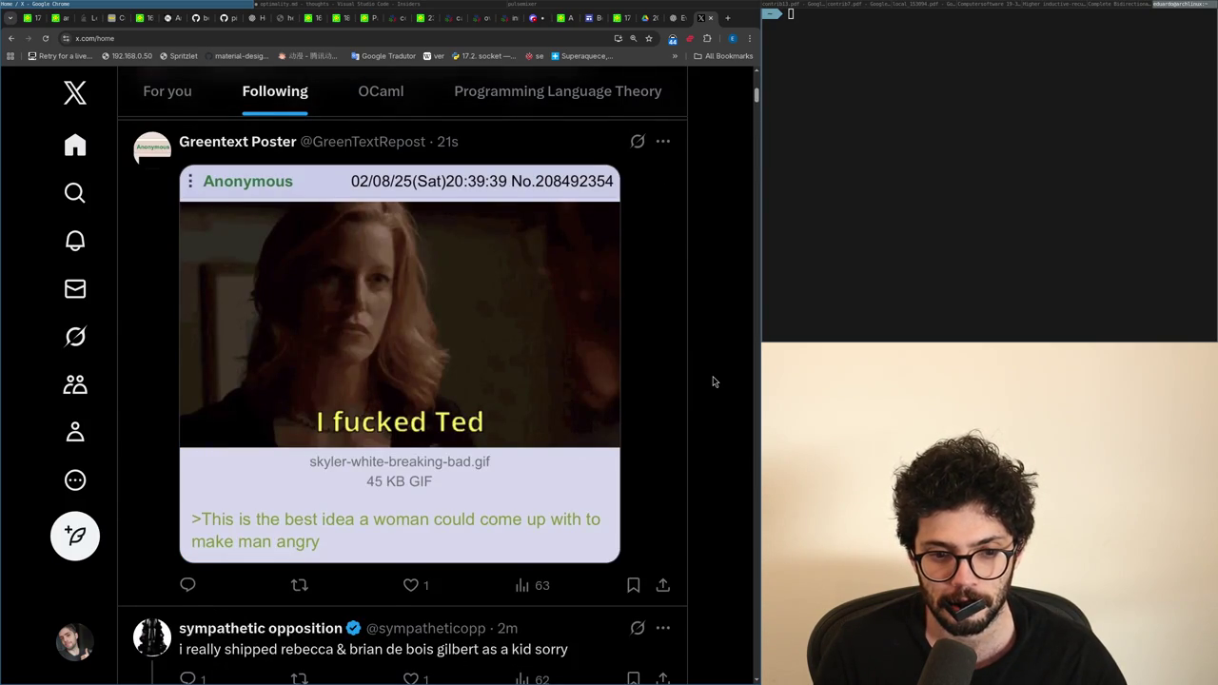
{"action": "scroll", "coordinate": [714, 382], "scroll_direction": "down", "scroll_amount": 5}
{"action": "scroll", "coordinate": [714, 382], "scroll_direction": "up", "scroll_amount": 1}
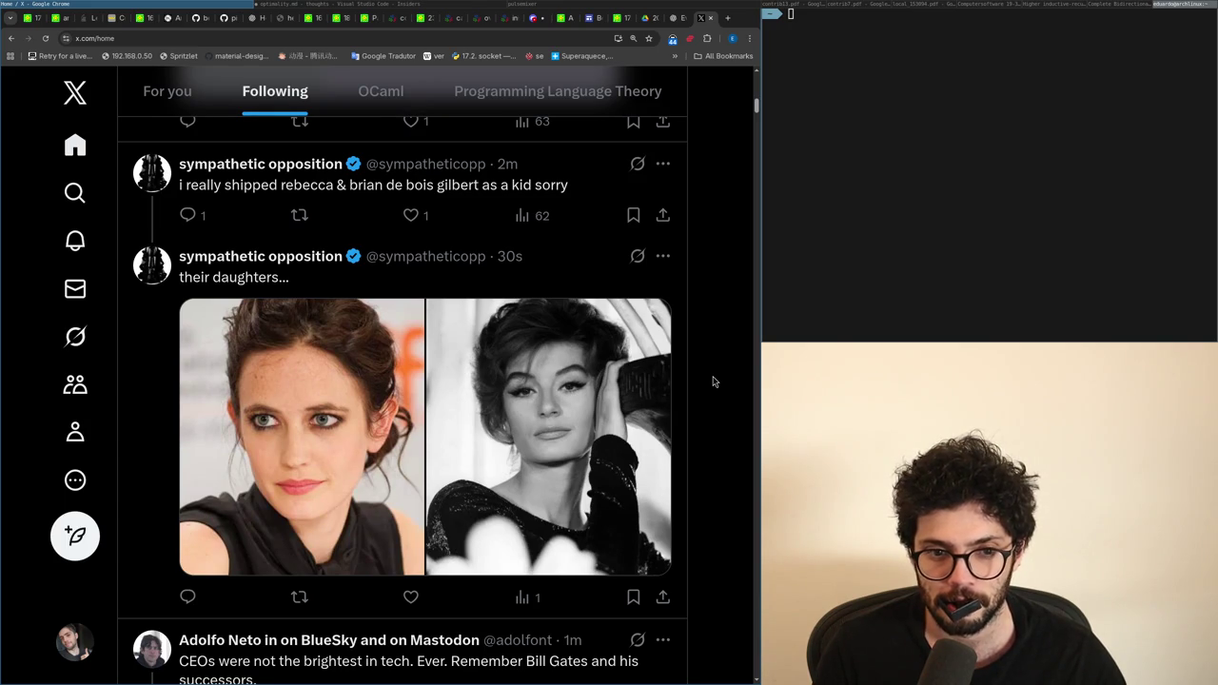
{"action": "scroll", "coordinate": [714, 381], "scroll_direction": "down", "scroll_amount": 6}
{"action": "key", "text": "super+Right"}
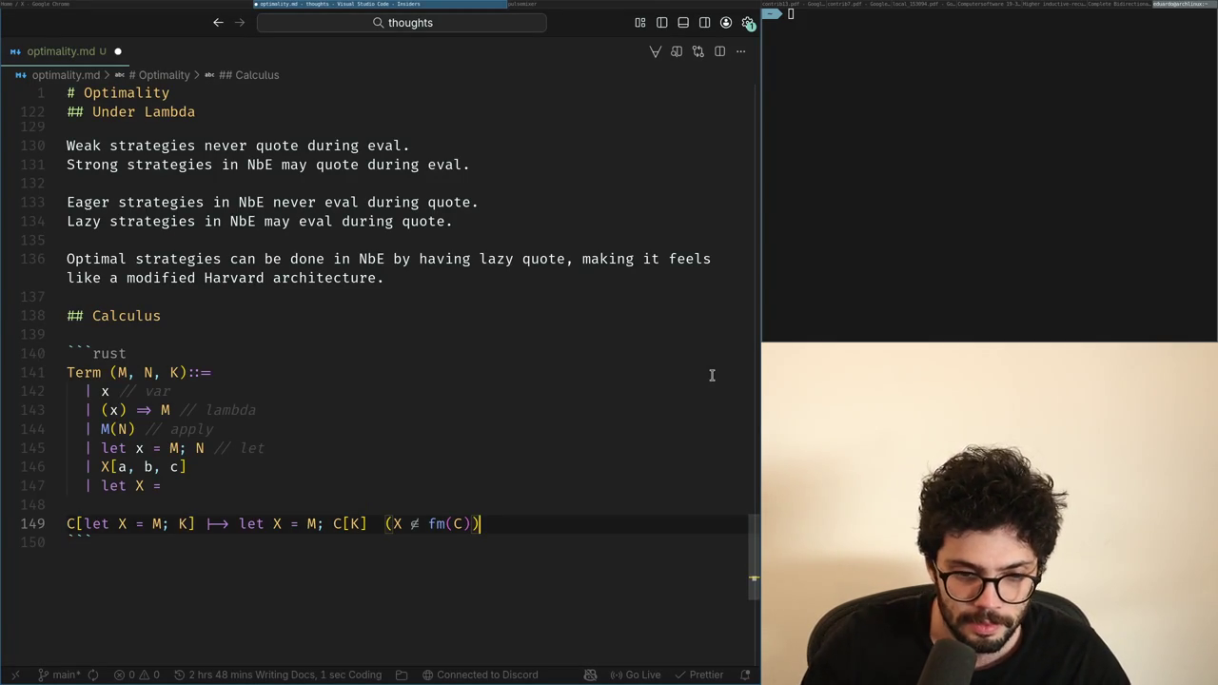
Step: Replace the ⟼ arrow in line 149's rule with ==
{"action": "key", "text": "Return"}
{"action": "key", "text": "BackSpace"}
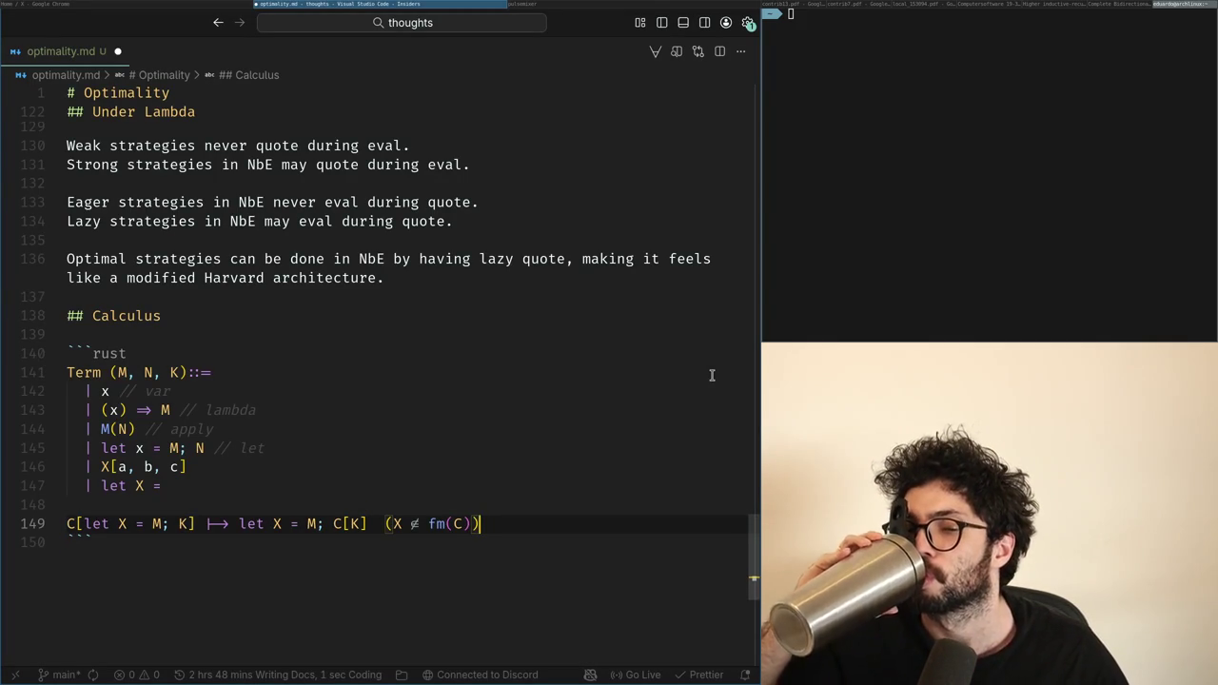
{"action": "key", "text": "Left"}
{"action": "key", "text": "Left"}
{"action": "key", "text": "ctrl+Left"}
{"action": "key", "text": "ctrl+Left"}
{"action": "key", "text": "ctrl+Left"}
{"action": "key", "text": "ctrl+Left"}
{"action": "key", "text": "ctrl+Left"}
{"action": "key", "text": "ctrl+Left"}
{"action": "key", "text": "Left"}
{"action": "key", "text": "BackSpace"}
{"action": "key", "text": "BackSpace"}
{"action": "key", "text": "BackSpace"}
{"action": "type", "text": "=="}
Step: Try extending == to === on line 149, then revert it to ==
{"action": "key", "text": "End"}
{"action": "key", "text": "Left"}
{"action": "key", "text": "Left"}
{"action": "key", "text": "Left"}
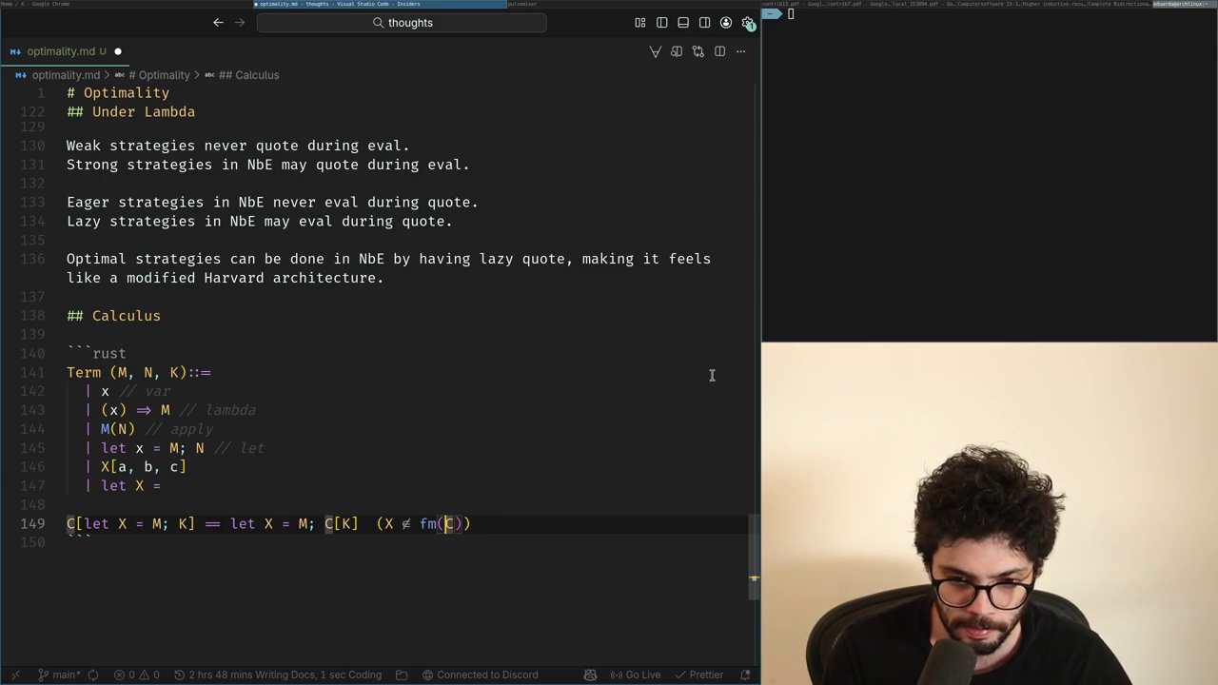
{"action": "key", "text": "ctrl+shift+Left"}
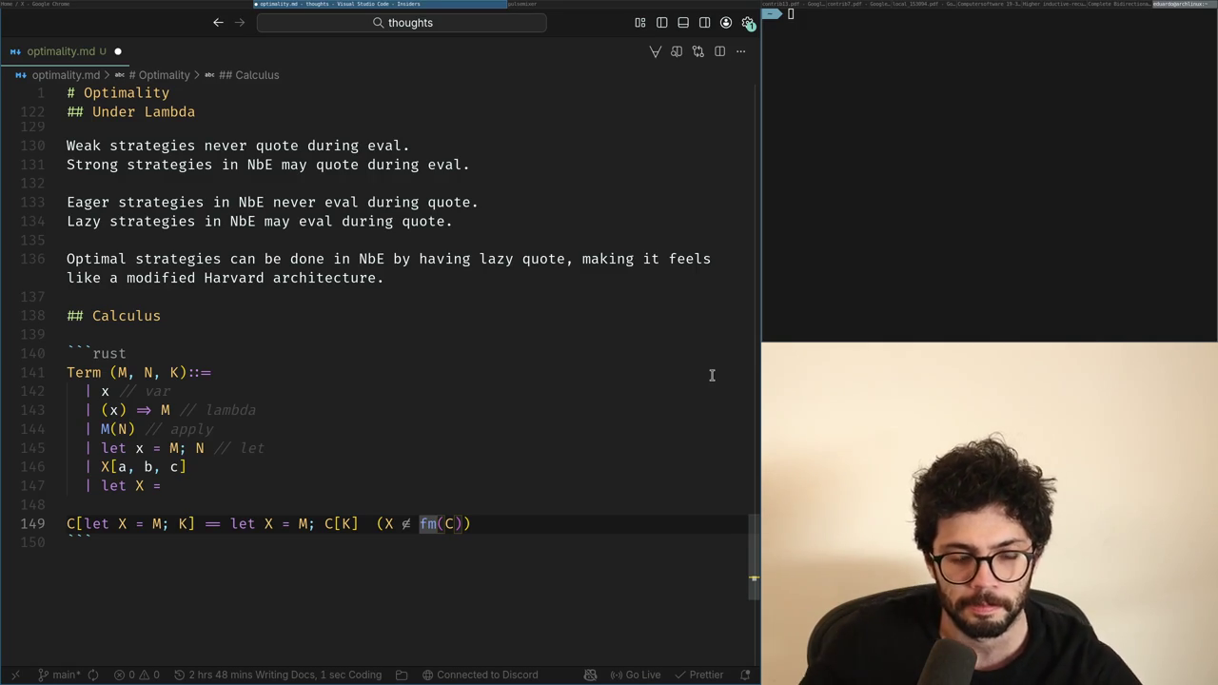
{"action": "key", "text": "ctrl+Left"}
{"action": "key", "text": "ctrl+Left"}
{"action": "key", "text": "ctrl+Left"}
{"action": "key", "text": "ctrl+Left"}
{"action": "key", "text": "ctrl+Left"}
{"action": "key", "text": "ctrl+Left"}
{"action": "key", "text": "ctrl+Left"}
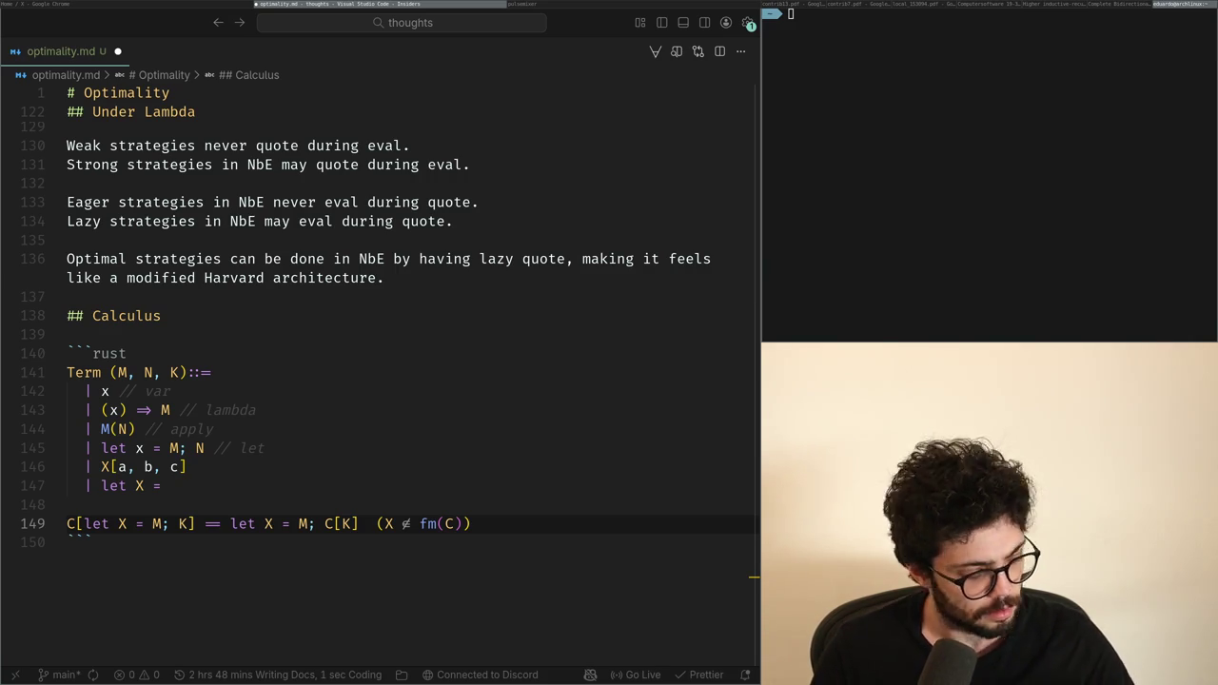
{"action": "key", "text": "ctrl+Left"}
{"action": "key", "text": "ctrl+Left"}
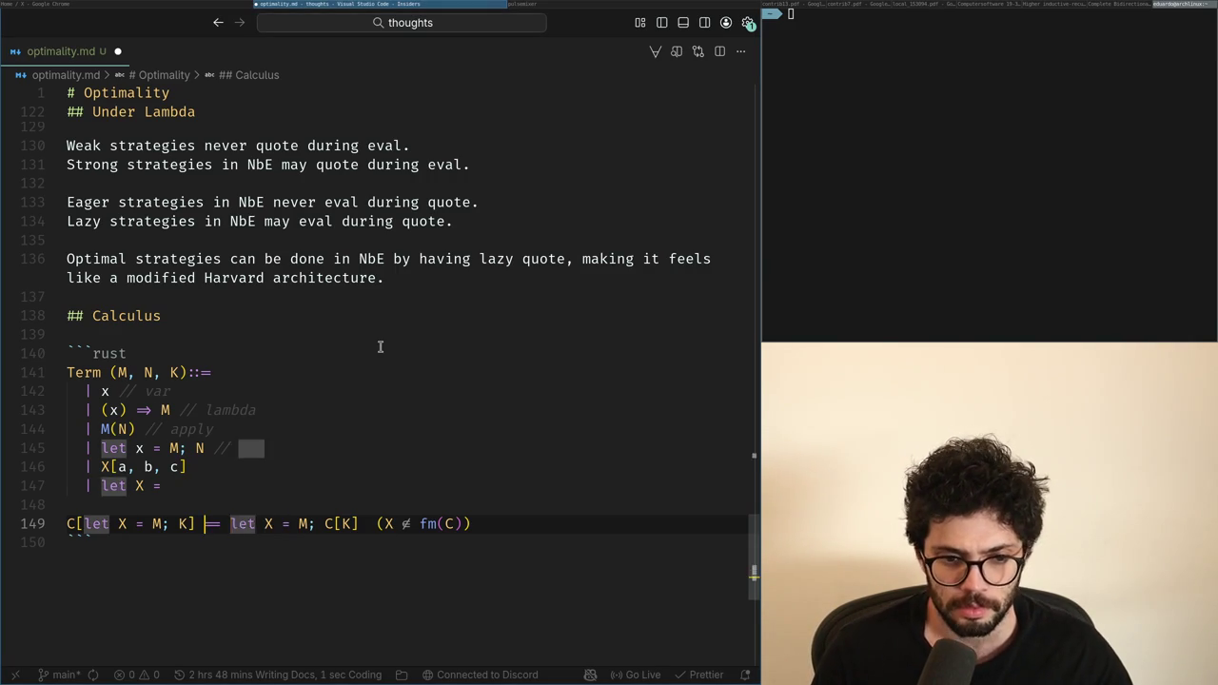
{"action": "key", "text": "ctrl+Left"}
{"action": "type", "text": "="}
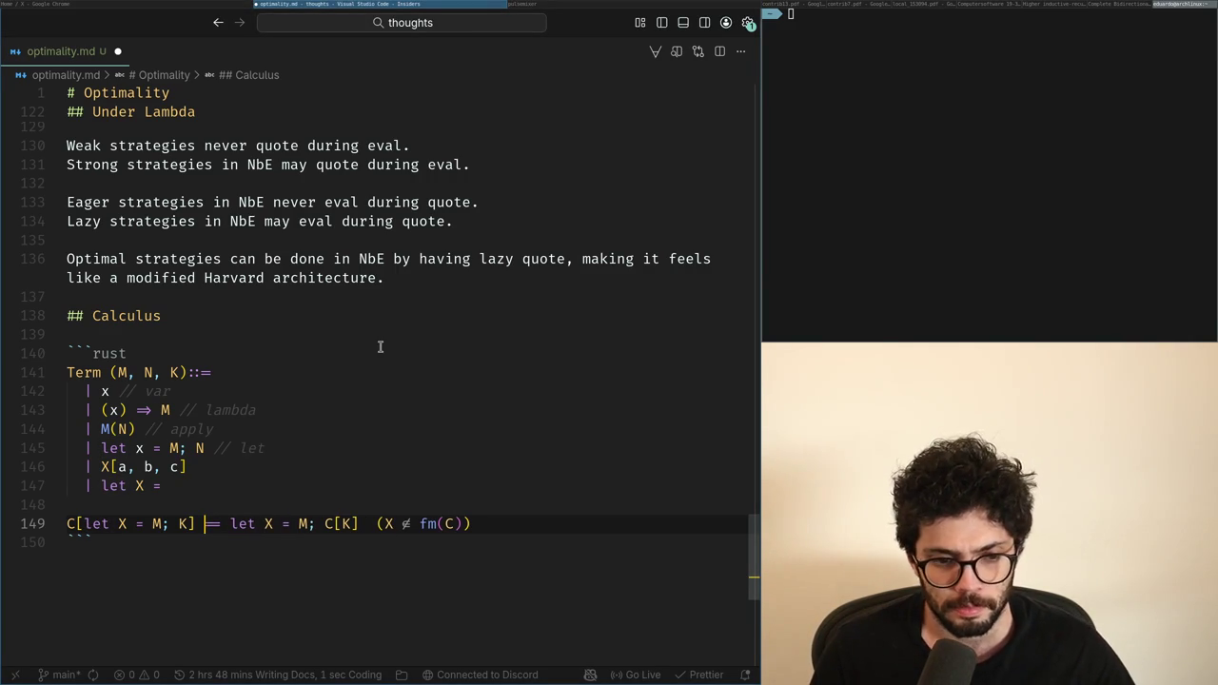
{"action": "key", "text": "BackSpace"}
Step: Append K to the end of the unfinished let X line above
{"action": "key", "text": "Up"}
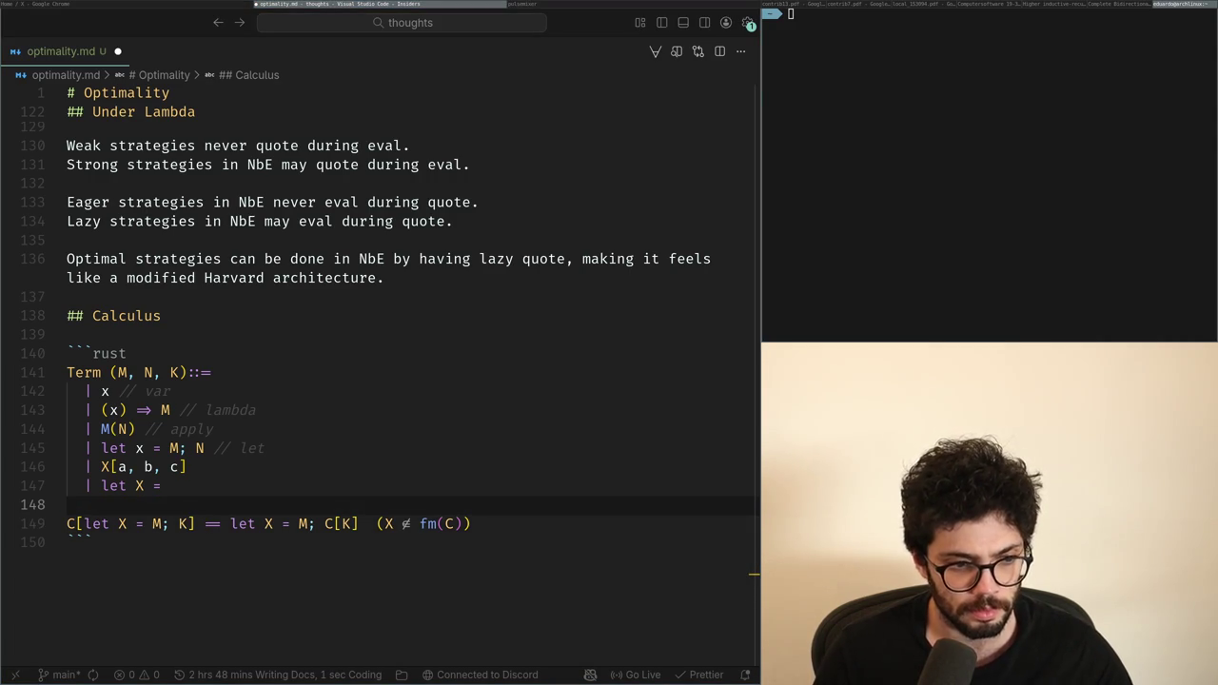
{"action": "key", "text": "Up"}
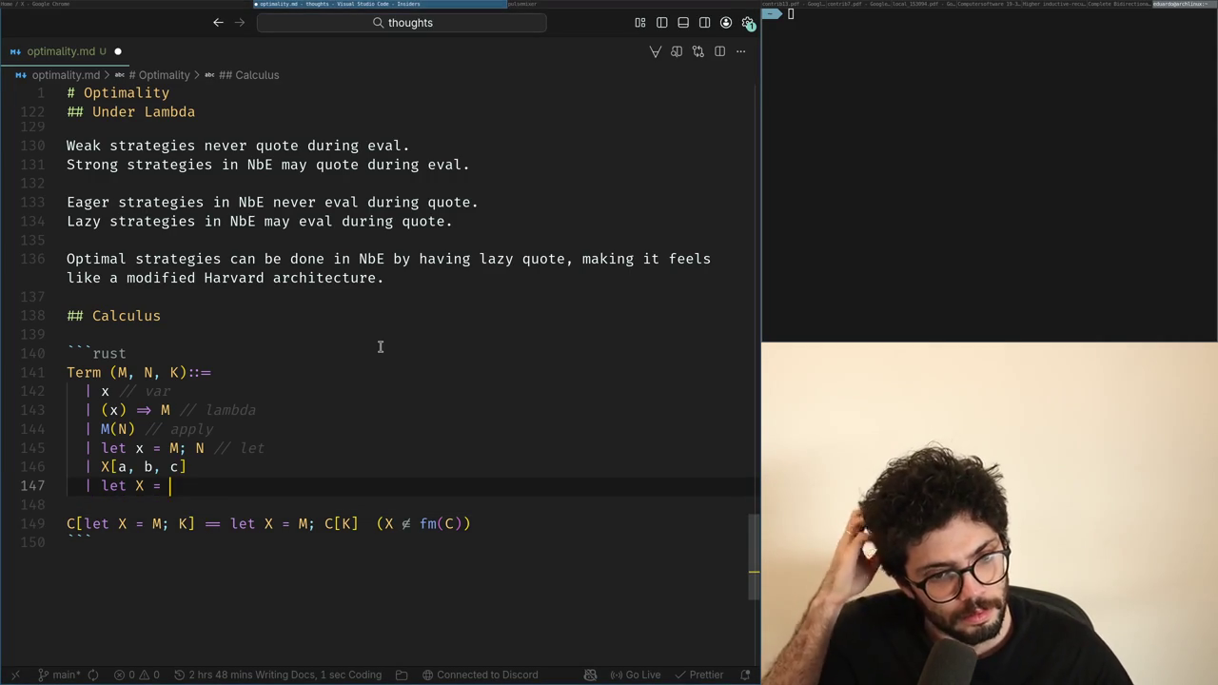
{"action": "type", "text": "K"}
{"action": "key", "text": "Down"}
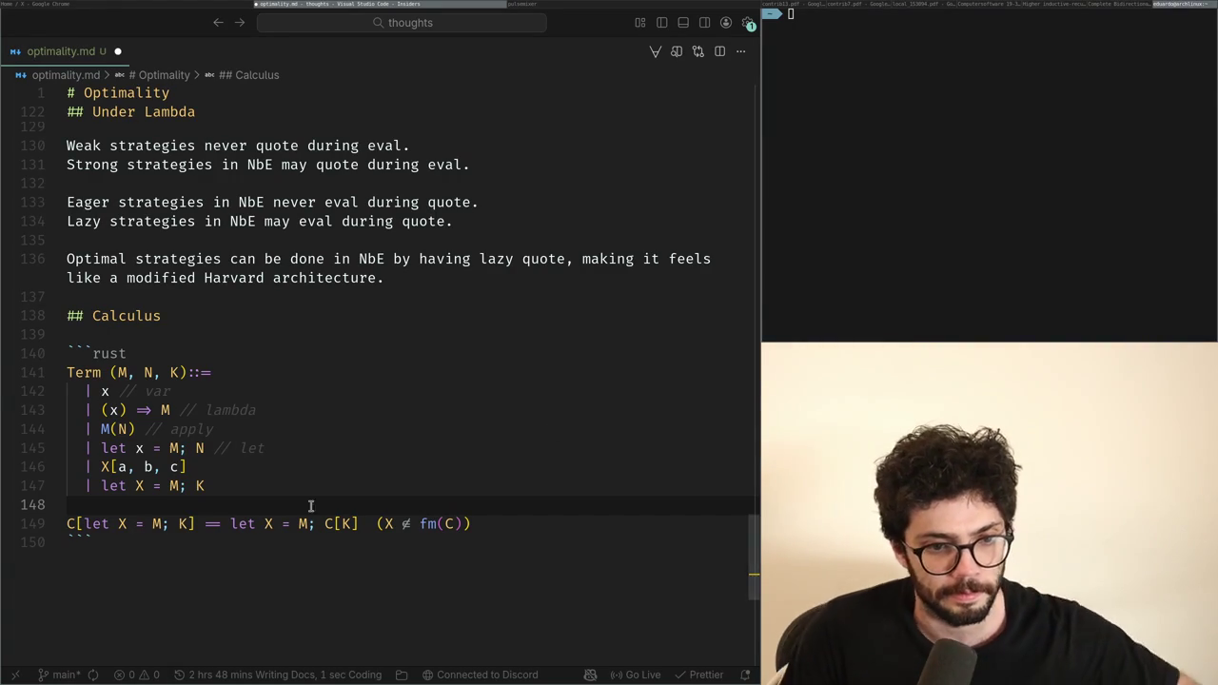
{"action": "left_click", "coordinate": [343, 556]}
{"action": "key", "text": "Up"}
{"action": "key", "text": "End"}
{"action": "key", "text": "ctrl+shift+Return"}
{"action": "key", "text": "BackSpace"}
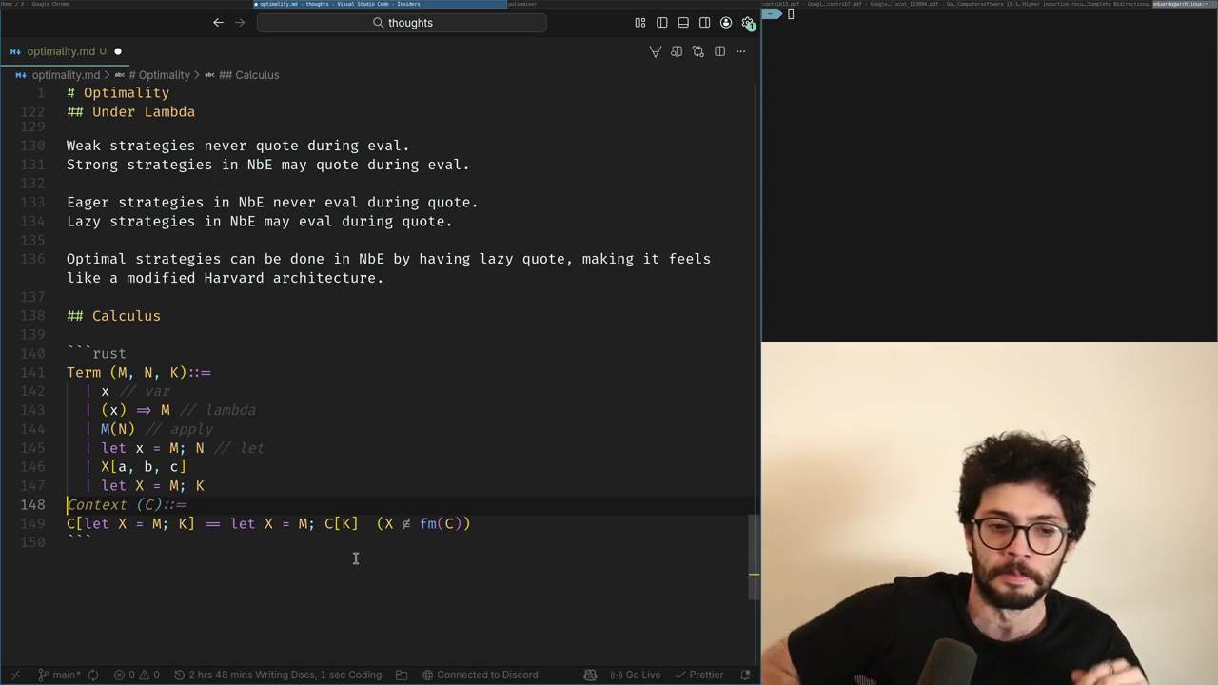
{"action": "key", "text": "alt+Tab"}
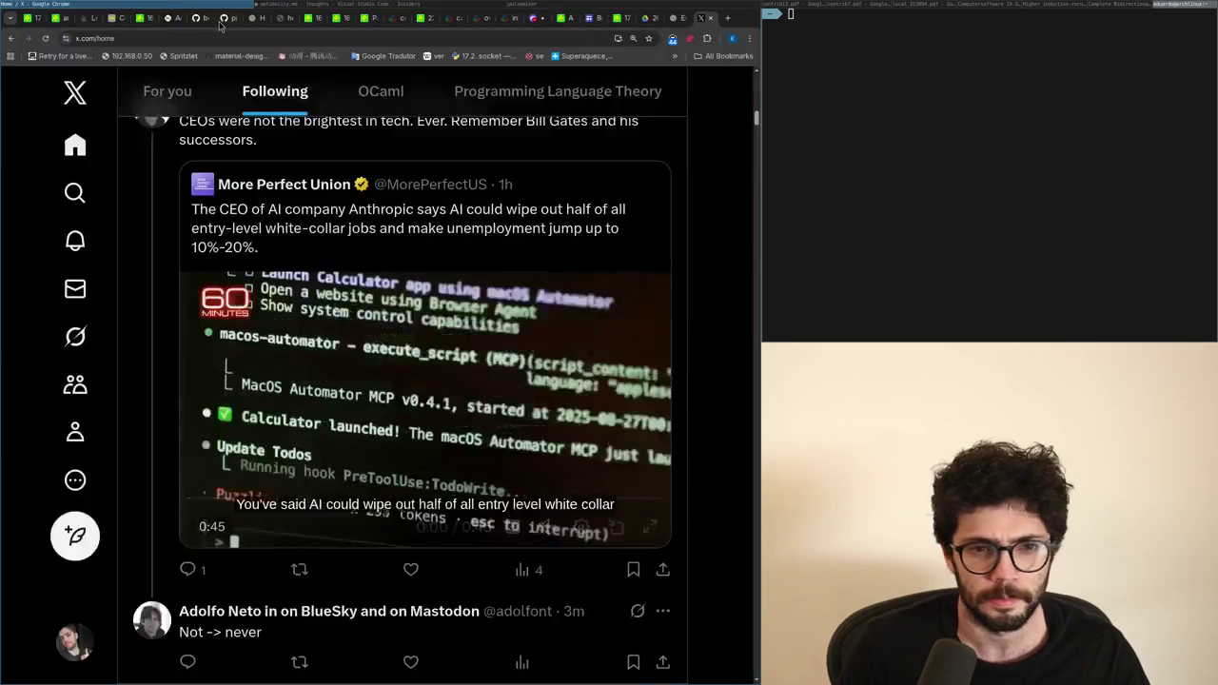
{"action": "key", "text": "alt+Tab"}
{"action": "scroll", "coordinate": [253, 448], "scroll_direction": "up", "scroll_amount": 3}
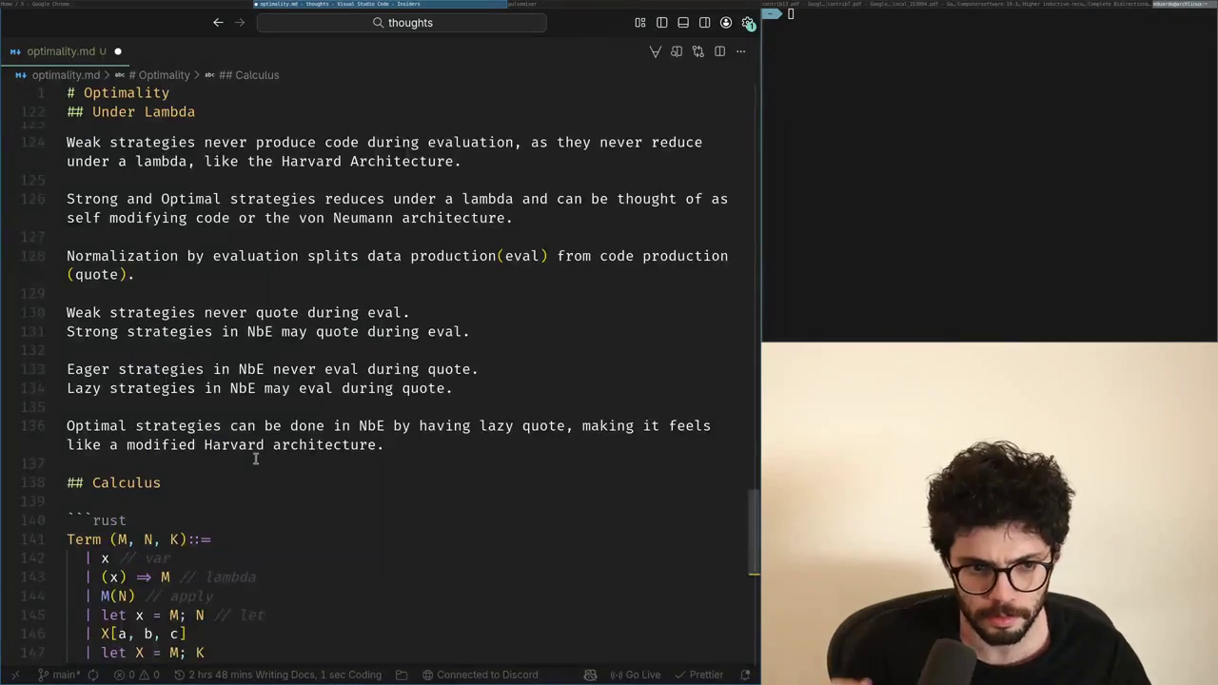
{"action": "scroll", "coordinate": [229, 473], "scroll_direction": "up", "scroll_amount": 2}
{"action": "scroll", "coordinate": [228, 473], "scroll_direction": "up", "scroll_amount": 5}
{"action": "scroll", "coordinate": [223, 467], "scroll_direction": "up", "scroll_amount": 2}
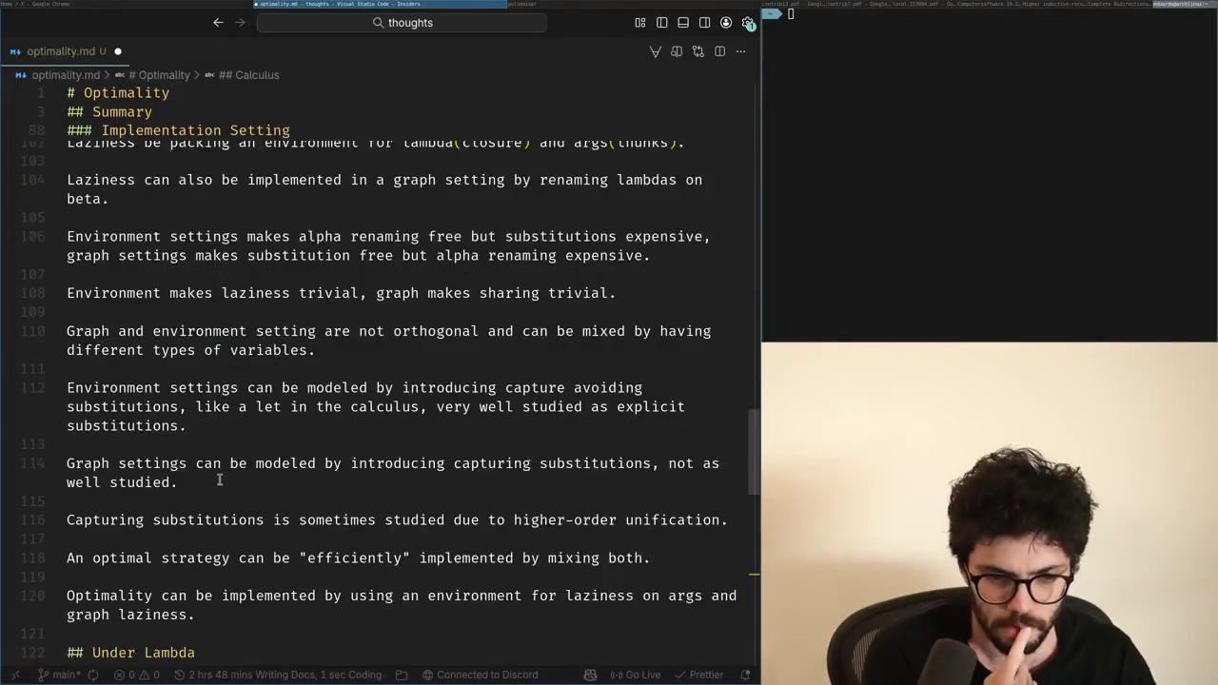
{"action": "left_click", "coordinate": [204, 611]}
{"action": "scroll", "coordinate": [204, 612], "scroll_direction": "up", "scroll_amount": 2}
{"action": "scroll", "coordinate": [204, 612], "scroll_direction": "down", "scroll_amount": 2}
{"action": "scroll", "coordinate": [204, 612], "scroll_direction": "down", "scroll_amount": 3}
{"action": "scroll", "coordinate": [204, 612], "scroll_direction": "down", "scroll_amount": 3}
{"action": "scroll", "coordinate": [190, 571], "scroll_direction": "down", "scroll_amount": 2}
{"action": "left_click", "coordinate": [169, 515]}
{"action": "key", "text": "Return"}
Step: Add the 'Renaming and Sharing' heading above the Calculus section
{"action": "key", "text": "BackSpace"}
{"action": "key", "text": "BackSpace"}
{"action": "type", "text": "Renaming and Shari"}
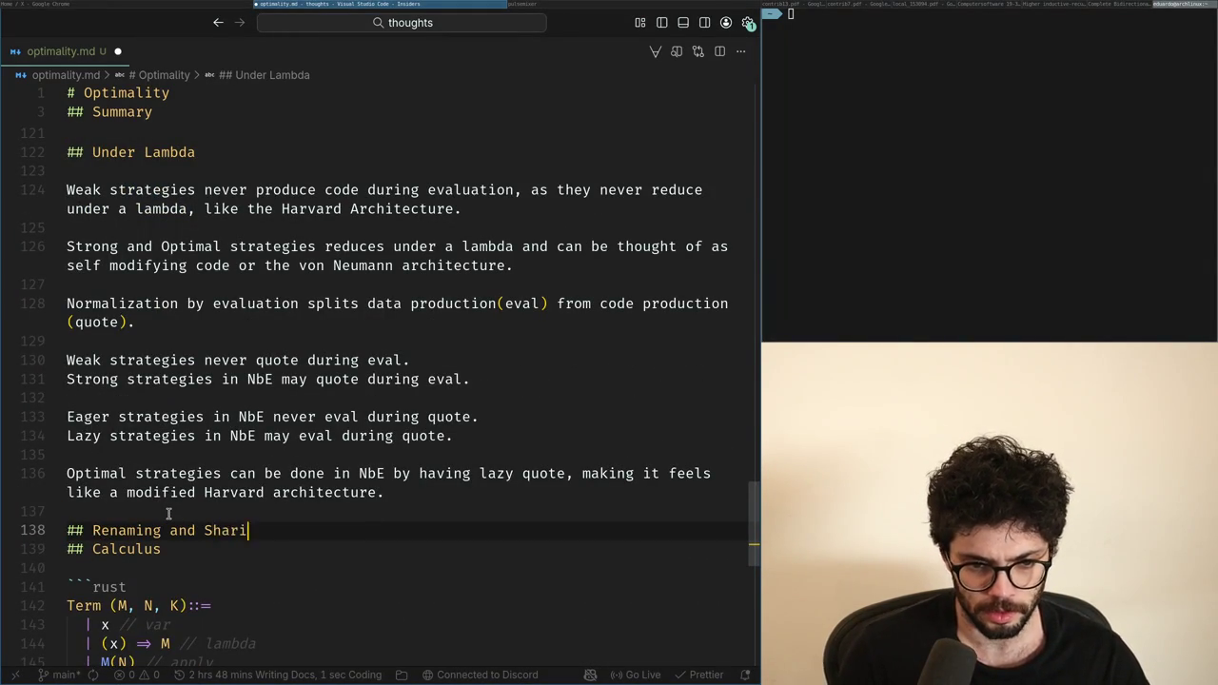
{"action": "type", "text": "ng"}
{"action": "key", "text": "Return"}
{"action": "key", "text": "Return"}
{"action": "type", "text": "Let env"}
{"action": "key", "text": "BackSpace"}
{"action": "key", "text": "BackSpace"}
{"action": "key", "text": "BackSpace"}
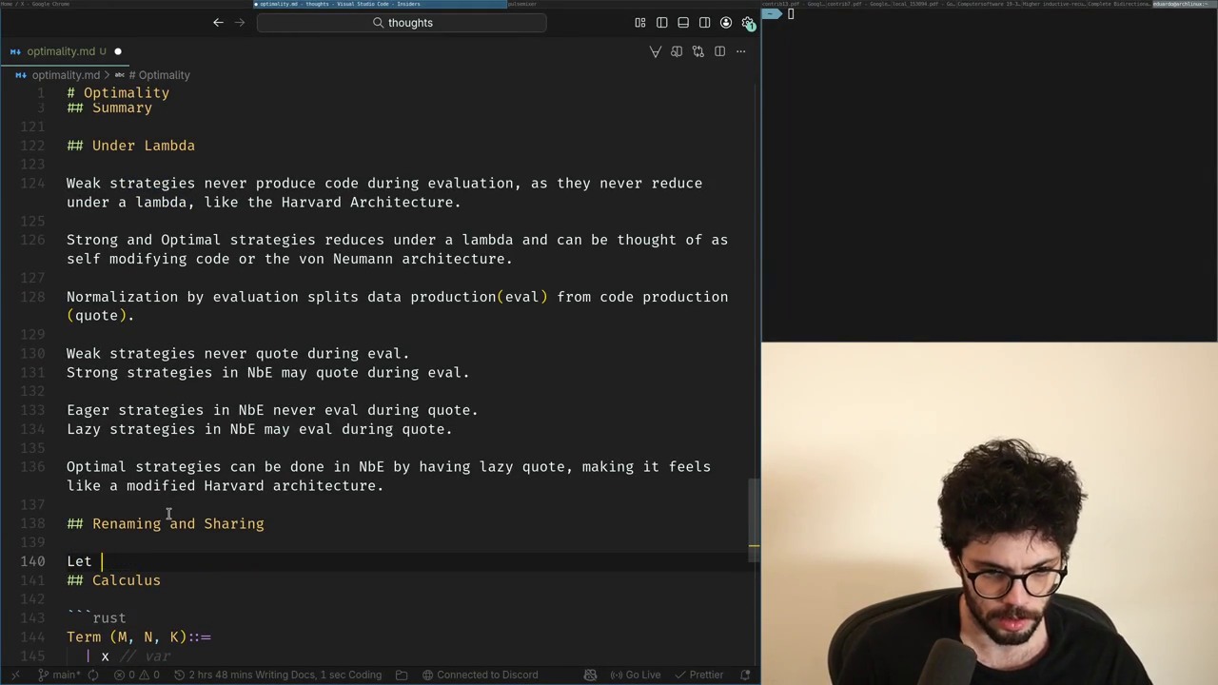
{"action": "type", "text": "bas"}
{"action": "key", "text": "BackSpace"}
{"action": "key", "text": "BackSpace"}
{"action": "key", "text": "BackSpace"}
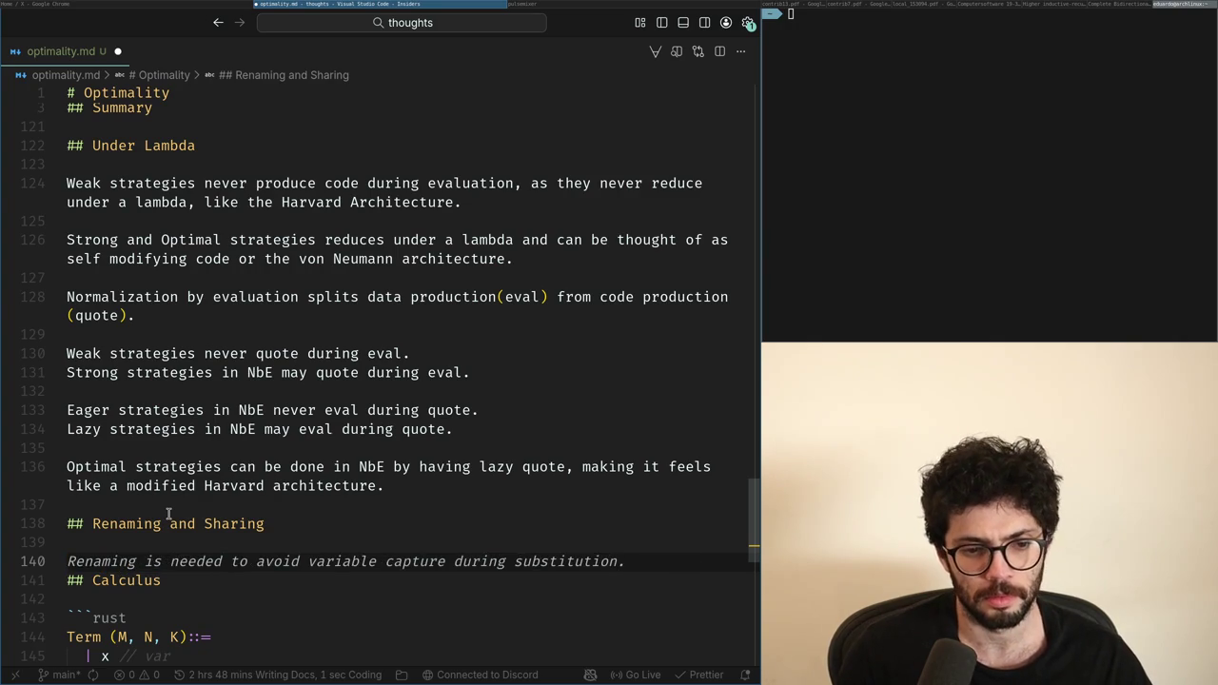
{"action": "type", "text": "Let"}
{"action": "key", "text": "BackSpace"}
{"action": "key", "text": "BackSpace"}
Step: Write the sentence that explicit substitutions traditionally do renaming and sharing
{"action": "type", "text": "Explicit substitut"}
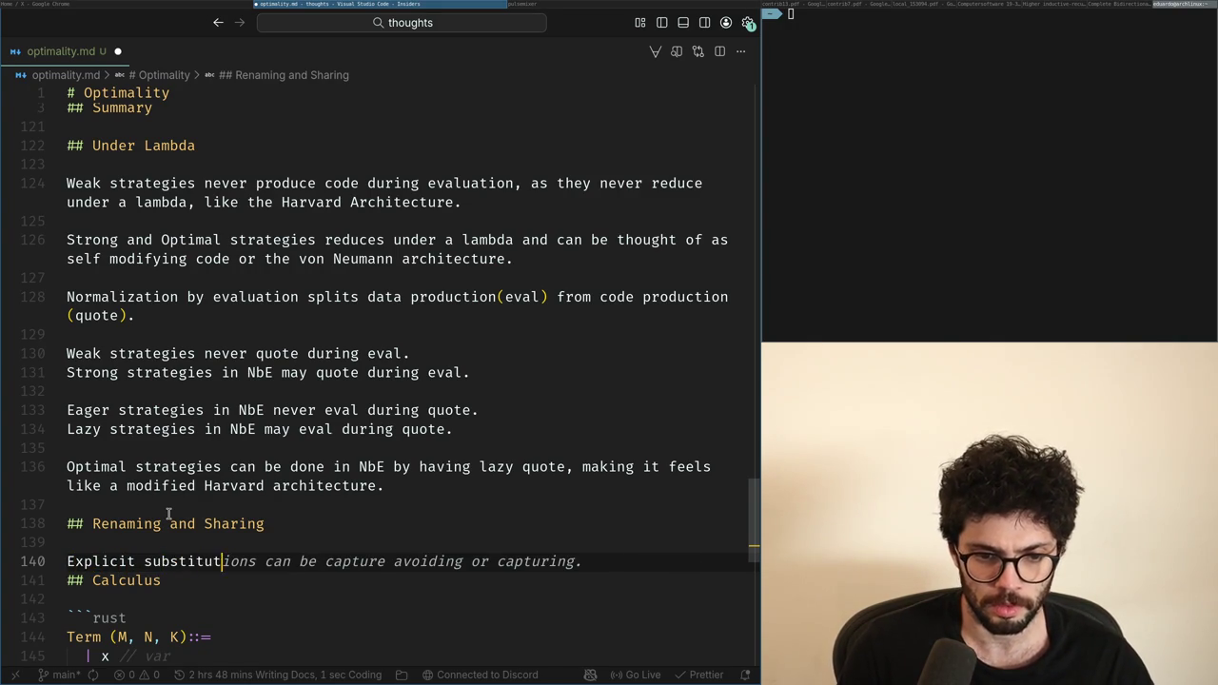
{"action": "type", "text": "ions do "}
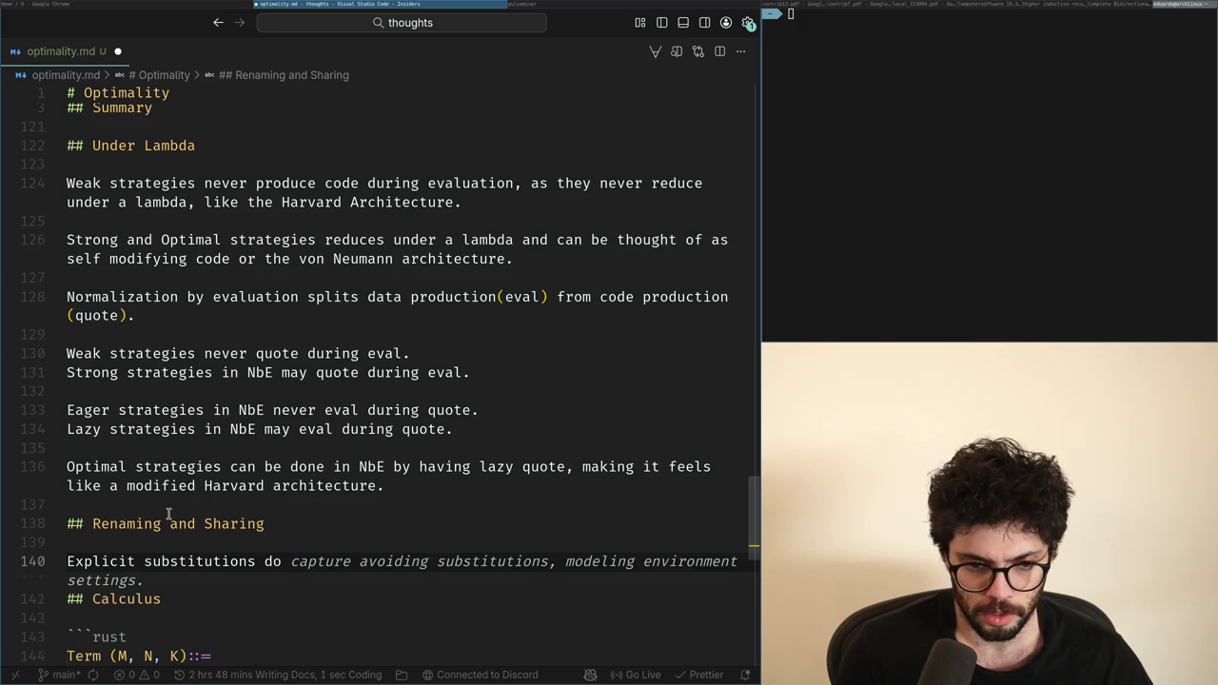
{"action": "type", "text": "renaming and"}
{"action": "key", "text": "ctrl+BackSpace"}
{"action": "key", "text": "ctrl+BackSpace"}
{"action": "key", "text": "ctrl+BackSpace"}
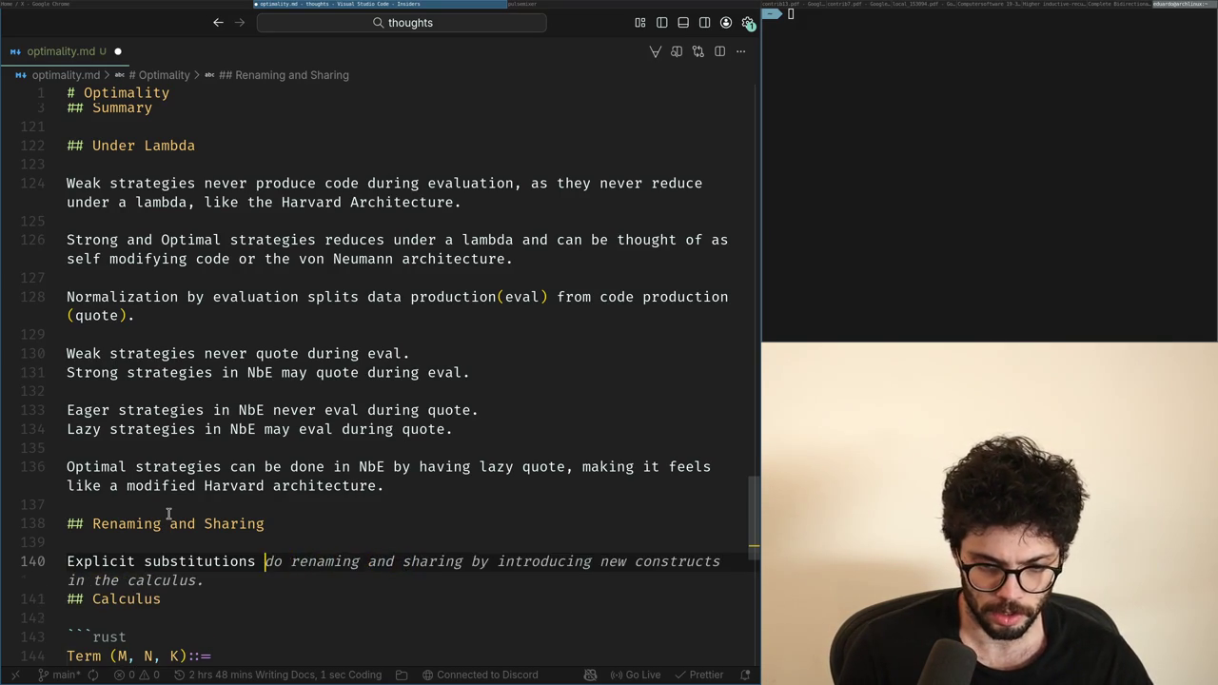
{"action": "type", "text": "often do renaming and shari"}
{"action": "key", "text": "Return"}
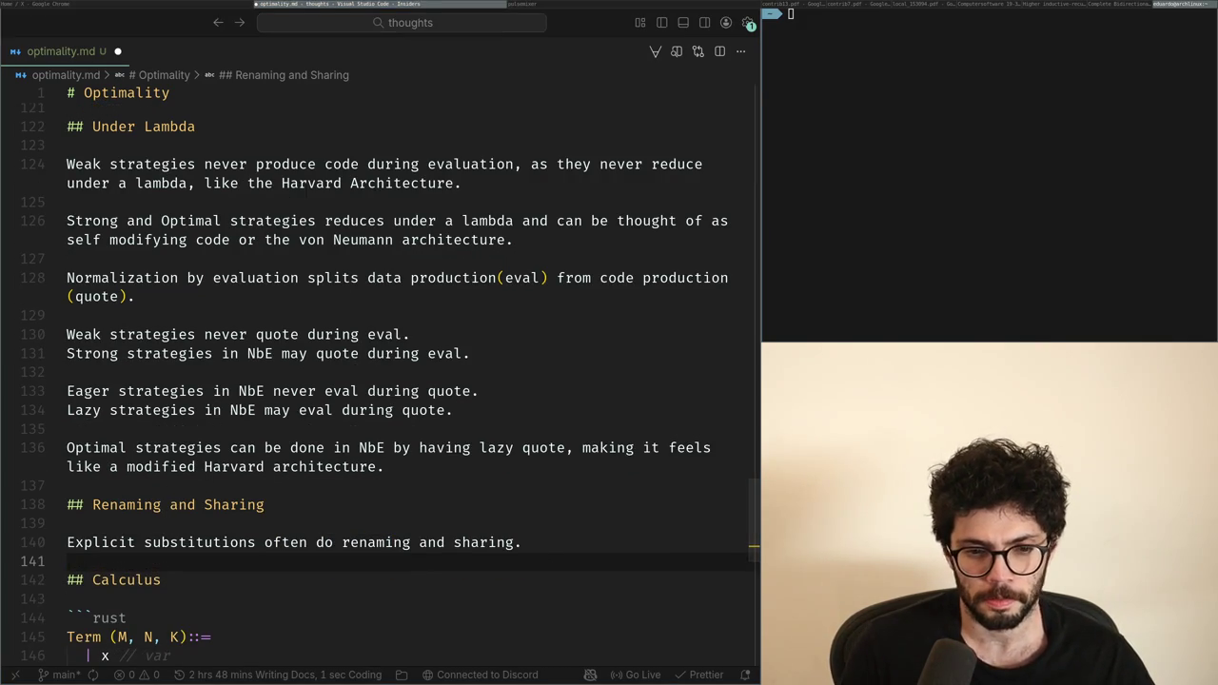
{"action": "key", "text": "Up"}
{"action": "key", "text": "ctrl+Right"}
{"action": "key", "text": "ctrl+Right"}
{"action": "key", "text": "ctrl+Right"}
{"action": "type", "text": "traditionally"}
{"action": "key", "text": "ctrl+Right"}
{"action": "key", "text": "ctrl+Right"}
{"action": "key", "text": "ctrl+Right"}
{"action": "key", "text": "ctrl+shift+Left"}
{"action": "key", "text": "End"}
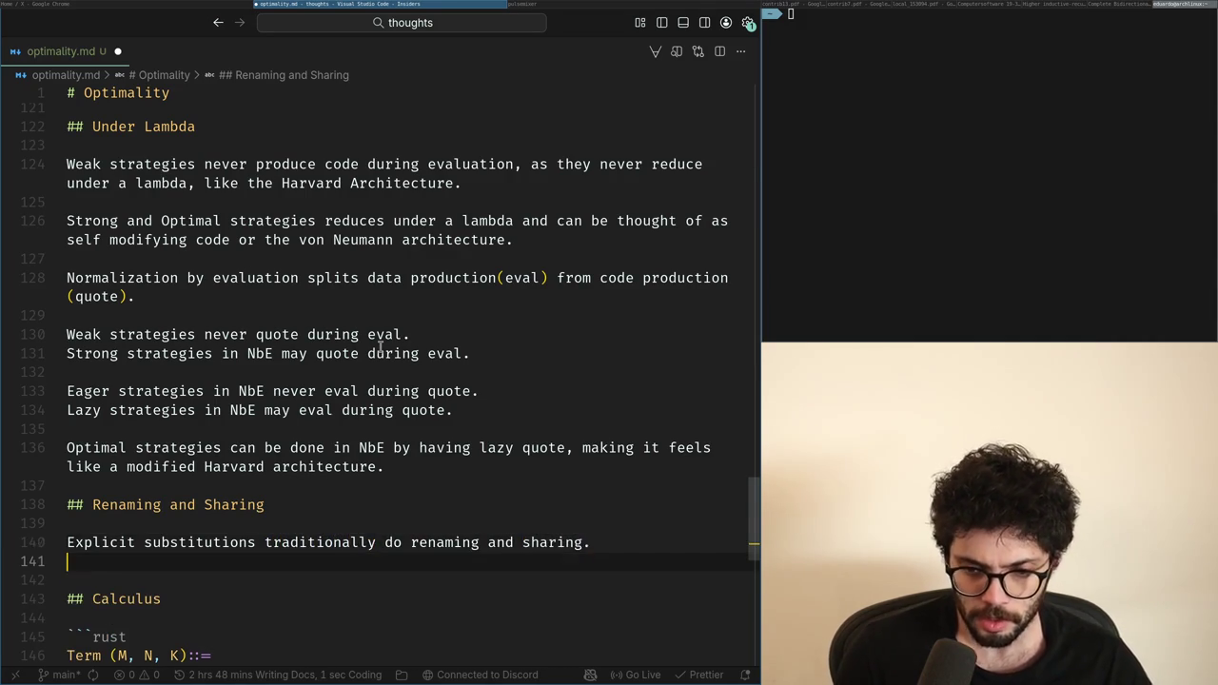
Step: Add the sentence that graph sharing only does sharing, accepting the suggested ending
{"action": "key", "text": "Return"}
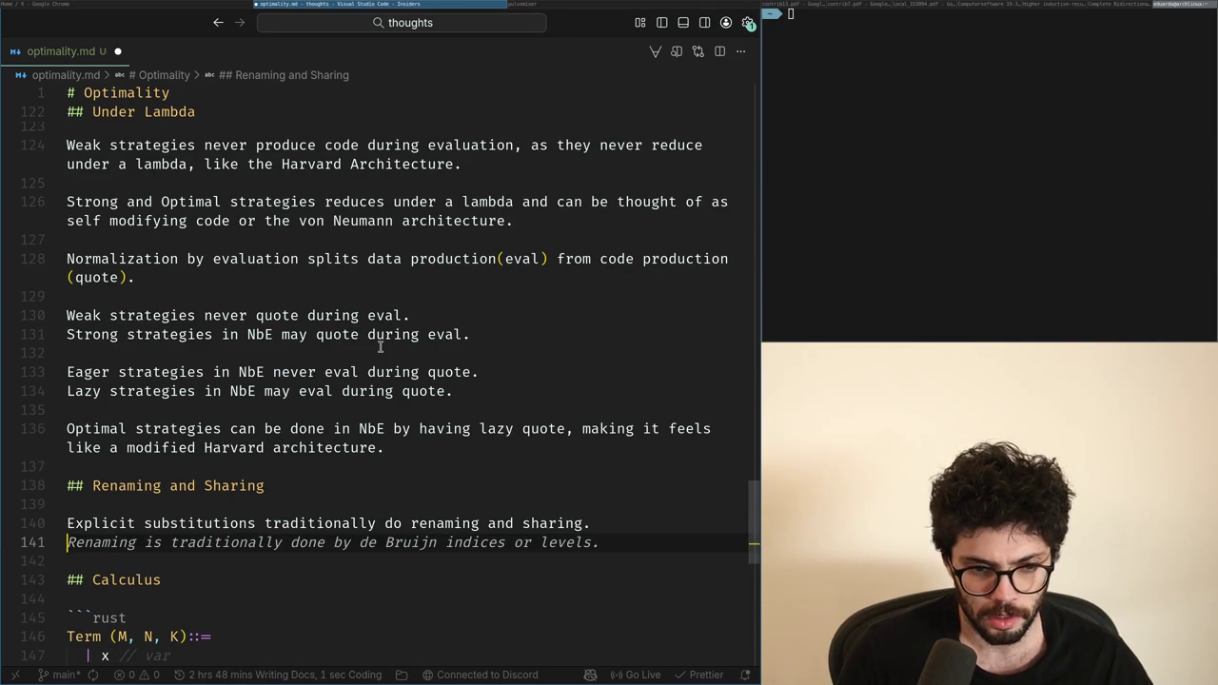
{"action": "type", "text": "Graph based "}
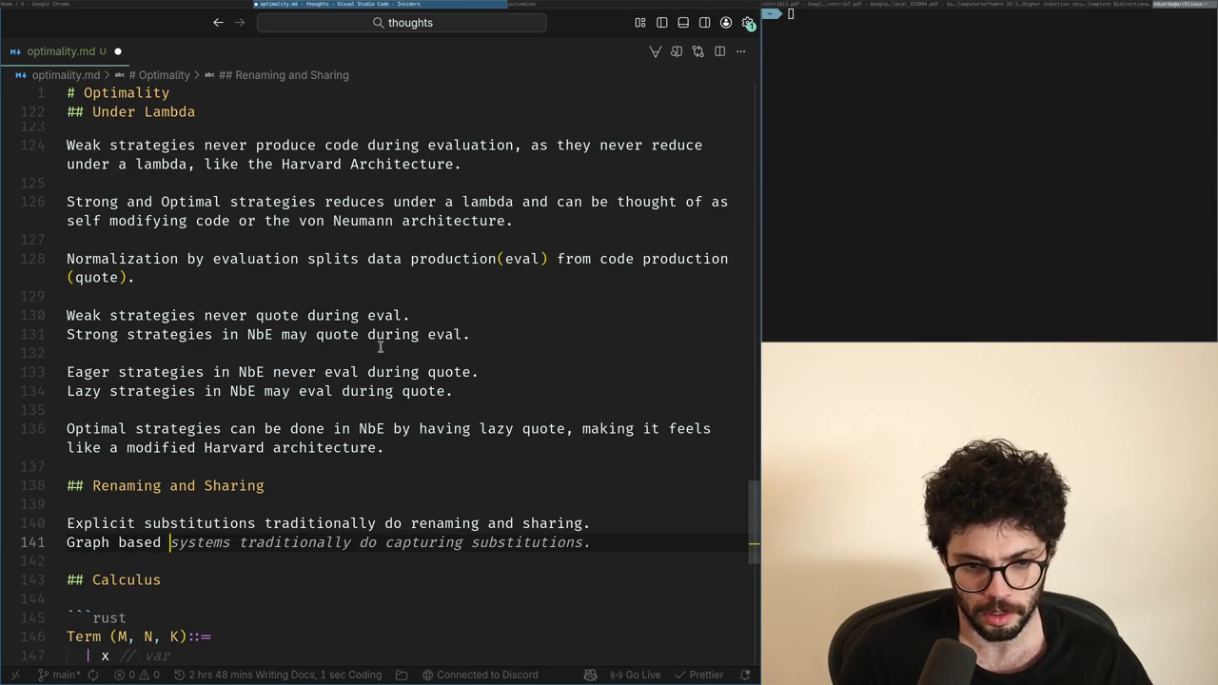
{"action": "type", "text": "substitu"}
{"action": "key", "text": "ctrl+BackSpace"}
{"action": "key", "text": "ctrl+BackSpace"}
{"action": "type", "text": "sharing only does shari"}
{"action": "key", "text": "Tab"}
{"action": "key", "text": "Return"}
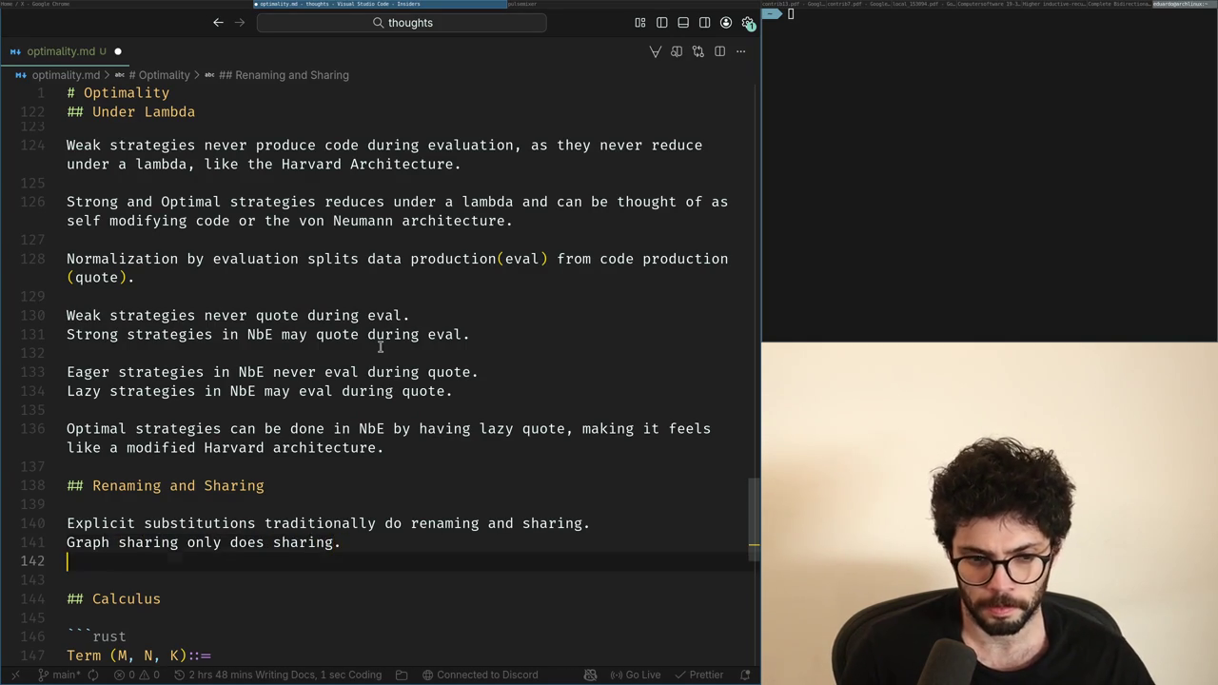
{"action": "scroll", "coordinate": [379, 346], "scroll_direction": "down", "scroll_amount": 2}
Step: Put a blank line between the two sentences and open a line for a third
{"action": "key", "text": "Return"}
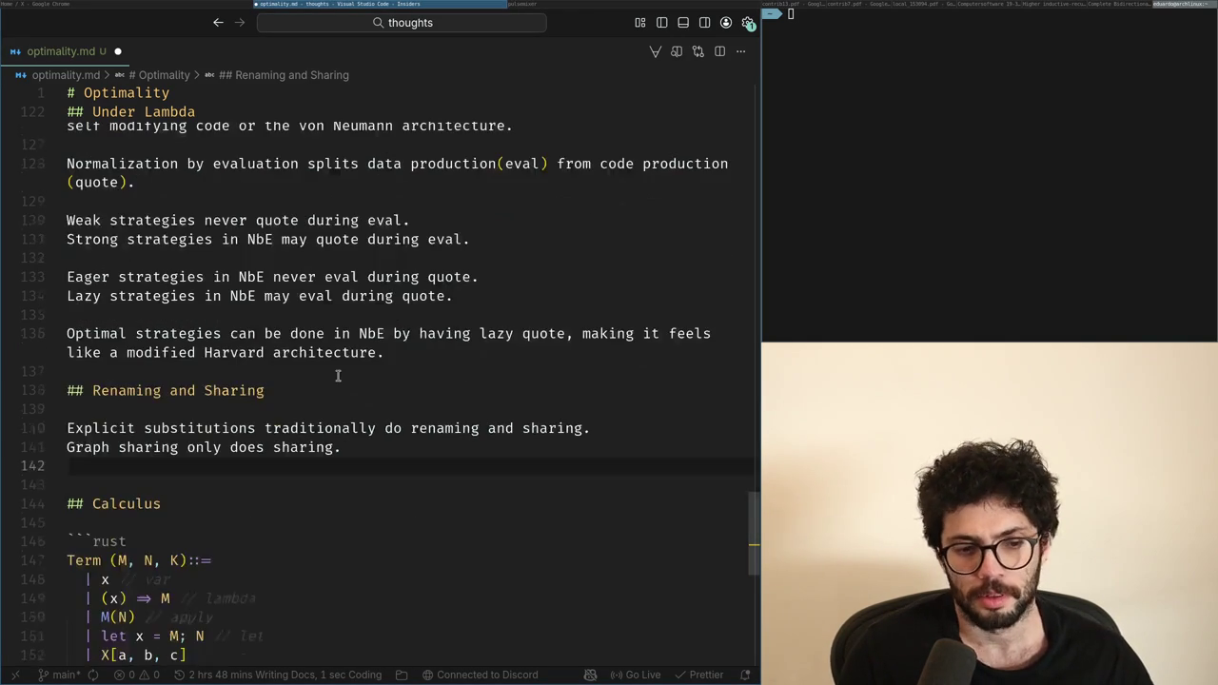
{"action": "key", "text": "Up"}
{"action": "key", "text": "Up"}
{"action": "key", "text": "Return"}
{"action": "key", "text": "Down"}
{"action": "key", "text": "Down"}
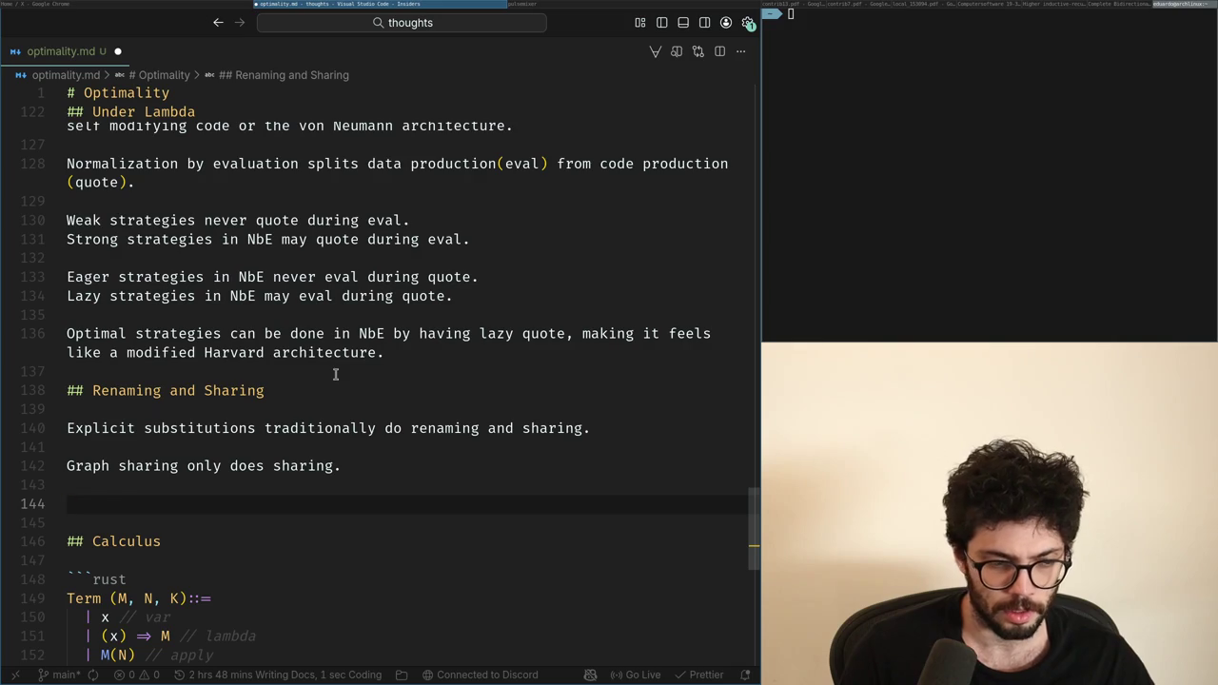
Step: Type the third sentence: substitutions can be broken into graph sharing and explicit renaming
{"action": "type", "text": "E"}
{"action": "key", "text": "BackSpace"}
{"action": "key", "text": "BackSpace"}
{"action": "key", "text": "BackSpace"}
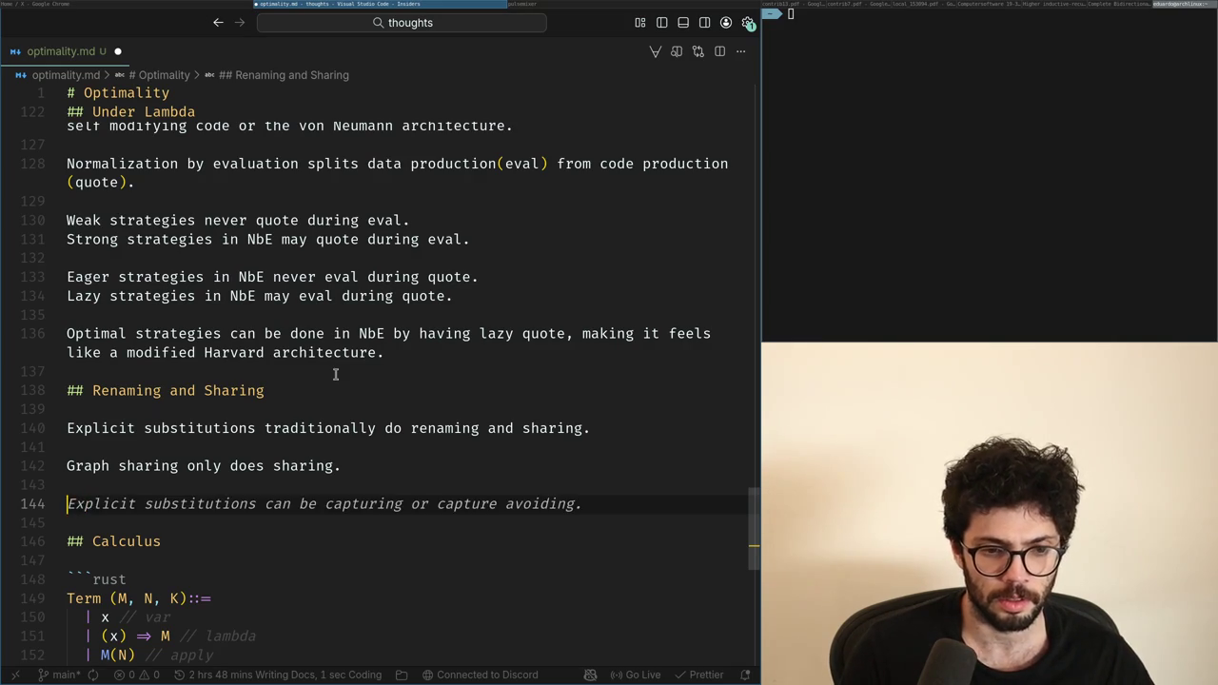
{"action": "type", "text": "Explicit"}
{"action": "key", "text": "ctrl+BackSpace"}
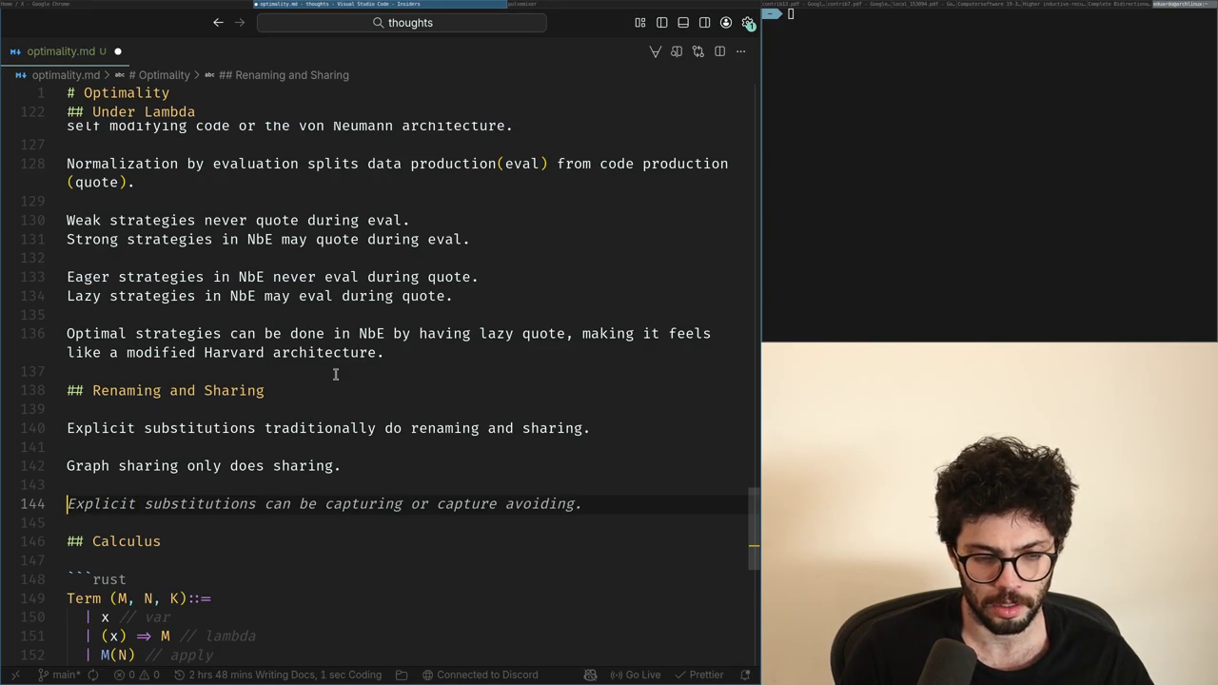
{"action": "key", "text": "Up"}
{"action": "key", "text": "Up"}
{"action": "key", "text": "Up"}
{"action": "key", "text": "Up"}
{"action": "key", "text": "ctrl+Right"}
{"action": "key", "text": "ctrl+BackSpace"}
{"action": "type", "text": "Let"}
{"action": "key", "text": "Down"}
{"action": "key", "text": "Down"}
{"action": "key", "text": "Down"}
{"action": "key", "text": "Down"}
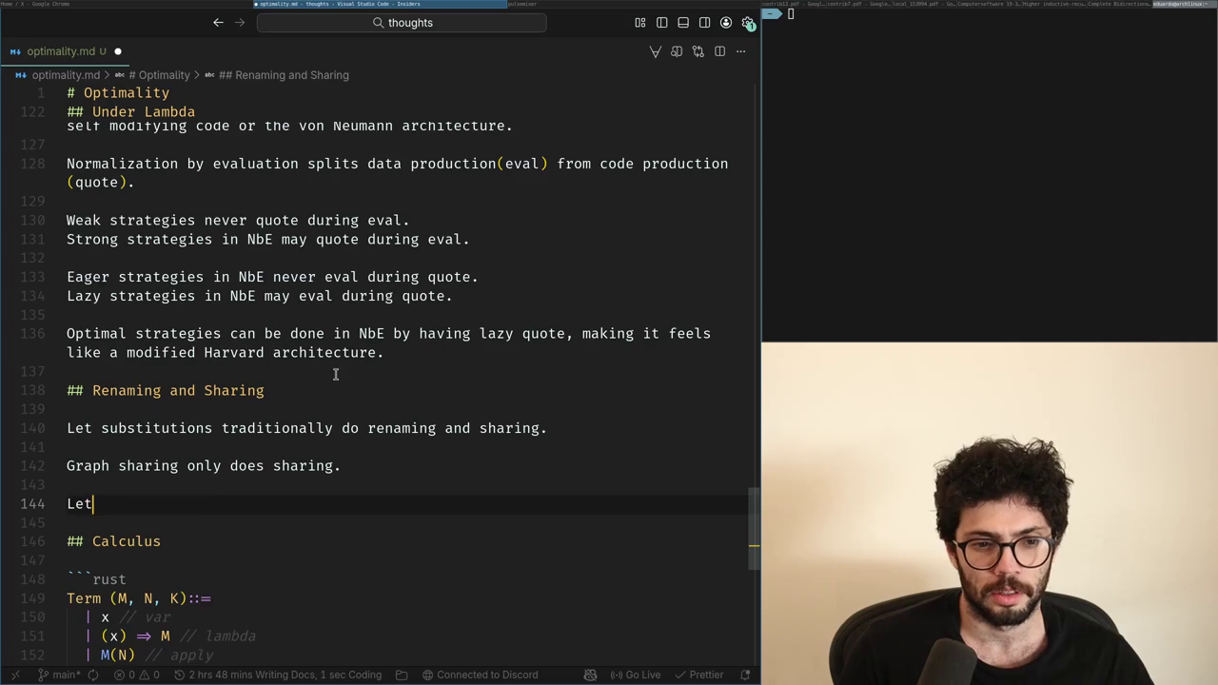
{"action": "key", "text": "BackSpace"}
{"action": "key", "text": "BackSpace"}
{"action": "type", "text": "et substitutions can be broken into renam"}
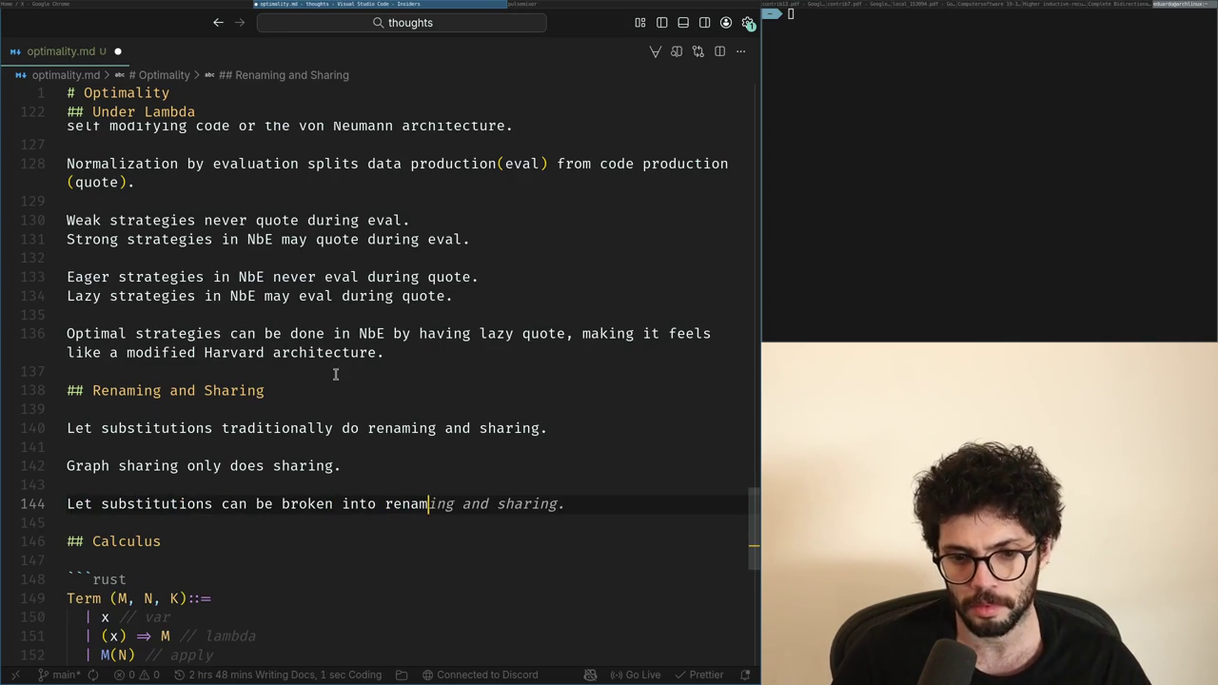
{"action": "key", "text": "BackSpace"}
{"action": "key", "text": "BackSpace"}
{"action": "key", "text": "BackSpace"}
{"action": "key", "text": "BackSpace"}
{"action": "key", "text": "BackSpace"}
{"action": "type", "text": "gr"}
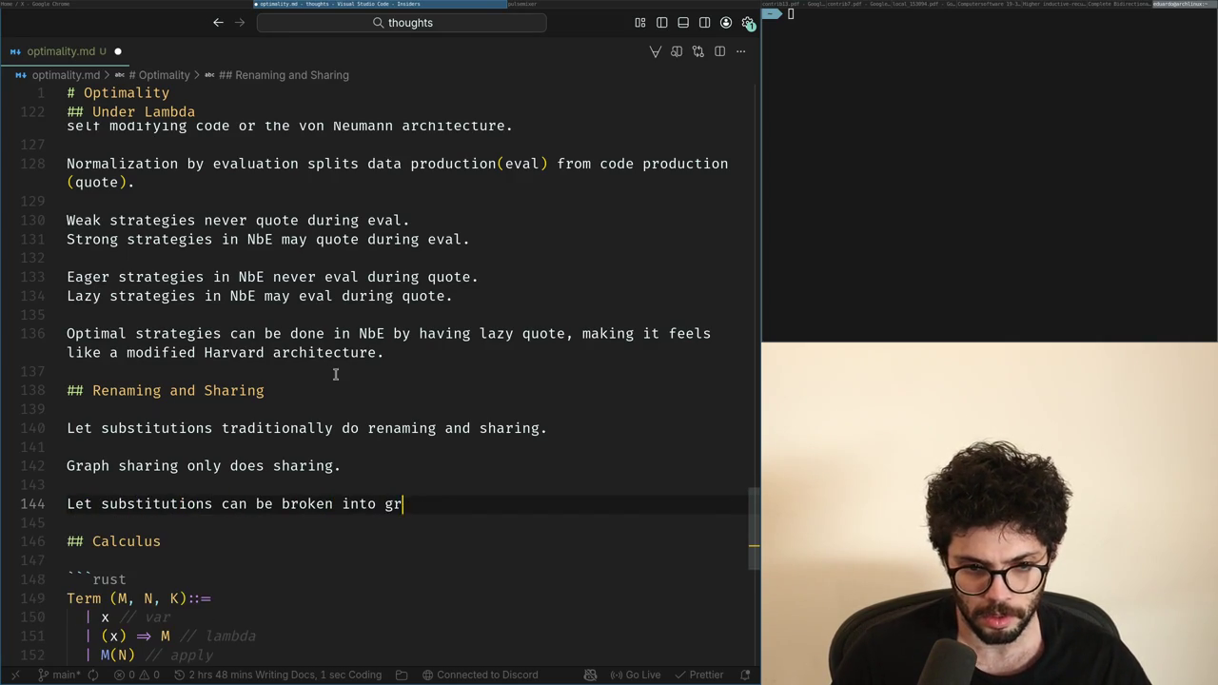
{"action": "type", "text": "aph sharing and explicit renaming."}
Step: Change the leading word 'Let' to 'Explicit' in the first and third sentences
{"action": "key", "text": "Home"}
{"action": "key", "text": "Up"}
{"action": "key", "text": "Up"}
{"action": "key", "text": "Up"}
{"action": "key", "text": "Up"}
{"action": "key", "text": "ctrl+Delete"}
{"action": "type", "text": "Explicit"}
{"action": "key", "text": "Down"}
{"action": "key", "text": "Down"}
{"action": "key", "text": "Down"}
{"action": "key", "text": "Down"}
{"action": "key", "text": "ctrl+shift+Right"}
{"action": "type", "text": "Explicit"}
{"action": "key", "text": "ctrl+Right"}
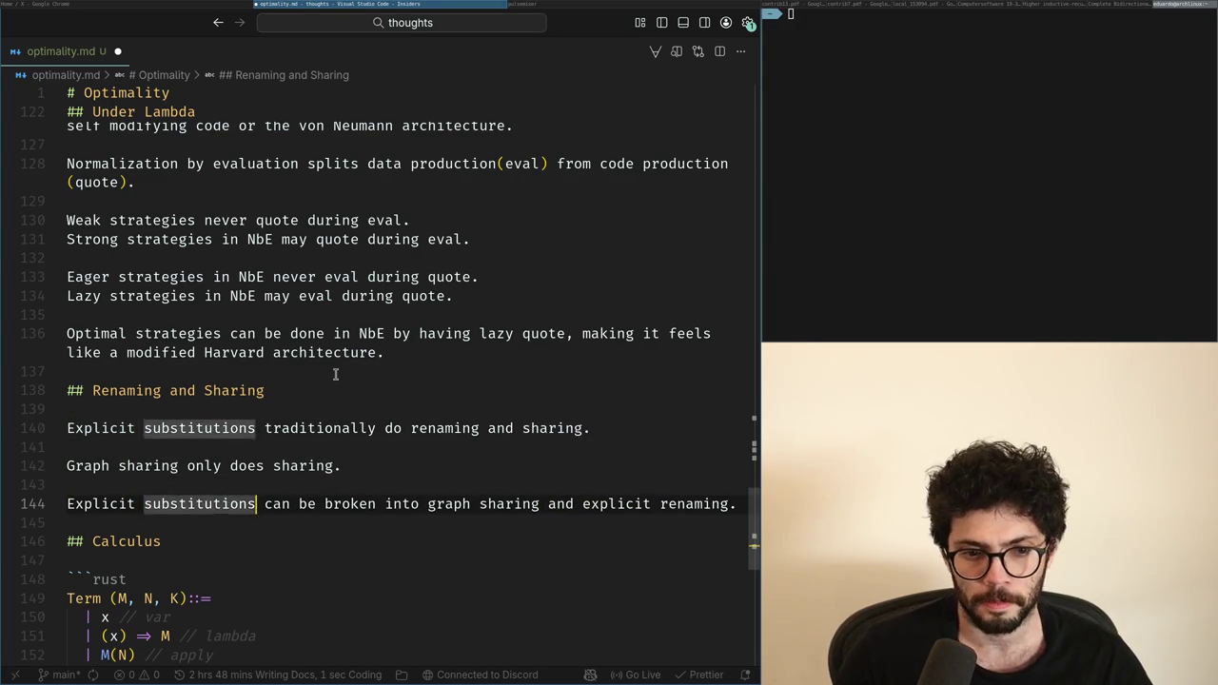
{"action": "key", "text": "ctrl+Right"}
{"action": "key", "text": "Down"}
{"action": "key", "text": "Down"}
{"action": "key", "text": "Down"}
{"action": "key", "text": "Down"}
{"action": "key", "text": "Down"}
{"action": "key", "text": "Down"}
{"action": "key", "text": "Down"}
{"action": "key", "text": "Down"}
{"action": "key", "text": "Down"}
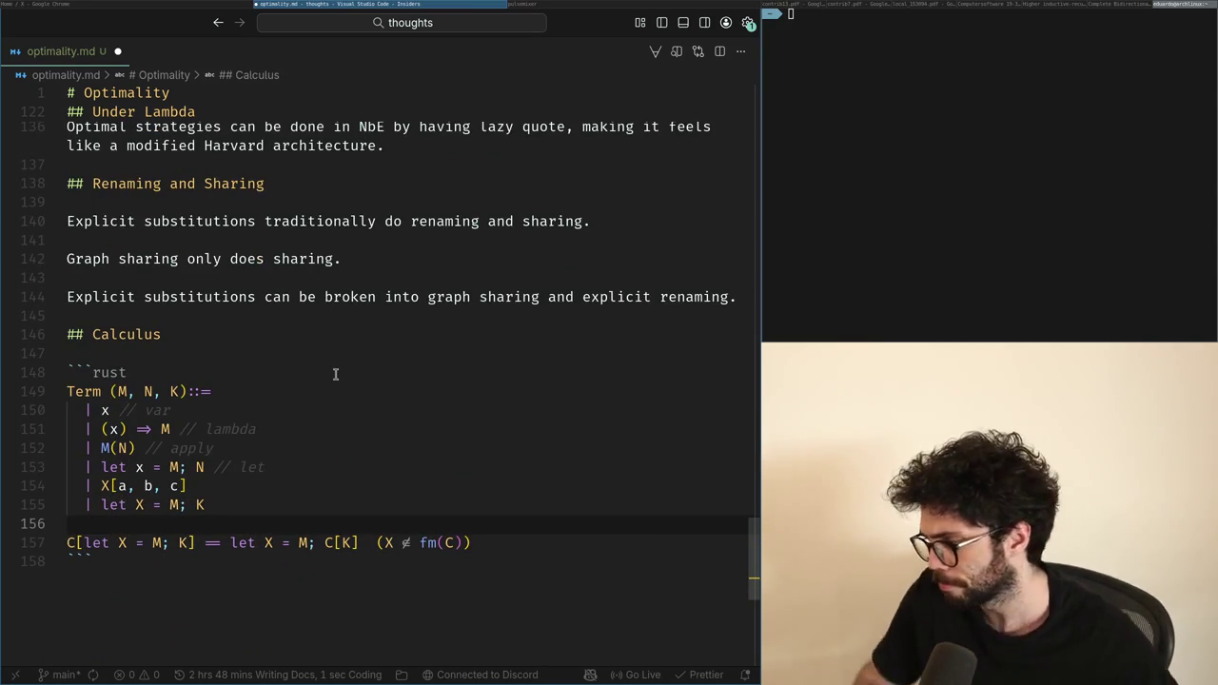
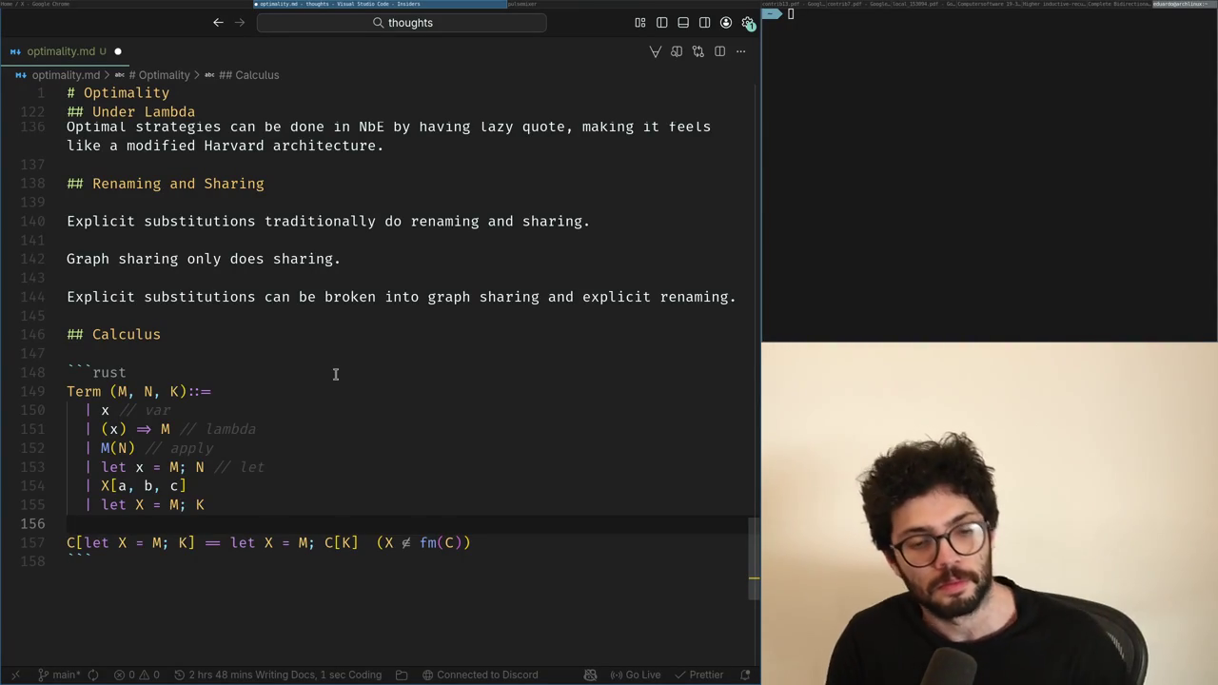
Step: Delete the whole let case line of the Term grammar, then undo to restore it
{"action": "key", "text": "Down"}
{"action": "key", "text": "Right"}
{"action": "key", "text": "Right"}
{"action": "key", "text": "Up"}
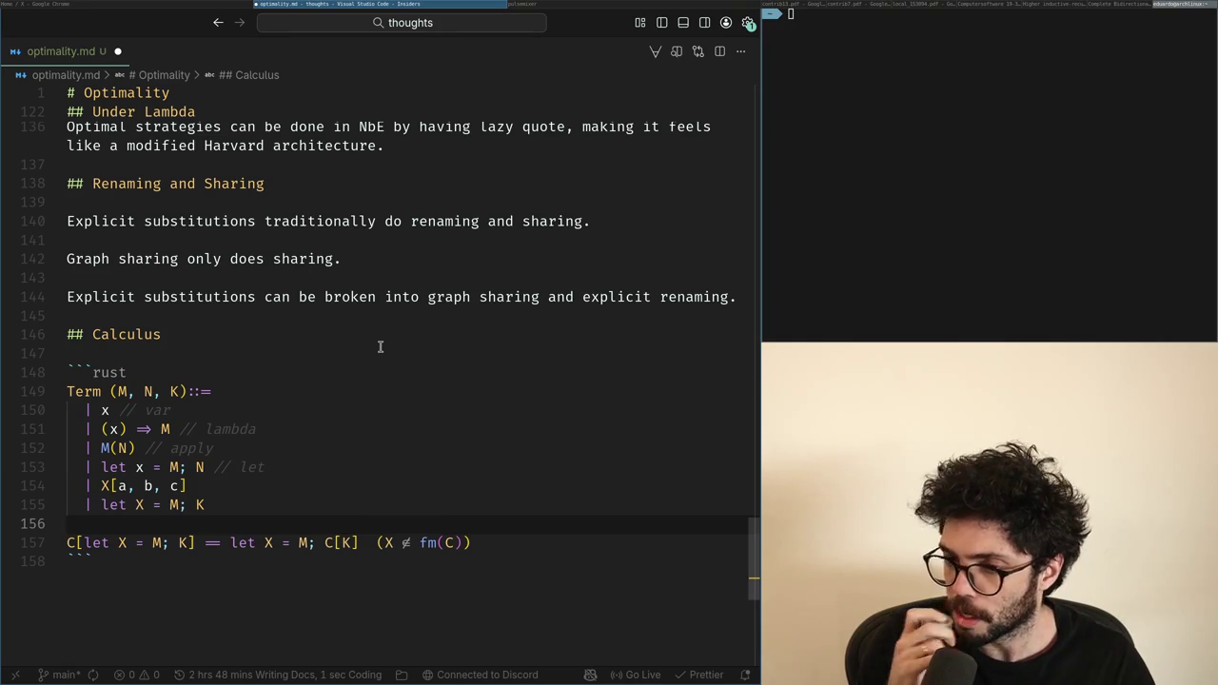
{"action": "key", "text": "Up"}
{"action": "key", "text": "Up"}
{"action": "key", "text": "Up"}
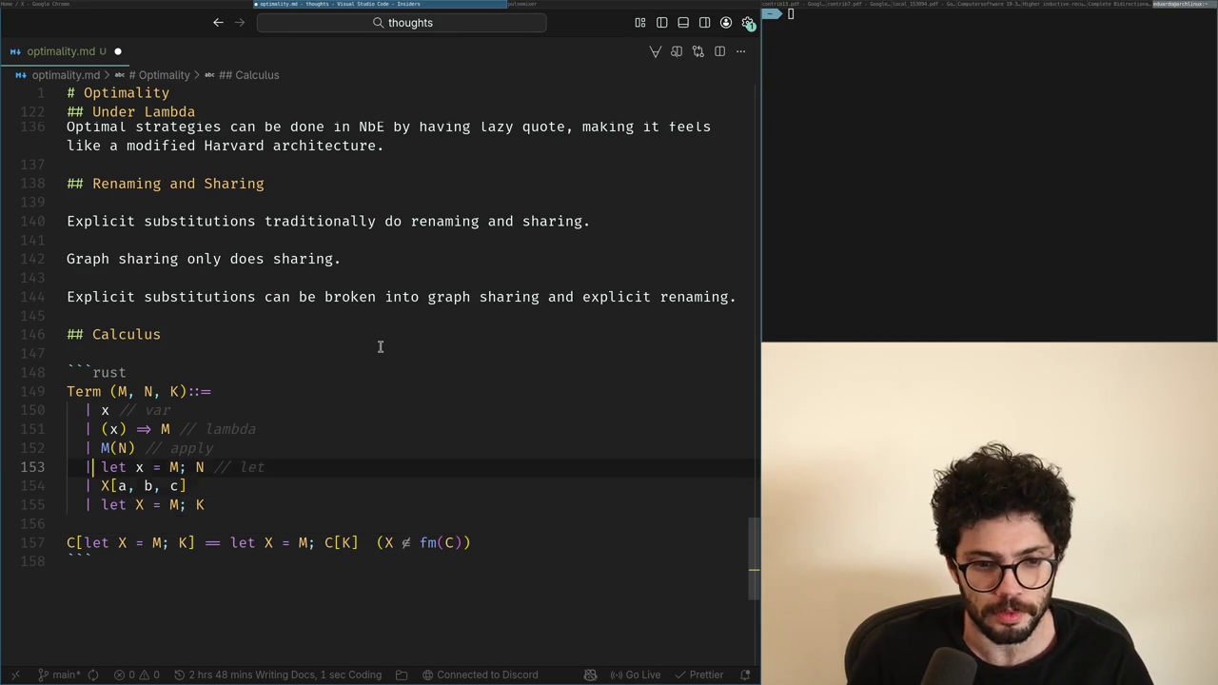
{"action": "key", "text": "shift+End"}
{"action": "key", "text": "BackSpace"}
{"action": "key", "text": "ctrl+z"}
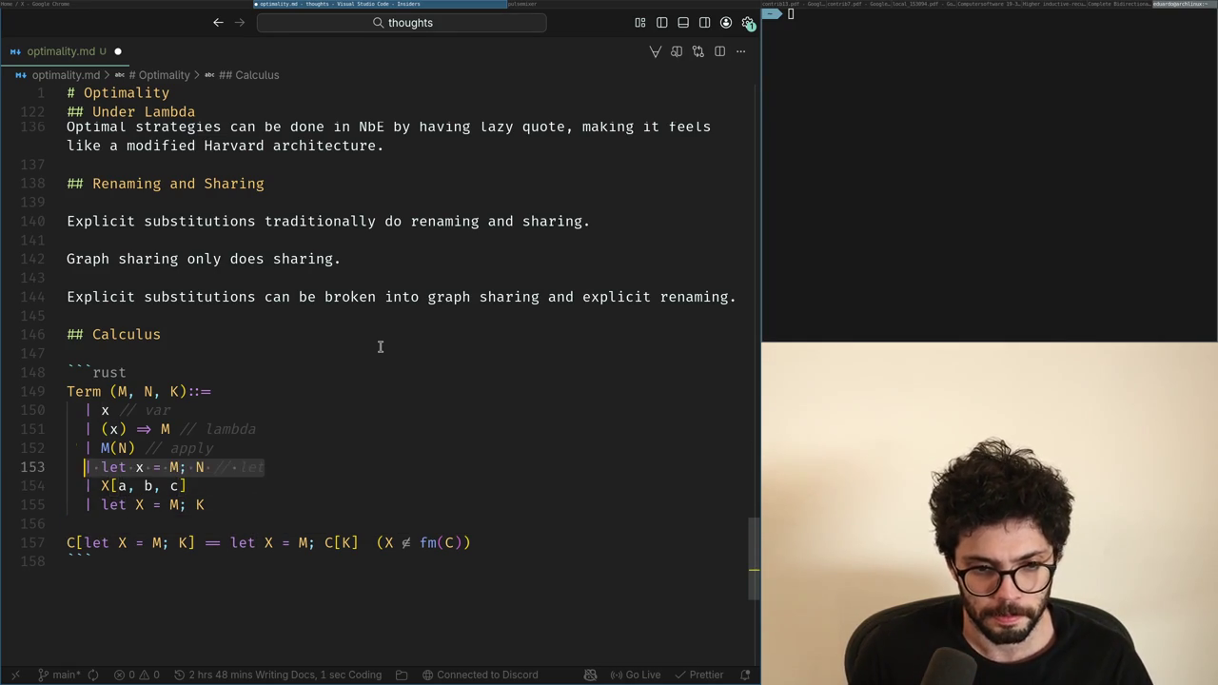
Step: Recast the let case as renaming: comment it, bind X instead of M, and comment the X[a, b, c] case
{"action": "key", "text": "End"}
{"action": "type", "text": "re"}
{"action": "key", "text": "Down"}
{"action": "key", "text": "Down"}
{"action": "type", "text": "//"}
{"action": "key", "text": "Up"}
{"action": "key", "text": "Up"}
{"action": "key", "text": "Home"}
{"action": "key", "text": "ctrl+Right"}
{"action": "key", "text": "ctrl+Right"}
{"action": "key", "text": "ctrl+Right"}
{"action": "key", "text": "ctrl+Right"}
{"action": "key", "text": "BackSpace"}
{"action": "type", "text": "X"}
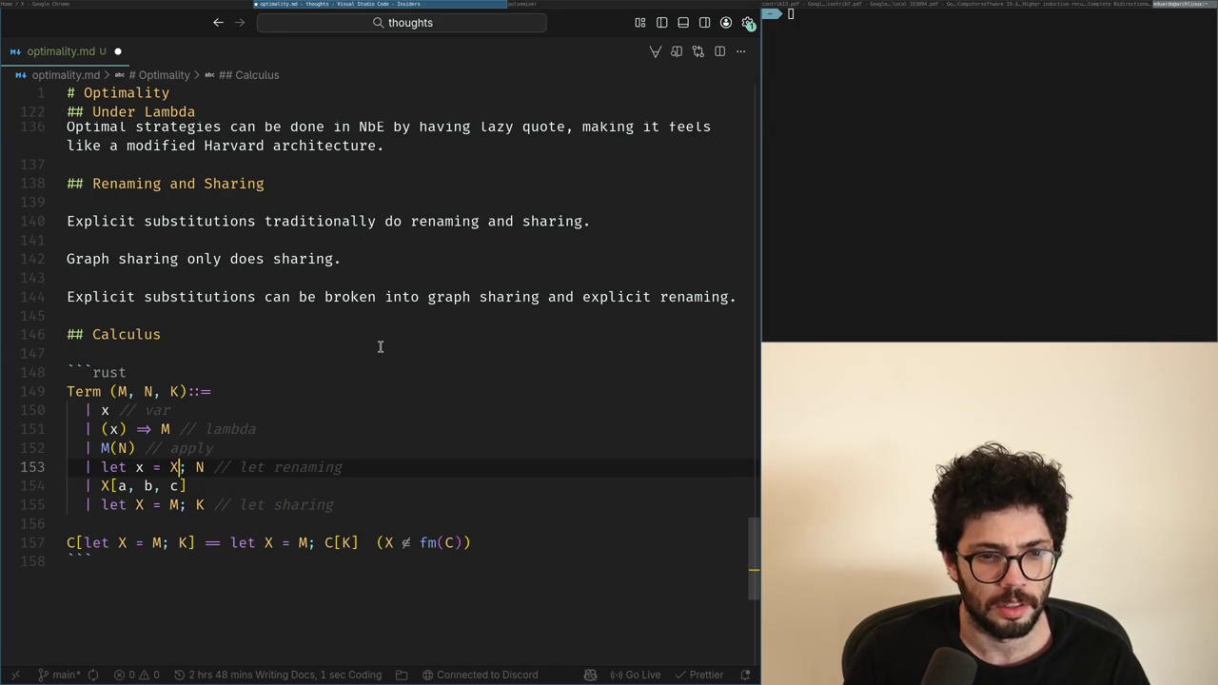
{"action": "key", "text": "Down"}
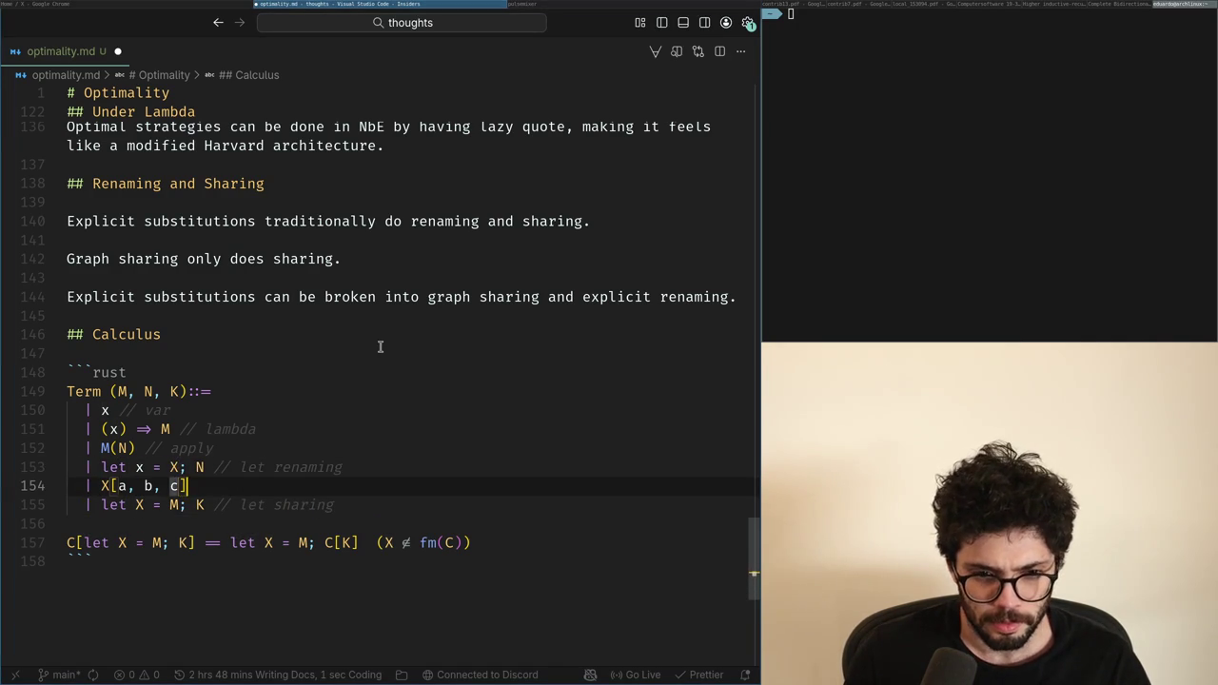
{"action": "type", "text": "/"}
{"action": "key", "text": "Up"}
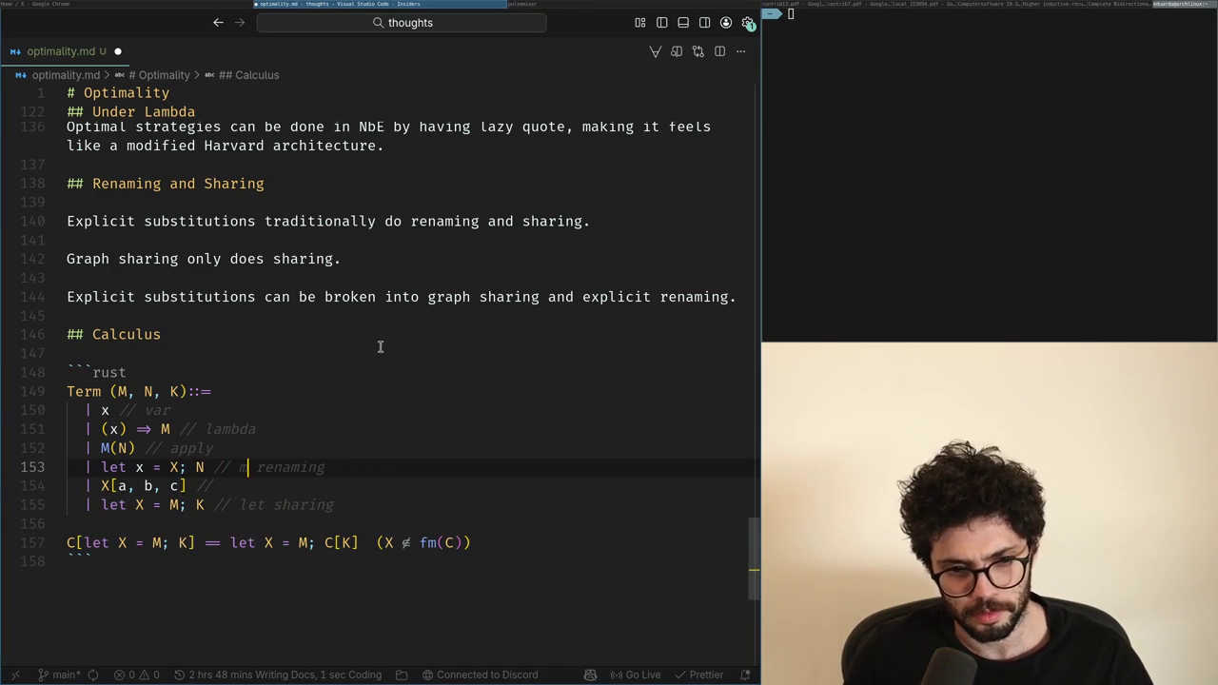
Step: Reword the renaming and sharing comments, dropping the word let from both
{"action": "key", "text": "ctrl+shift+Left"}
{"action": "key", "text": "BackSpace"}
{"action": "key", "text": "ctrl+Delete"}
{"action": "key", "text": "Down"}
{"action": "key", "text": "Down"}
{"action": "key", "text": "ctrl+shift+Right"}
{"action": "key", "text": "Left"}
{"action": "key", "text": "ctrl+BackSpace"}
{"action": "key", "text": "Up"}
{"action": "key", "text": "Up"}
{"action": "key", "text": "ctrl+Delete"}
{"action": "type", "text": "re"}
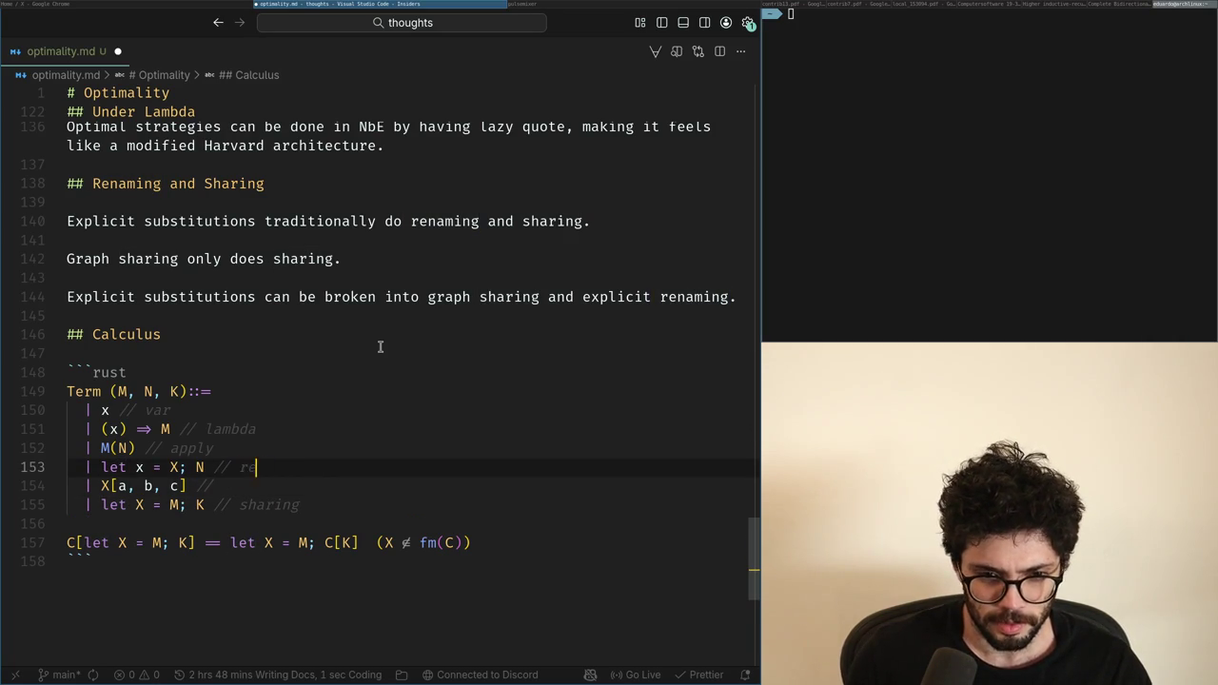
{"action": "type", "text": "g"}
Step: Move the meta var case line above the let x renaming case
{"action": "key", "text": "Down"}
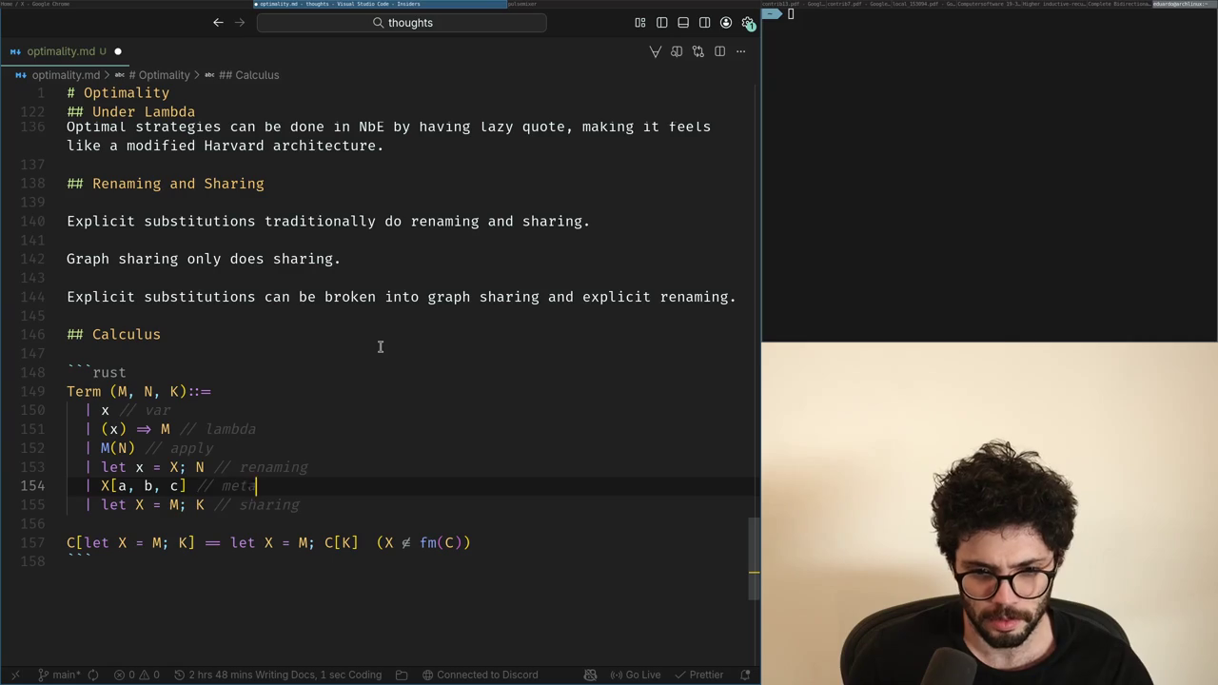
{"action": "key", "text": "shift+Home"}
{"action": "key", "text": "ctrl+x"}
{"action": "key", "text": "Up"}
{"action": "key", "text": "ctrl+shift+Return"}
{"action": "key", "text": "ctrl+v"}
{"action": "key", "text": "Down"}
{"action": "key", "text": "Down"}
Step: Remove the leftover empty line, dismiss the suggested Context grammar line, and switch to X
{"action": "key", "text": "ctrl+shift+k"}
{"action": "key", "text": "Up"}
{"action": "key", "text": "Up"}
{"action": "key", "text": "Up"}
{"action": "key", "text": "ctrl+Return"}
{"action": "key", "text": "ctrl+z"}
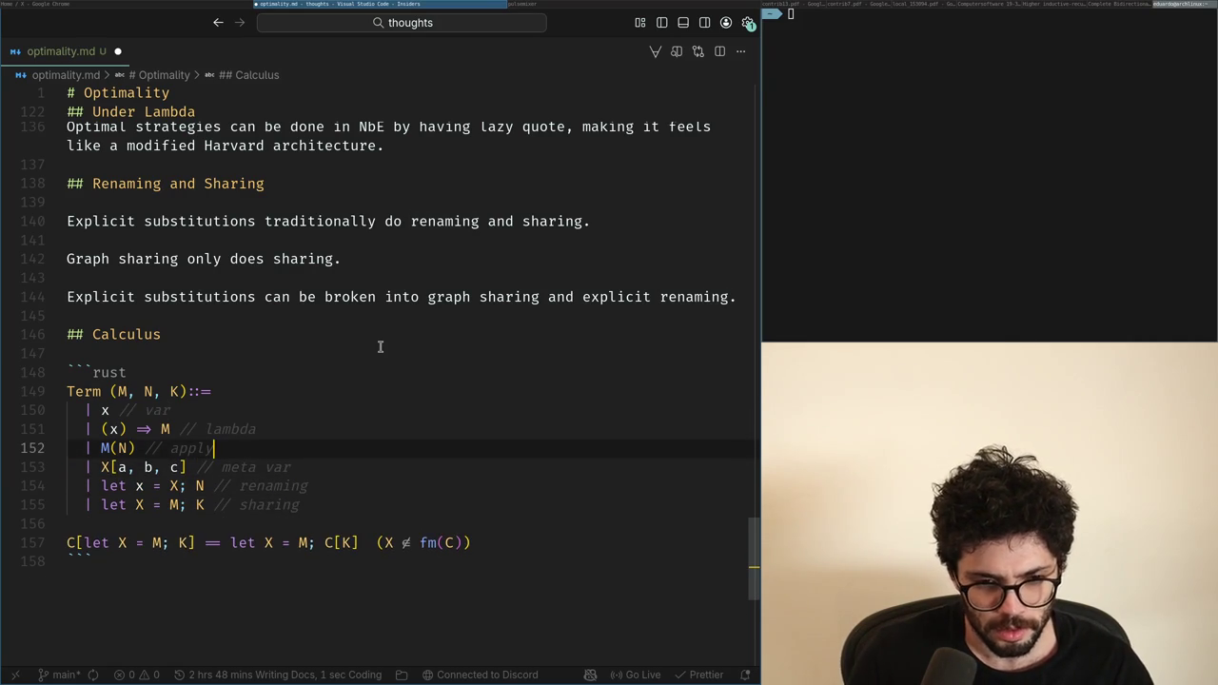
{"action": "key", "text": "ctrl+d"}
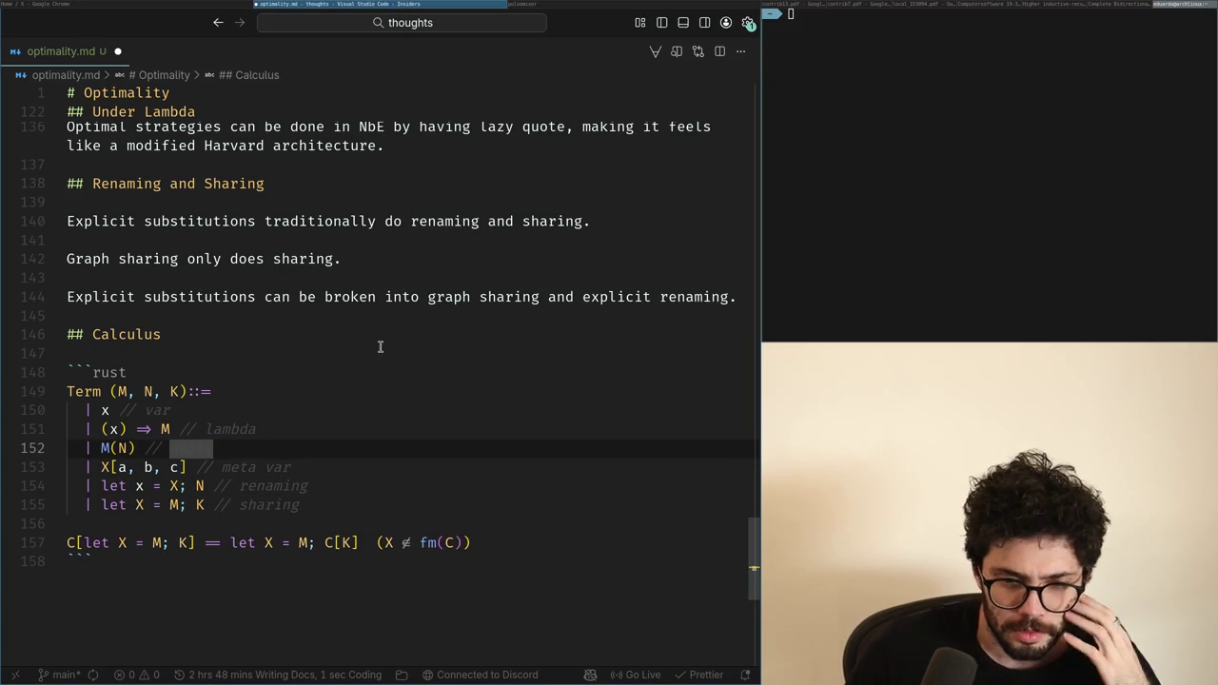
{"action": "key", "text": "Down"}
{"action": "key", "text": "Down"}
{"action": "key", "text": "Down"}
{"action": "key", "text": "Down"}
{"action": "key", "text": "Down"}
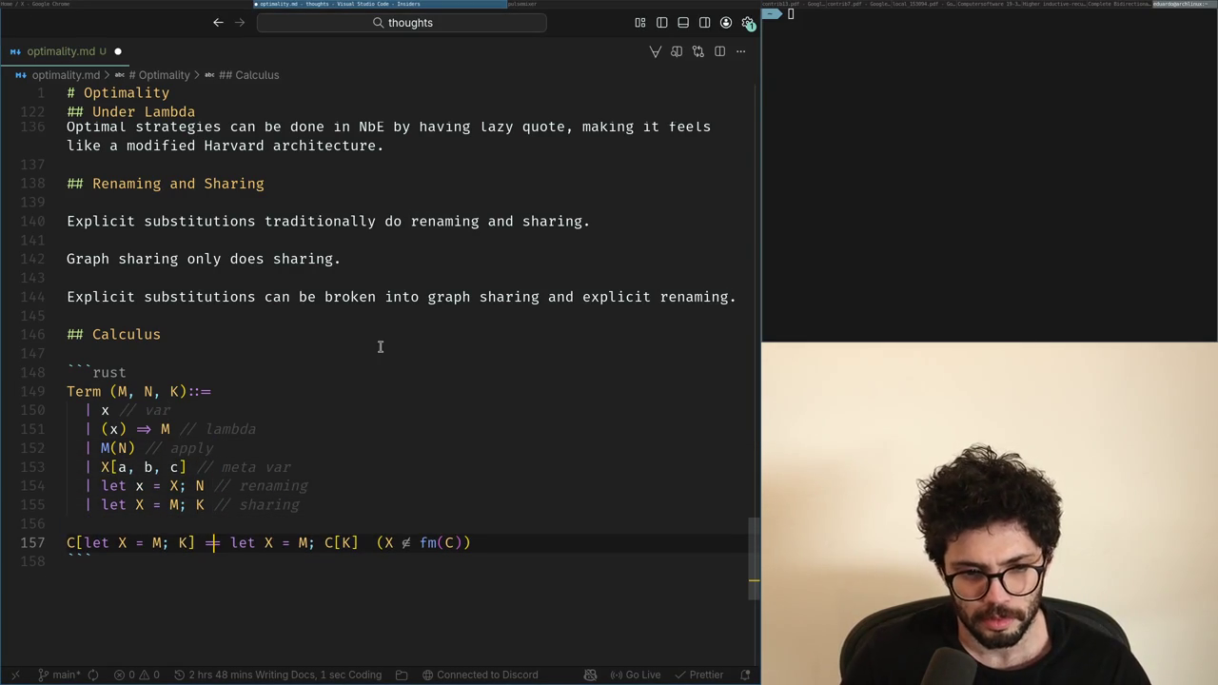
{"action": "key", "text": "Up"}
{"action": "key", "text": "Return"}
{"action": "key", "text": "Up"}
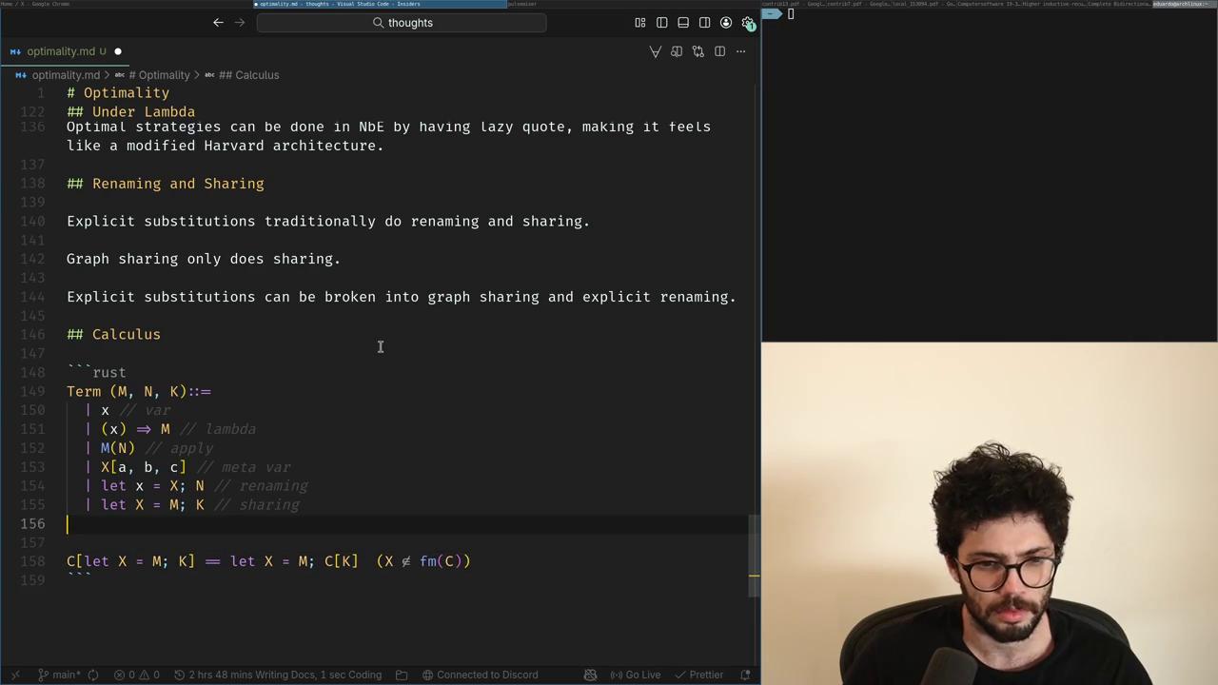
{"action": "key", "text": "ctrl+z"}
{"action": "key", "text": "Escape"}
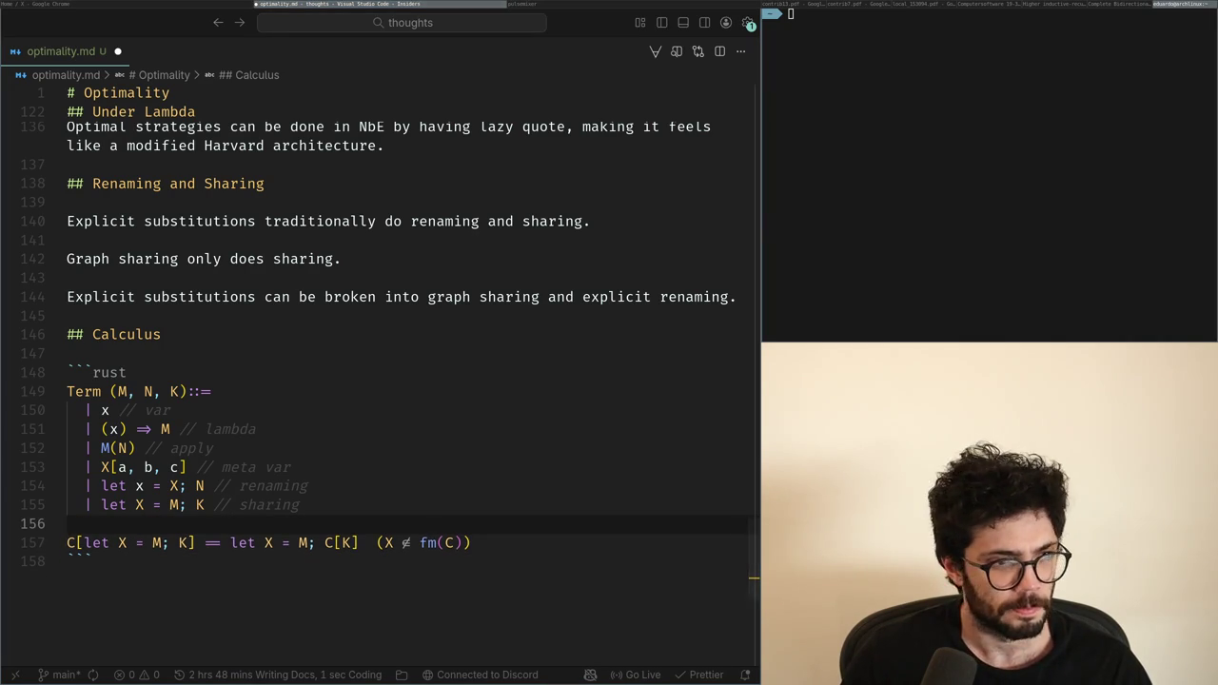
{"action": "key", "text": "super+Left"}
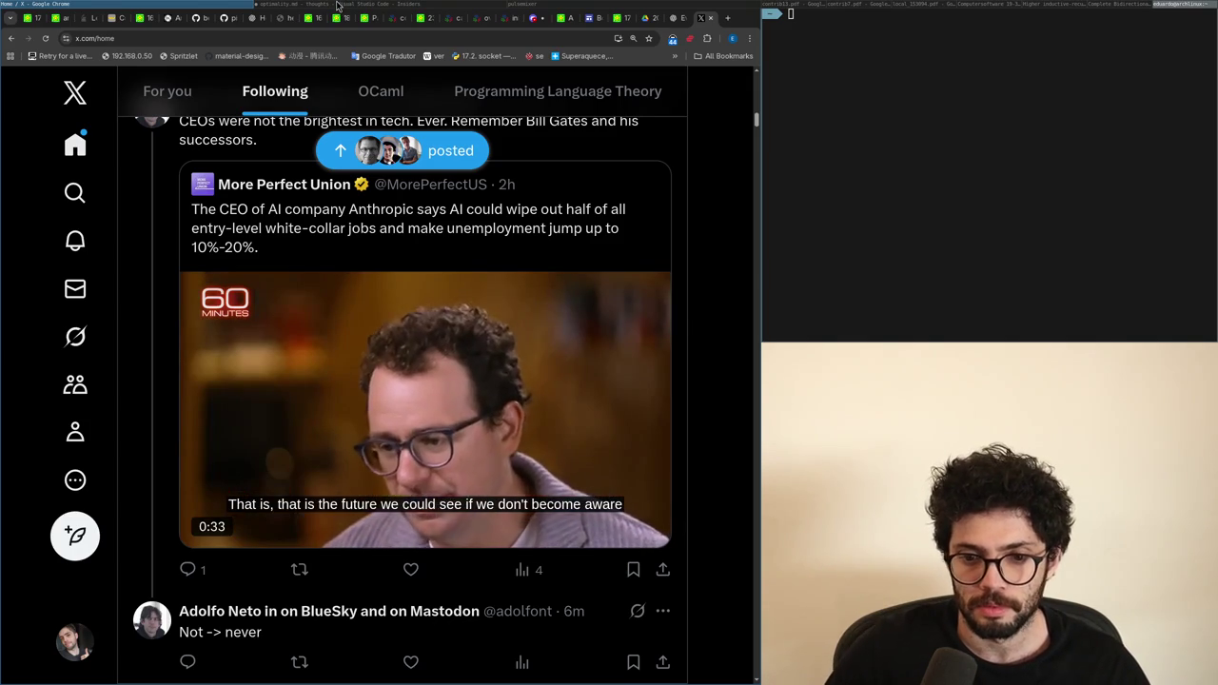
Step: Return to the optimality.md editor, landing on the X in the renaming case
{"action": "left_click", "coordinate": [338, 5]}
{"action": "key", "text": "Up"}
{"action": "key", "text": "Up"}
Step: Fill in the renaming case's brackets so it reads let x = X[a, b, ..]; N
{"action": "key", "text": "ctrl+Right"}
{"action": "key", "text": "ctrl+Right"}
{"action": "key", "text": "ctrl+Right"}
{"action": "type", "text": "[a"}
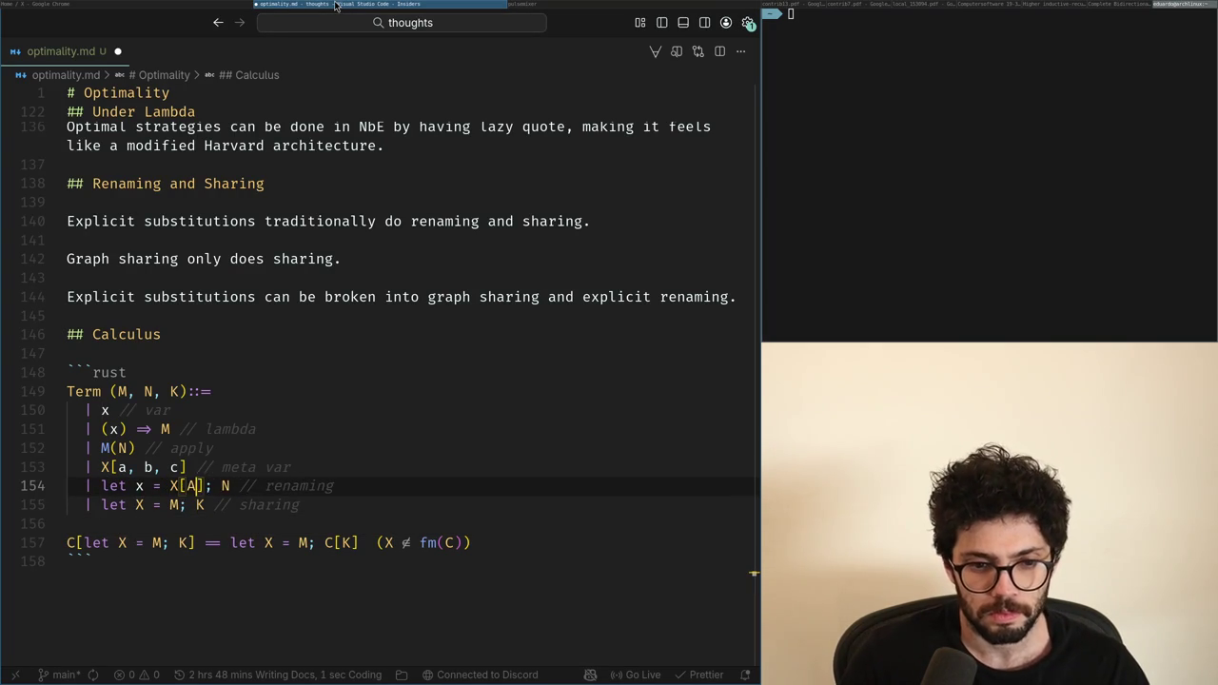
{"action": "type", "text": ","}
{"action": "key", "text": "BackSpace"}
{"action": "type", "text": "\\"}
{"action": "key", "text": "BackSpace"}
{"action": "key", "text": "BackSpace"}
{"action": "type", "text": "\\Gamma"}
{"action": "key", "text": "Return"}
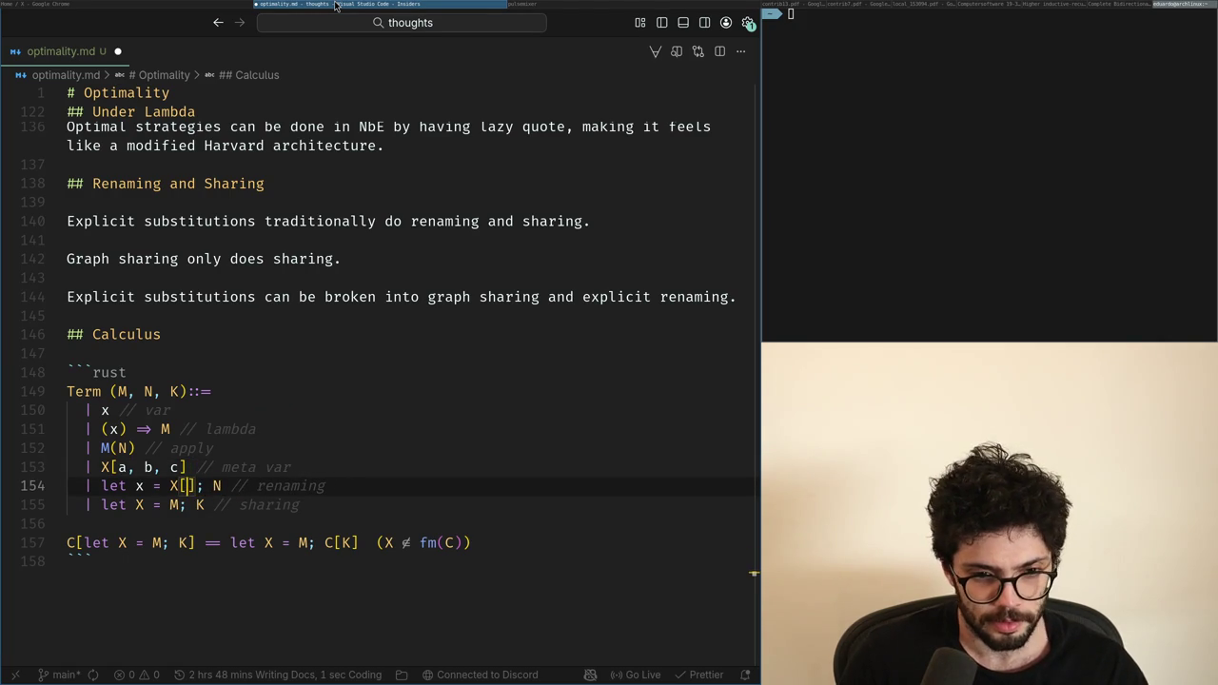
{"action": "key", "text": "BackSpace"}
{"action": "key", "text": "BackSpace"}
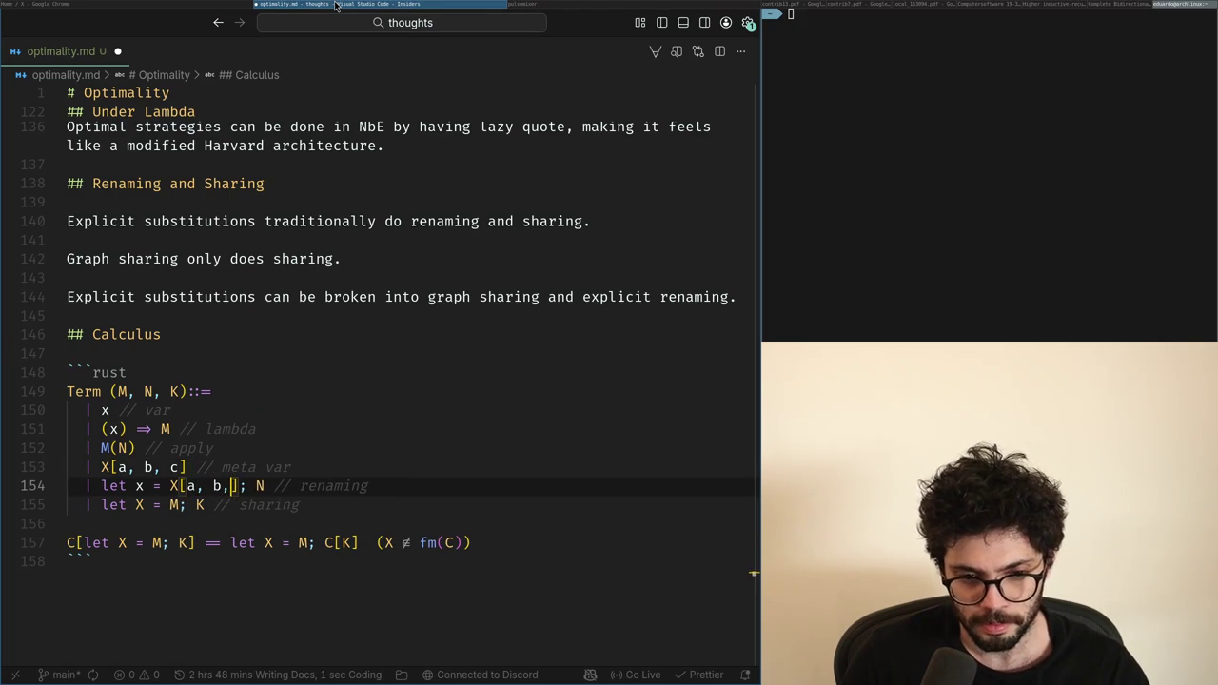
{"action": "type", "text": ", .."}
Step: Delete the separate X[a, b, c] meta var line and switch back to the X feed
{"action": "key", "text": "Up"}
{"action": "key", "text": "Up"}
{"action": "key", "text": "Down"}
{"action": "key", "text": "ctrl+shift+k"}
{"action": "key", "text": "Down"}
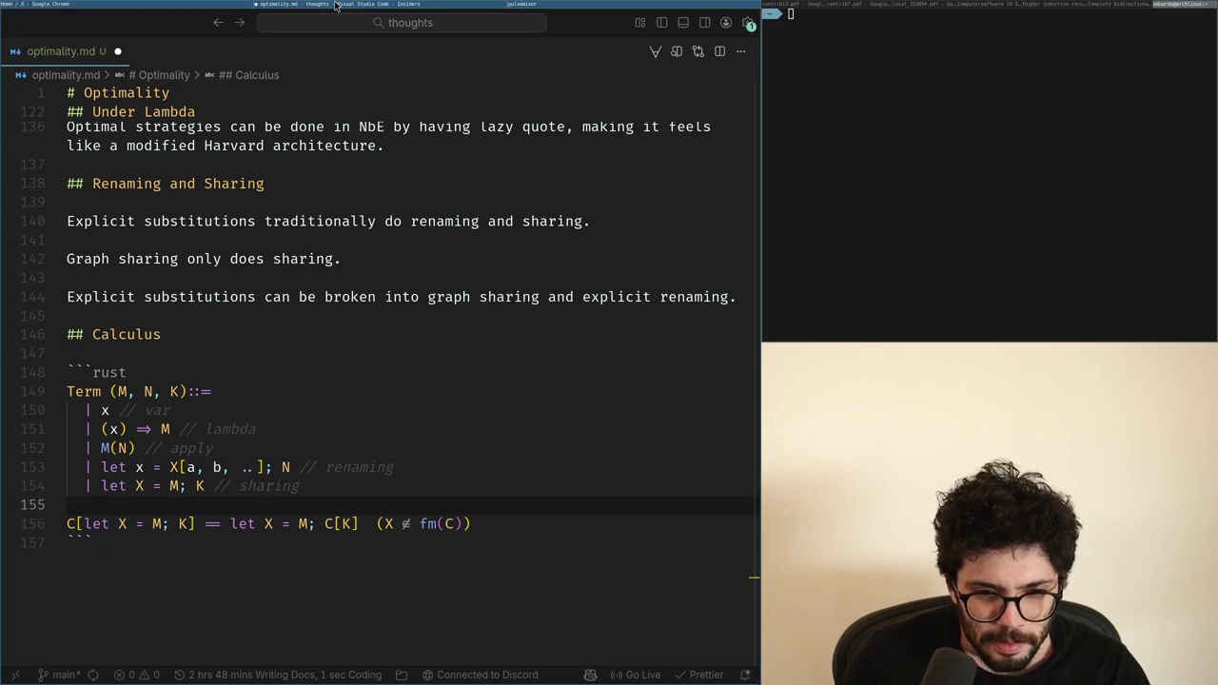
{"action": "key", "text": "alt+Tab"}
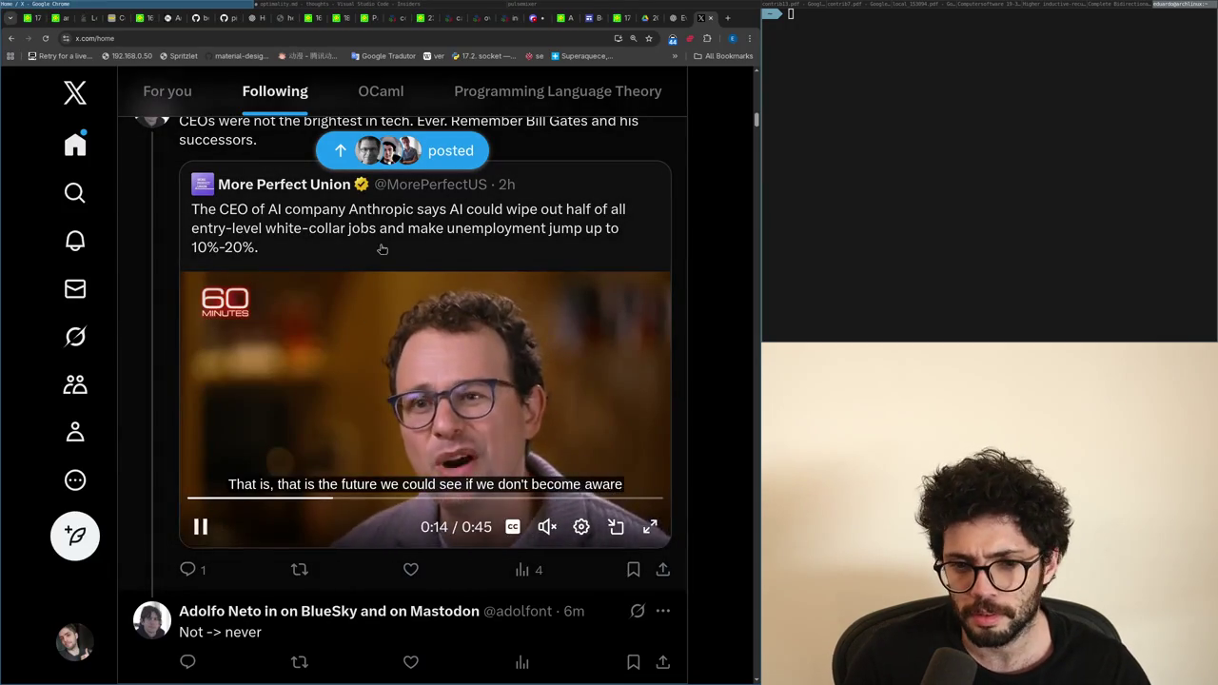
Step: Open the NP-completeness post from the top of the Following feed and highlight the word PBT
{"action": "key", "text": "."}
{"action": "scroll", "coordinate": [486, 413], "scroll_direction": "down", "scroll_amount": 5}
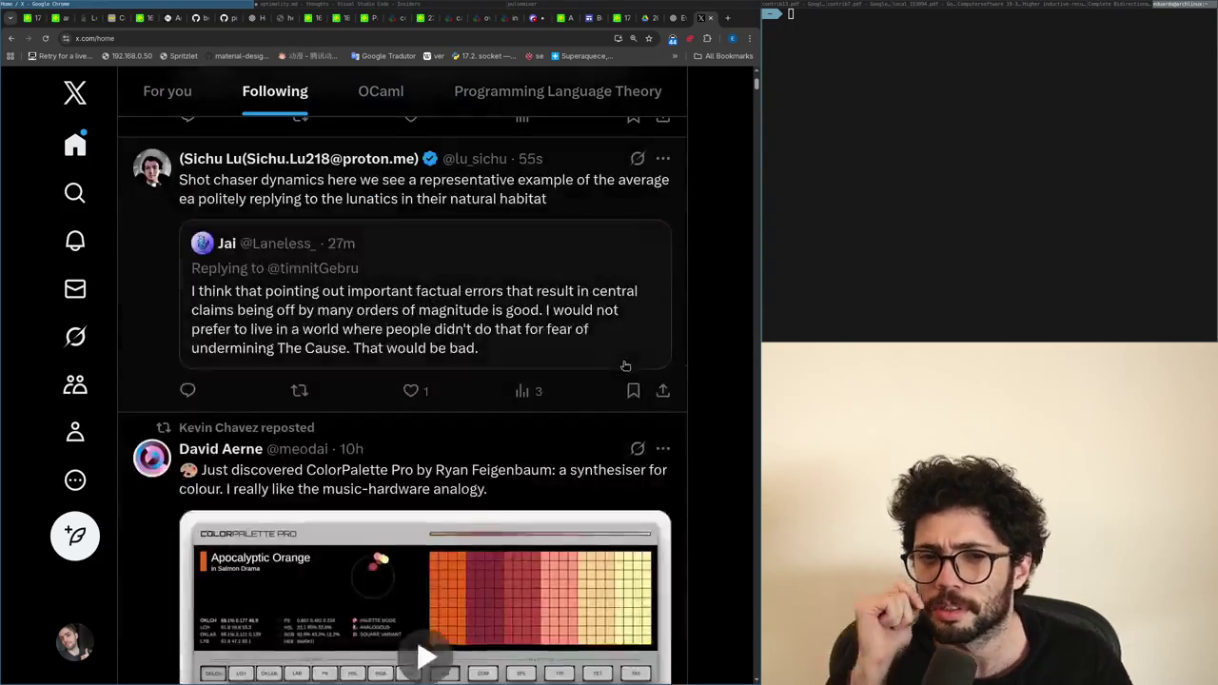
{"action": "scroll", "coordinate": [552, 391], "scroll_direction": "up", "scroll_amount": 5}
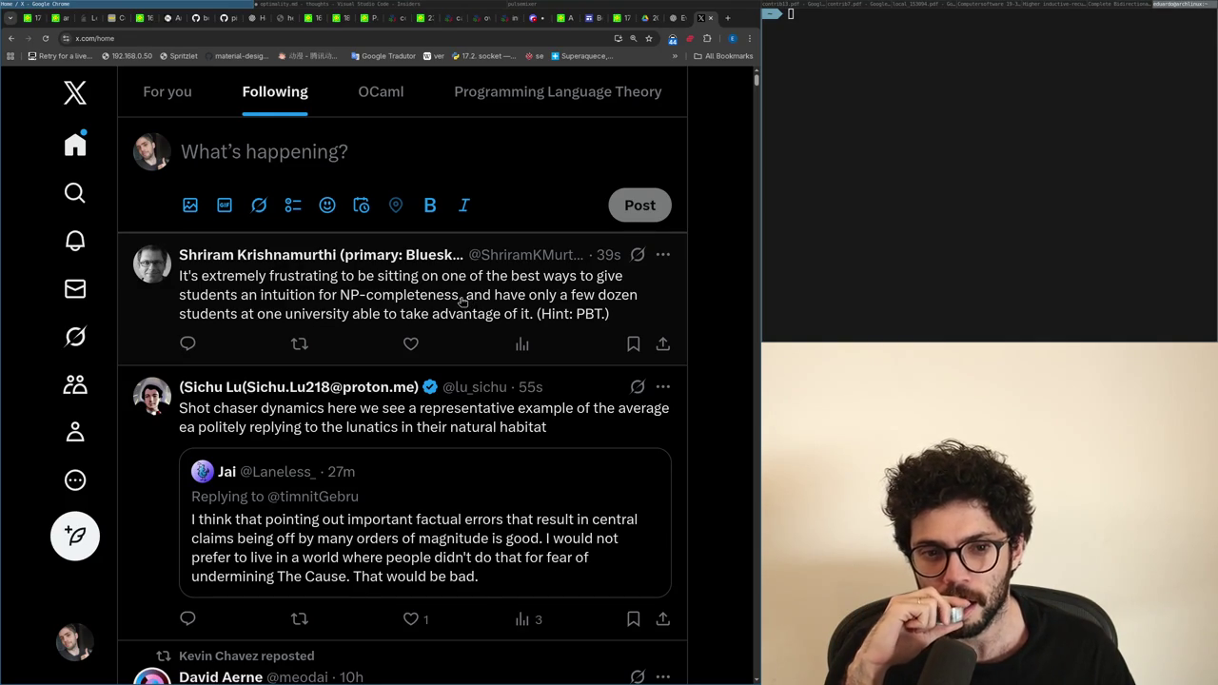
{"action": "left_click", "coordinate": [463, 301]}
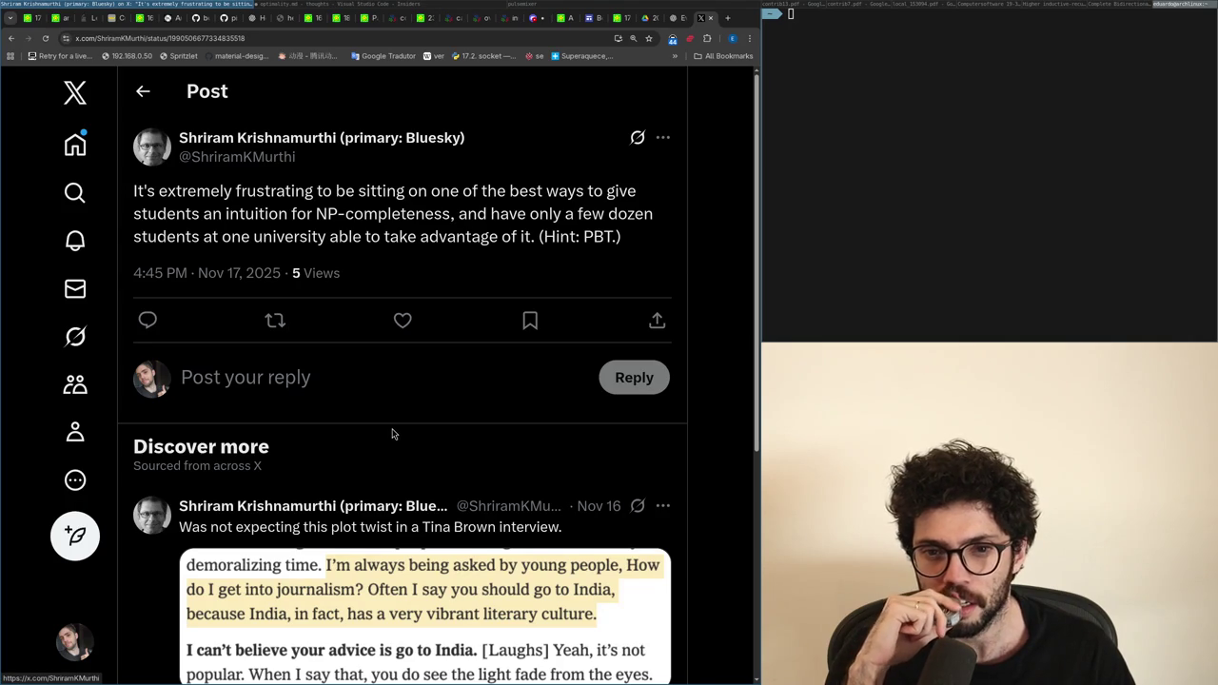
{"action": "double_click", "coordinate": [598, 237]}
{"action": "scroll", "coordinate": [571, 361], "scroll_direction": "down", "scroll_amount": 1}
{"action": "scroll", "coordinate": [571, 362], "scroll_direction": "up", "scroll_amount": 1}
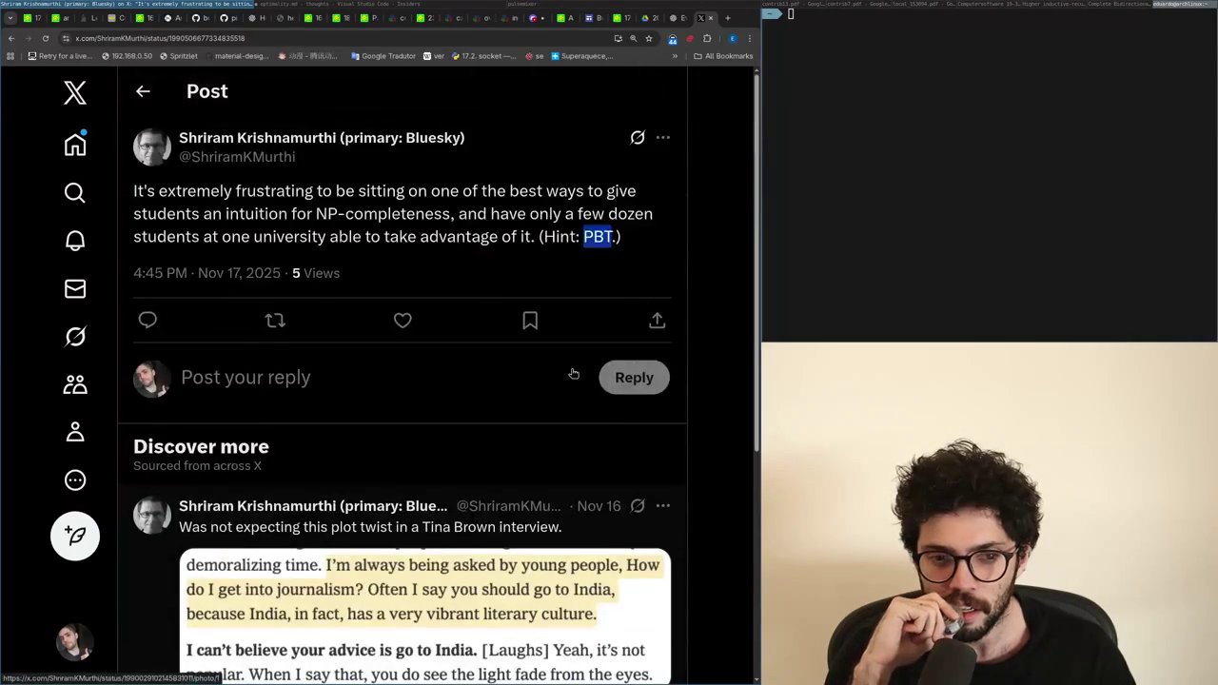
{"action": "left_click", "coordinate": [338, 5]}
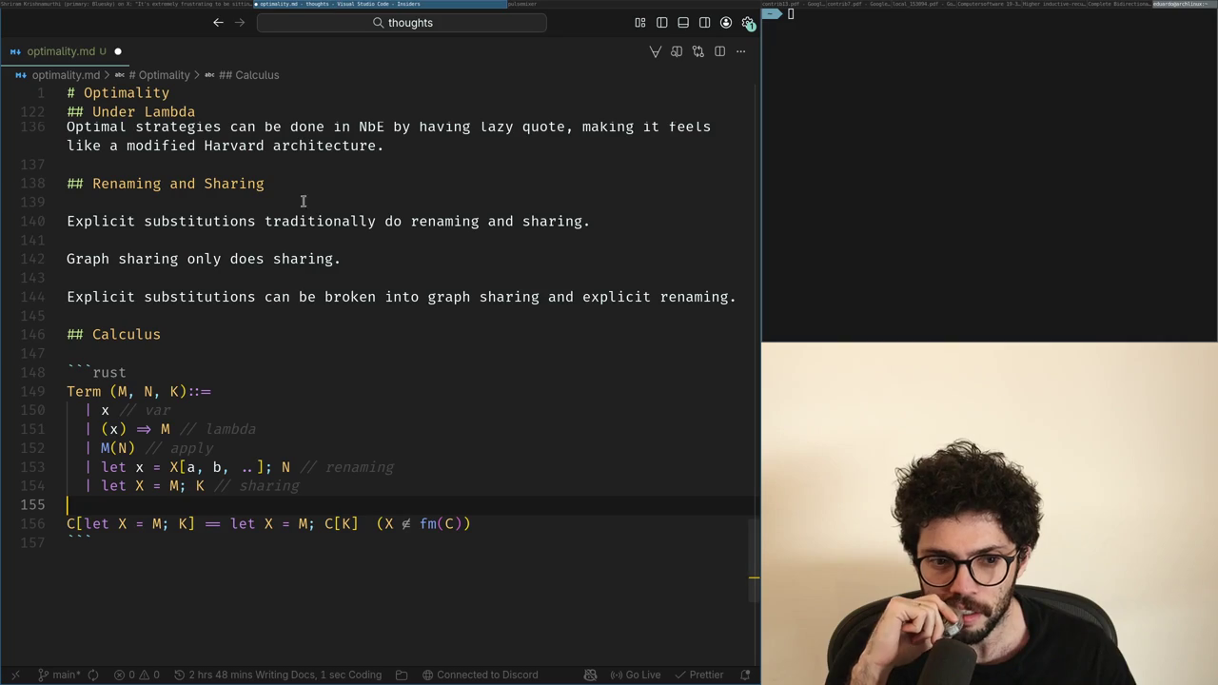
Step: Retype the apply comment and add a '| X[a, b, ..] // meta var' case below it
{"action": "double_click", "coordinate": [190, 448]}
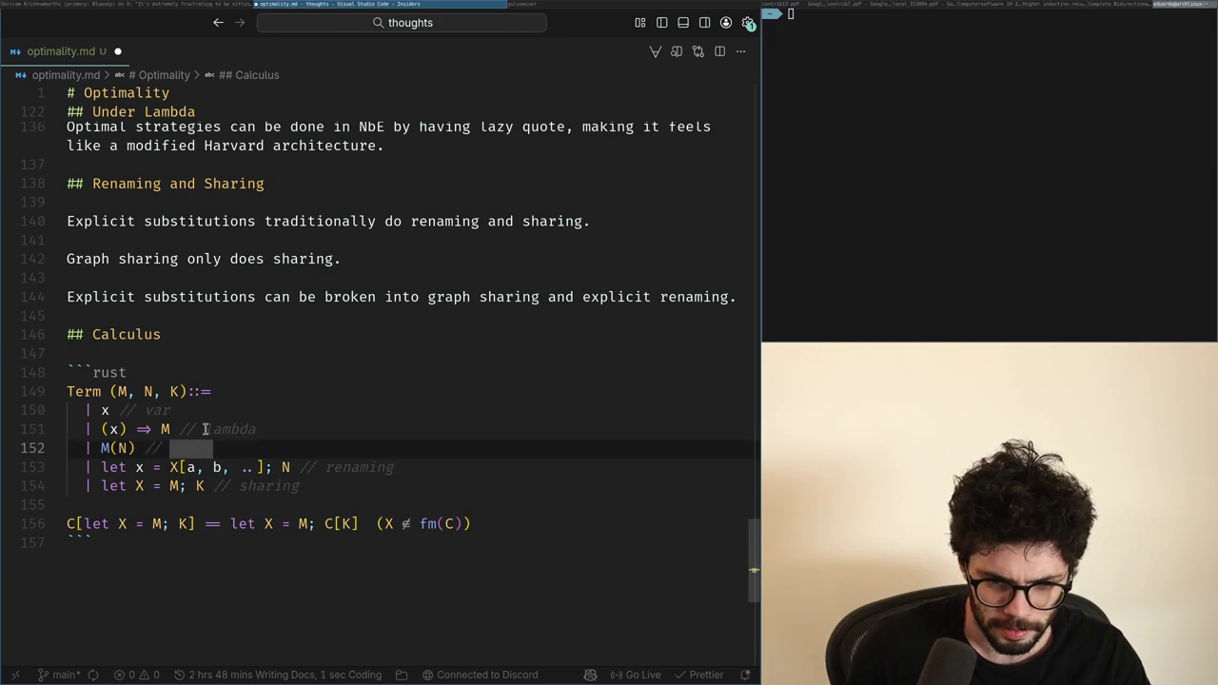
{"action": "type", "text": "apply"}
{"action": "key", "text": "Return"}
{"action": "type", "text": "|"}
{"action": "type", "text": "a, b,  ."}
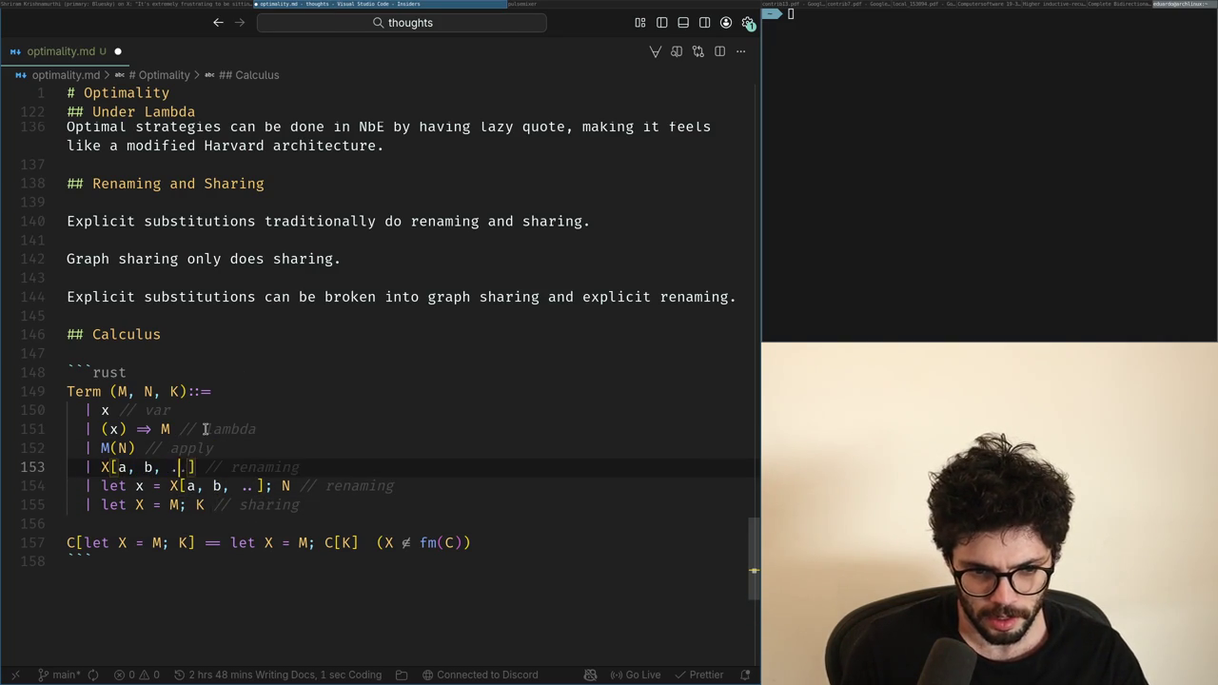
{"action": "type", "text": " //"}
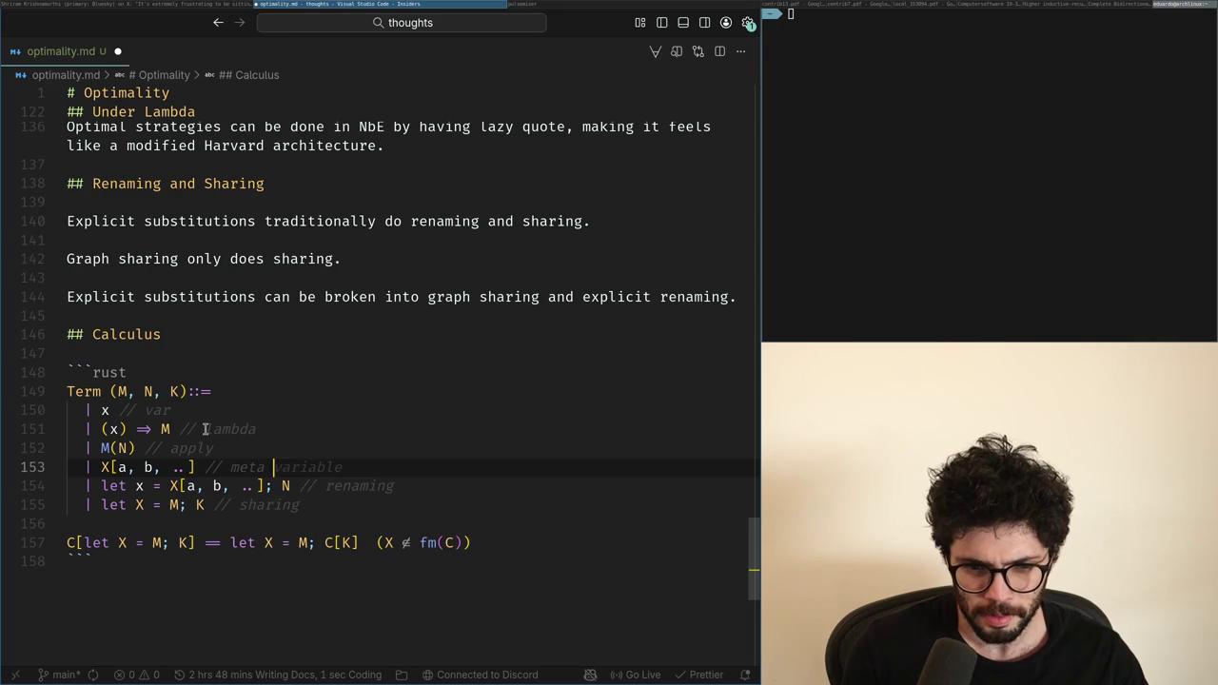
{"action": "key", "text": "Down"}
{"action": "key", "text": "Down"}
{"action": "key", "text": "Up"}
{"action": "key", "text": "Left"}
{"action": "key", "text": "Left"}
{"action": "key", "text": "Left"}
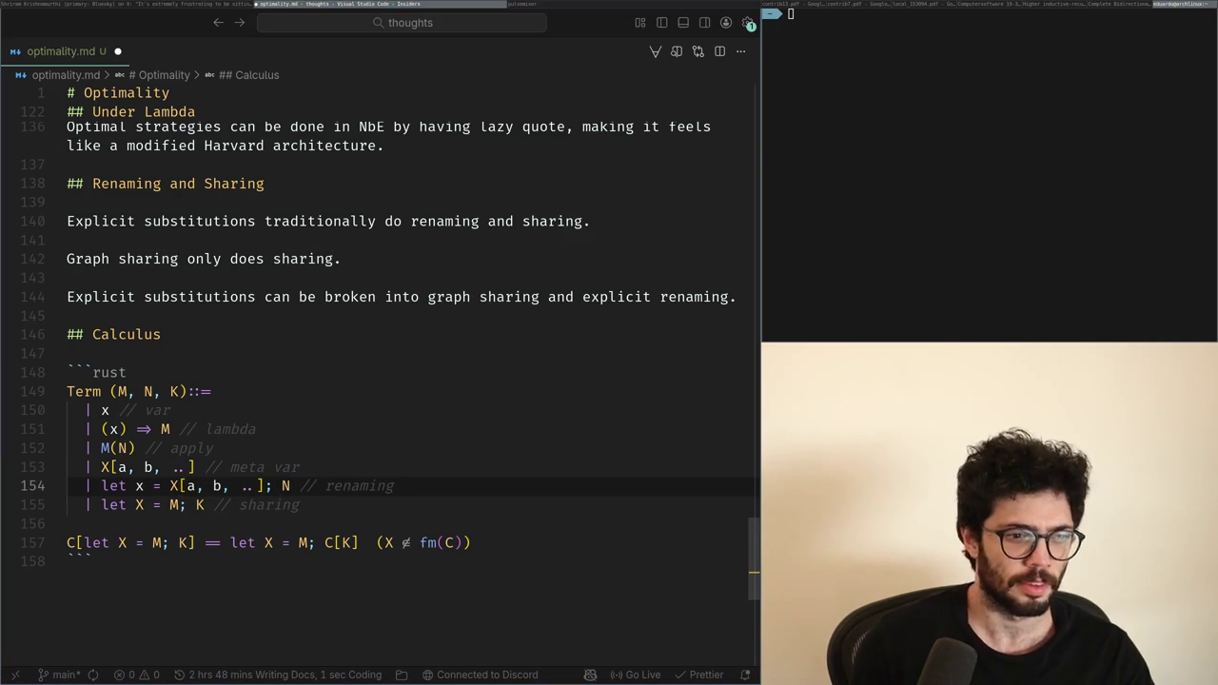
{"action": "key", "text": "Down"}
{"action": "key", "text": "Down"}
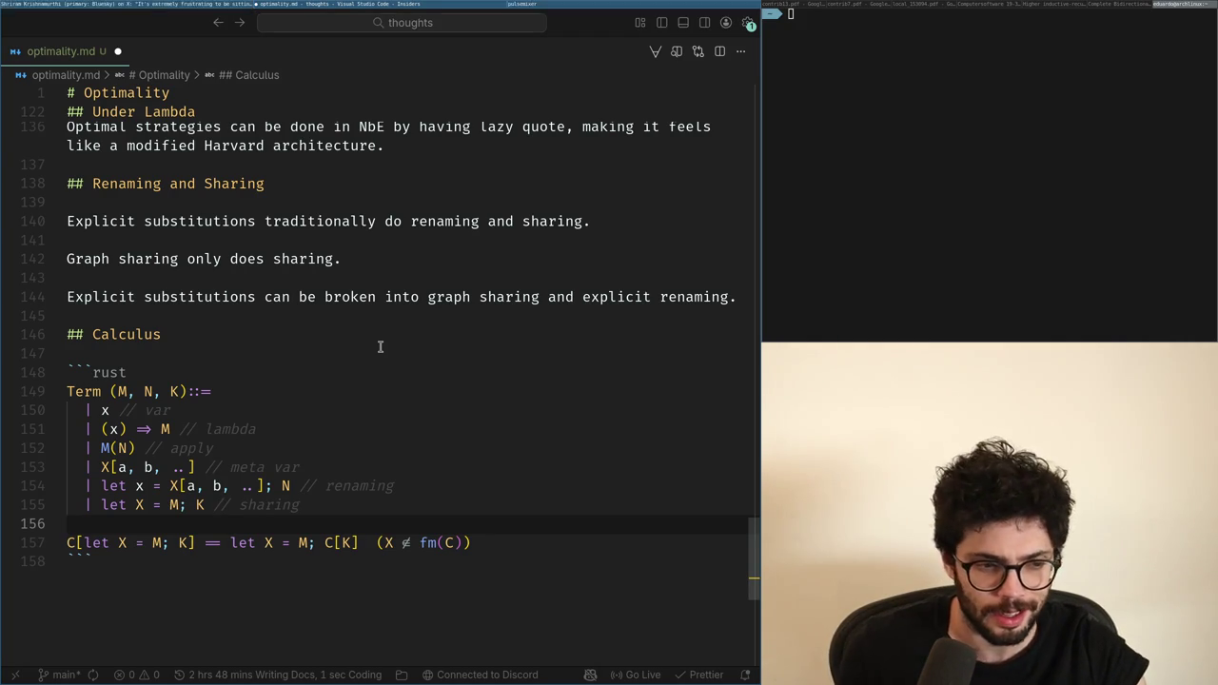
{"action": "key", "text": "super+Left"}
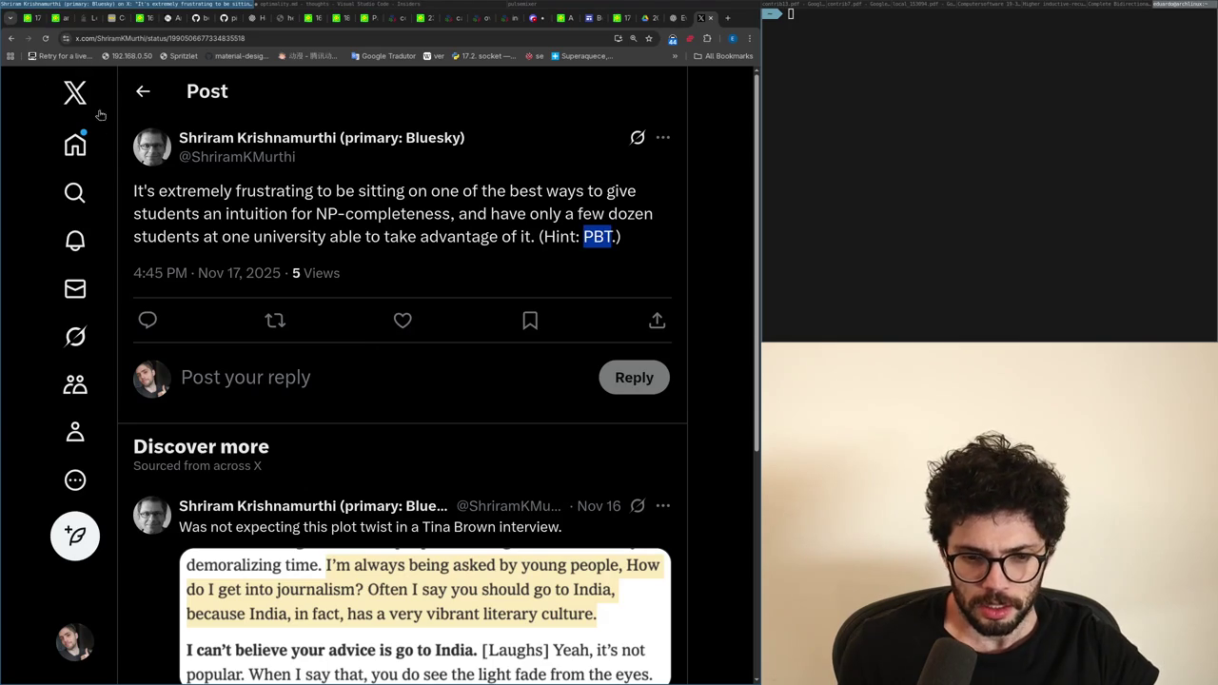
Step: Go back to the home timeline, scroll the feed, and briefly open the quoted post
{"action": "left_click", "coordinate": [64, 147]}
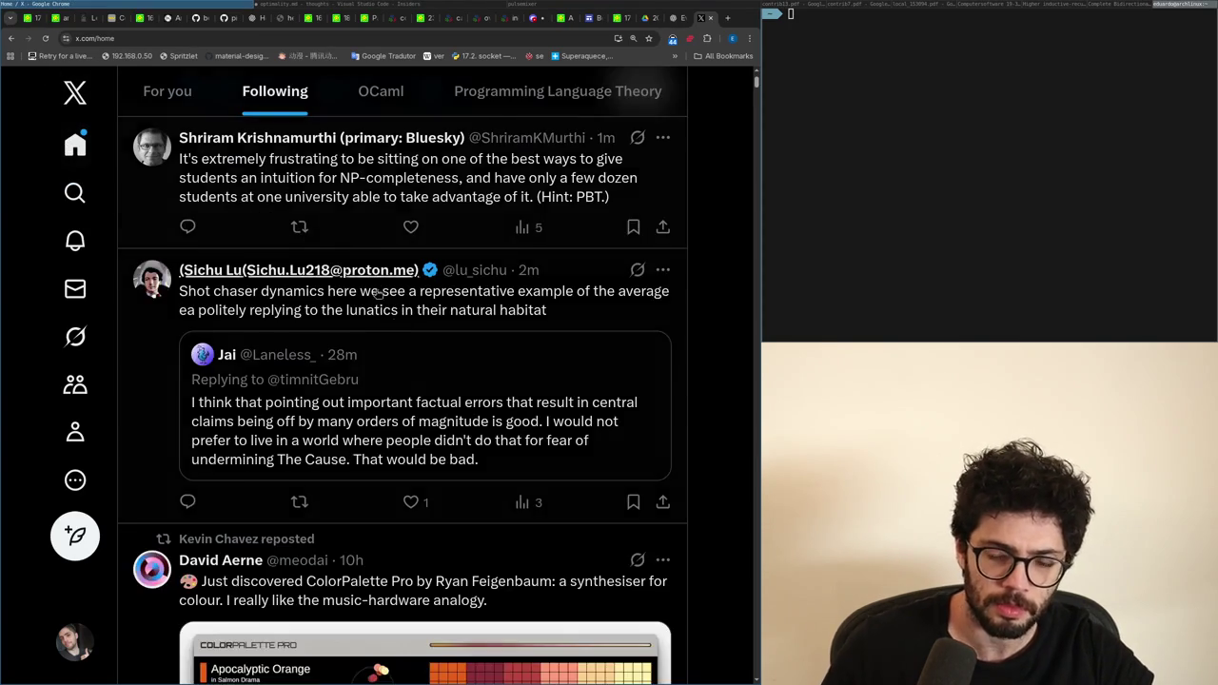
{"action": "scroll", "coordinate": [412, 328], "scroll_direction": "down", "scroll_amount": 5}
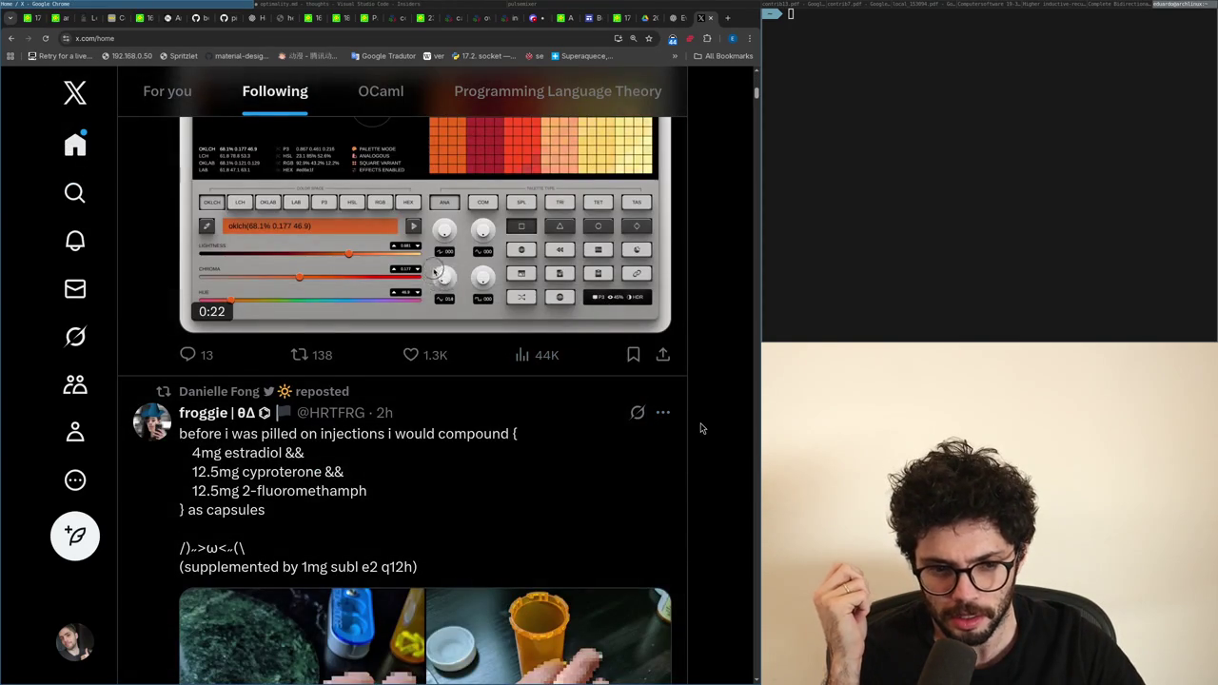
{"action": "scroll", "coordinate": [701, 427], "scroll_direction": "down", "scroll_amount": 1}
{"action": "scroll", "coordinate": [701, 427], "scroll_direction": "down", "scroll_amount": 2}
{"action": "scroll", "coordinate": [701, 427], "scroll_direction": "down", "scroll_amount": 1}
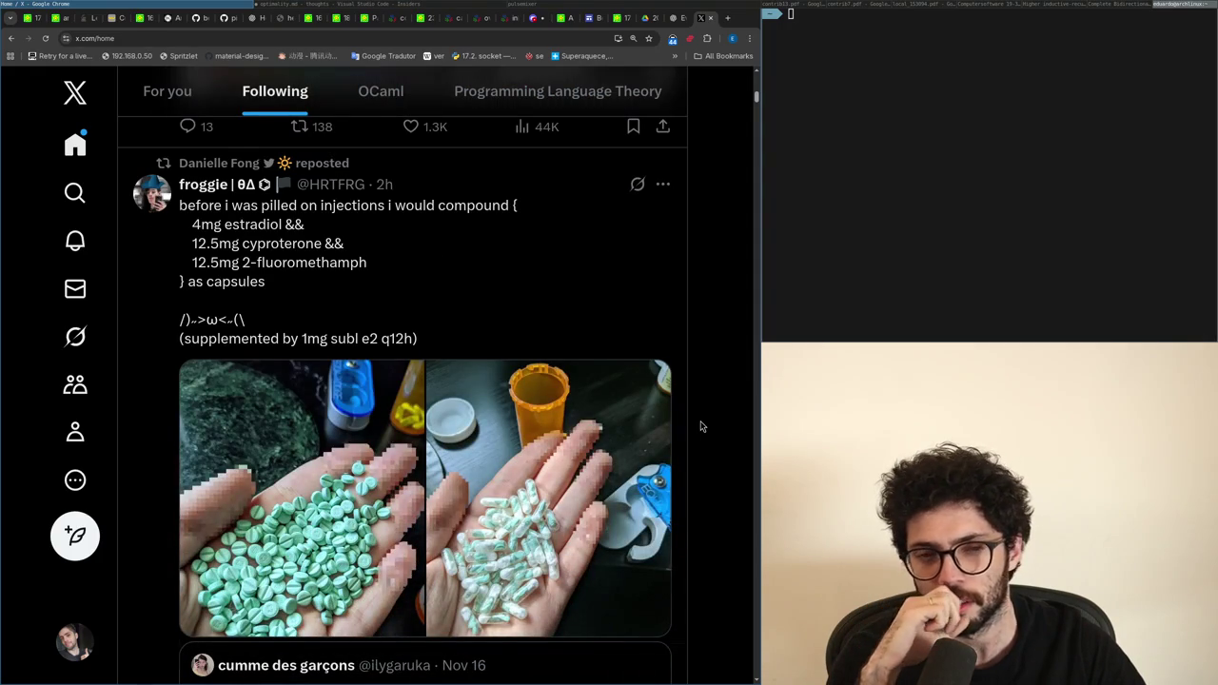
{"action": "scroll", "coordinate": [701, 427], "scroll_direction": "down", "scroll_amount": 2}
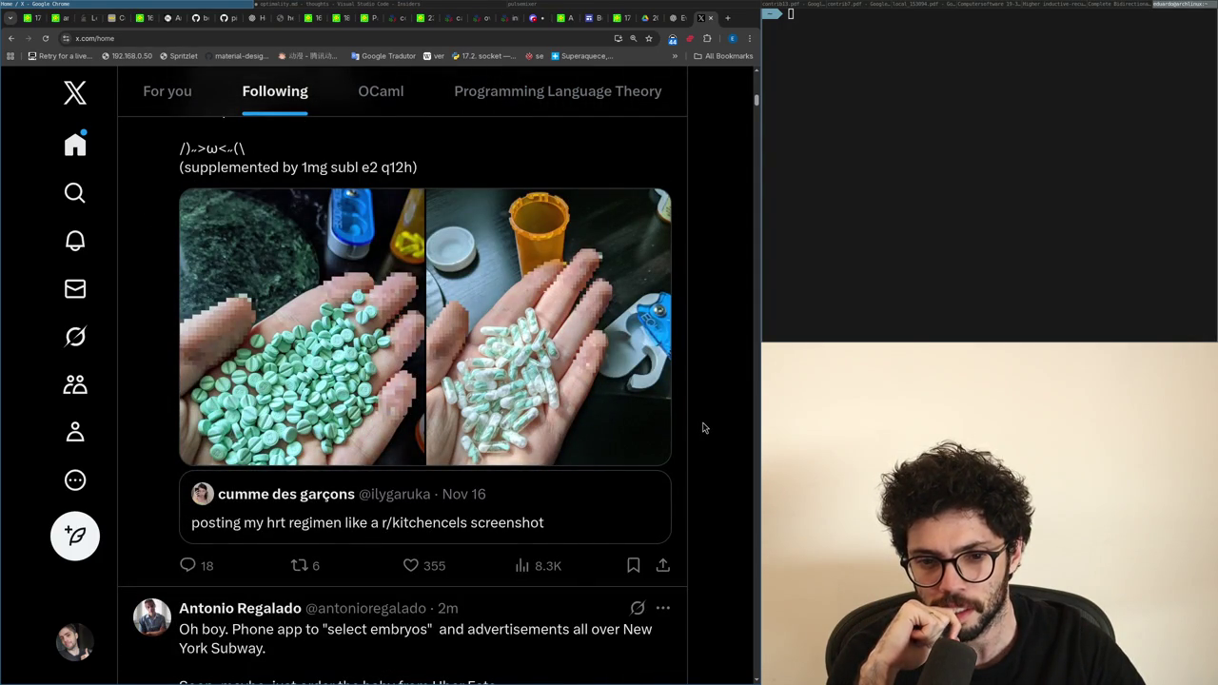
{"action": "left_click", "coordinate": [486, 527]}
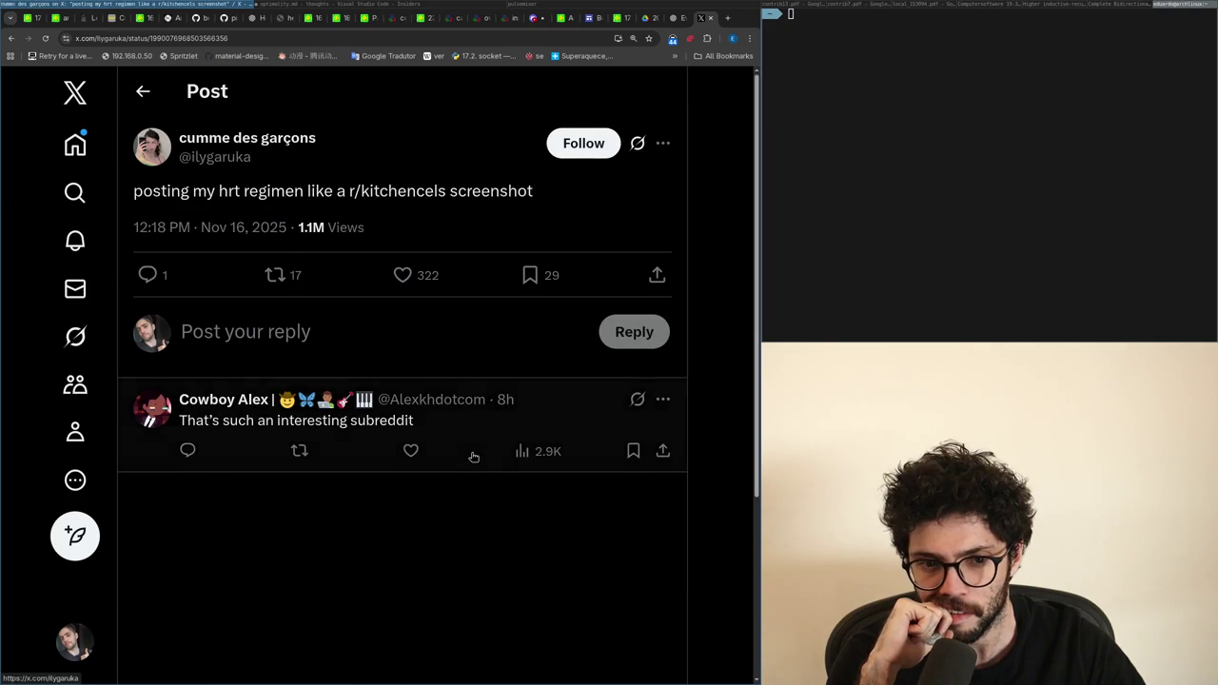
{"action": "key", "text": "alt+Left"}
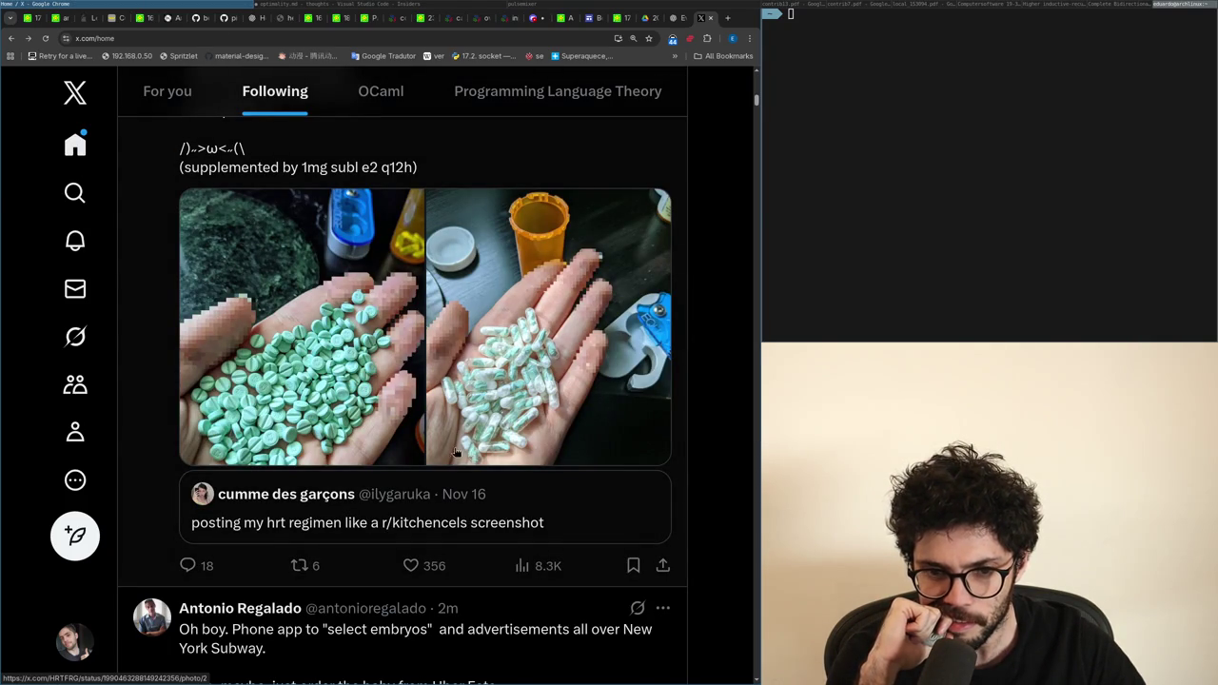
{"action": "scroll", "coordinate": [467, 456], "scroll_direction": "up", "scroll_amount": 3}
Step: Read the pill-regimen post and its replies, then return to the Following timeline
{"action": "left_click", "coordinate": [410, 353]}
{"action": "scroll", "coordinate": [413, 364], "scroll_direction": "down", "scroll_amount": 3}
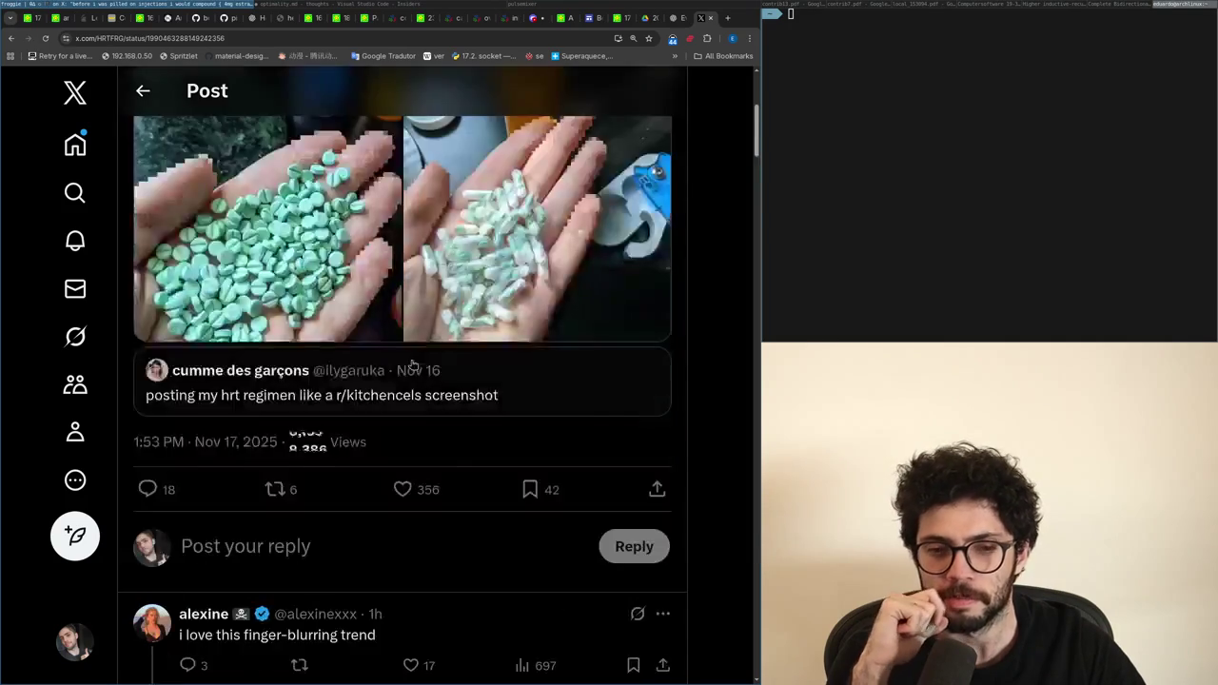
{"action": "scroll", "coordinate": [413, 365], "scroll_direction": "down", "scroll_amount": 2}
{"action": "scroll", "coordinate": [413, 368], "scroll_direction": "up", "scroll_amount": 3}
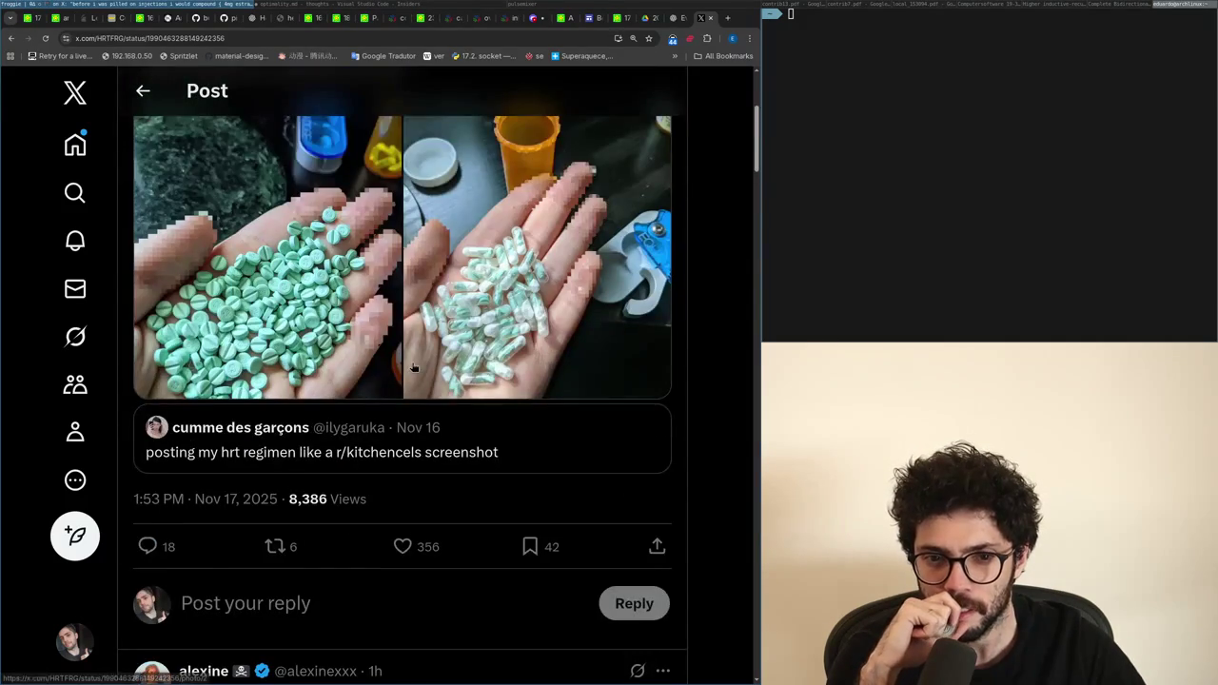
{"action": "scroll", "coordinate": [412, 363], "scroll_direction": "down", "scroll_amount": 2}
{"action": "scroll", "coordinate": [411, 362], "scroll_direction": "down", "scroll_amount": 2}
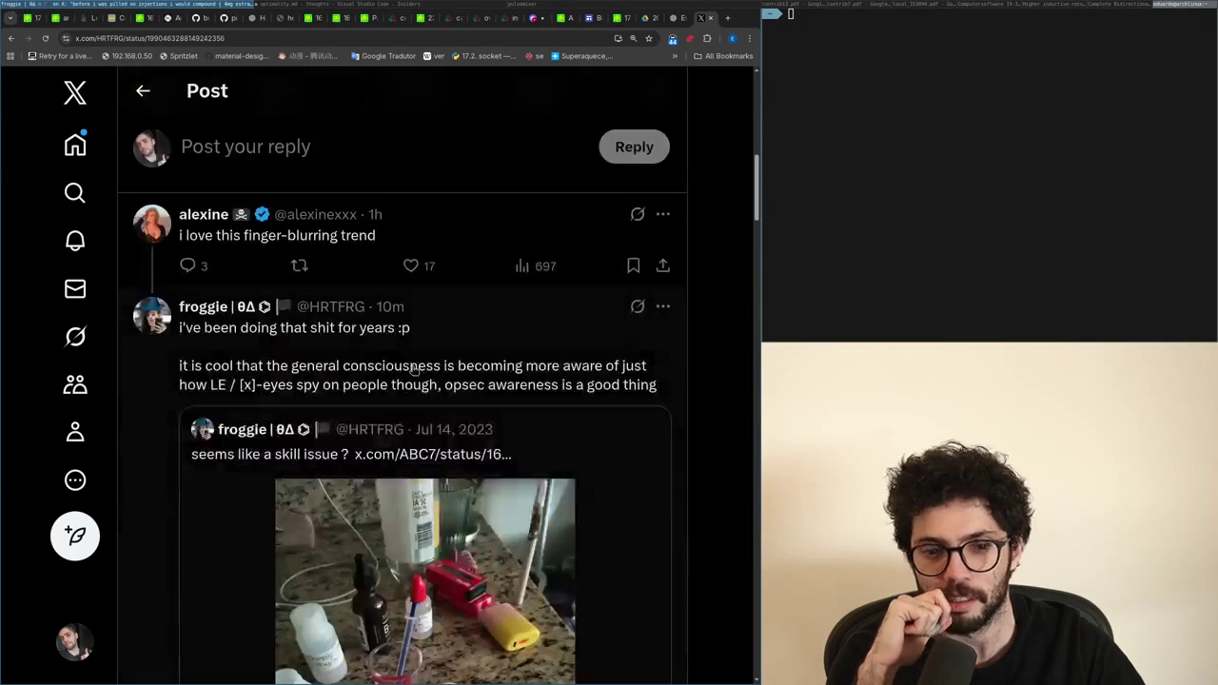
{"action": "scroll", "coordinate": [411, 366], "scroll_direction": "down", "scroll_amount": 2}
{"action": "scroll", "coordinate": [412, 369], "scroll_direction": "up", "scroll_amount": 1}
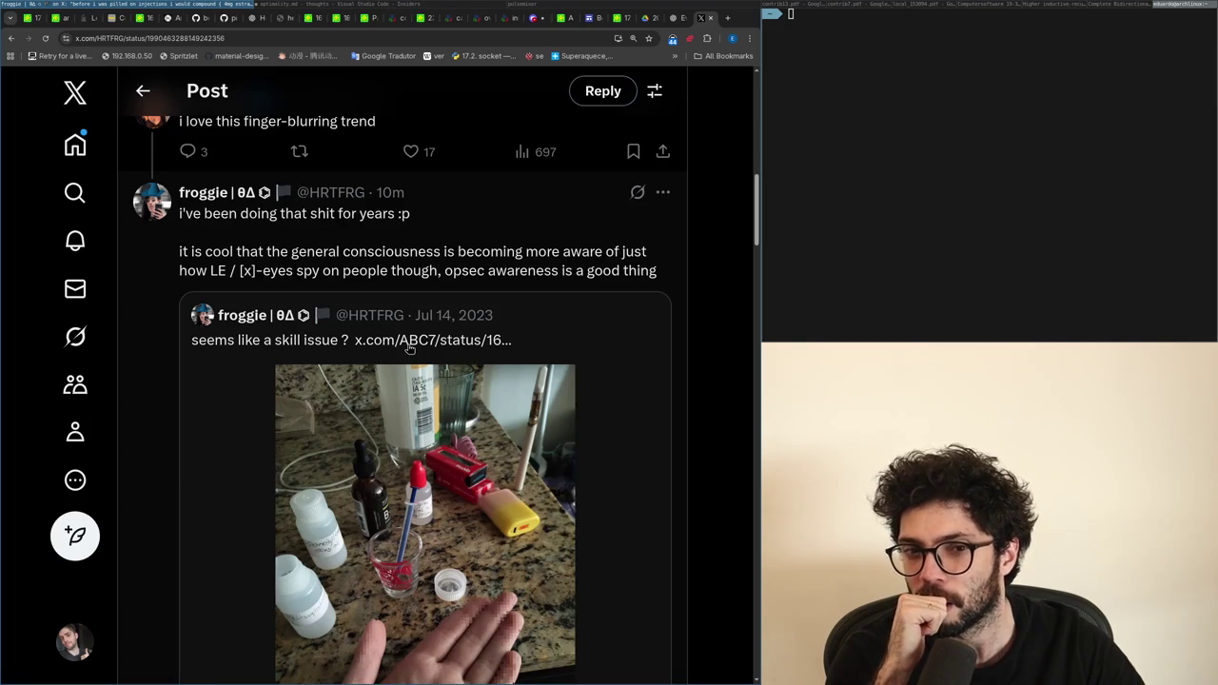
{"action": "scroll", "coordinate": [409, 348], "scroll_direction": "down", "scroll_amount": 2}
{"action": "scroll", "coordinate": [404, 357], "scroll_direction": "down", "scroll_amount": 3}
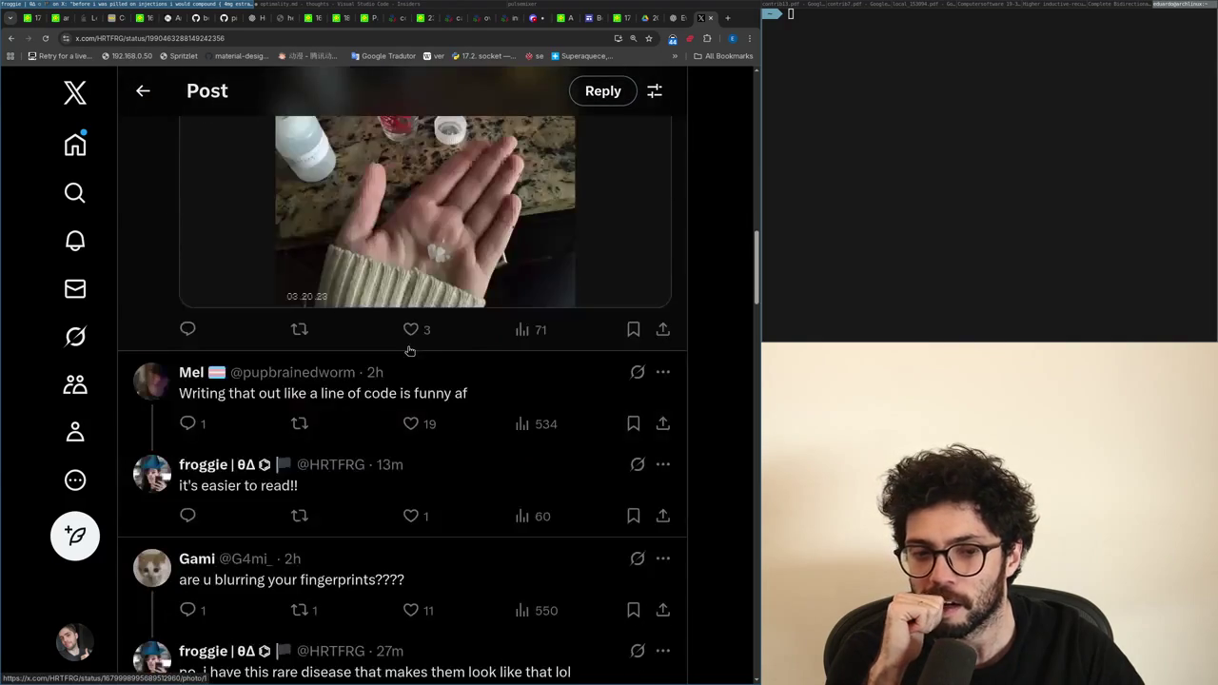
{"action": "key", "text": "alt+Left"}
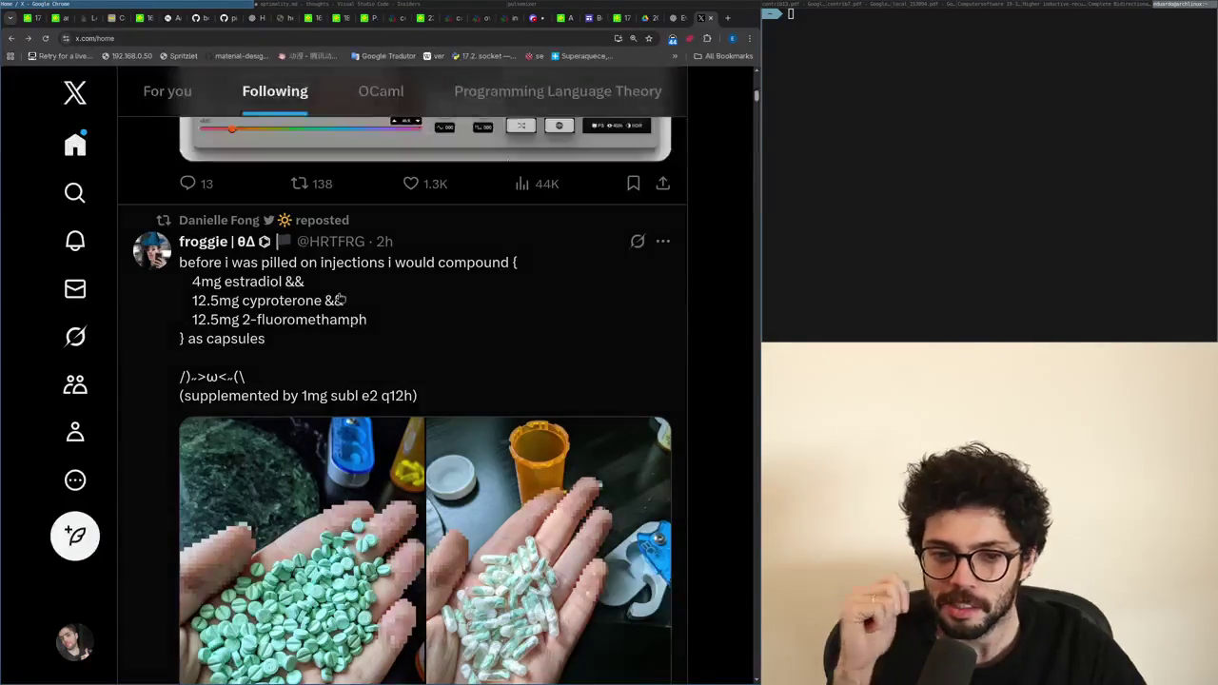
{"action": "scroll", "coordinate": [371, 323], "scroll_direction": "down", "scroll_amount": 2}
{"action": "scroll", "coordinate": [362, 304], "scroll_direction": "down", "scroll_amount": 2}
{"action": "scroll", "coordinate": [362, 305], "scroll_direction": "up", "scroll_amount": 2}
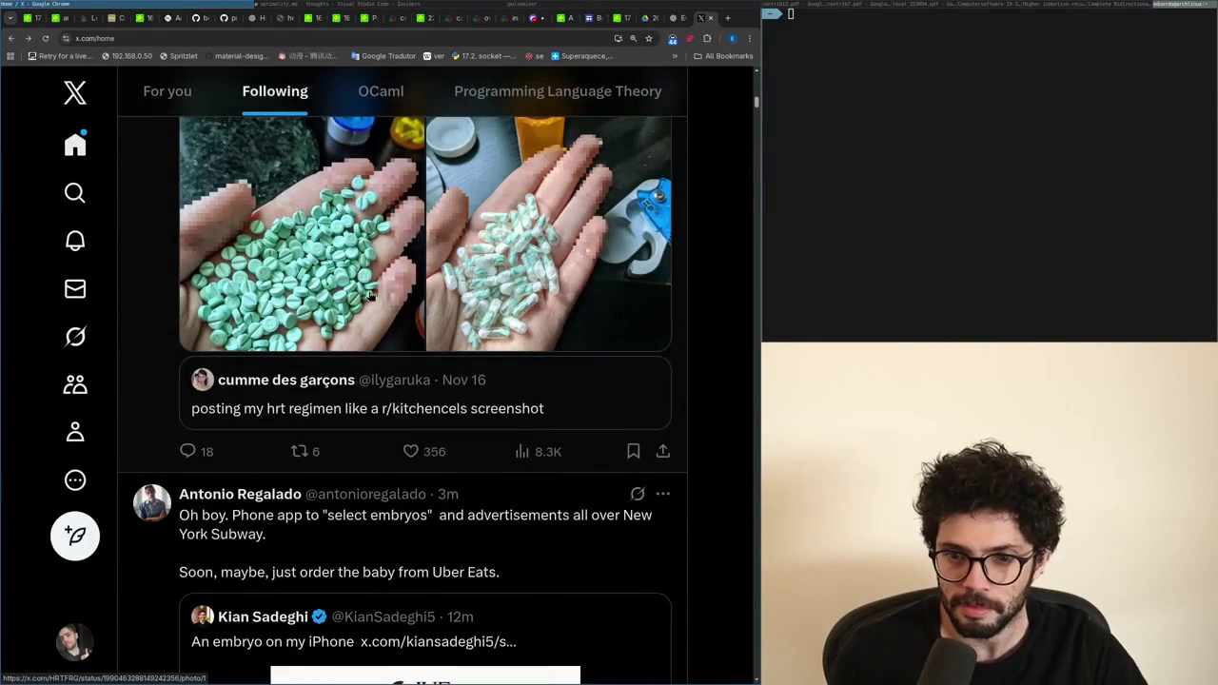
Step: Switch back to the optimality.md notes in Visual Studio Code
{"action": "key", "text": "alt+Tab"}
{"action": "key", "text": "alt+Tab"}
{"action": "key", "text": "Down"}
{"action": "key", "text": "Up"}
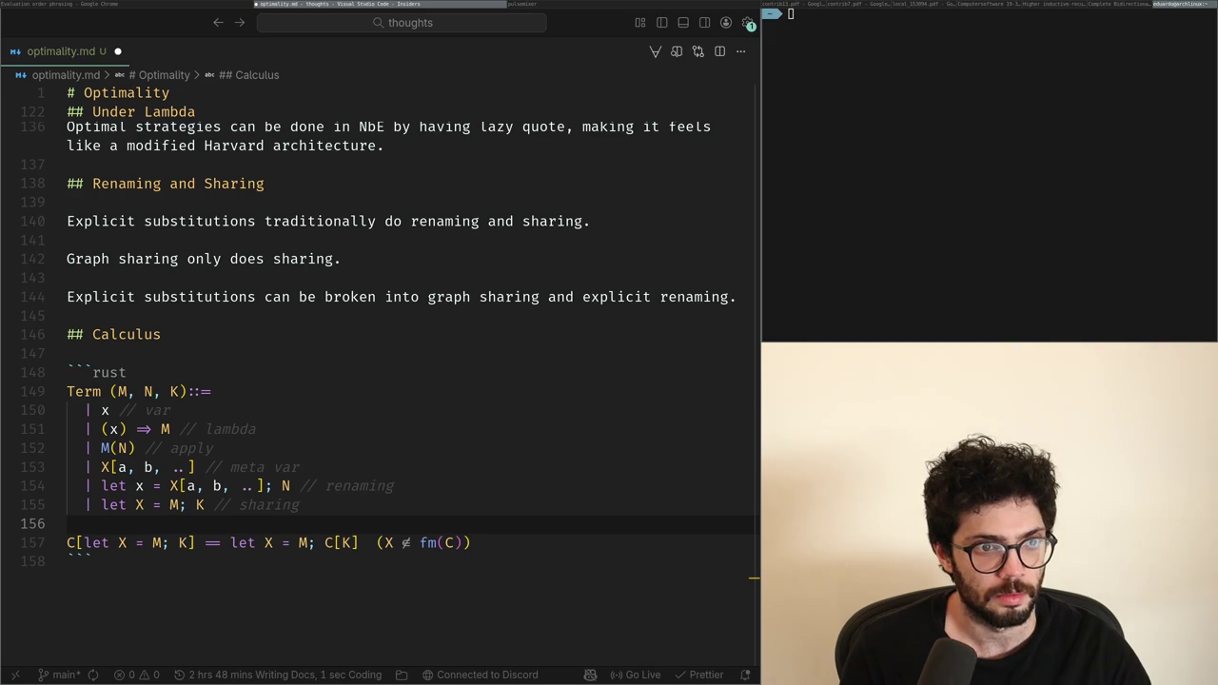
Step: After glancing at ChatGPT, add a new line below the grammar starting 'L[(x) => K](N) |-'
{"action": "key", "text": "alt+Tab"}
{"action": "key", "text": "alt+Tab"}
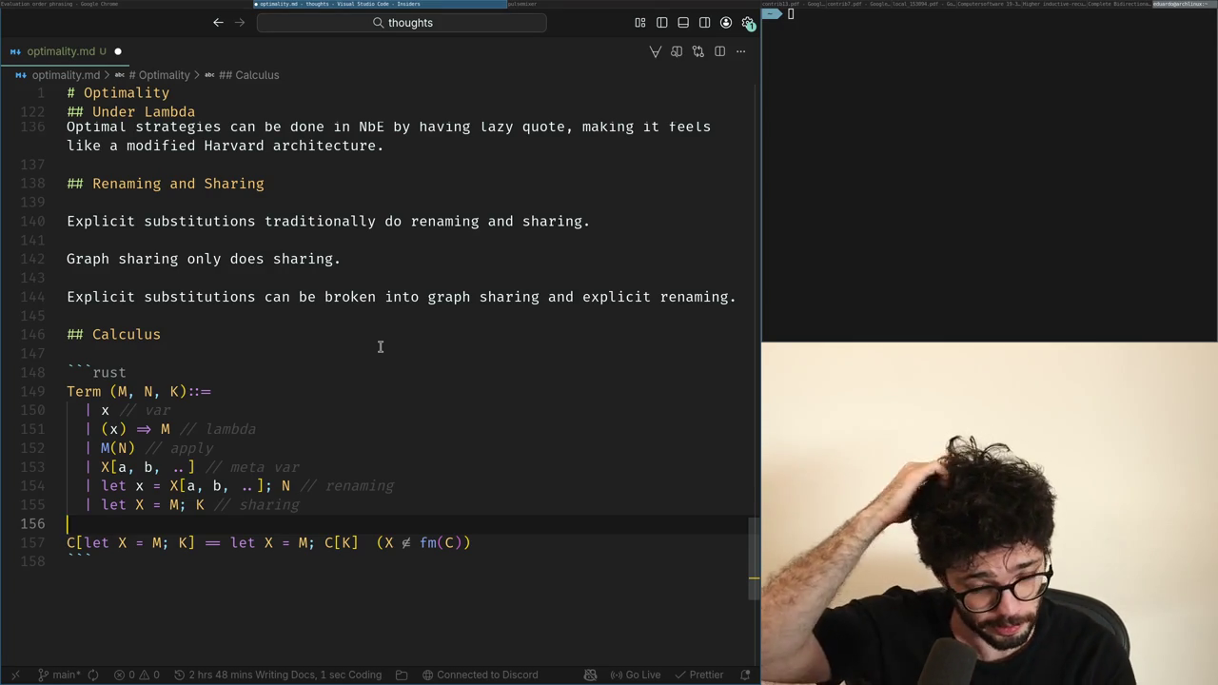
{"action": "key", "text": "Return"}
{"action": "type", "text": "L[(x)"}
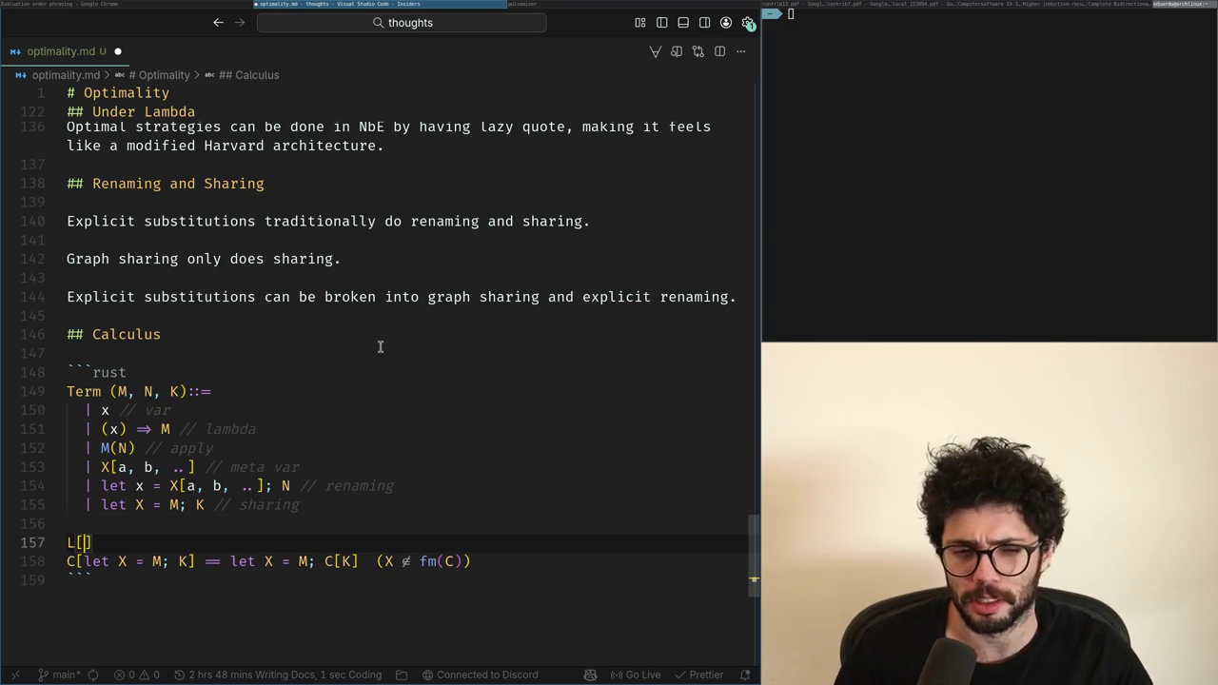
{"action": "type", "text": " => K](N)"}
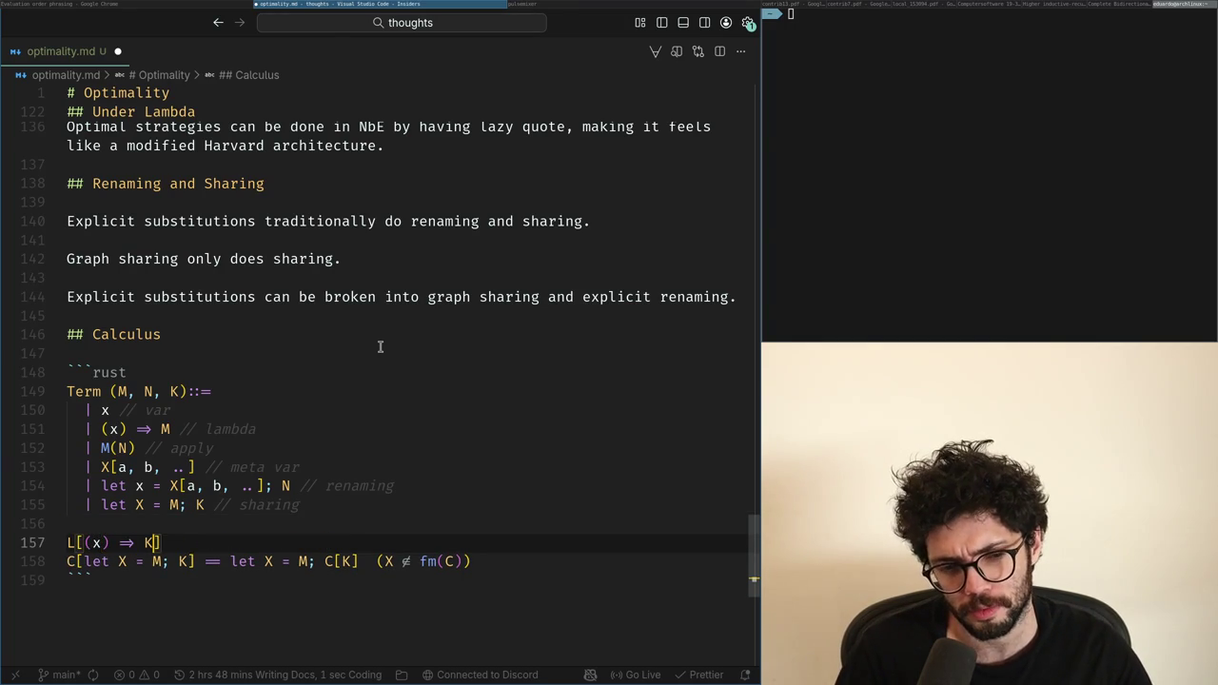
{"action": "type", "text": " |-"}
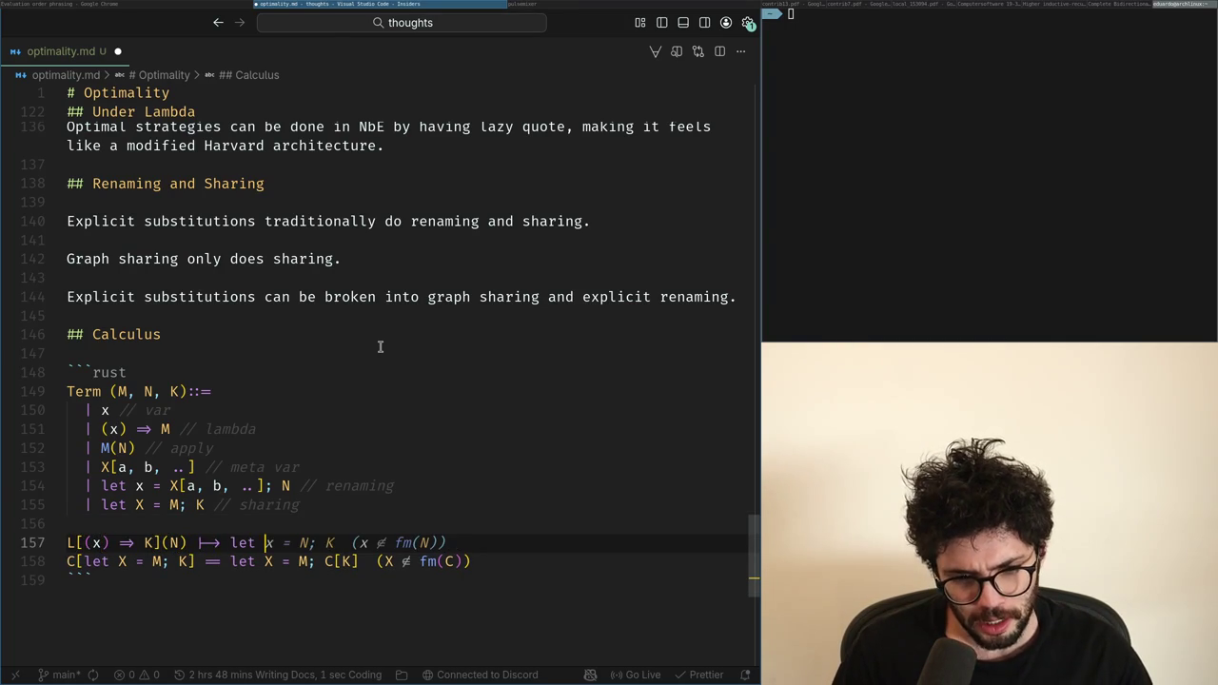
Step: Dismiss Copilot's suggestion after 'L[(x) ⇒ K](N) ⟼ let' and bring up the ChatGPT chat
{"action": "key", "text": "Escape"}
{"action": "key", "text": "alt+Tab"}
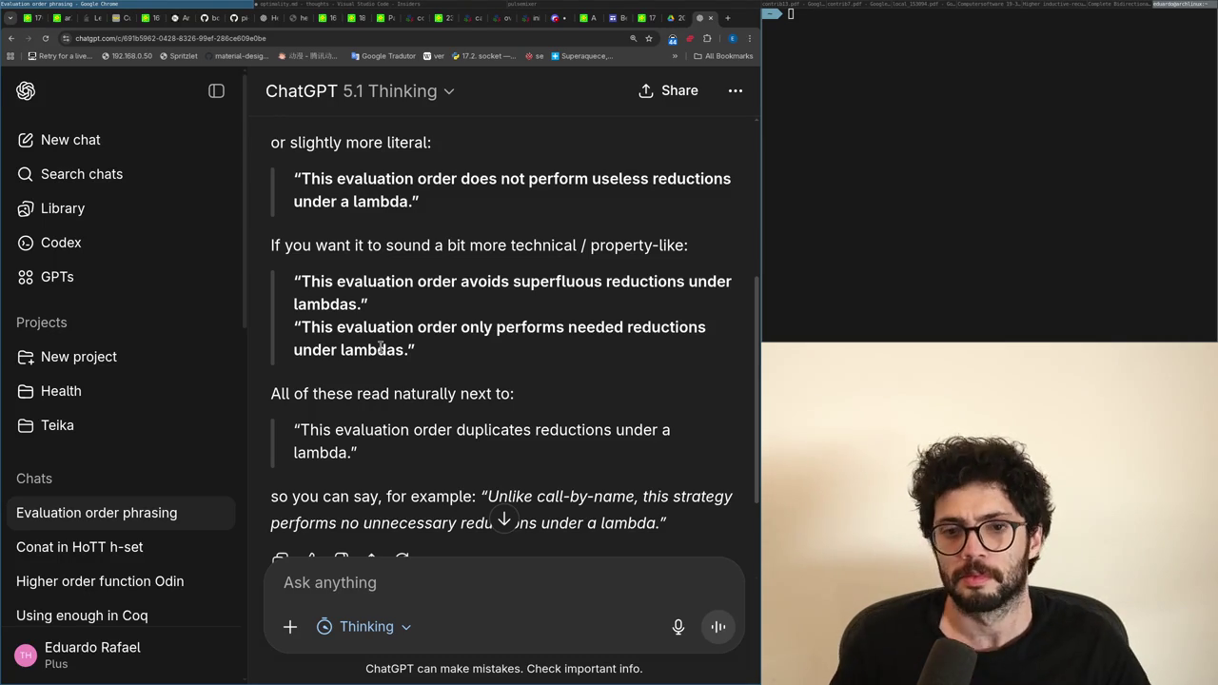
Step: Close the ChatGPT tab to reveal the paper, then finish the beta rule as ⟼ let x = N; K
{"action": "key", "text": "ctrl+w"}
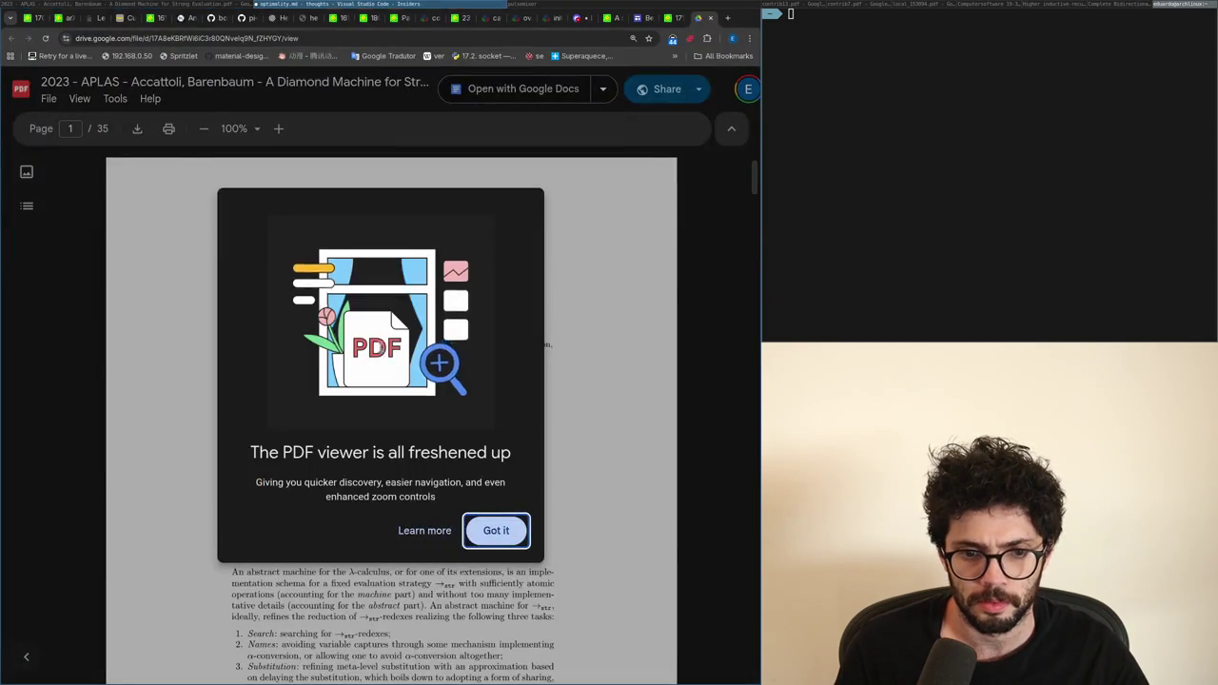
{"action": "key", "text": "Escape"}
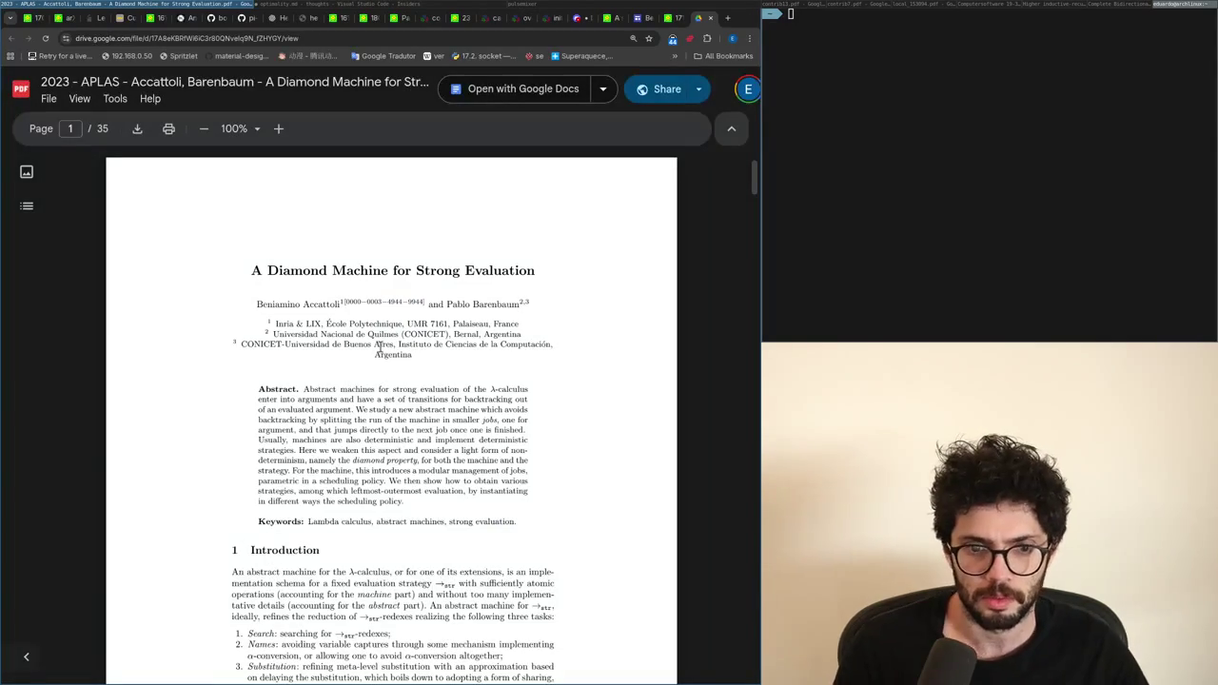
{"action": "key", "text": "alt+Tab"}
{"action": "type", "text": "x"}
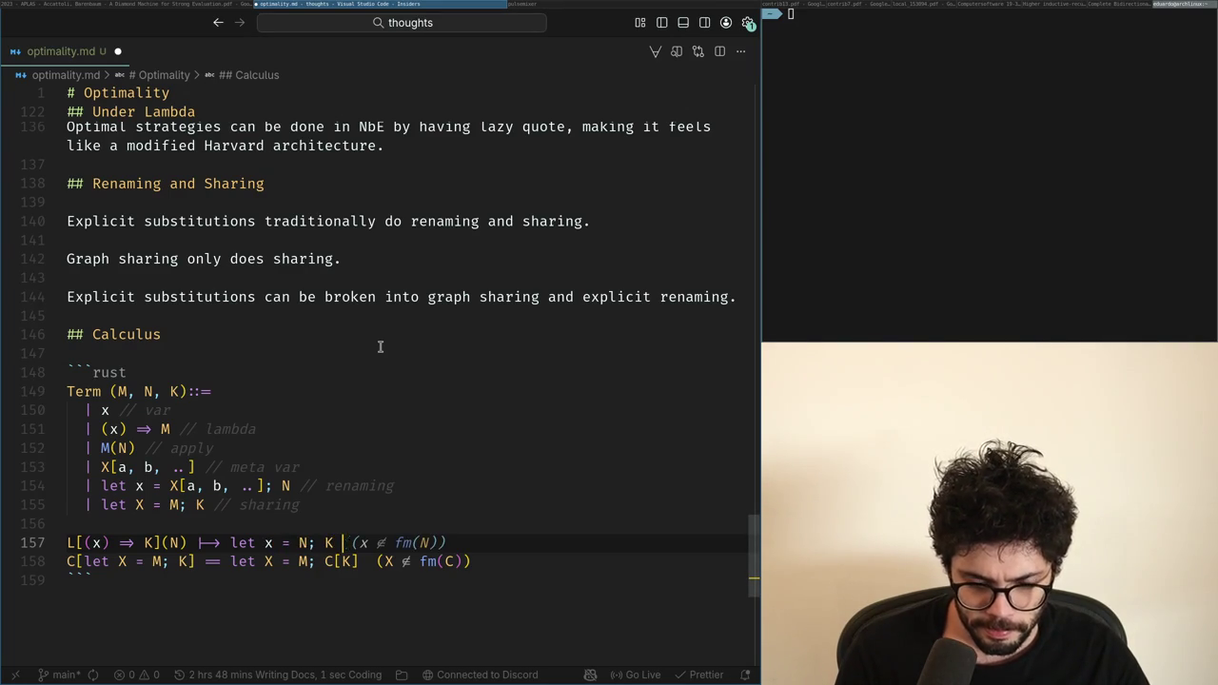
{"action": "key", "text": "Escape"}
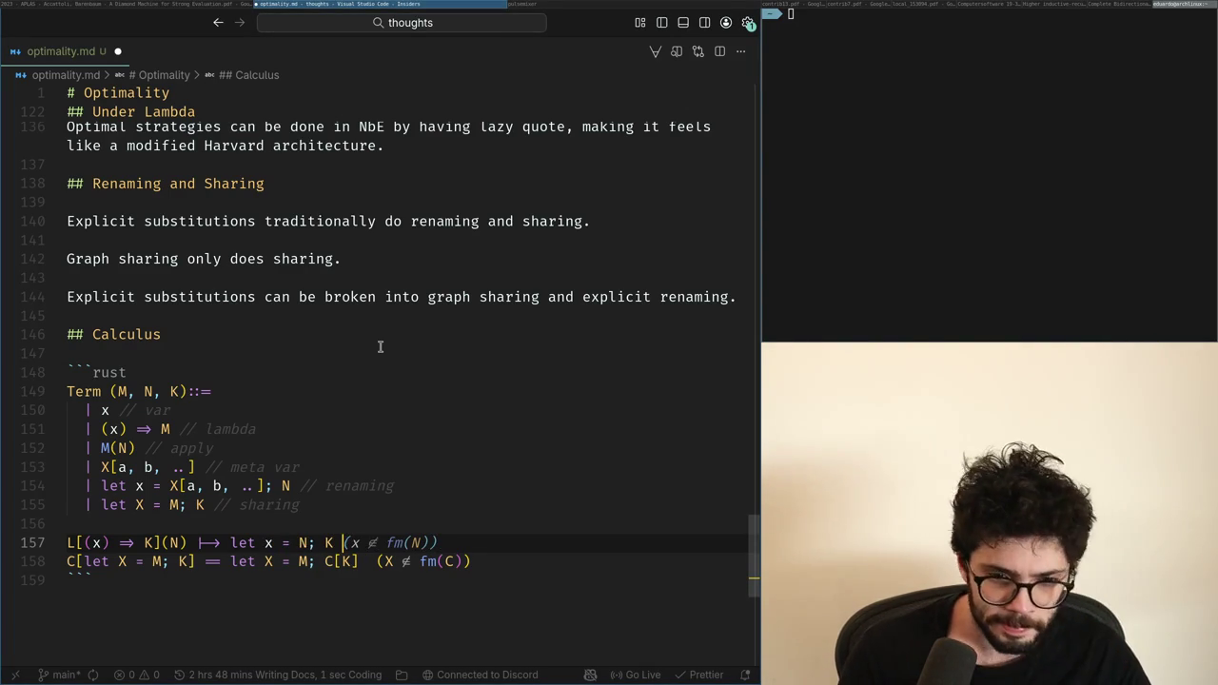
{"action": "key", "text": "BackSpace"}
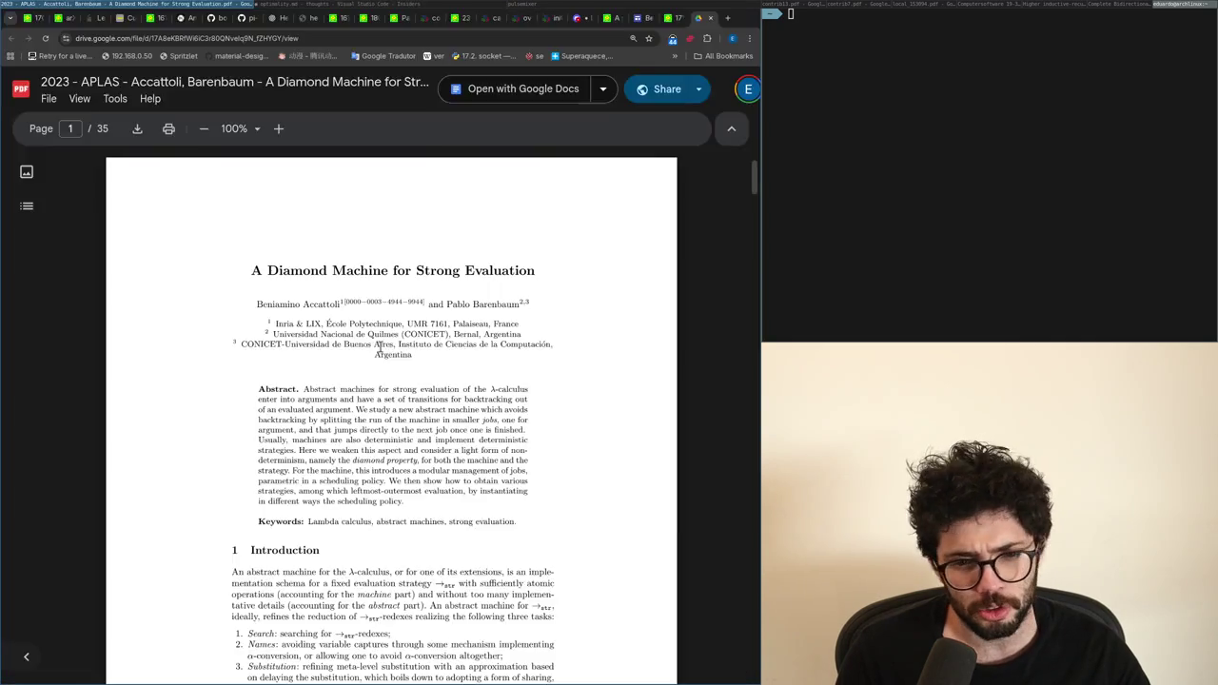
{"action": "key", "text": "ctrl+Left"}
{"action": "key", "text": "ctrl+Left"}
{"action": "key", "text": "ctrl+Left"}
{"action": "key", "text": "ctrl+Left"}
{"action": "key", "text": "ctrl+Left"}
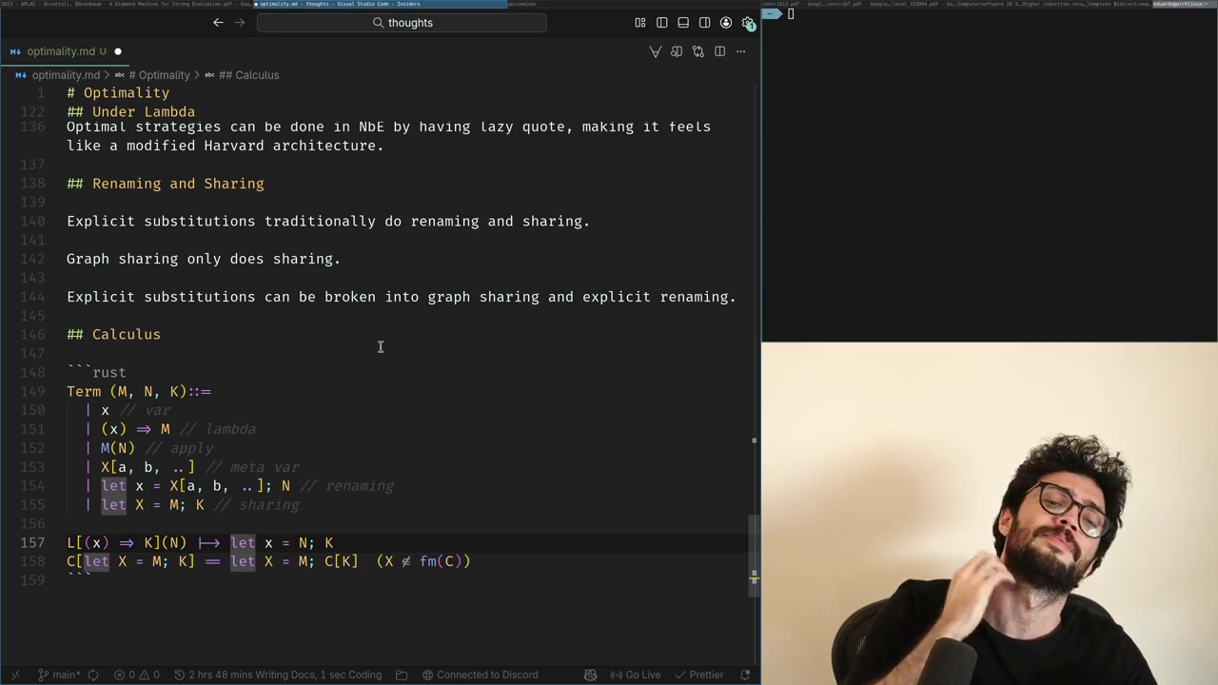
Step: Make the beta rule yield let X = N; let x = X; K, and open a line above Calculus
{"action": "key", "text": "super+Left"}
{"action": "key", "text": "super+Right"}
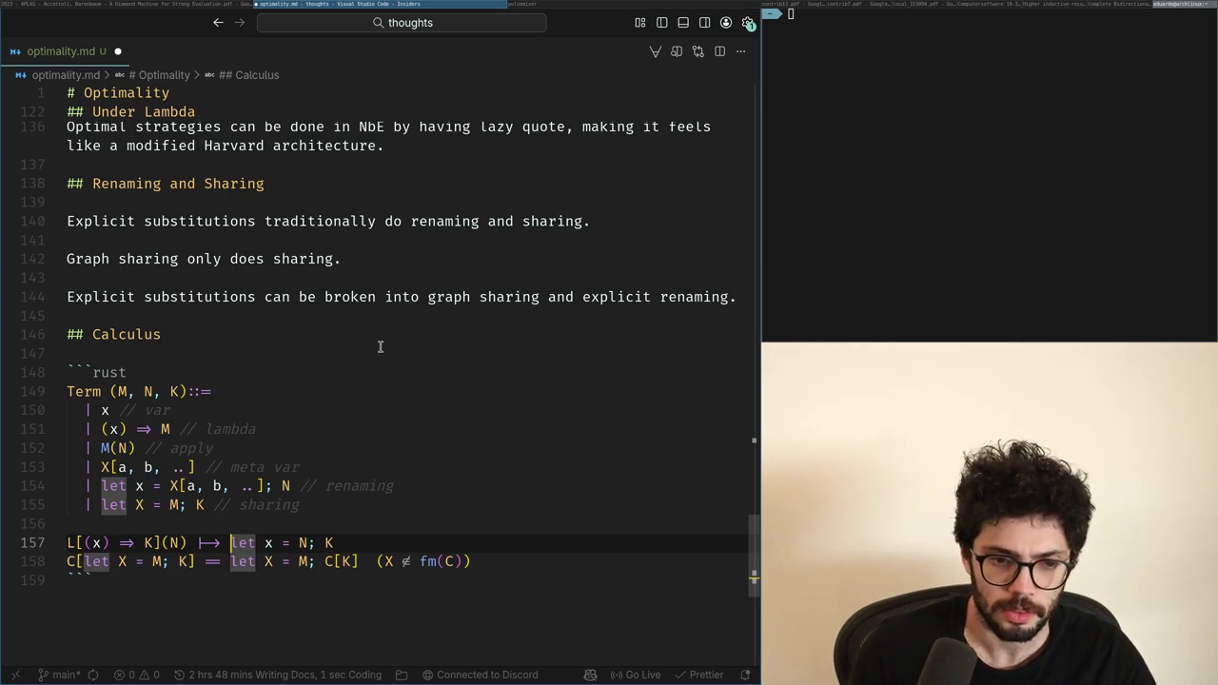
{"action": "type", "text": "let X = "}
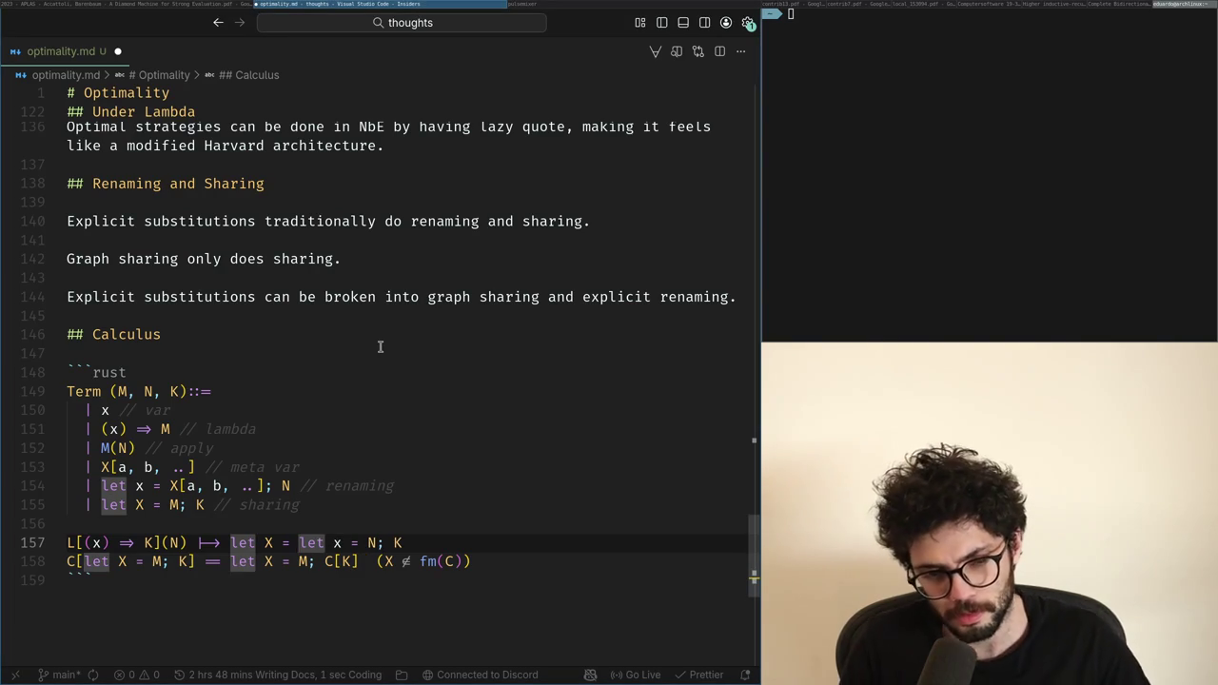
{"action": "type", "text": "N;"}
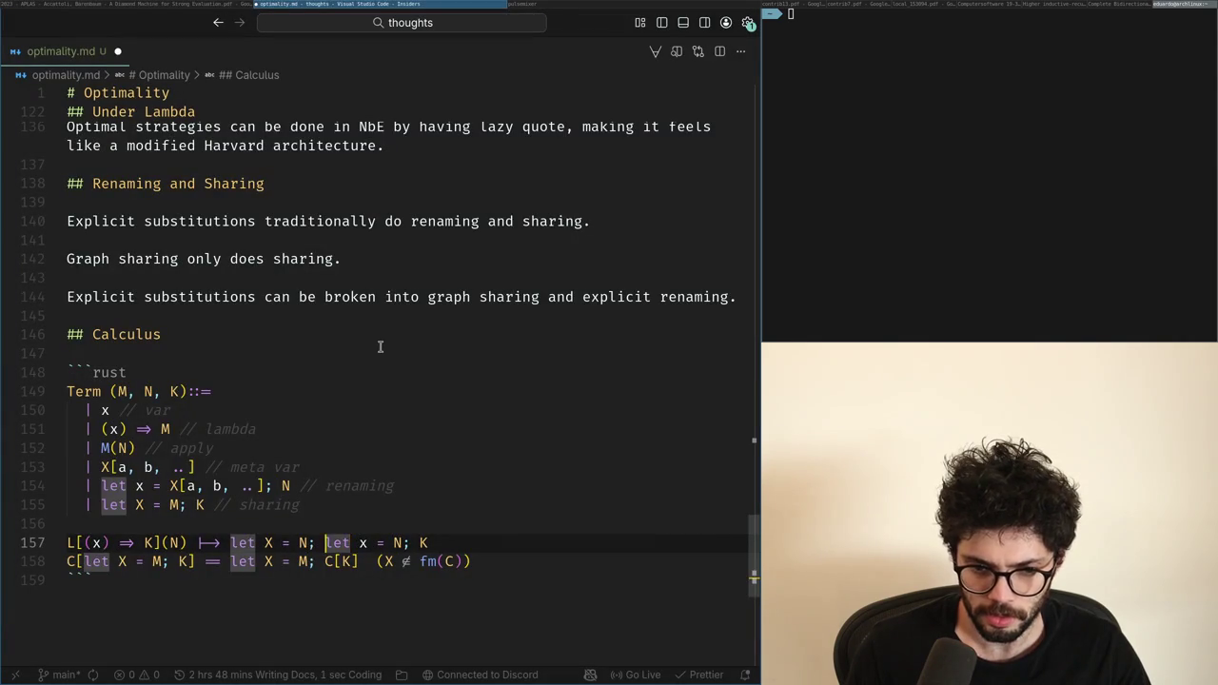
{"action": "key", "text": "Left"}
{"action": "key", "text": "ctrl+Right"}
{"action": "key", "text": "ctrl+Right"}
{"action": "key", "text": "ctrl+Right"}
{"action": "key", "text": "ctrl+Right"}
{"action": "key", "text": "ctrl+Right"}
{"action": "key", "text": "ctrl+Right"}
{"action": "key", "text": "BackSpace"}
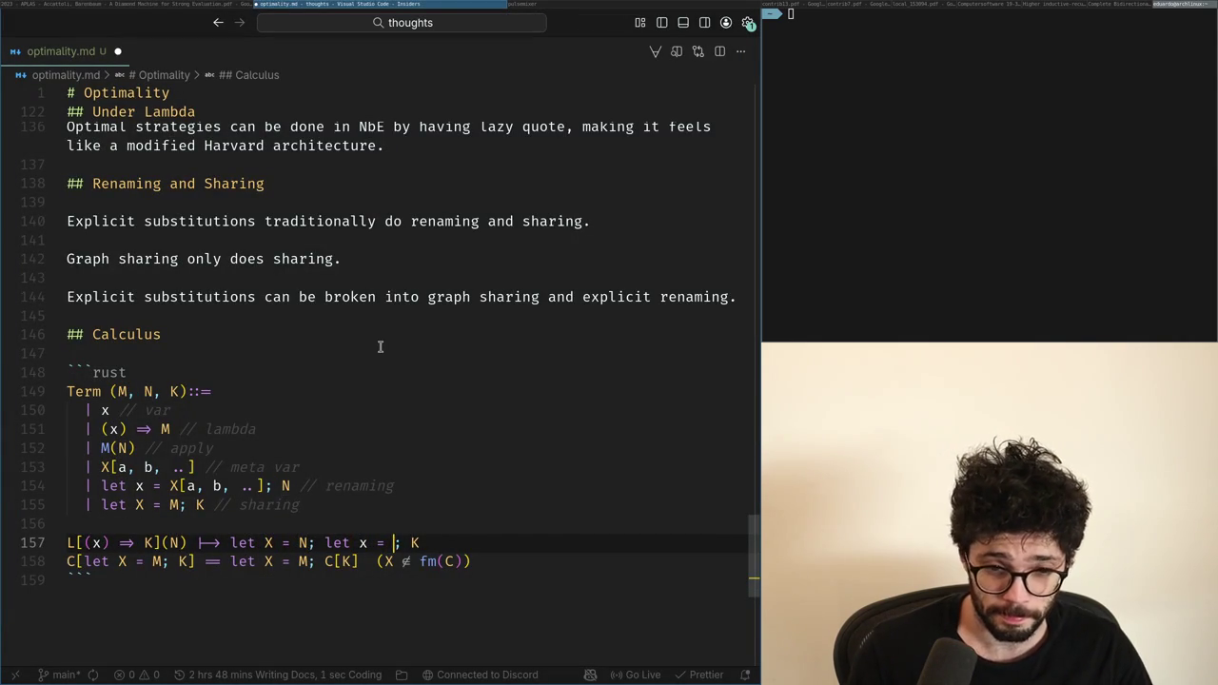
{"action": "key", "text": "Up"}
{"action": "key", "text": "Down"}
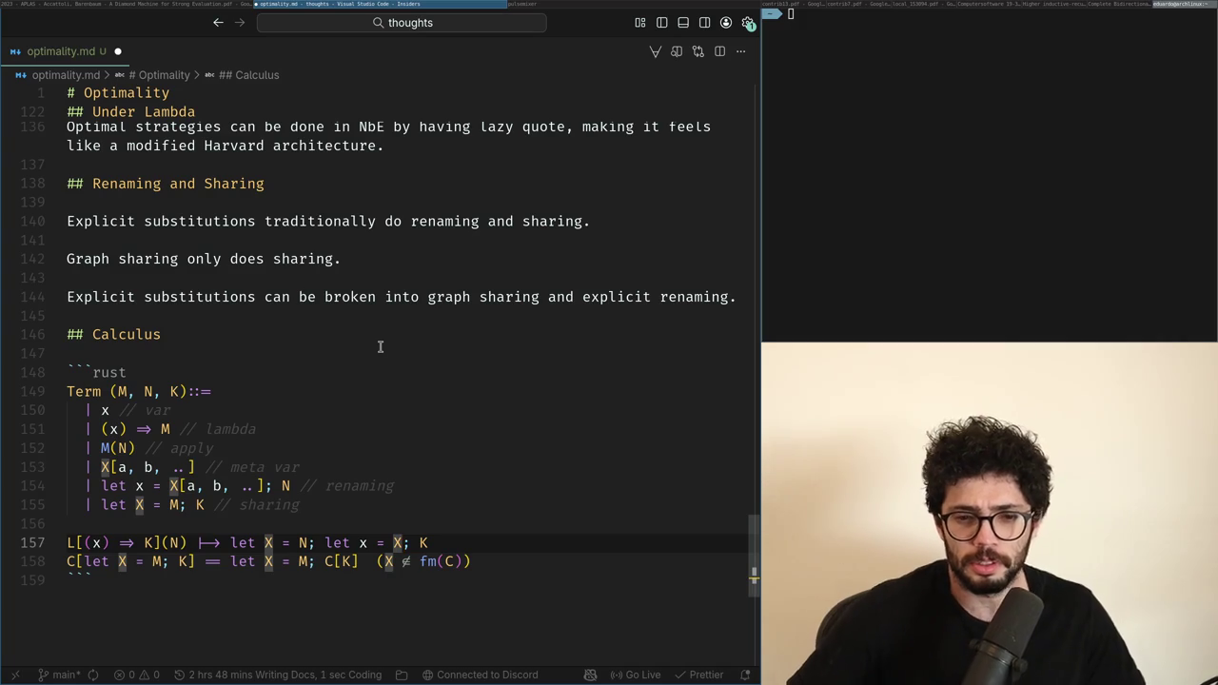
{"action": "left_click", "coordinate": [183, 312]}
{"action": "key", "text": "Return"}
{"action": "type", "text": "De-bruijn systems"}
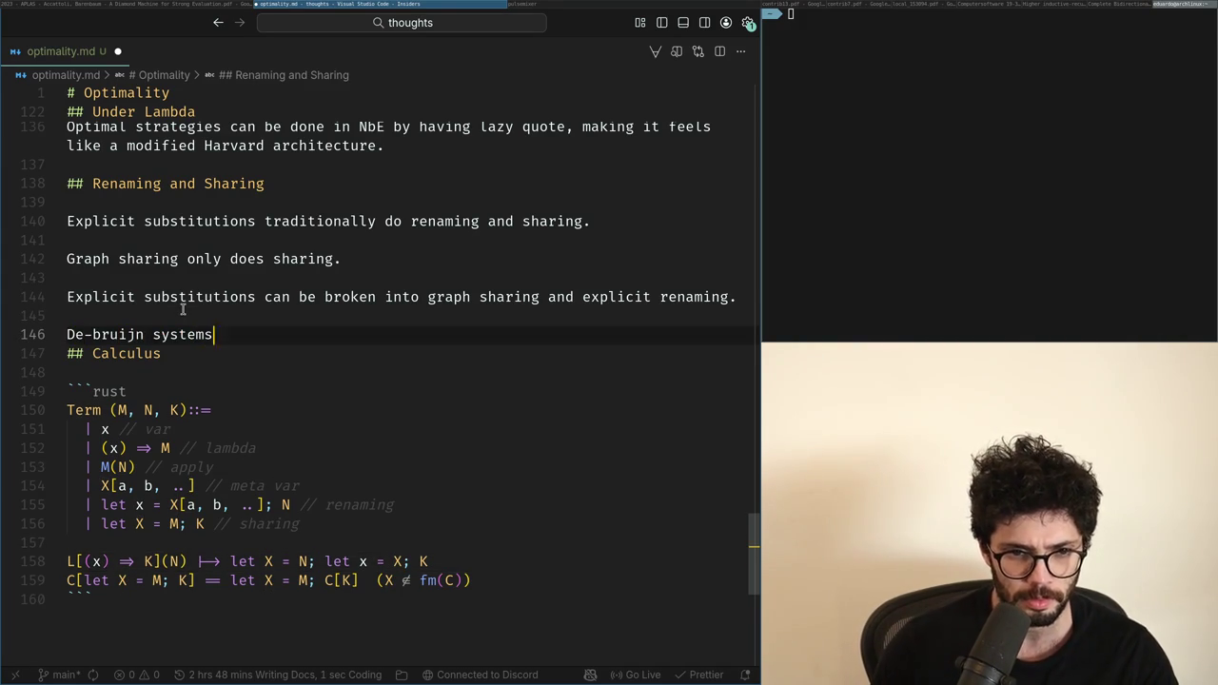
{"action": "type", "text": "traditionally"}
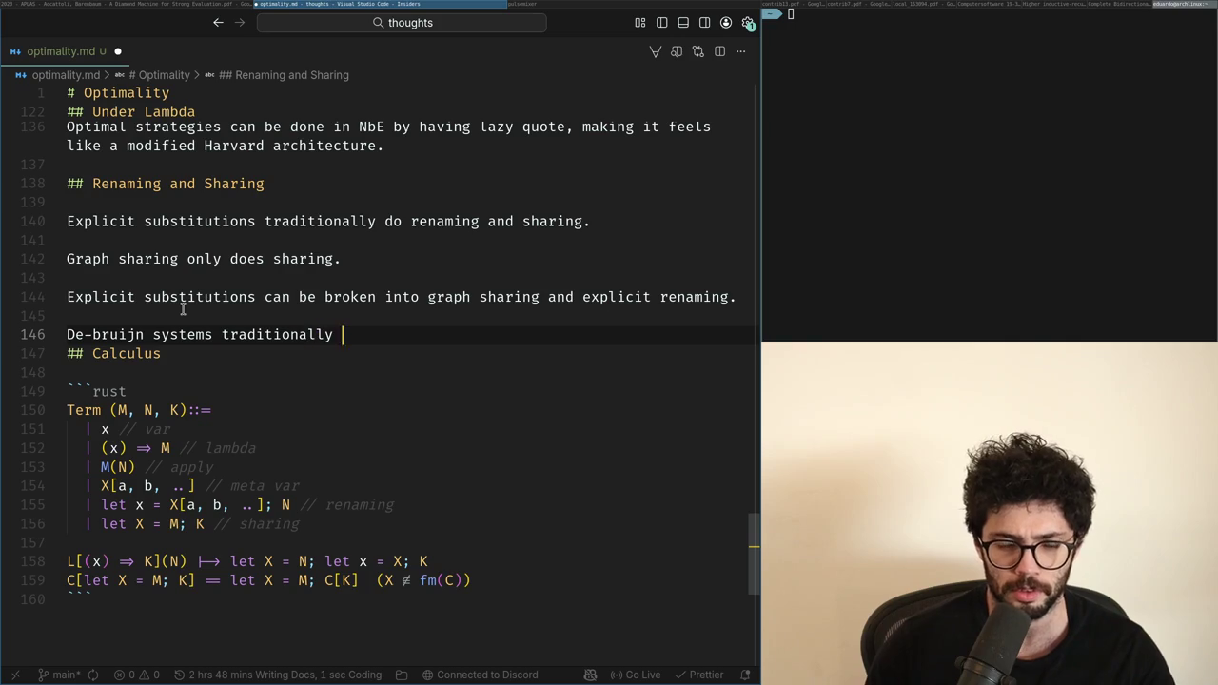
{"action": "key", "text": "Home"}
{"action": "type", "text": "Lambda calculi using"}
{"action": "key", "text": "Down"}
{"action": "key", "text": "Up"}
{"action": "key", "text": "ctrl+Right"}
{"action": "key", "text": "ctrl+Right"}
{"action": "key", "text": "Right"}
{"action": "key", "text": "ctrl+Right"}
{"action": "key", "text": "ctrl+shift+Right"}
{"action": "key", "text": "BackSpace"}
{"action": "key", "text": "End"}
{"action": "type", "text": "includes explicit renaming."}
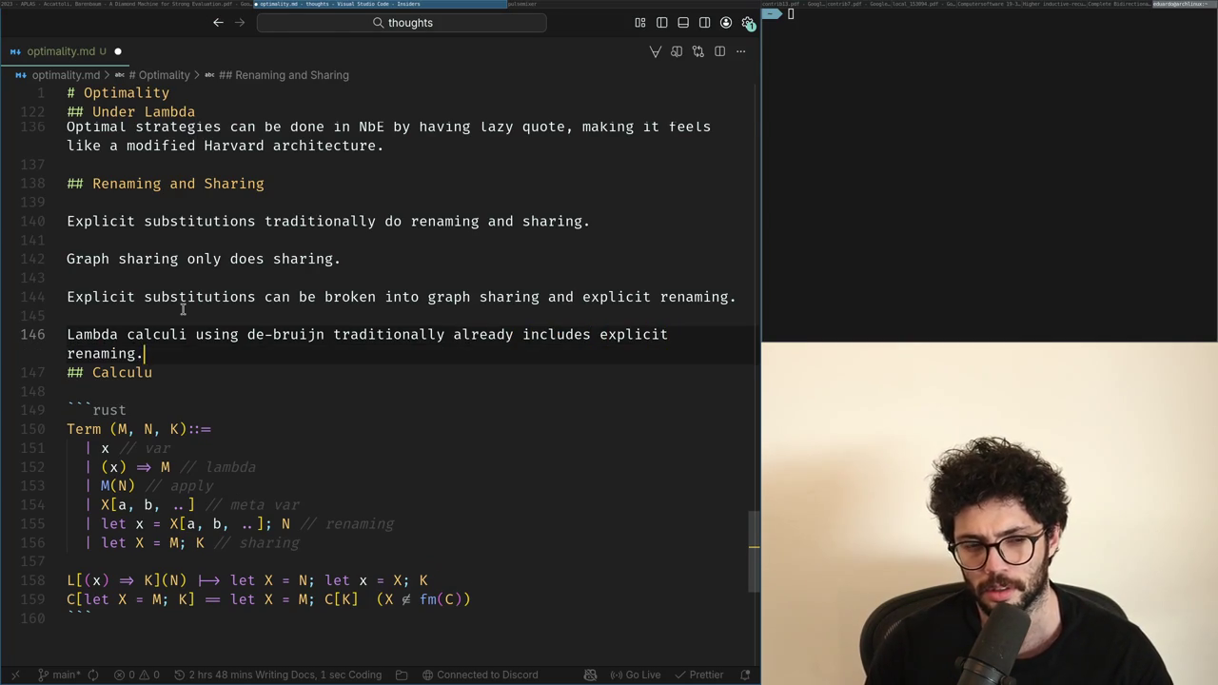
{"action": "key", "text": "Right"}
{"action": "key", "text": "Return"}
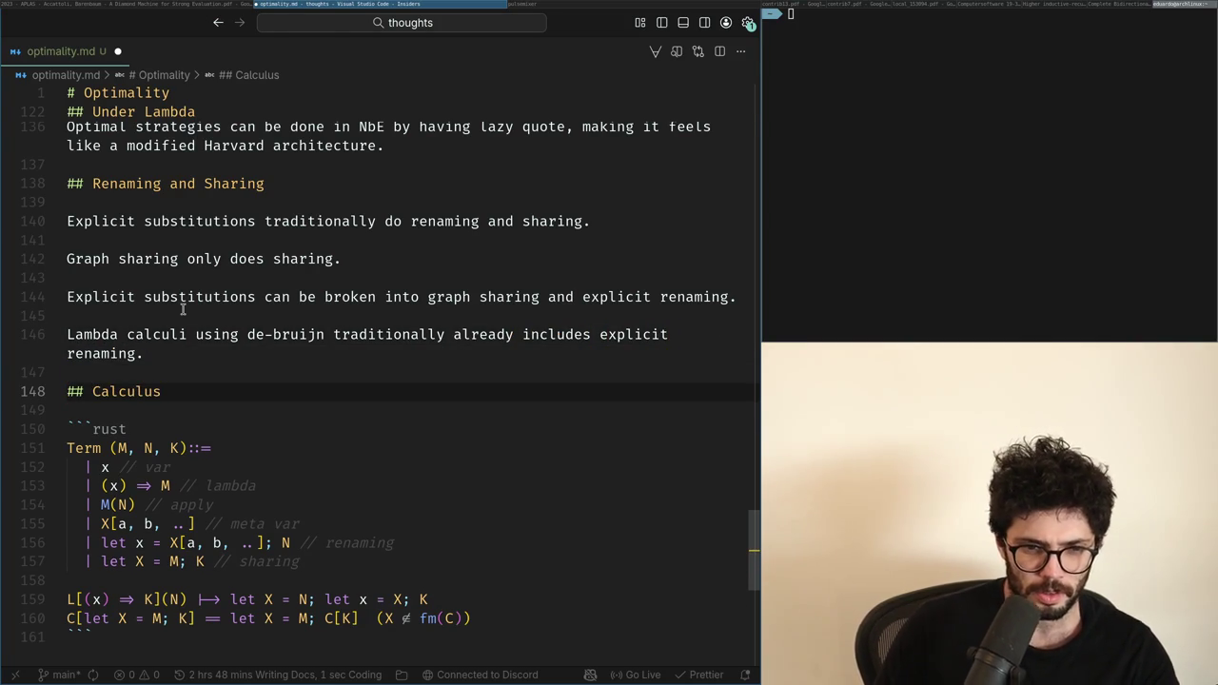
{"action": "key", "text": "Down"}
{"action": "key", "text": "Down"}
{"action": "key", "text": "Down"}
{"action": "key", "text": "Down"}
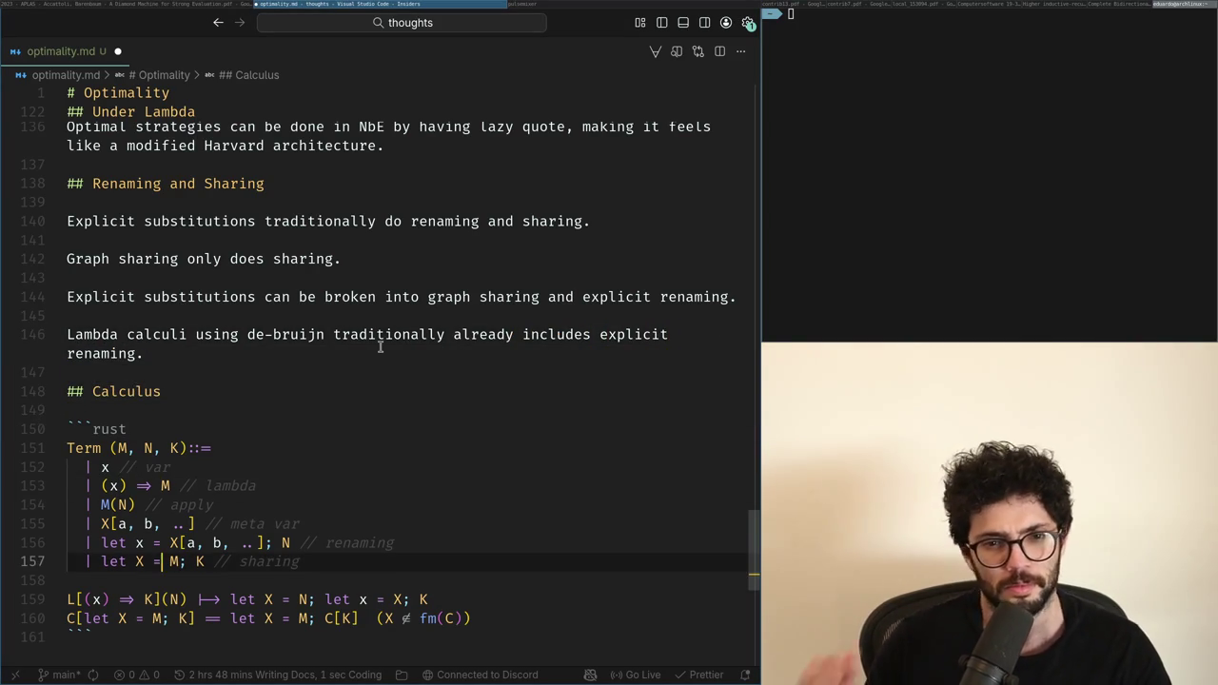
Step: Copy the Term grammar block and paste a second copy below it
{"action": "key", "text": "Up"}
{"action": "key", "text": "Down"}
{"action": "key", "text": "Down"}
{"action": "key", "text": "shift+Up"}
{"action": "key", "text": "shift+Up"}
{"action": "key", "text": "shift+Up"}
{"action": "key", "text": "shift+Up"}
{"action": "key", "text": "shift+Up"}
{"action": "key", "text": "ctrl+c"}
{"action": "key", "text": "ctrl+v"}
Step: Make the first block's var case the \n symbol
{"action": "key", "text": "Up"}
{"action": "key", "text": "Up"}
{"action": "key", "text": "Up"}
{"action": "key", "text": "Up"}
{"action": "key", "text": "Up"}
{"action": "key", "text": "Up"}
{"action": "type", "text": "\\"}
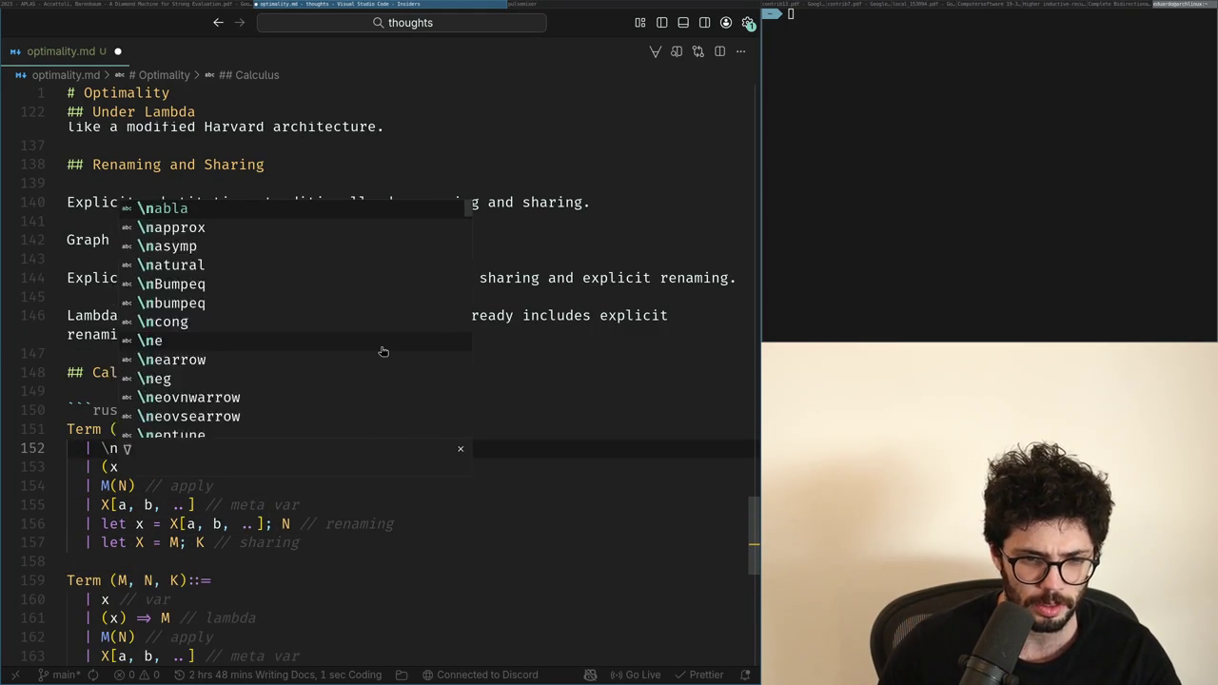
{"action": "key", "text": "BackSpace"}
{"action": "key", "text": "BackSpace"}
{"action": "type", "text": "\\n"}
{"action": "key", "text": "Escape"}
{"action": "key", "text": "Down"}
{"action": "key", "text": "Down"}
{"action": "key", "text": "Down"}
{"action": "key", "text": "Down"}
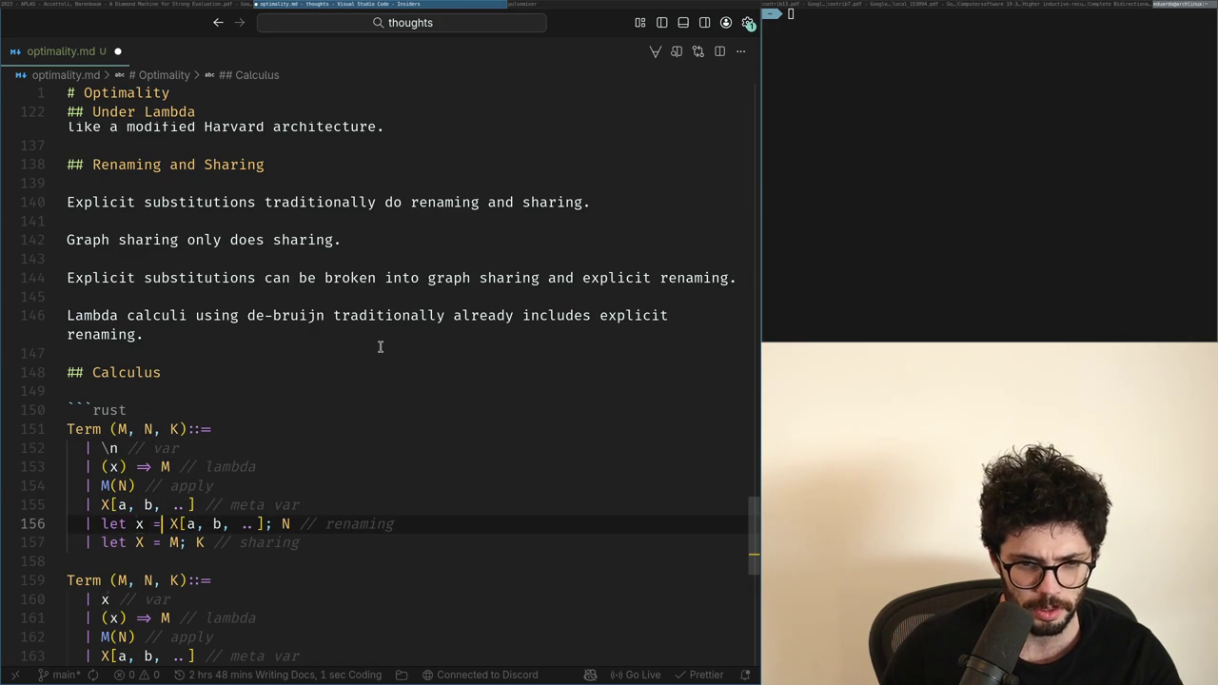
Step: Rewrite the lambda case as λ. M, dropping the (x) ⇒ binder
{"action": "key", "text": "Up"}
{"action": "key", "text": "Up"}
{"action": "key", "text": "Up"}
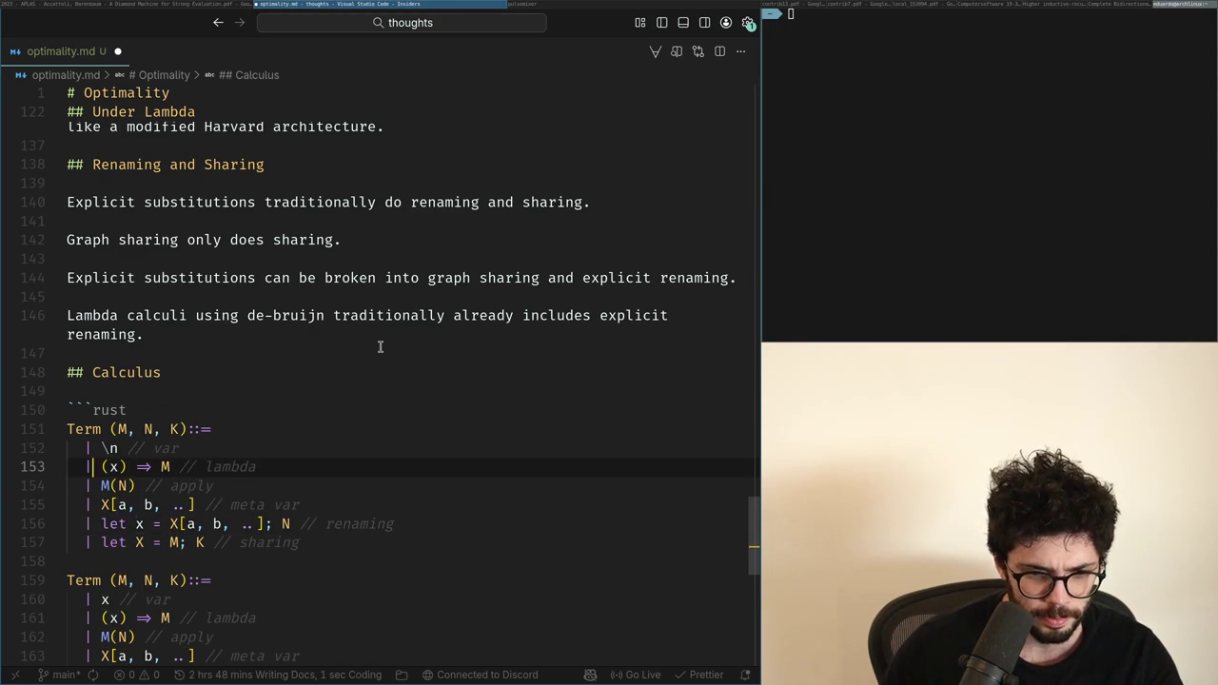
{"action": "type", "text": "\\l"}
{"action": "key", "text": "Return"}
{"action": "type", "text": "."}
{"action": "key", "text": "ctrl+shift+Right"}
{"action": "key", "text": "ctrl+shift+Right"}
{"action": "key", "text": "Delete"}
{"action": "key", "text": "BackSpace"}
Step: Remove 'x = ' so renaming reads let X[a, b, ..]; N, and tidy the bottom rules
{"action": "key", "text": "Down"}
{"action": "key", "text": "Down"}
{"action": "key", "text": "Down"}
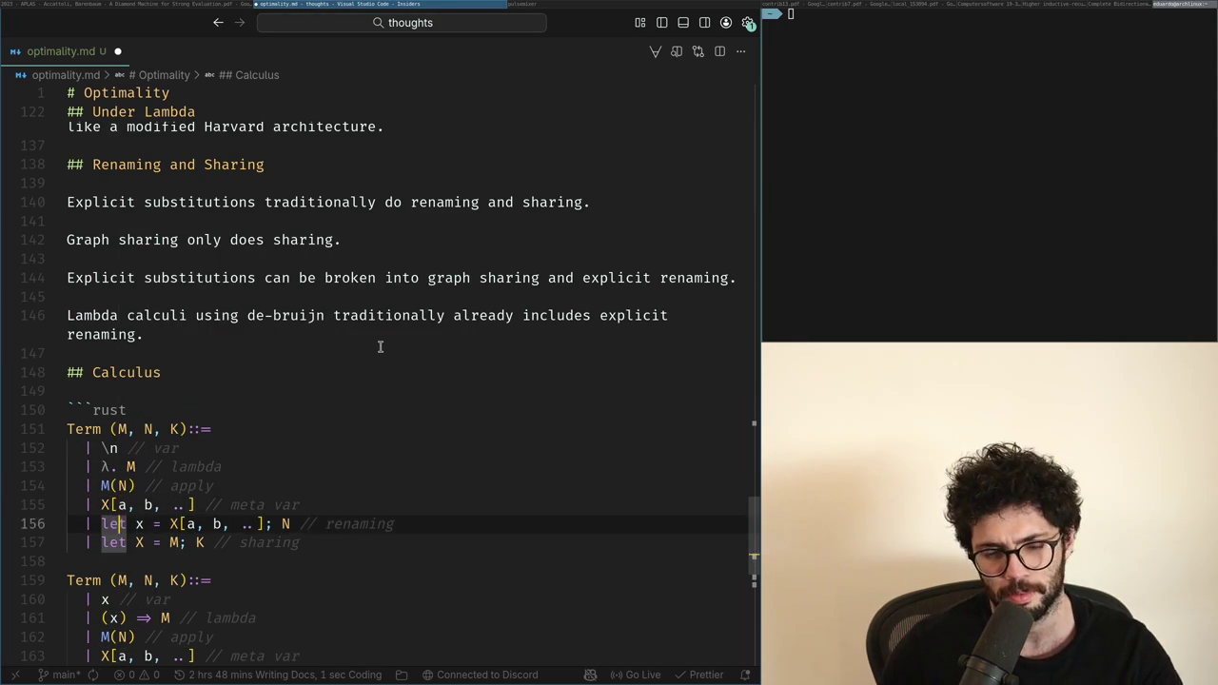
{"action": "key", "text": "ctrl+shift+Left"}
{"action": "key", "text": "ctrl+shift+Left"}
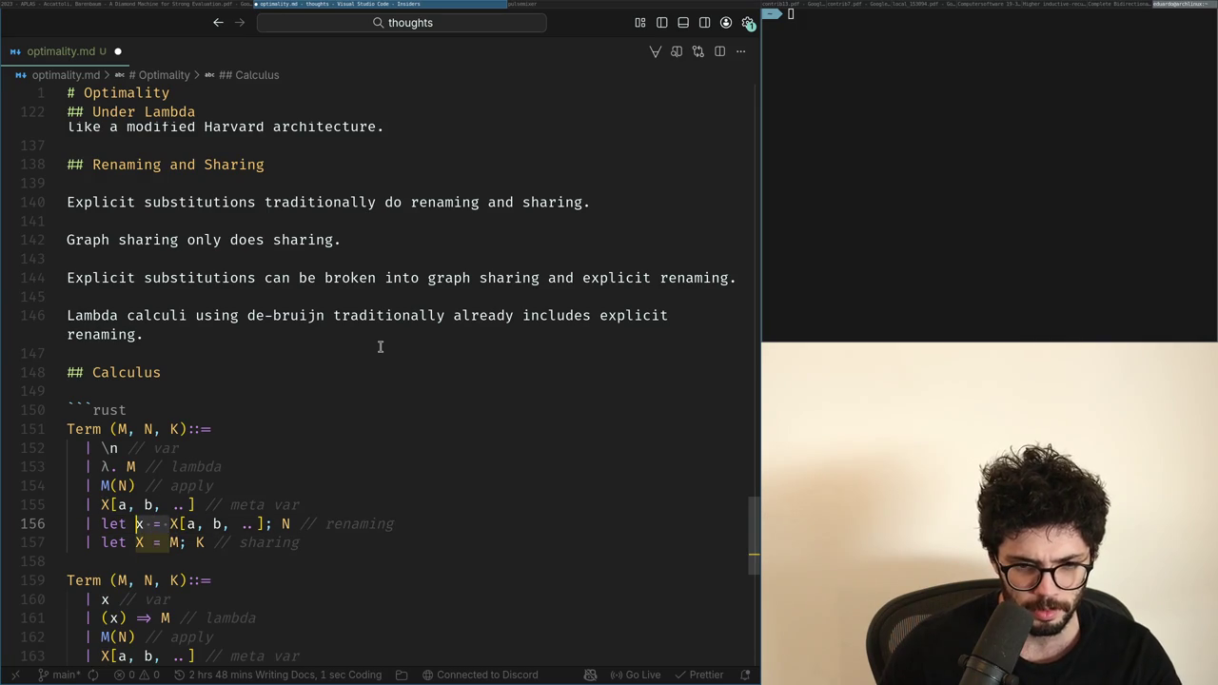
{"action": "key", "text": "BackSpace"}
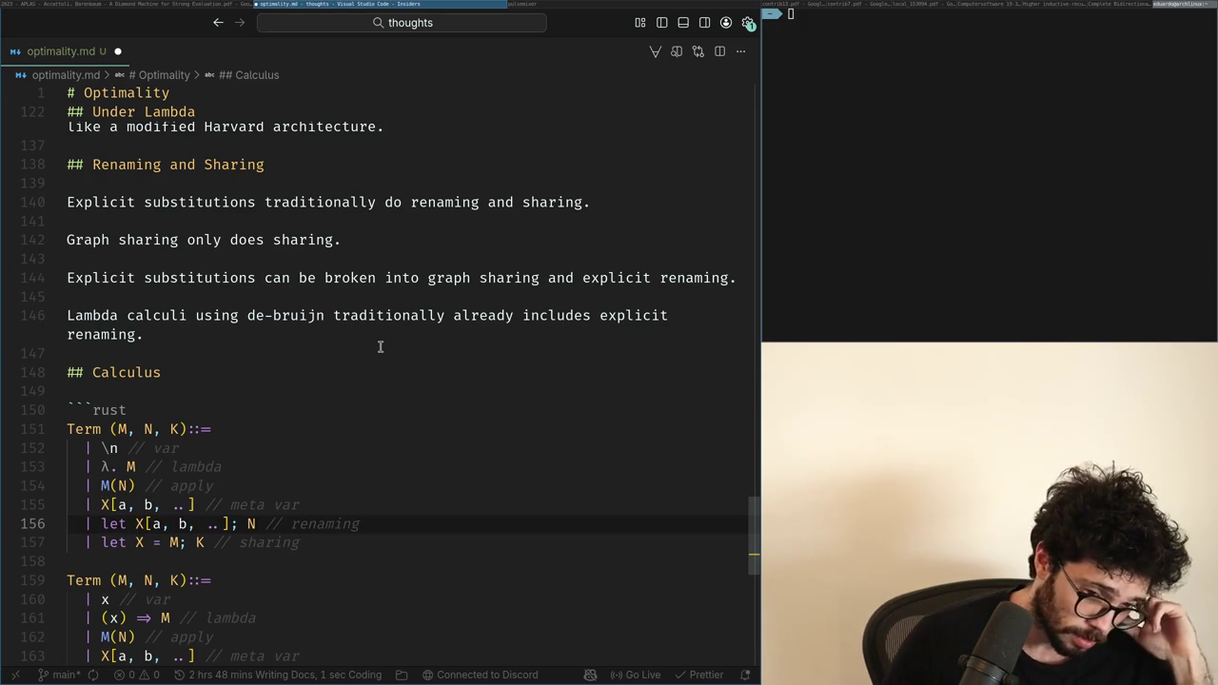
{"action": "key", "text": "Down"}
{"action": "key", "text": "ctrl+shift+z"}
{"action": "key", "text": "ctrl+shift+z"}
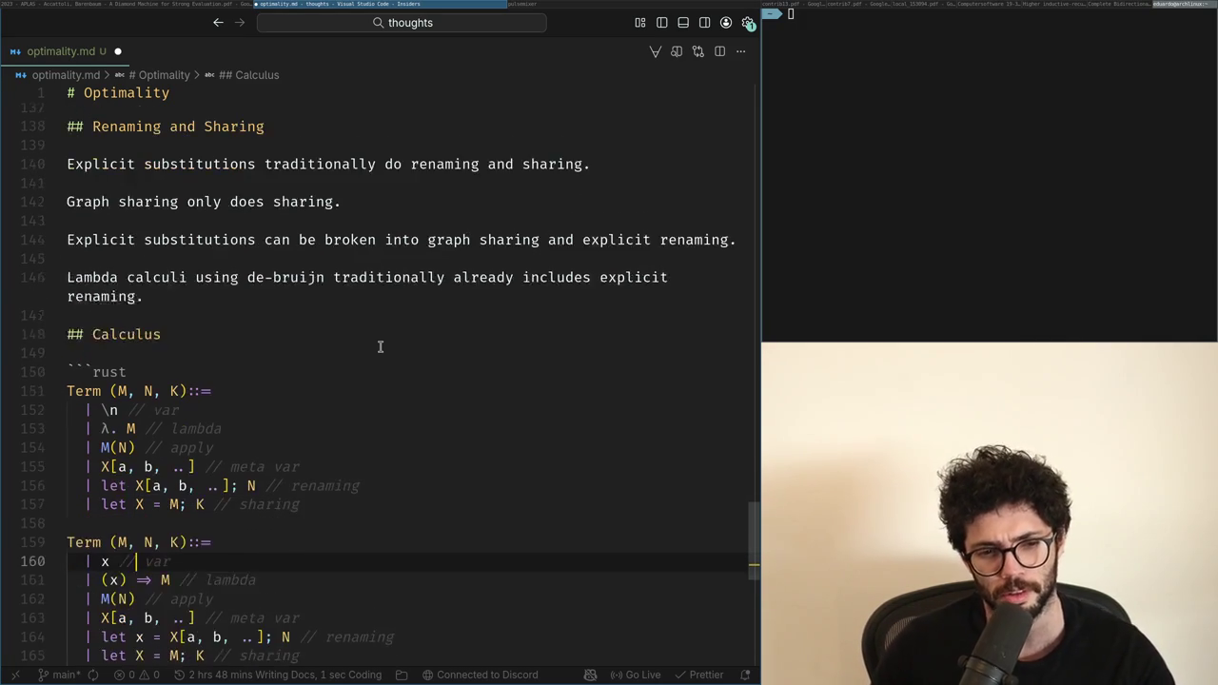
{"action": "key", "text": "ctrl+shift+z"}
{"action": "key", "text": "ctrl+shift+z"}
{"action": "key", "text": "ctrl+z"}
{"action": "key", "text": "ctrl+z"}
{"action": "key", "text": "ctrl+z"}
{"action": "key", "text": "ctrl+z"}
{"action": "key", "text": "ctrl+z"}
{"action": "key", "text": "ctrl+z"}
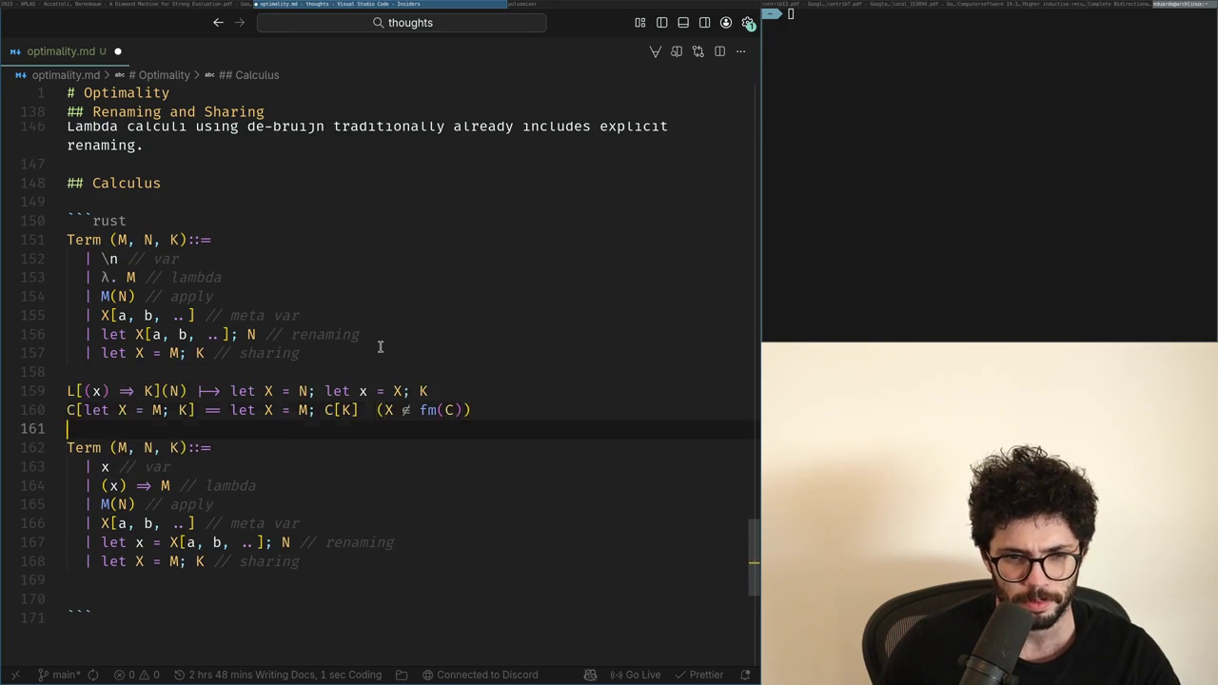
Step: Replace the beta rule's (x) ⇒ binder with \lambda
{"action": "key", "text": "BackSpace"}
{"action": "type", "text": "\\lambda"}
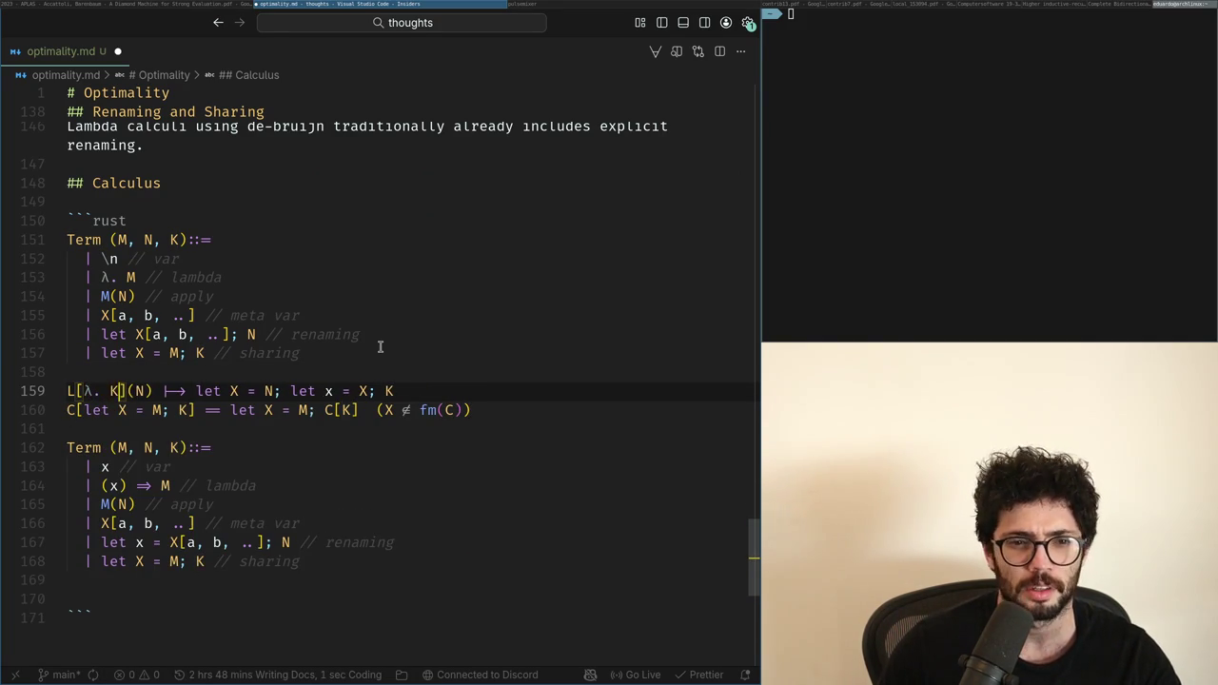
{"action": "key", "text": "ctrl+Right"}
{"action": "key", "text": "ctrl+Right"}
{"action": "key", "text": "ctrl+Right"}
{"action": "key", "text": "ctrl+Right"}
{"action": "key", "text": "ctrl+Right"}
{"action": "key", "text": "ctrl+shift+Left"}
{"action": "key", "text": "ctrl+shift+Left"}
{"action": "key", "text": "ctrl+shift+Left"}
{"action": "key", "text": "ctrl+shift+Left"}
{"action": "key", "text": "ctrl+Right"}
{"action": "key", "text": "ctrl+Right"}
{"action": "key", "text": "ctrl+Left"}
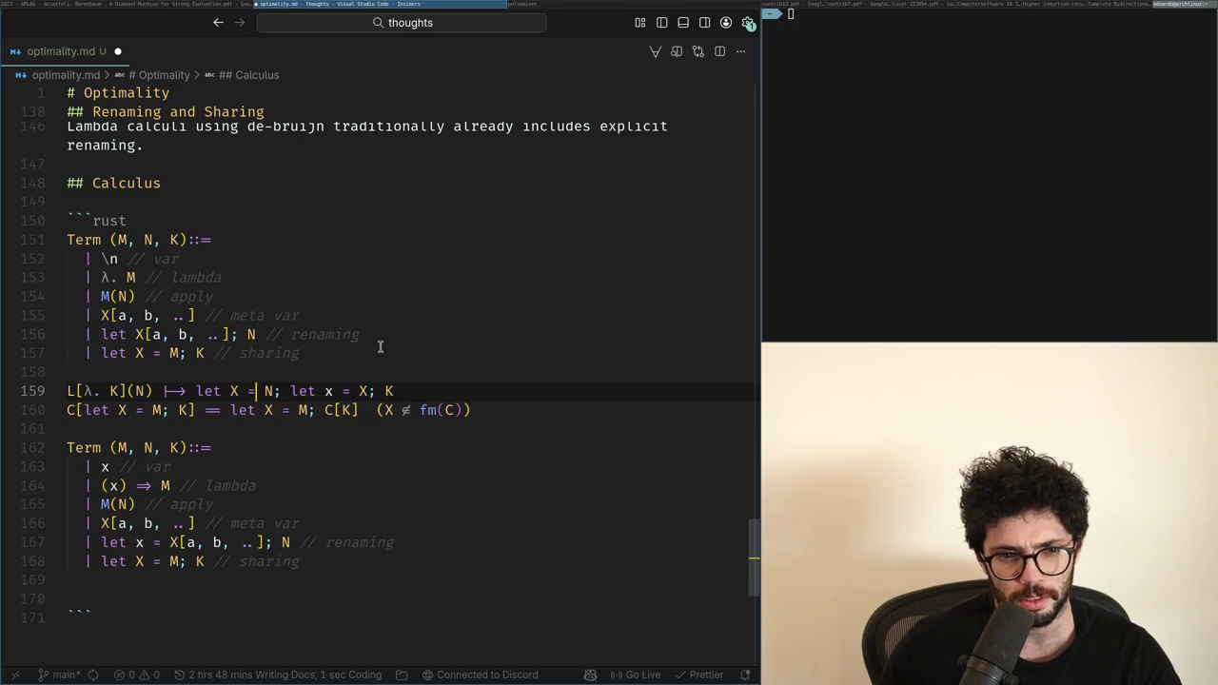
Step: Change the sharing case from let X = M to X := M
{"action": "key", "text": "Up"}
{"action": "key", "text": "Up"}
{"action": "key", "text": "Home"}
{"action": "key", "text": "ctrl+Right"}
{"action": "key", "text": "ctrl+Right"}
{"action": "key", "text": "Right"}
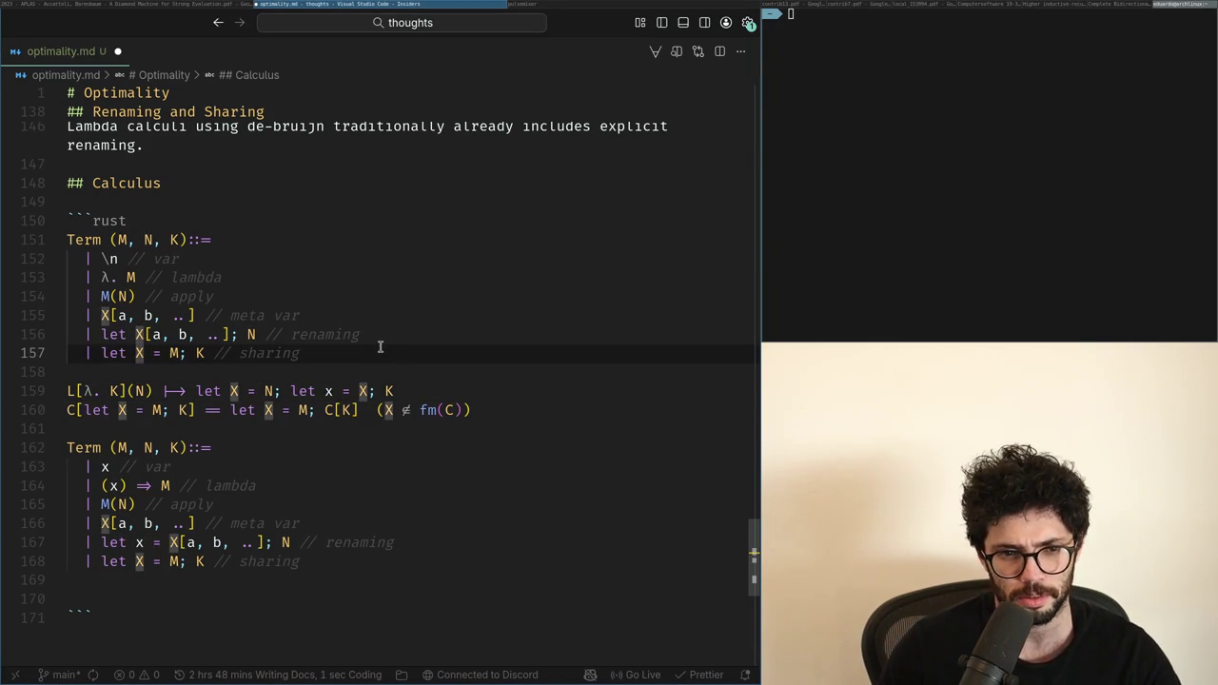
{"action": "key", "text": "ctrl+BackSpace"}
{"action": "key", "text": "ctrl+z"}
{"action": "type", "text": ":"}
{"action": "key", "text": "ctrl+Left"}
{"action": "key", "text": "ctrl+Left"}
{"action": "key", "text": "ctrl+BackSpace"}
Step: Edit the beta rule's right side to X := N; let X[0]; K, then delete the L and C rules
{"action": "key", "text": "Down"}
{"action": "key", "text": "Down"}
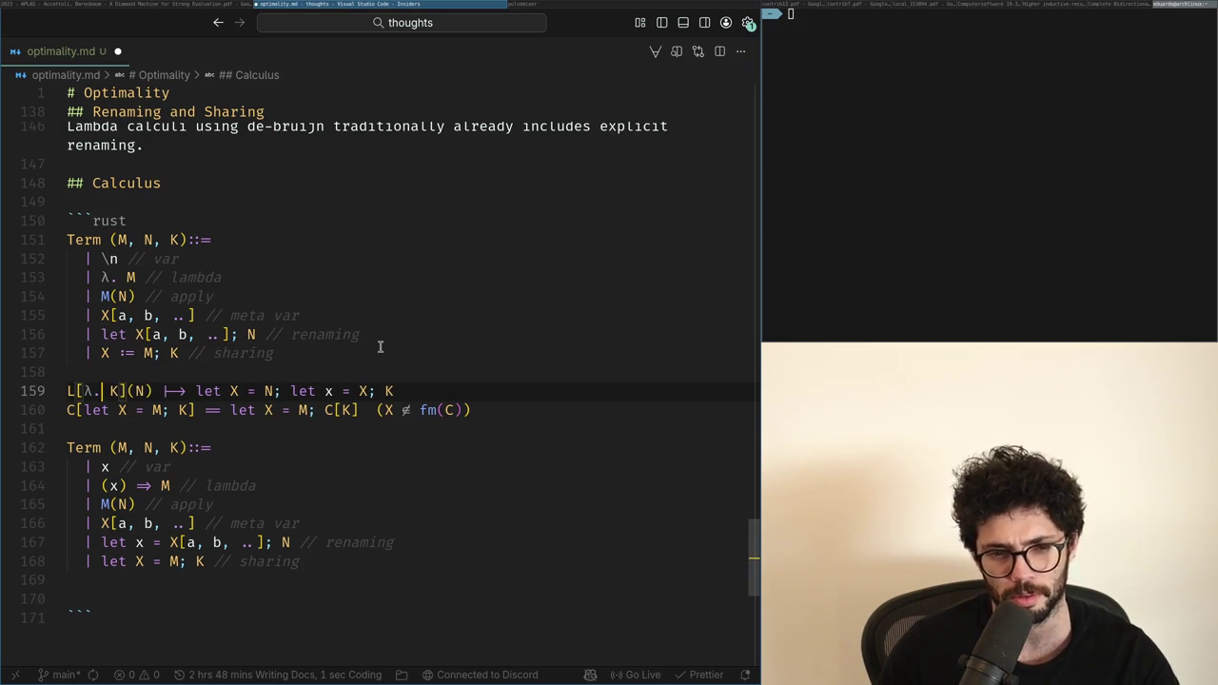
{"action": "key", "text": "ctrl+Right"}
{"action": "key", "text": "ctrl+Right"}
{"action": "key", "text": "ctrl+Right"}
{"action": "key", "text": "ctrl+Right"}
{"action": "key", "text": "ctrl+BackSpace"}
{"action": "type", "text": ":"}
{"action": "key", "text": "ctrl+Right"}
{"action": "key", "text": "ctrl+Right"}
{"action": "key", "text": "ctrl+Right"}
{"action": "key", "text": "ctrl+Right"}
{"action": "key", "text": "ctrl+Right"}
{"action": "key", "text": "ctrl+Right"}
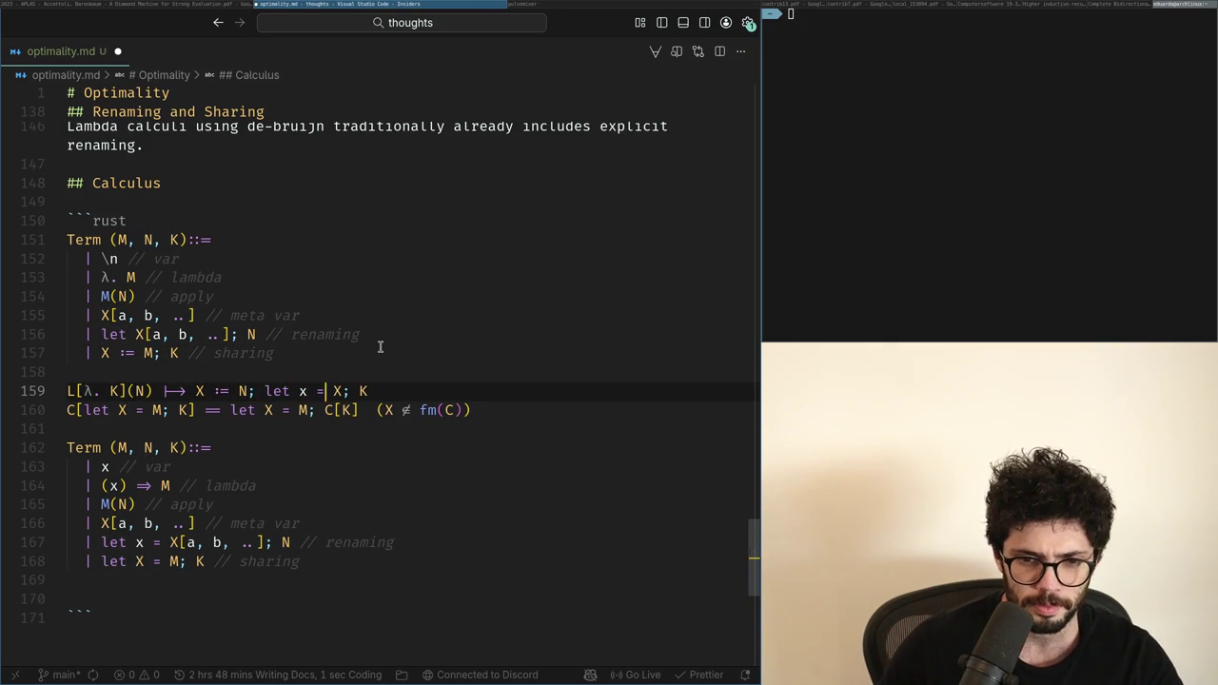
{"action": "key", "text": "ctrl+BackSpace"}
{"action": "key", "text": "ctrl+BackSpace"}
{"action": "key", "text": "Right"}
{"action": "type", "text": "["}
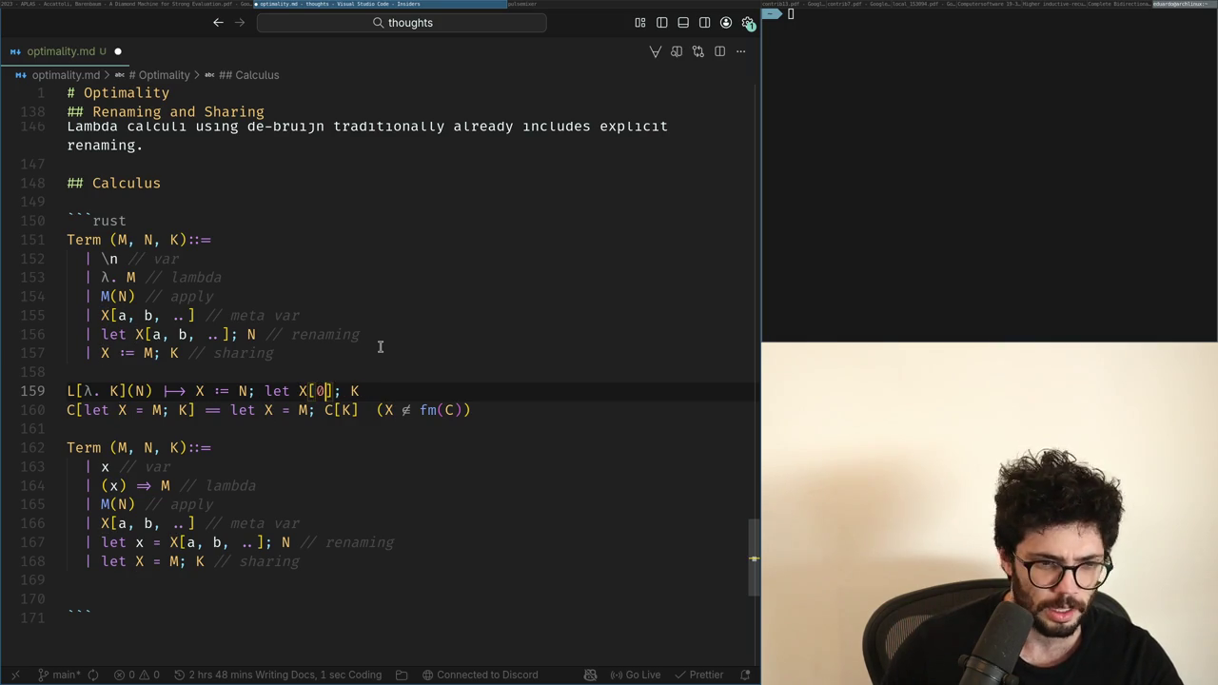
{"action": "key", "text": "ctrl+Left"}
{"action": "key", "text": "ctrl+Left"}
{"action": "key", "text": "ctrl+Left"}
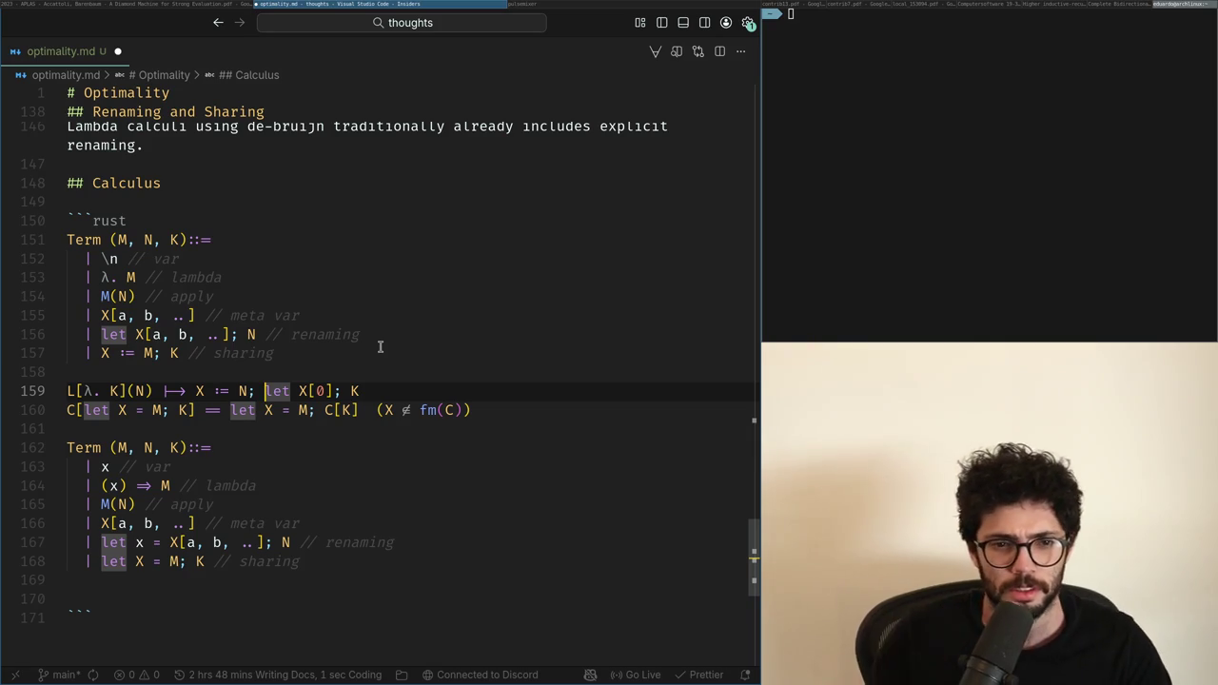
{"action": "key", "text": "shift+Down"}
{"action": "key", "text": "shift+Down"}
{"action": "key", "text": "BackSpace"}
Step: Delete the first Term grammar block and write M and K into the renaming line
{"action": "key", "text": "Up"}
{"action": "key", "text": "shift+Up"}
{"action": "key", "text": "shift+Up"}
{"action": "key", "text": "shift+Up"}
{"action": "key", "text": "shift+Up"}
{"action": "key", "text": "shift+Up"}
{"action": "key", "text": "shift+Up"}
{"action": "key", "text": "BackSpace"}
{"action": "key", "text": "Down"}
{"action": "key", "text": "Down"}
{"action": "key", "text": "Down"}
{"action": "key", "text": "Down"}
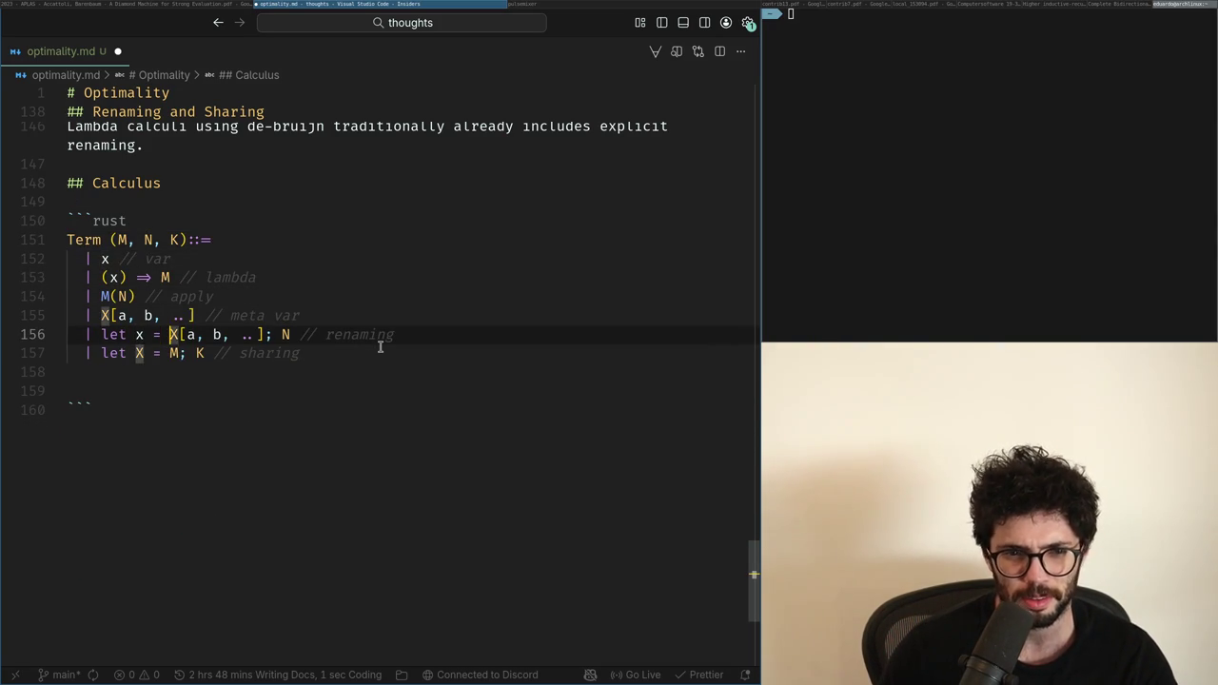
{"action": "key", "text": "Right"}
{"action": "key", "text": "Right"}
{"action": "key", "text": "Right"}
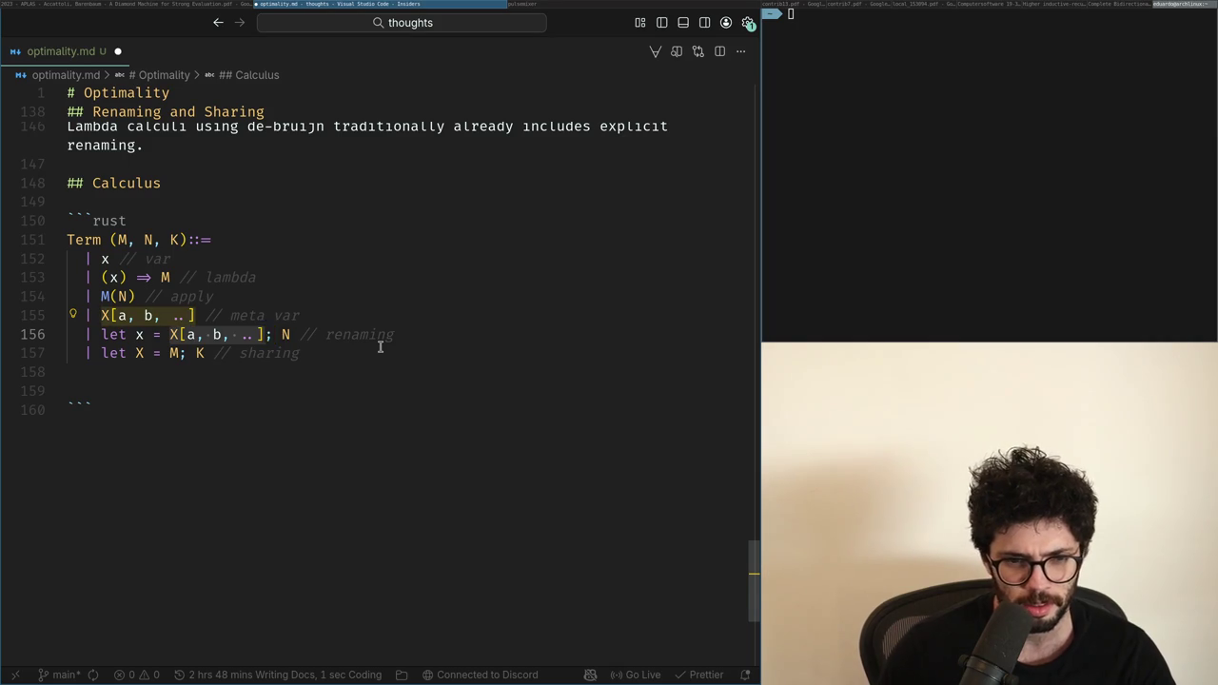
{"action": "type", "text": "M"}
{"action": "key", "text": "Down"}
Step: Restore the L and C rules, drop let X[0] from the beta rule, and add blank lines above C
{"action": "key", "text": "Down"}
{"action": "key", "text": "Up"}
{"action": "key", "text": "Up"}
{"action": "type", "text": "K"}
{"action": "key", "text": "Up"}
{"action": "key", "text": "Up"}
{"action": "key", "text": "Up"}
{"action": "key", "text": "Down"}
{"action": "key", "text": "Down"}
{"action": "key", "text": "Down"}
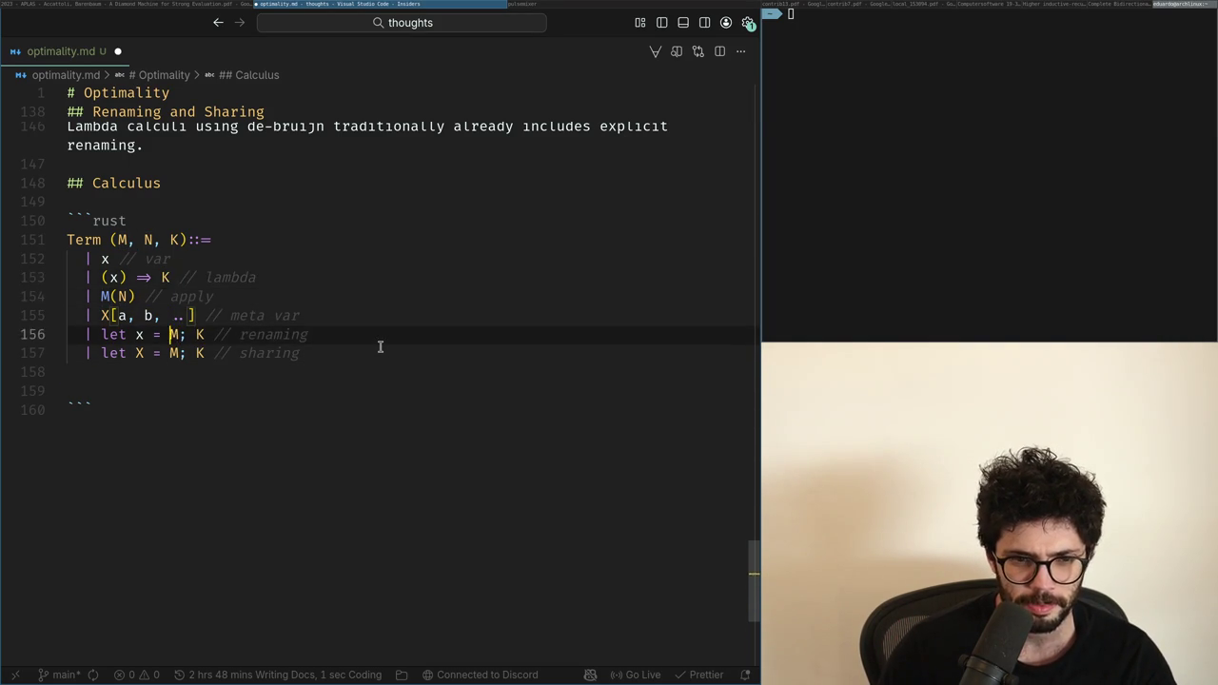
{"action": "key", "text": "Down"}
{"action": "key", "text": "Down"}
{"action": "key", "text": "Up"}
{"action": "key", "text": "Up"}
{"action": "key", "text": "ctrl+shift+z"}
{"action": "key", "text": "ctrl+shift+z"}
{"action": "key", "text": "ctrl+shift+z"}
{"action": "key", "text": "ctrl+shift+z"}
{"action": "key", "text": "Up"}
{"action": "key", "text": "Up"}
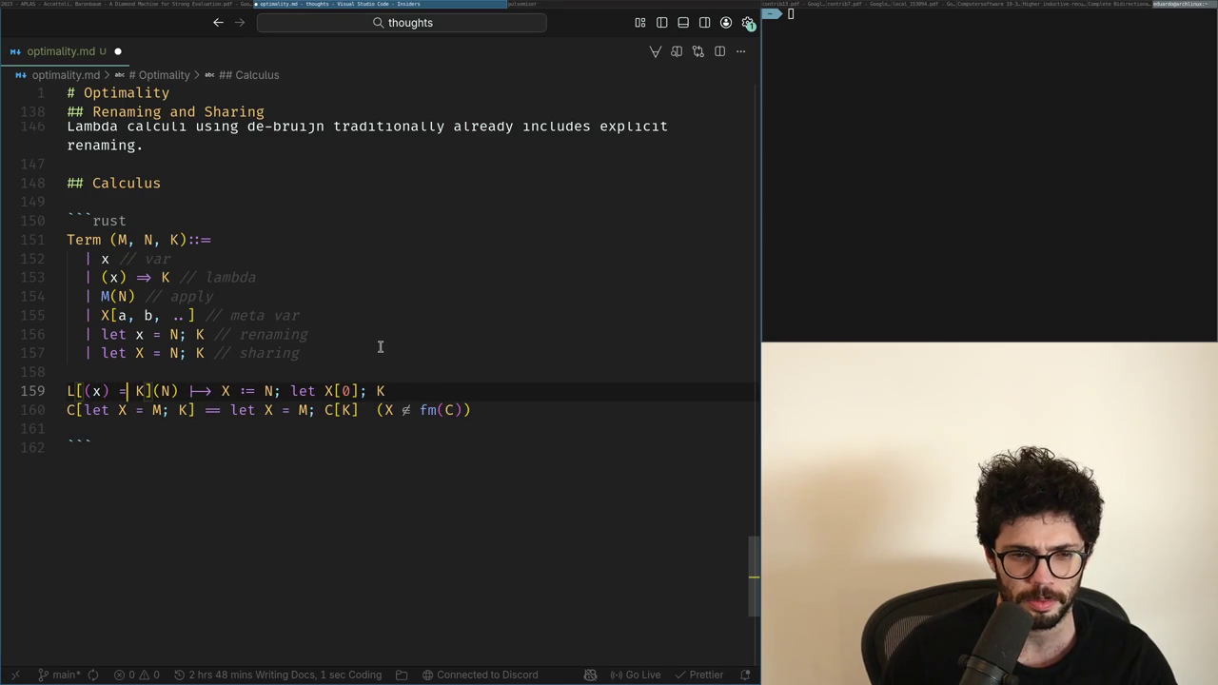
{"action": "key", "text": "Right"}
{"action": "key", "text": "Right"}
{"action": "key", "text": "Right"}
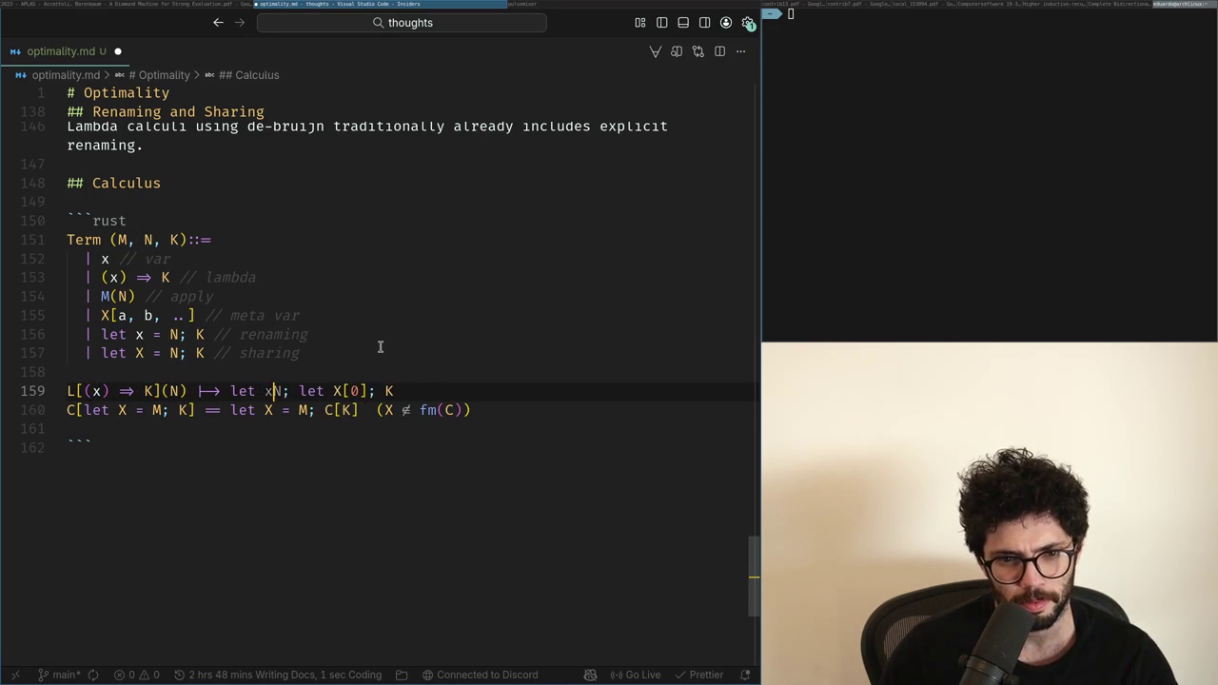
{"action": "key", "text": "Delete"}
{"action": "key", "text": "Delete"}
{"action": "key", "text": "Delete"}
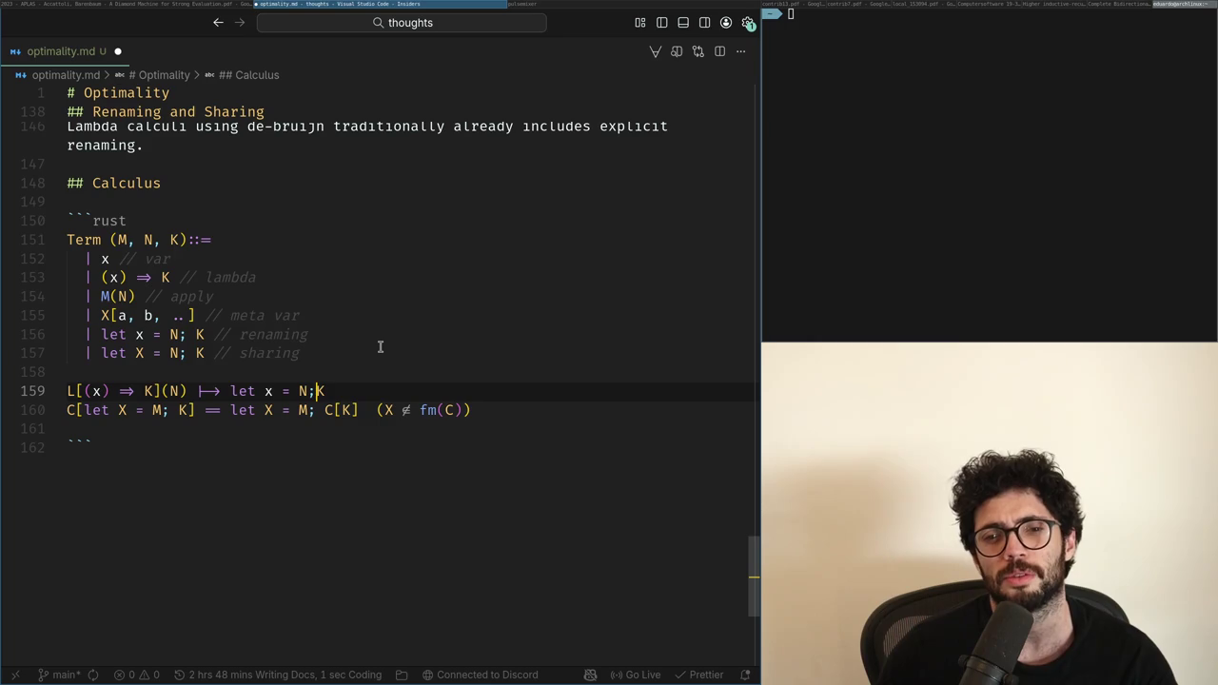
{"action": "key", "text": "Down"}
{"action": "key", "text": "Left"}
{"action": "key", "text": "Left"}
{"action": "key", "text": "Left"}
{"action": "key", "text": "ctrl+shift+Return"}
{"action": "key", "text": "Return"}
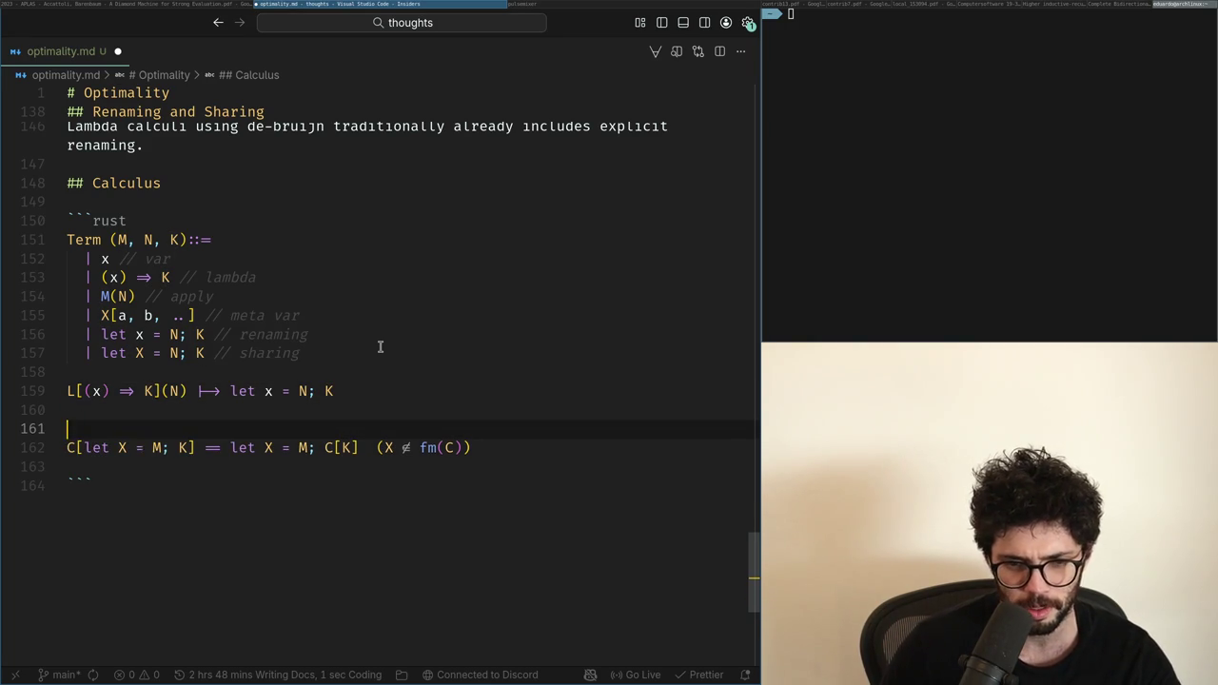
{"action": "key", "text": "Up"}
{"action": "key", "text": "Up"}
{"action": "key", "text": "Up"}
{"action": "key", "text": "Up"}
{"action": "key", "text": "Up"}
Step: Change the 'renaming' comment to 'let' and move the meta var case below the let case
{"action": "key", "text": "ctrl+BackSpace"}
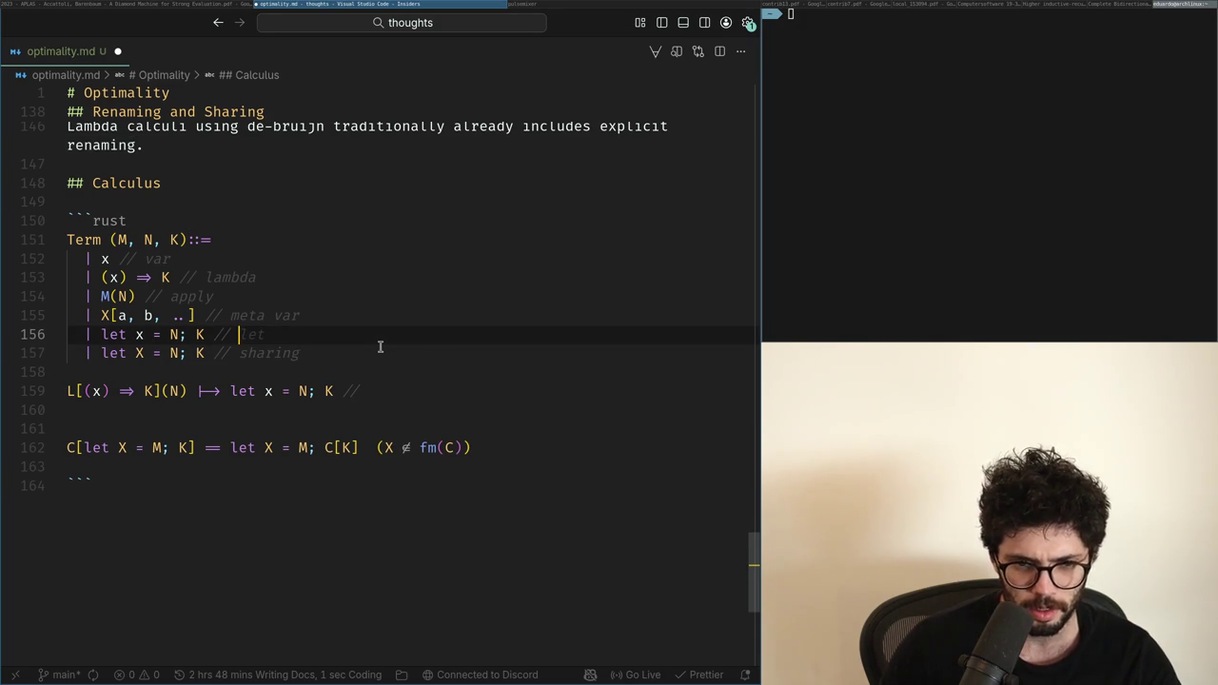
{"action": "key", "text": "ctrl+z"}
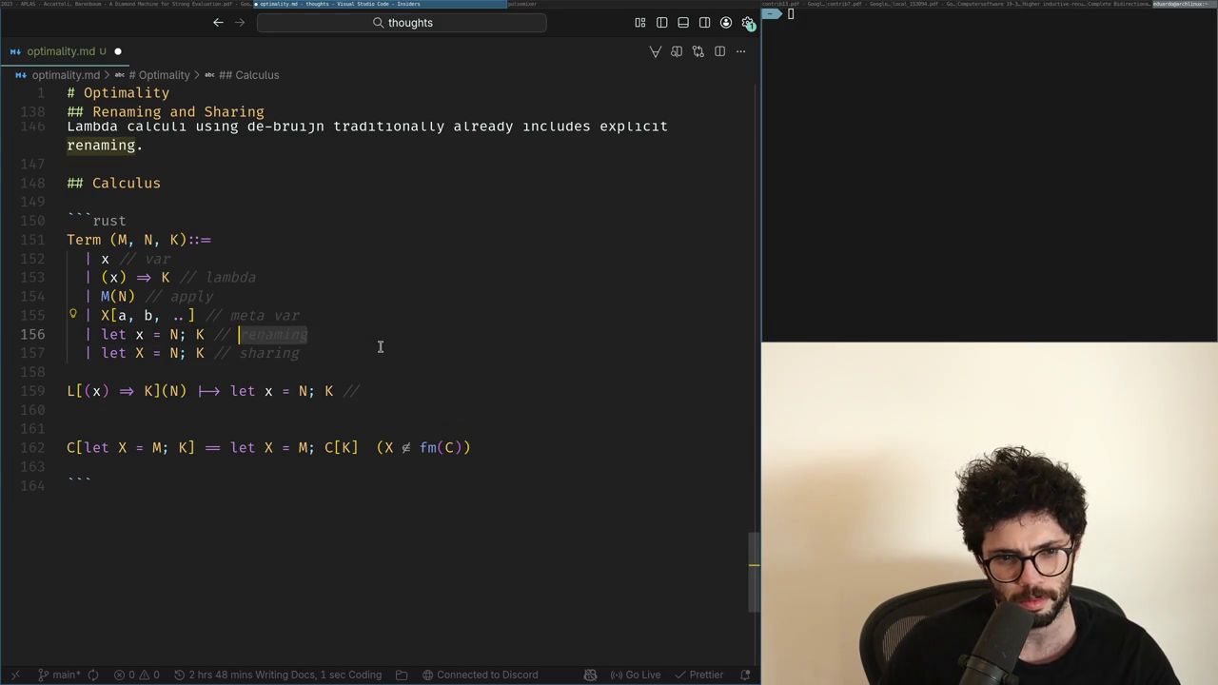
{"action": "key", "text": "alt+Tab"}
{"action": "key", "text": "alt+Tab"}
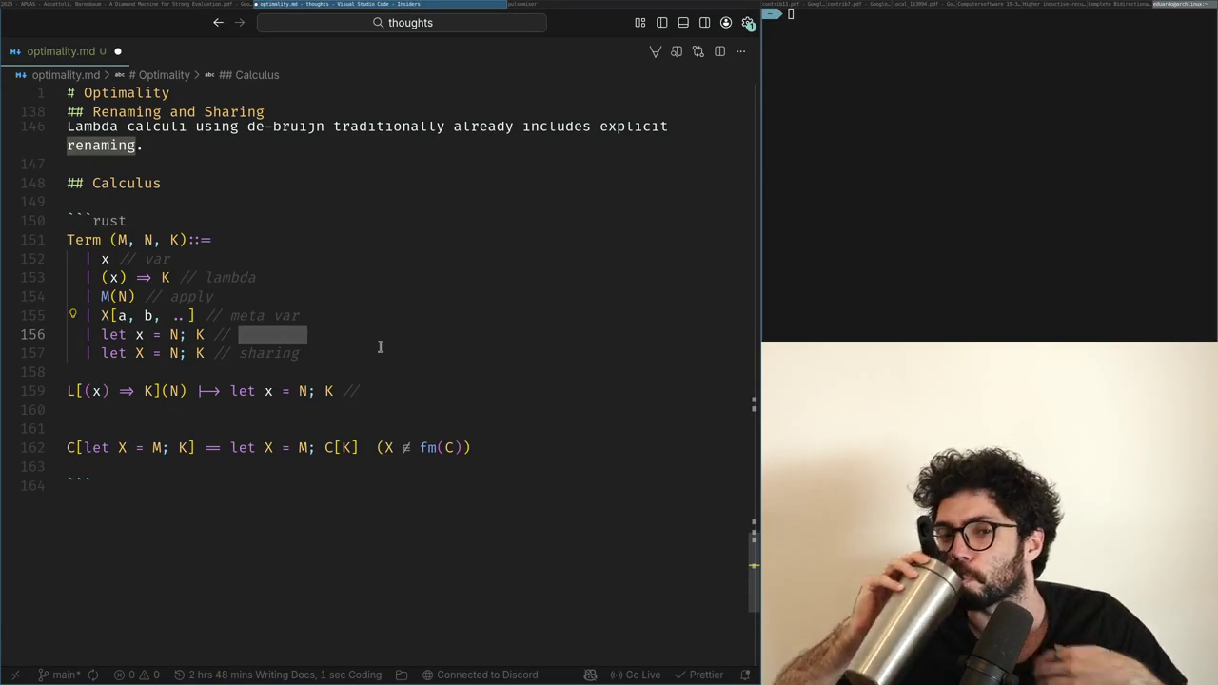
{"action": "key", "text": "Left"}
{"action": "type", "text": "let"}
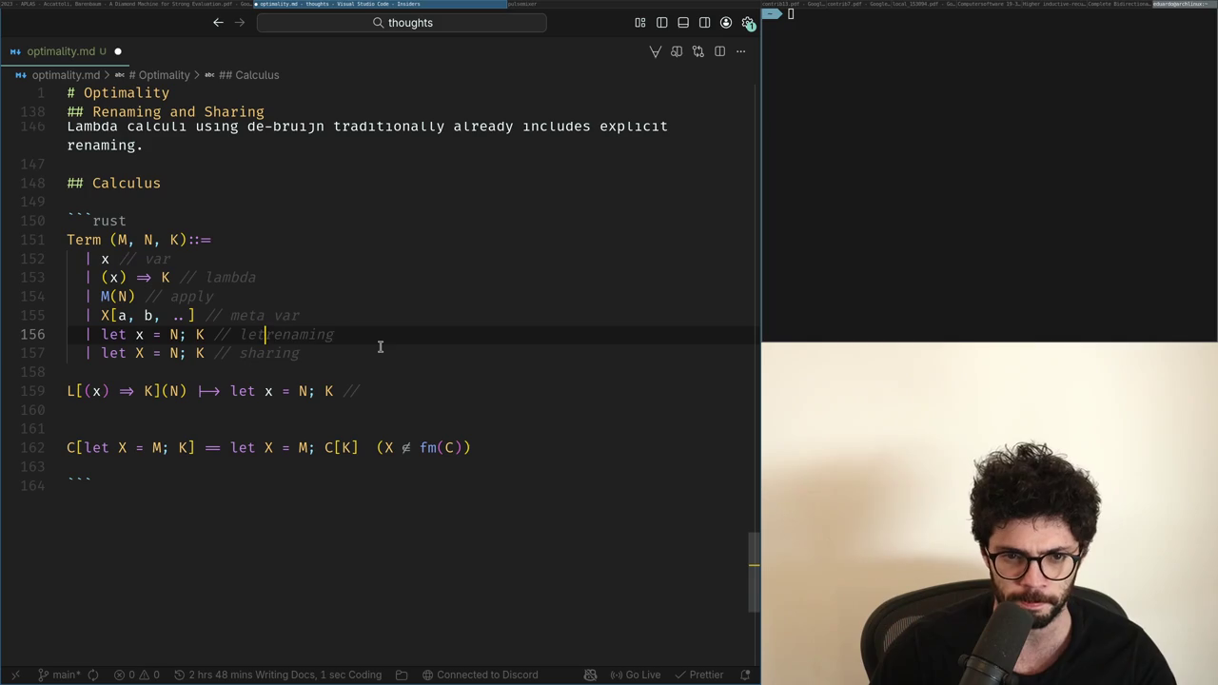
{"action": "key", "text": "BackSpace"}
{"action": "key", "text": "BackSpace"}
{"action": "key", "text": "BackSpace"}
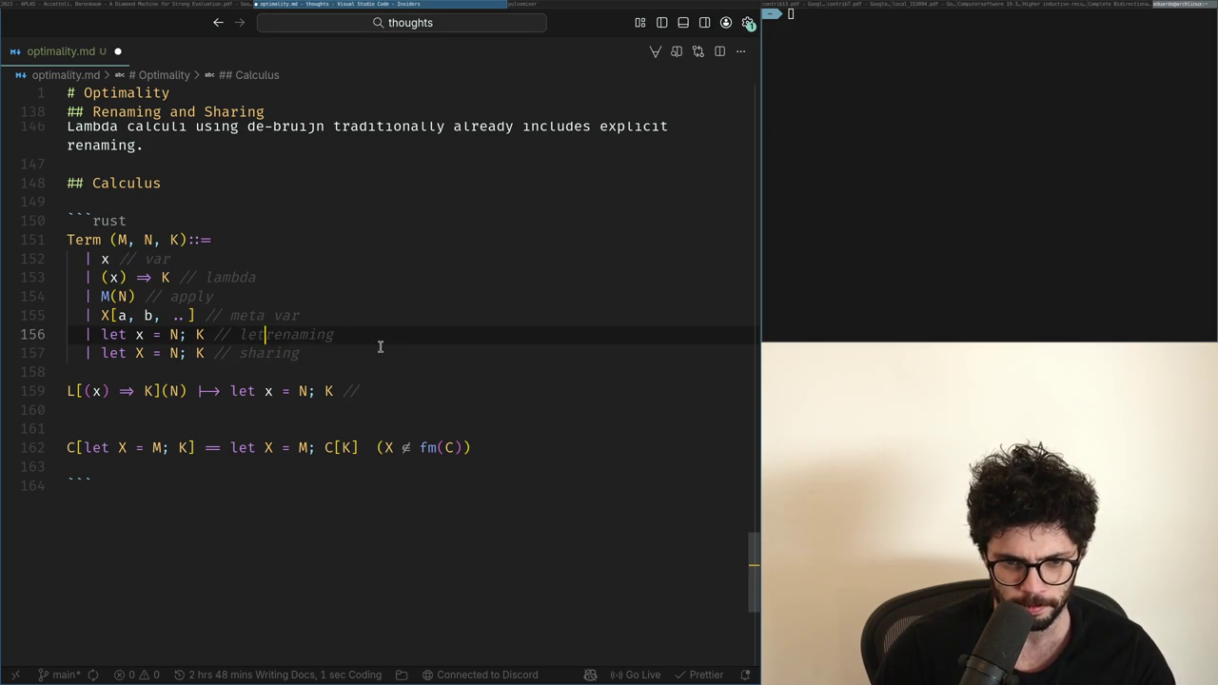
{"action": "key", "text": "ctrl+shift+Right"}
{"action": "key", "text": "BackSpace"}
{"action": "key", "text": "Up"}
{"action": "key", "text": "ctrl+x"}
{"action": "key", "text": "Down"}
{"action": "key", "text": "Down"}
{"action": "key", "text": "ctrl+v"}
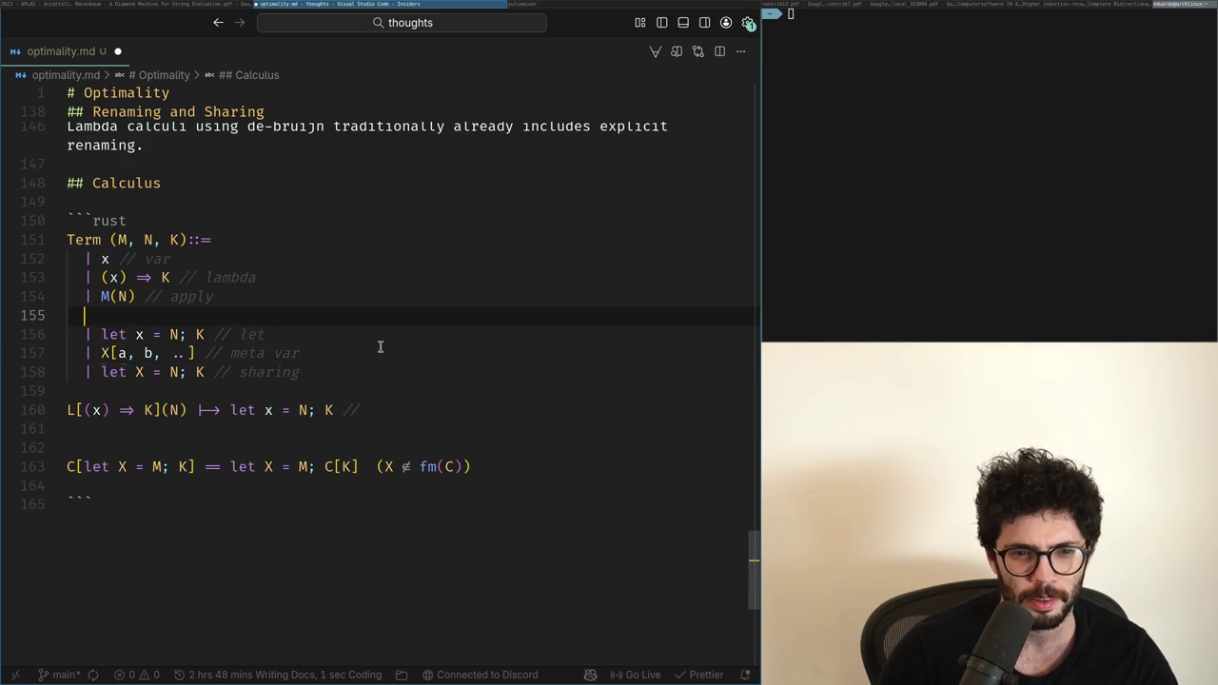
Step: Replace 'sharing' with 'let' in the comment and move the blank line below the let X case
{"action": "key", "text": "Down"}
{"action": "key", "text": "End"}
{"action": "key", "text": "ctrl+shift+Left"}
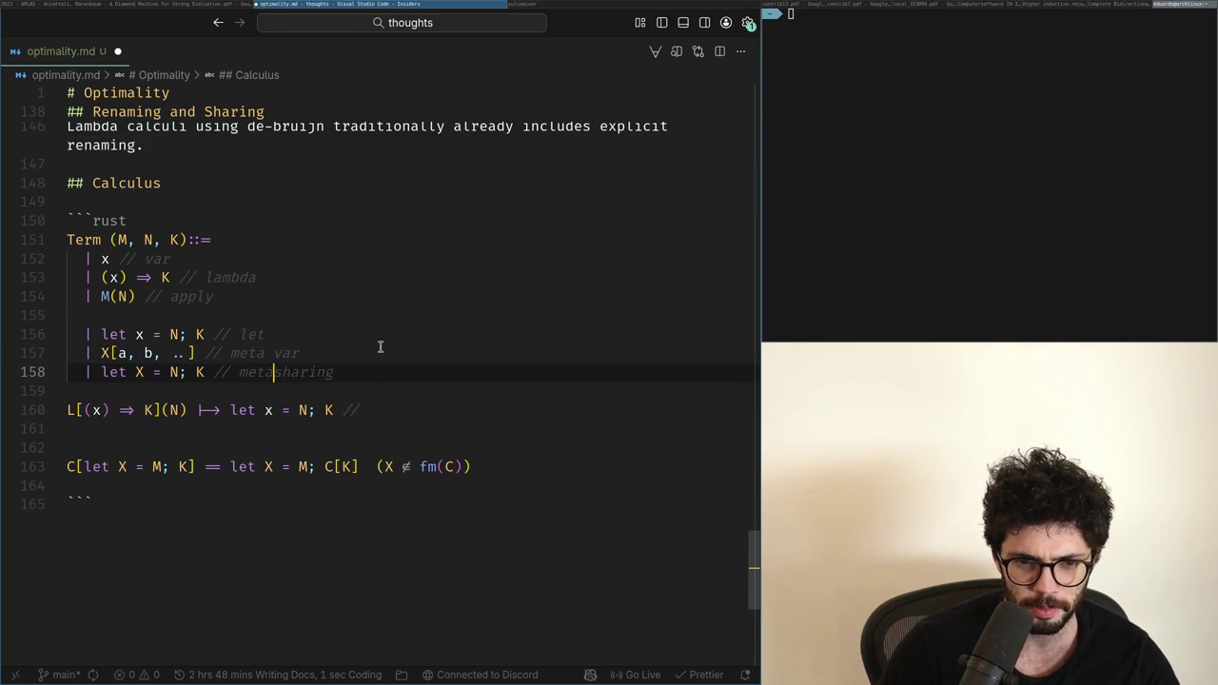
{"action": "key", "text": "ctrl+shift+Right"}
{"action": "key", "text": "BackSpace"}
{"action": "key", "text": "Up"}
{"action": "key", "text": "Up"}
{"action": "key", "text": "Up"}
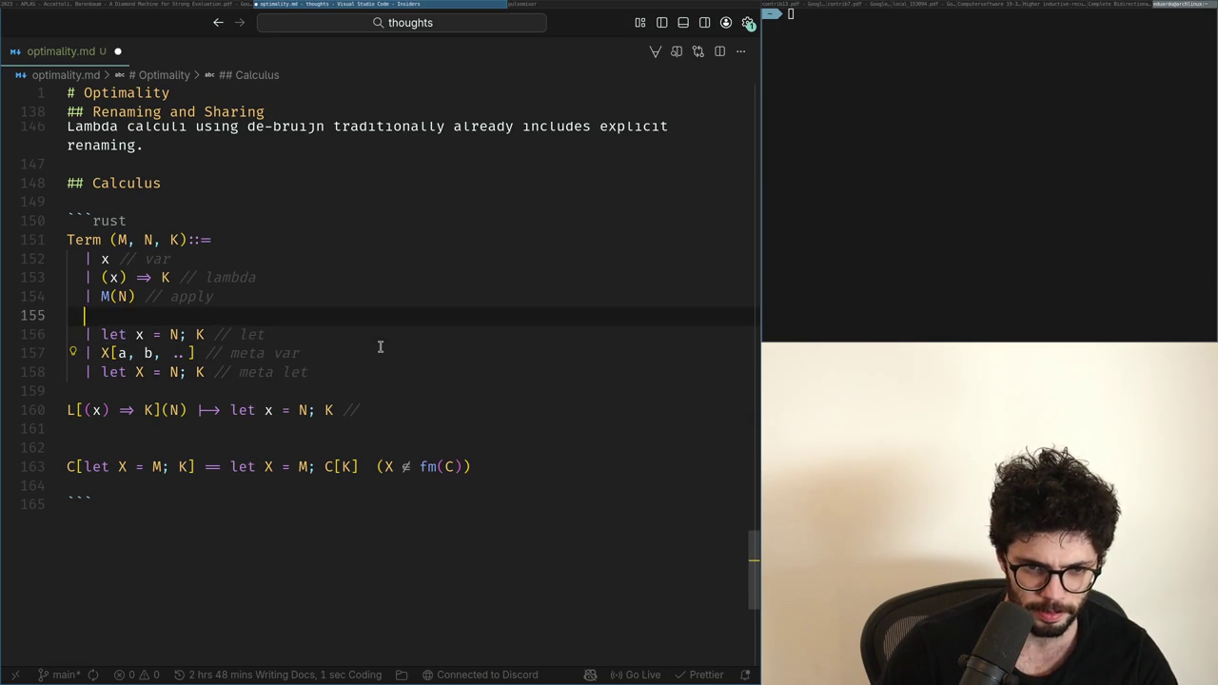
{"action": "key", "text": "alt+Down"}
{"action": "key", "text": "alt+Down"}
{"action": "key", "text": "alt+Down"}
{"action": "key", "text": "Up"}
{"action": "key", "text": "Up"}
{"action": "key", "text": "Down"}
{"action": "key", "text": "Down"}
{"action": "key", "text": "Up"}
{"action": "key", "text": "Up"}
{"action": "key", "text": "Down"}
{"action": "key", "text": "Down"}
{"action": "key", "text": "Up"}
{"action": "key", "text": "Up"}
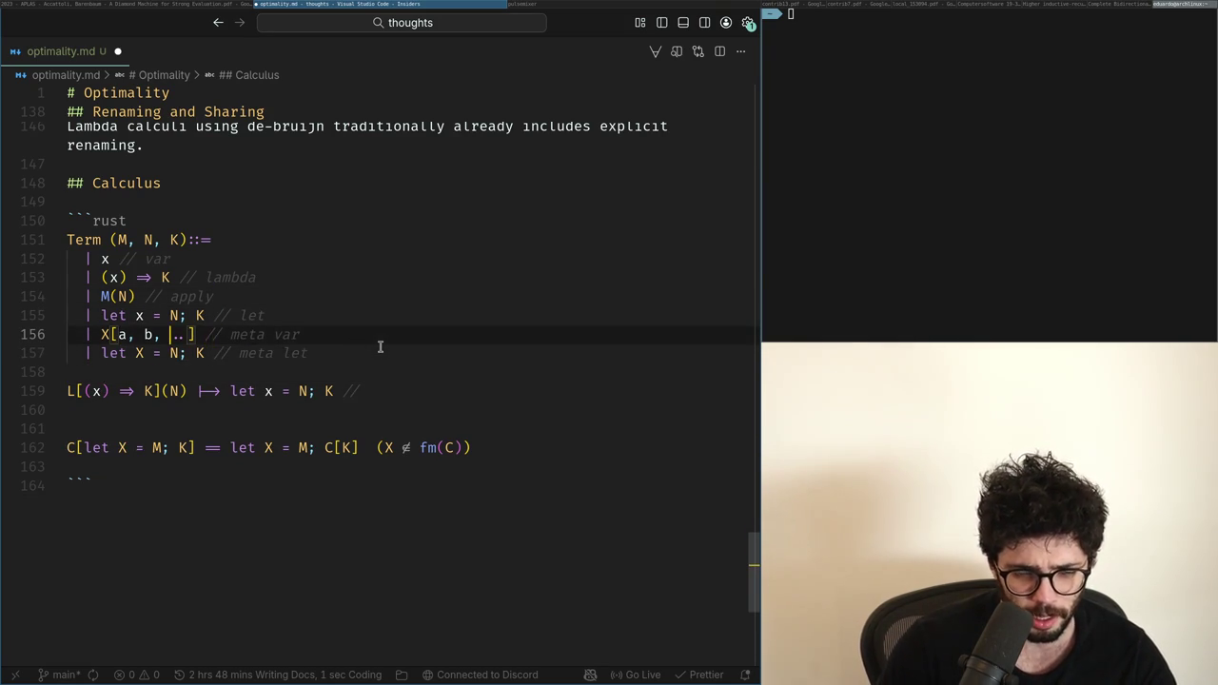
{"action": "key", "text": "Down"}
{"action": "key", "text": "Down"}
{"action": "key", "text": "Up"}
{"action": "key", "text": "Up"}
{"action": "key", "text": "Down"}
{"action": "key", "text": "Down"}
{"action": "key", "text": "Down"}
{"action": "key", "text": "Down"}
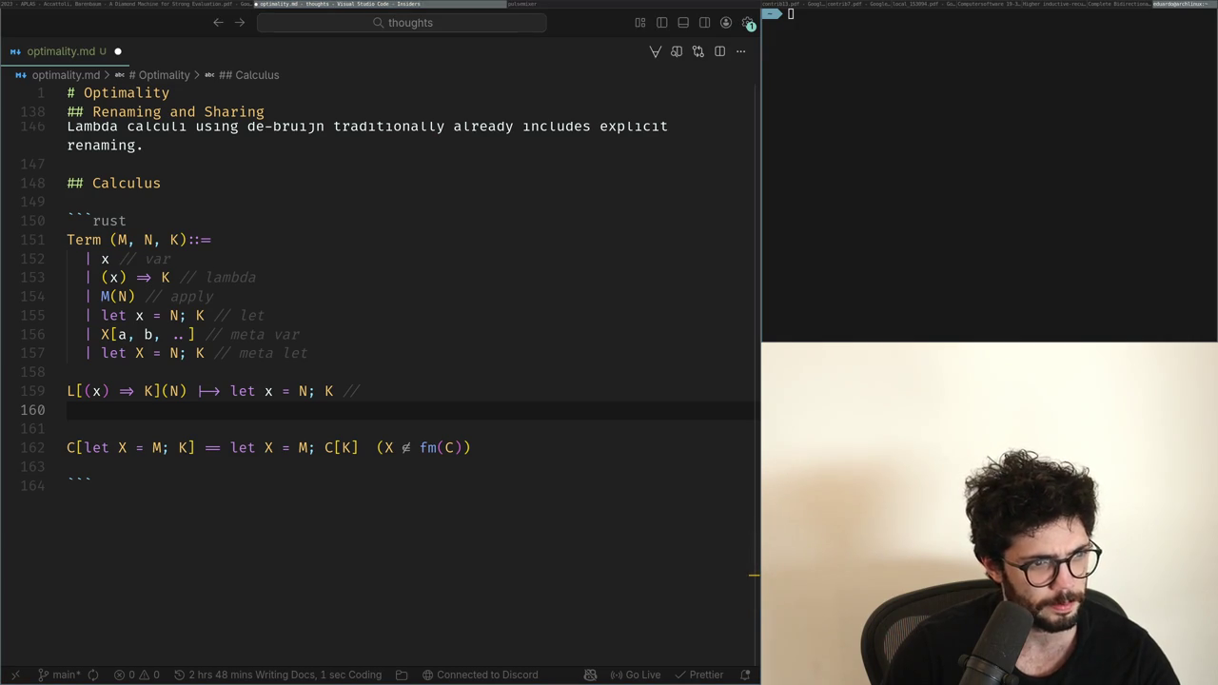
Step: Glance at the PDF, open x.com in the browser, then return to the optimality notes
{"action": "key", "text": "super+Left"}
{"action": "key", "text": "super+Right"}
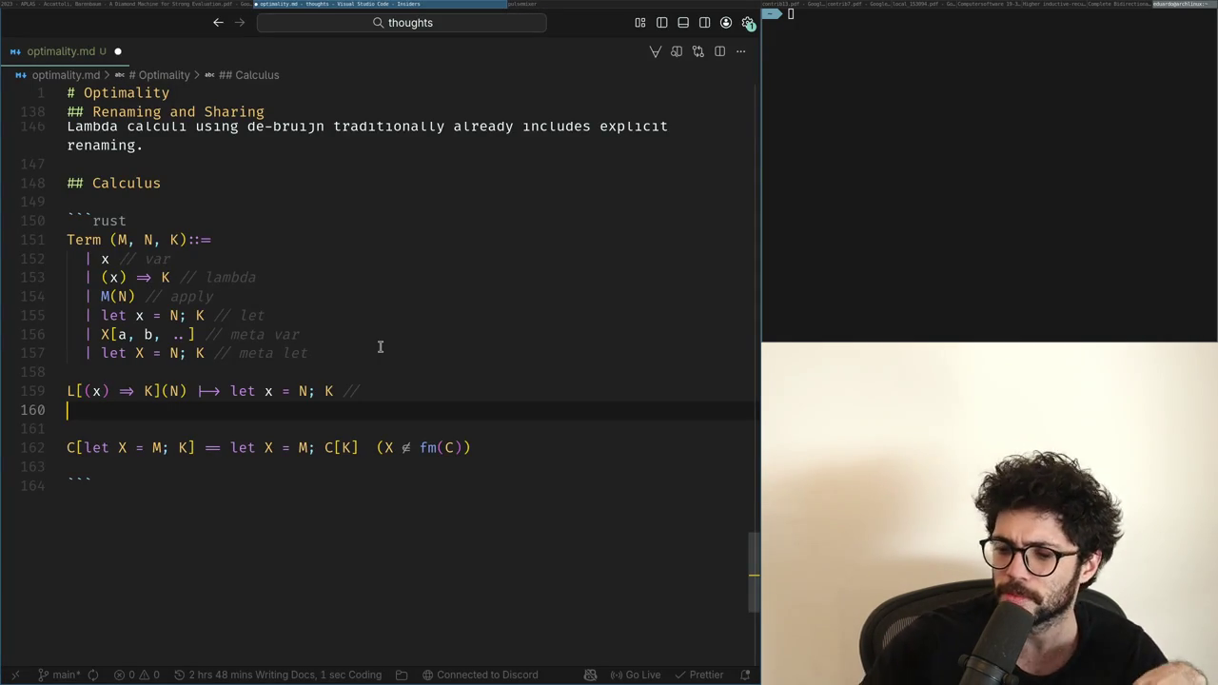
{"action": "key", "text": "Left"}
{"action": "key", "text": "super+Left"}
{"action": "type", "text": "x.com"}
{"action": "key", "text": "Return"}
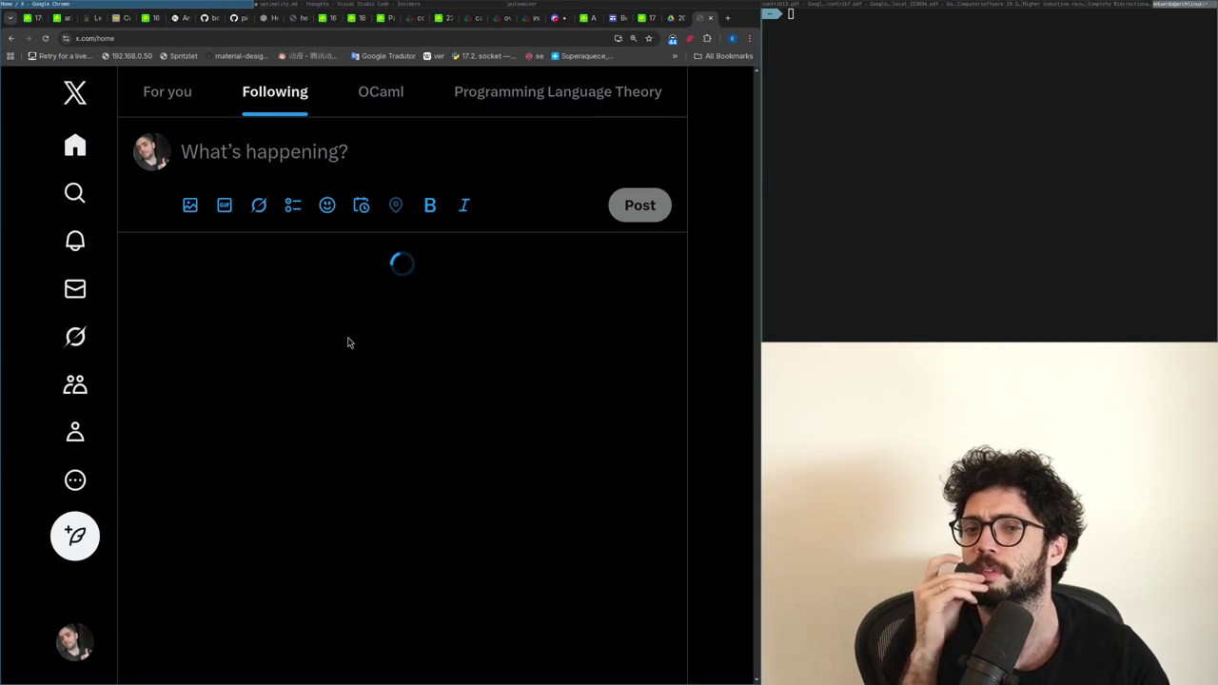
{"action": "left_click", "coordinate": [332, 5]}
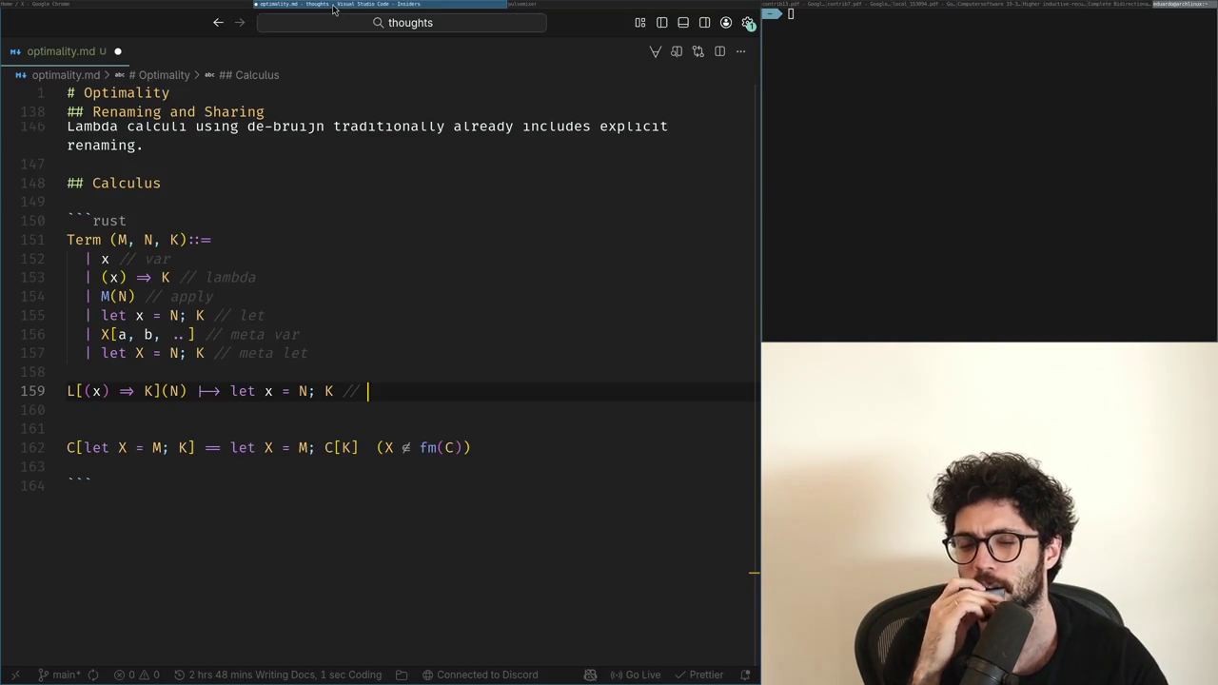
Step: Clear the half-written line 160 and start a let N binding rule under beta
{"action": "key", "text": "Down"}
{"action": "key", "text": "Down"}
{"action": "key", "text": "Up"}
{"action": "type", "text": "N"}
{"action": "key", "text": "shift+Home"}
{"action": "key", "text": "BackSpace"}
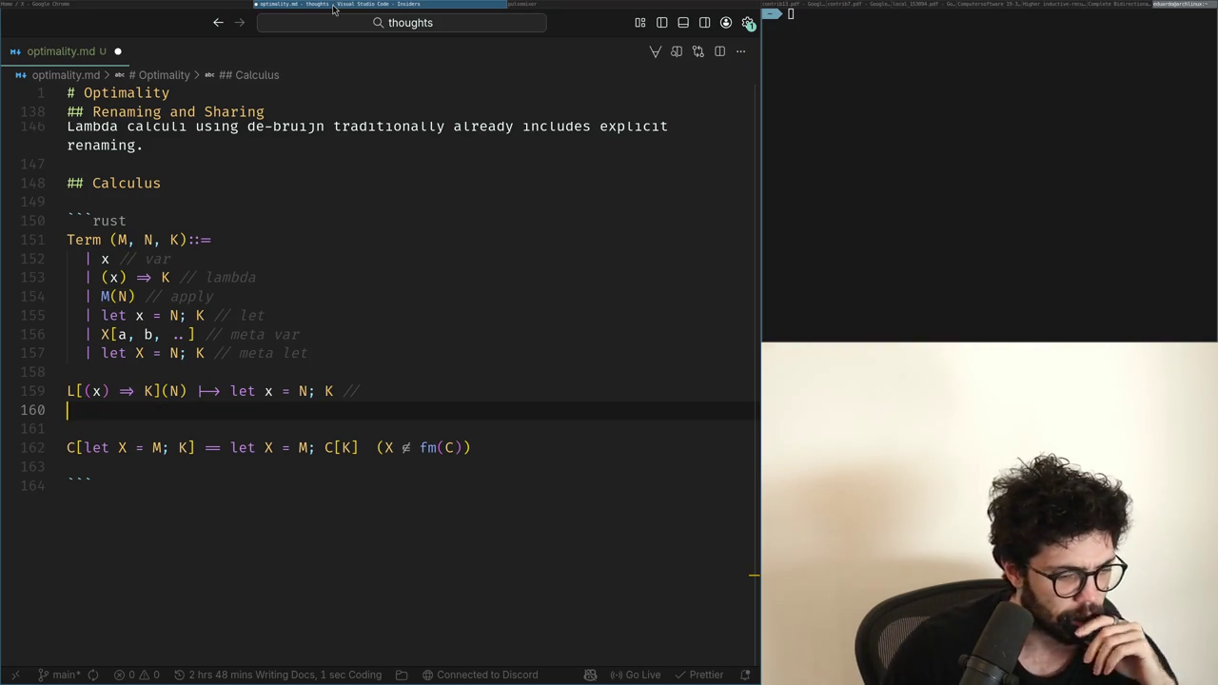
{"action": "type", "text": "let x ="}
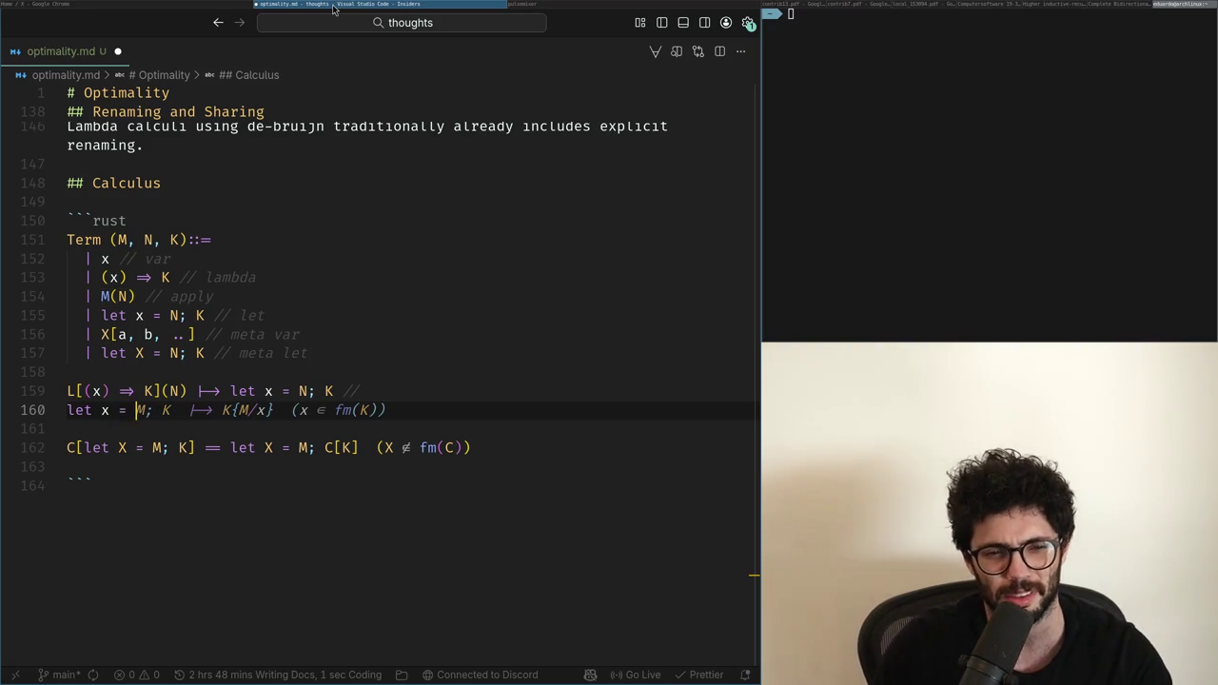
{"action": "type", "text": " N;K"}
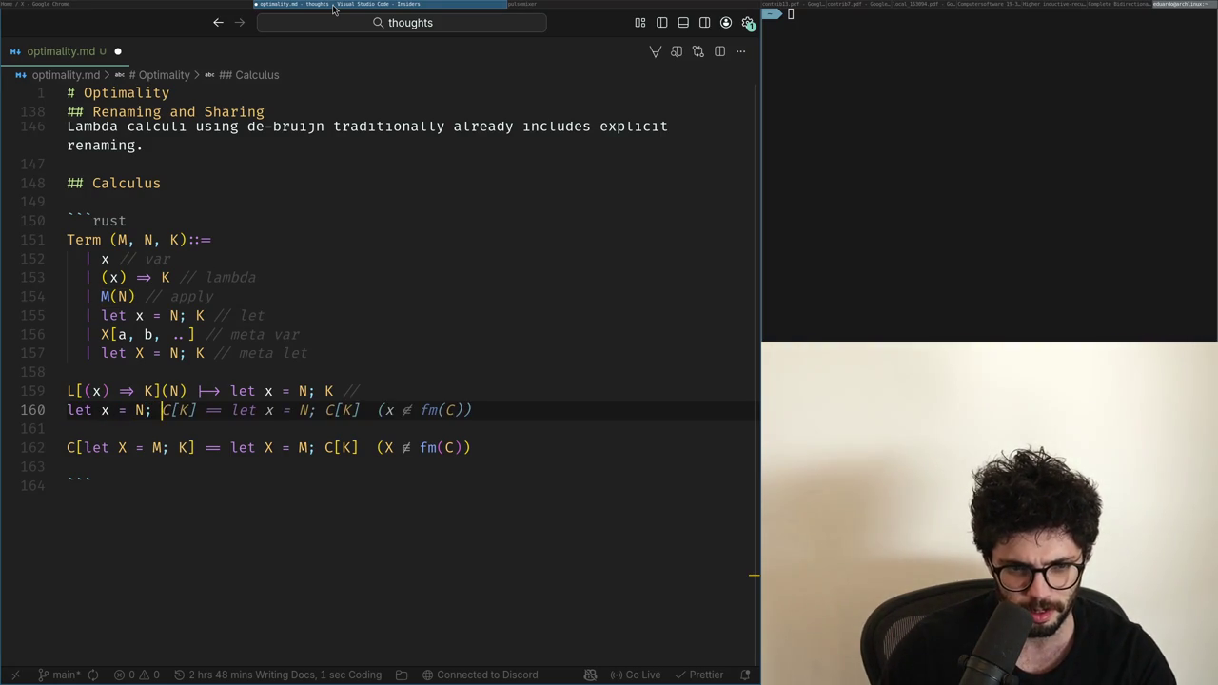
{"action": "type", "text": " |->"}
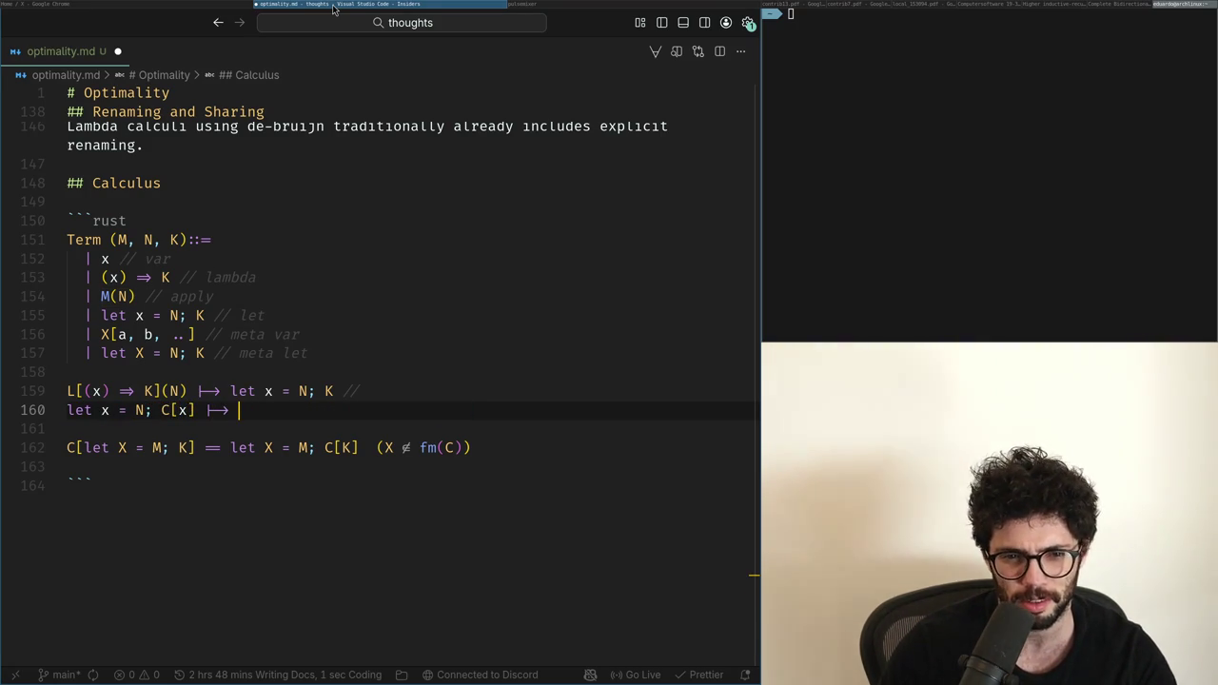
{"action": "key", "text": "Home"}
{"action": "key", "text": "ctrl+Right"}
{"action": "key", "text": "ctrl+Right"}
{"action": "key", "text": "ctrl+Right"}
{"action": "key", "text": "ctrl+Right"}
{"action": "key", "text": "ctrl+Right"}
{"action": "key", "text": "ctrl+Right"}
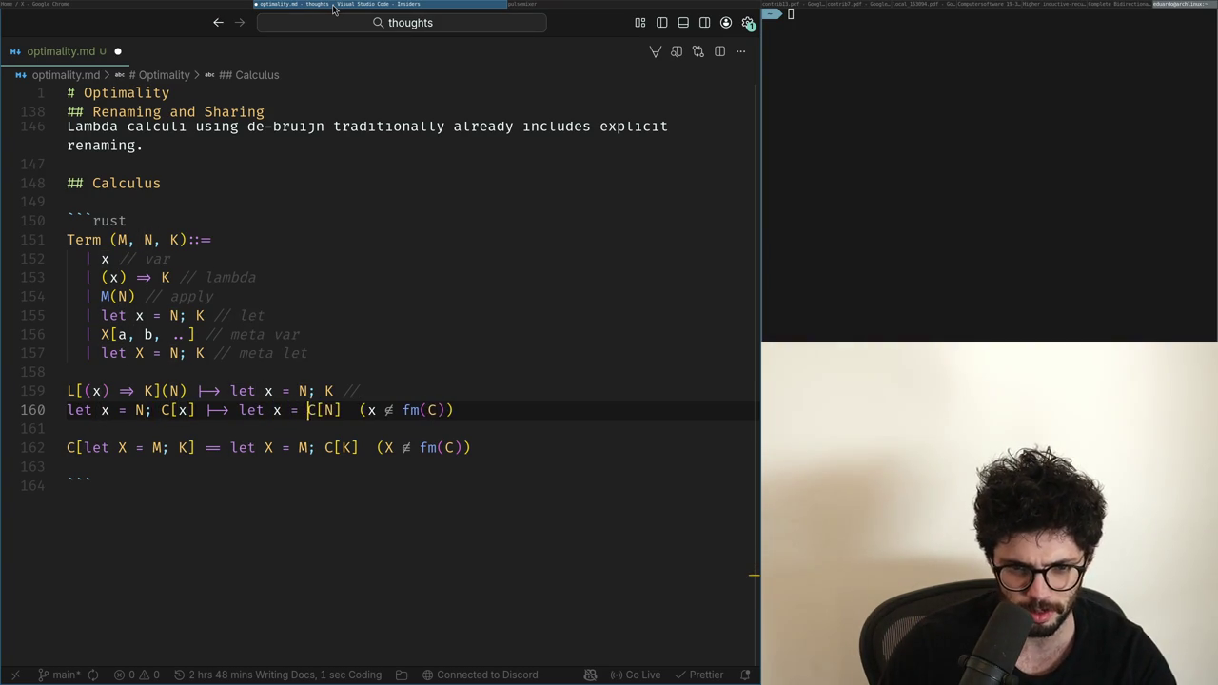
{"action": "key", "text": "Left"}
{"action": "key", "text": "Left"}
{"action": "key", "text": "Left"}
{"action": "type", "text": "N;"}
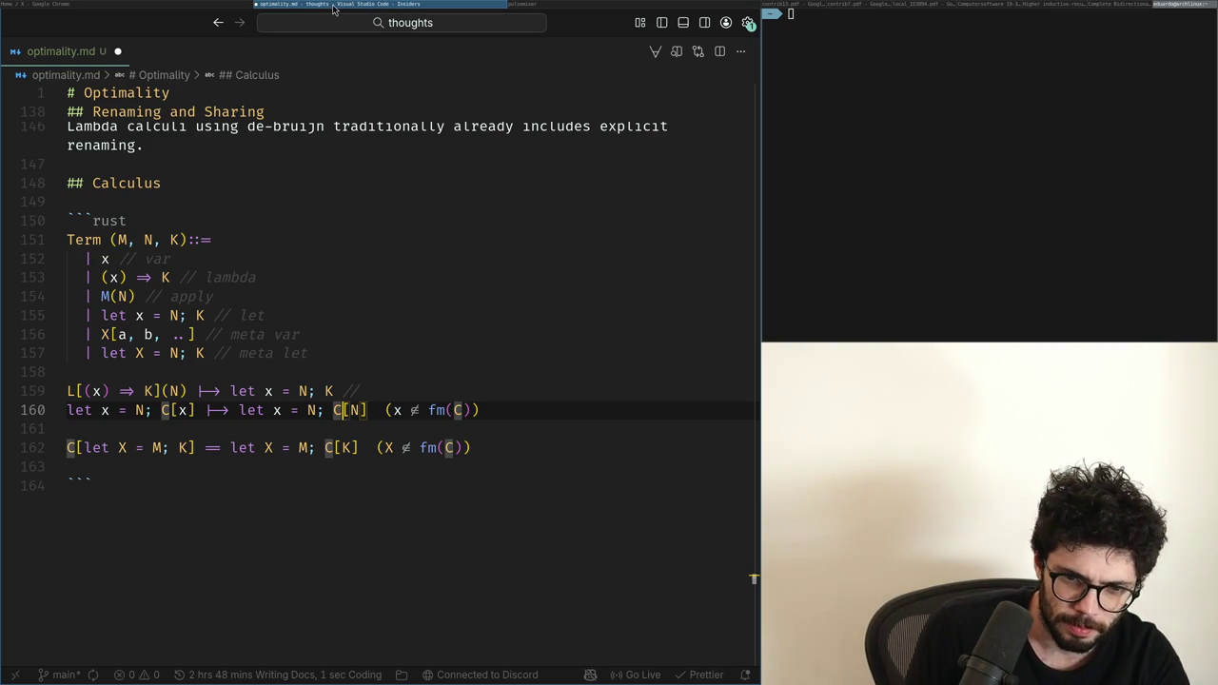
Step: Remove the duplicate let x = N binding and stray bracket, leaving K as the result
{"action": "key", "text": "ctrl+Left"}
{"action": "key", "text": "ctrl+Right"}
{"action": "key", "text": "ctrl+shift+Left"}
{"action": "key", "text": "ctrl+shift+Left"}
{"action": "key", "text": "ctrl+shift+Left"}
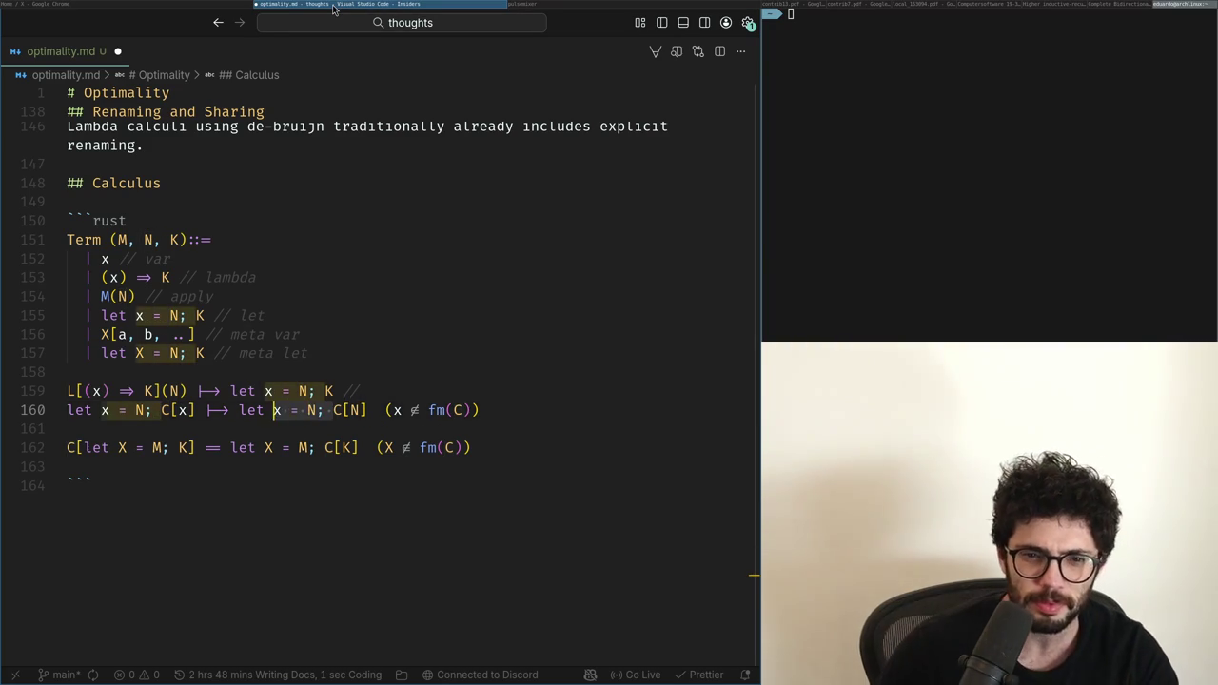
{"action": "key", "text": "BackSpace"}
{"action": "key", "text": "Right"}
{"action": "key", "text": "Right"}
{"action": "key", "text": "BackSpace"}
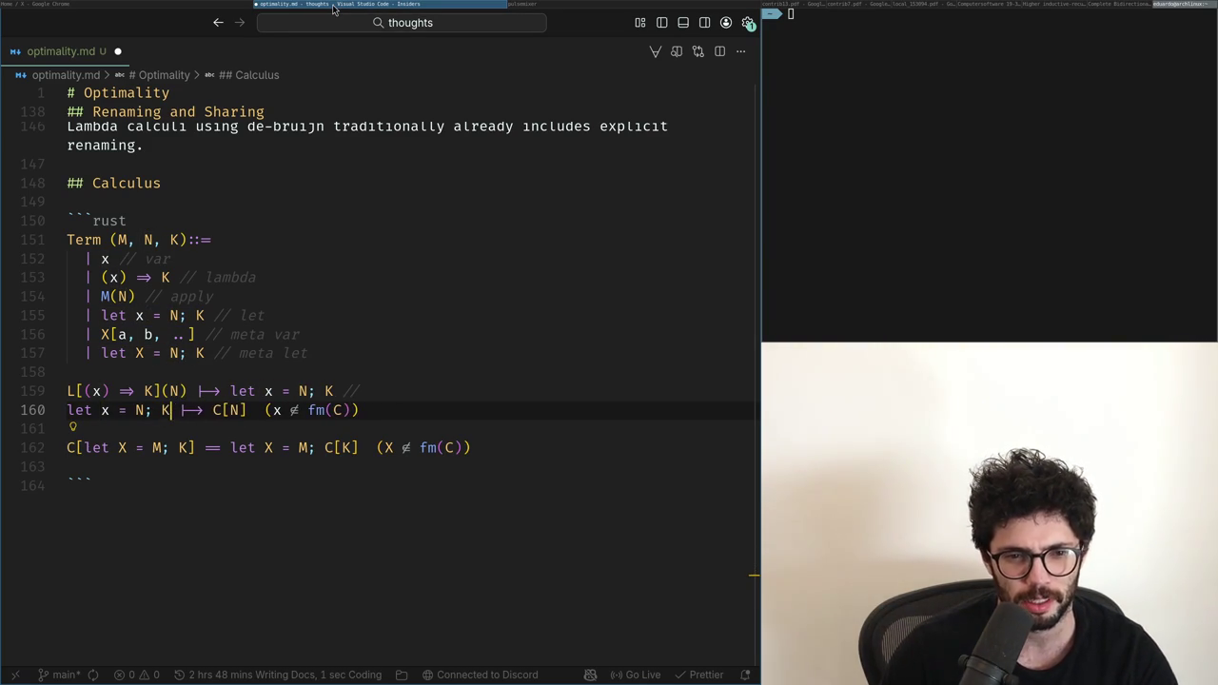
{"action": "key", "text": "shift+End"}
{"action": "type", "text": "K"}
Step: Label the beta rule '// beta' and comment line 160 as the subst rule
{"action": "key", "text": "Up"}
{"action": "key", "text": "End"}
{"action": "type", "text": "b"}
{"action": "key", "text": "Down"}
{"action": "type", "text": "//"}
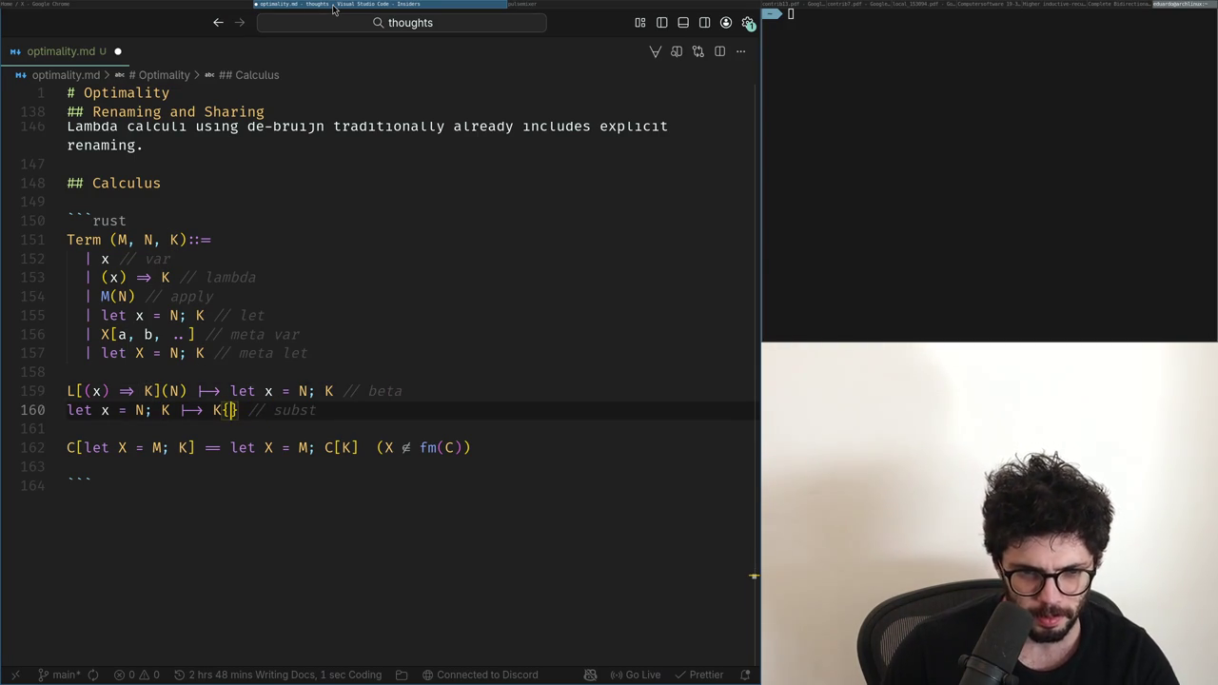
{"action": "type", "text": "N"}
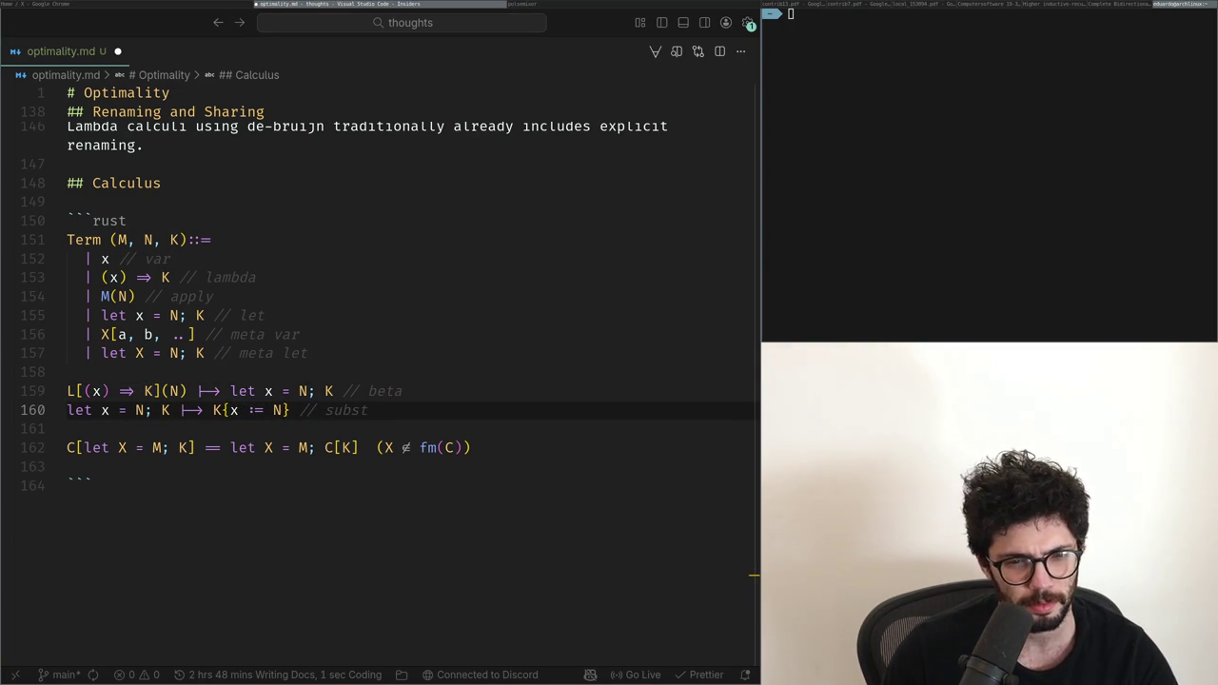
Step: Add a meta subst rule line with K[X below the subst rule
{"action": "key", "text": "End"}
{"action": "key", "text": "Return"}
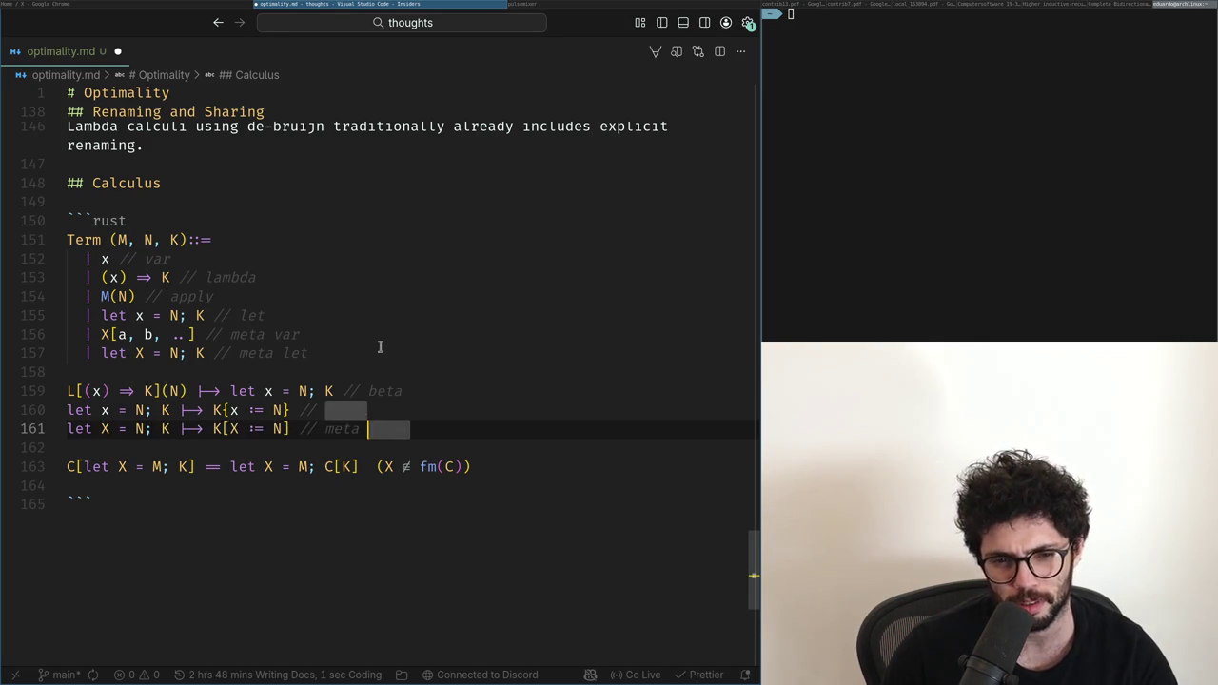
{"action": "key", "text": "End"}
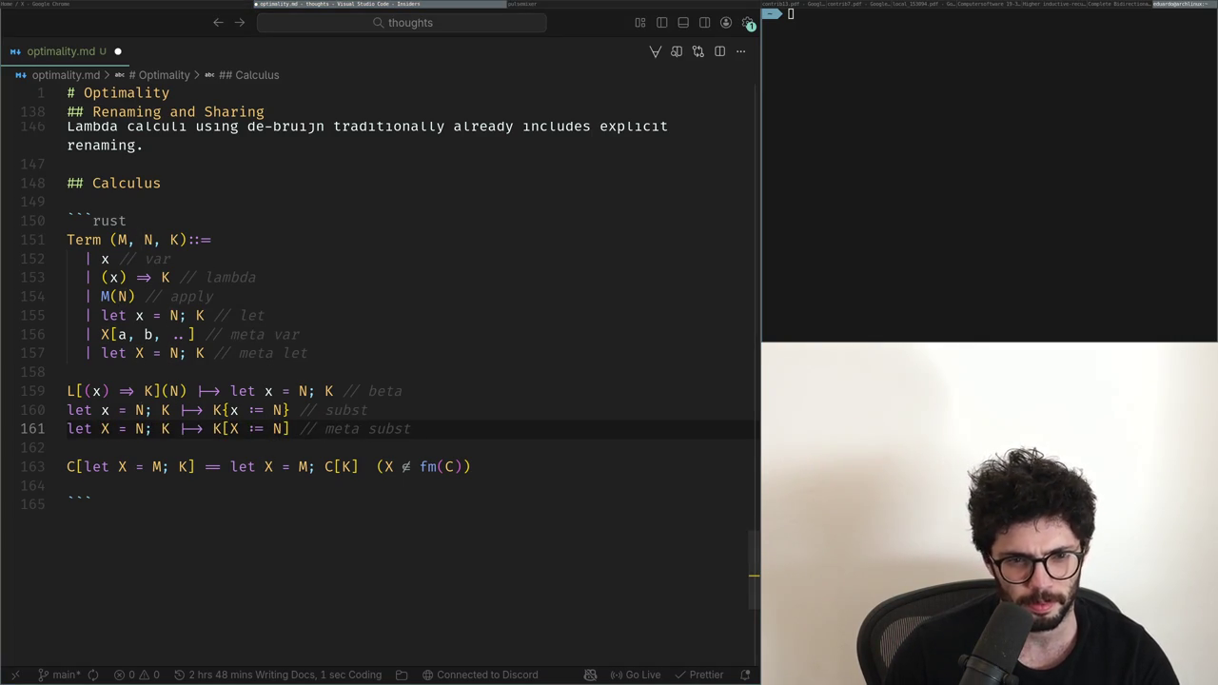
{"action": "left_click", "coordinate": [230, 429]}
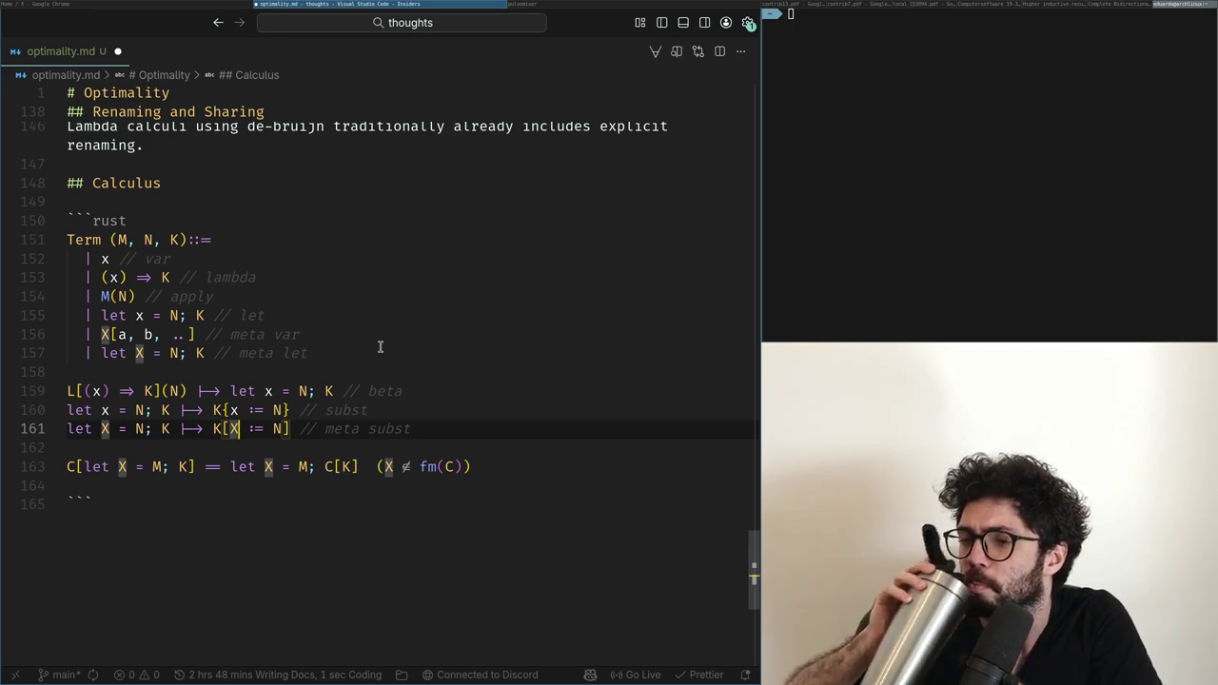
Step: Scroll up to look over the earlier Renaming and Sharing notes
{"action": "scroll", "coordinate": [452, 332], "scroll_direction": "up", "scroll_amount": 2}
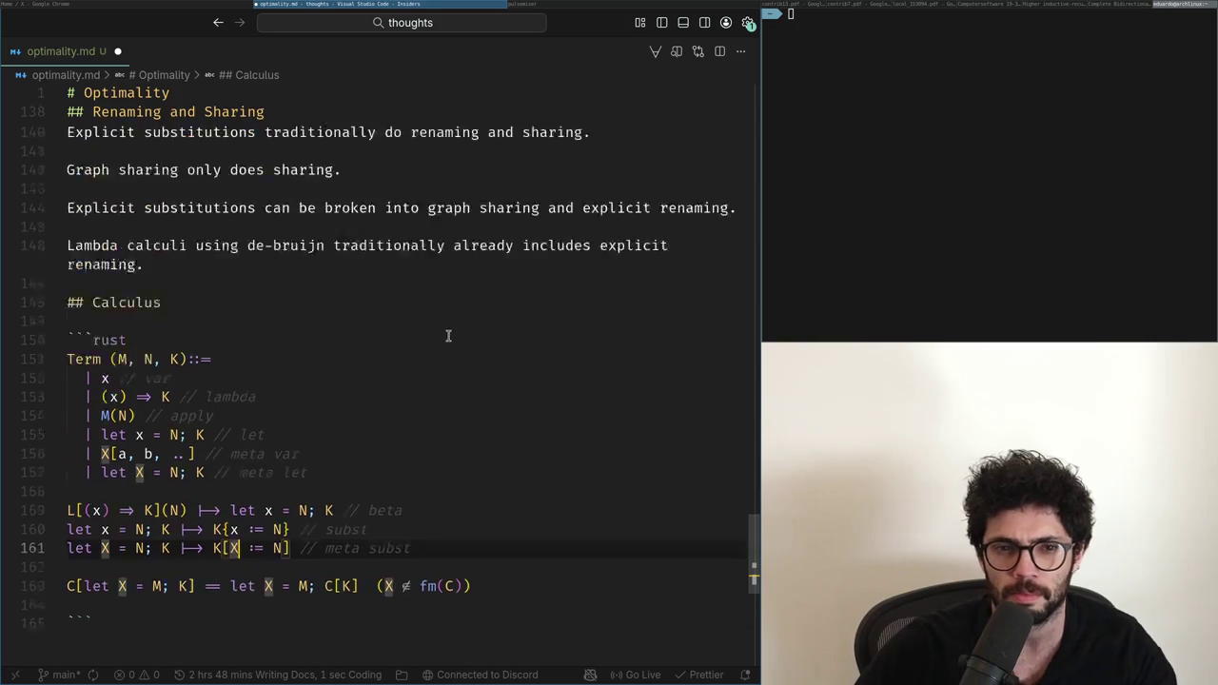
{"action": "scroll", "coordinate": [453, 332], "scroll_direction": "up", "scroll_amount": 3}
{"action": "left_click", "coordinate": [201, 315]}
{"action": "scroll", "coordinate": [201, 315], "scroll_direction": "up", "scroll_amount": 1}
{"action": "scroll", "coordinate": [201, 339], "scroll_direction": "up", "scroll_amount": 2}
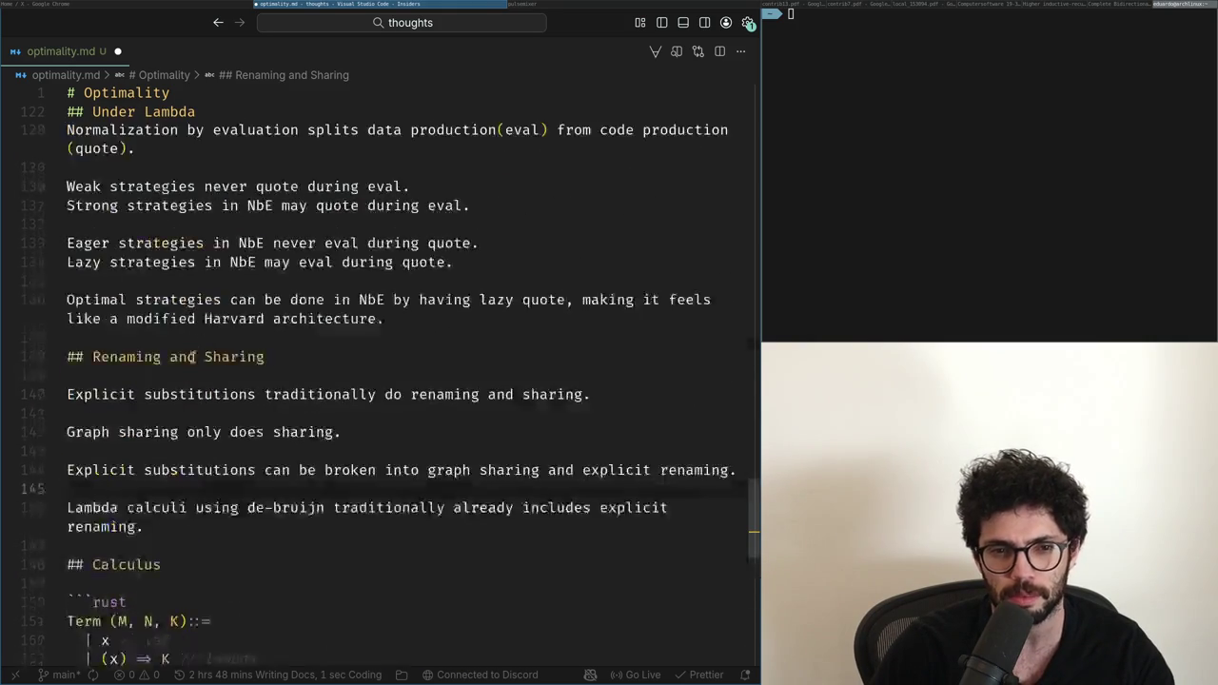
{"action": "scroll", "coordinate": [190, 381], "scroll_direction": "up", "scroll_amount": 2}
{"action": "scroll", "coordinate": [172, 362], "scroll_direction": "up", "scroll_amount": 2}
{"action": "scroll", "coordinate": [166, 398], "scroll_direction": "up", "scroll_amount": 1}
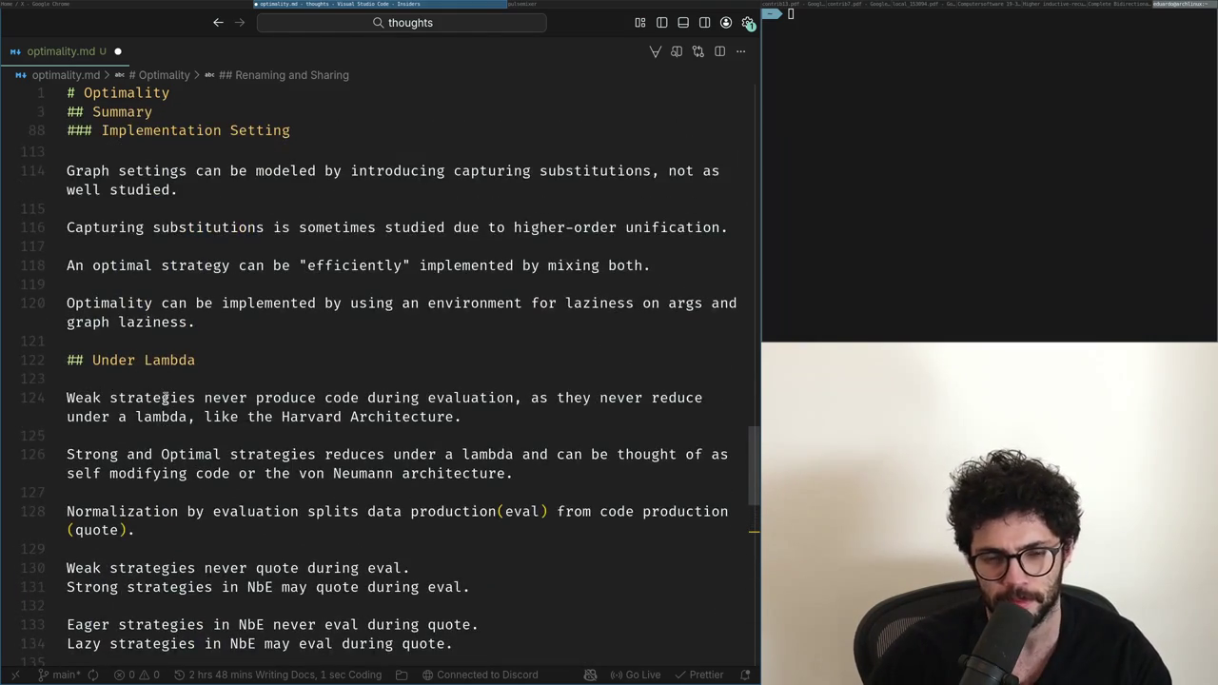
Step: Start a new browser search for 'lambda context calculus'
{"action": "key", "text": "alt+Tab"}
{"action": "key", "text": "ctrl+t"}
{"action": "type", "text": "lambda context "}
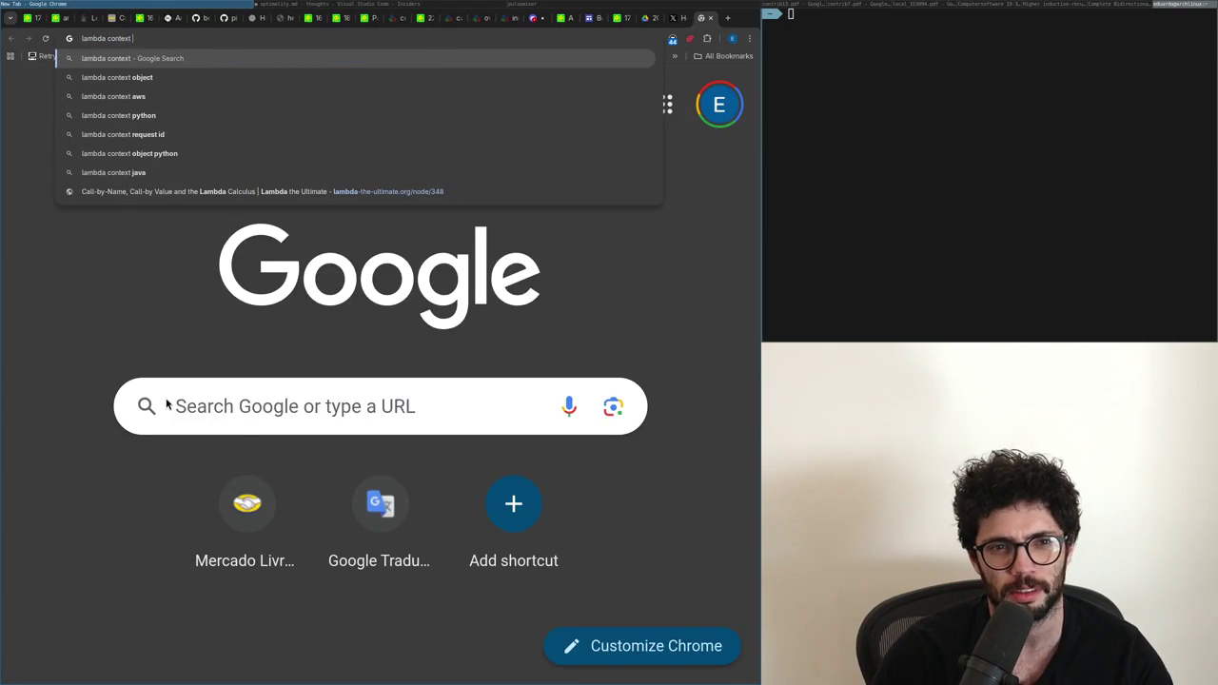
{"action": "type", "text": "calculus"}
Step: Run the 'lambda context calculus' search and highlight the λ-context Calculus title and snippet
{"action": "key", "text": "Return"}
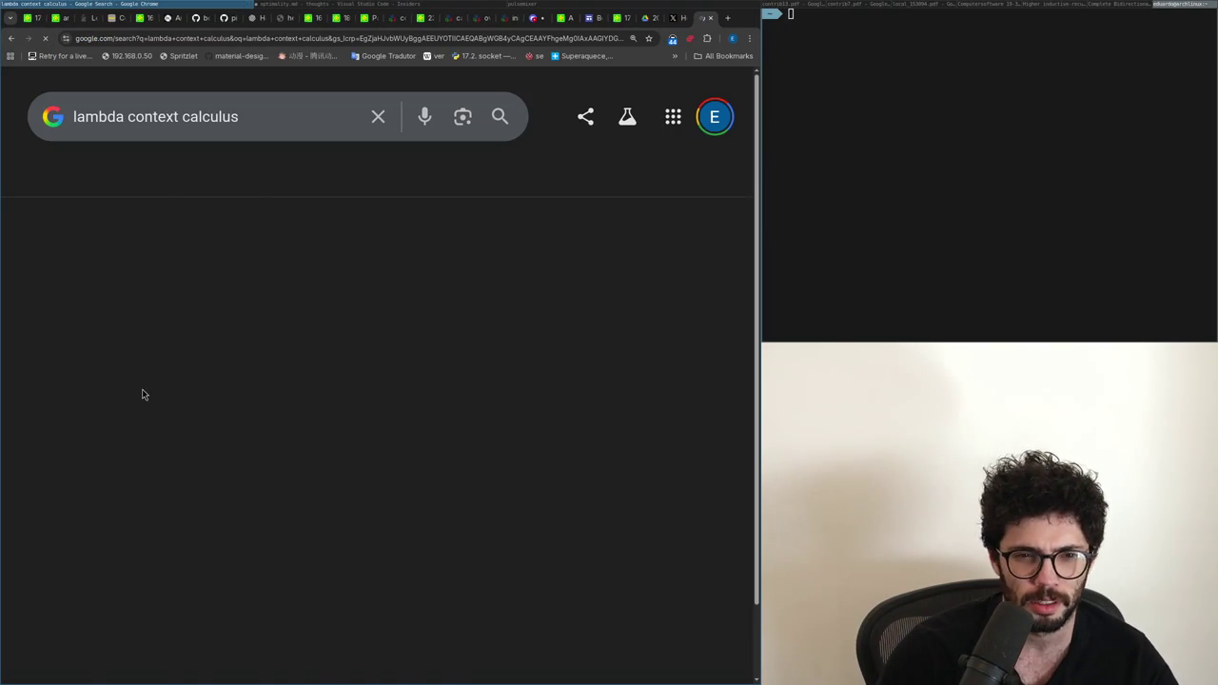
{"action": "scroll", "coordinate": [151, 388], "scroll_direction": "down", "scroll_amount": 3}
{"action": "scroll", "coordinate": [95, 457], "scroll_direction": "down", "scroll_amount": 1}
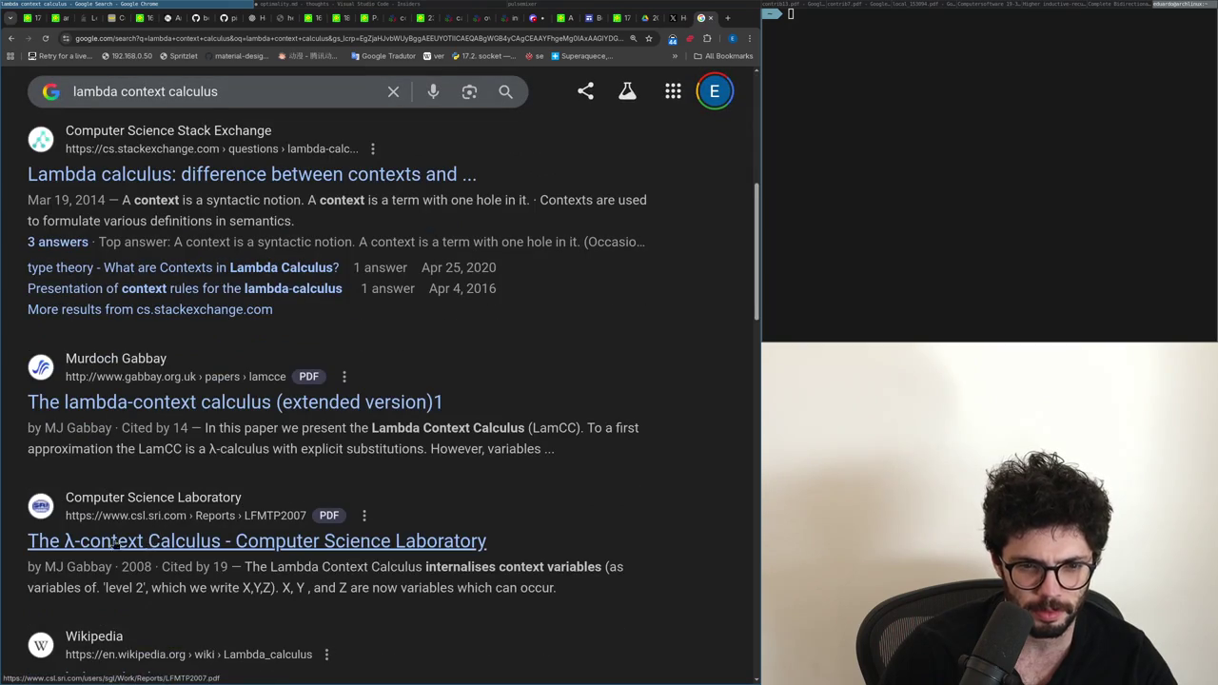
{"action": "left_click_drag", "start_coordinate": [500, 541], "coordinate": [171, 542]}
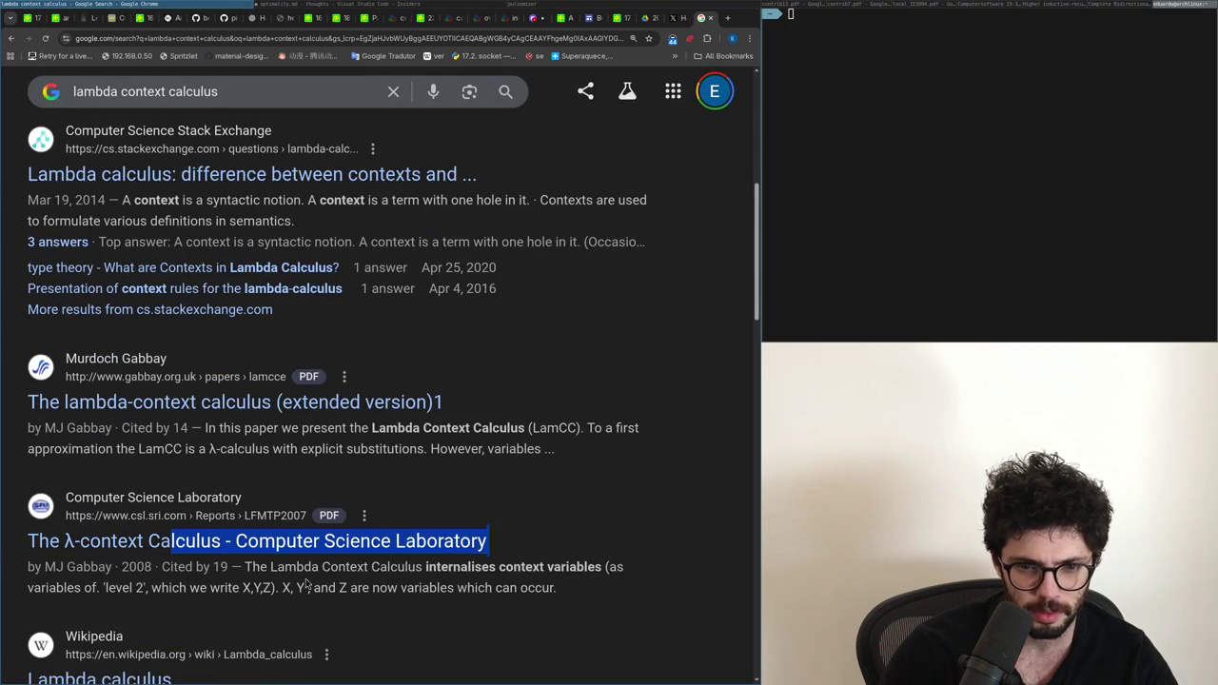
{"action": "left_click_drag", "start_coordinate": [268, 567], "coordinate": [362, 581]}
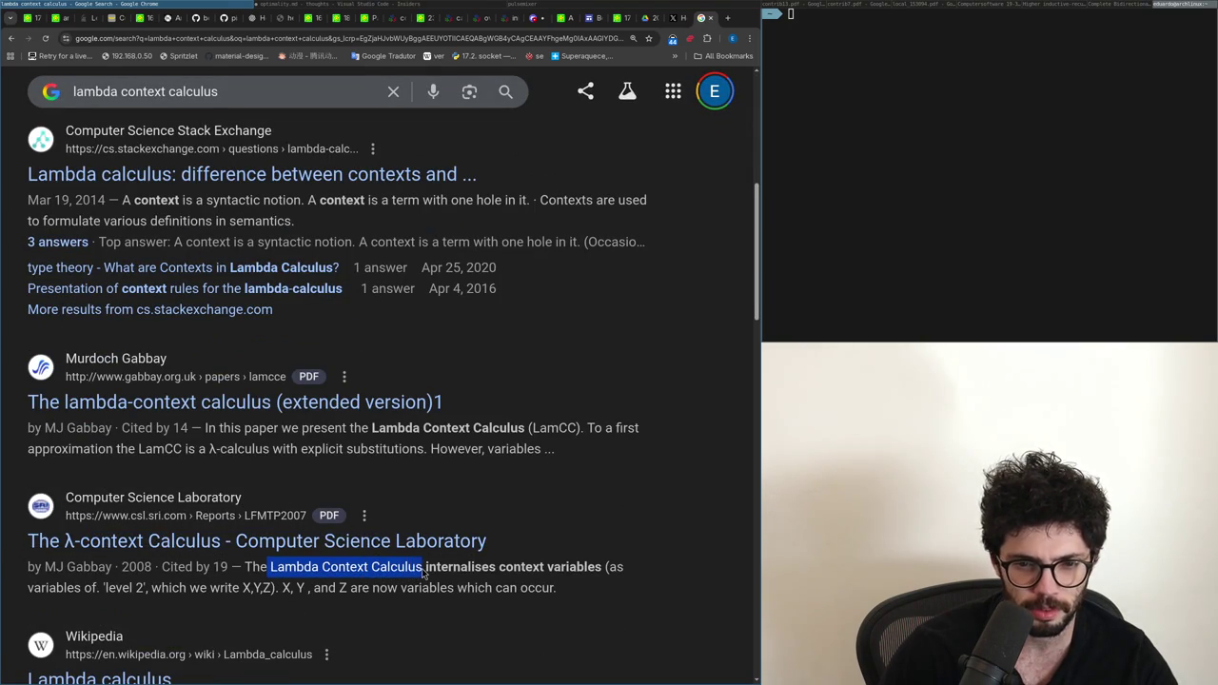
{"action": "scroll", "coordinate": [421, 568], "scroll_direction": "up", "scroll_amount": 3}
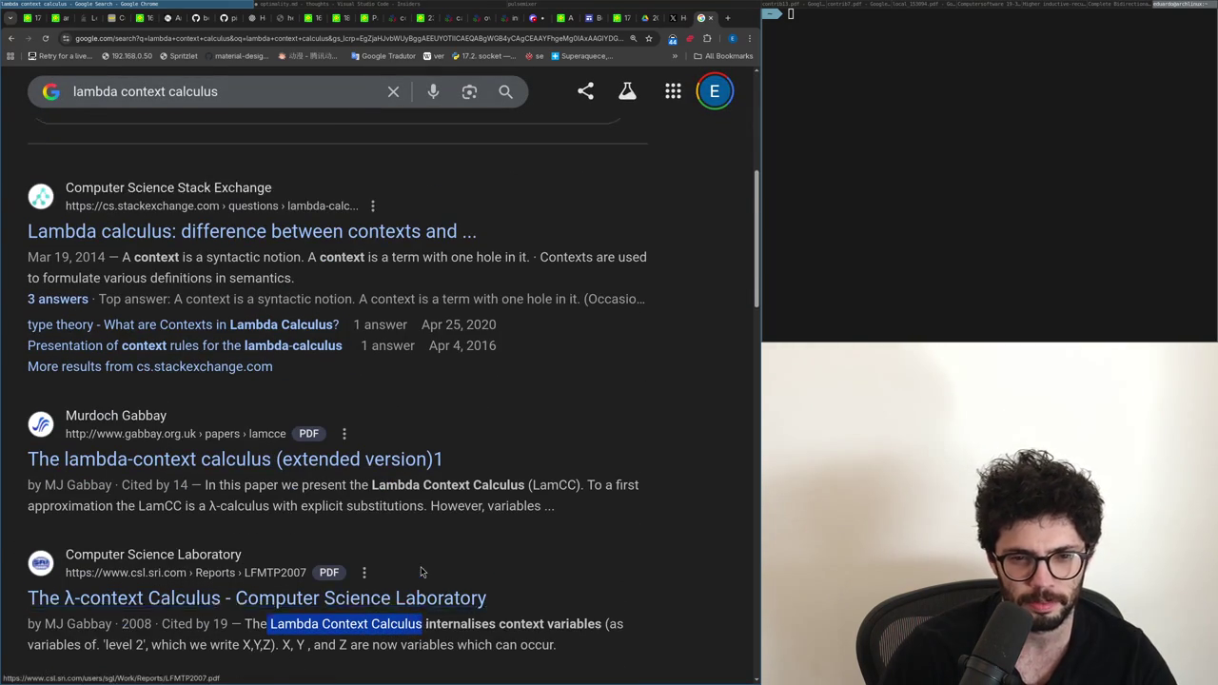
{"action": "scroll", "coordinate": [422, 571], "scroll_direction": "up", "scroll_amount": 1}
{"action": "key", "text": "alt+Tab"}
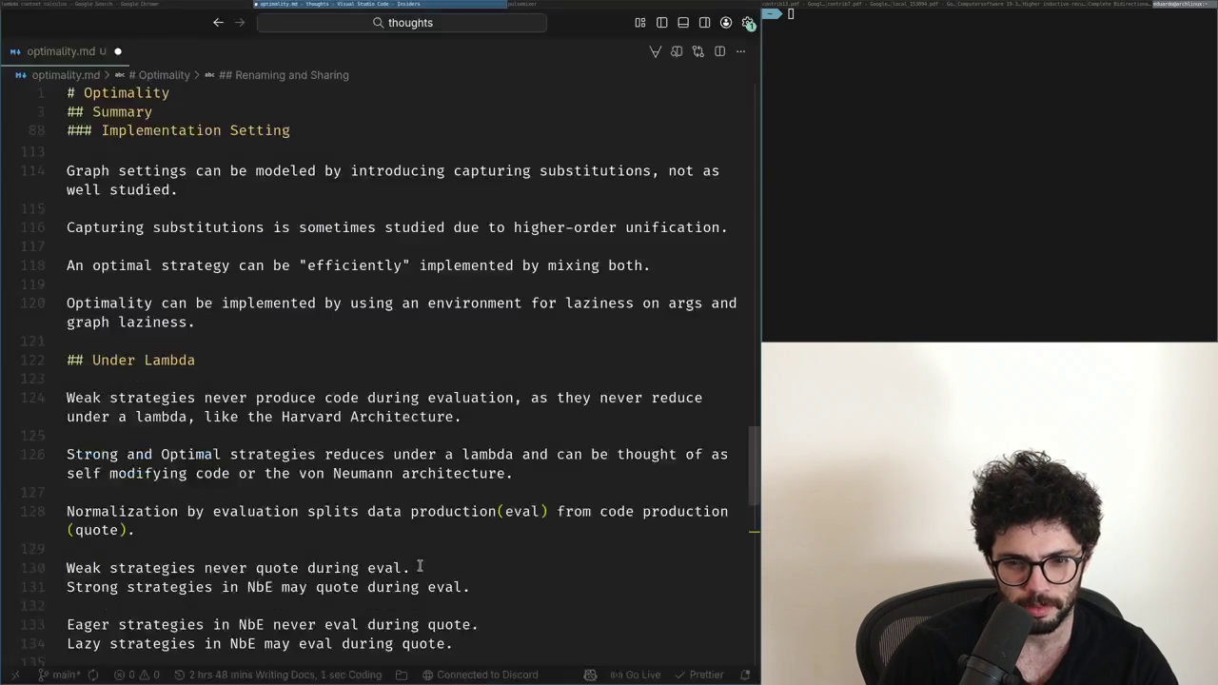
Step: Find the 'capturing' note and go to line 118 in the Implementation Setting notes
{"action": "scroll", "coordinate": [419, 567], "scroll_direction": "down", "scroll_amount": 5}
{"action": "scroll", "coordinate": [419, 567], "scroll_direction": "up", "scroll_amount": 5}
{"action": "scroll", "coordinate": [286, 475], "scroll_direction": "up", "scroll_amount": 3}
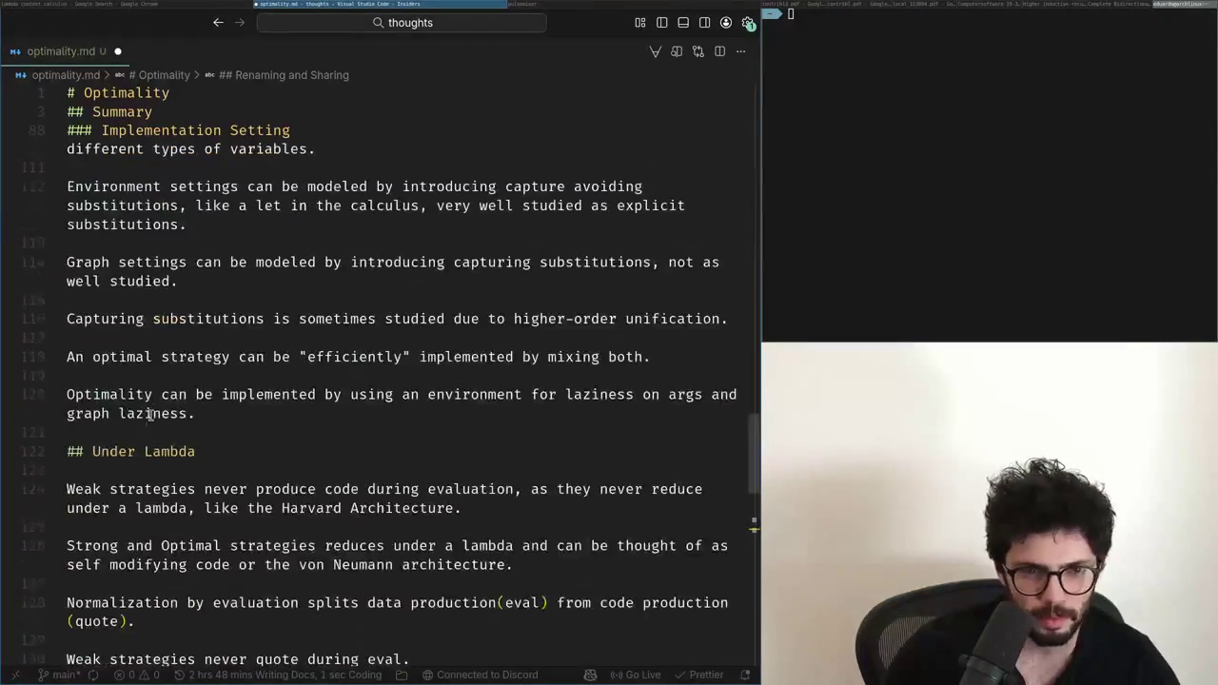
{"action": "scroll", "coordinate": [141, 396], "scroll_direction": "up", "scroll_amount": 4}
{"action": "scroll", "coordinate": [141, 396], "scroll_direction": "up", "scroll_amount": 2}
{"action": "scroll", "coordinate": [141, 396], "scroll_direction": "up", "scroll_amount": 2}
{"action": "scroll", "coordinate": [141, 396], "scroll_direction": "up", "scroll_amount": 2}
{"action": "left_click", "coordinate": [147, 222]}
{"action": "key", "text": "ctrl+f"}
{"action": "type", "text": "capturing"}
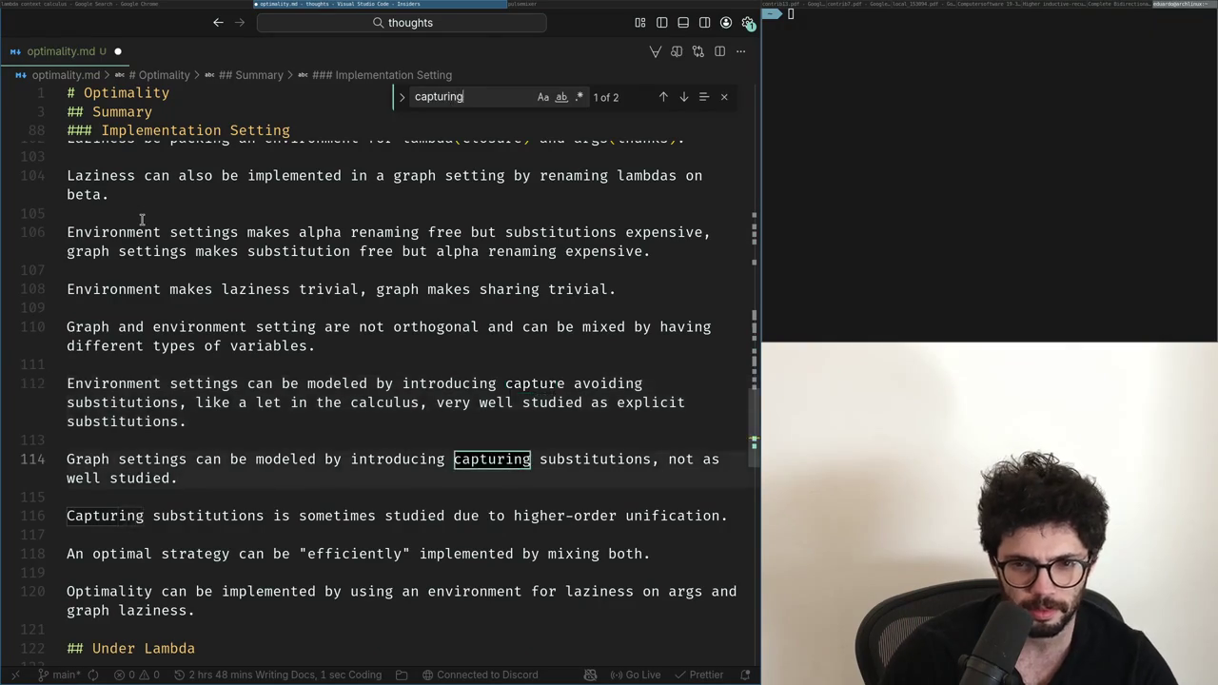
{"action": "key", "text": "Escape"}
{"action": "key", "text": "Down"}
{"action": "key", "text": "Down"}
{"action": "key", "text": "Down"}
{"action": "key", "text": "Down"}
{"action": "key", "text": "Down"}
{"action": "key", "text": "Home"}
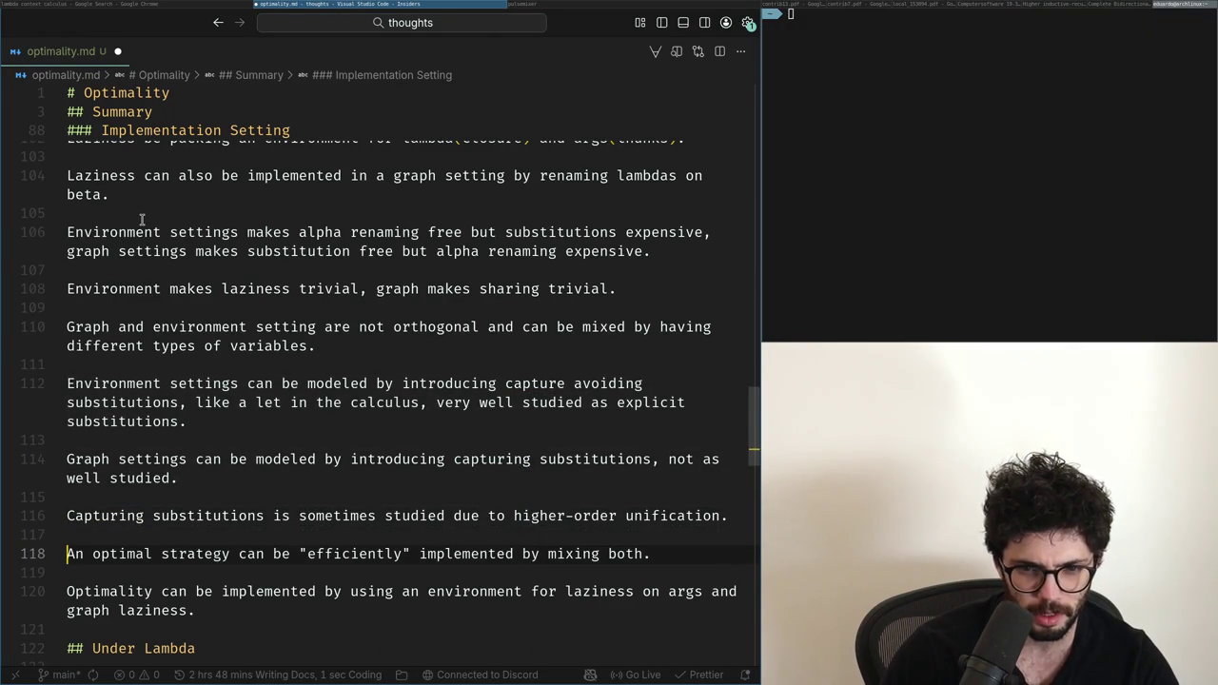
Step: Replace the optimal-strategy sentences with '...thought of as having context variables in the system.'
{"action": "key", "text": "shift+Down"}
{"action": "key", "text": "shift+Down"}
{"action": "key", "text": "shift+Down"}
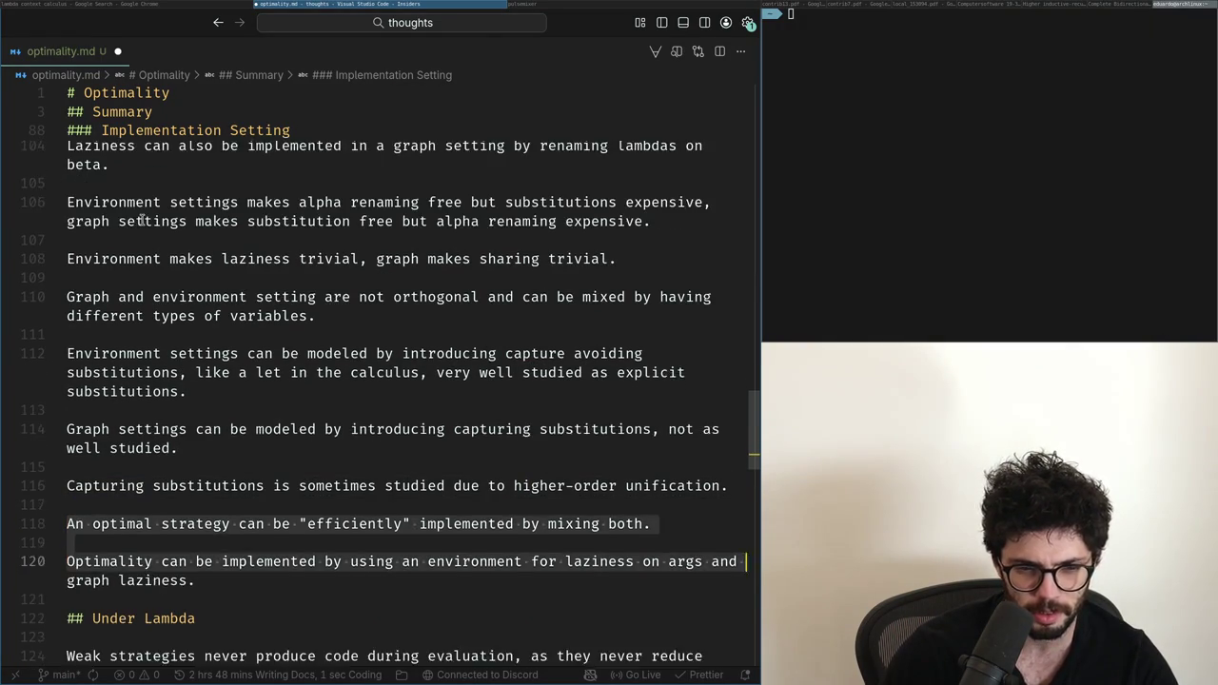
{"action": "key", "text": "Delete"}
{"action": "key", "text": "BackSpace"}
{"action": "key", "text": "Return"}
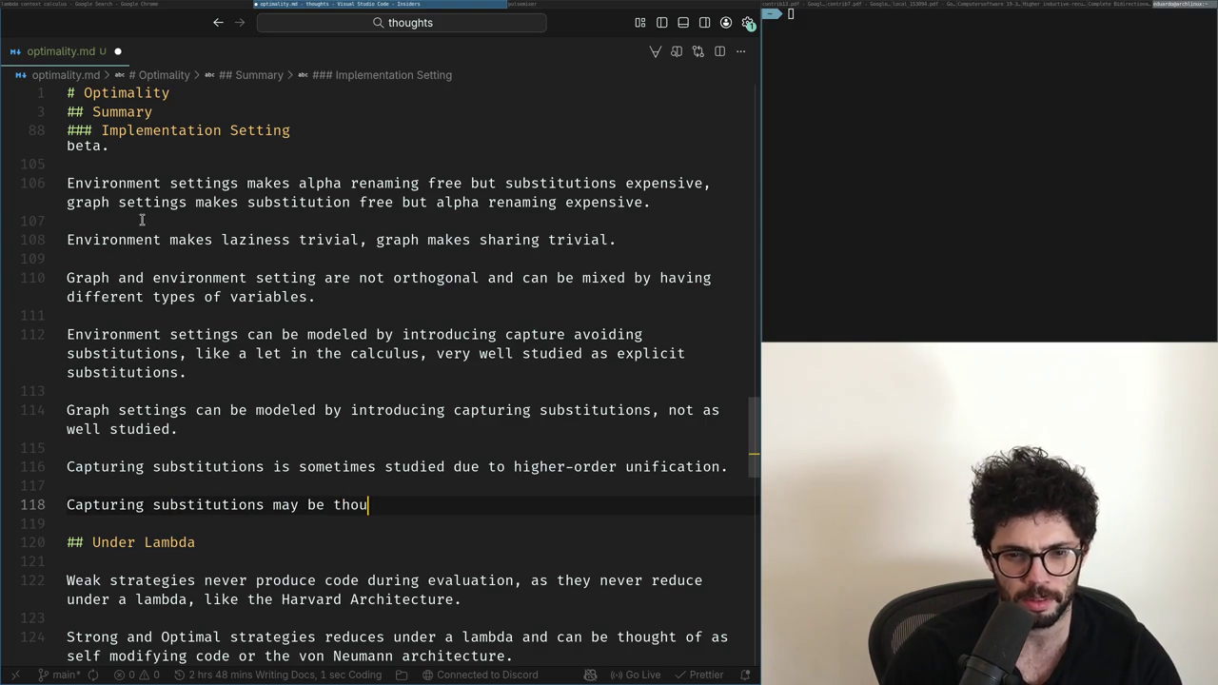
{"action": "type", "text": "ght of as "}
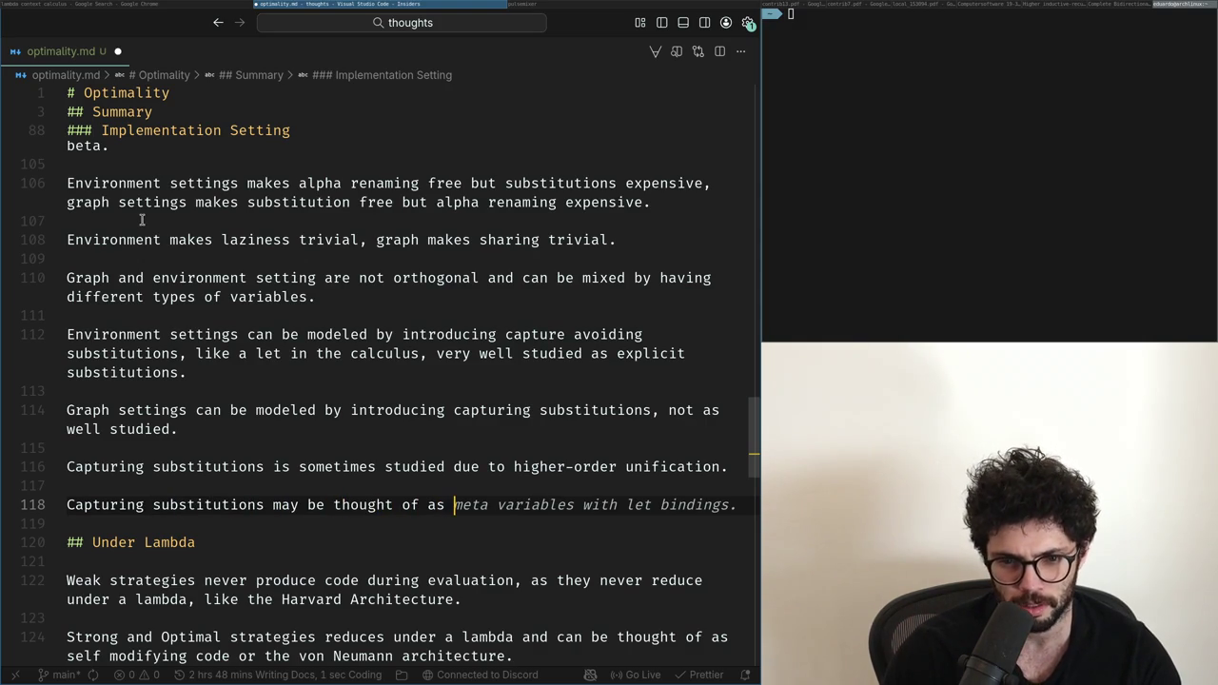
{"action": "type", "text": "having conte"}
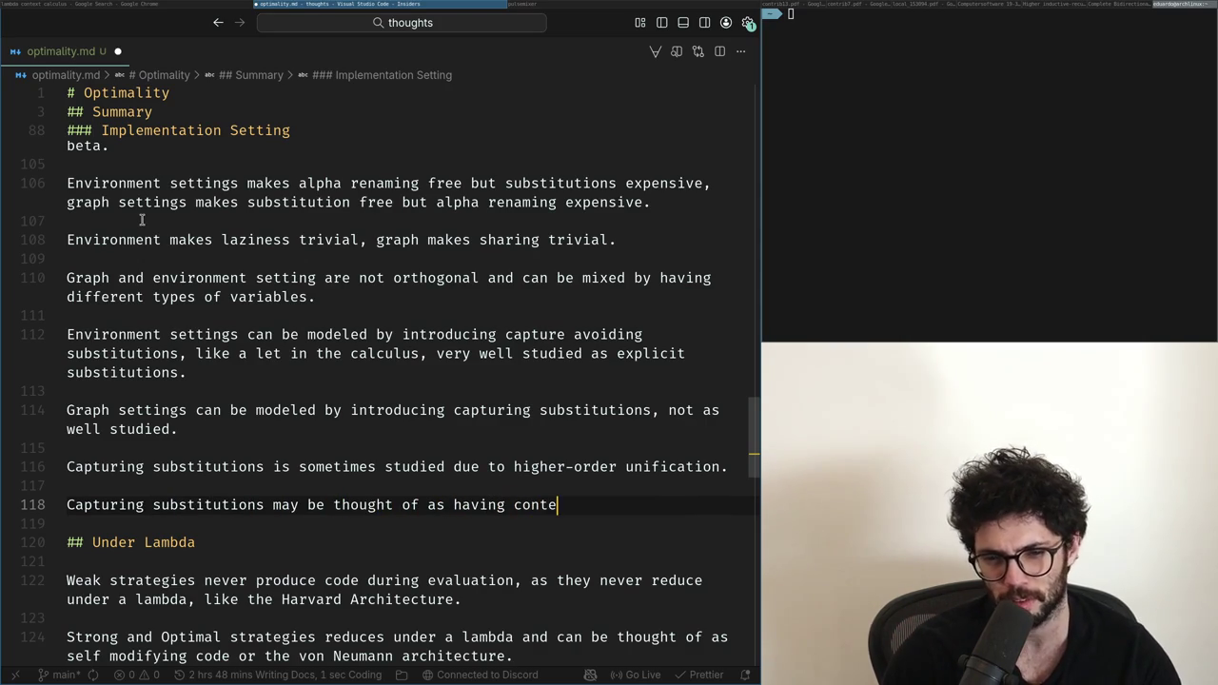
{"action": "type", "text": "xt variables in the system"}
{"action": "scroll", "coordinate": [142, 220], "scroll_direction": "down", "scroll_amount": 5}
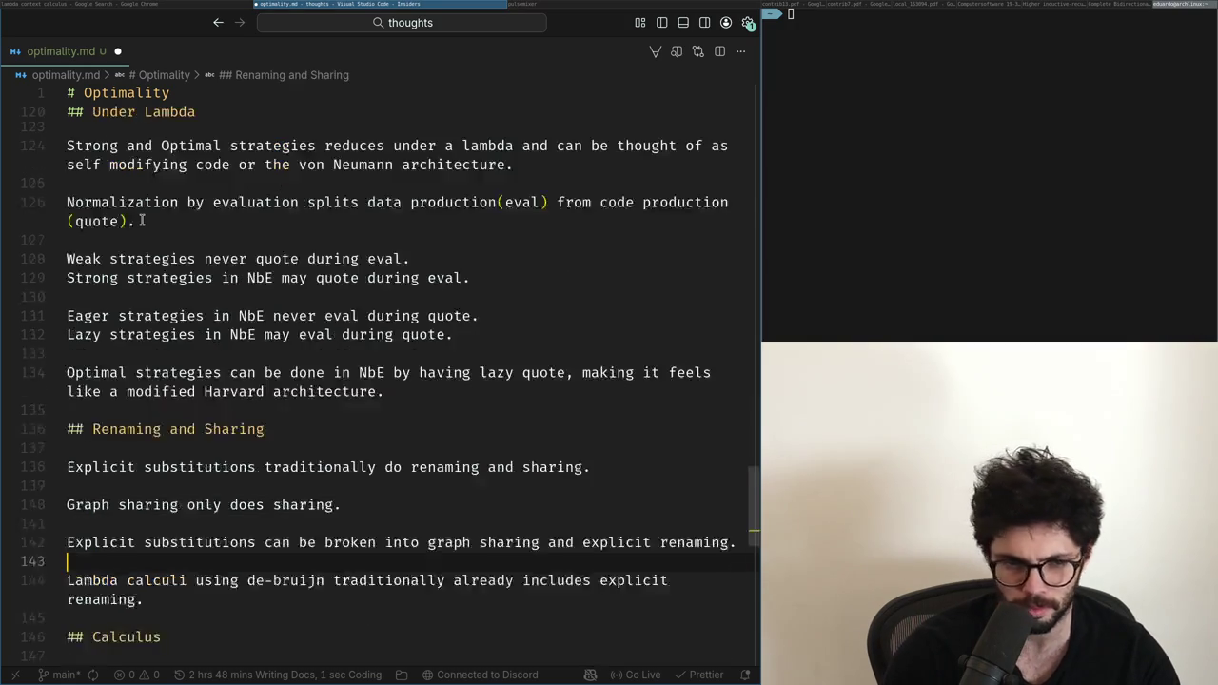
{"action": "scroll", "coordinate": [142, 220], "scroll_direction": "up", "scroll_amount": 3}
{"action": "type", "text": "."}
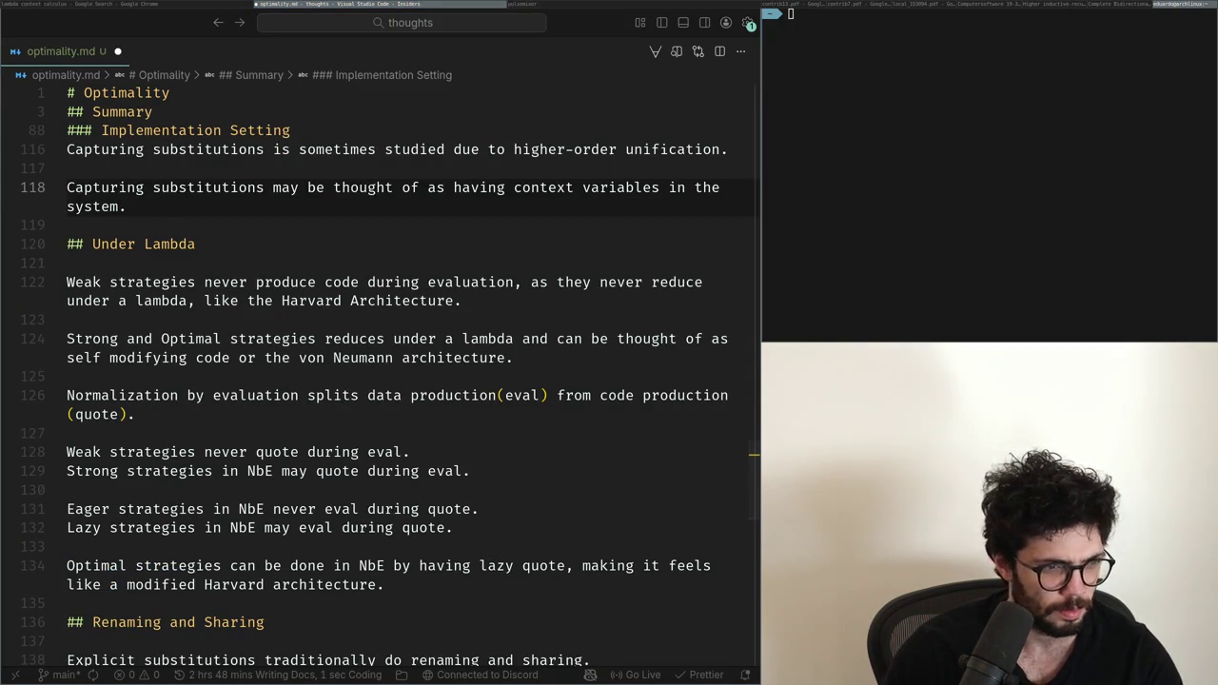
{"action": "scroll", "coordinate": [380, 345], "scroll_direction": "down", "scroll_amount": 5}
{"action": "key", "text": "alt+Tab"}
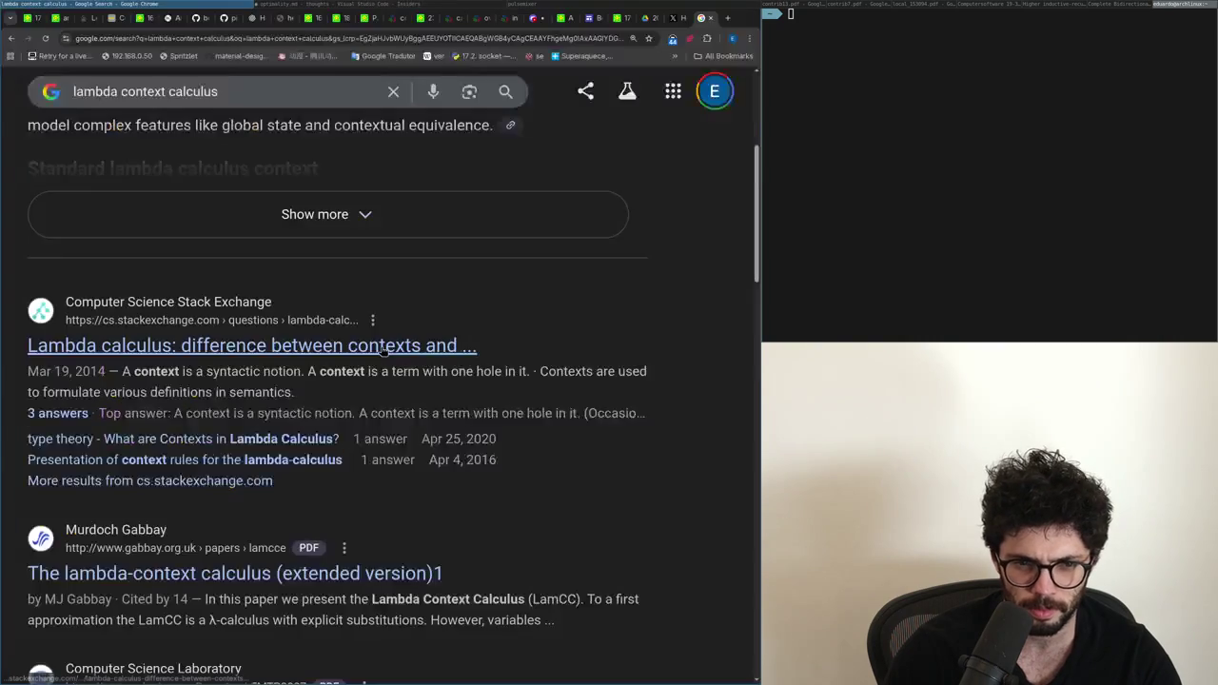
Step: Switch to the X home feed tab and scroll through it
{"action": "scroll", "coordinate": [381, 352], "scroll_direction": "down", "scroll_amount": 5}
{"action": "key", "text": "ctrl+Page_Up"}
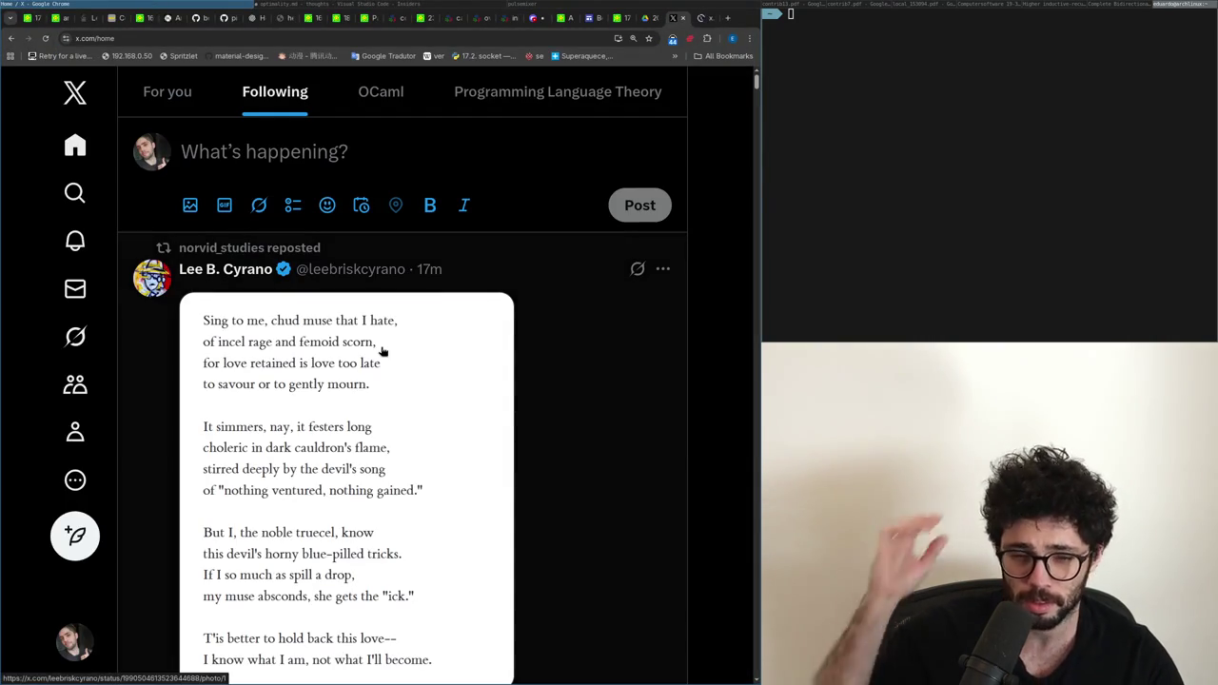
{"action": "scroll", "coordinate": [397, 394], "scroll_direction": "down", "scroll_amount": 2}
{"action": "scroll", "coordinate": [397, 394], "scroll_direction": "down", "scroll_amount": 2}
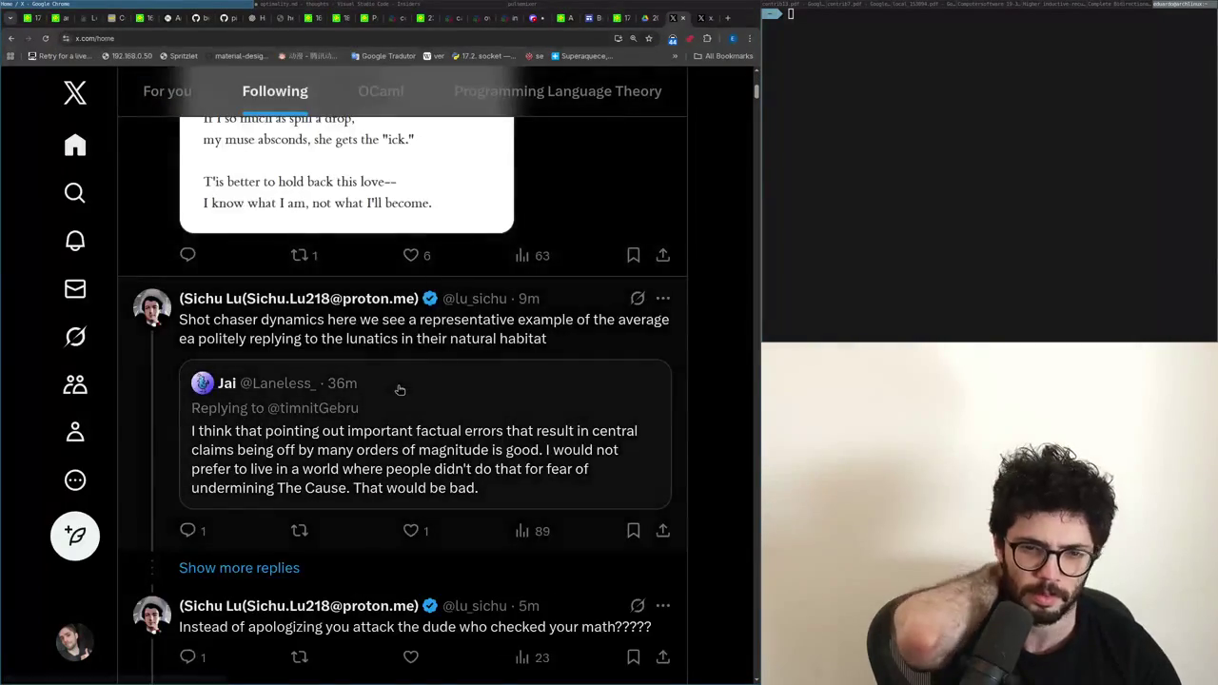
{"action": "scroll", "coordinate": [400, 386], "scroll_direction": "down", "scroll_amount": 4}
{"action": "scroll", "coordinate": [400, 385], "scroll_direction": "down", "scroll_amount": 3}
{"action": "scroll", "coordinate": [395, 409], "scroll_direction": "down", "scroll_amount": 3}
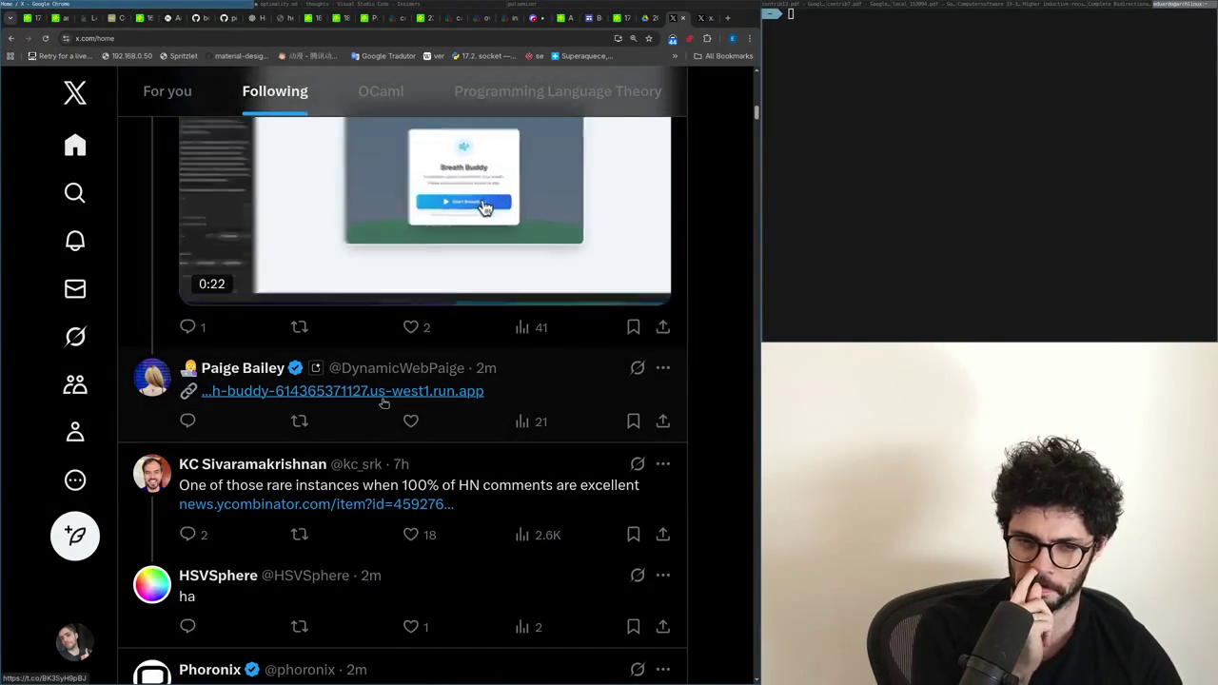
Step: Visit the linked Hacker News discussion and front page, close that tab, and return to the notes
{"action": "left_click", "coordinate": [385, 505]}
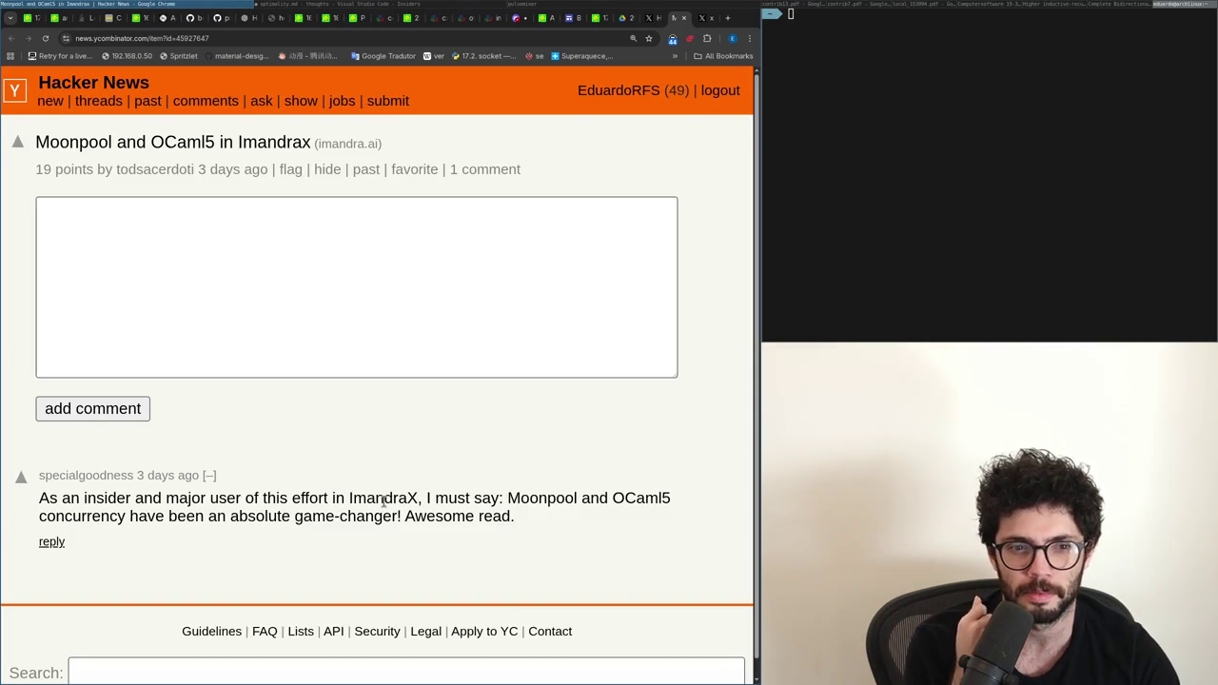
{"action": "scroll", "coordinate": [383, 502], "scroll_direction": "down", "scroll_amount": 1}
{"action": "scroll", "coordinate": [383, 501], "scroll_direction": "up", "scroll_amount": 1}
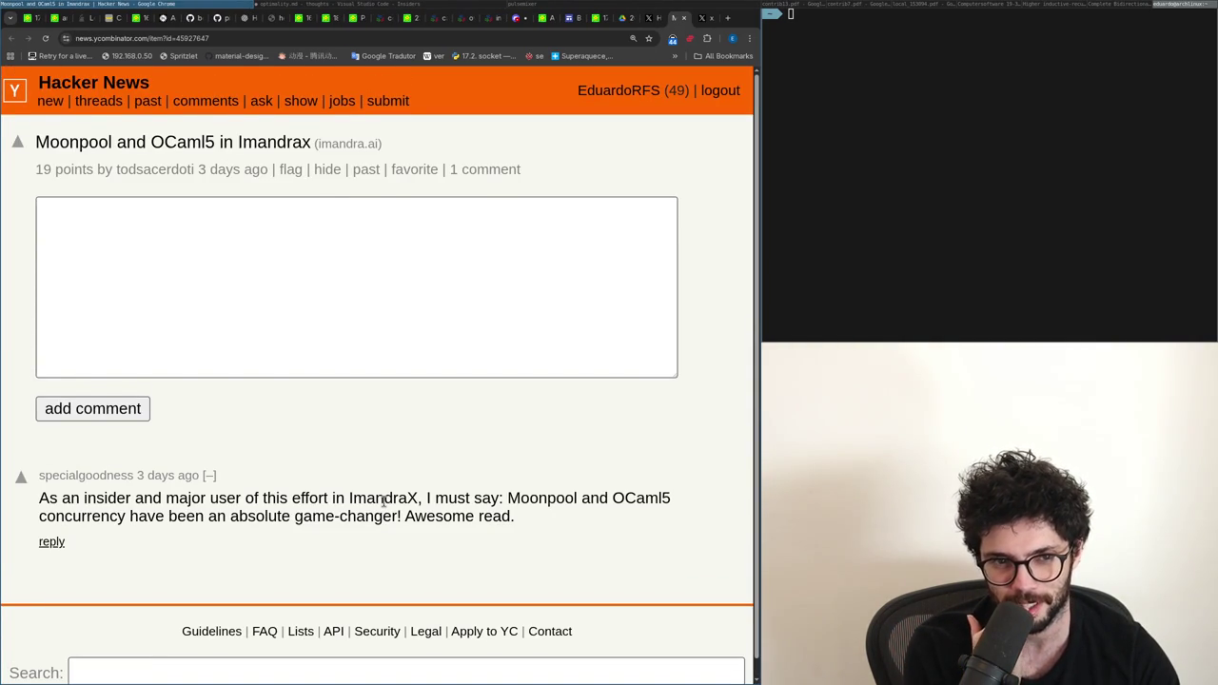
{"action": "left_click", "coordinate": [103, 83]}
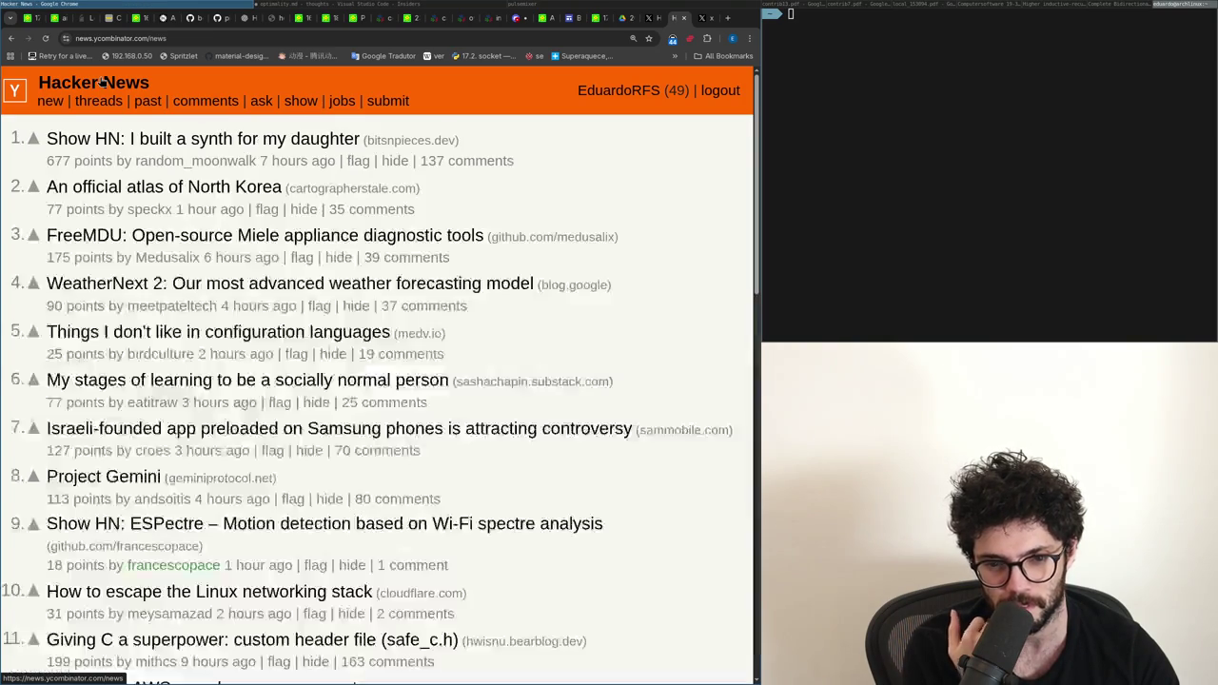
{"action": "key", "text": "ctrl+w"}
{"action": "scroll", "coordinate": [181, 353], "scroll_direction": "down", "scroll_amount": 1}
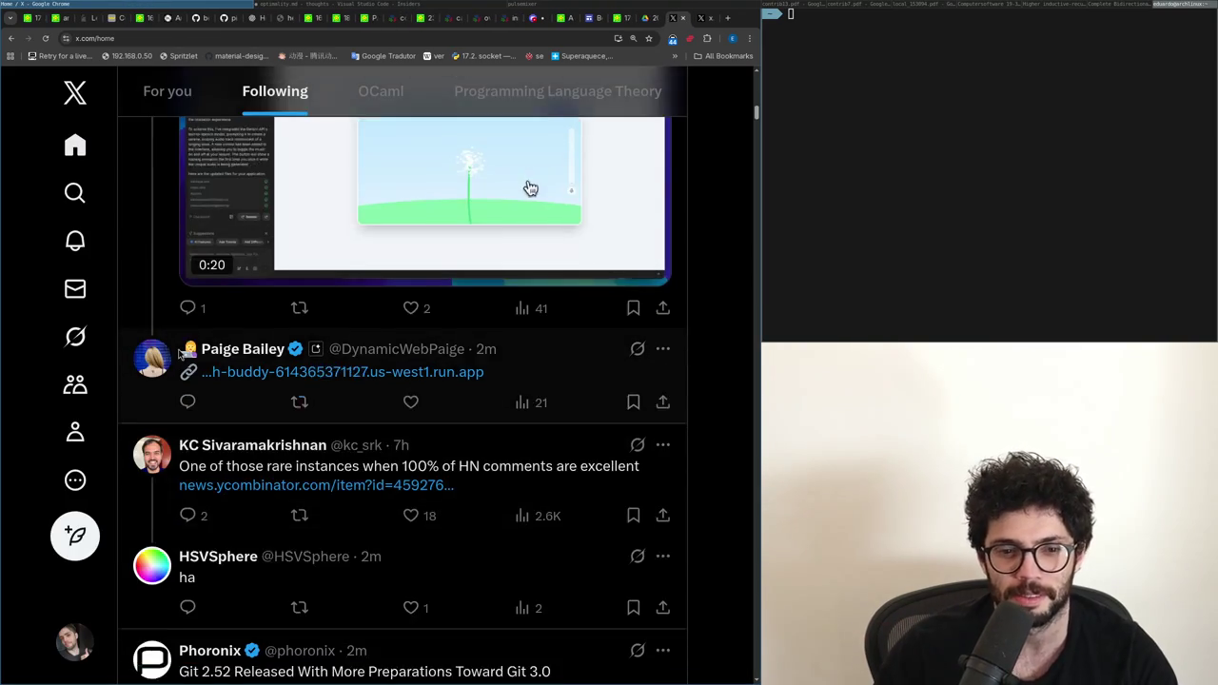
{"action": "scroll", "coordinate": [180, 353], "scroll_direction": "down", "scroll_amount": 6}
{"action": "scroll", "coordinate": [181, 353], "scroll_direction": "down", "scroll_amount": 6}
{"action": "key", "text": "alt+Tab"}
{"action": "key", "text": "Up"}
{"action": "key", "text": "Right"}
{"action": "key", "text": "Right"}
{"action": "key", "text": "Up"}
{"action": "key", "text": "Up"}
{"action": "key", "text": "Right"}
{"action": "key", "text": "Right"}
{"action": "key", "text": "Right"}
{"action": "key", "text": "Right"}
{"action": "key", "text": "Right"}
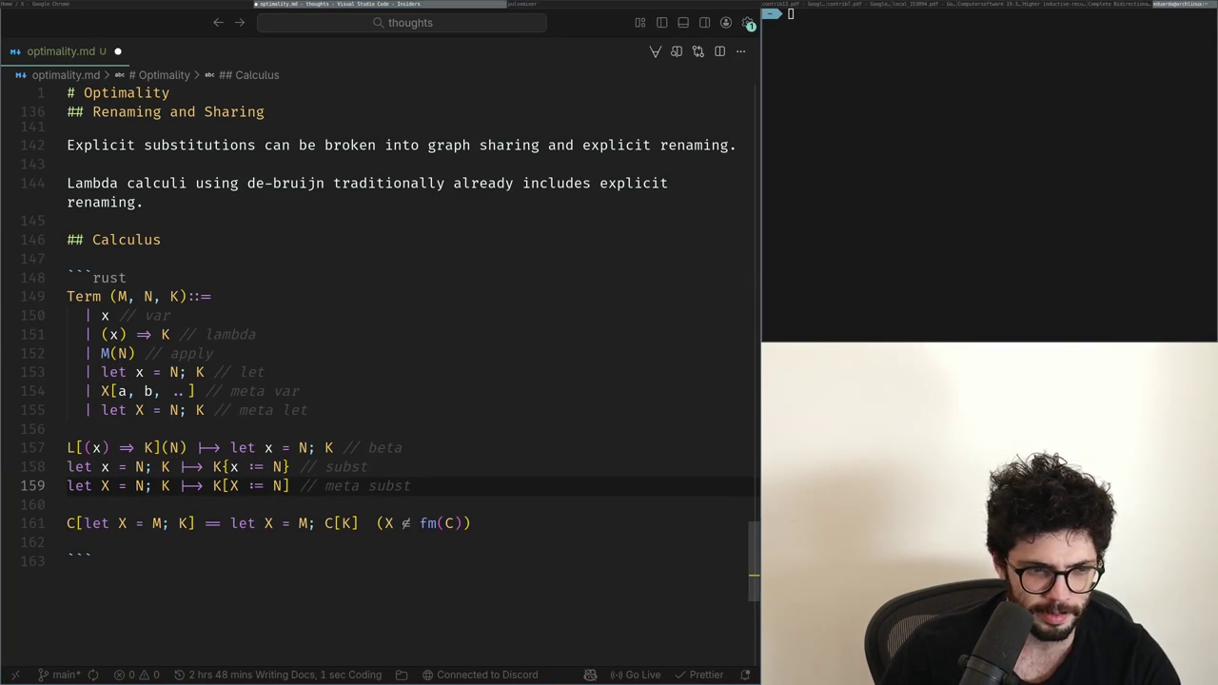
{"action": "key", "text": "Up"}
{"action": "key", "text": "Up"}
{"action": "key", "text": "Up"}
{"action": "key", "text": "Up"}
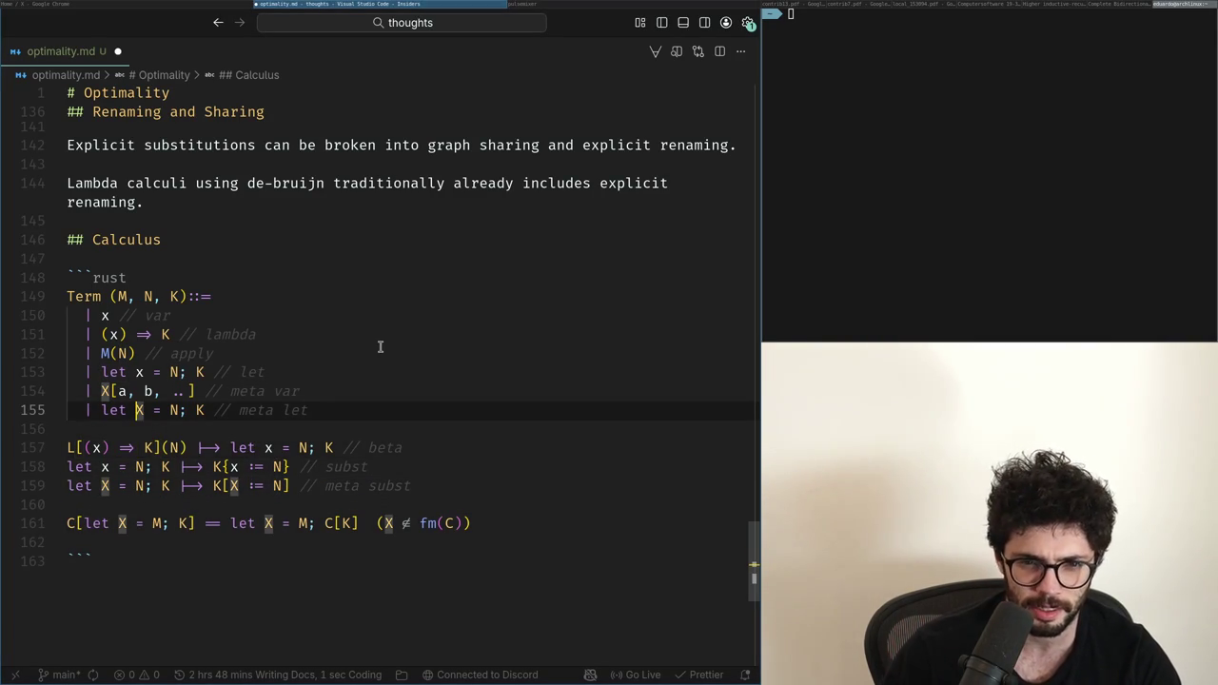
{"action": "key", "text": "Down"}
{"action": "key", "text": "Down"}
{"action": "key", "text": "Down"}
{"action": "key", "text": "ctrl+shift+Return"}
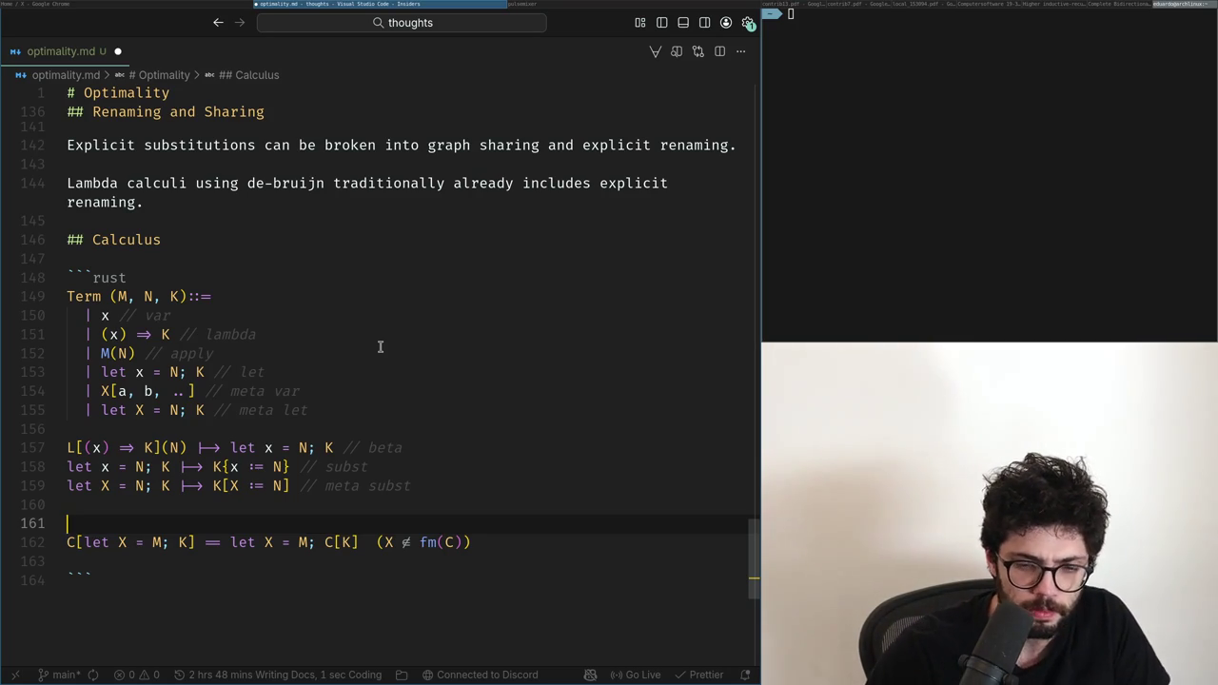
{"action": "key", "text": "Down"}
{"action": "key", "text": "End"}
{"action": "key", "text": "ctrl+Left"}
{"action": "key", "text": "ctrl+Left"}
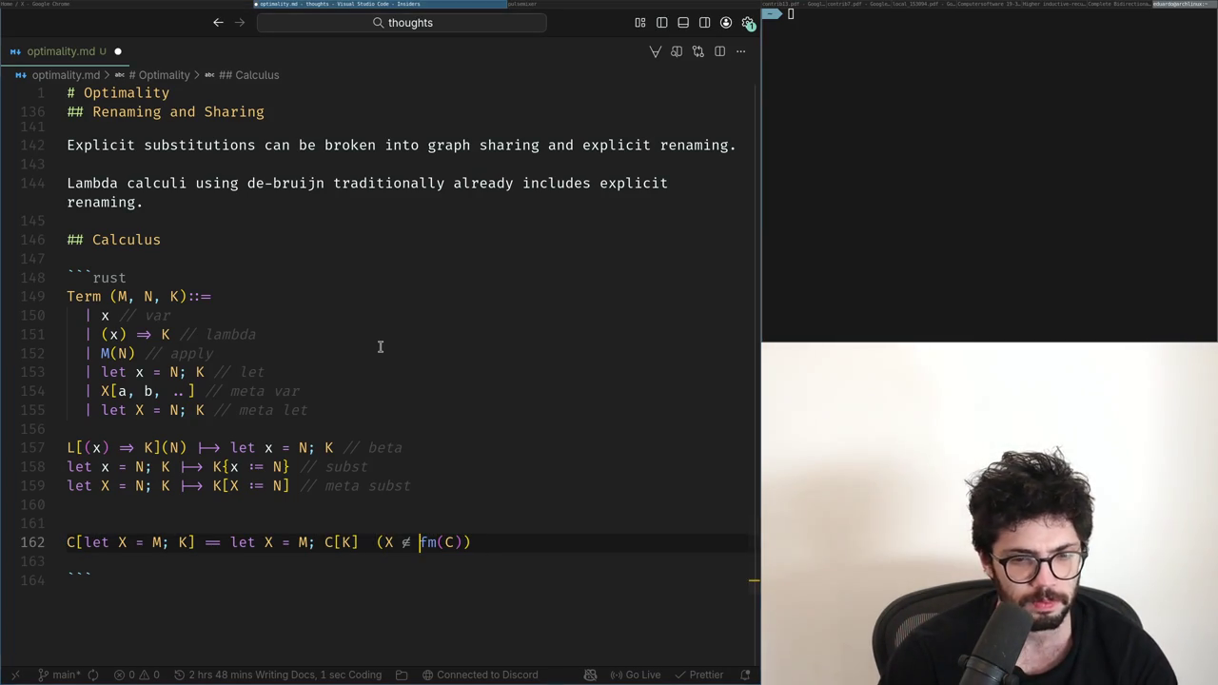
{"action": "key", "text": "Left"}
{"action": "key", "text": "Left"}
{"action": "key", "text": "Left"}
{"action": "key", "text": "Left"}
{"action": "key", "text": "Left"}
{"action": "key", "text": "Right"}
{"action": "key", "text": "Right"}
{"action": "key", "text": "Right"}
{"action": "key", "text": "Right"}
{"action": "key", "text": "Right"}
{"action": "key", "text": "Right"}
{"action": "key", "text": "Right"}
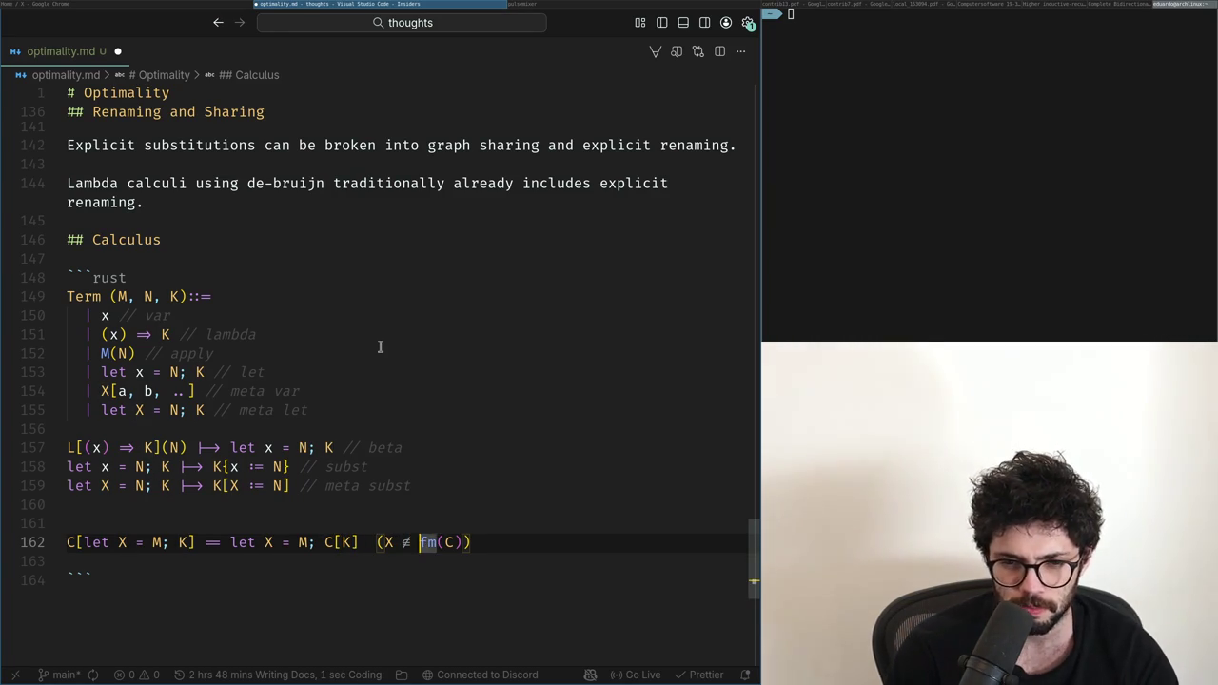
{"action": "key", "text": "Delete"}
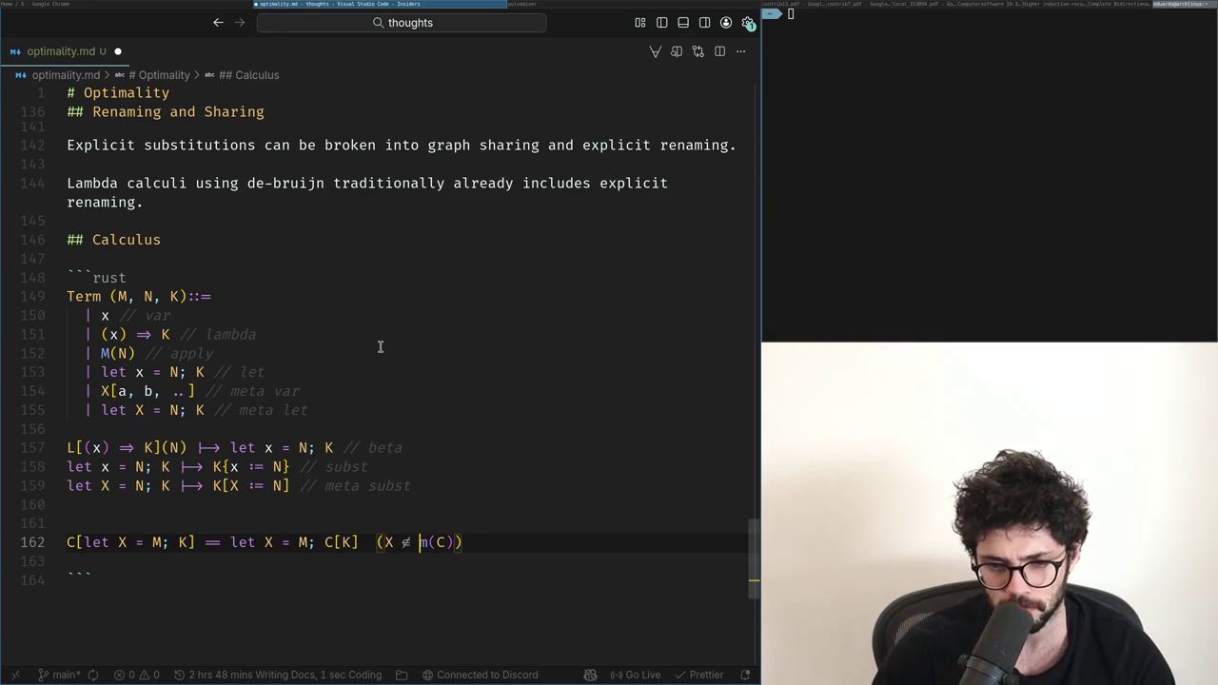
{"action": "type", "text": "f"}
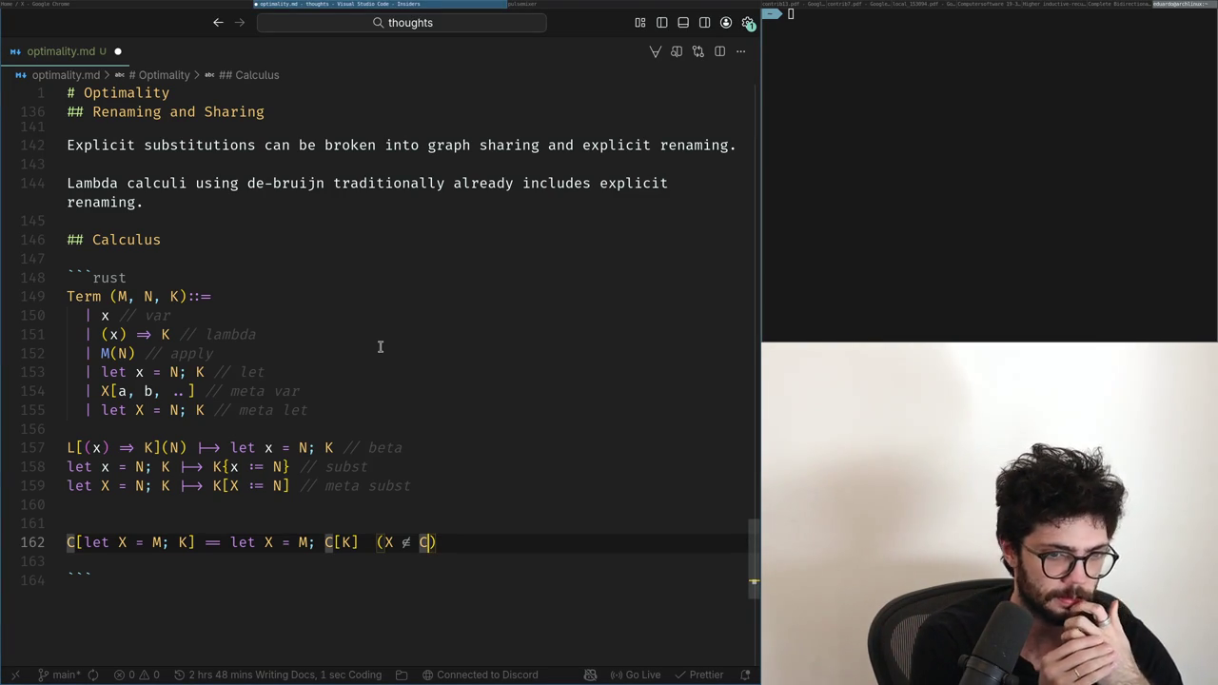
{"action": "key", "text": "End"}
{"action": "key", "text": "Left"}
{"action": "key", "text": "Left"}
{"action": "type", "text": "fm("}
{"action": "key", "text": "Right"}
{"action": "type", "text": ")"}
{"action": "key", "text": "Up"}
{"action": "key", "text": "BackSpace"}
{"action": "key", "text": "Return"}
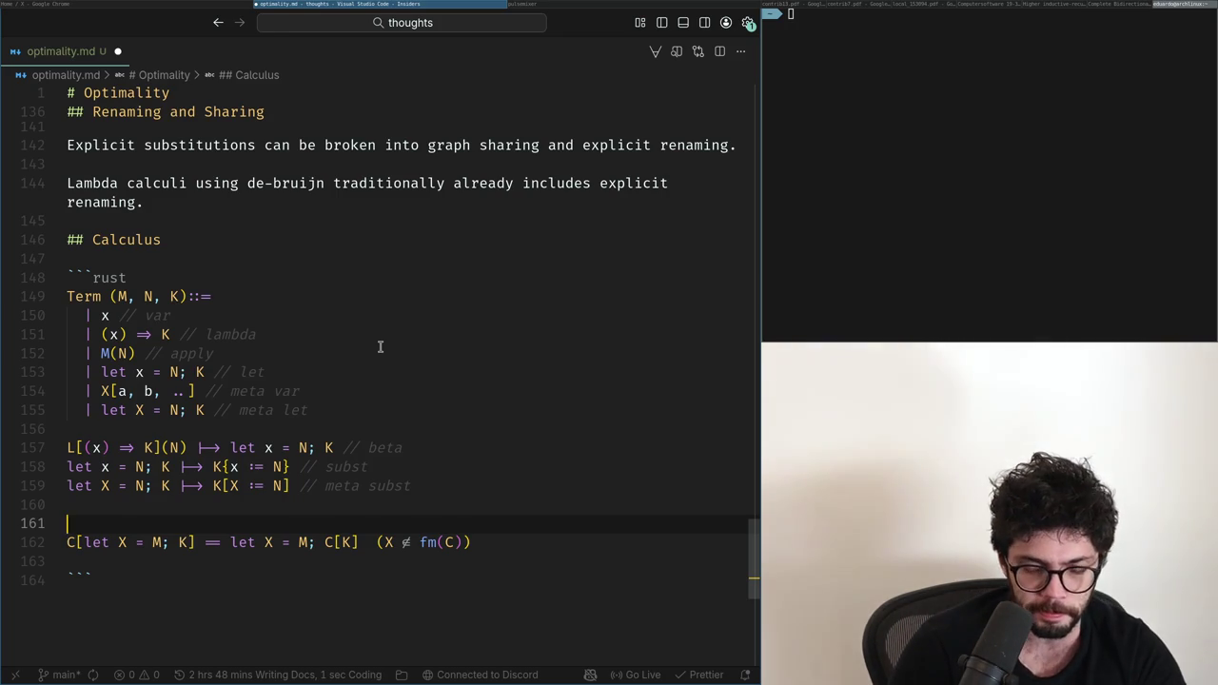
{"action": "key", "text": "BackSpace"}
{"action": "key", "text": "Up"}
{"action": "key", "text": "Up"}
{"action": "key", "text": "Up"}
{"action": "key", "text": "Up"}
{"action": "key", "text": "shift+Up"}
{"action": "key", "text": "shift+Up"}
{"action": "key", "text": "shift+Up"}
{"action": "key", "text": "shift+Up"}
{"action": "key", "text": "shift+Up"}
{"action": "key", "text": "shift+Up"}
Step: Duplicate the Term grammar below the code block, using \n in the var case and λ in the lambda case
{"action": "key", "text": "ctrl+c"}
{"action": "key", "text": "ctrl+End"}
{"action": "key", "text": "Up"}
{"action": "key", "text": "Return"}
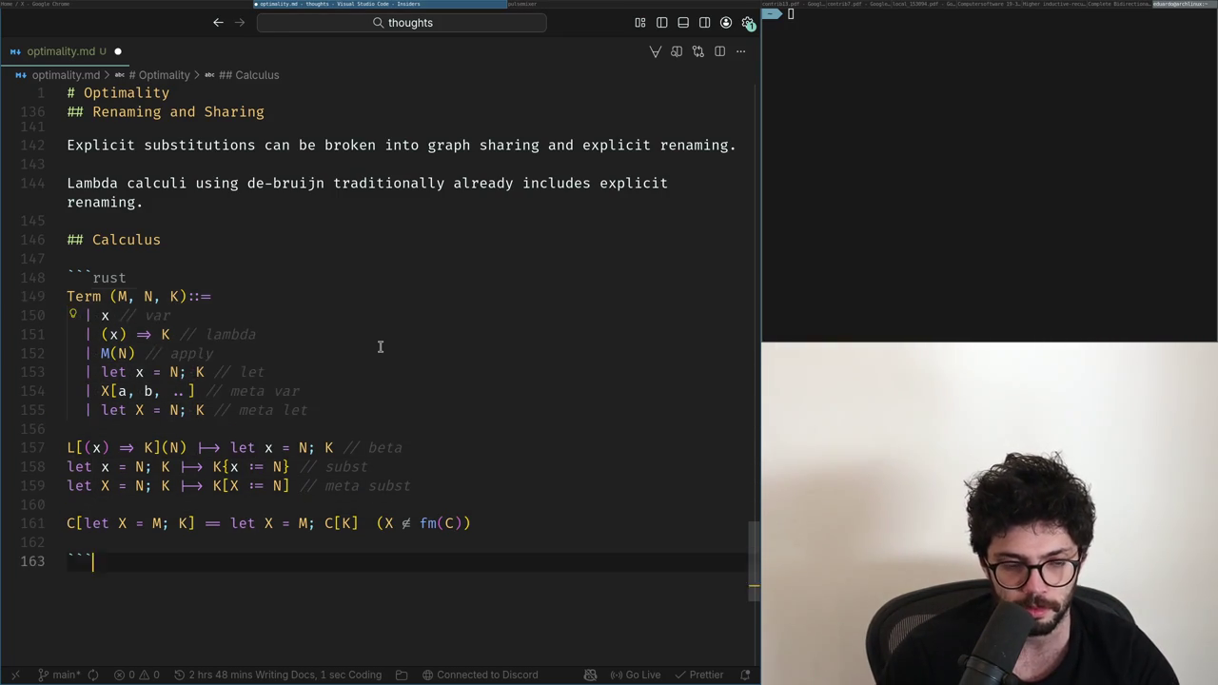
{"action": "key", "text": "ctrl+v"}
{"action": "key", "text": "Up"}
{"action": "key", "text": "Up"}
{"action": "key", "text": "Up"}
{"action": "key", "text": "BackSpace"}
{"action": "key", "text": "Down"}
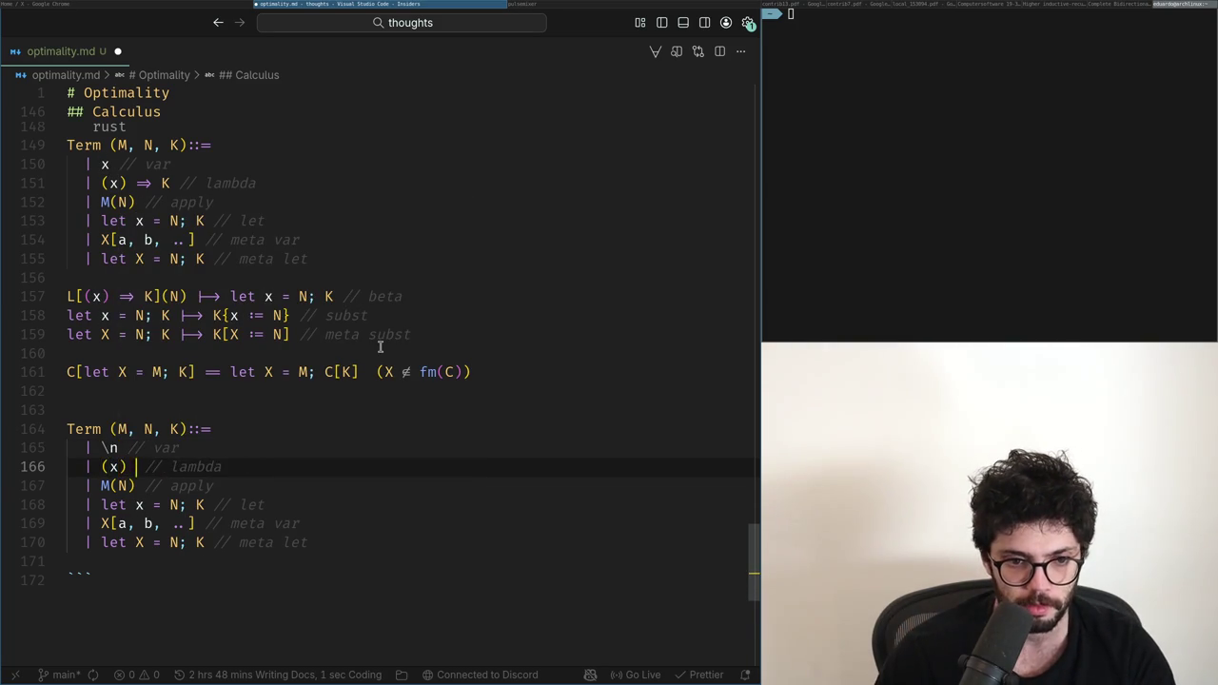
{"action": "key", "text": "BackSpace"}
{"action": "key", "text": "BackSpace"}
{"action": "key", "text": "BackSpace"}
{"action": "type", "text": "\\l"}
{"action": "key", "text": "Return"}
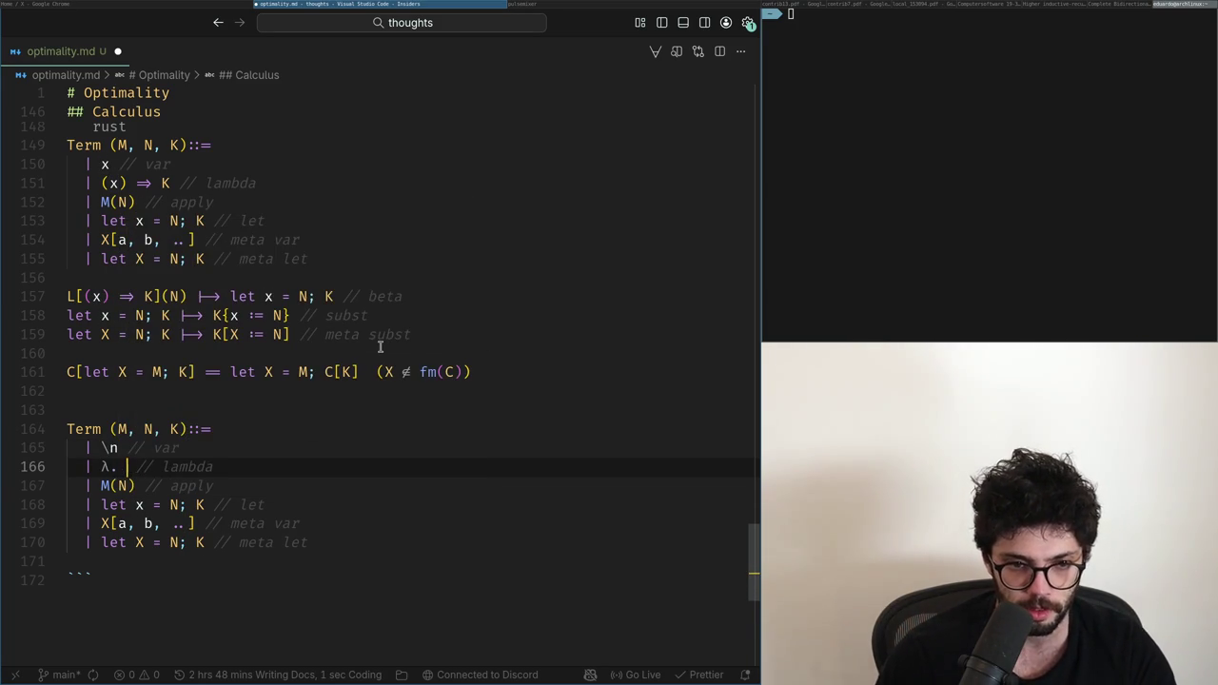
Step: Delete the meta var case from the copied grammar
{"action": "key", "text": "Down"}
{"action": "key", "text": "Down"}
{"action": "key", "text": "Right"}
{"action": "key", "text": "Right"}
{"action": "key", "text": "Right"}
{"action": "key", "text": "Right"}
{"action": "key", "text": "Right"}
{"action": "key", "text": "Down"}
{"action": "key", "text": "Down"}
{"action": "key", "text": "Up"}
{"action": "key", "text": "Right"}
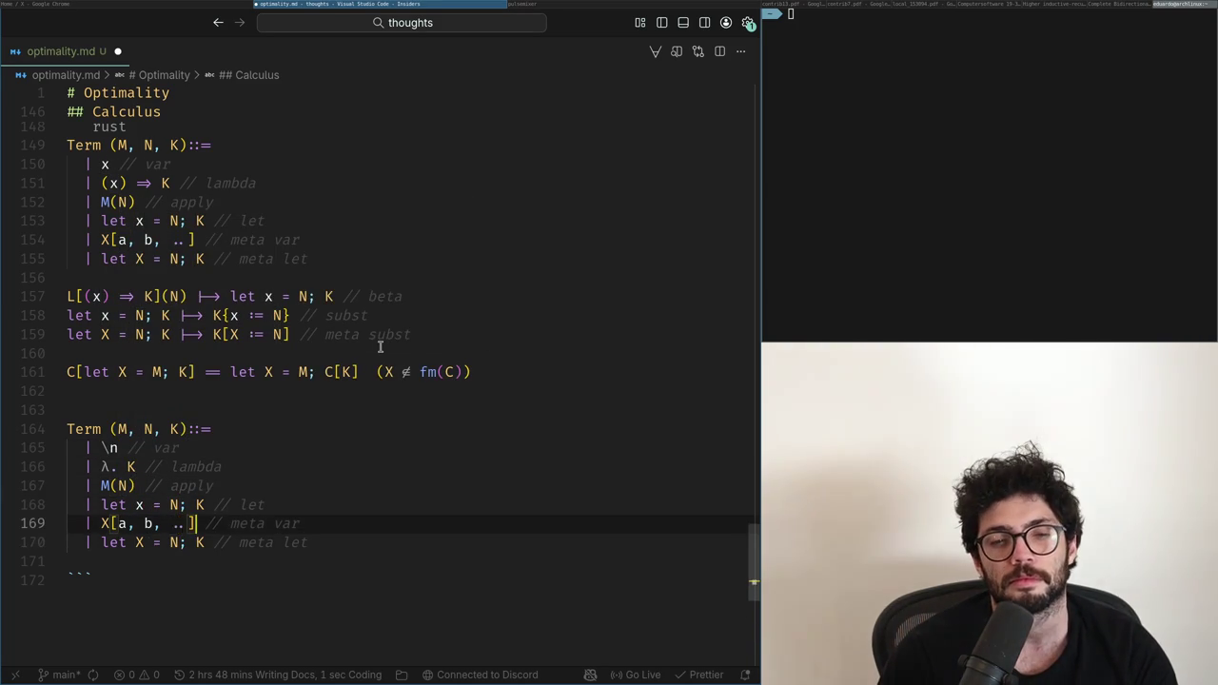
{"action": "key", "text": "Down"}
{"action": "key", "text": "ctrl+Left"}
{"action": "key", "text": "ctrl+Left"}
{"action": "key", "text": "ctrl+Left"}
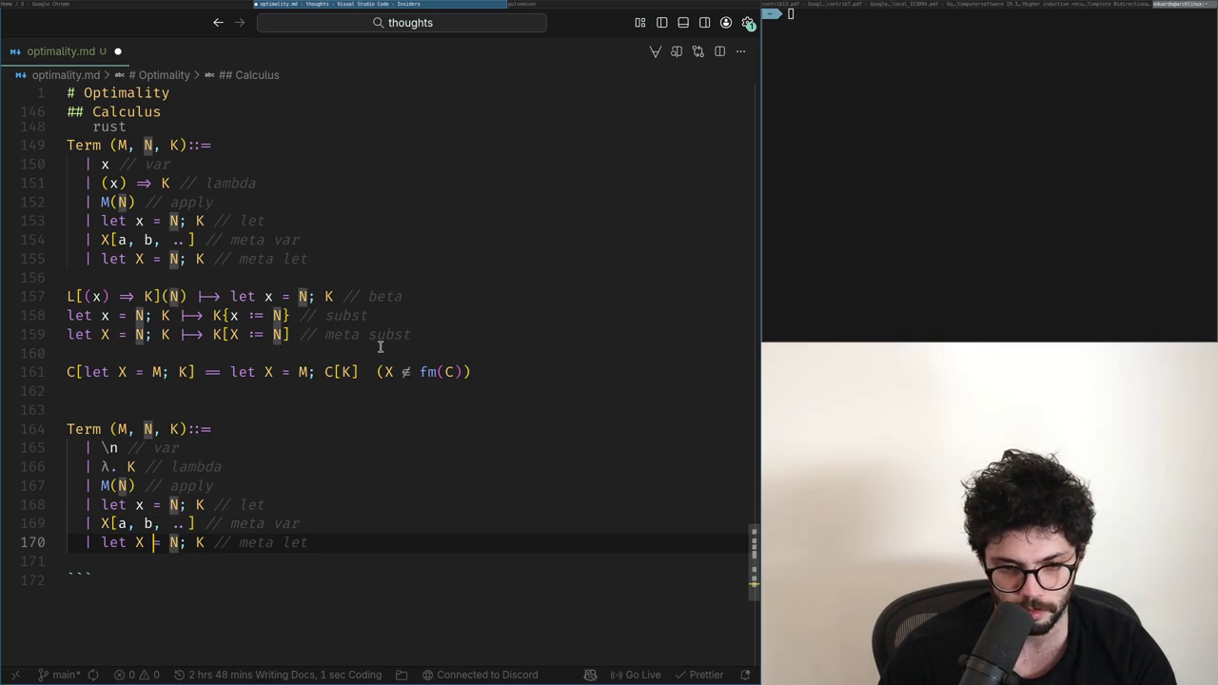
{"action": "key", "text": "ctrl+Left"}
{"action": "key", "text": "Up"}
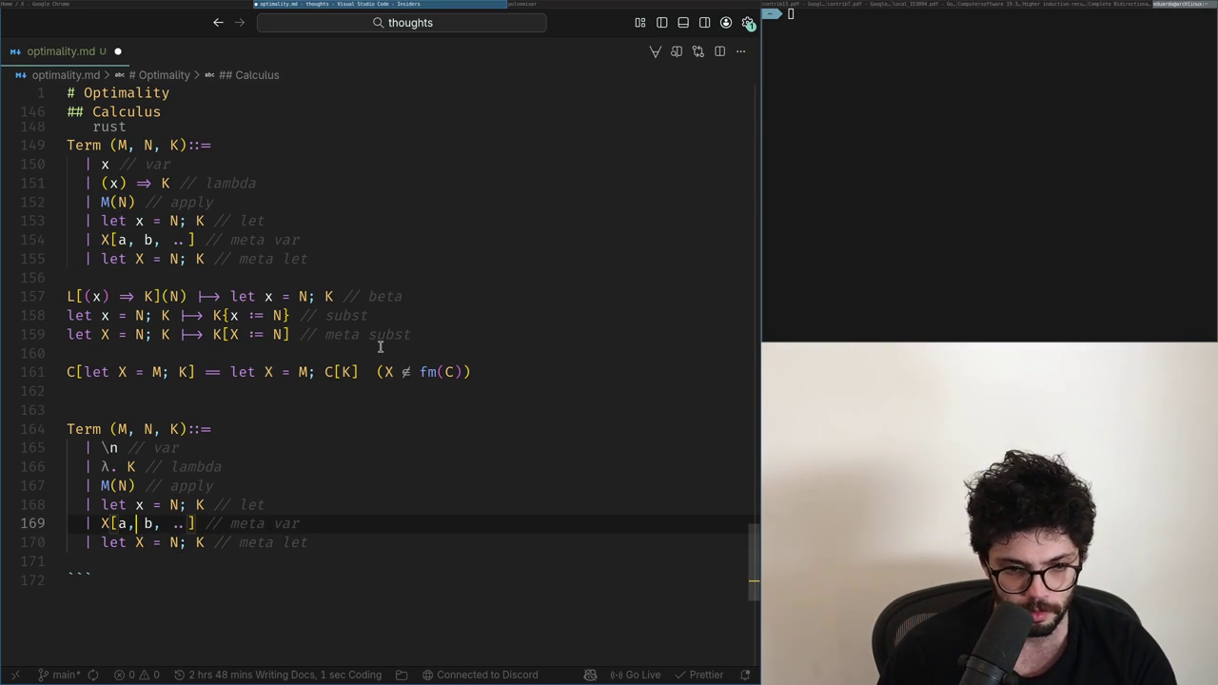
{"action": "key", "text": "Up"}
{"action": "key", "text": "ctrl+Right"}
{"action": "key", "text": "ctrl+Right"}
{"action": "key", "text": "ctrl+Right"}
{"action": "key", "text": "ctrl+Right"}
{"action": "key", "text": "ctrl+Right"}
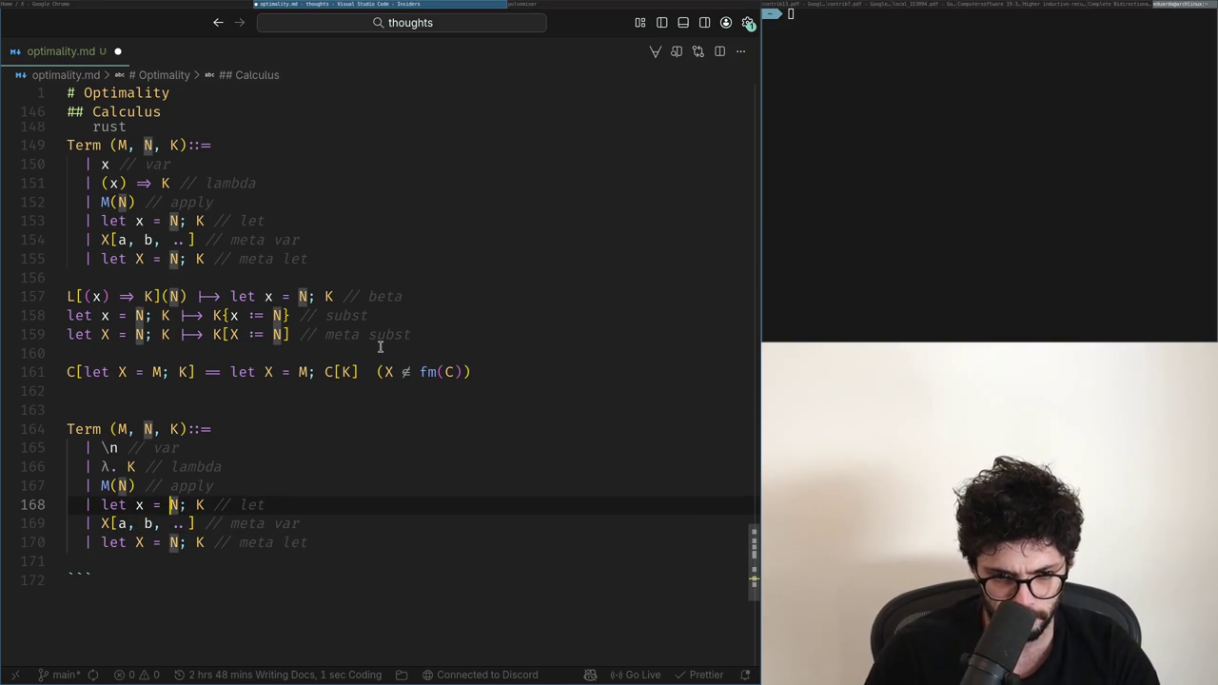
{"action": "key", "text": "Down"}
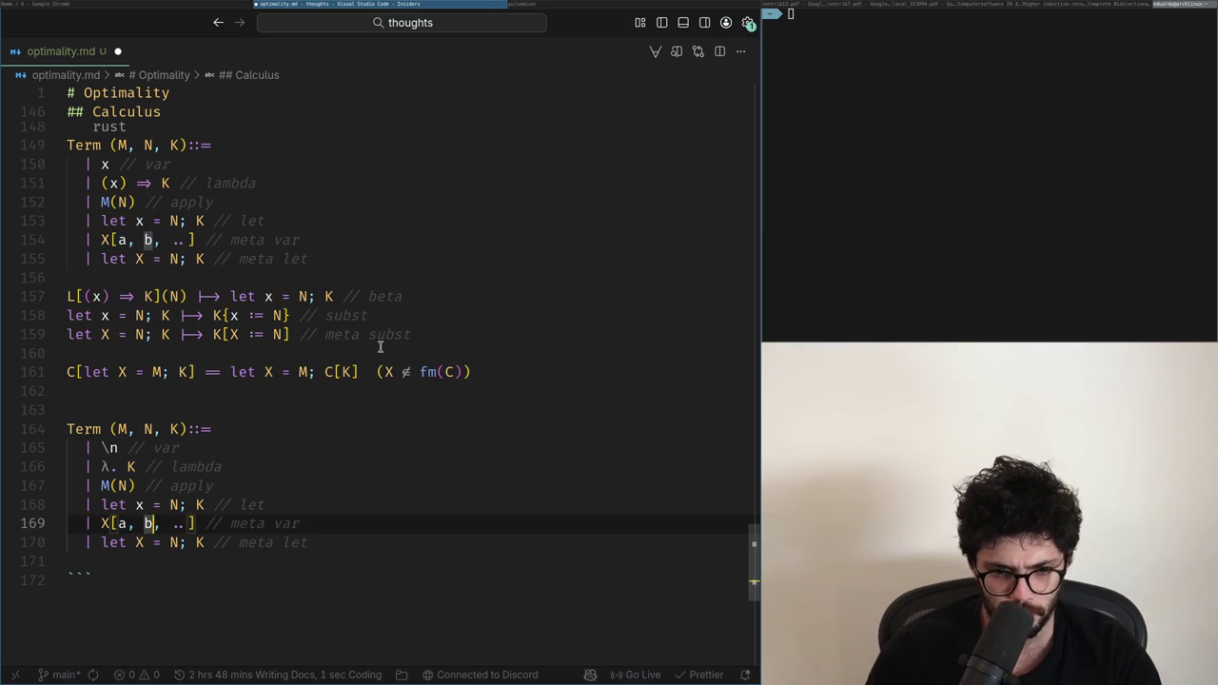
{"action": "key", "text": "End"}
{"action": "key", "text": "ctrl+shift+k"}
{"action": "key", "text": "Up"}
Step: Turn the copied let case into N[n]; K with a '// renaming' comment
{"action": "key", "text": "Right"}
{"action": "key", "text": "ctrl+shift+Left"}
{"action": "key", "text": "ctrl+shift+Left"}
{"action": "key", "text": "ctrl+shift+Left"}
{"action": "key", "text": "BackSpace"}
{"action": "type", "text": "["}
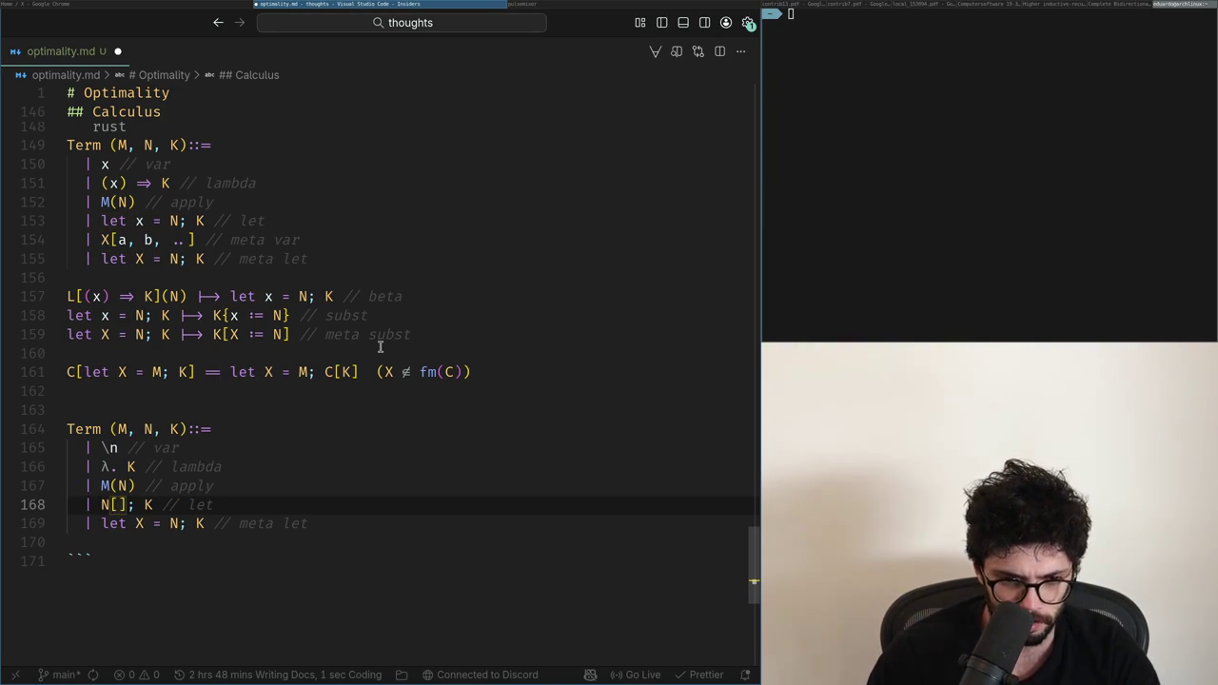
{"action": "key", "text": "End"}
{"action": "key", "text": "ctrl+BackSpace"}
{"action": "type", "text": "renaming"}
{"action": "key", "text": "Down"}
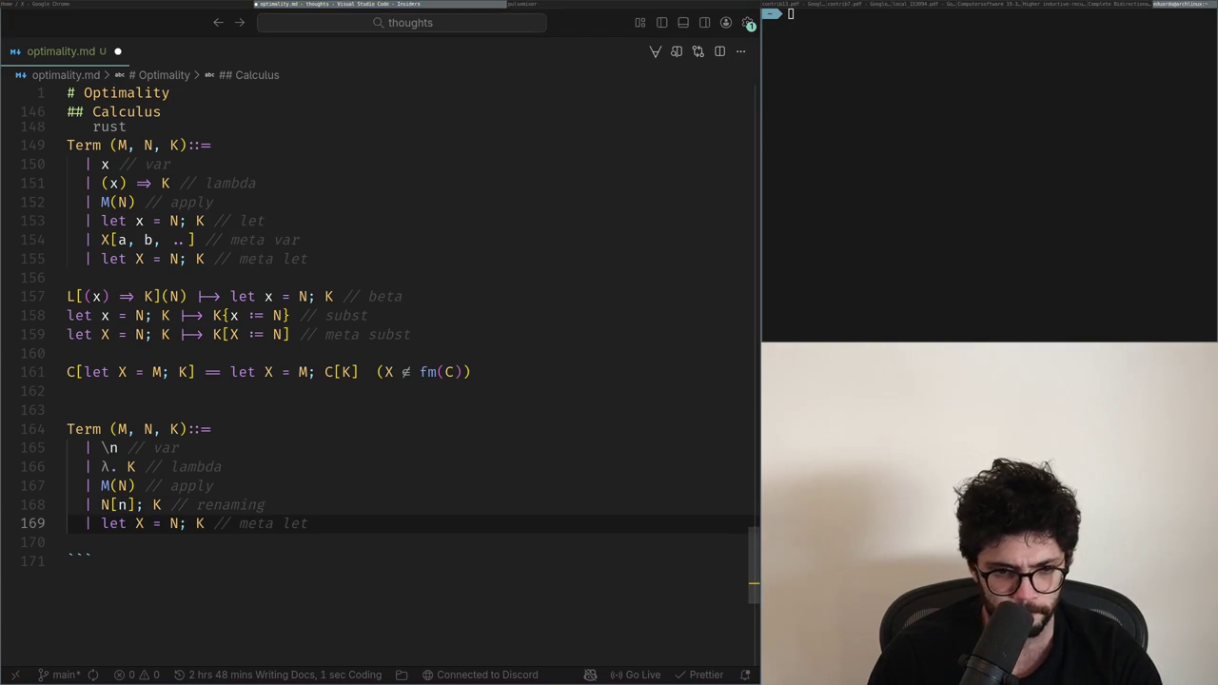
Step: Open the X notifications page in the browser, then return to the notes editor
{"action": "key", "text": "alt+Tab"}
{"action": "key", "text": "alt+Tab"}
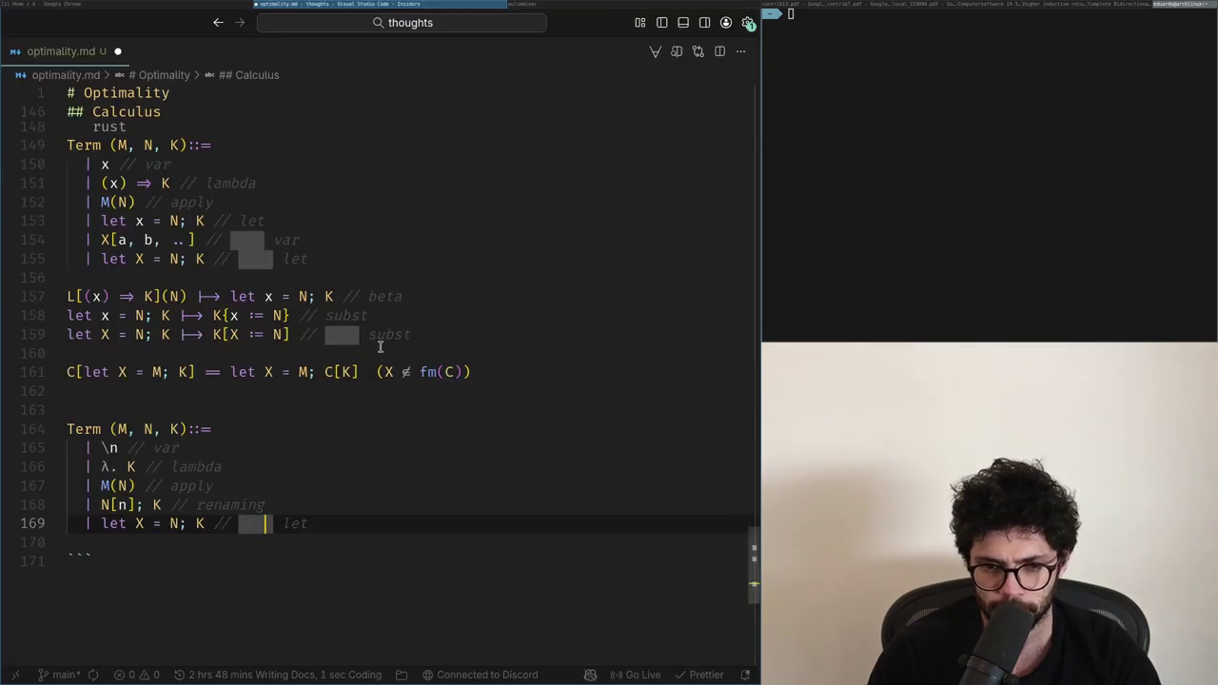
{"action": "key", "text": "alt+Tab"}
{"action": "left_click", "coordinate": [83, 237]}
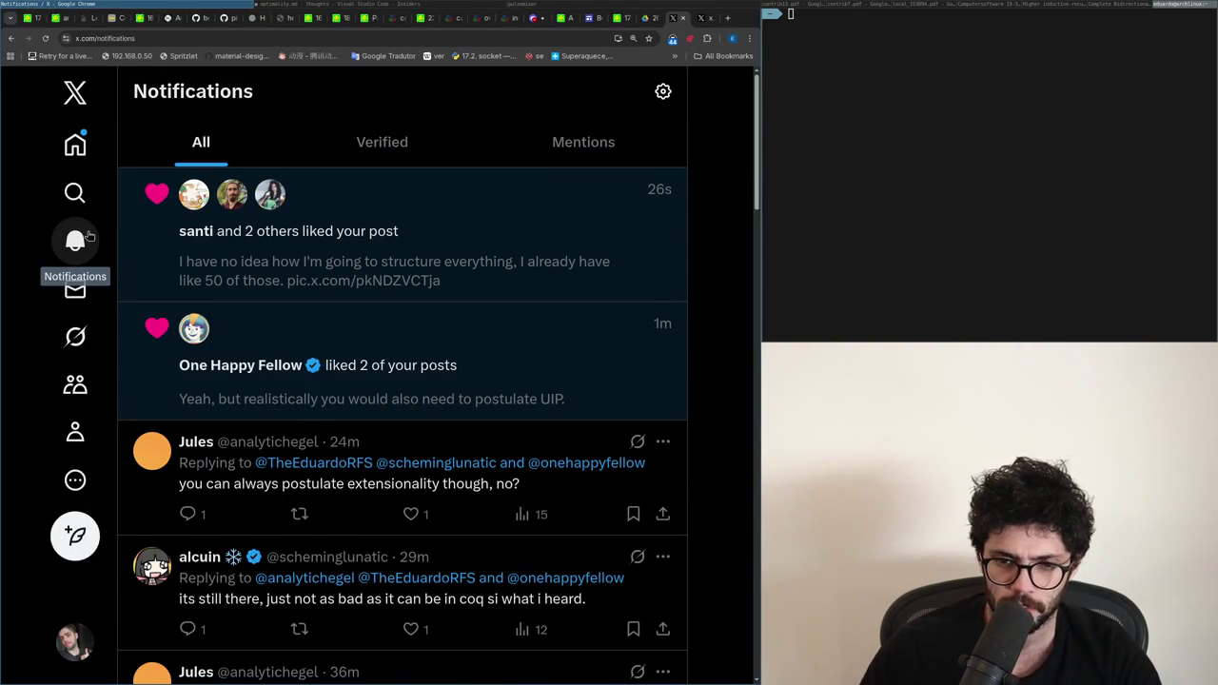
{"action": "key", "text": "alt+Tab"}
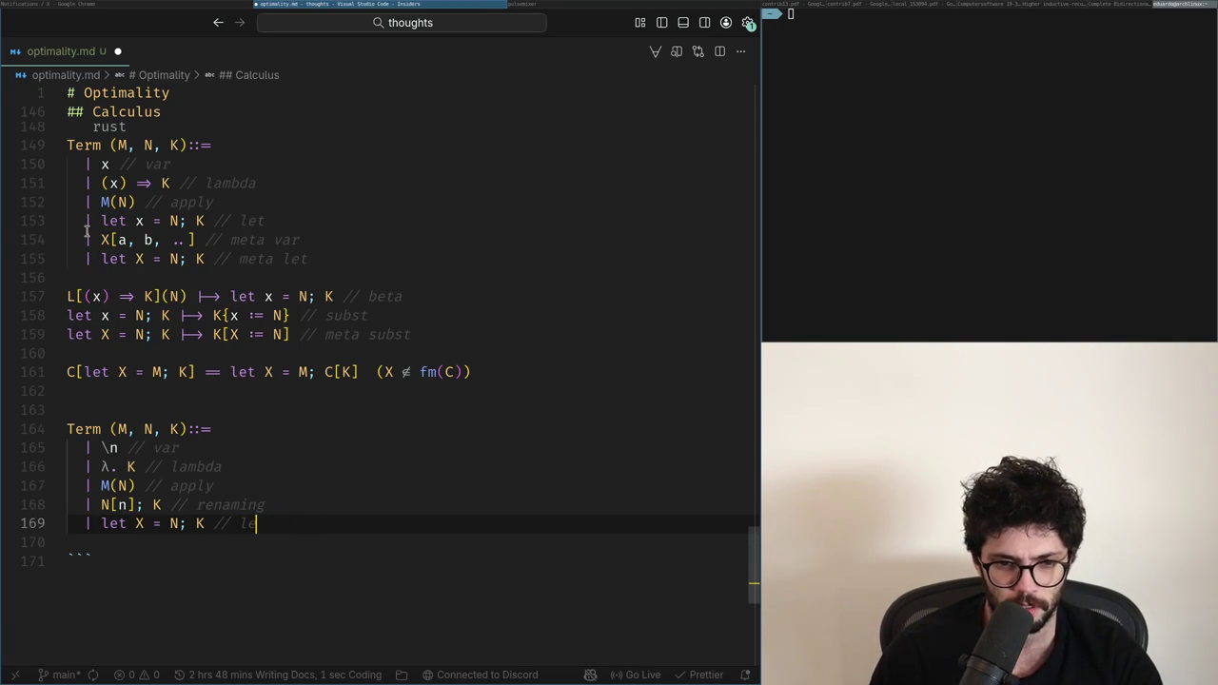
Step: Shorten the grammar comments to 'rename' and 'share', and make the rename case use X[n]
{"action": "key", "text": "Up"}
{"action": "key", "text": "BackSpace"}
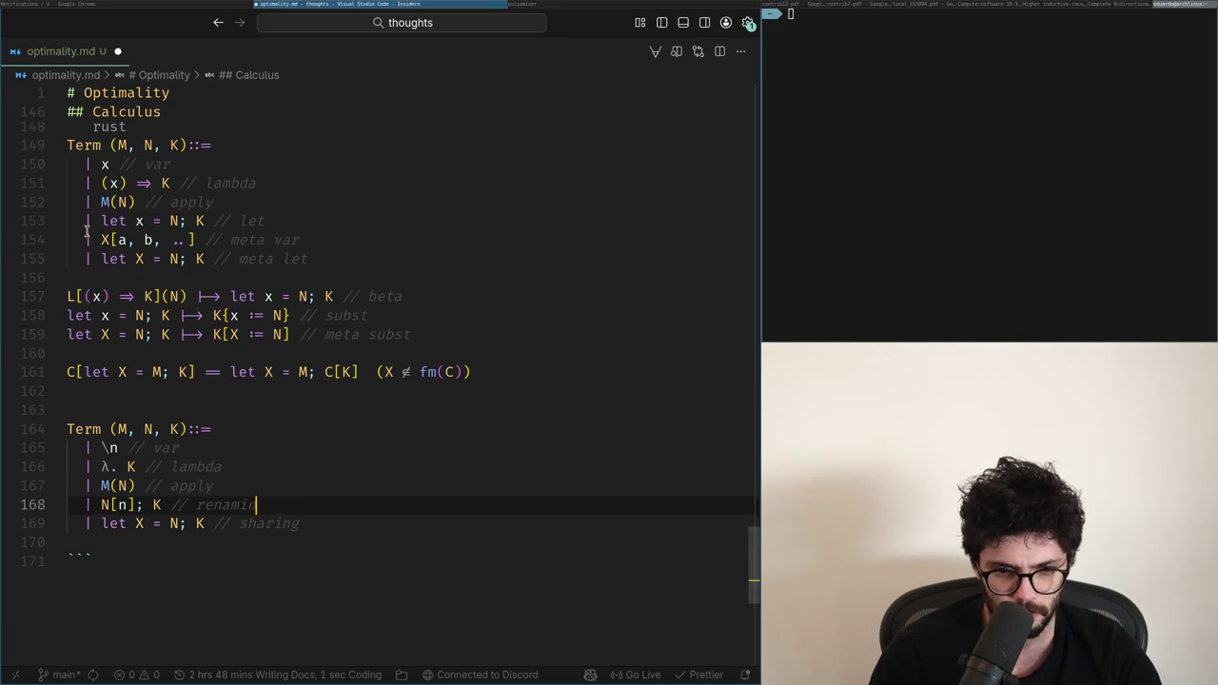
{"action": "key", "text": "Down"}
{"action": "key", "text": "End"}
{"action": "key", "text": "BackSpace"}
{"action": "key", "text": "Down"}
{"action": "key", "text": "Up"}
Step: Add a blank line below the second grammar and accept Copilot's suggested beta rule
{"action": "key", "text": "Up"}
{"action": "key", "text": "Delete"}
{"action": "type", "text": "X"}
{"action": "key", "text": "Down"}
{"action": "key", "text": "Down"}
{"action": "key", "text": "Up"}
{"action": "key", "text": "End"}
{"action": "key", "text": "Down"}
{"action": "key", "text": "Return"}
{"action": "key", "text": "Up"}
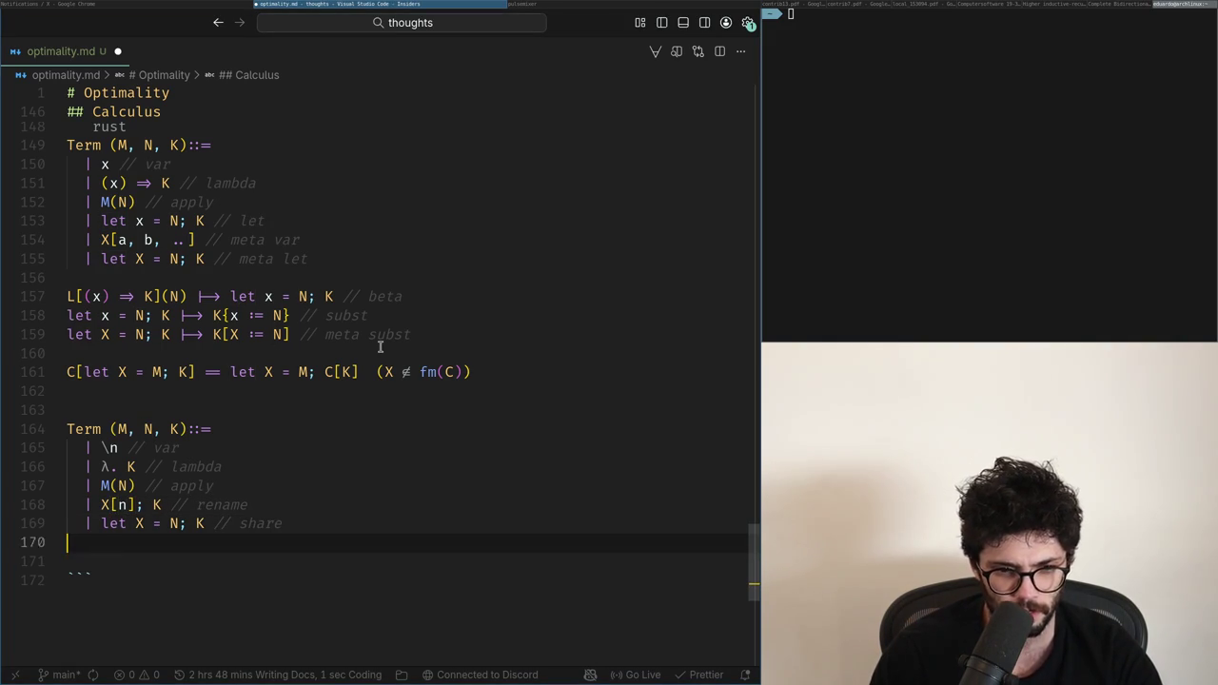
{"action": "key", "text": "Down"}
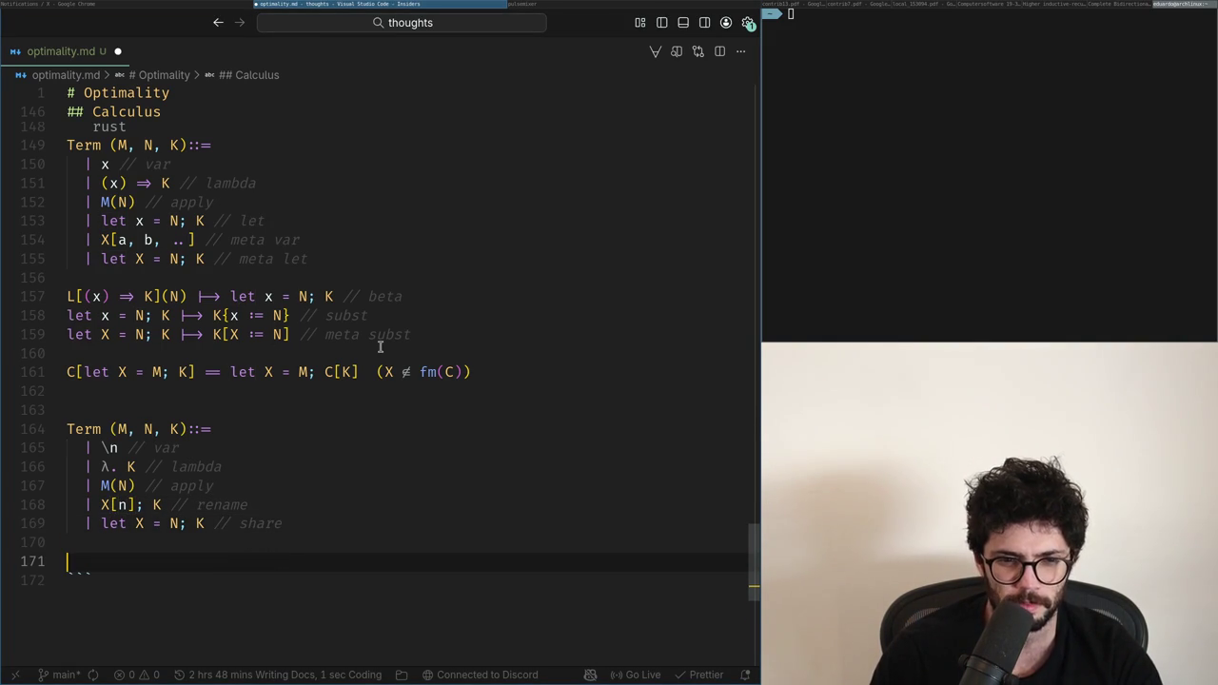
{"action": "key", "text": "Tab"}
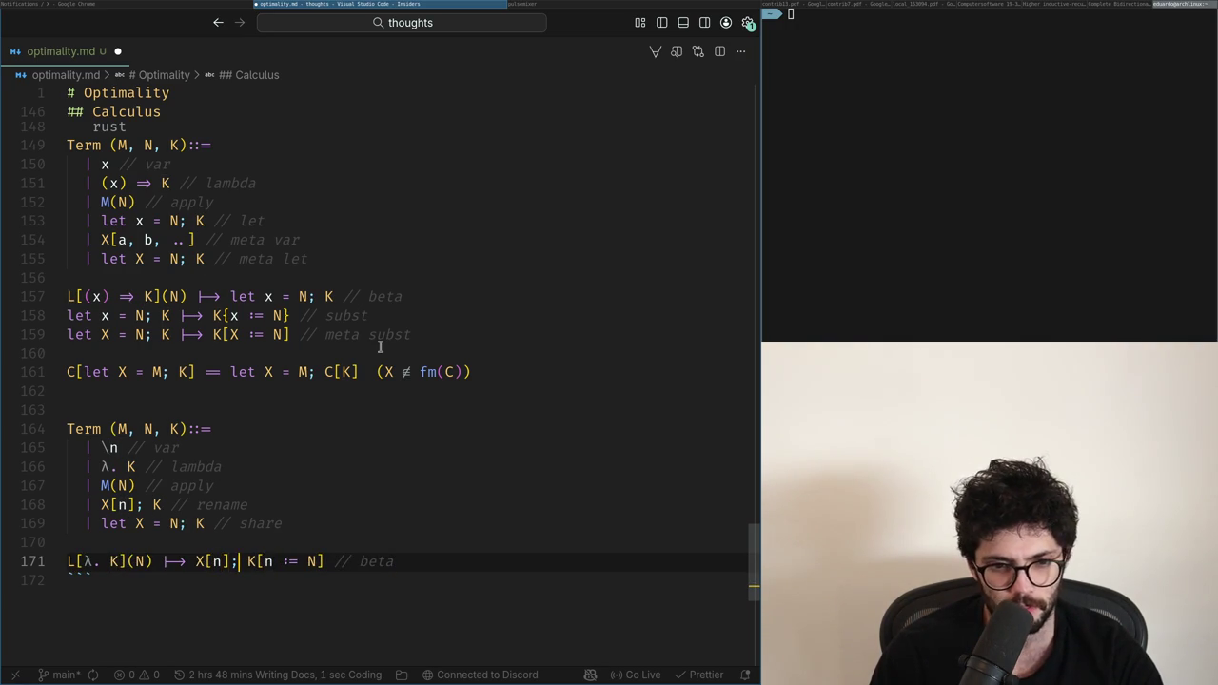
Step: Insert L[ into the new beta rule and wrap the first beta rule's result in L[ ]
{"action": "key", "text": "Left"}
{"action": "key", "text": "Left"}
{"action": "key", "text": "Left"}
{"action": "key", "text": "Left"}
{"action": "key", "text": "Left"}
{"action": "key", "text": "Left"}
{"action": "type", "text": "L["}
{"action": "key", "text": "Up"}
{"action": "key", "text": "Up"}
{"action": "key", "text": "Up"}
{"action": "key", "text": "Up"}
{"action": "key", "text": "Up"}
{"action": "key", "text": "Up"}
{"action": "key", "text": "Up"}
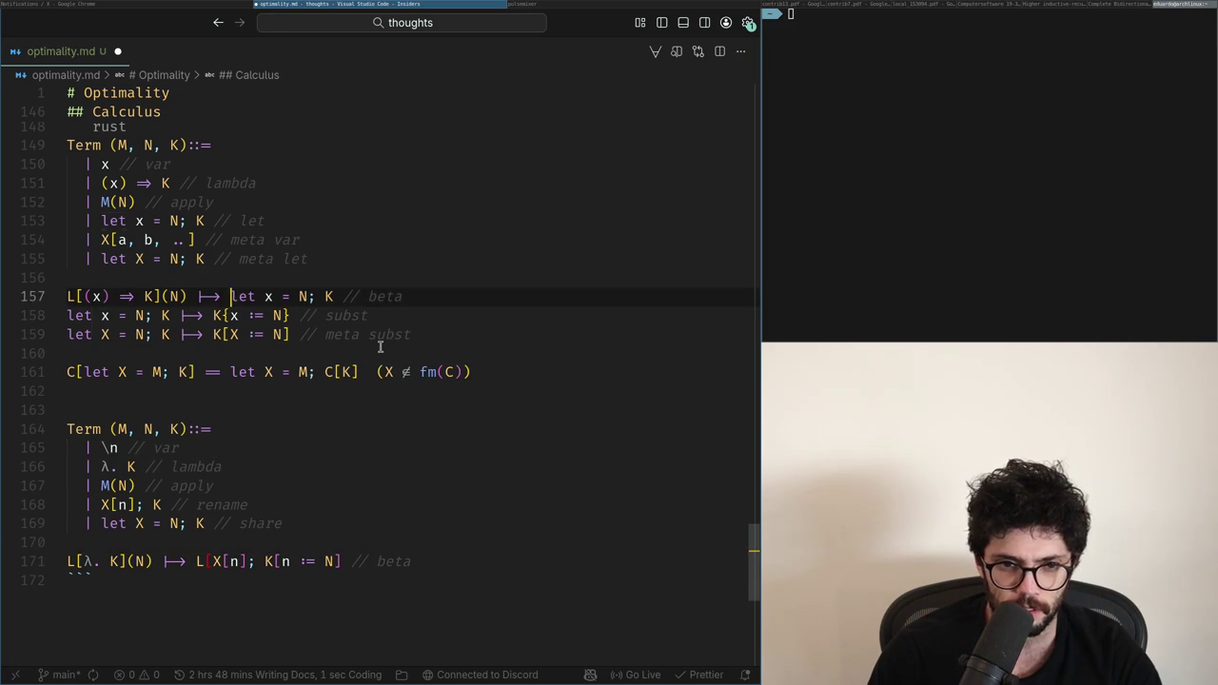
{"action": "type", "text": "l["}
{"action": "key", "text": "End"}
{"action": "key", "text": "ctrl+Left"}
{"action": "key", "text": "ctrl+Left"}
{"action": "key", "text": "ctrl+Left"}
{"action": "key", "text": "ctrl+Left"}
{"action": "key", "text": "ctrl+Left"}
{"action": "key", "text": "ctrl+Left"}
{"action": "key", "text": "BackSpace"}
{"action": "type", "text": "L"}
Step: Change X[n] to X[0] in the new beta rule and close it as L[X[0]; K]
{"action": "key", "text": "Down"}
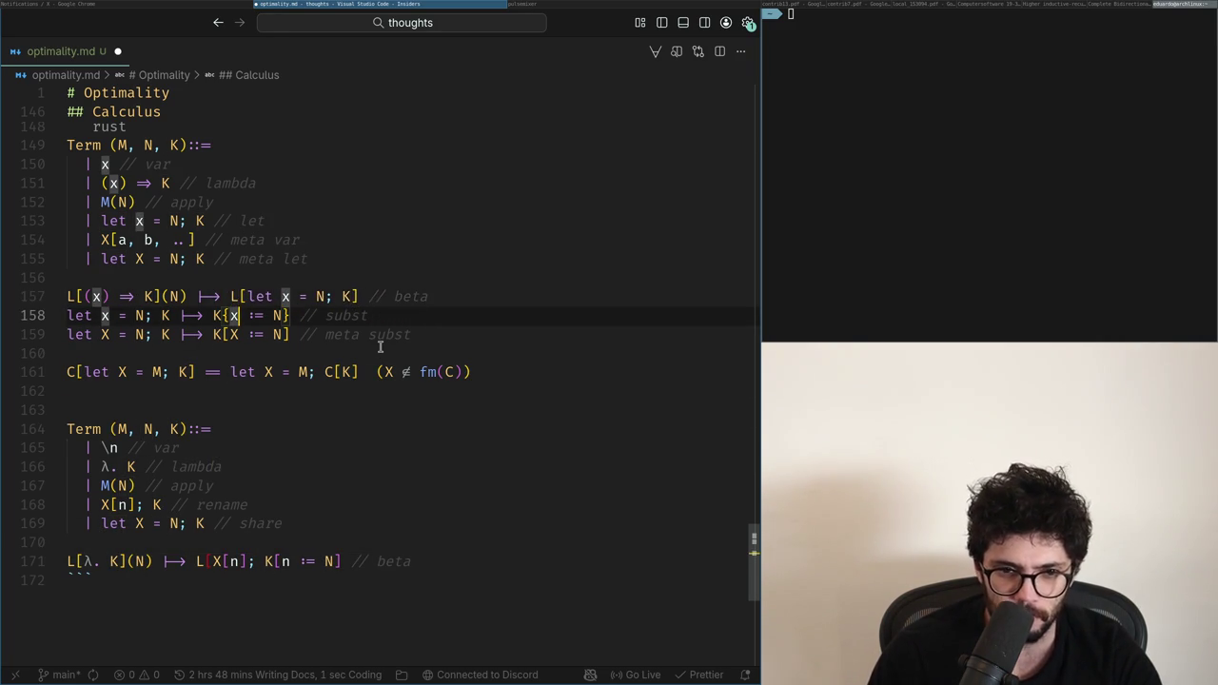
{"action": "key", "text": "Down"}
{"action": "key", "text": "Down"}
{"action": "key", "text": "Down"}
{"action": "key", "text": "Down"}
{"action": "key", "text": "Down"}
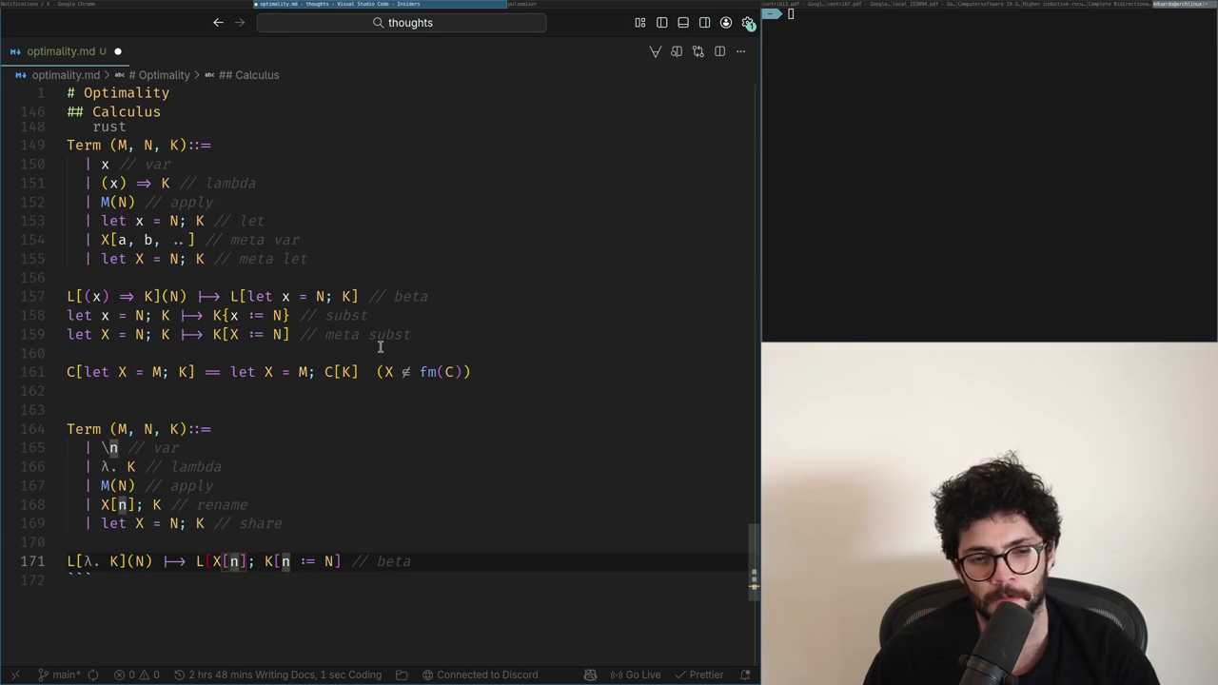
{"action": "key", "text": "Left"}
{"action": "key", "text": "Left"}
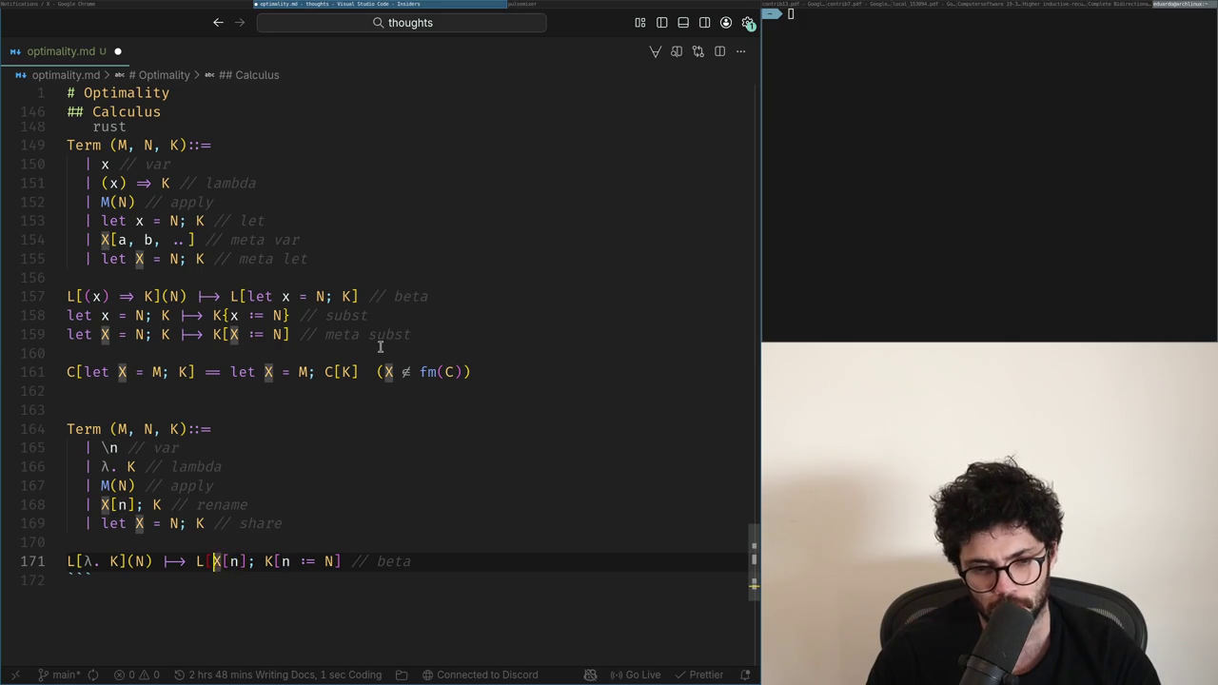
{"action": "key", "text": "Right"}
{"action": "key", "text": "Right"}
{"action": "key", "text": "Right"}
{"action": "key", "text": "BackSpace"}
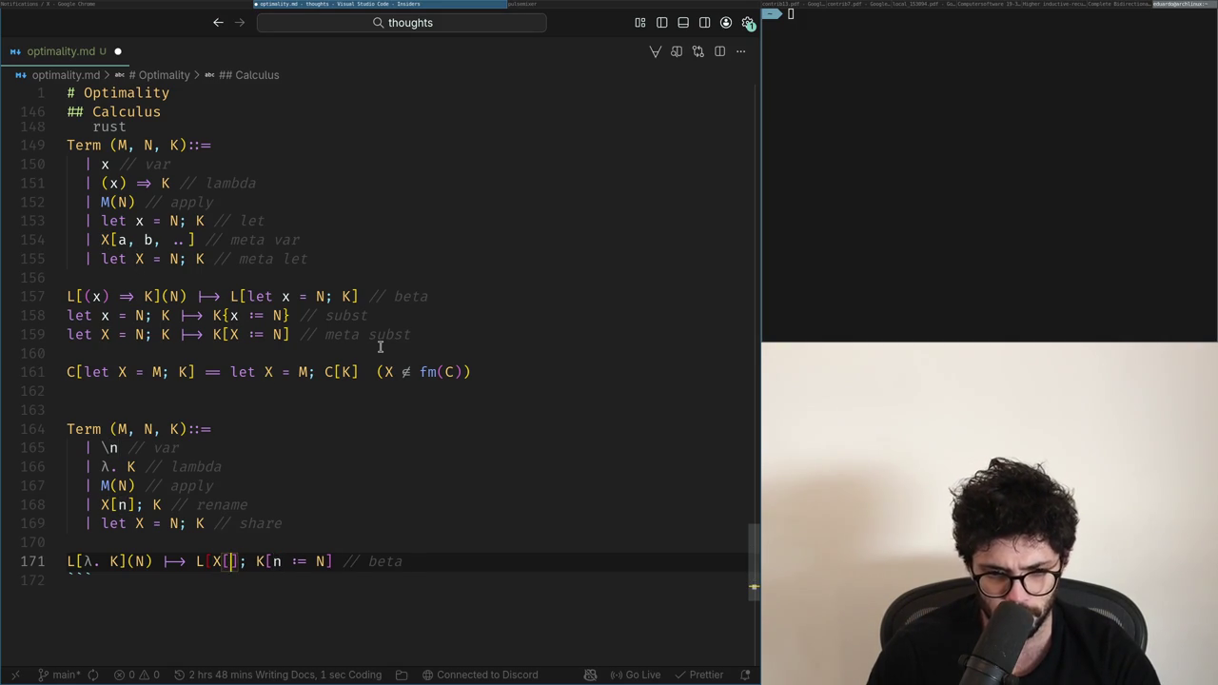
{"action": "key", "text": "Right"}
{"action": "key", "text": "Right"}
{"action": "key", "text": "Right"}
{"action": "type", "text": "]"}
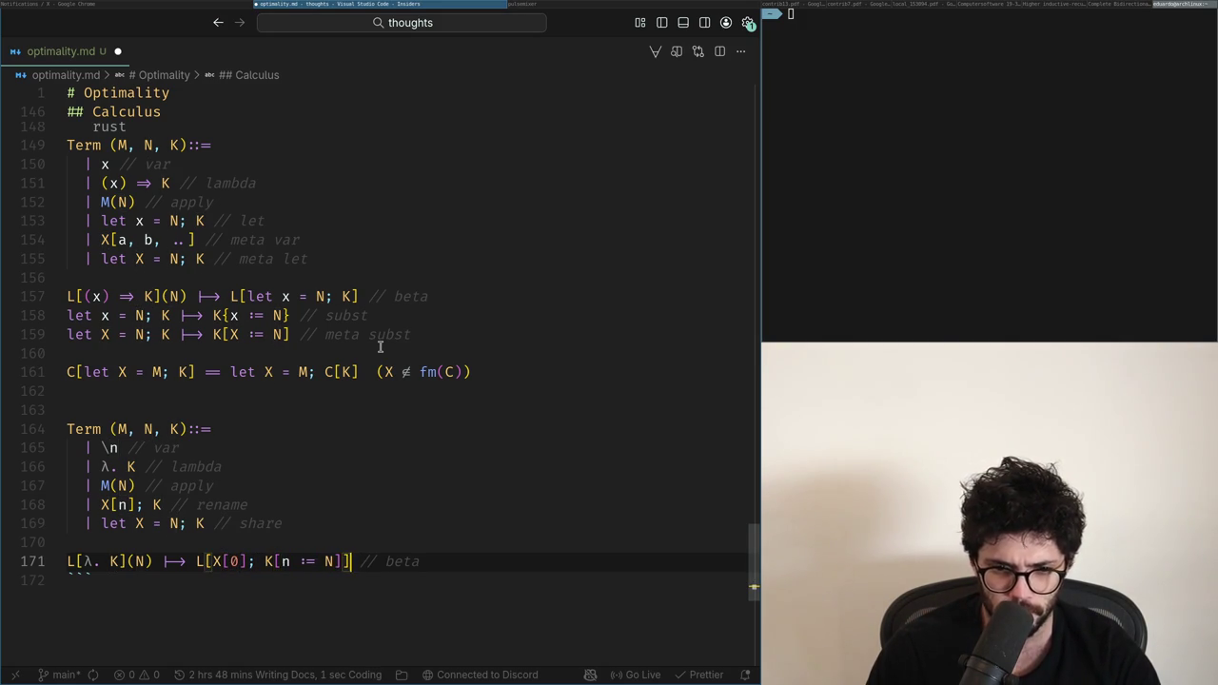
{"action": "key", "text": "Left"}
{"action": "key", "text": "Left"}
{"action": "key", "text": "Left"}
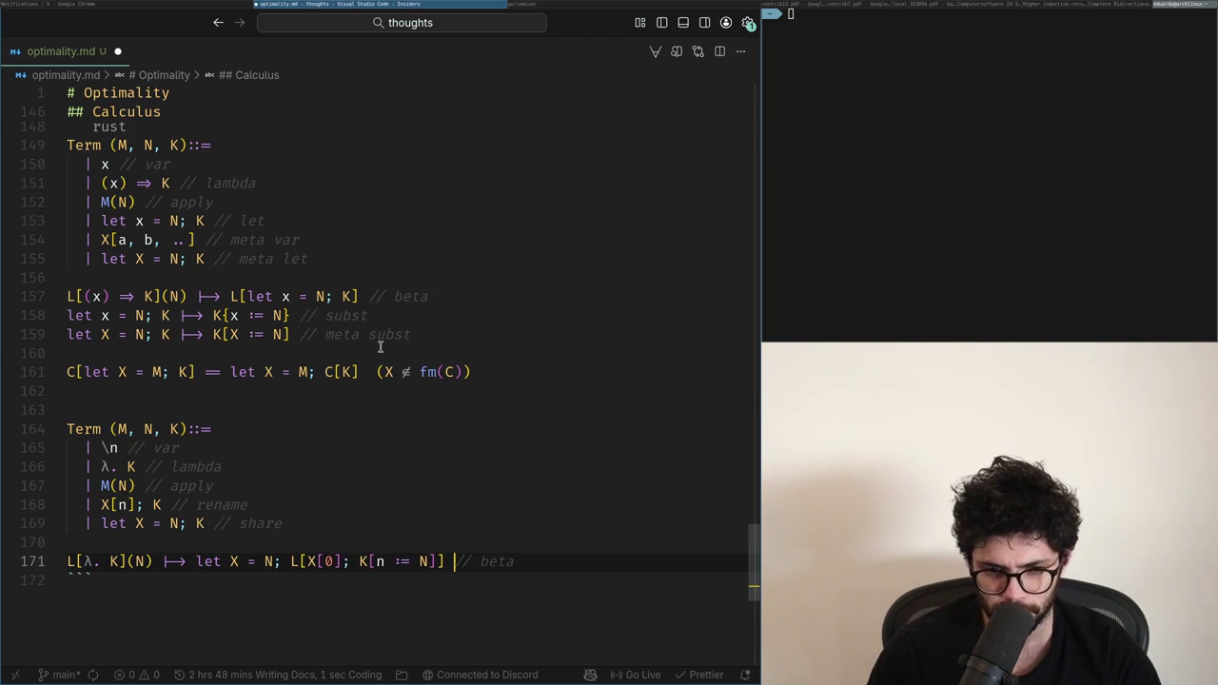
{"action": "key", "text": "Up"}
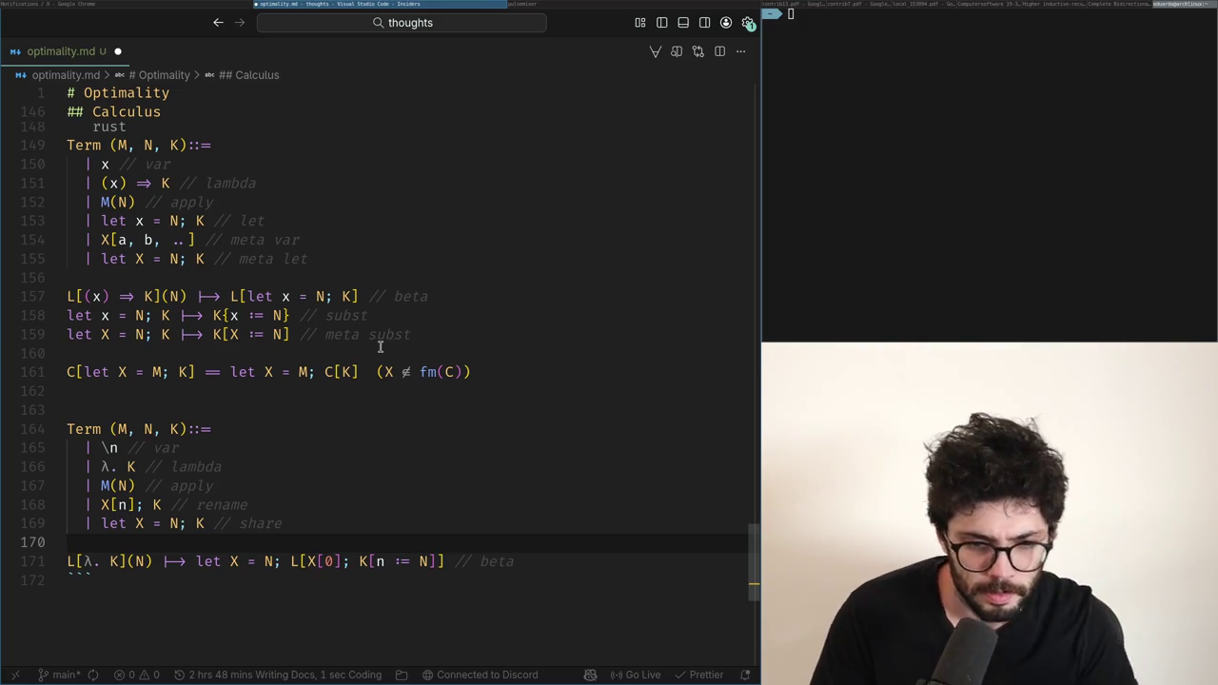
{"action": "key", "text": "Down"}
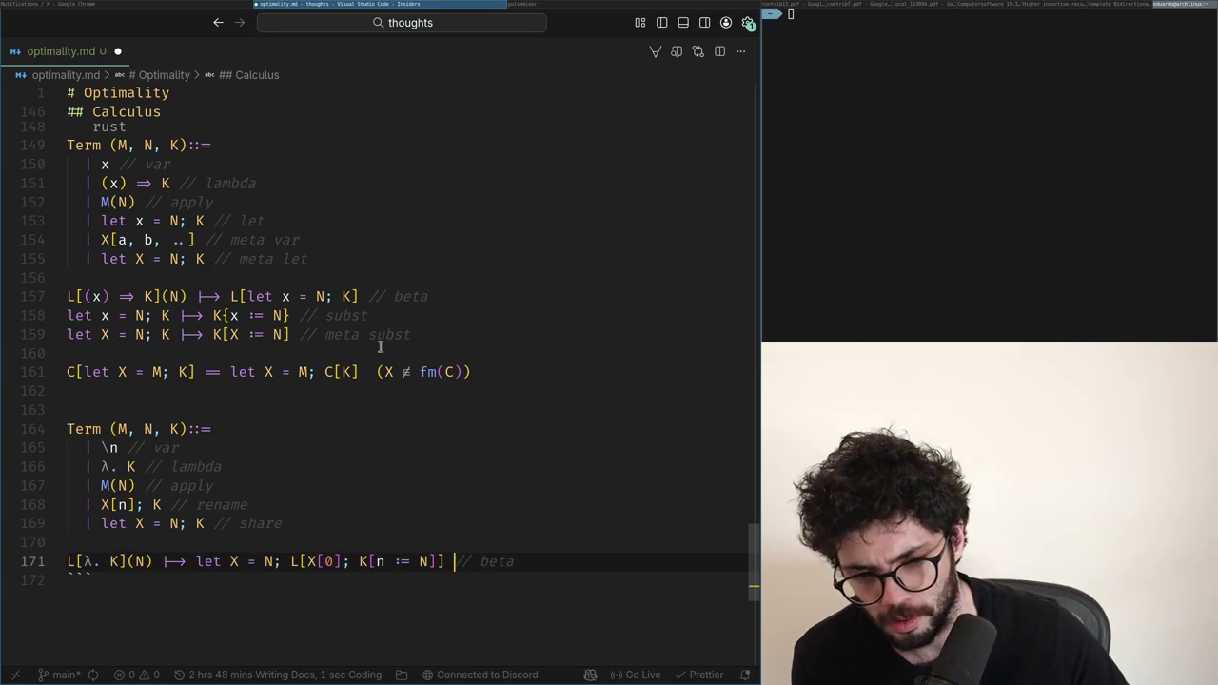
{"action": "key", "text": "Left"}
{"action": "key", "text": "Left"}
{"action": "key", "text": "Left"}
{"action": "key", "text": "Left"}
{"action": "key", "text": "Left"}
{"action": "key", "text": "Left"}
{"action": "key", "text": "Left"}
{"action": "key", "text": "Left"}
{"action": "key", "text": "Left"}
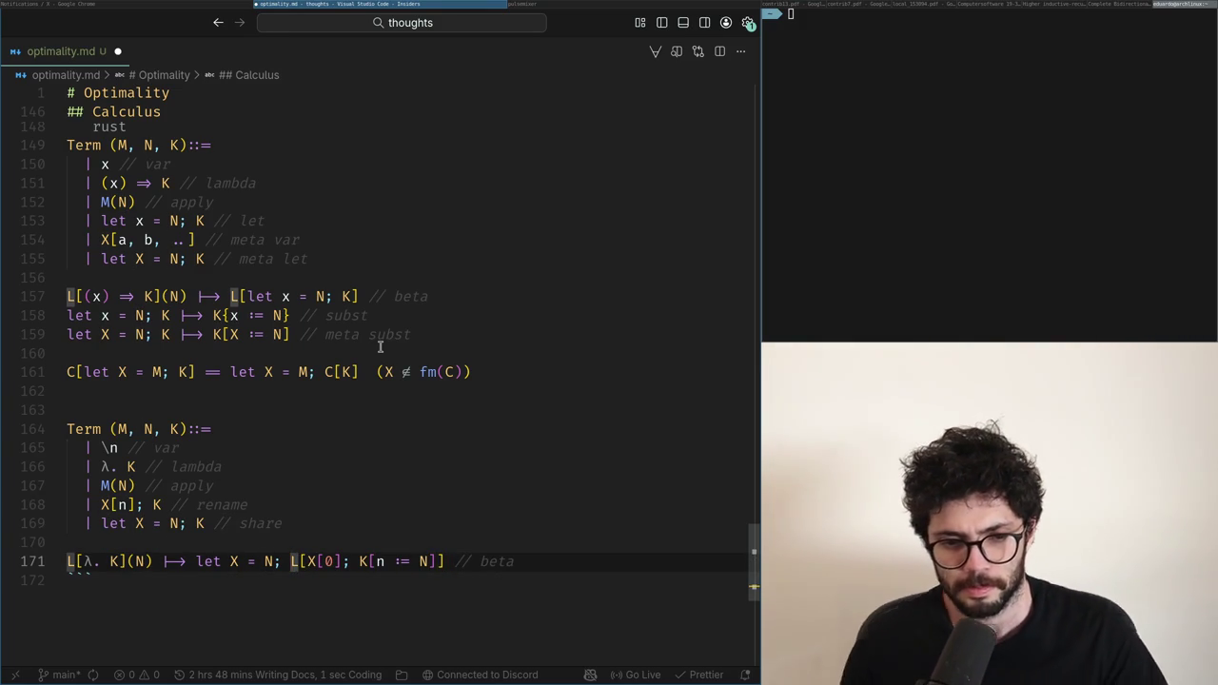
{"action": "key", "text": "Left"}
{"action": "key", "text": "Left"}
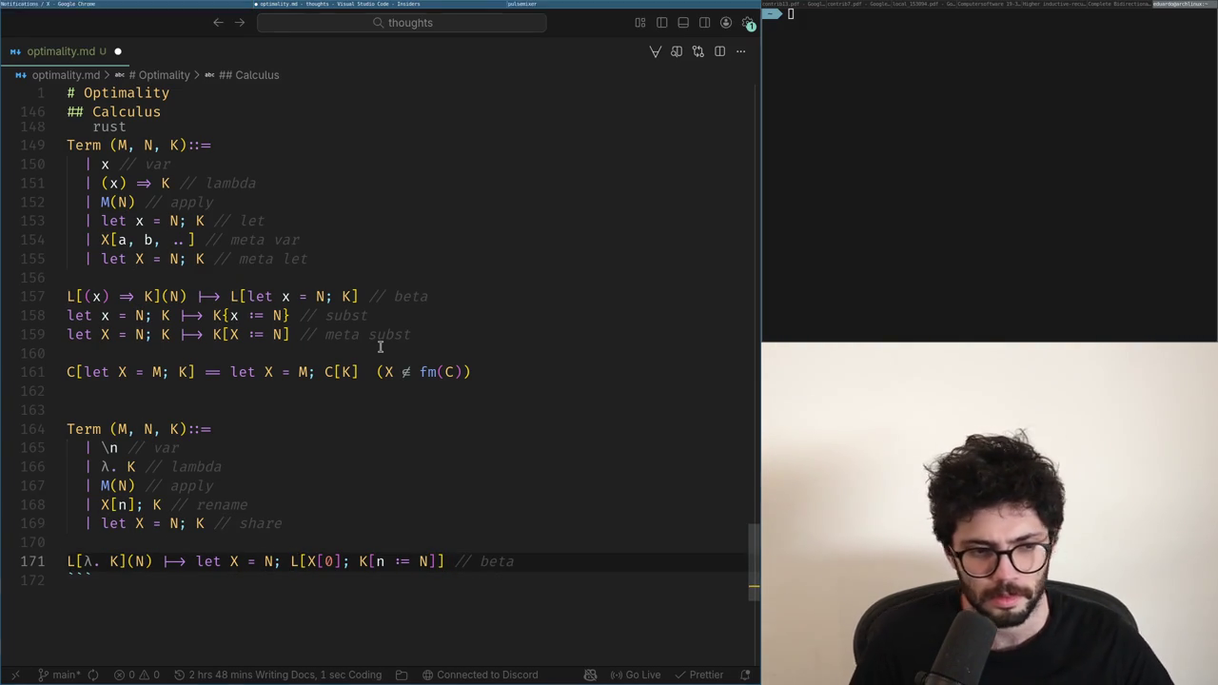
{"action": "key", "text": "Right"}
{"action": "key", "text": "Right"}
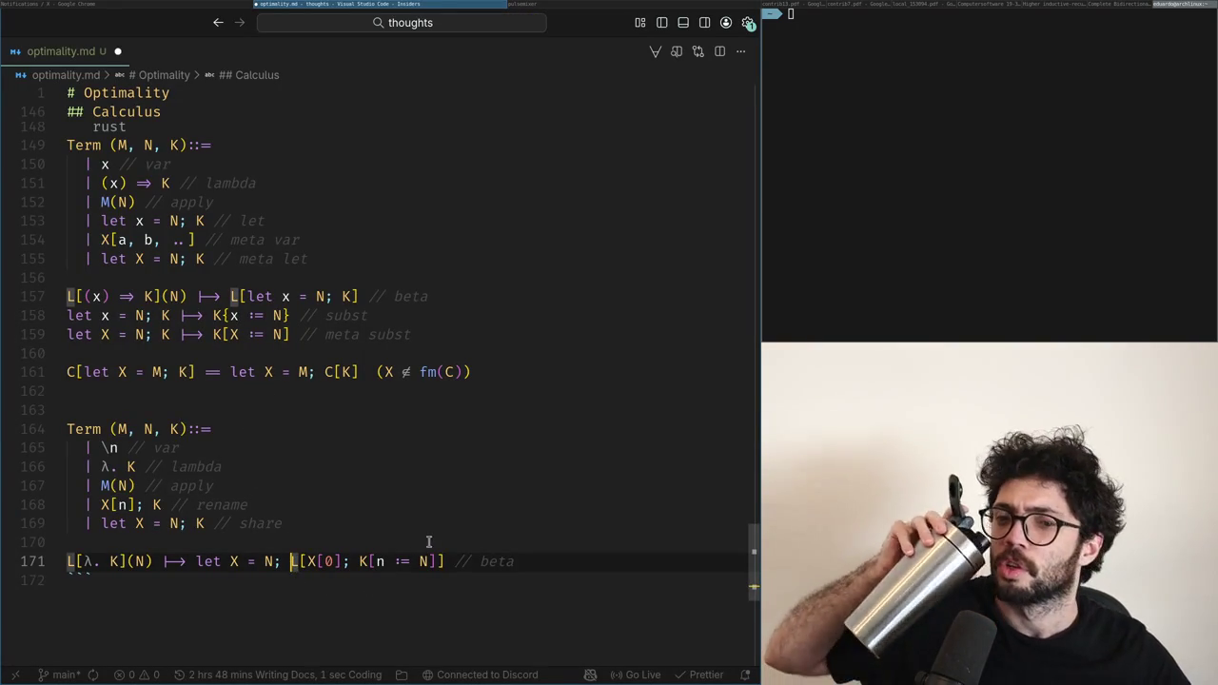
Step: Delete the [n := N] substitution from the beta rule
{"action": "left_click", "coordinate": [429, 571]}
{"action": "left_click", "coordinate": [430, 563]}
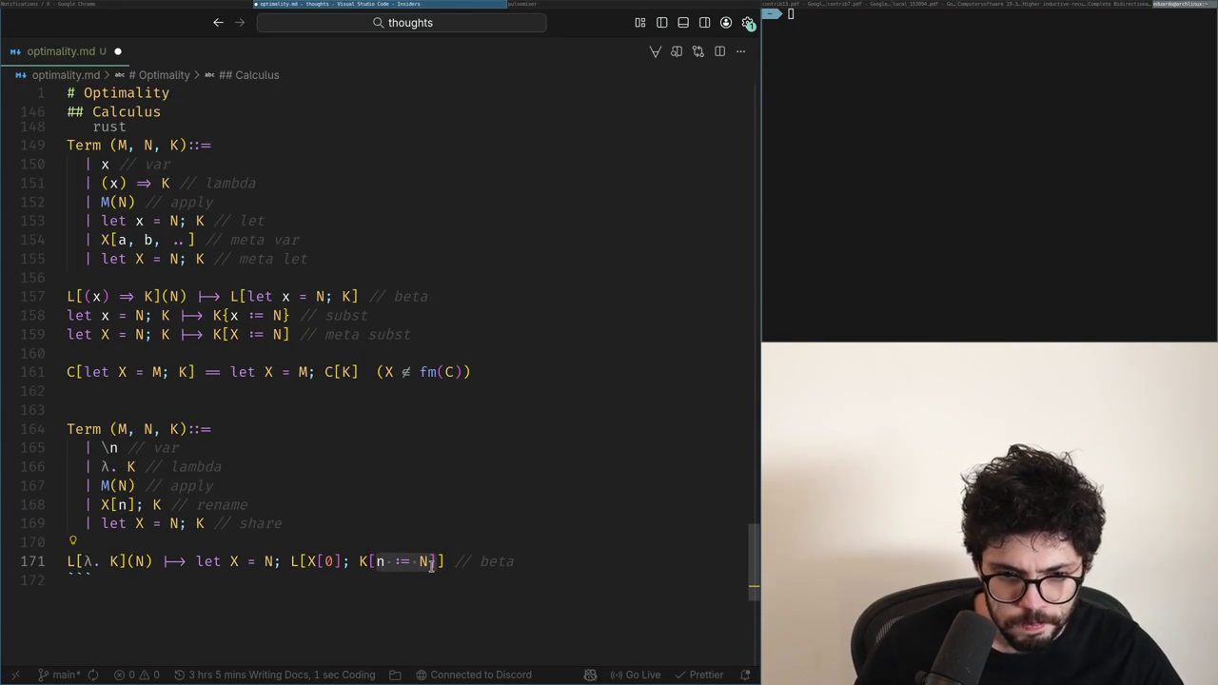
{"action": "key", "text": "BackSpace"}
{"action": "key", "text": "Up"}
{"action": "key", "text": "Up"}
Step: Drop 'let' from the share case so it reads X = N; K
{"action": "key", "text": "Home"}
{"action": "key", "text": "Right"}
{"action": "key", "text": "Right"}
{"action": "key", "text": "Right"}
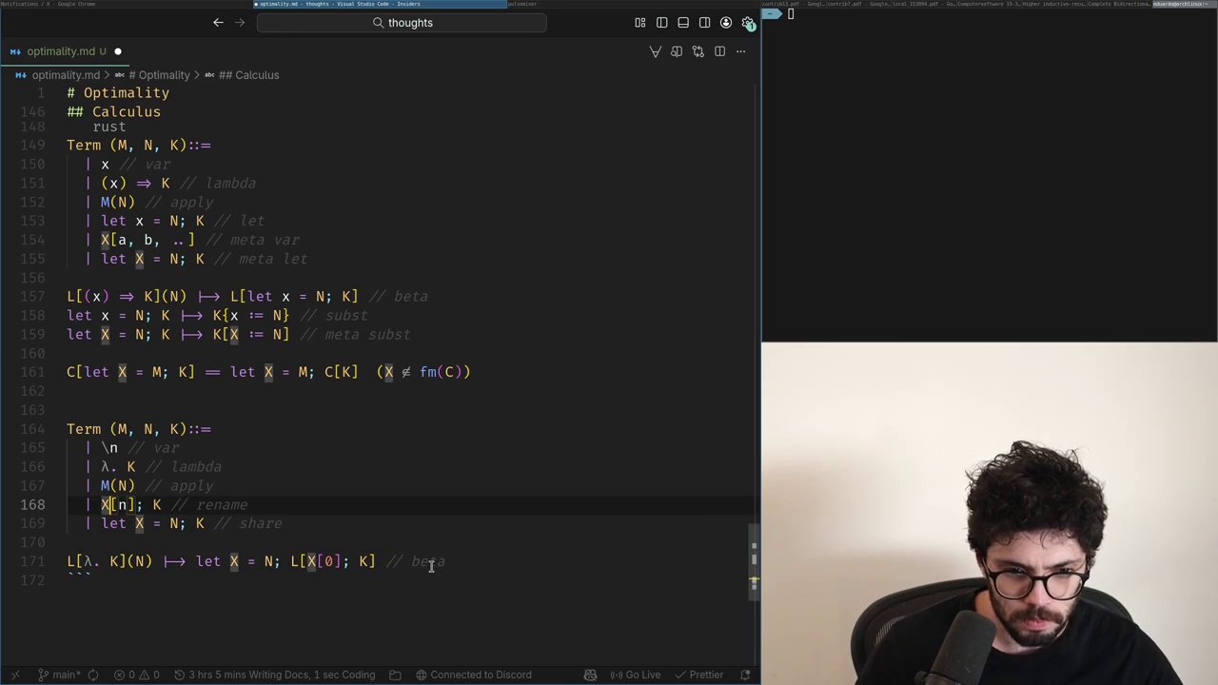
{"action": "key", "text": "Right"}
{"action": "key", "text": "Right"}
{"action": "key", "text": "Right"}
{"action": "key", "text": "Down"}
{"action": "key", "text": "Up"}
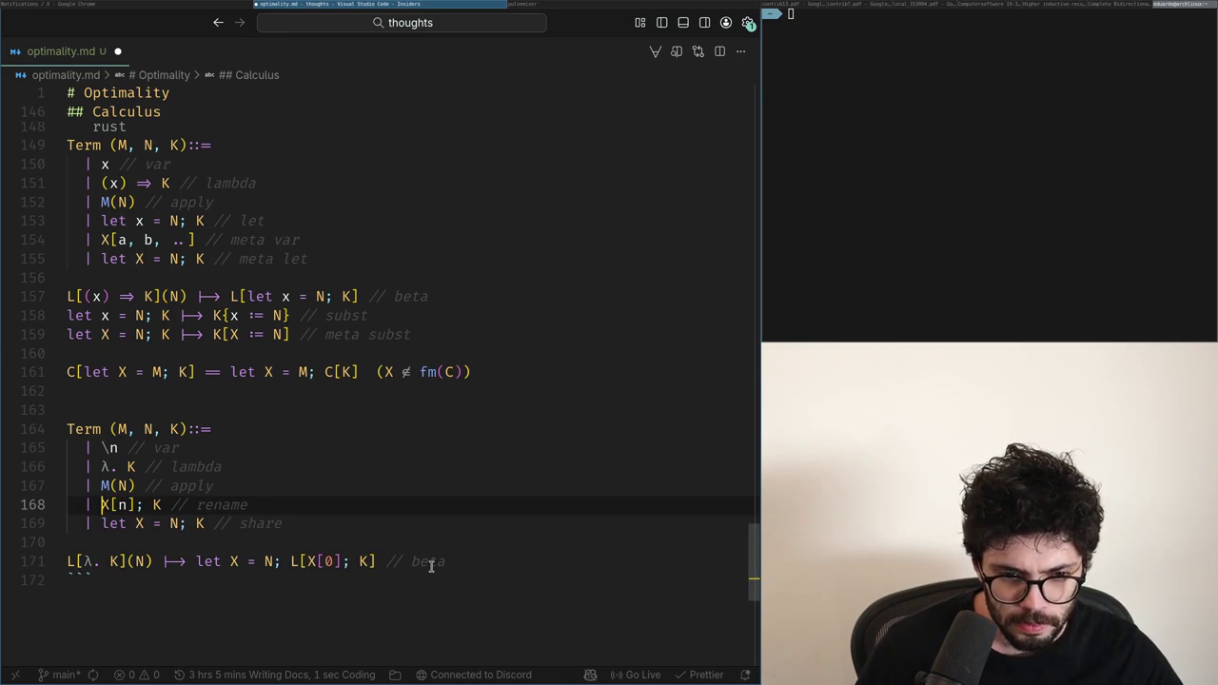
{"action": "key", "text": "Down"}
{"action": "key", "text": "Down"}
{"action": "key", "text": "Up"}
{"action": "key", "text": "Up"}
{"action": "key", "text": "Down"}
{"action": "key", "text": "Down"}
{"action": "key", "text": "Down"}
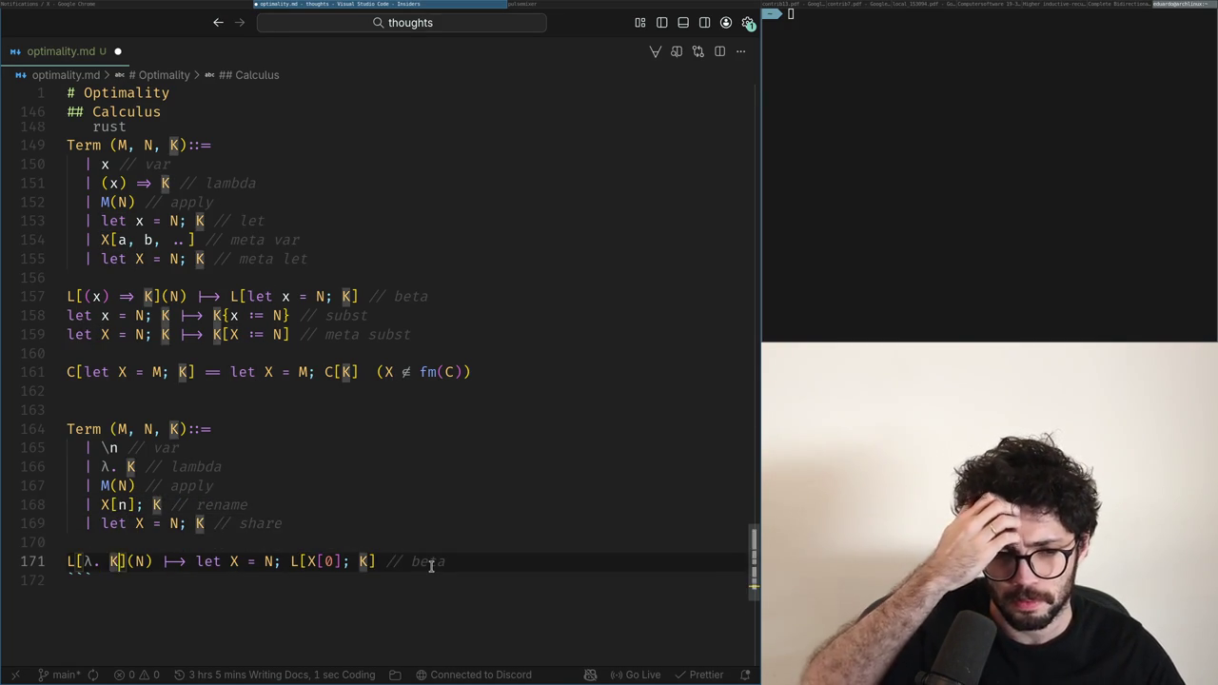
{"action": "key", "text": "Up"}
{"action": "key", "text": "Up"}
{"action": "key", "text": "Delete"}
{"action": "key", "text": "Delete"}
{"action": "key", "text": "Delete"}
{"action": "key", "text": "Down"}
{"action": "key", "text": "Down"}
Step: Drop 'let' from the beta result, giving X = N; L[X[0]; K]
{"action": "key", "text": "Right"}
{"action": "key", "text": "Right"}
{"action": "key", "text": "Right"}
{"action": "key", "text": "Right"}
{"action": "key", "text": "Right"}
{"action": "key", "text": "Right"}
{"action": "key", "text": "Right"}
{"action": "key", "text": "Right"}
{"action": "key", "text": "Right"}
{"action": "key", "text": "BackSpace"}
{"action": "key", "text": "BackSpace"}
{"action": "key", "text": "BackSpace"}
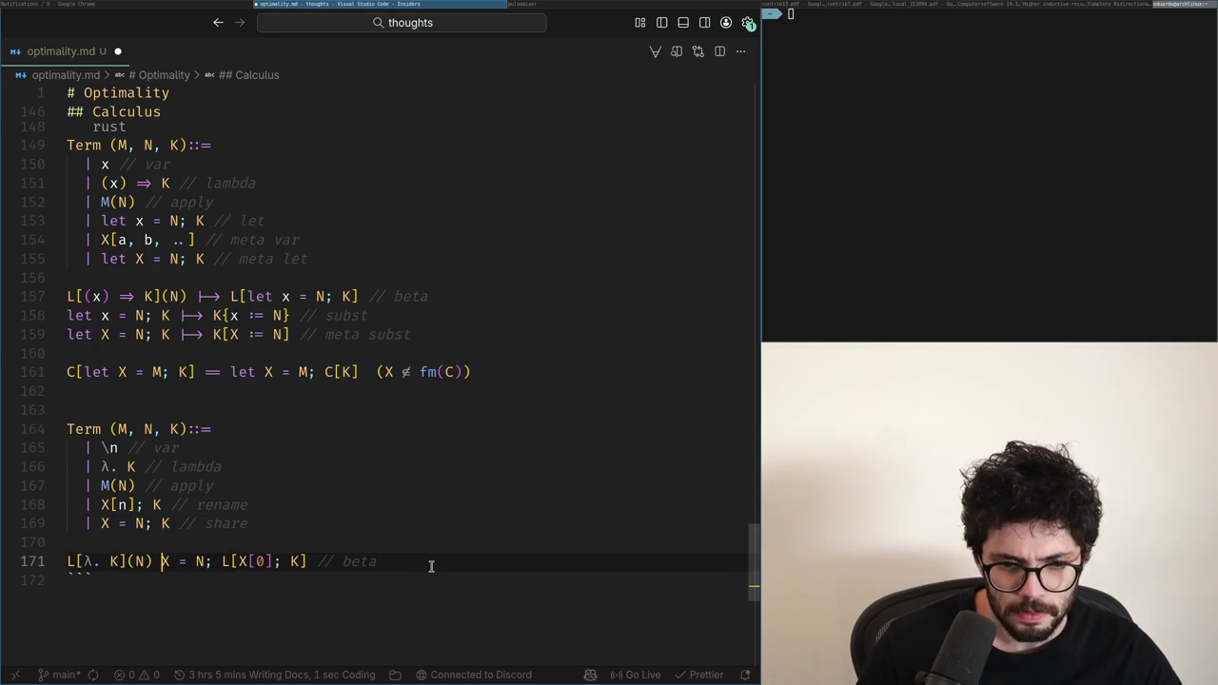
{"action": "scroll", "coordinate": [432, 567], "scroll_direction": "down", "scroll_amount": 1}
{"action": "key", "text": "Left"}
{"action": "key", "text": "Left"}
{"action": "key", "text": "Left"}
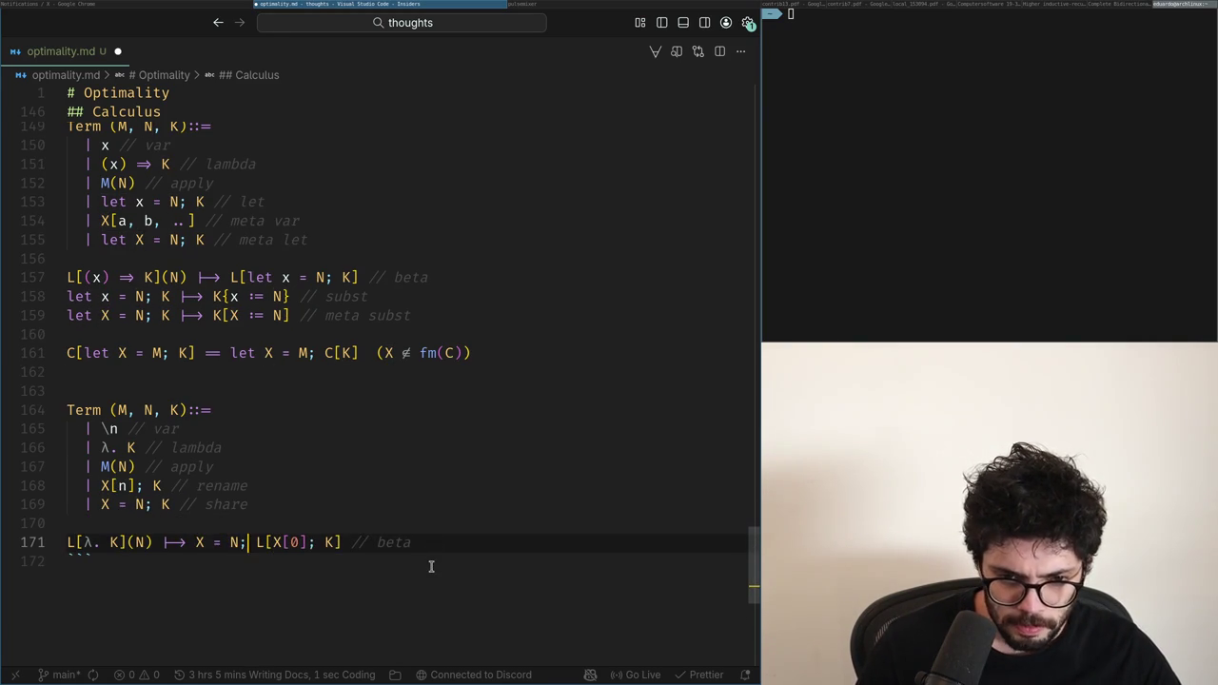
{"action": "key", "text": "Right"}
{"action": "key", "text": "Right"}
{"action": "key", "text": "Right"}
{"action": "key", "text": "Left"}
{"action": "key", "text": "Left"}
{"action": "key", "text": "Left"}
{"action": "key", "text": "Left"}
{"action": "key", "text": "Left"}
{"action": "key", "text": "Left"}
Step: Add new lines after the beta rule and remove the stray bracket, leaving L[X; K]
{"action": "key", "text": "End"}
{"action": "key", "text": "Return"}
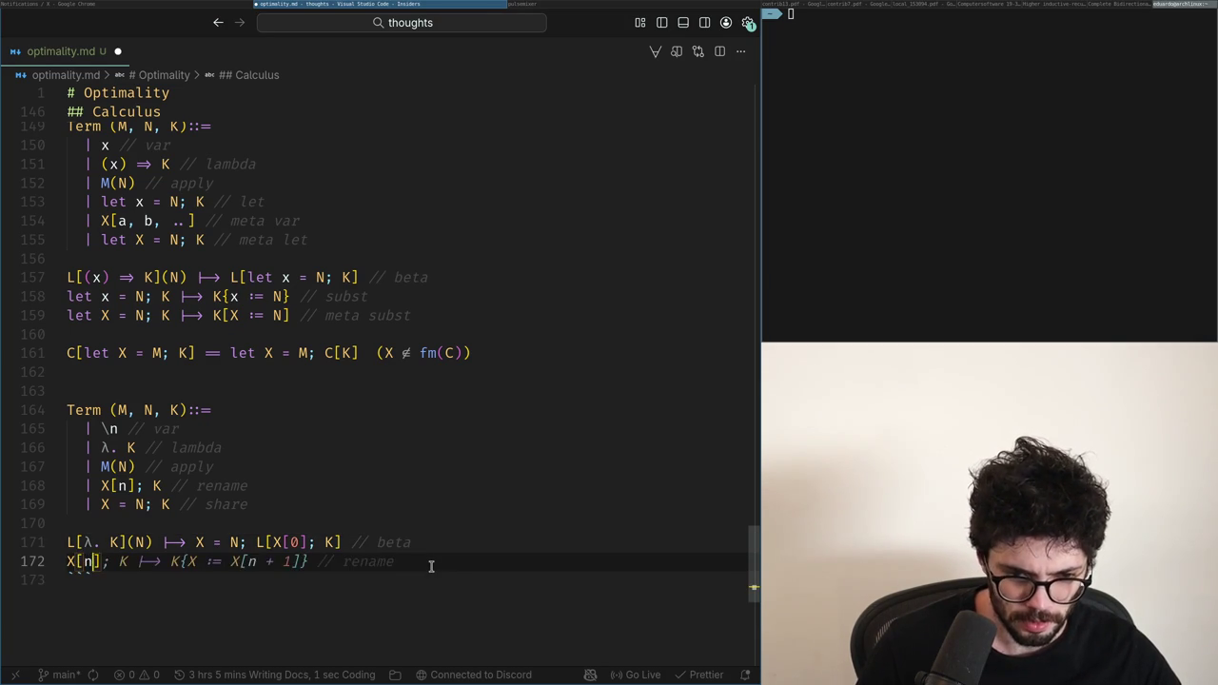
{"action": "type", "text": "\\n"}
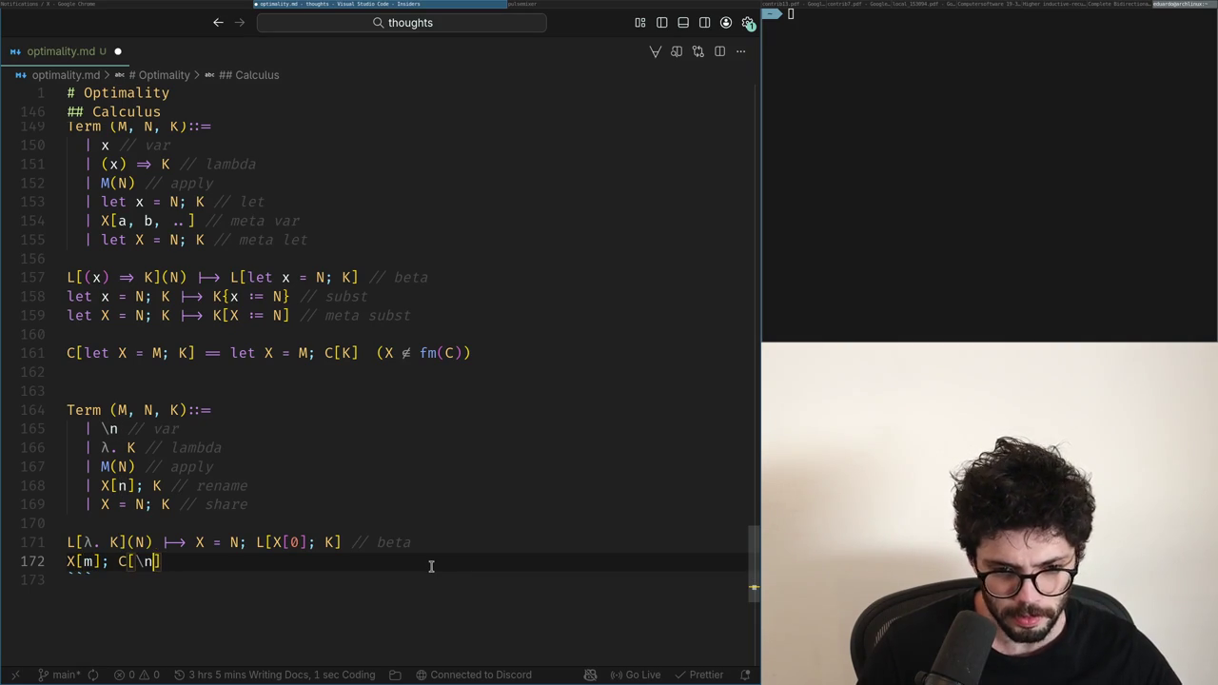
{"action": "key", "text": "Up"}
{"action": "key", "text": "End"}
{"action": "key", "text": "ctrl+shift+Left"}
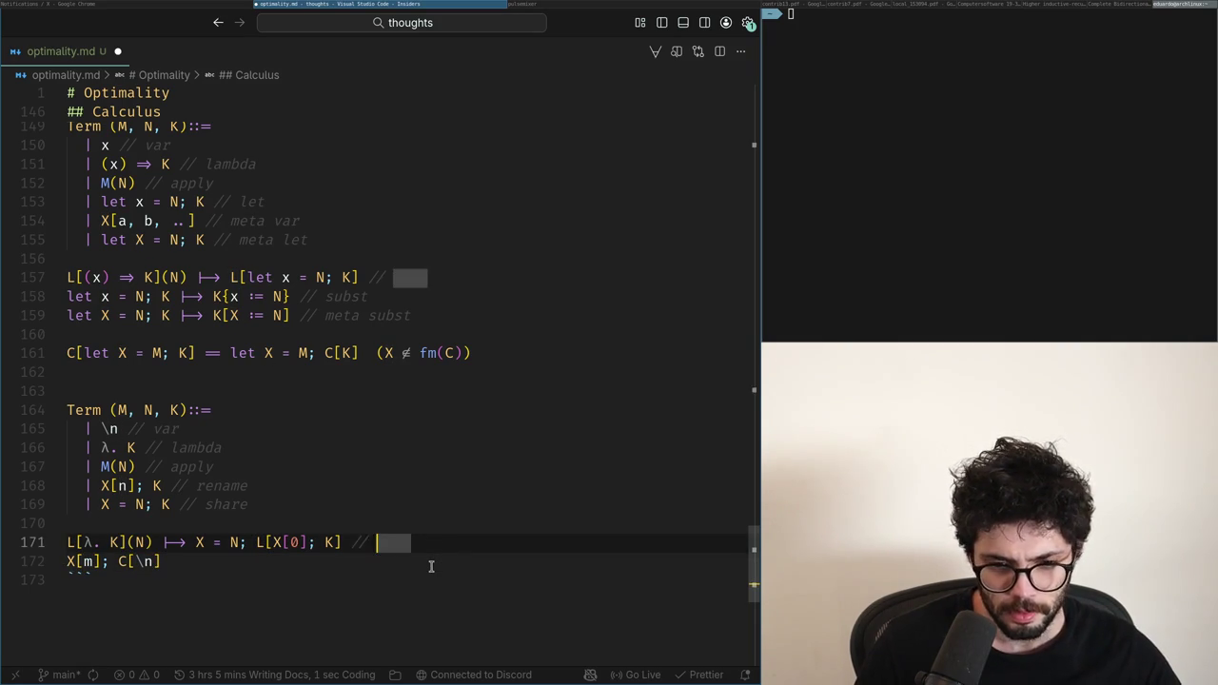
{"action": "key", "text": "BackSpace"}
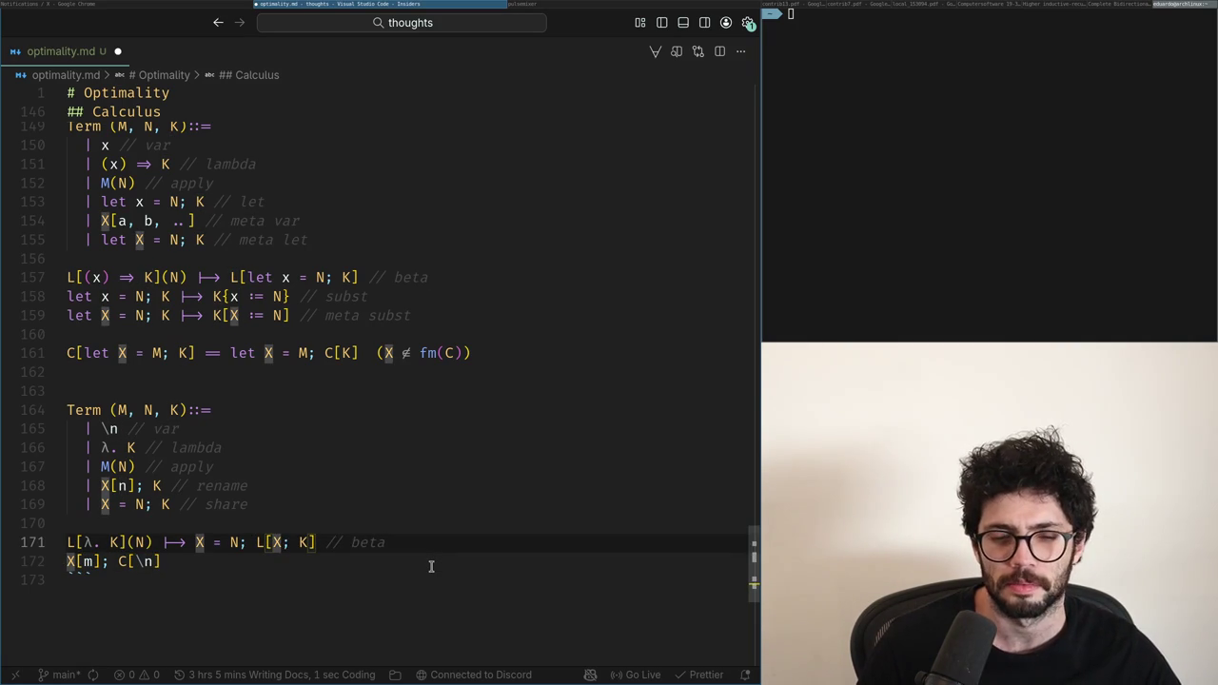
Step: Remove the [n] index from the rename case and the [m] index from the drafted rule
{"action": "key", "text": "Up"}
{"action": "key", "text": "Up"}
{"action": "key", "text": "Up"}
{"action": "key", "text": "Left"}
{"action": "key", "text": "Right"}
{"action": "key", "text": "Right"}
{"action": "key", "text": "BackSpace"}
{"action": "key", "text": "BackSpace"}
{"action": "key", "text": "Down"}
{"action": "key", "text": "Down"}
{"action": "key", "text": "Down"}
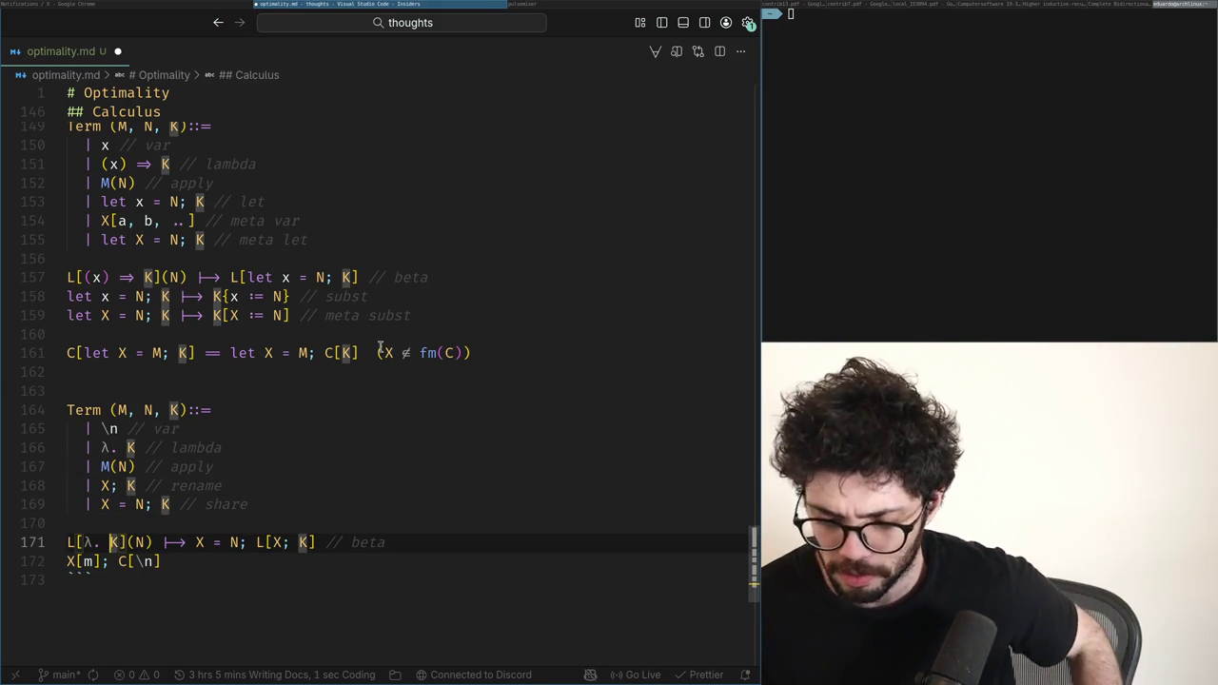
{"action": "key", "text": "Down"}
{"action": "key", "text": "Left"}
{"action": "key", "text": "BackSpace"}
{"action": "key", "text": "BackSpace"}
{"action": "key", "text": "BackSpace"}
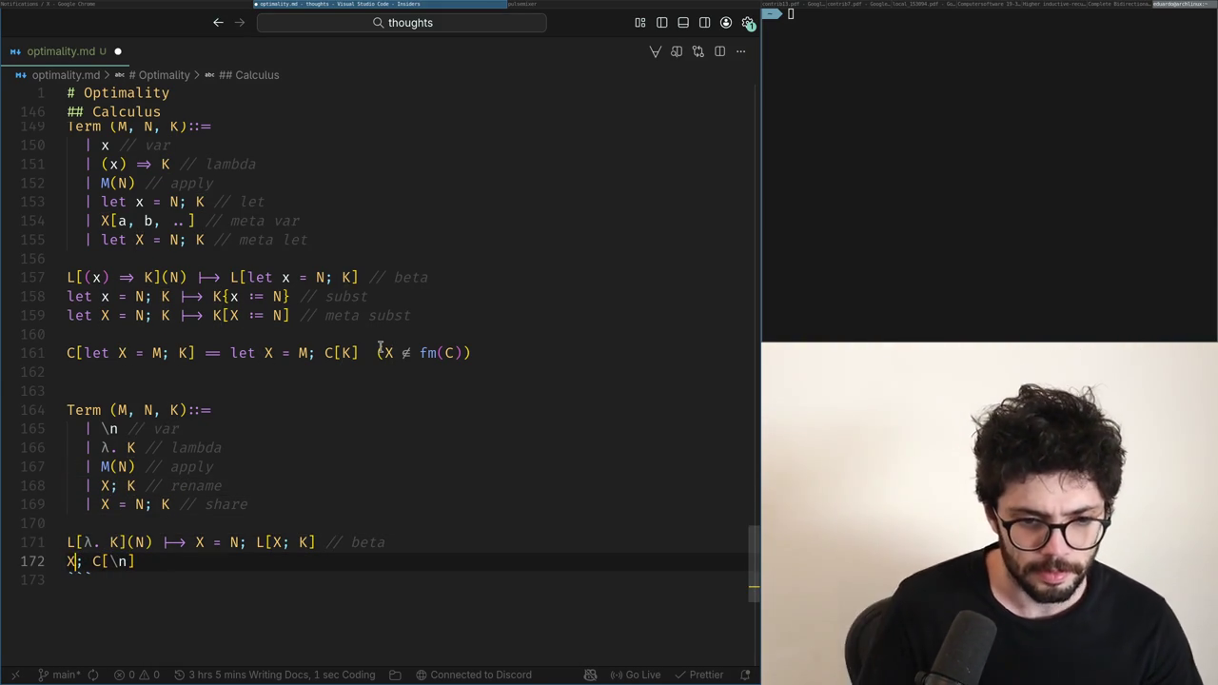
{"action": "key", "text": "End"}
{"action": "key", "text": "Left"}
{"action": "key", "text": "Left"}
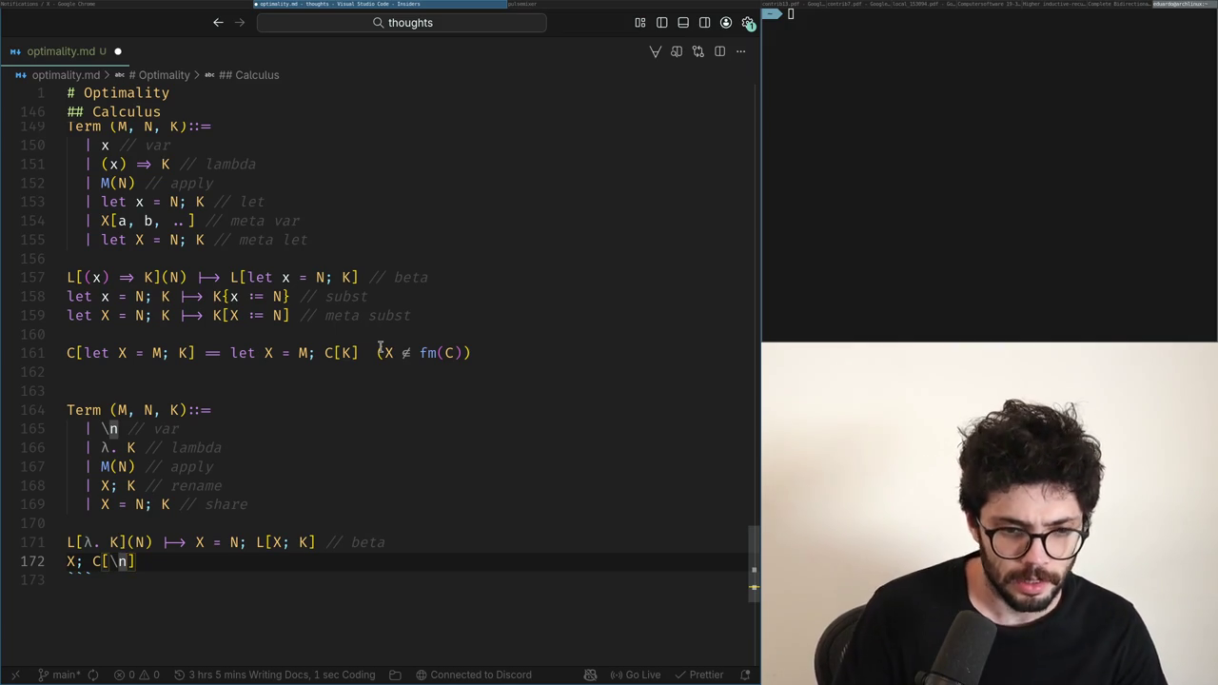
Step: Insert a meta var case X[n] above the rename case in the grammar
{"action": "key", "text": "Up"}
{"action": "key", "text": "Up"}
{"action": "key", "text": "Up"}
{"action": "key", "text": "Up"}
{"action": "key", "text": "Down"}
{"action": "key", "text": "Down"}
{"action": "key", "text": "Up"}
{"action": "key", "text": "Up"}
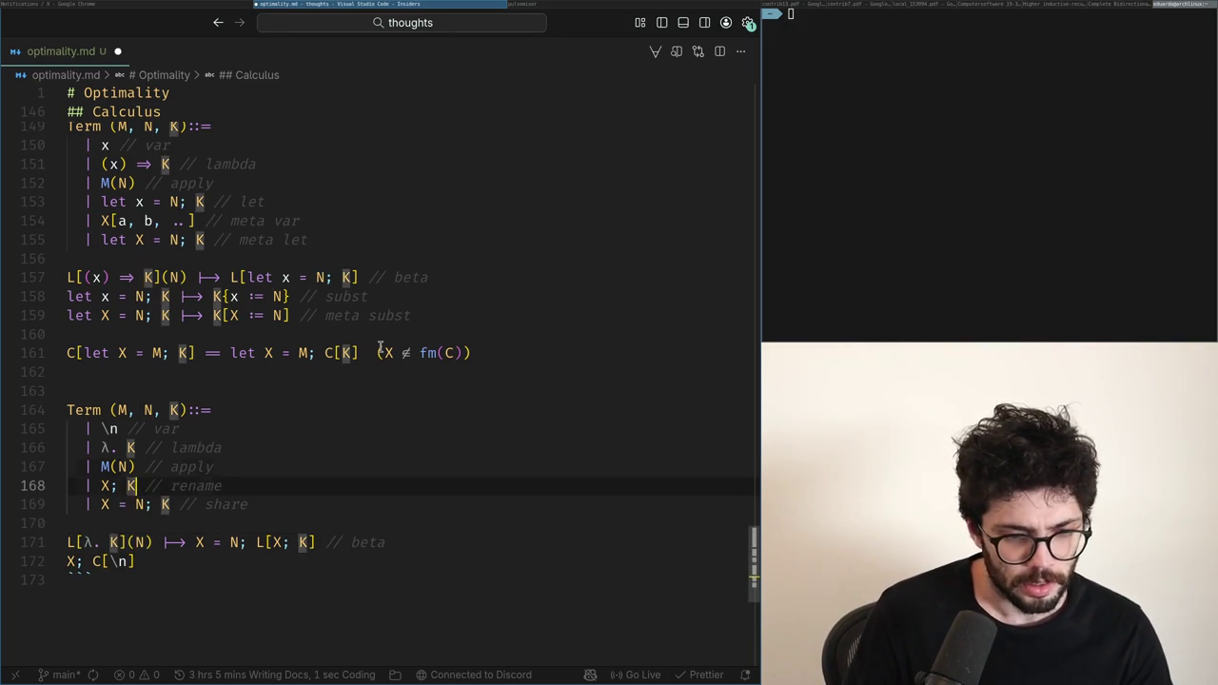
{"action": "key", "text": "ctrl+shift+Return"}
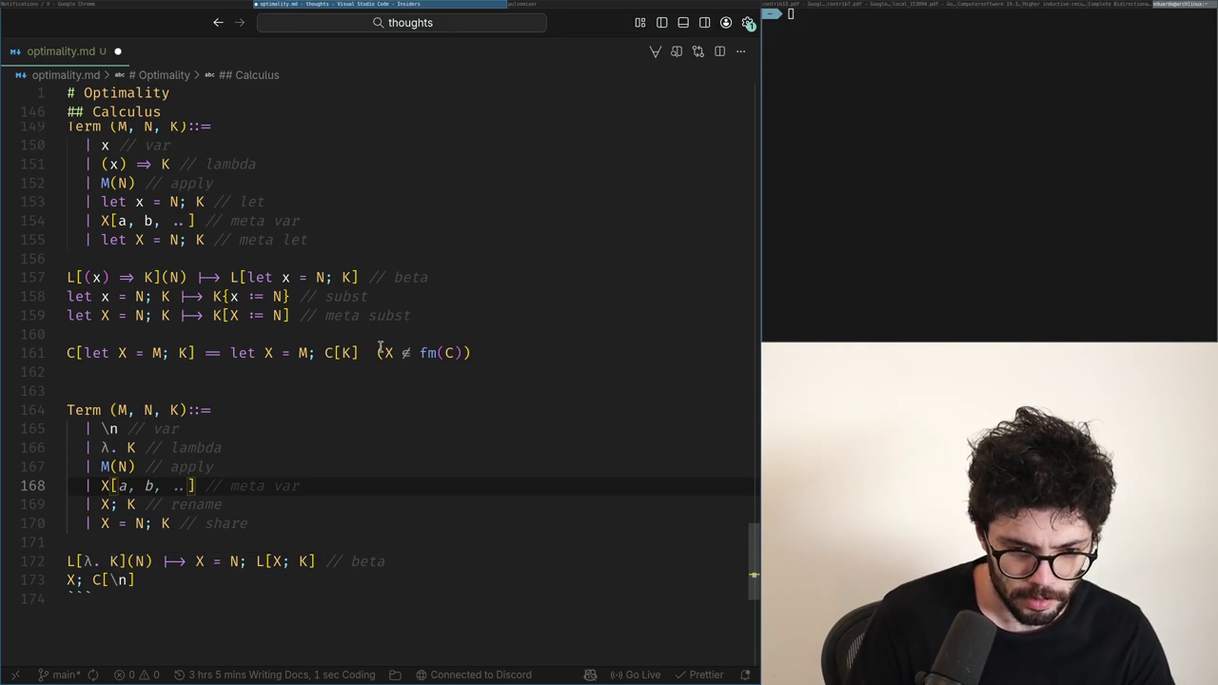
{"action": "type", "text": "]"}
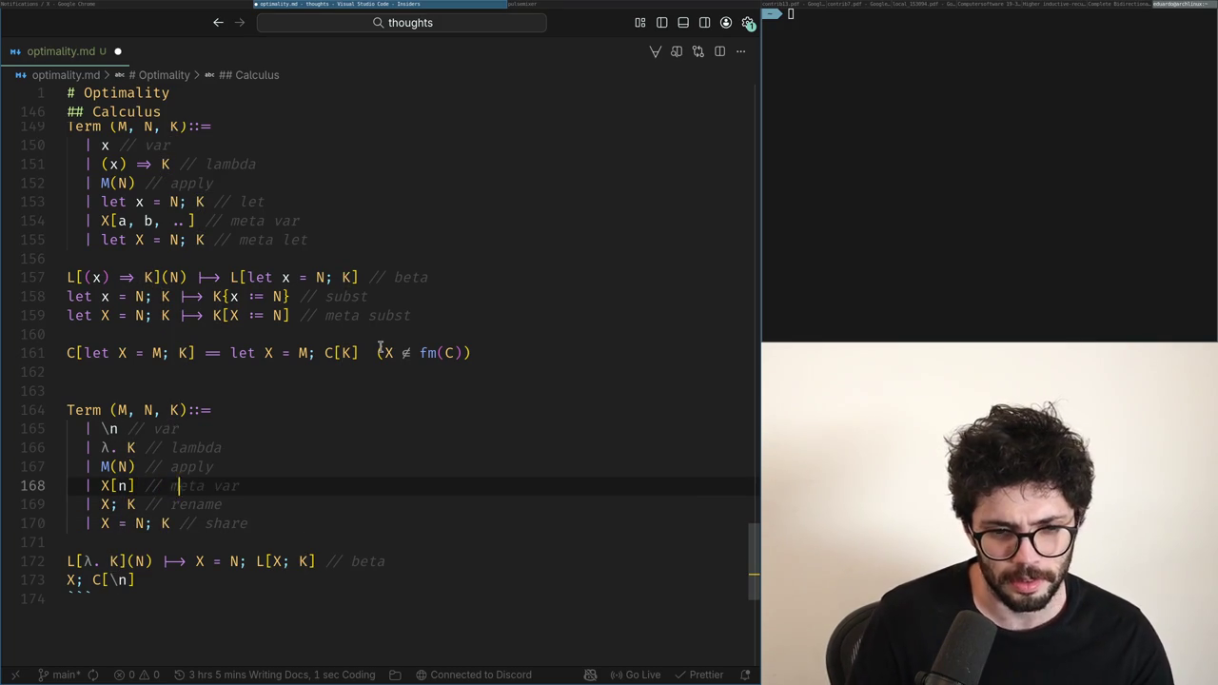
{"action": "key", "text": "Up"}
{"action": "key", "text": "Up"}
{"action": "key", "text": "Up"}
{"action": "key", "text": "Down"}
{"action": "key", "text": "Down"}
{"action": "key", "text": "Down"}
{"action": "key", "text": "Up"}
{"action": "key", "text": "Down"}
{"action": "key", "text": "Home"}
{"action": "key", "text": "Down"}
{"action": "key", "text": "Down"}
{"action": "key", "text": "Down"}
{"action": "key", "text": "Down"}
{"action": "key", "text": "Down"}
{"action": "key", "text": "Up"}
{"action": "key", "text": "Up"}
{"action": "key", "text": "Up"}
{"action": "key", "text": "Up"}
{"action": "key", "text": "Up"}
{"action": "key", "text": "Up"}
{"action": "key", "text": "Down"}
{"action": "key", "text": "Down"}
{"action": "key", "text": "Down"}
{"action": "key", "text": "Up"}
{"action": "key", "text": "Up"}
{"action": "key", "text": "Down"}
{"action": "key", "text": "Down"}
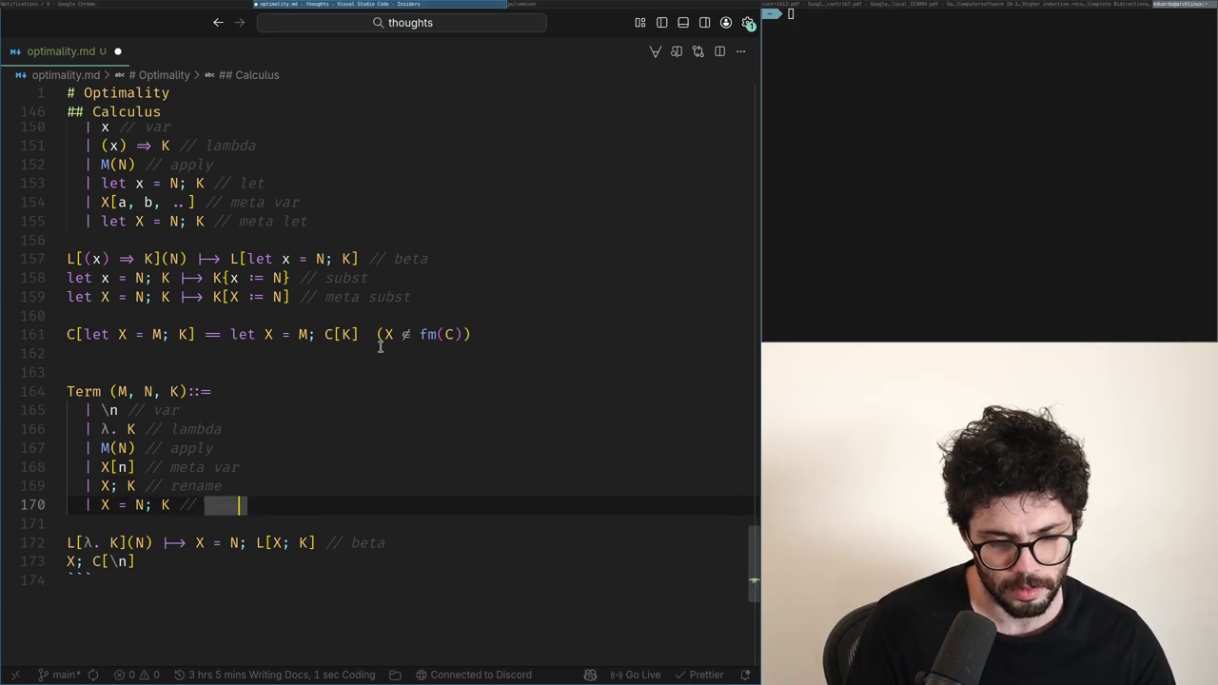
{"action": "key", "text": "Down"}
{"action": "key", "text": "Down"}
{"action": "key", "text": "Down"}
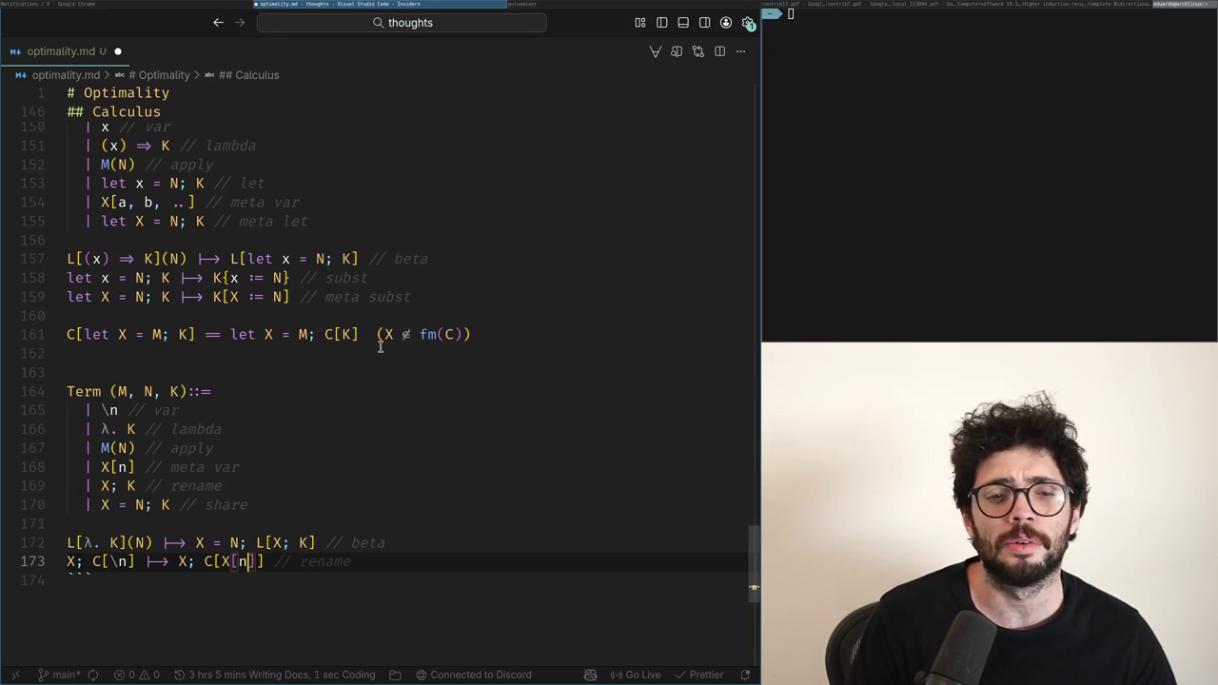
Step: Fix the backslash escapes so the rule reads X; C[\bv(C)] ⟼ X; C[X[\bv(C)]]
{"action": "key", "text": "shift+b"}
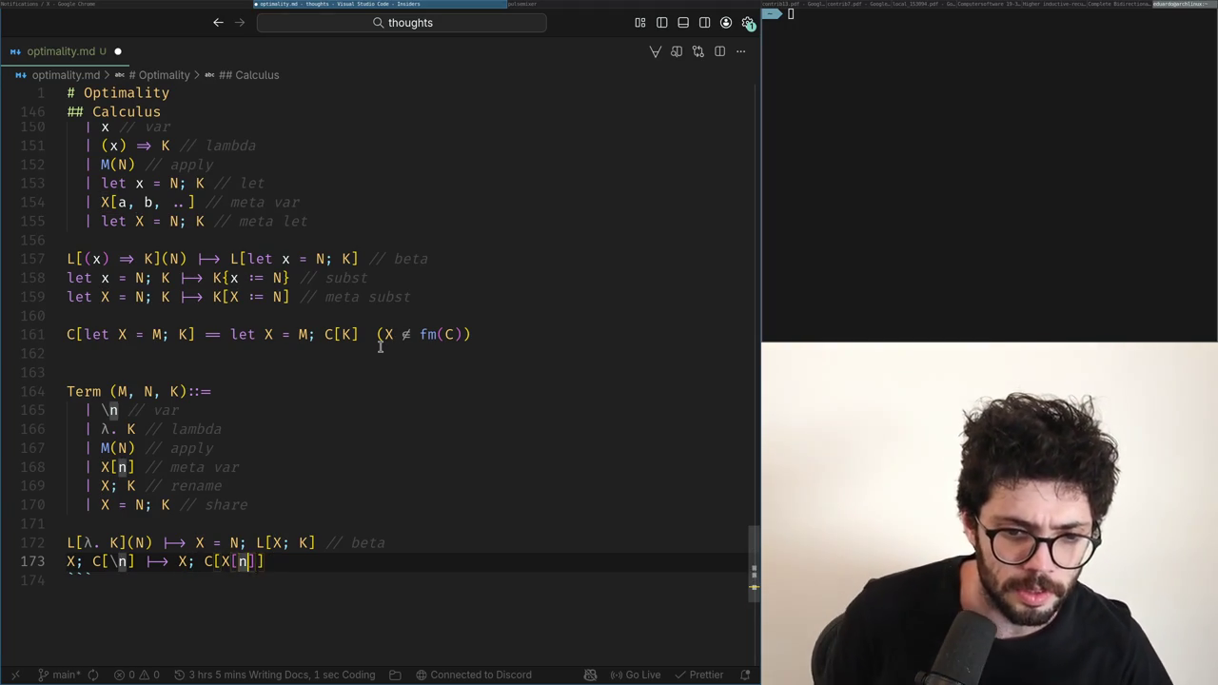
{"action": "type", "text": "\\"}
{"action": "key", "text": "Escape"}
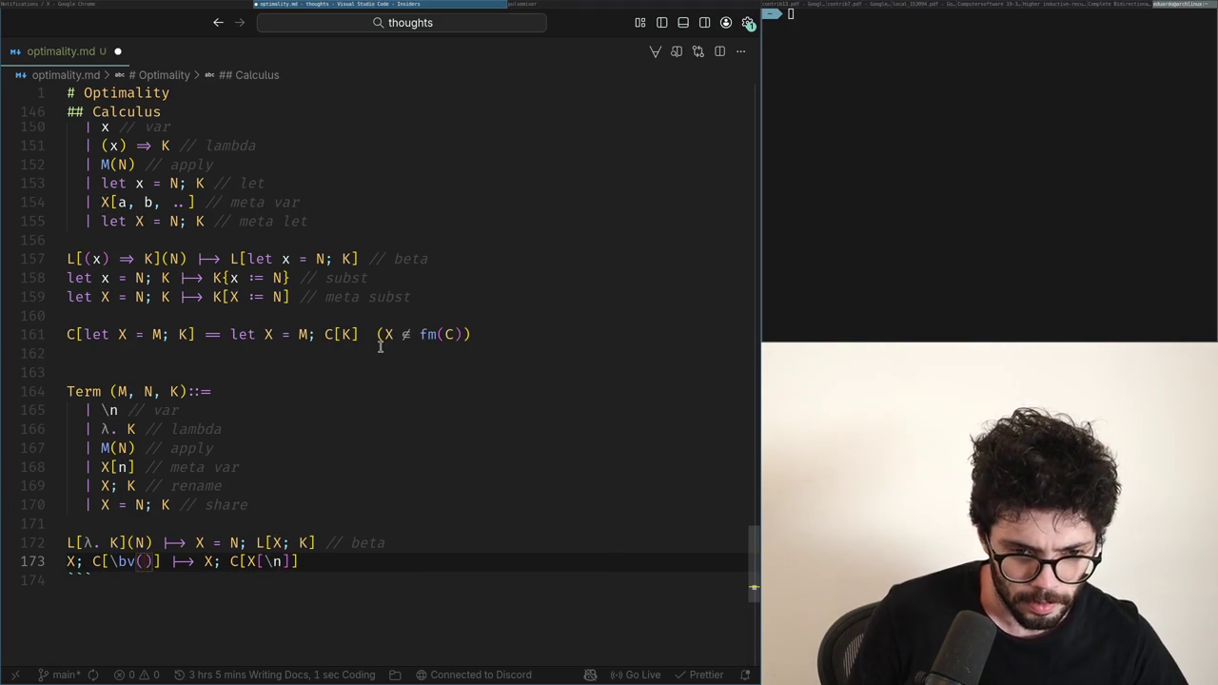
{"action": "key", "text": "Left"}
{"action": "key", "text": "Left"}
{"action": "key", "text": "Left"}
{"action": "key", "text": "End"}
{"action": "key", "text": "Left"}
{"action": "key", "text": "Left"}
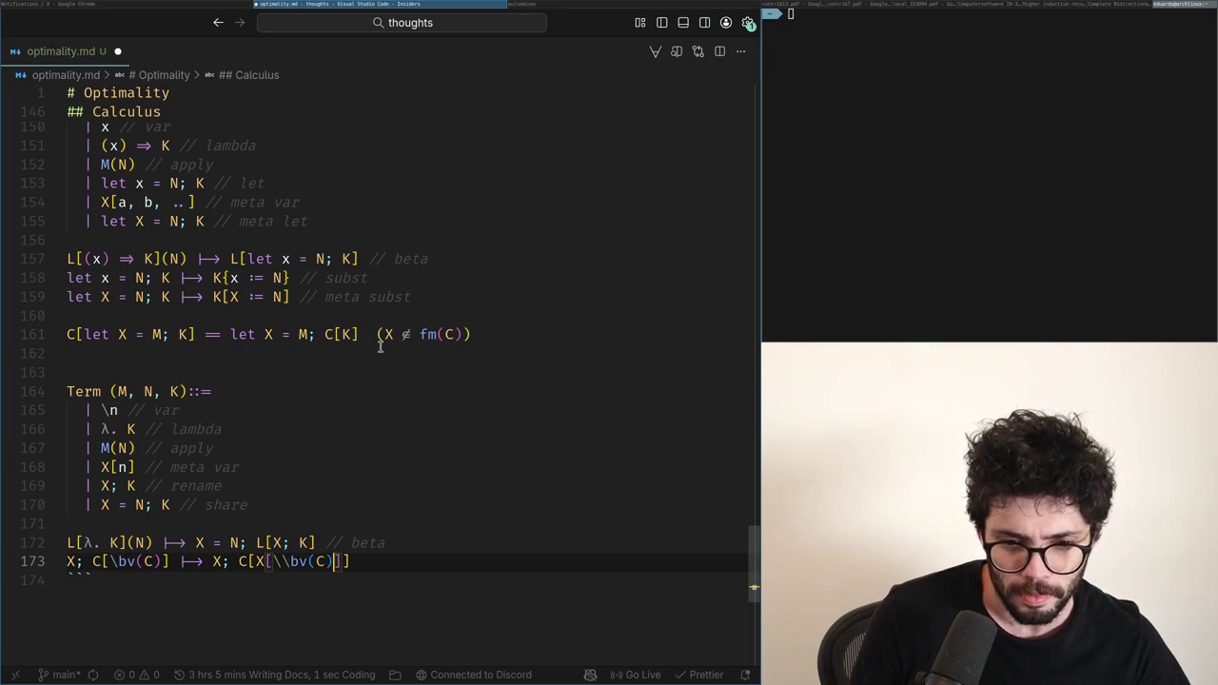
{"action": "key", "text": "Left"}
{"action": "key", "text": "Left"}
{"action": "key", "text": "Left"}
{"action": "key", "text": "BackSpace"}
{"action": "key", "text": "Left"}
{"action": "key", "text": "Left"}
{"action": "key", "text": "Left"}
{"action": "key", "text": "Left"}
{"action": "key", "text": "Left"}
Step: Append a '// rename' comment to the rule and start a new line below it
{"action": "key", "text": "End"}
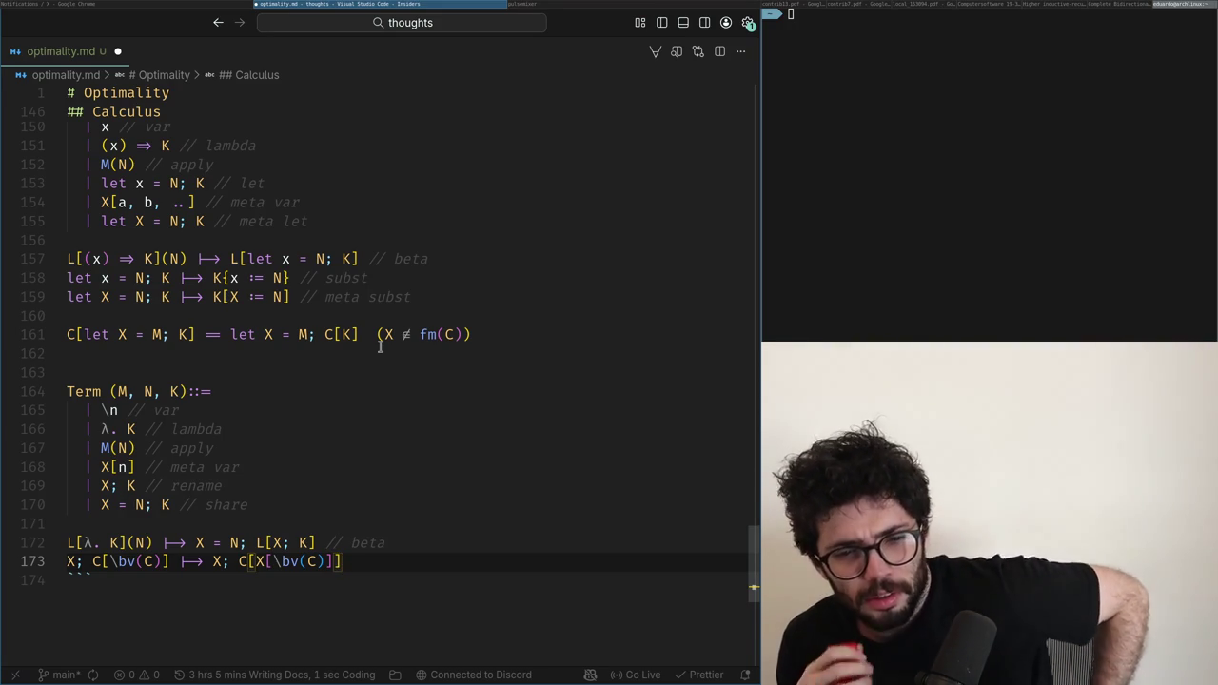
{"action": "type", "text": " // sub"}
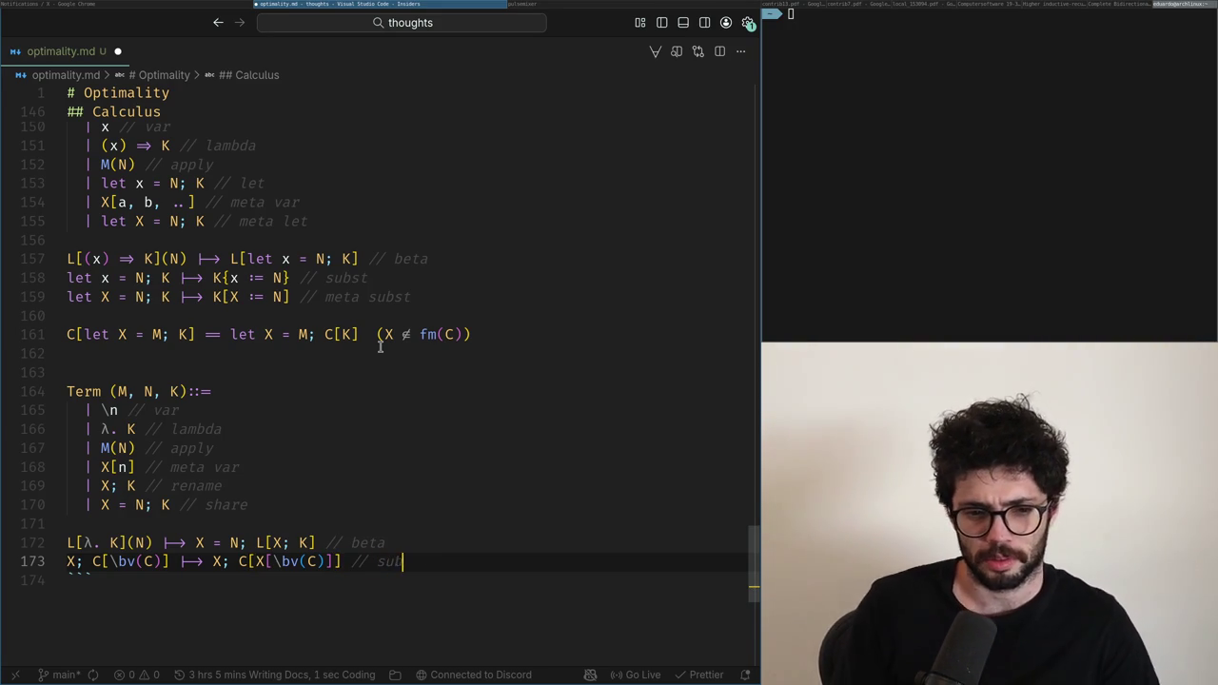
{"action": "key", "text": "BackSpace"}
{"action": "key", "text": "BackSpace"}
{"action": "key", "text": "BackSpace"}
{"action": "type", "text": "rename"}
{"action": "key", "text": "Return"}
{"action": "key", "text": "Return"}
{"action": "key", "text": "BackSpace"}
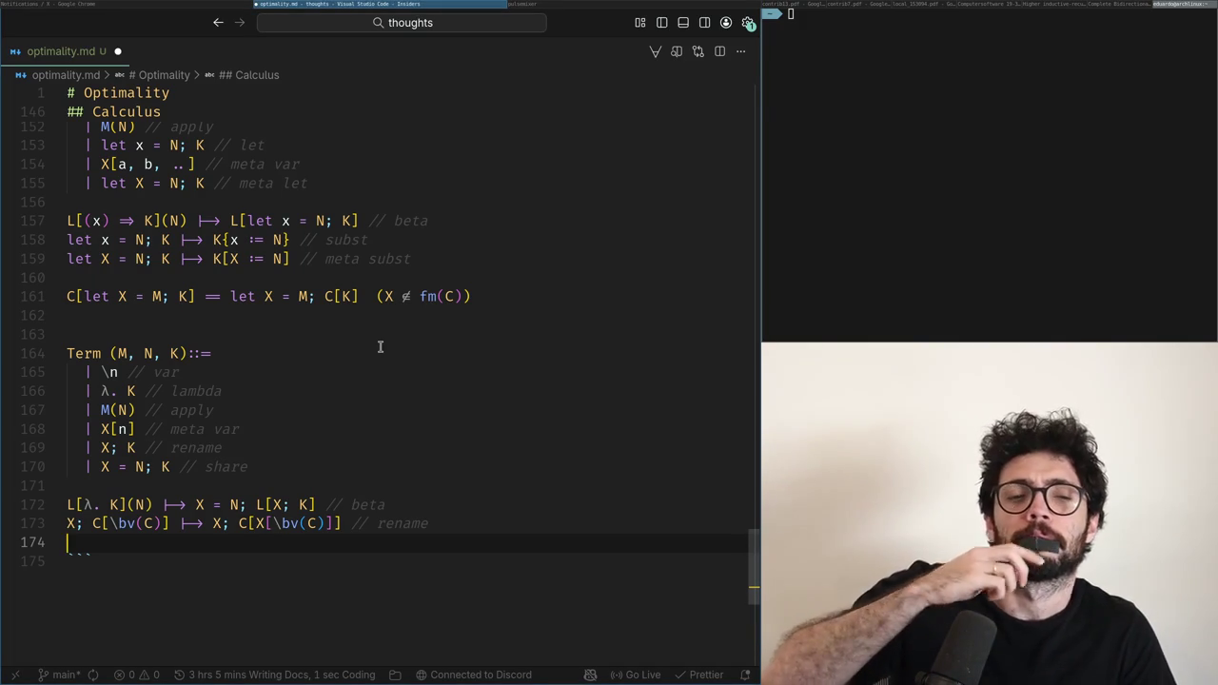
{"action": "key", "text": "Return"}
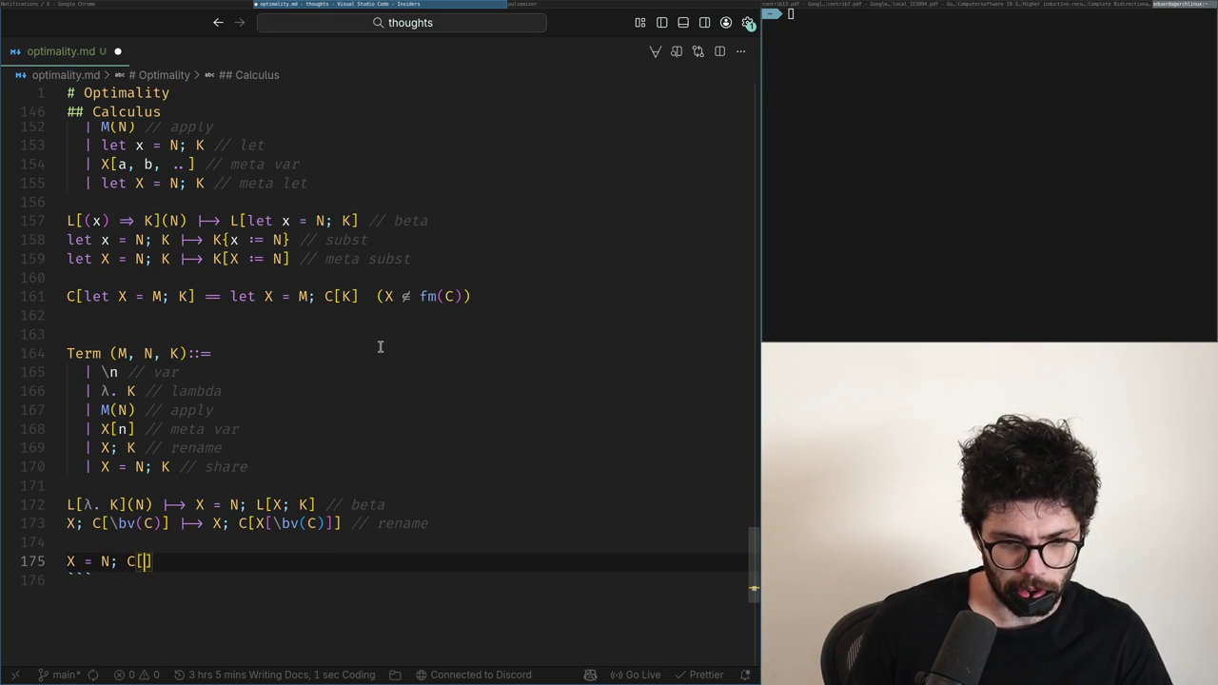
Step: Change X[n] to x[n] in the second Term grammar
{"action": "key", "text": "Up"}
{"action": "key", "text": "Up"}
{"action": "key", "text": "Up"}
{"action": "key", "text": "Down"}
{"action": "key", "text": "Down"}
{"action": "key", "text": "Down"}
{"action": "key", "text": "Up"}
{"action": "key", "text": "Up"}
{"action": "key", "text": "Up"}
{"action": "key", "text": "Down"}
{"action": "key", "text": "Down"}
{"action": "key", "text": "Down"}
{"action": "key", "text": "Up"}
{"action": "key", "text": "Up"}
{"action": "key", "text": "Up"}
Step: Lowercase X in the rename and share cases and the rename rule's leading X
{"action": "key", "text": "Up"}
{"action": "key", "text": "Up"}
{"action": "key", "text": "Up"}
{"action": "key", "text": "Home"}
{"action": "key", "text": "Up"}
{"action": "key", "text": "shift+Right"}
{"action": "type", "text": "x"}
{"action": "key", "text": "Down"}
{"action": "key", "text": "shift+Left"}
{"action": "type", "text": "x"}
{"action": "key", "text": "Down"}
{"action": "key", "text": "BackSpace"}
Step: Replace the X inside L[X; K] and lowercase X in the beta and rename results
{"action": "key", "text": "Down"}
{"action": "key", "text": "Down"}
{"action": "key", "text": "Down"}
{"action": "key", "text": "Home"}
{"action": "key", "text": "shift+Right"}
{"action": "type", "text": "x"}
{"action": "key", "text": "Up"}
{"action": "key", "text": "End"}
{"action": "key", "text": "ctrl+Left"}
{"action": "key", "text": "ctrl+Left"}
{"action": "key", "text": "Left"}
{"action": "key", "text": "Left"}
{"action": "key", "text": "BackSpace"}
{"action": "key", "text": "ctrl+Left"}
{"action": "key", "text": "ctrl+Left"}
{"action": "key", "text": "ctrl+Left"}
{"action": "key", "text": "shift+Right"}
{"action": "type", "text": "x"}
{"action": "key", "text": "Down"}
{"action": "key", "text": "shift+Right"}
{"action": "type", "text": "x"}
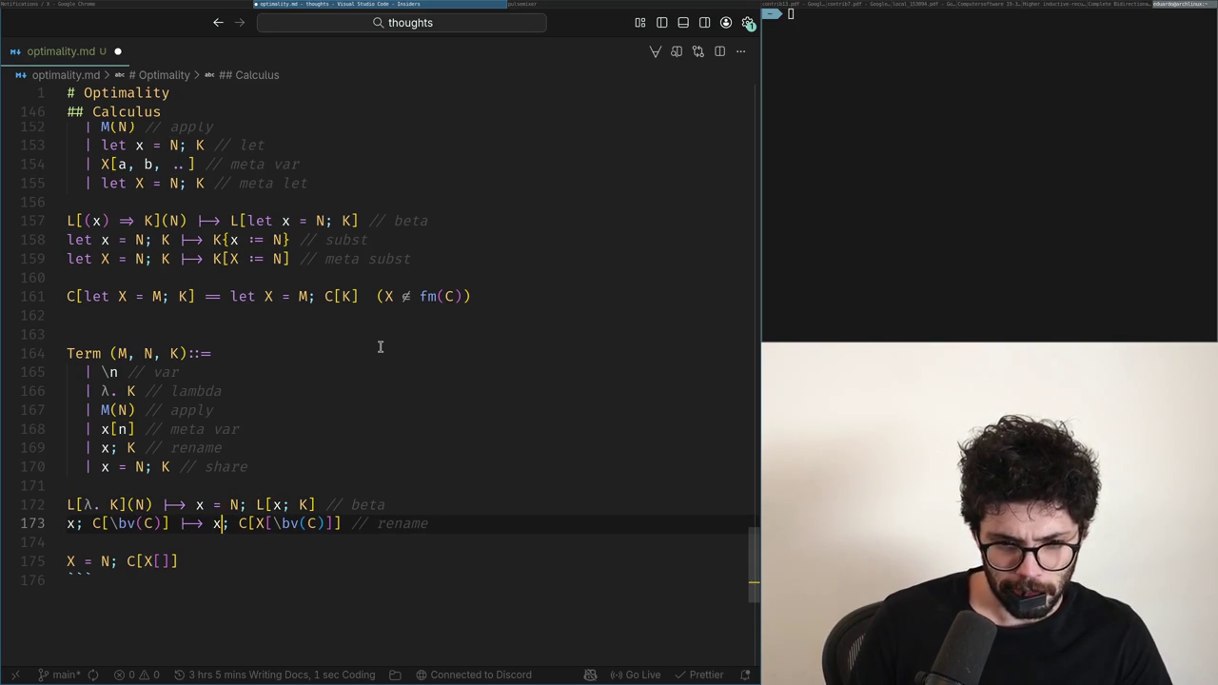
Step: Relabel the meta var comments as local var and global var
{"action": "key", "text": "Down"}
{"action": "key", "text": "Down"}
{"action": "key", "text": "Home"}
{"action": "key", "text": "Up"}
{"action": "key", "text": "Up"}
{"action": "key", "text": "Up"}
{"action": "key", "text": "Down"}
{"action": "key", "text": "Up"}
{"action": "key", "text": "Up"}
{"action": "key", "text": "Up"}
{"action": "key", "text": "Up"}
{"action": "key", "text": "Up"}
{"action": "key", "text": "End"}
{"action": "key", "text": "ctrl+Left"}
{"action": "key", "text": "ctrl+BackSpace"}
{"action": "type", "text": "l"}
{"action": "key", "text": "Up"}
{"action": "key", "text": "Up"}
{"action": "key", "text": "Up"}
{"action": "key", "text": "ctrl+Left"}
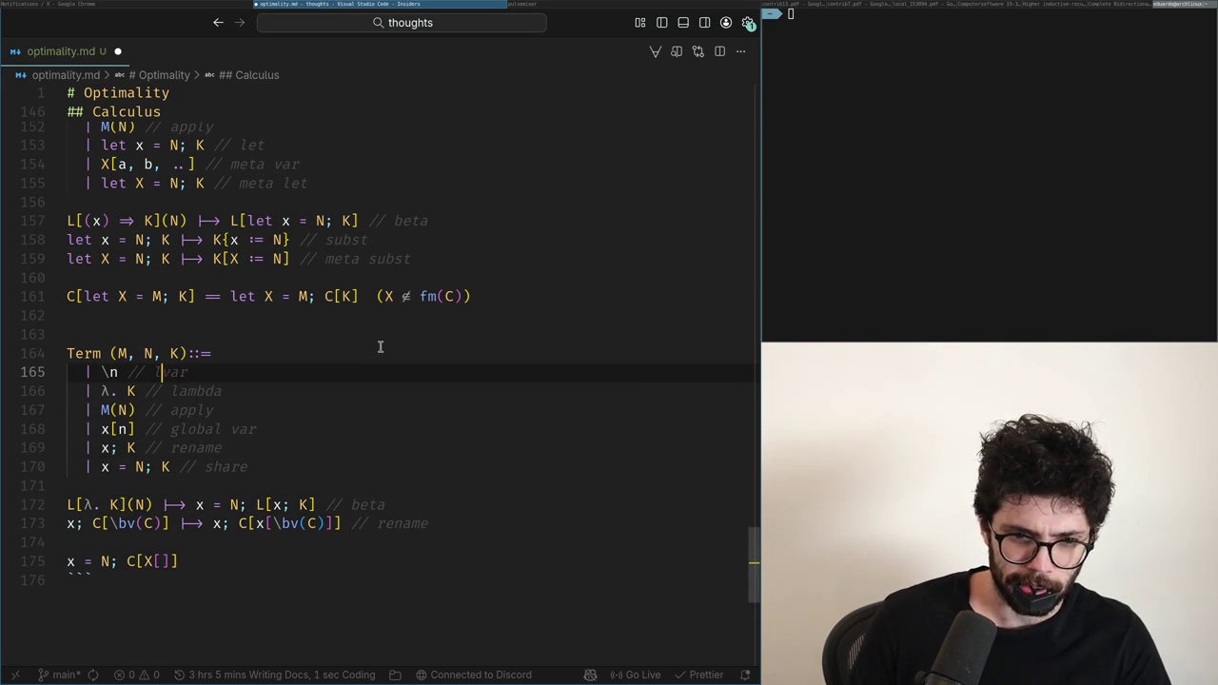
{"action": "key", "text": "Down"}
{"action": "key", "text": "Down"}
{"action": "key", "text": "Down"}
{"action": "key", "text": "Down"}
{"action": "key", "text": "Down"}
{"action": "key", "text": "Down"}
{"action": "key", "text": "Down"}
{"action": "key", "text": "Down"}
{"action": "key", "text": "Down"}
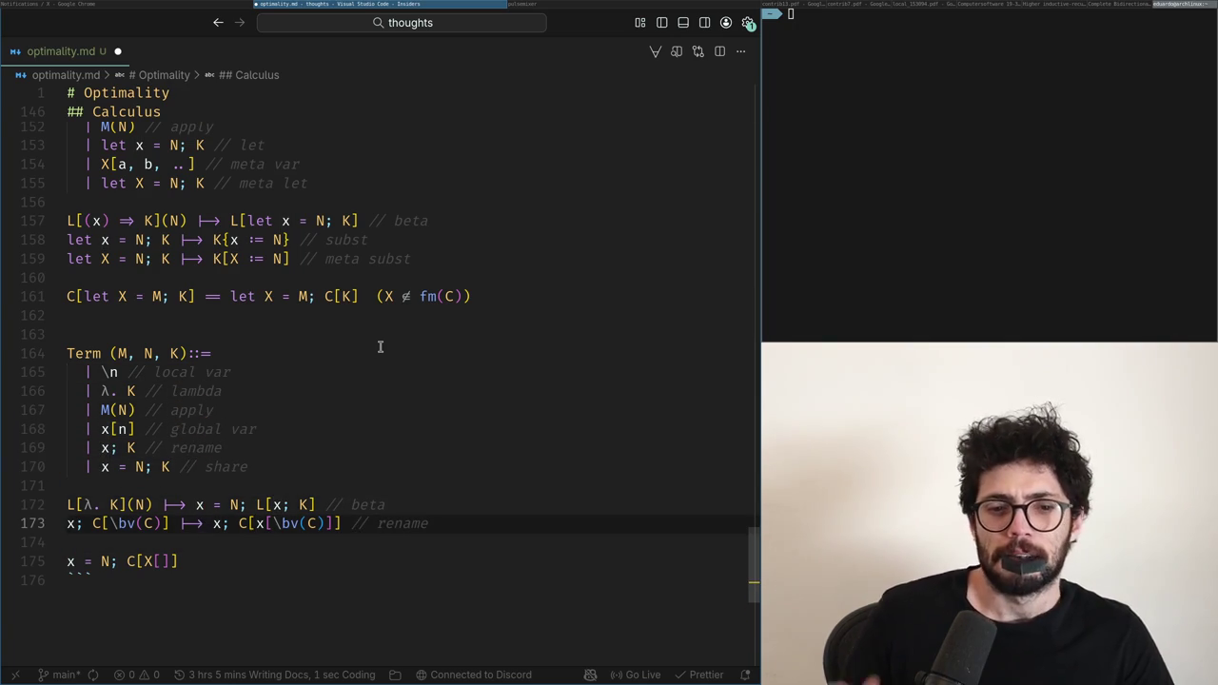
{"action": "key", "text": "Down"}
Step: End the subst rule with C[N{↑n}], remove the blank line and rewrite the share comment
{"action": "key", "text": "End"}
{"action": "key", "text": "Left"}
{"action": "key", "text": "Left"}
{"action": "key", "text": "Left"}
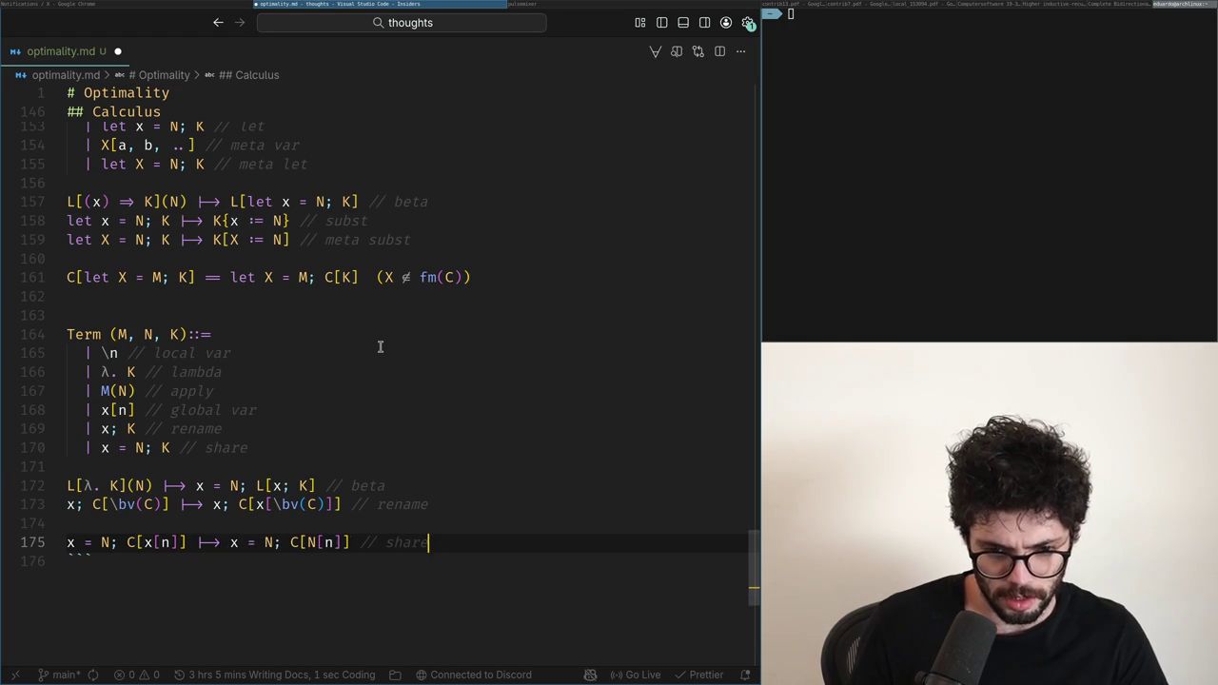
{"action": "type", "text": "{\\u"}
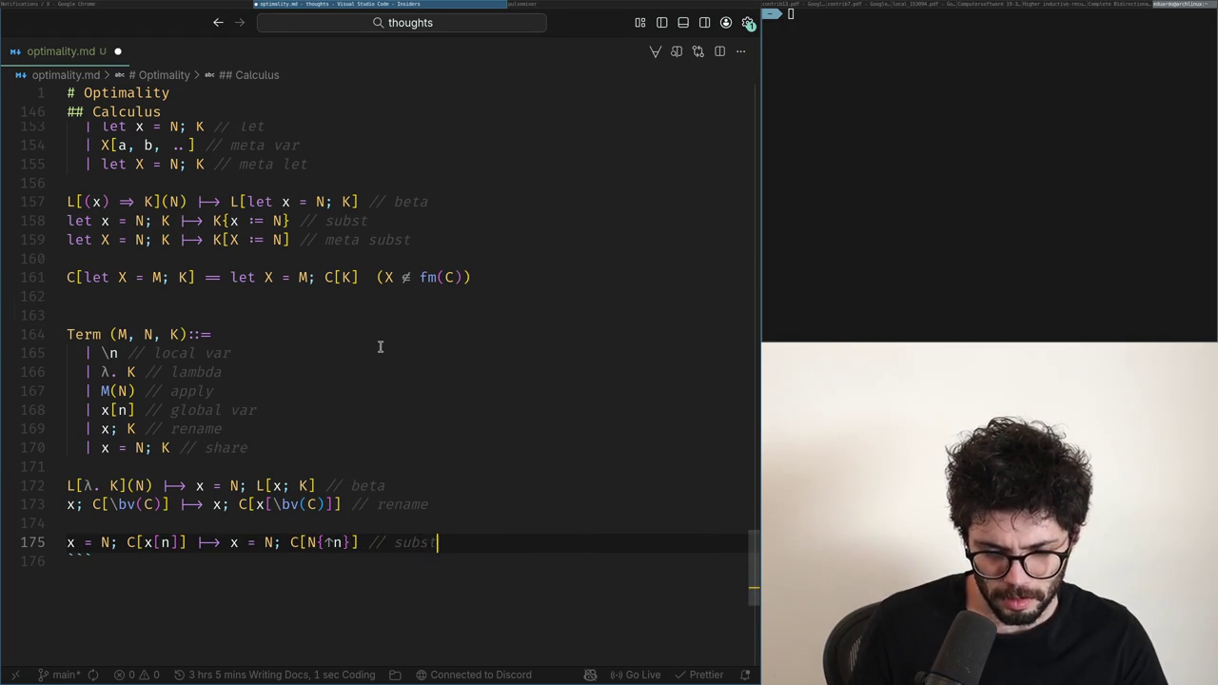
{"action": "key", "text": "Up"}
{"action": "key", "text": "ctrl+shift+k"}
{"action": "key", "text": "Up"}
{"action": "key", "text": "Up"}
{"action": "key", "text": "Up"}
{"action": "key", "text": "Up"}
{"action": "key", "text": "End"}
{"action": "key", "text": "ctrl+BackSpace"}
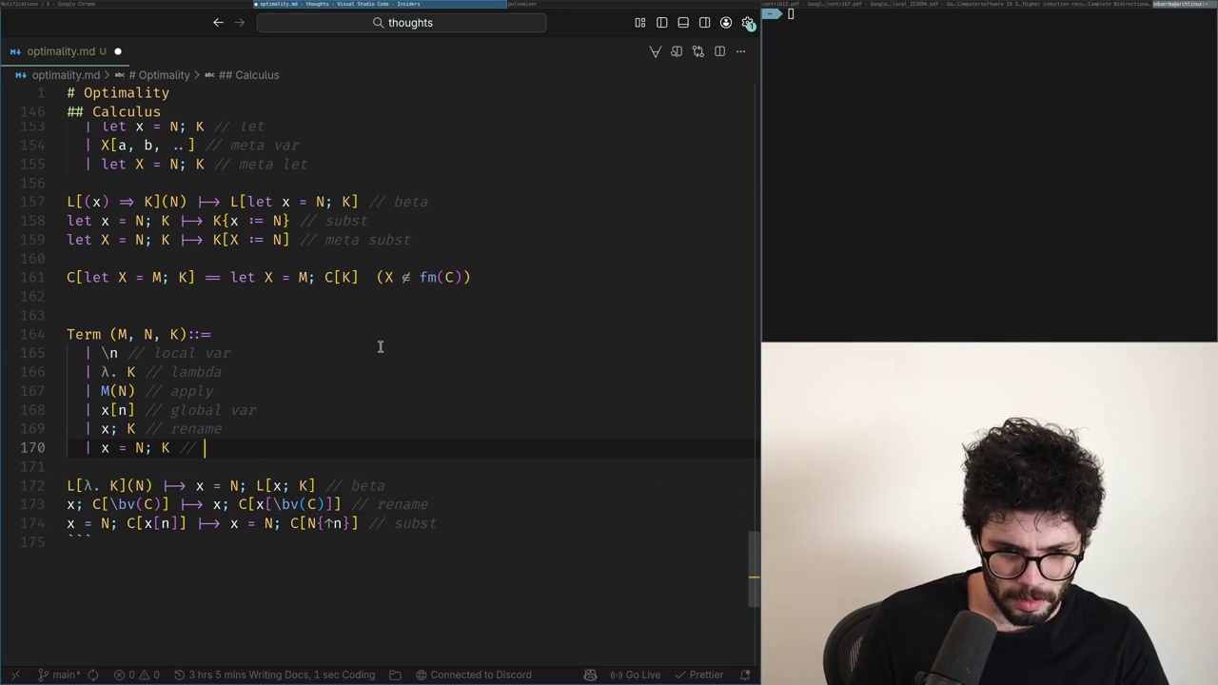
{"action": "key", "text": "ctrl+BackSpace"}
{"action": "type", "text": "share"}
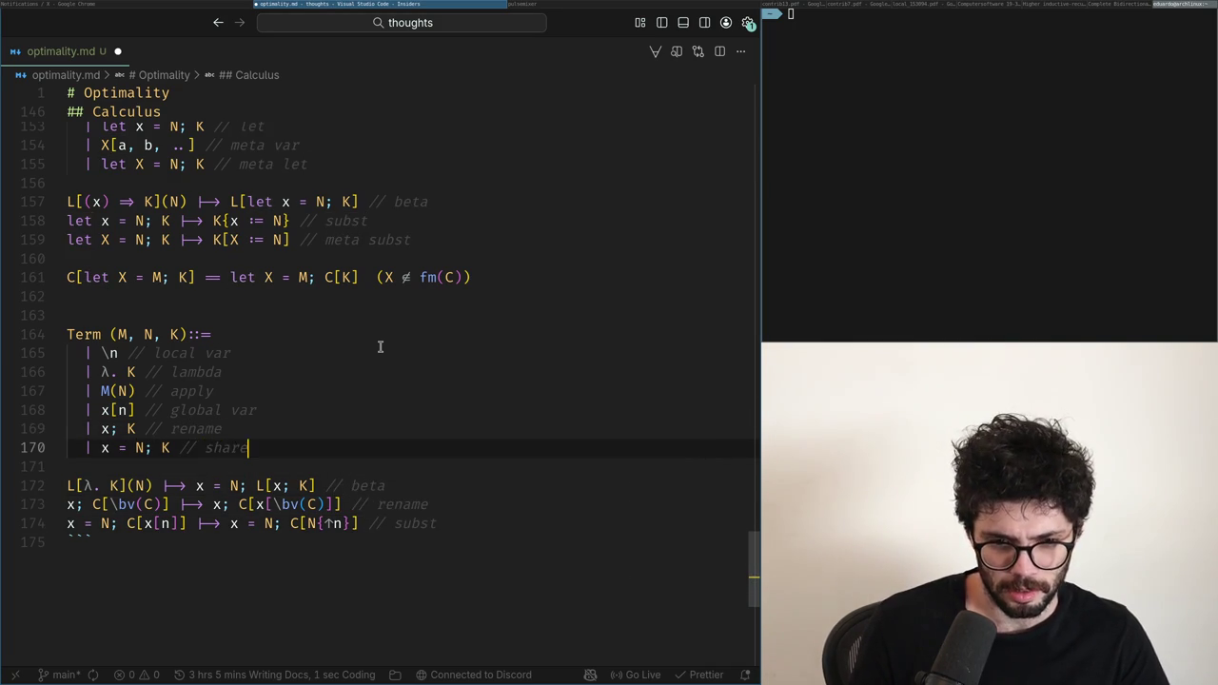
Step: Add the rule x; K ⟼ K{↓} (\0 ∉ fv(K)) using Unicode abbreviations
{"action": "key", "text": "Down"}
{"action": "key", "text": "Down"}
{"action": "key", "text": "Down"}
{"action": "key", "text": "Down"}
{"action": "key", "text": "ctrl+Return"}
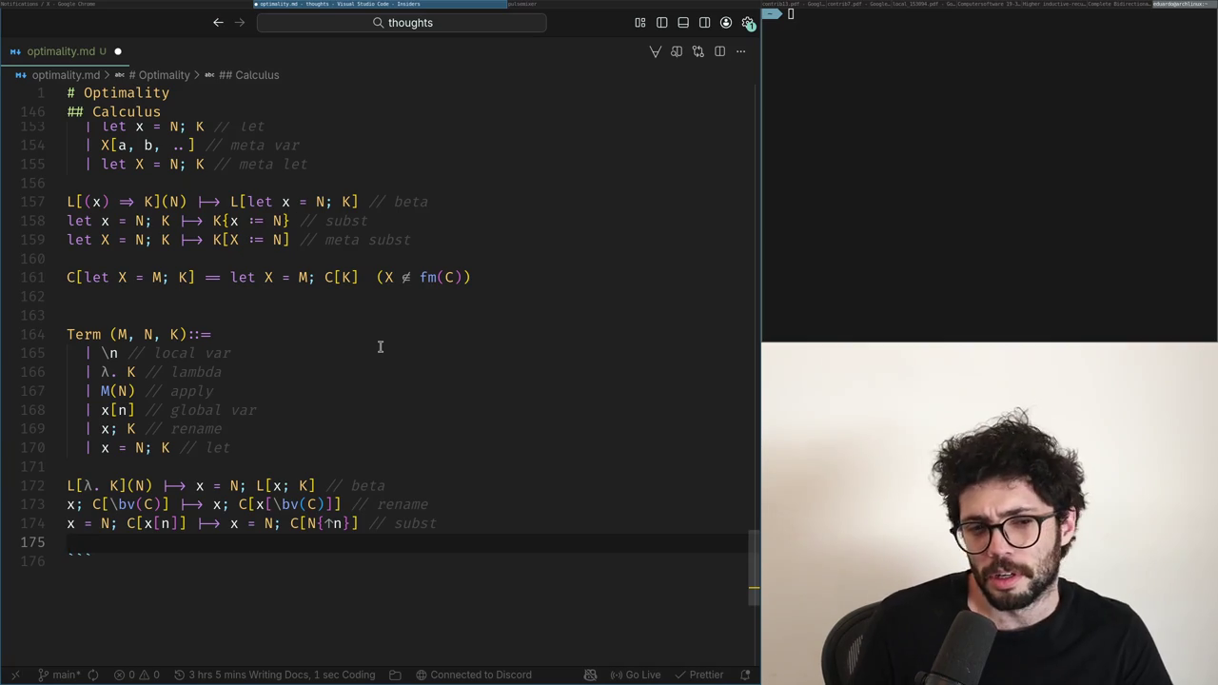
{"action": "key", "text": "Up"}
{"action": "key", "text": "Up"}
{"action": "key", "text": "ctrl+Return"}
{"action": "type", "text": "x; K ⟼ K"}
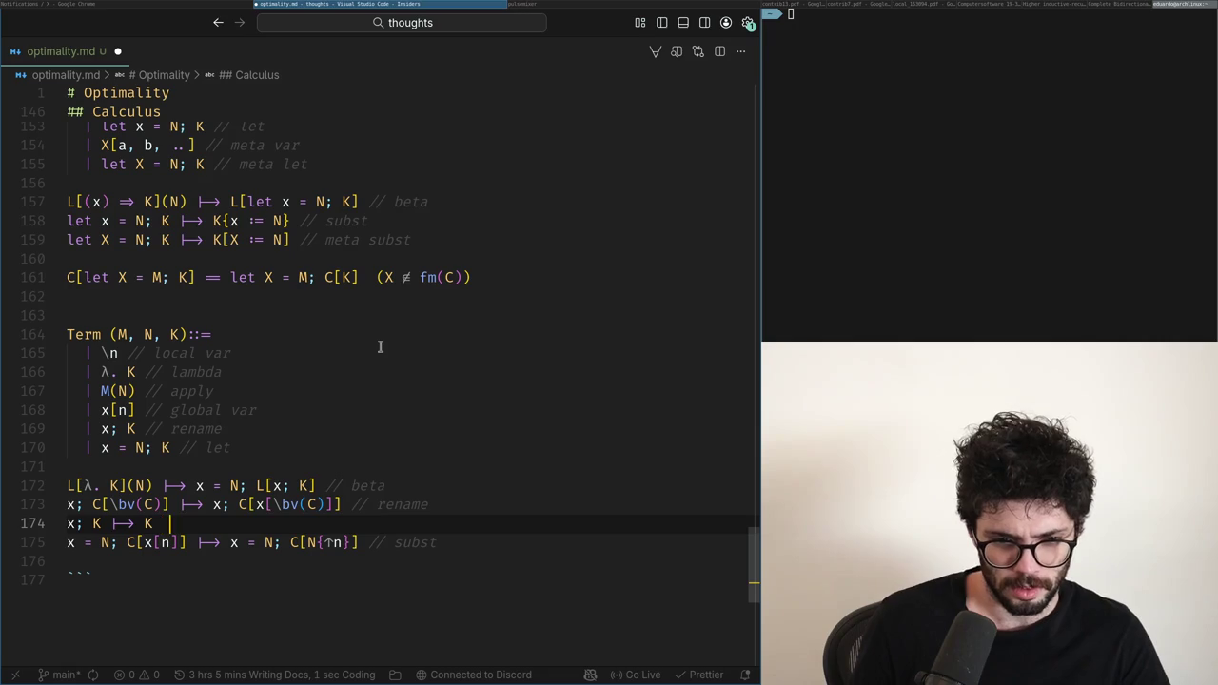
{"action": "type", "text": "\\_0"}
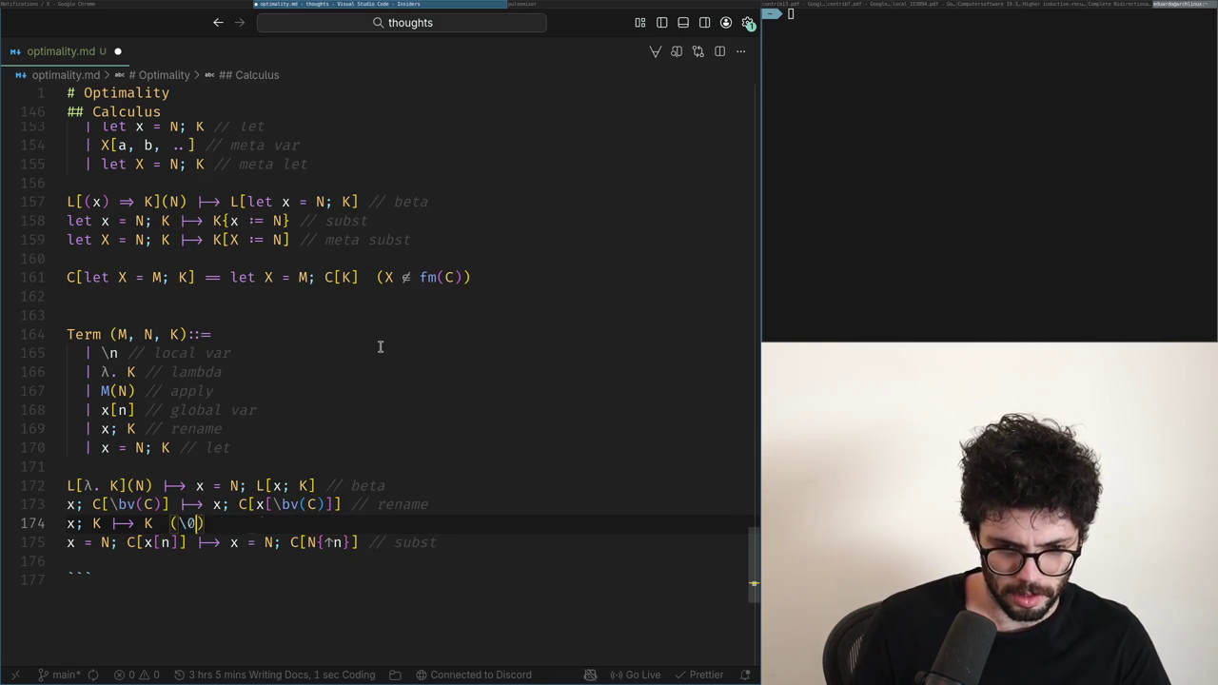
{"action": "type", "text": "{\\down"}
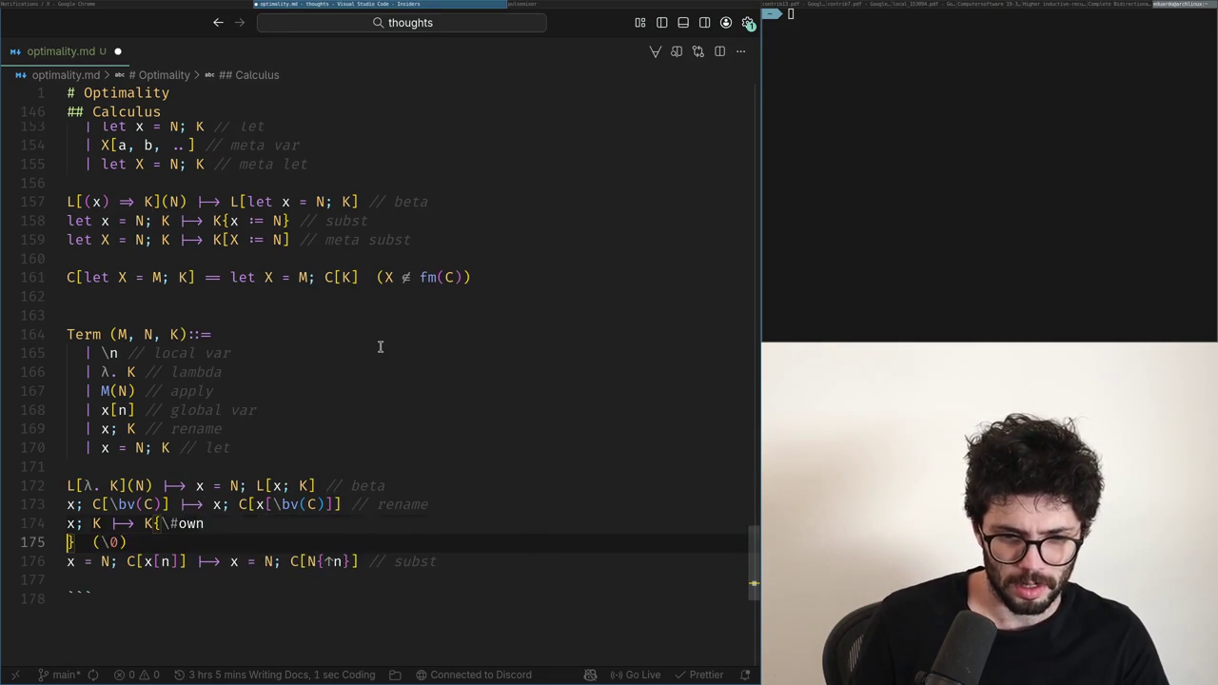
{"action": "key", "text": "Tab"}
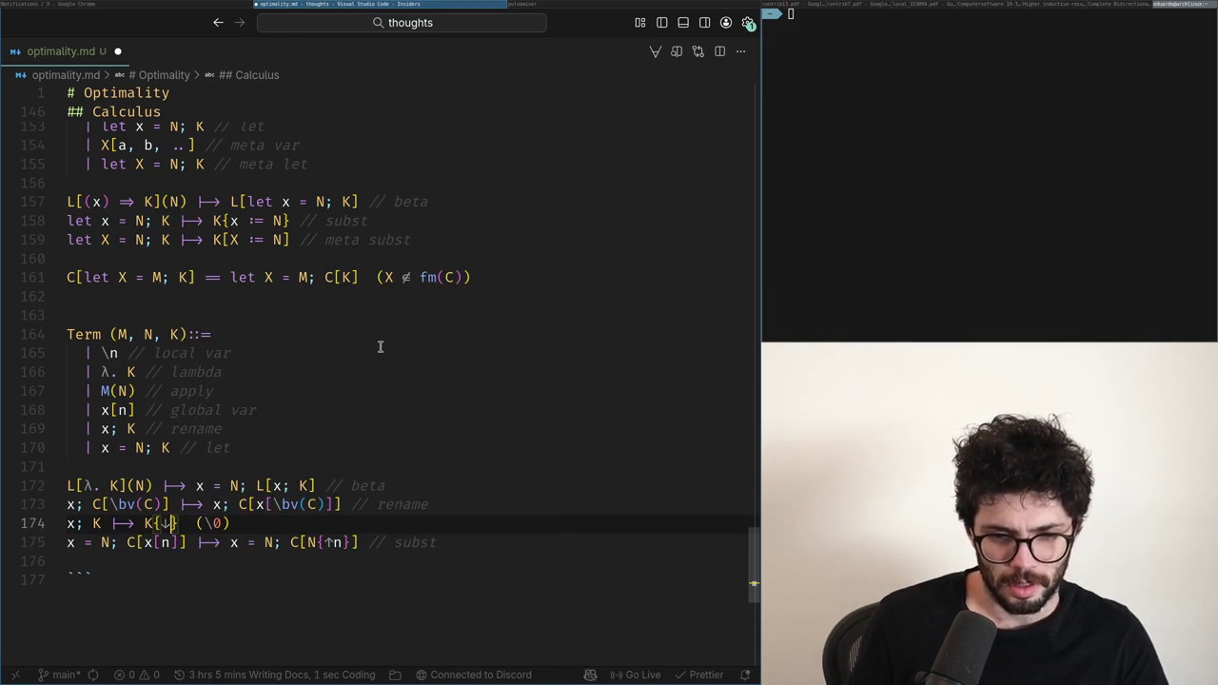
{"action": "type", "text": "\\in"}
{"action": "key", "text": "Delete"}
{"action": "type", "text": "\\notin"}
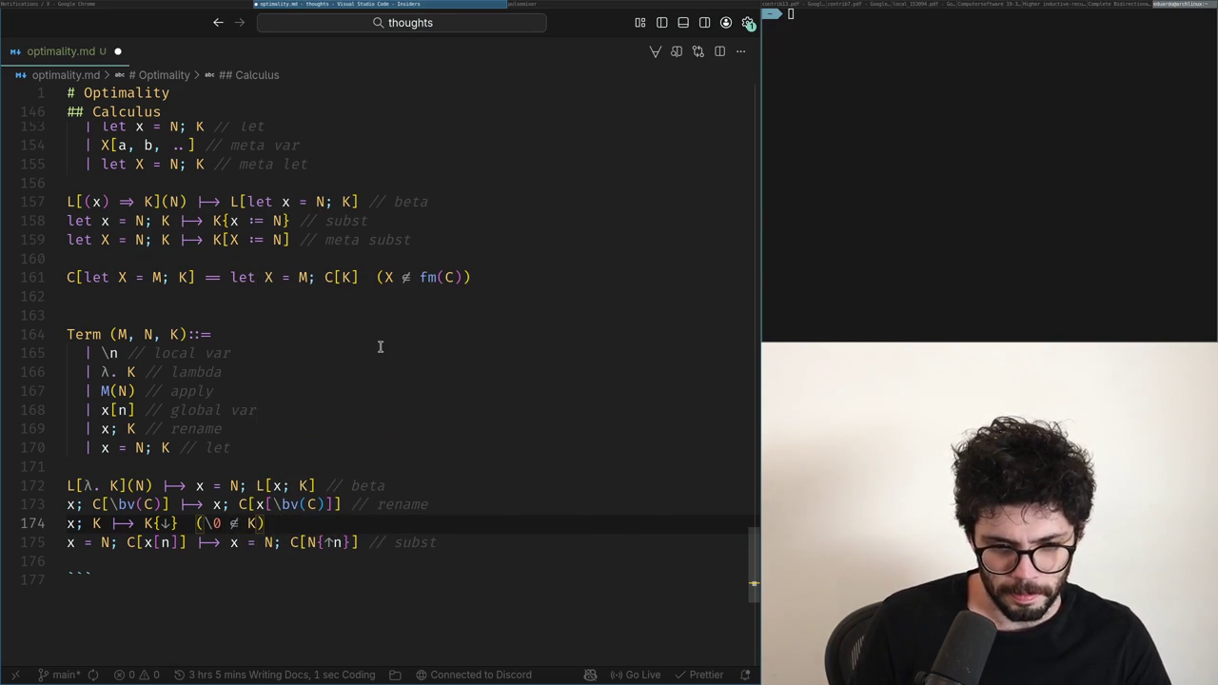
{"action": "type", "text": "fv"}
{"action": "type", "text": ")"}
{"action": "key", "text": "Down"}
{"action": "key", "text": "Up"}
Step: Open an empty line 176 below the subst rule for the next rule
{"action": "key", "text": "Down"}
{"action": "key", "text": "End"}
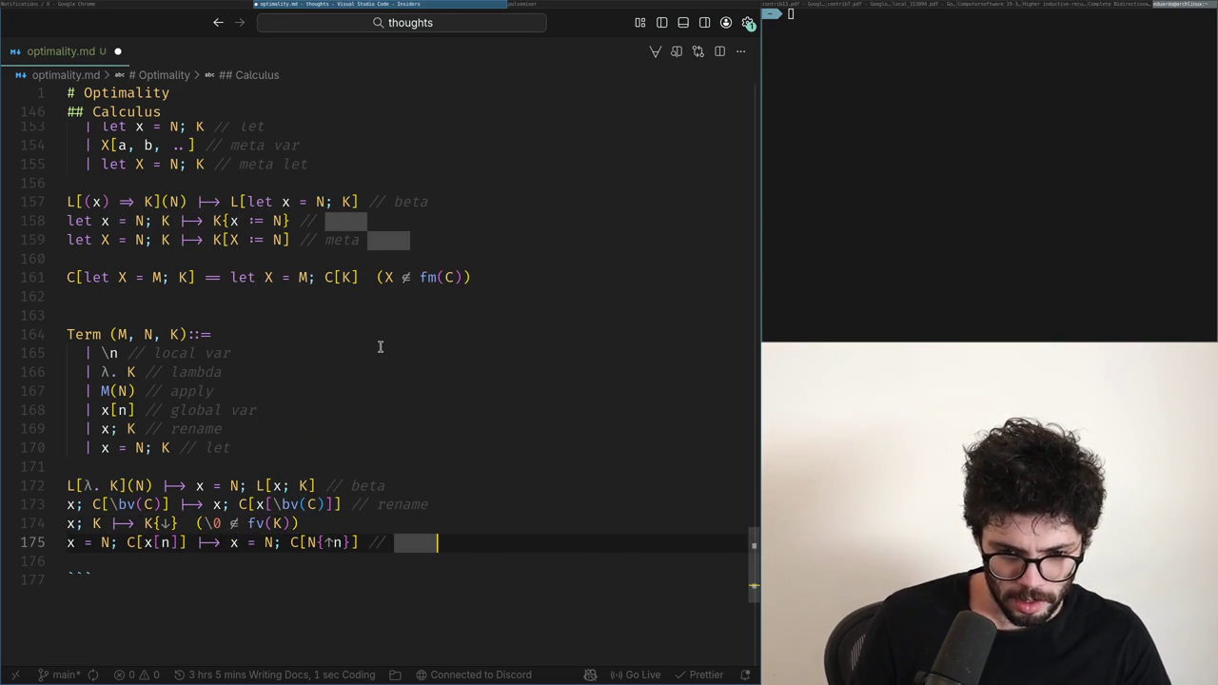
{"action": "key", "text": "Return"}
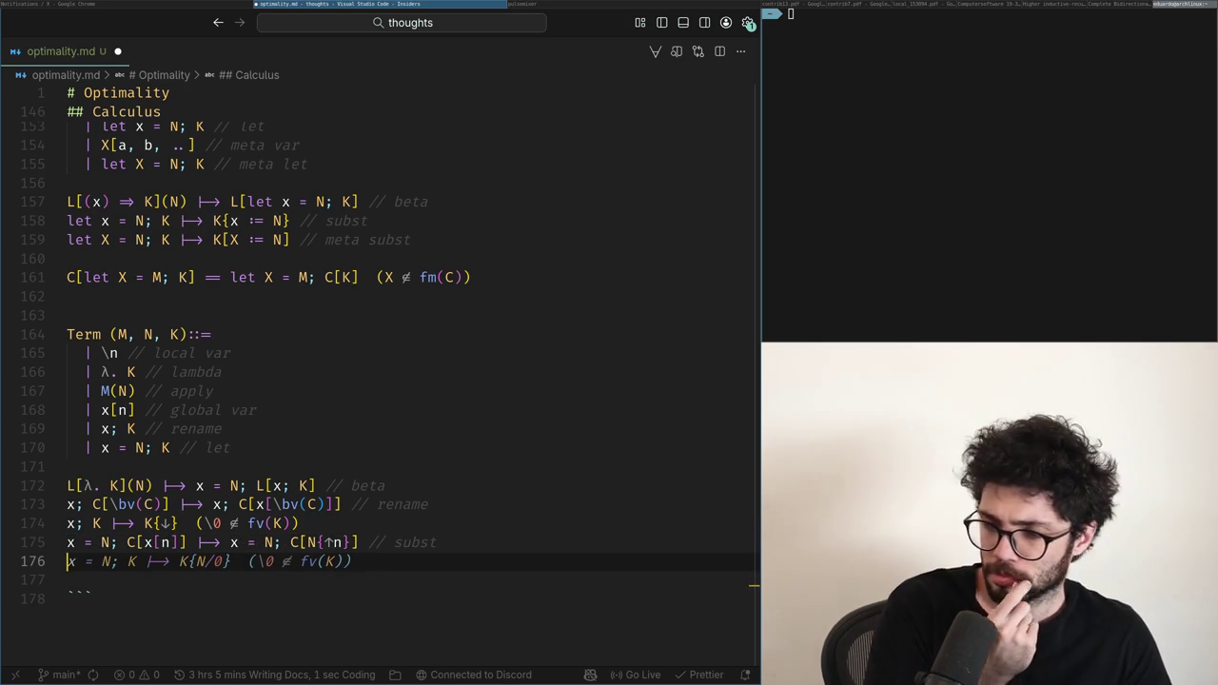
{"action": "key", "text": "alt+Tab"}
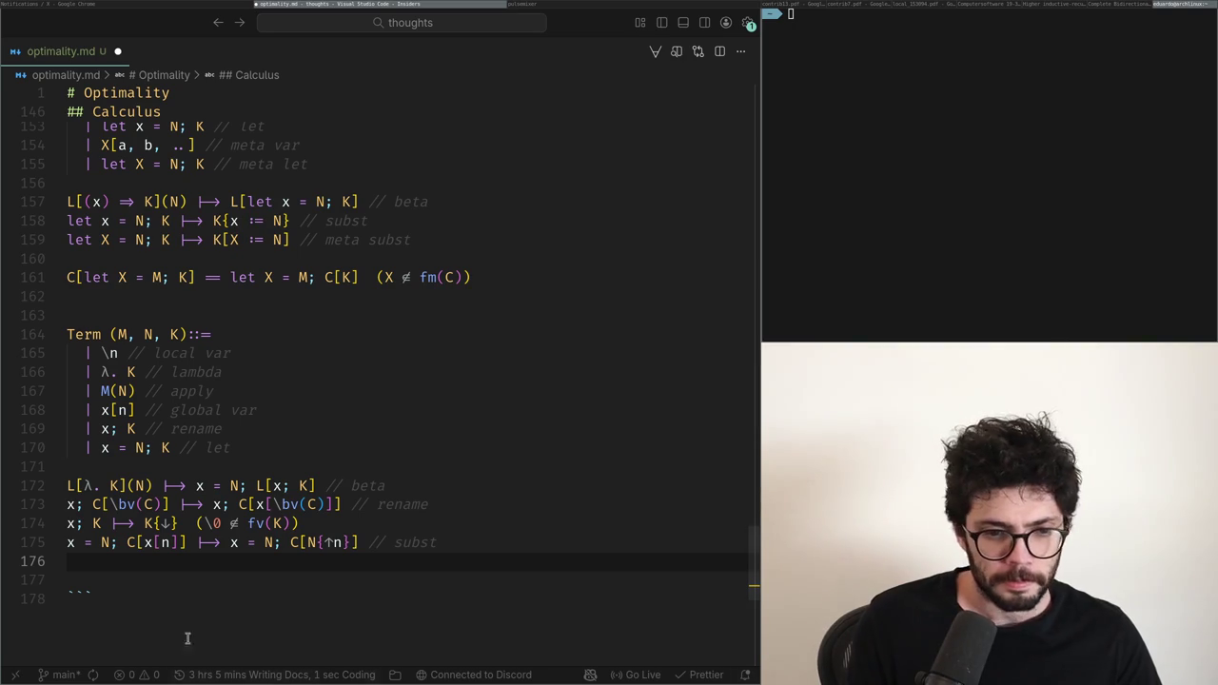
{"action": "left_click", "coordinate": [93, 563]}
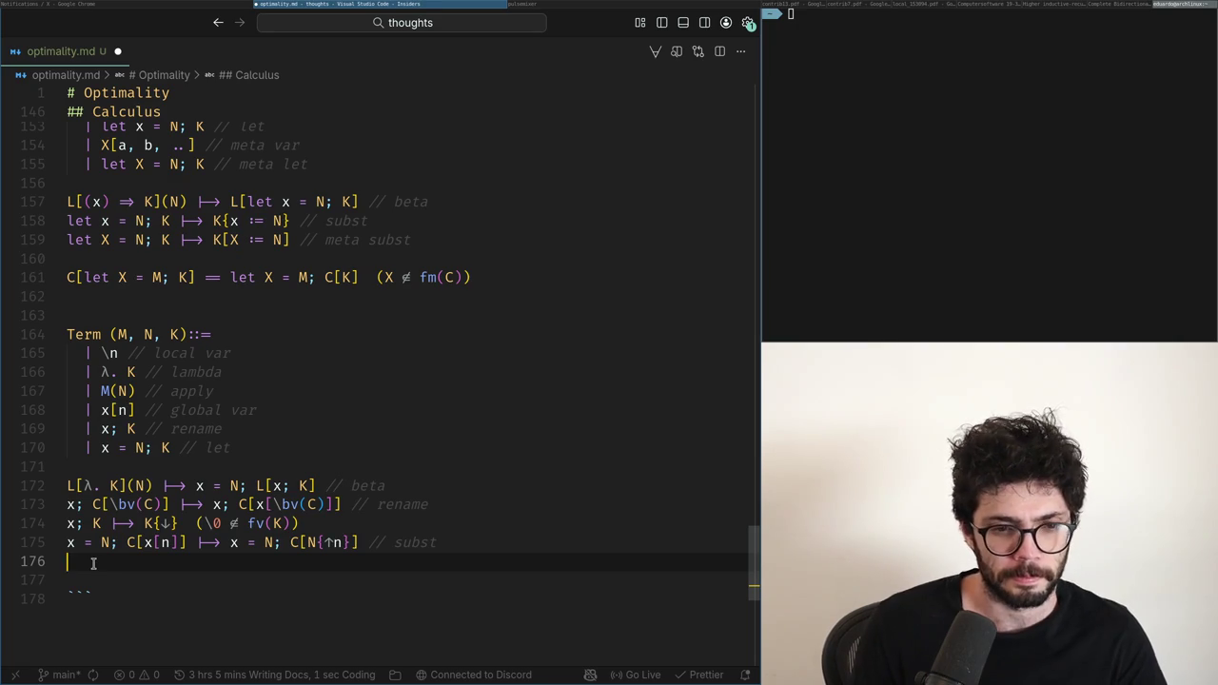
Step: Type the let rule x = N; K ⟼ K{N/0} on line 176, checking an X post in Chrome
{"action": "type", "text": "x = N;"}
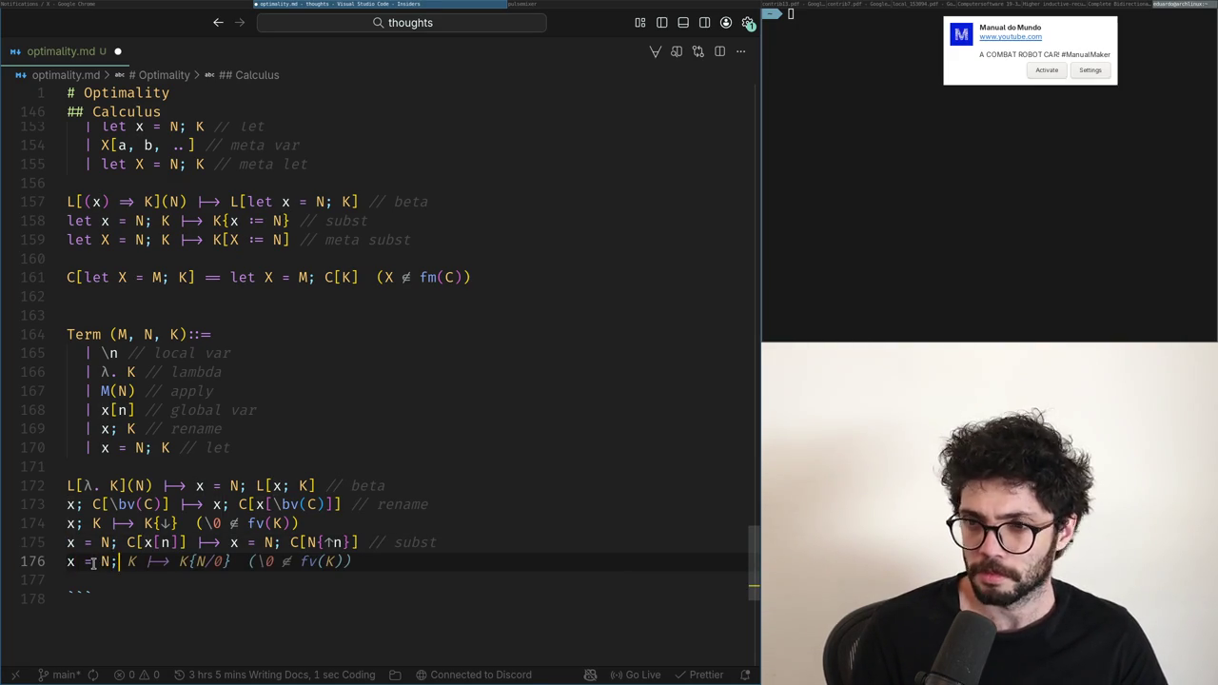
{"action": "key", "text": "Escape"}
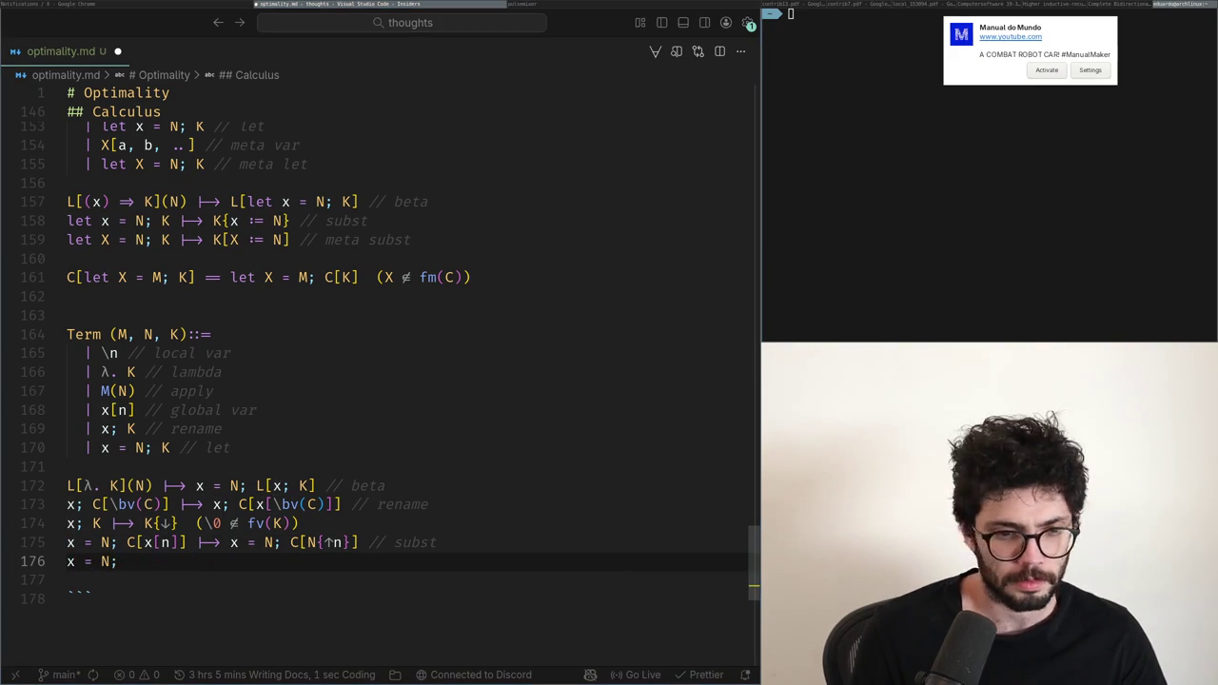
{"action": "key", "text": "alt+Tab"}
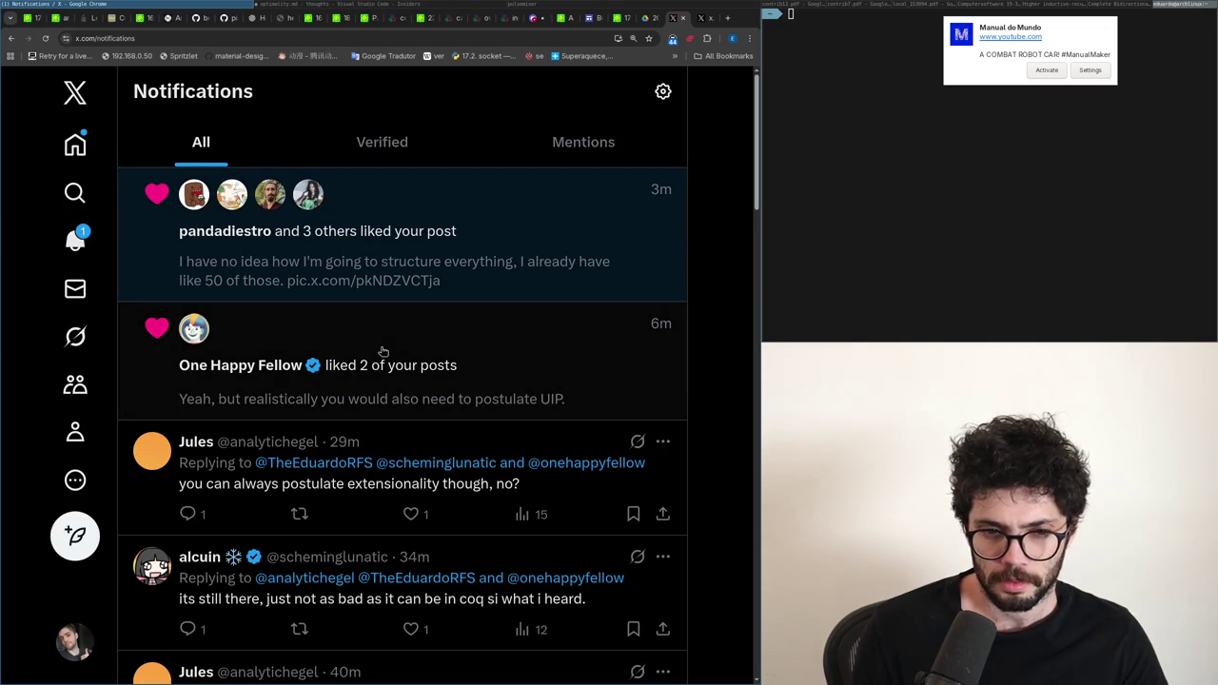
{"action": "key", "text": "alt+Tab"}
{"action": "scroll", "coordinate": [380, 346], "scroll_direction": "down", "scroll_amount": 1}
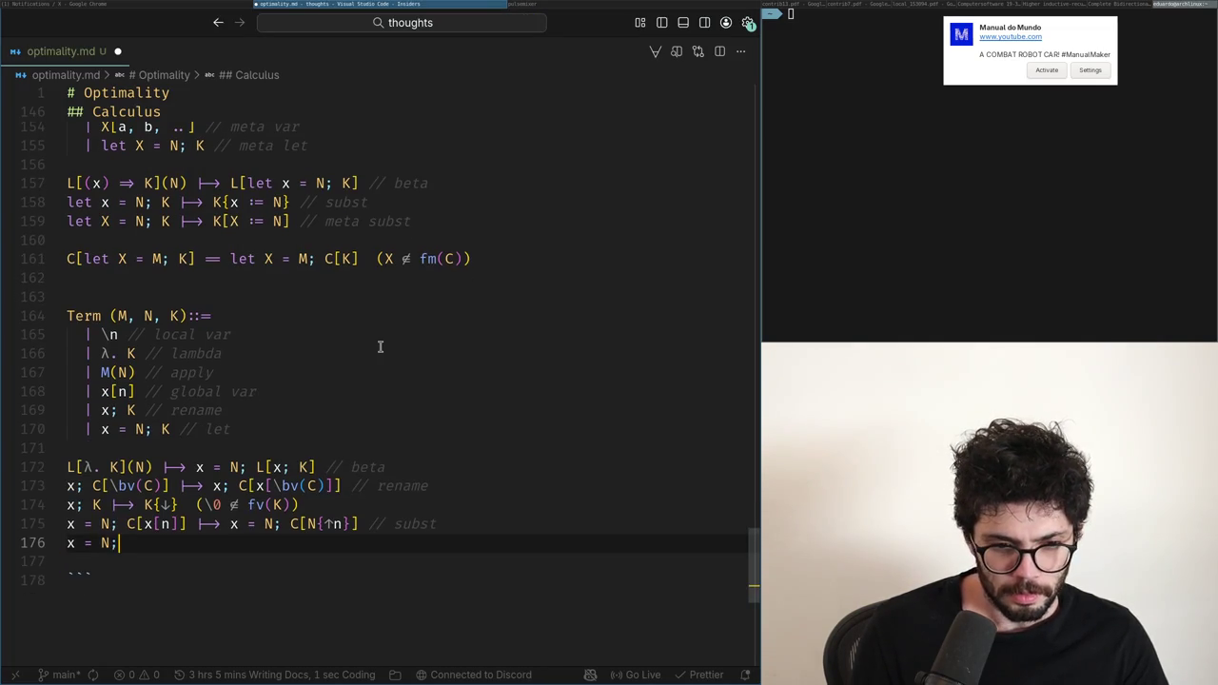
{"action": "key", "text": "alt+Tab"}
{"action": "left_click", "coordinate": [256, 272]}
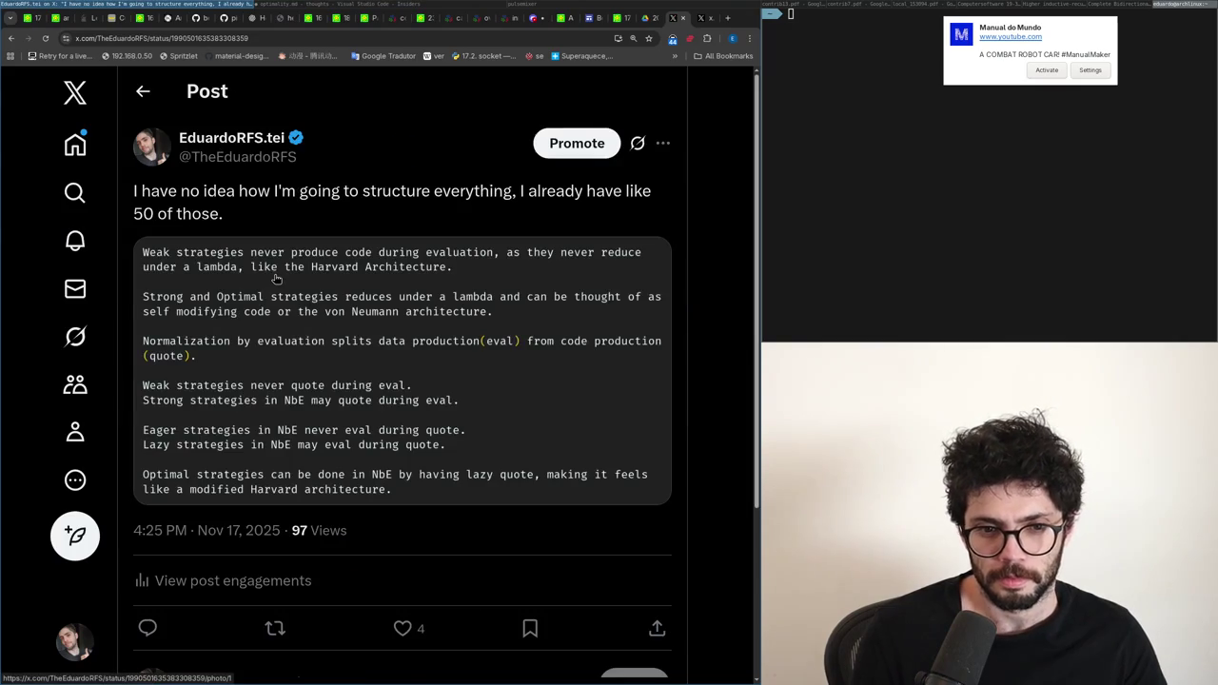
{"action": "key", "text": "alt+Tab"}
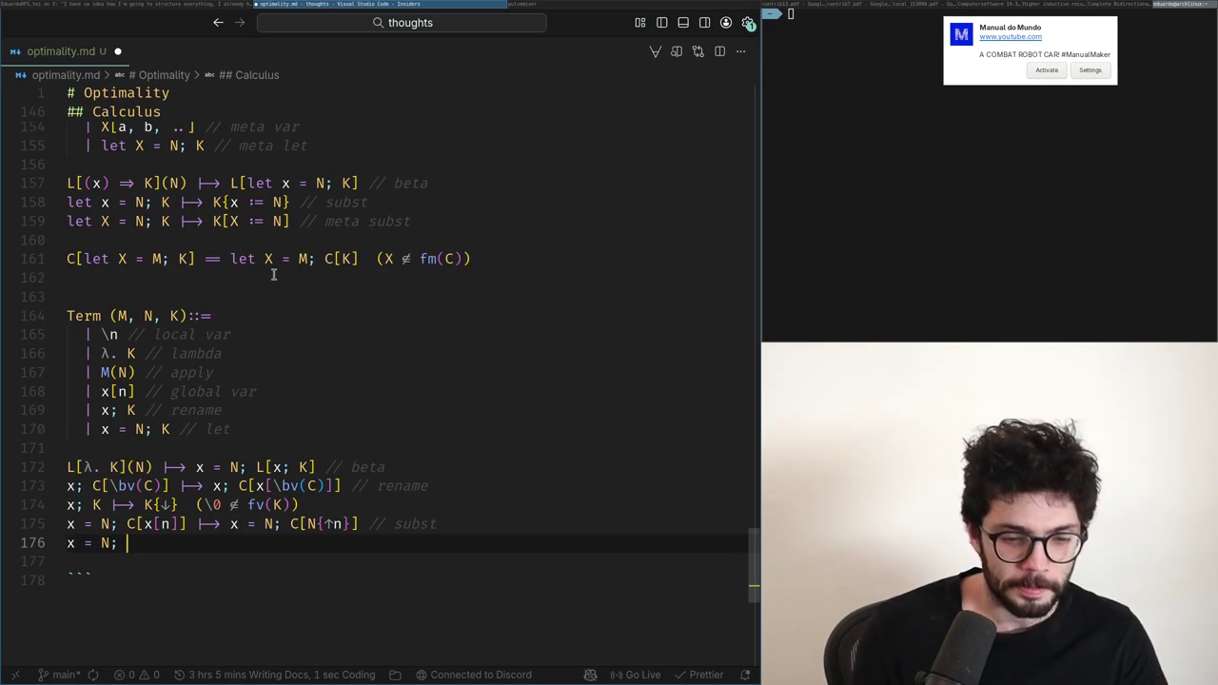
Step: Strip the fv( ) wrappers from the side conditions on lines 176 and 174
{"action": "key", "text": "Left"}
{"action": "key", "text": "Left"}
{"action": "key", "text": "Left"}
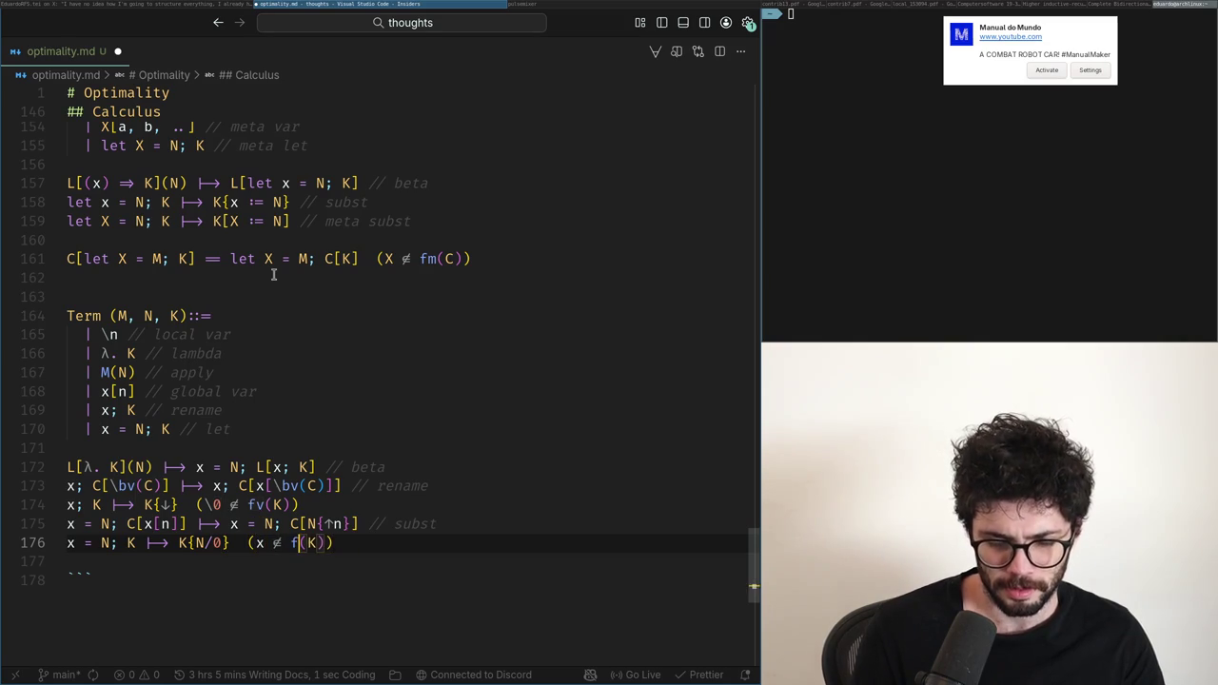
{"action": "key", "text": "Left"}
{"action": "key", "text": "Left"}
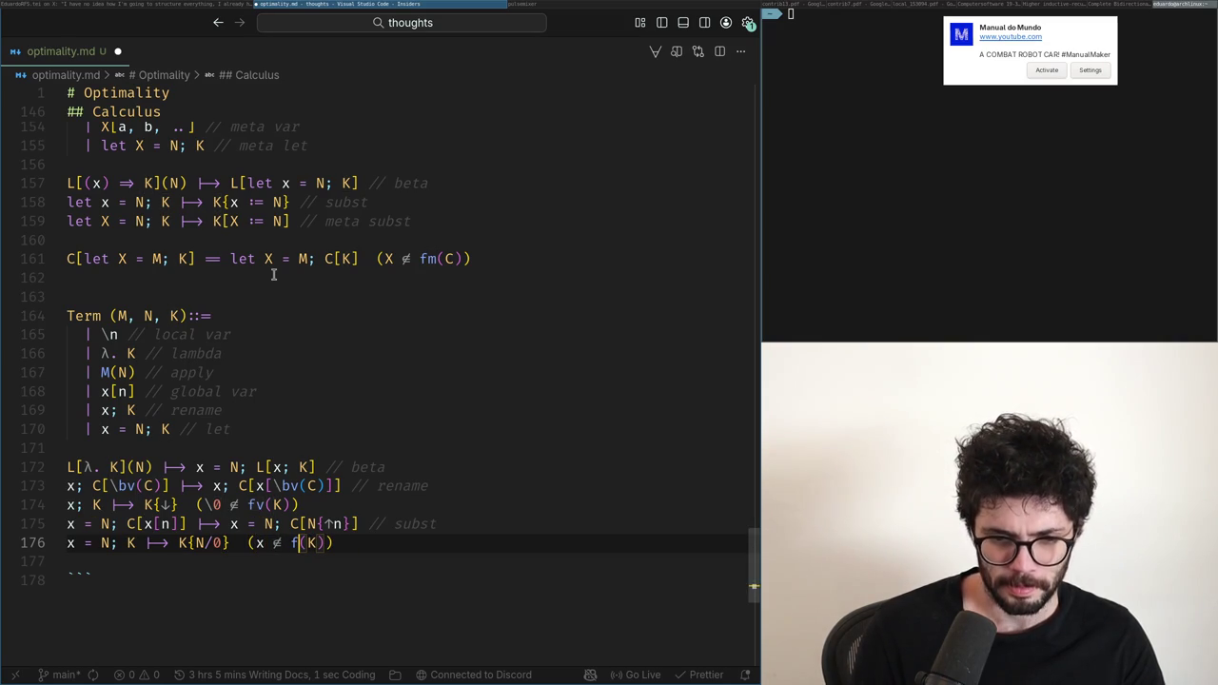
{"action": "key", "text": "BackSpace"}
{"action": "key", "text": "Up"}
{"action": "key", "text": "Up"}
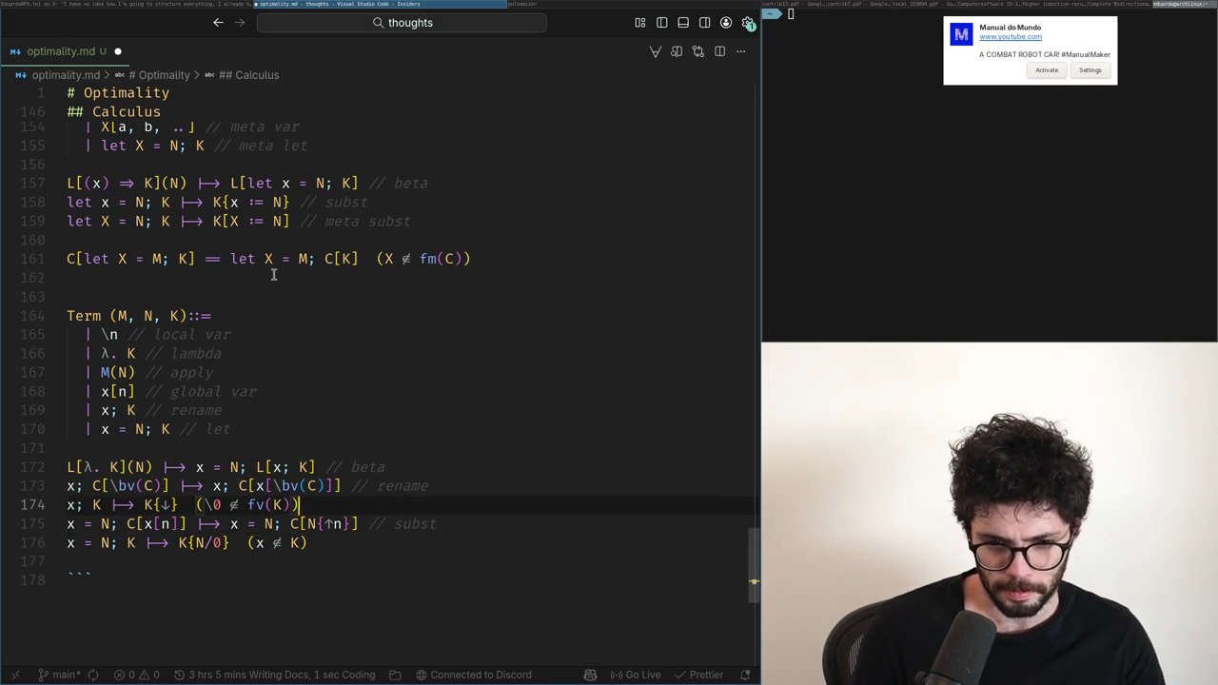
{"action": "key", "text": "Up"}
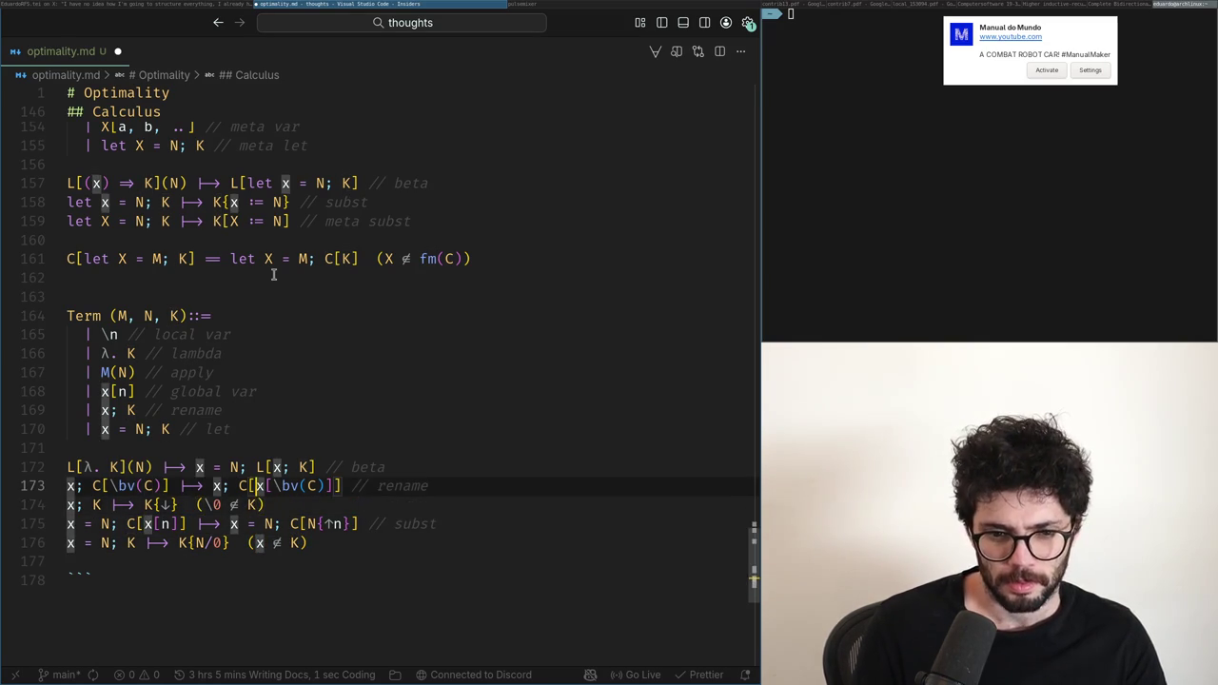
{"action": "key", "text": "Right"}
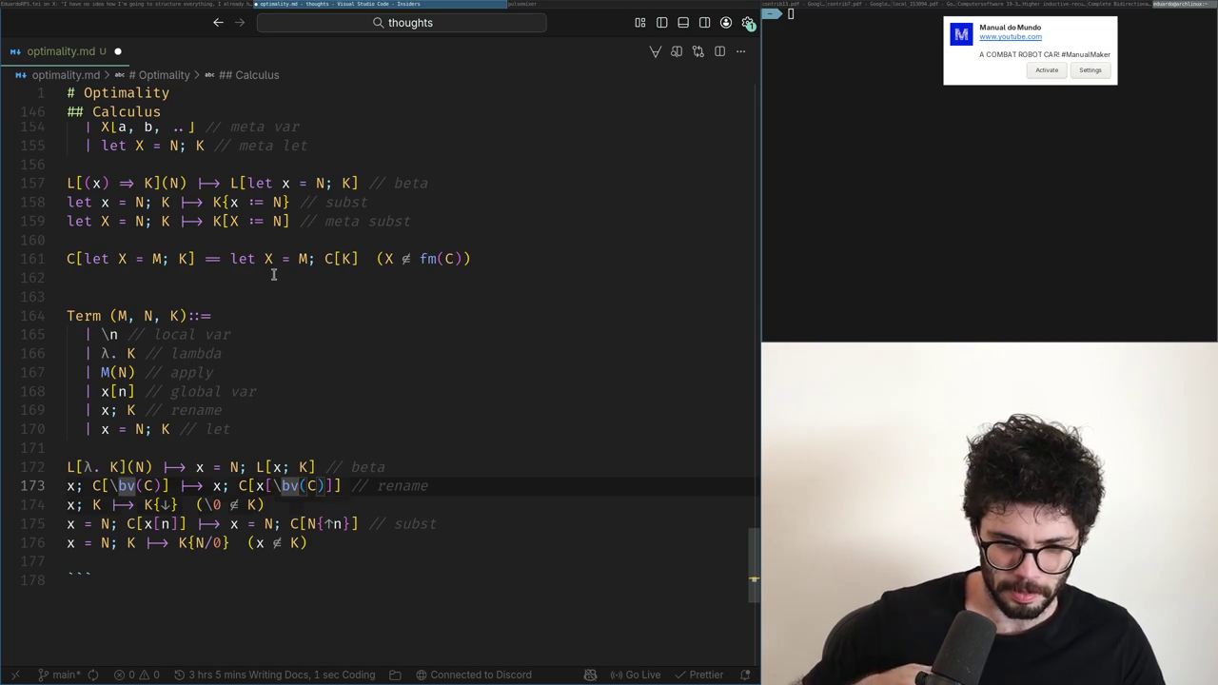
{"action": "key", "text": "Right"}
{"action": "key", "text": "Right"}
{"action": "key", "text": "Down"}
{"action": "key", "text": "Up"}
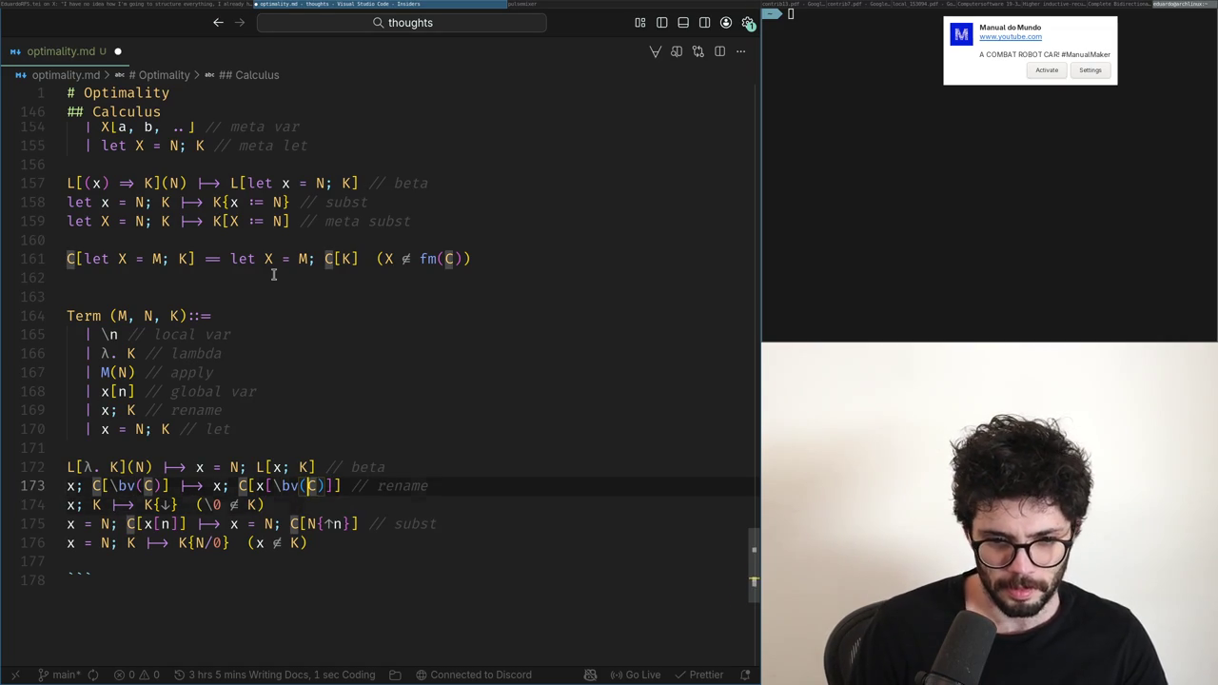
{"action": "key", "text": "Down"}
{"action": "key", "text": "Down"}
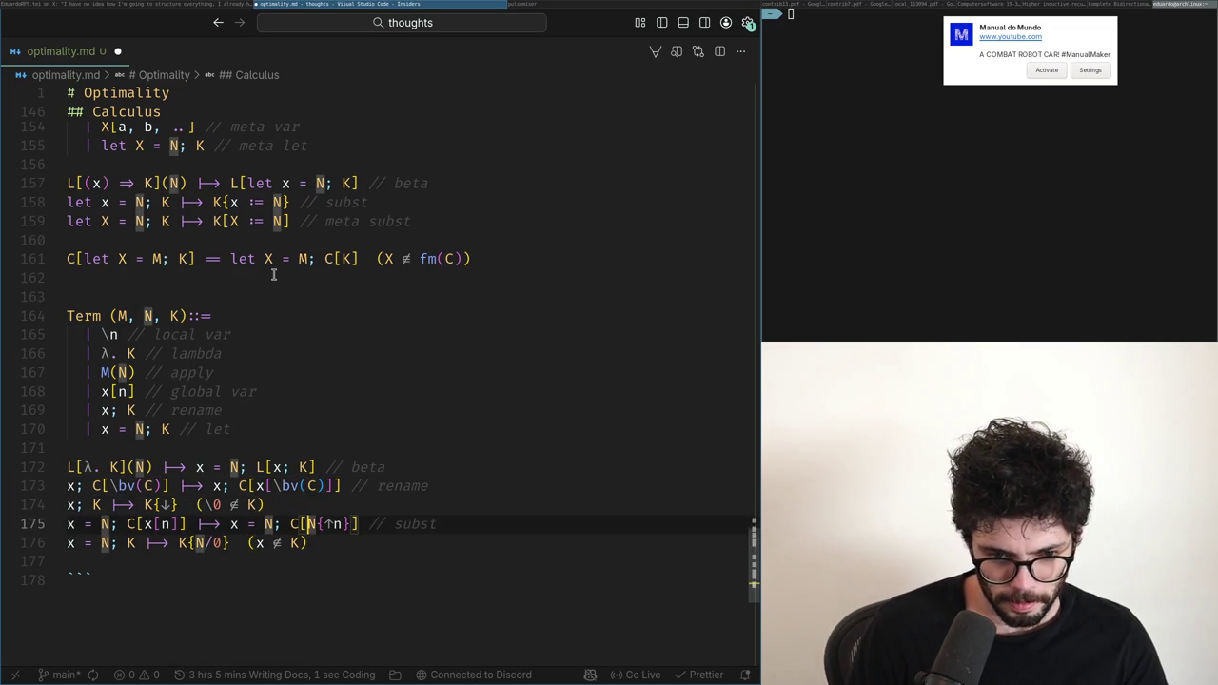
{"action": "key", "text": "Down"}
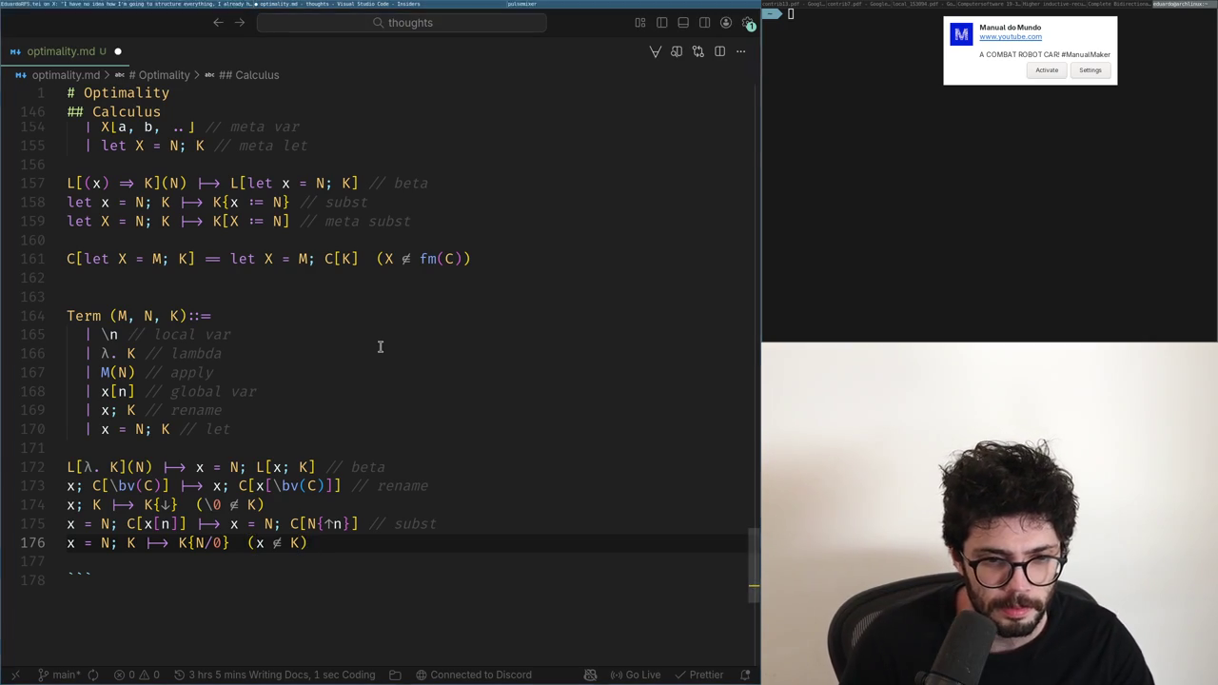
{"action": "key", "text": "alt+Tab"}
{"action": "key", "text": "alt+Tab"}
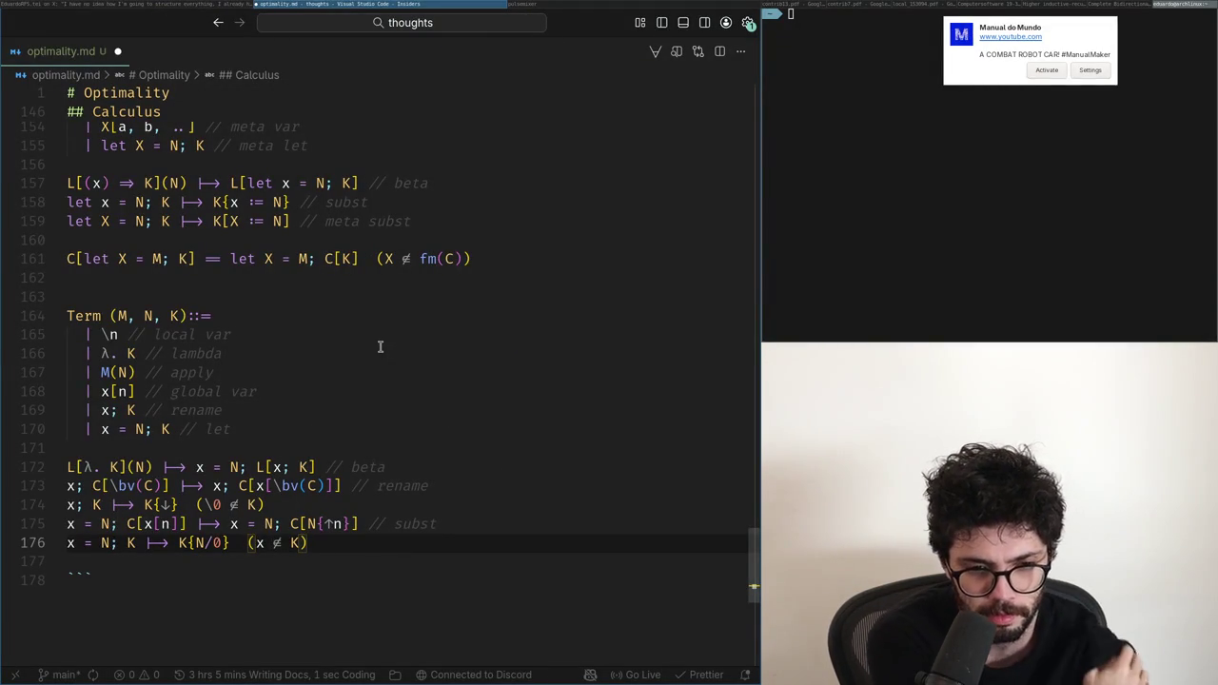
Step: Copy the Term grammar lines and paste the duplicate below the reduction rules
{"action": "key", "text": "Up"}
{"action": "key", "text": "Up"}
{"action": "key", "text": "Up"}
{"action": "key", "text": "Up"}
{"action": "key", "text": "Up"}
{"action": "key", "text": "Up"}
{"action": "key", "text": "Up"}
{"action": "key", "text": "shift+Up"}
{"action": "key", "text": "shift+Up"}
{"action": "key", "text": "shift+Up"}
{"action": "key", "text": "shift+Up"}
{"action": "key", "text": "shift+Home"}
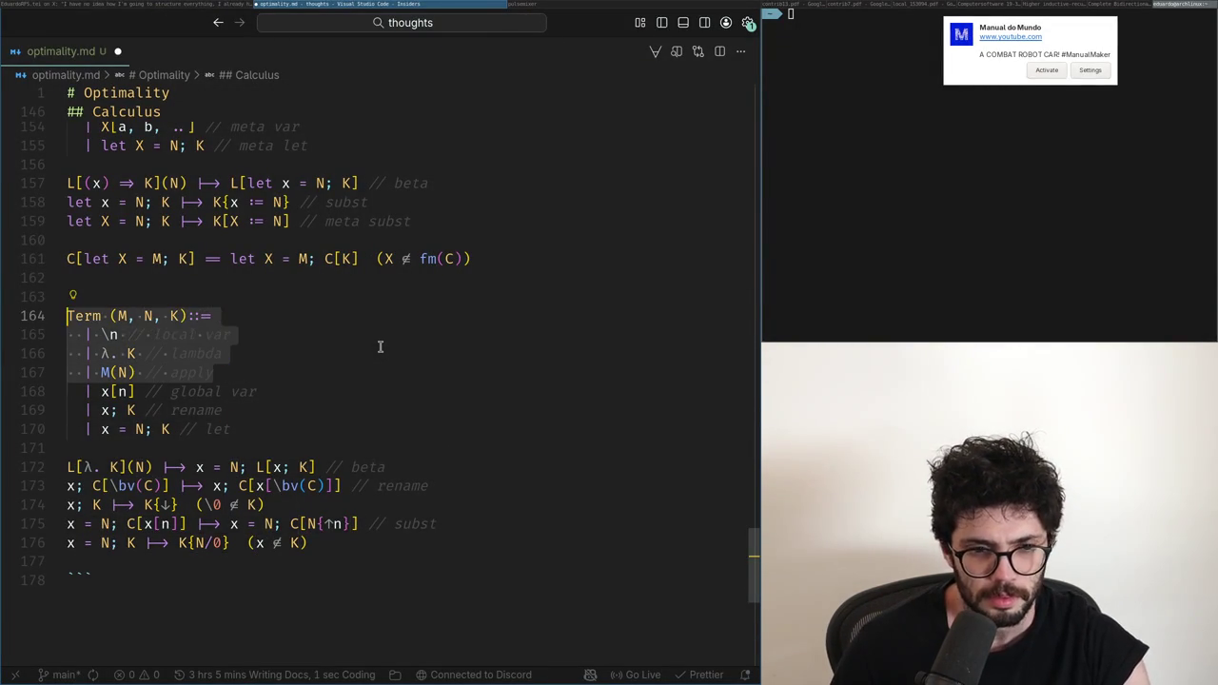
{"action": "key", "text": "ctrl+c"}
{"action": "key", "text": "ctrl+v"}
{"action": "key", "text": "ctrl+z"}
{"action": "key", "text": "Down"}
{"action": "key", "text": "Down"}
{"action": "key", "text": "Down"}
{"action": "key", "text": "Return"}
{"action": "key", "text": "ctrl+v"}
Step: Add the x = N; K let alternative after global var in the copied grammar
{"action": "type", "text": "|"}
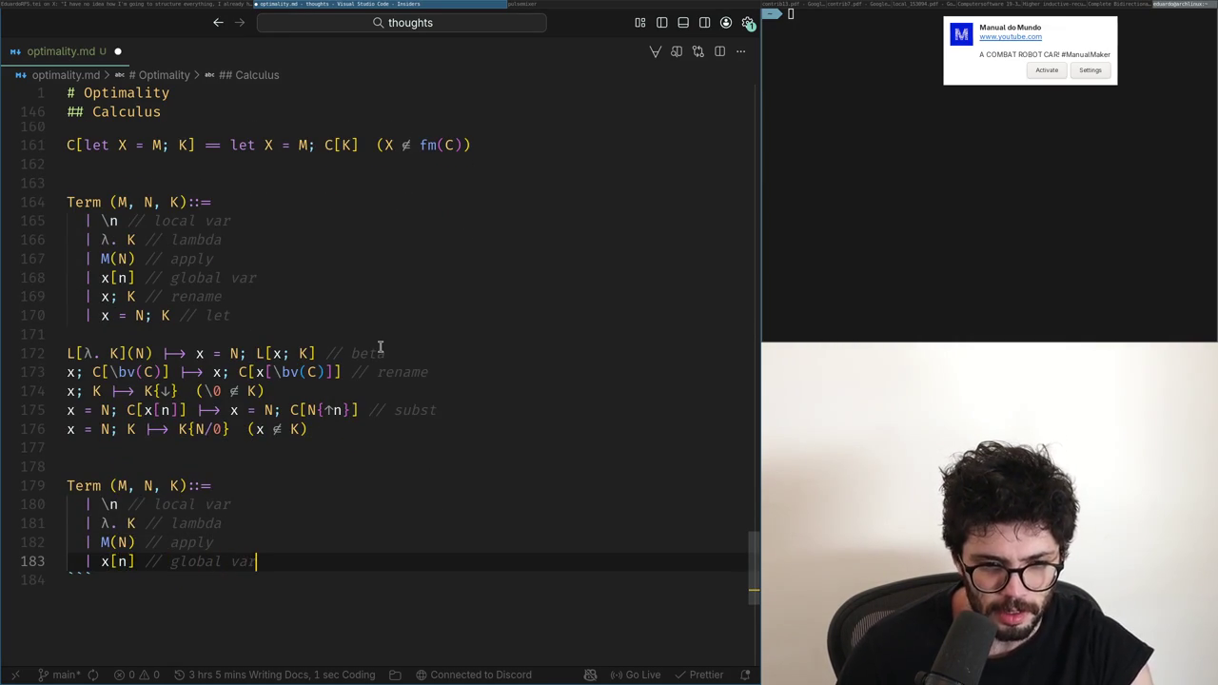
{"action": "key", "text": "Return"}
{"action": "type", "text": "| x = N"}
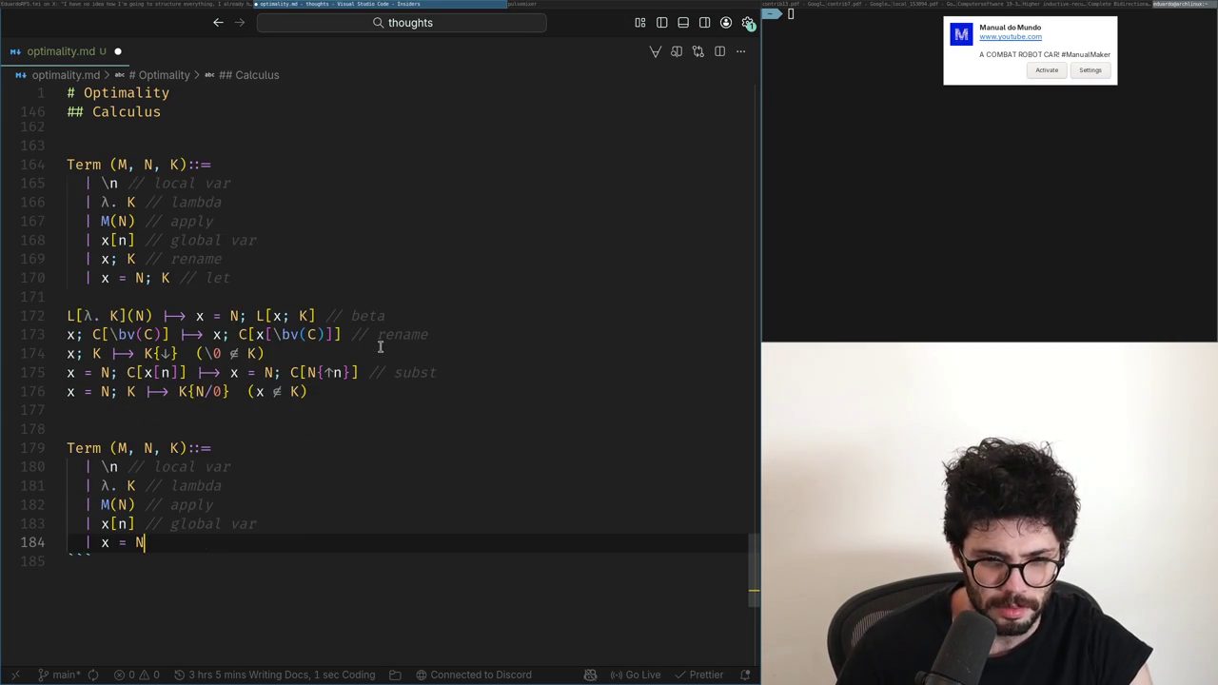
{"action": "key", "text": "ctrl+z"}
{"action": "key", "text": "ctrl+z"}
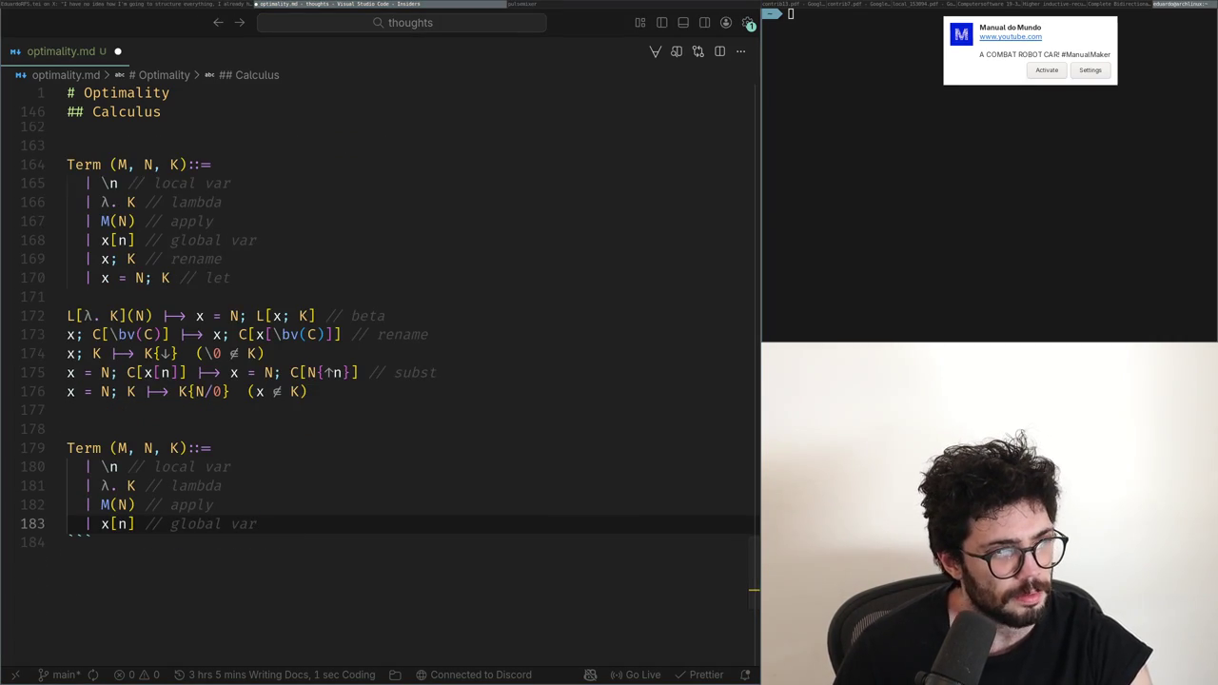
{"action": "key", "text": "ctrl+shift+z"}
{"action": "key", "text": "ctrl+shift+z"}
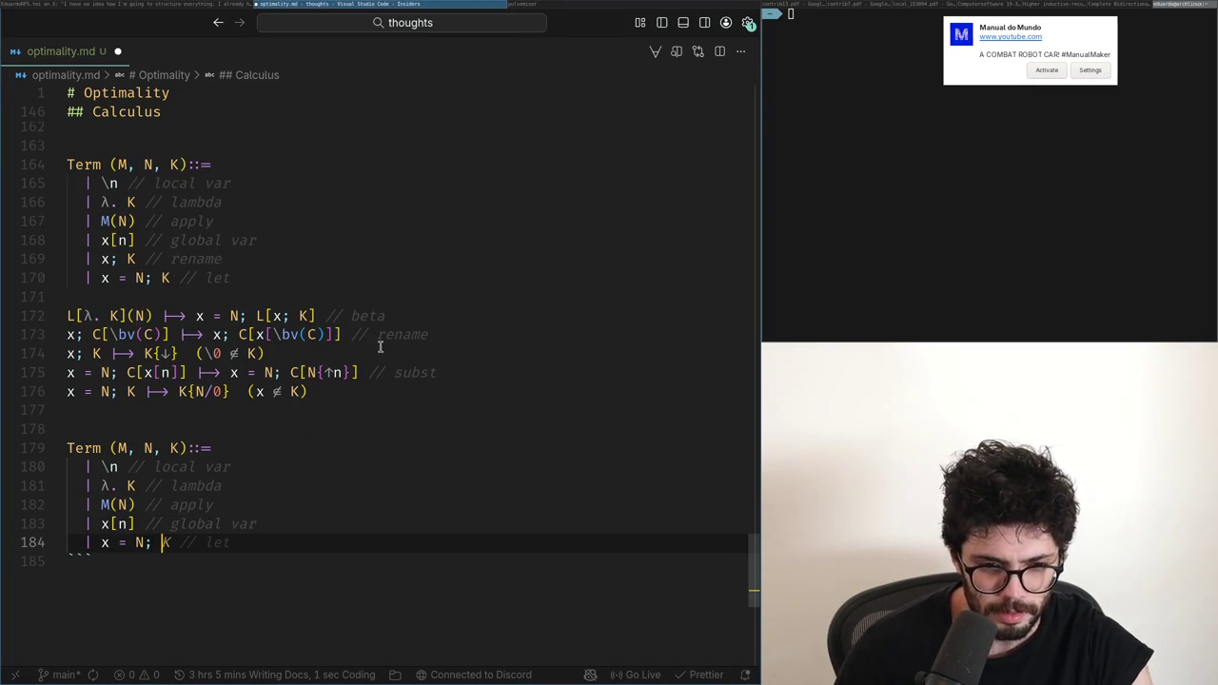
{"action": "key", "text": "shift+Up"}
{"action": "key", "text": "shift+Up"}
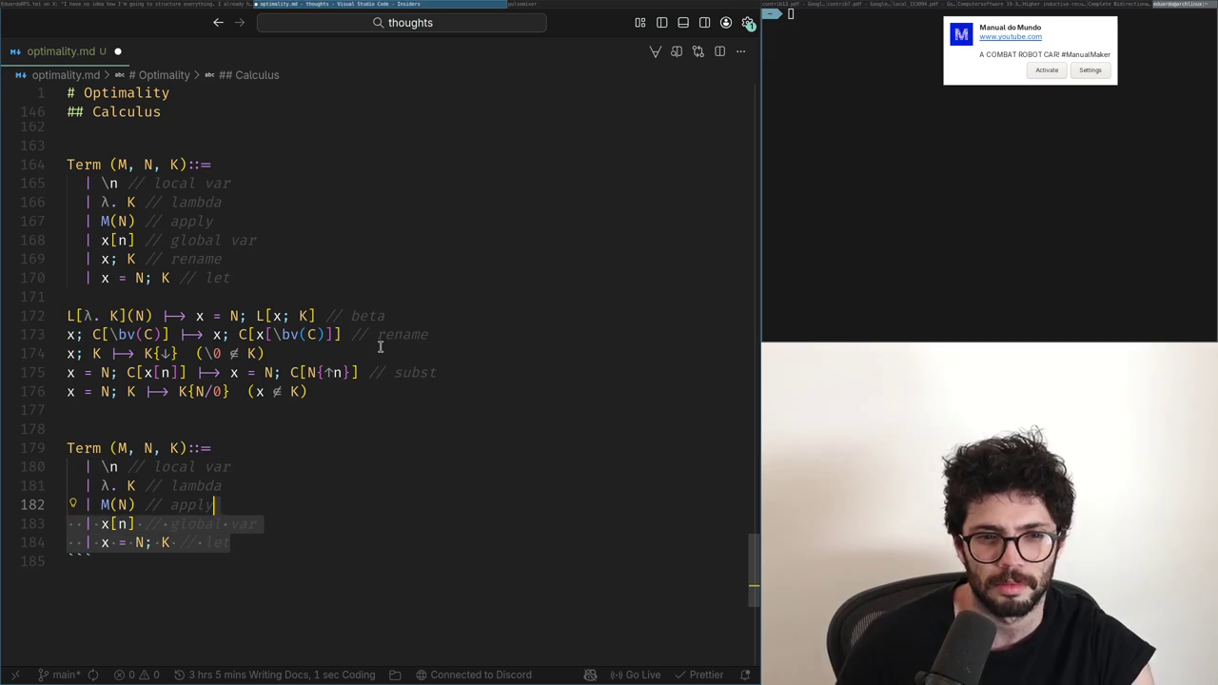
{"action": "key", "text": "shift+Up"}
{"action": "key", "text": "shift+Up"}
{"action": "key", "text": "shift+Up"}
{"action": "key", "text": "shift+Up"}
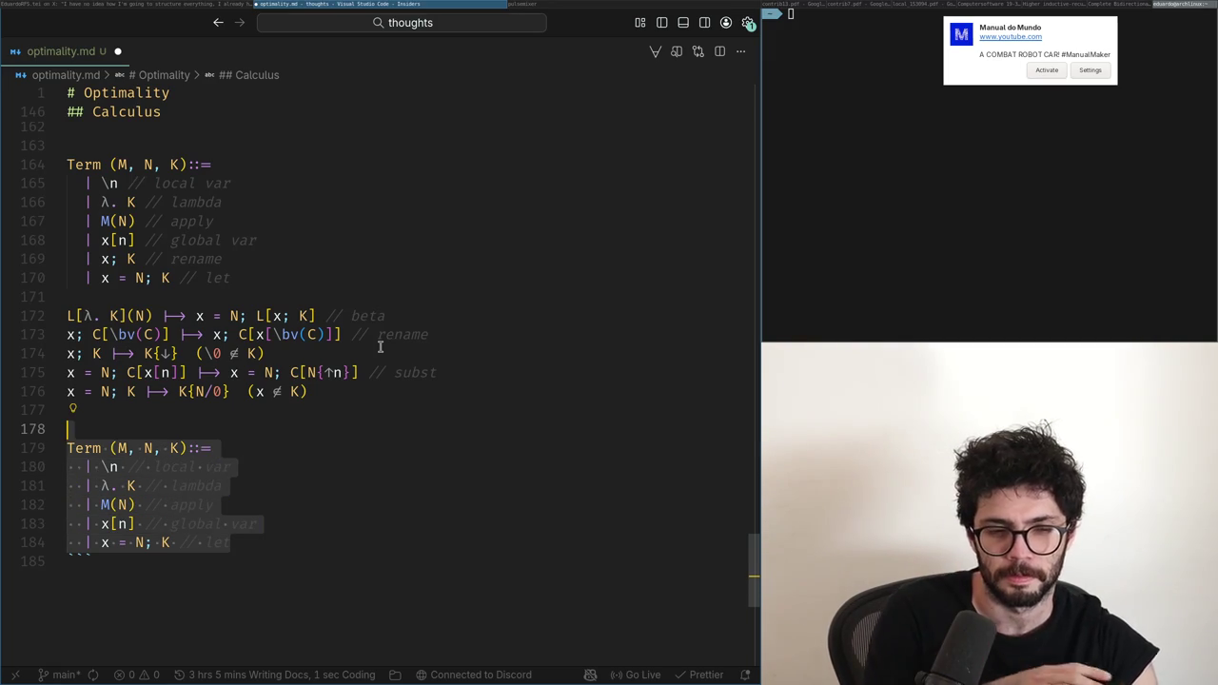
{"action": "key", "text": "BackSpace"}
{"action": "key", "text": "BackSpace"}
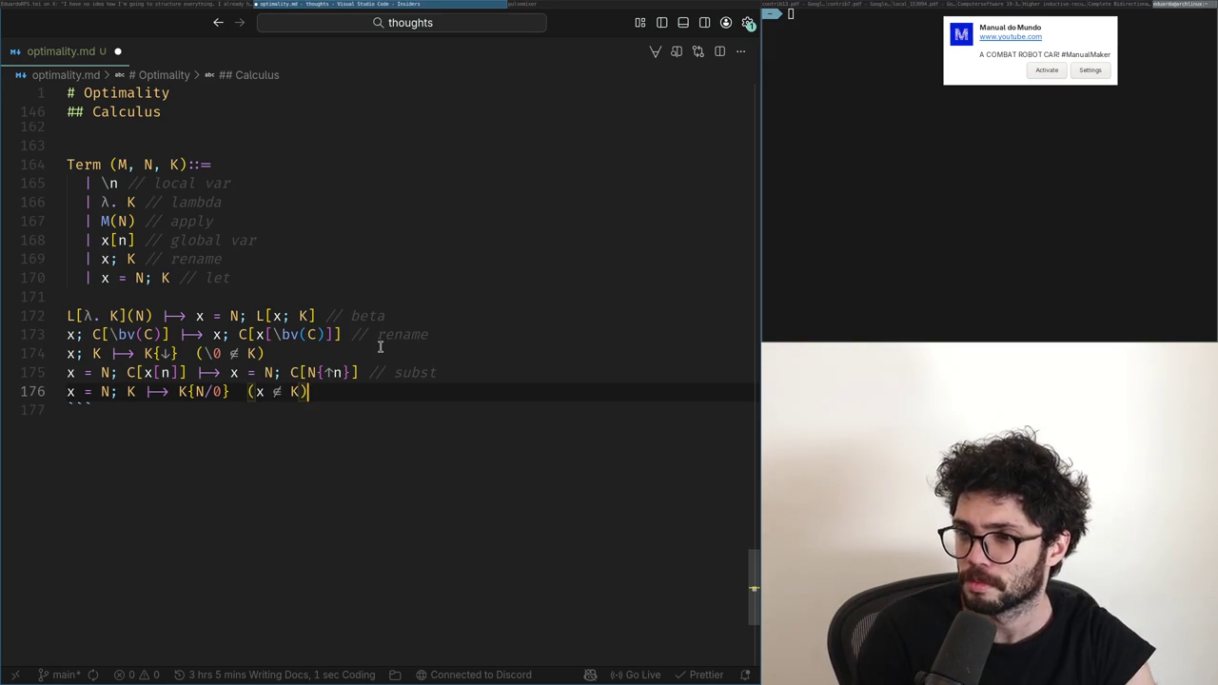
{"action": "key", "text": "ctrl+z"}
{"action": "key", "text": "ctrl+z"}
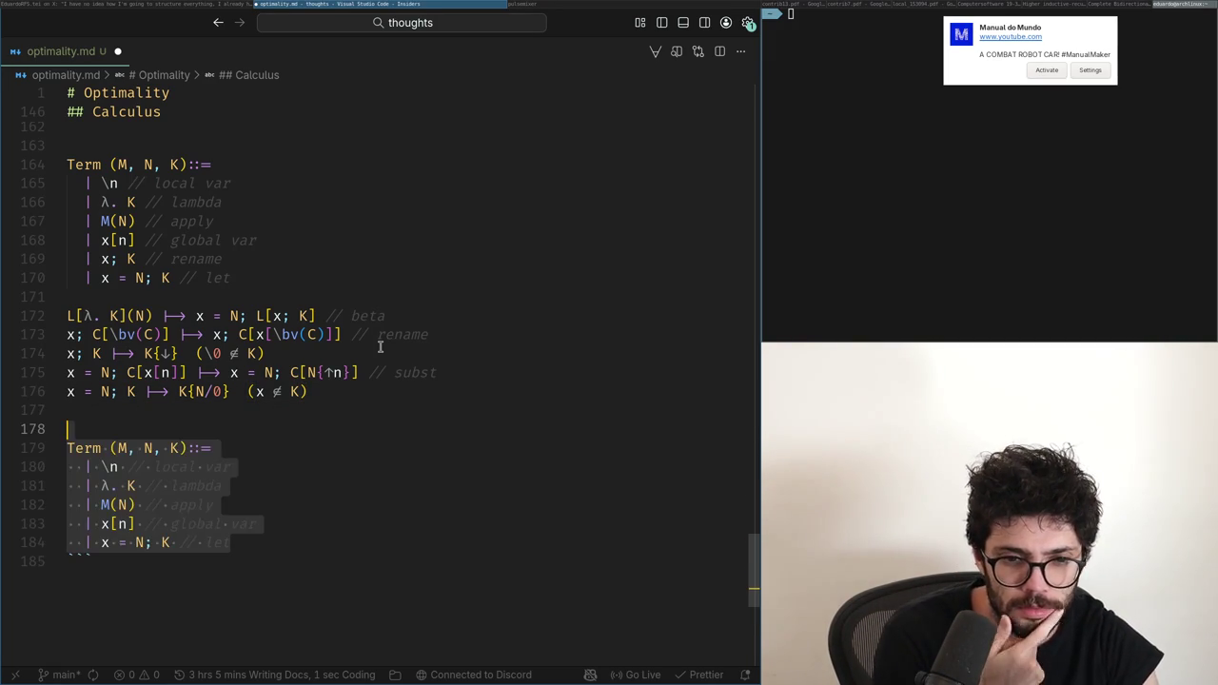
{"action": "key", "text": "Up"}
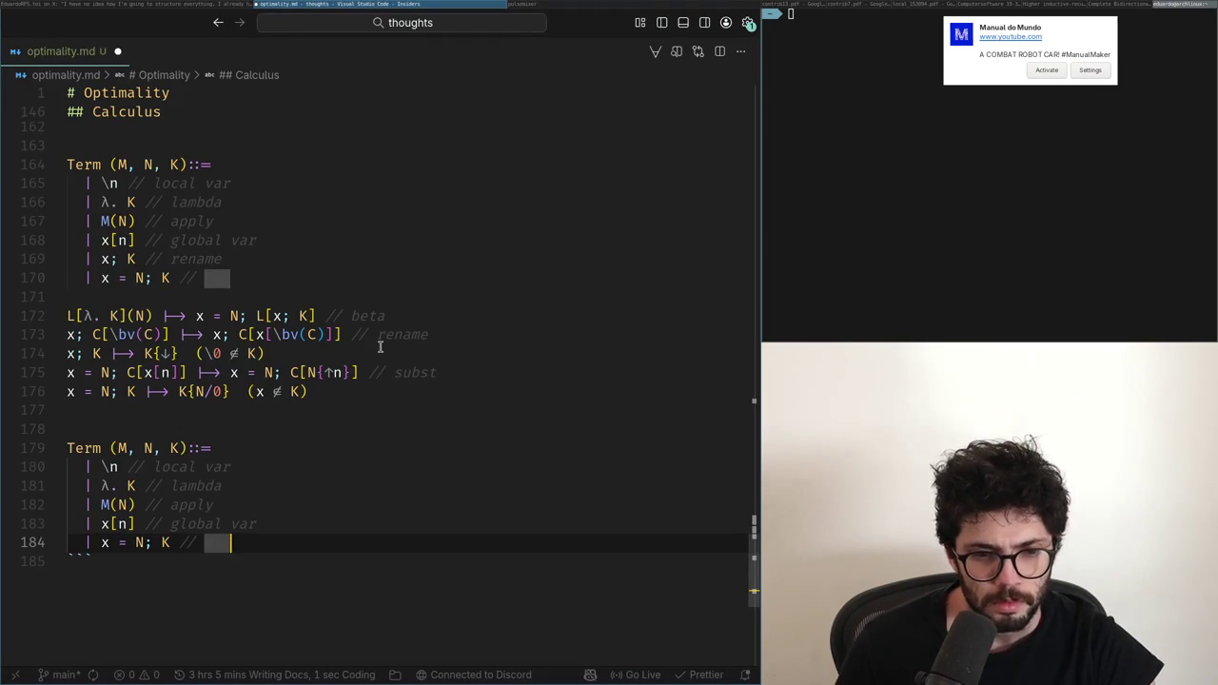
{"action": "key", "text": "Left"}
{"action": "key", "text": "Left"}
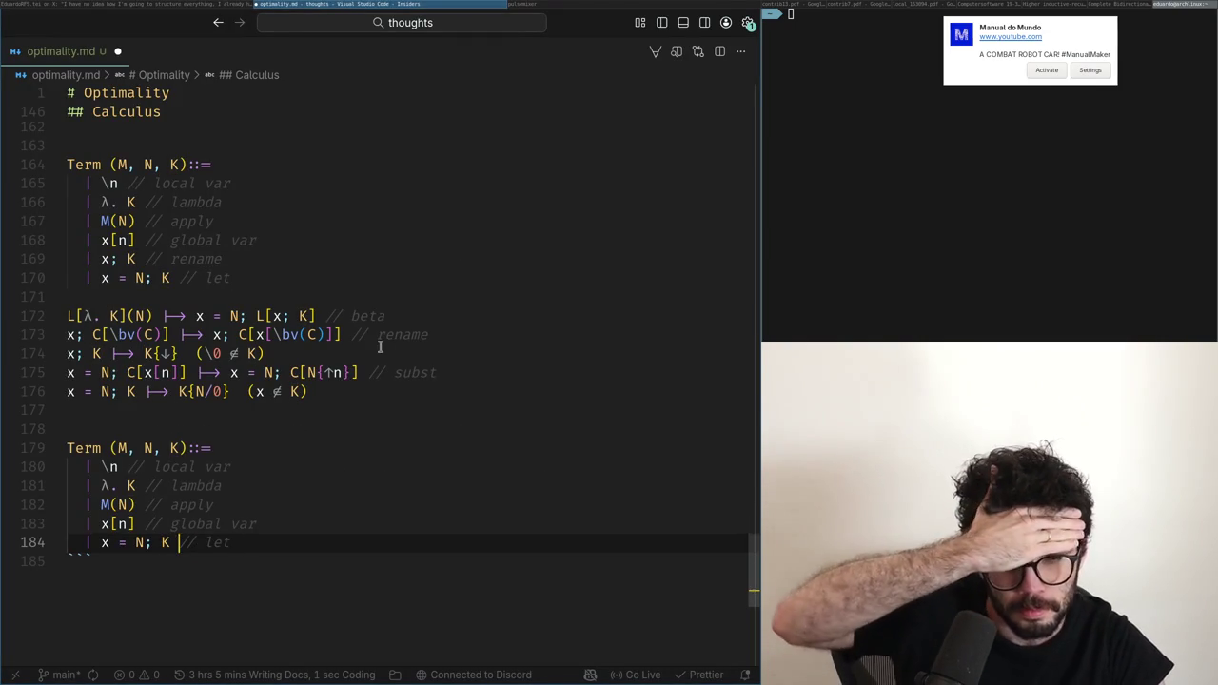
Step: Delete {N/0} from line 176's rule so it reduces to K
{"action": "key", "text": "Left"}
{"action": "key", "text": "Left"}
{"action": "key", "text": "Left"}
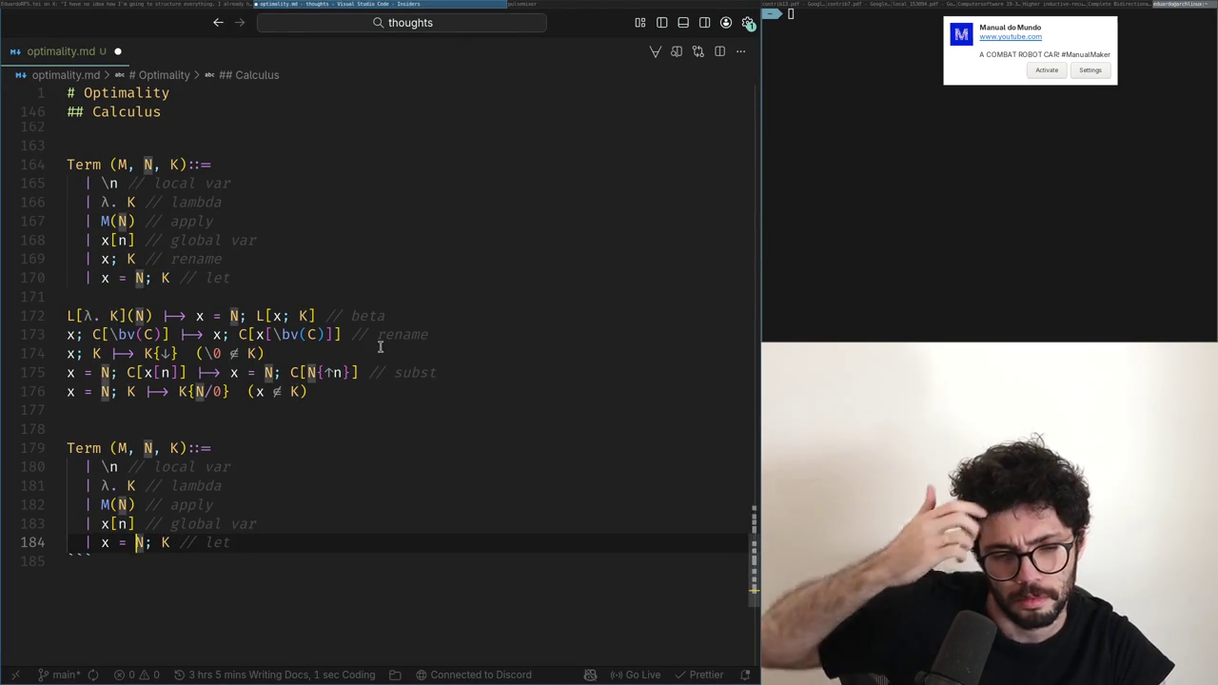
{"action": "key", "text": "Up"}
{"action": "key", "text": "Up"}
{"action": "key", "text": "Up"}
{"action": "key", "text": "Up"}
{"action": "key", "text": "Up"}
{"action": "key", "text": "Up"}
{"action": "key", "text": "Up"}
{"action": "key", "text": "Up"}
{"action": "key", "text": "Right"}
{"action": "key", "text": "Right"}
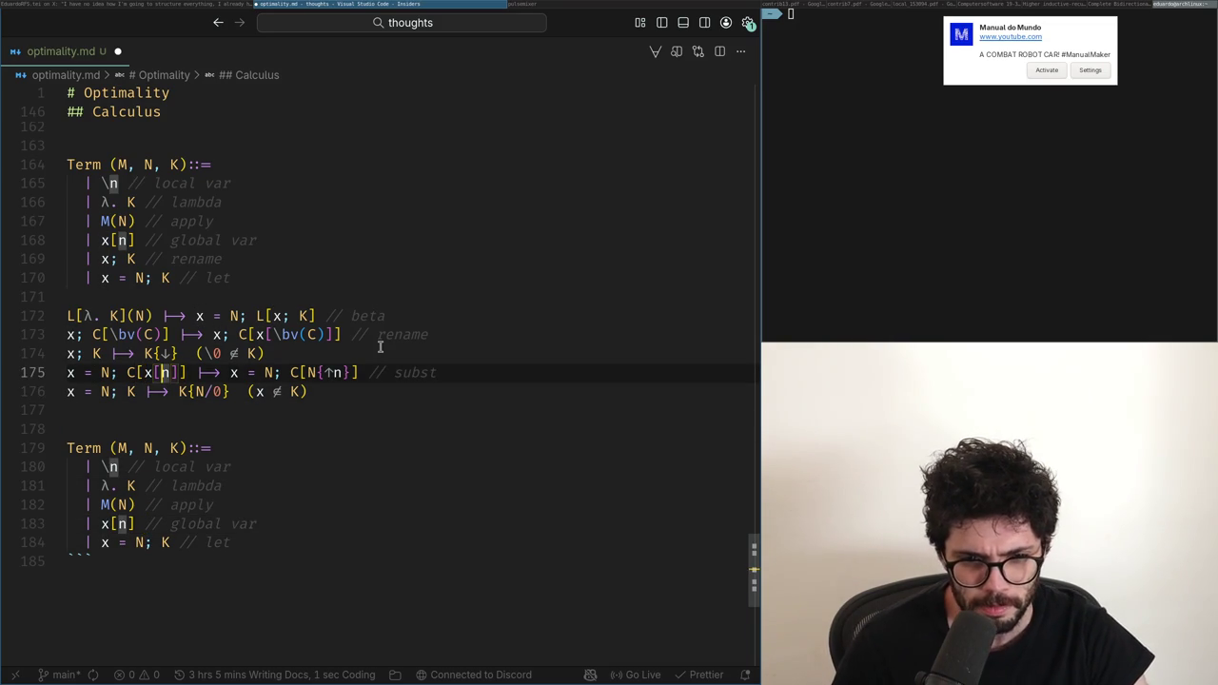
{"action": "key", "text": "Right"}
{"action": "key", "text": "Right"}
{"action": "key", "text": "Right"}
{"action": "key", "text": "Up"}
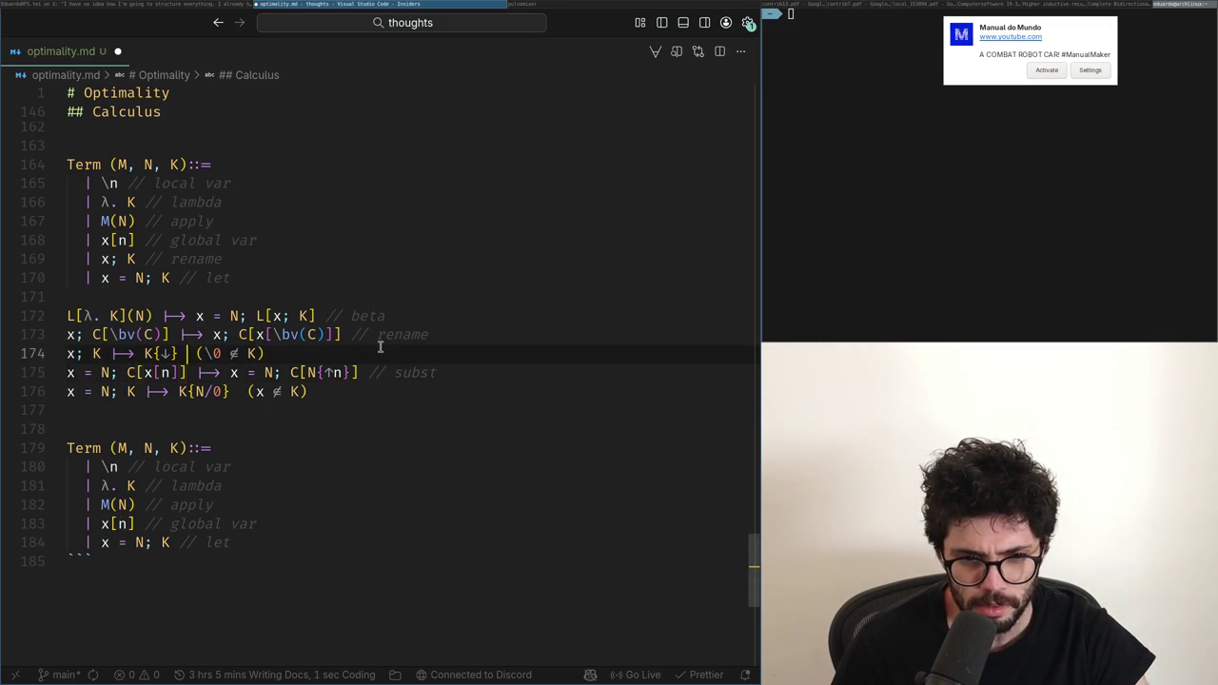
{"action": "key", "text": "Down"}
{"action": "key", "text": "Down"}
{"action": "key", "text": "Right"}
{"action": "key", "text": "Right"}
{"action": "key", "text": "Right"}
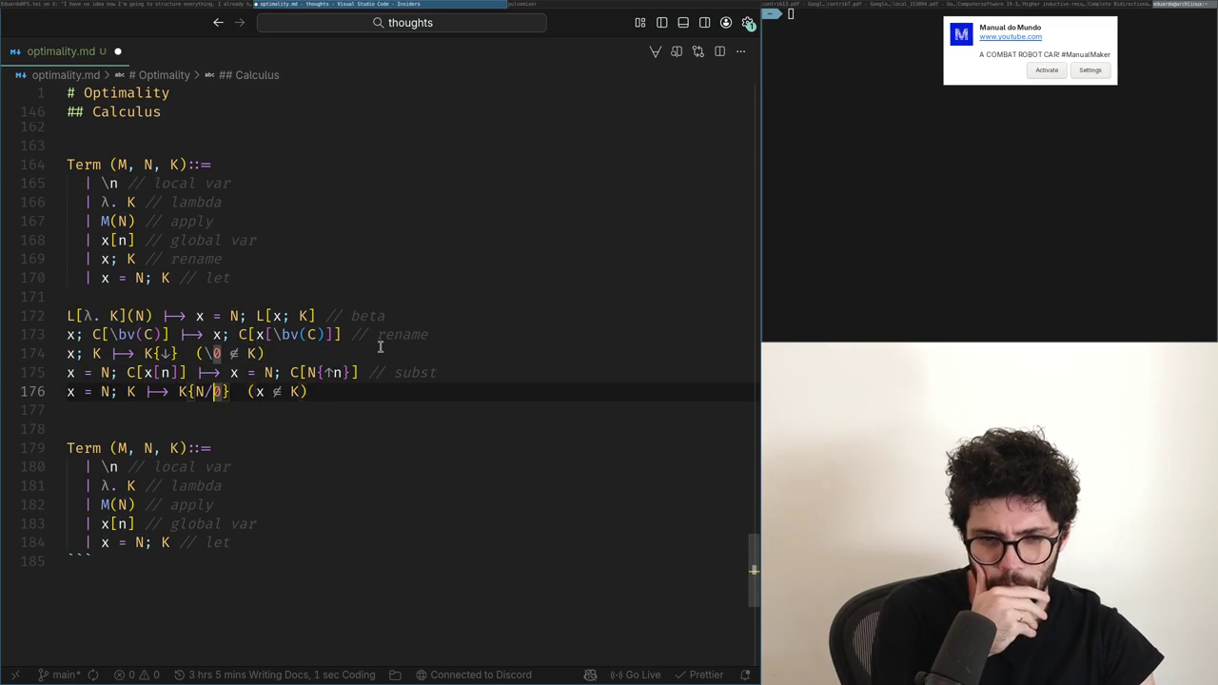
{"action": "key", "text": "shift+alt+Right"}
{"action": "key", "text": "shift+alt+Right"}
{"action": "key", "text": "BackSpace"}
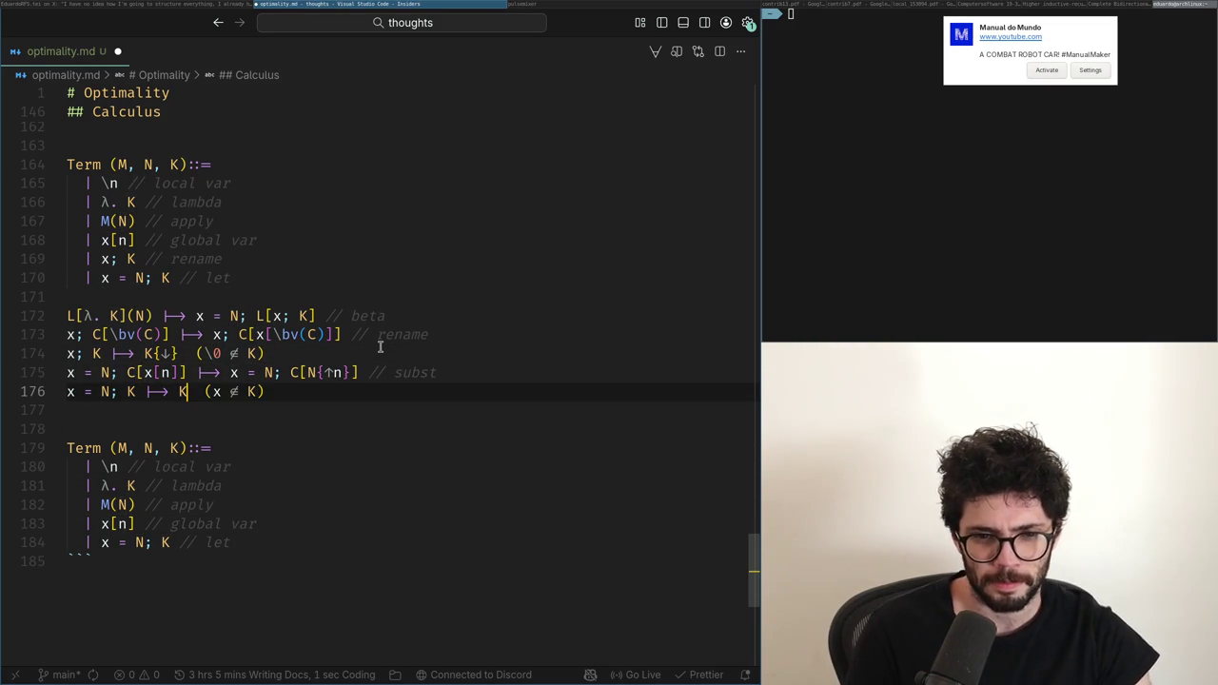
Step: Label line 176 as gc global and add a // comment to line 174
{"action": "key", "text": "Left"}
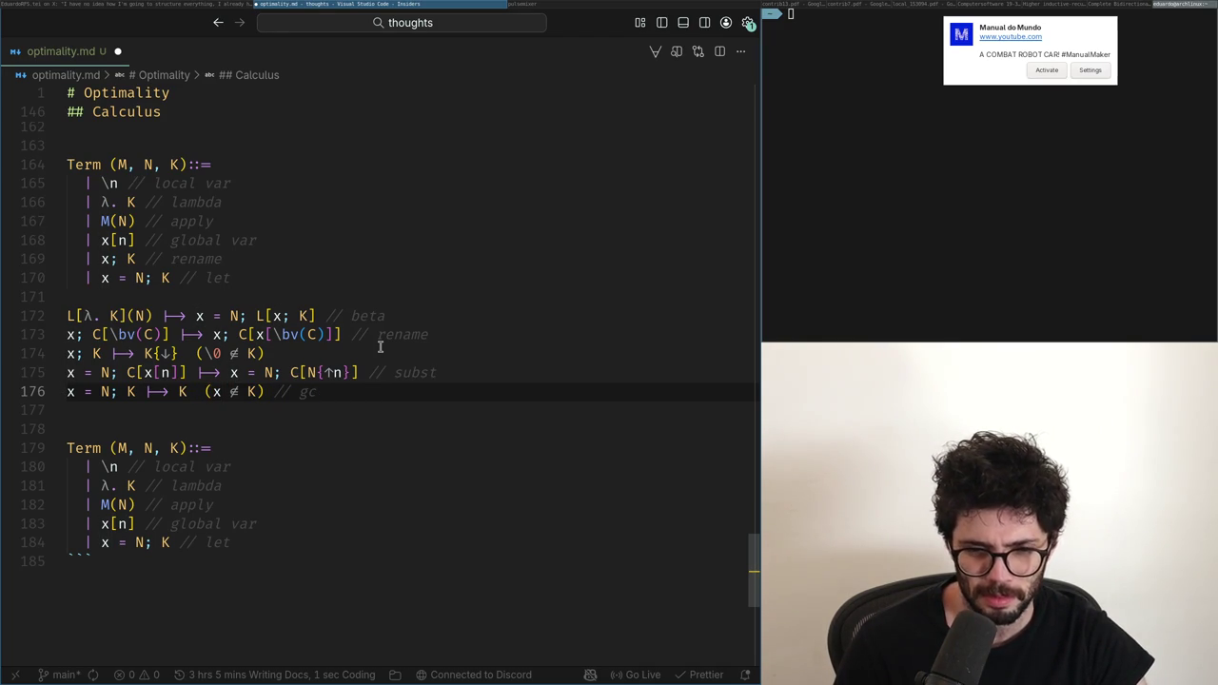
{"action": "key", "text": "BackSpace"}
{"action": "key", "text": "BackSpace"}
{"action": "key", "text": "BackSpace"}
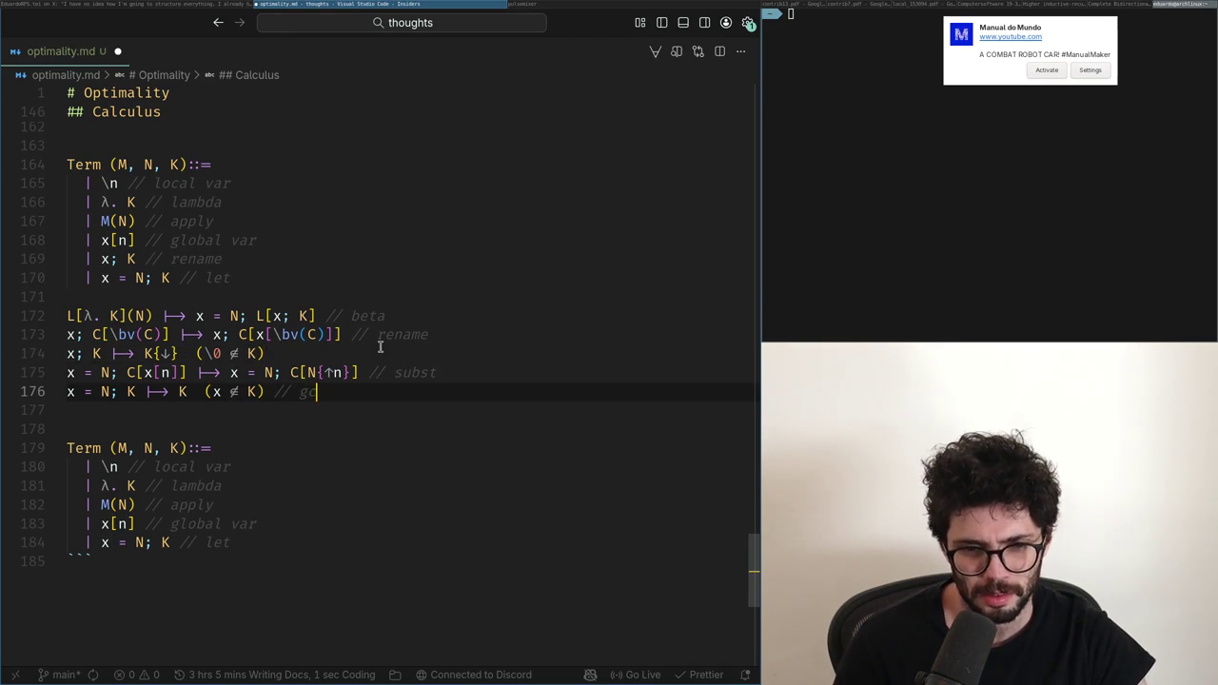
{"action": "type", "text": "gflobal"}
{"action": "key", "text": "BackSpace"}
{"action": "key", "text": "BackSpace"}
{"action": "key", "text": "BackSpace"}
{"action": "type", "text": "lobal"}
{"action": "key", "text": "Up"}
{"action": "key", "text": "Up"}
{"action": "type", "text": "//"}
{"action": "key", "text": "Down"}
{"action": "key", "text": "Down"}
{"action": "key", "text": "Up"}
{"action": "key", "text": "Up"}
{"action": "key", "text": "Up"}
{"action": "key", "text": "BackSpace"}
{"action": "key", "text": "BackSpace"}
{"action": "key", "text": "BackSpace"}
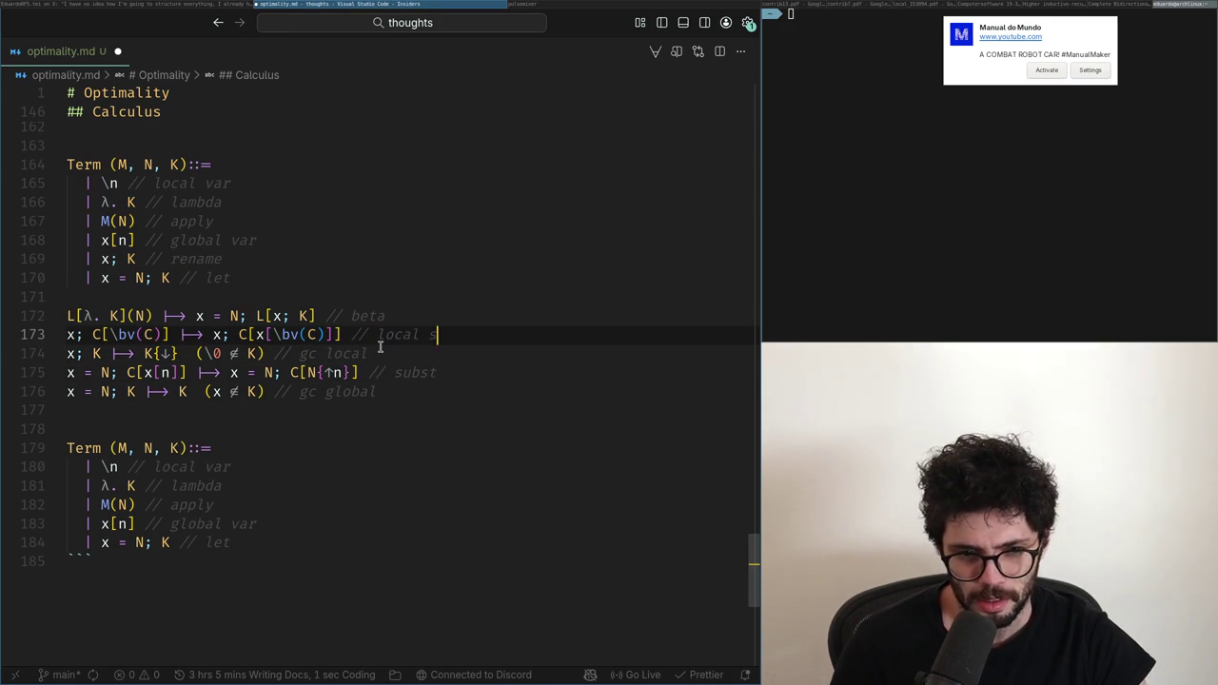
Step: Relabel lines 173 and 175 as local subst and global subst
{"action": "key", "text": "Down"}
{"action": "key", "text": "Down"}
{"action": "key", "text": "Down"}
{"action": "key", "text": "Up"}
{"action": "key", "text": "ctrl+shift+Left"}
{"action": "type", "text": "global subst"}
{"action": "key", "text": "Down"}
{"action": "key", "text": "Up"}
{"action": "key", "text": "ctrl+Left"}
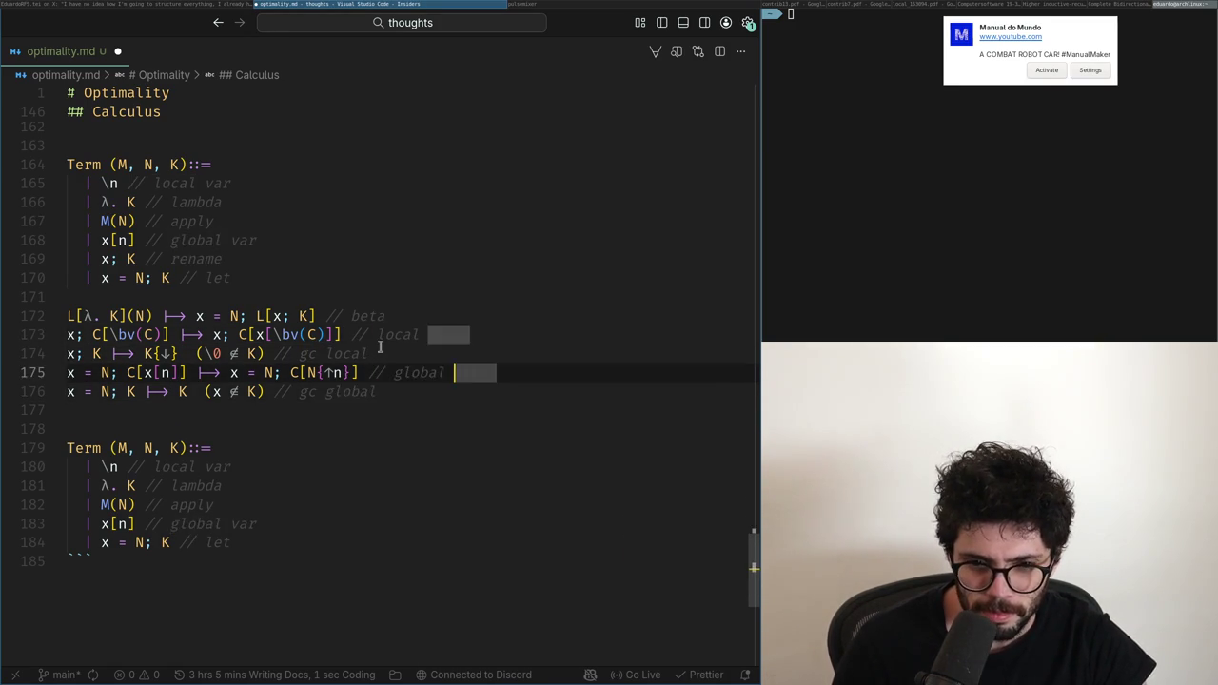
{"action": "key", "text": "ctrl+BackSpace"}
{"action": "key", "text": "Up"}
{"action": "key", "text": "ctrl+Left"}
{"action": "key", "text": "Down"}
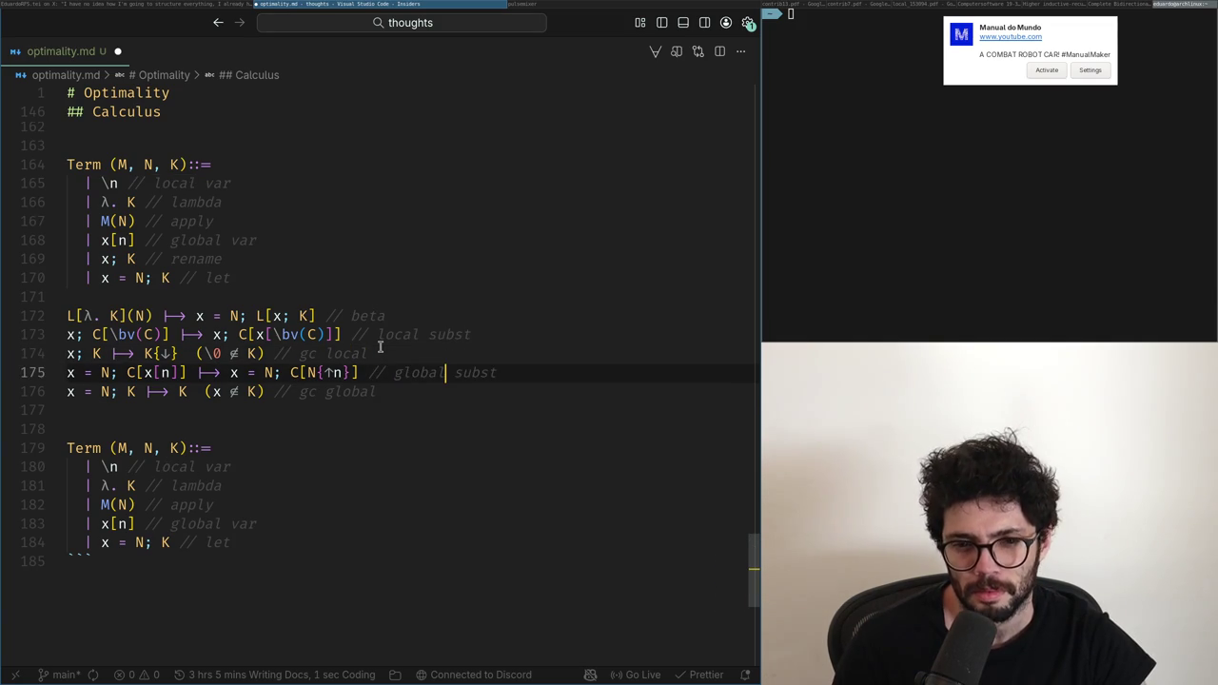
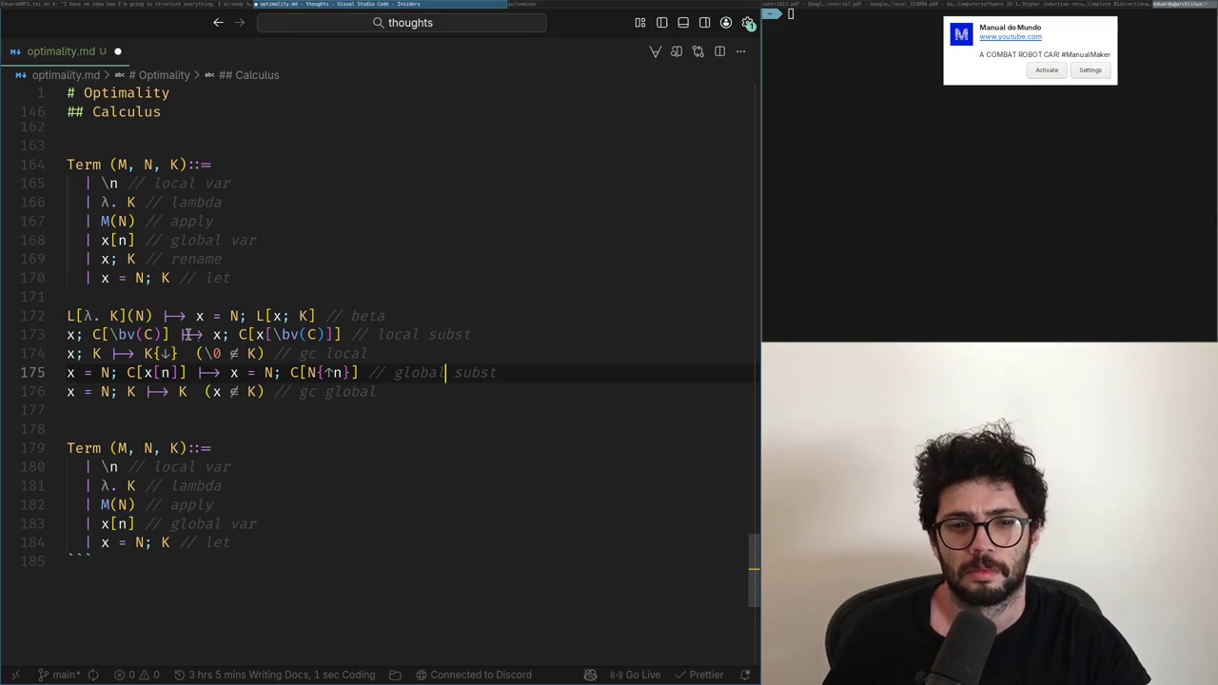
Step: Below the rewrite rules, add the worked example line (λ. K)(M)(N)
{"action": "left_click", "coordinate": [236, 315]}
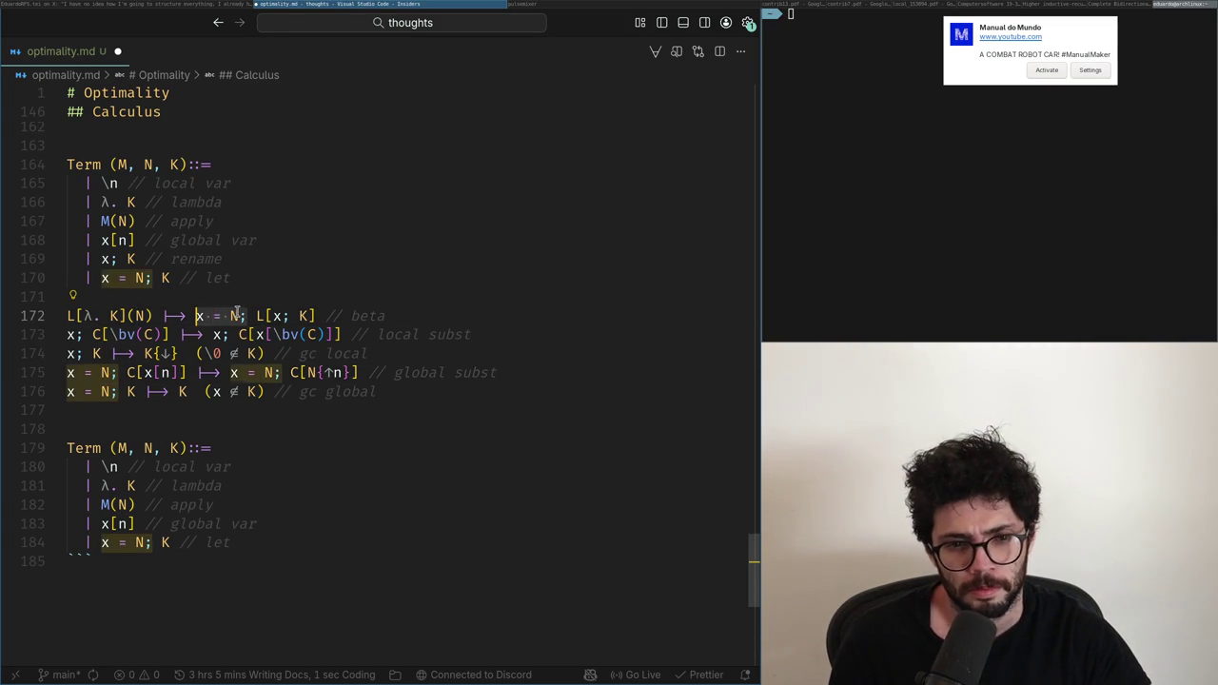
{"action": "key", "text": "BackSpace"}
{"action": "key", "text": "ctrl+z"}
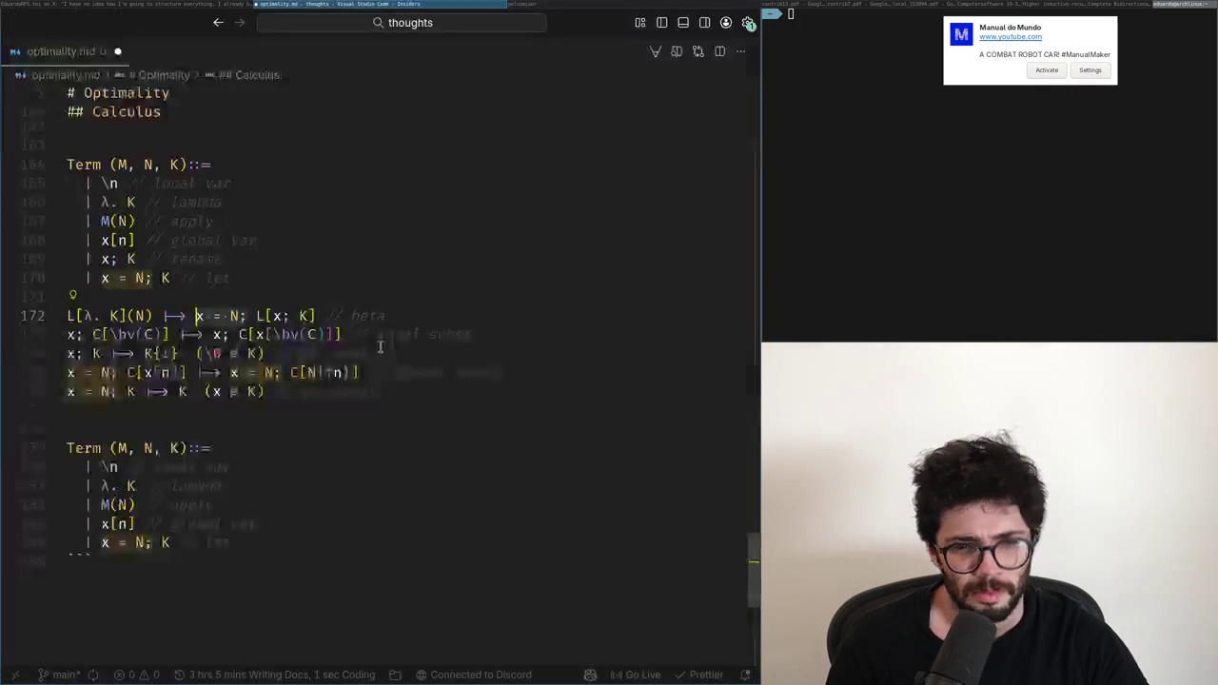
{"action": "key", "text": "Down"}
{"action": "key", "text": "Down"}
{"action": "key", "text": "Down"}
{"action": "key", "text": "Down"}
{"action": "key", "text": "Down"}
{"action": "key", "text": "Return"}
{"action": "key", "text": "Return"}
{"action": "type", "text": "("}
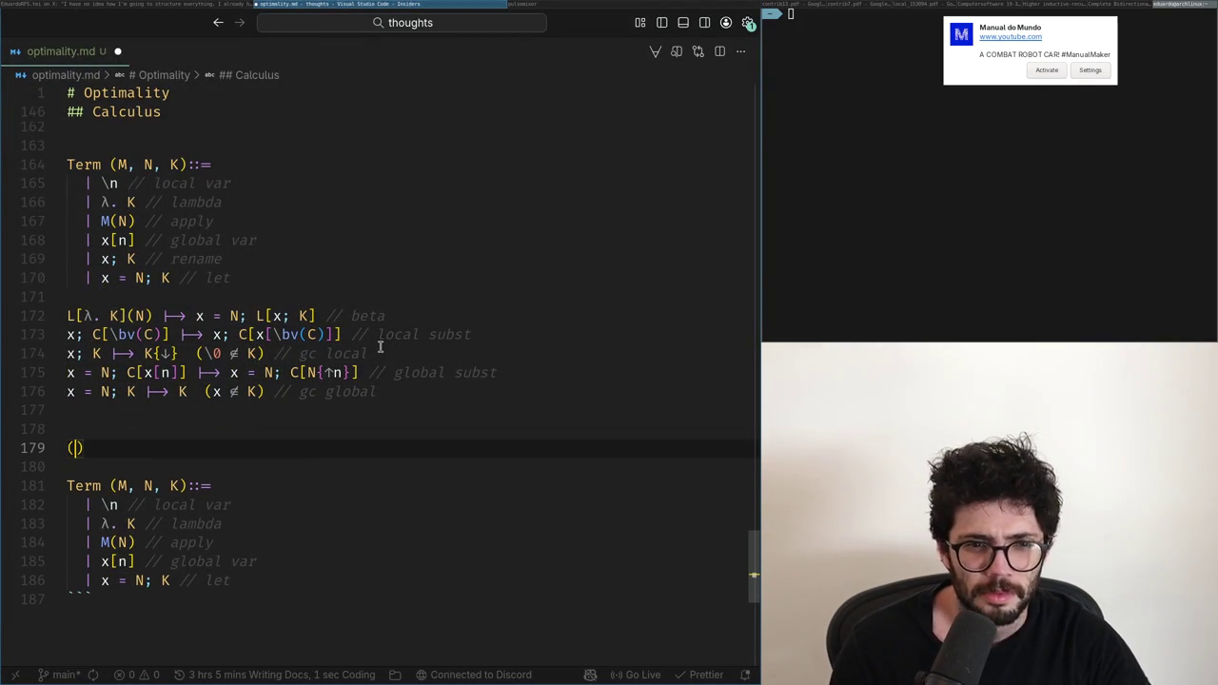
{"action": "type", "text": "\\la"}
{"action": "key", "text": "Tab"}
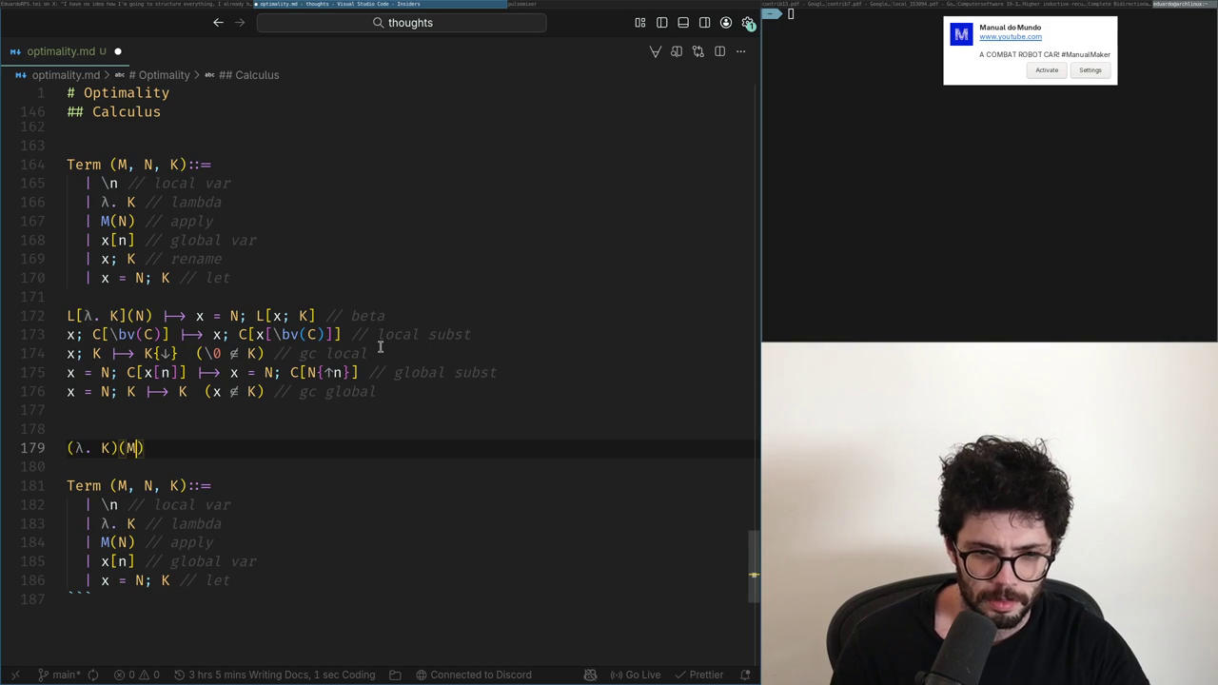
Step: Copy the example line below and edit it into (x = M; x; λ. K)(N)
{"action": "key", "text": "shift+Home"}
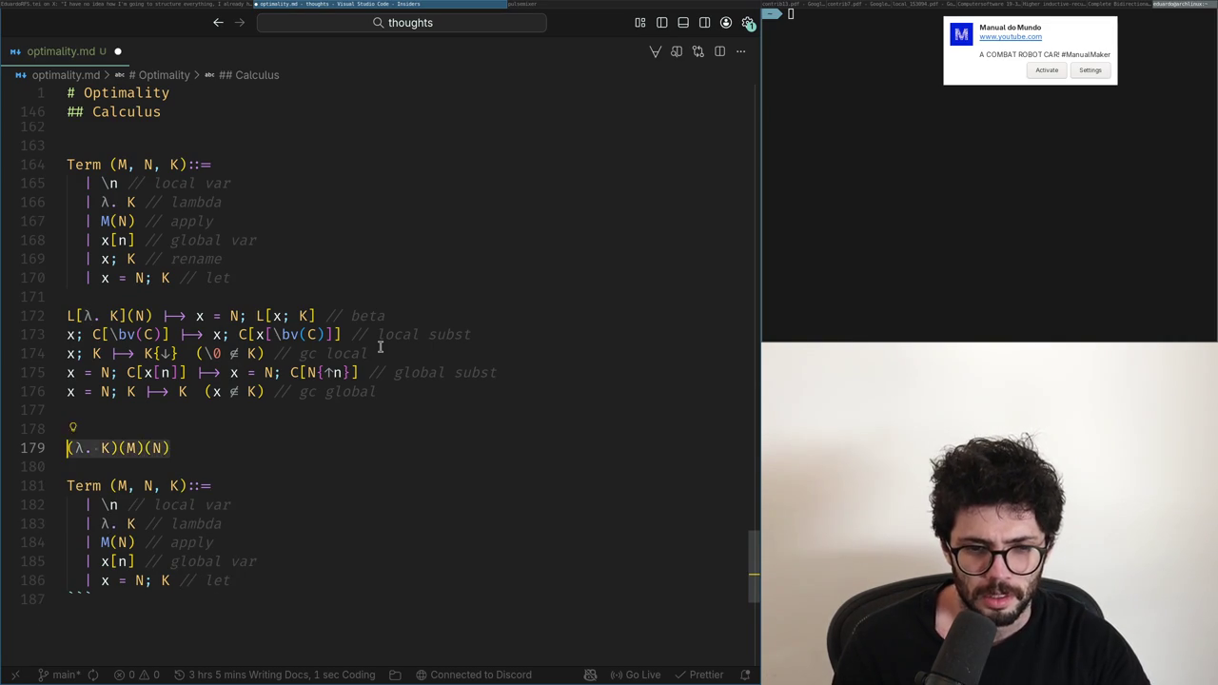
{"action": "key", "text": "ctrl+c"}
{"action": "key", "text": "End"}
{"action": "key", "text": "Return"}
{"action": "key", "text": "Return"}
{"action": "key", "text": "ctrl+v"}
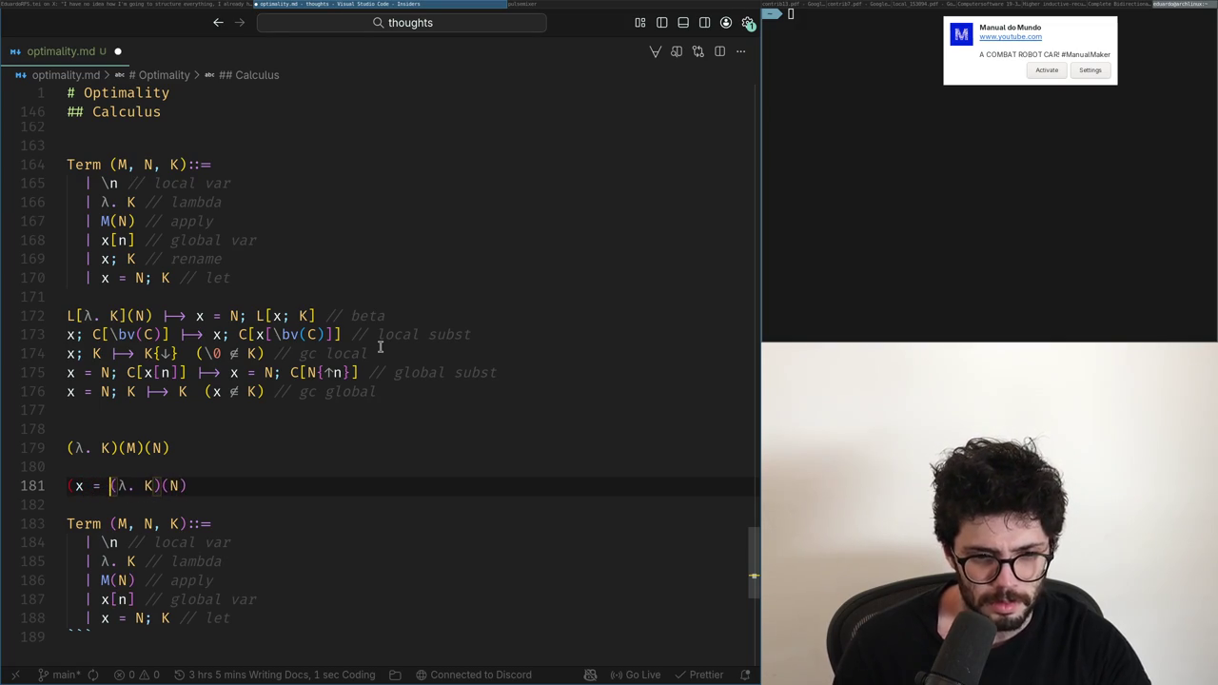
{"action": "type", "text": "; x;"}
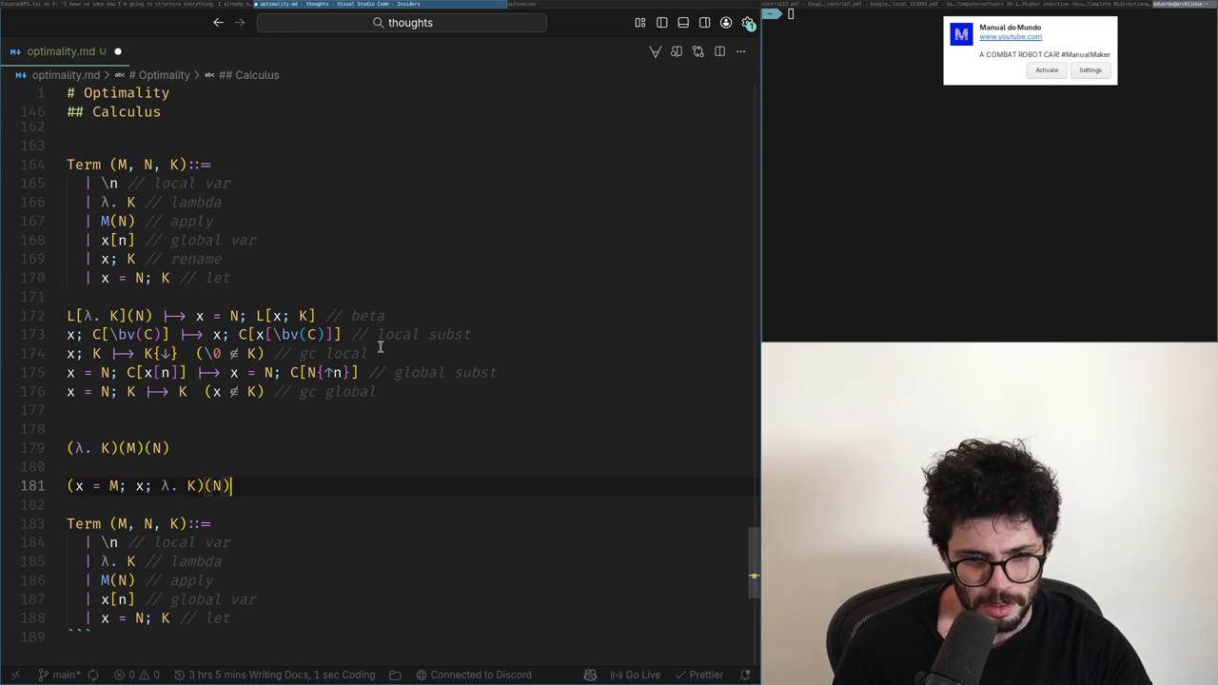
Step: Duplicate that line, prefixing y = N; and inserting y; before λ
{"action": "key", "text": "shift+alt+Down"}
{"action": "key", "text": "ctrl+Left"}
{"action": "key", "text": "ctrl+Left"}
{"action": "key", "text": "ctrl+Left"}
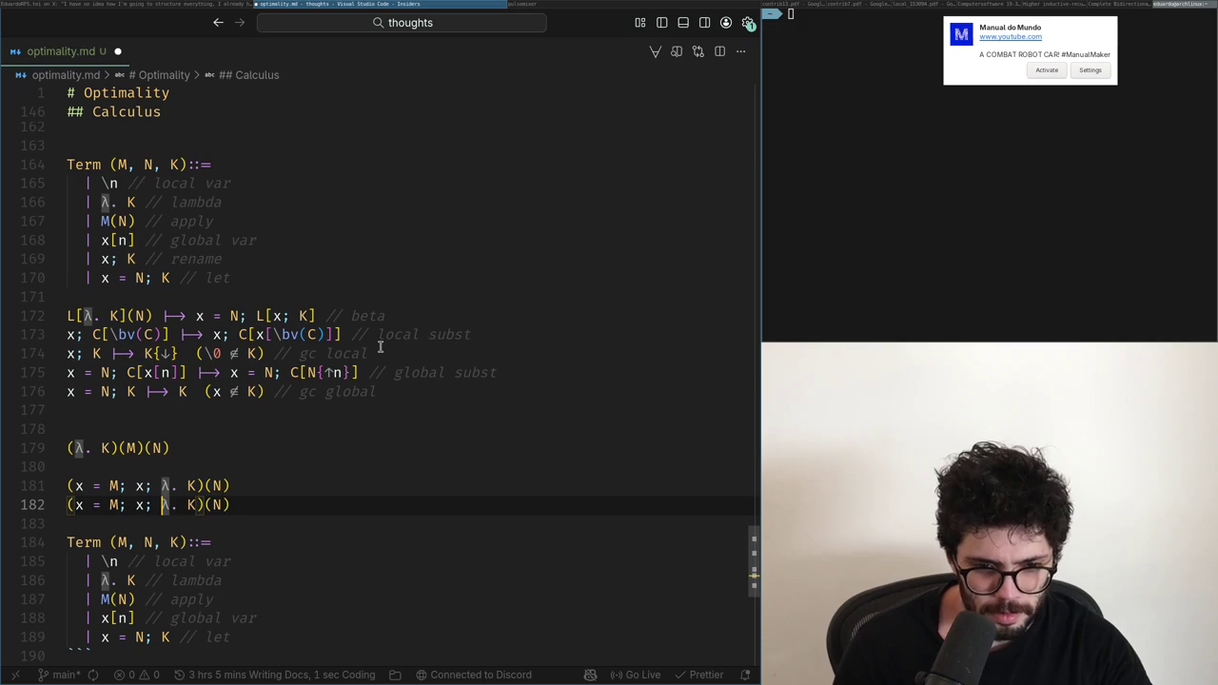
{"action": "key", "text": "Home"}
{"action": "type", "text": "y = N;"}
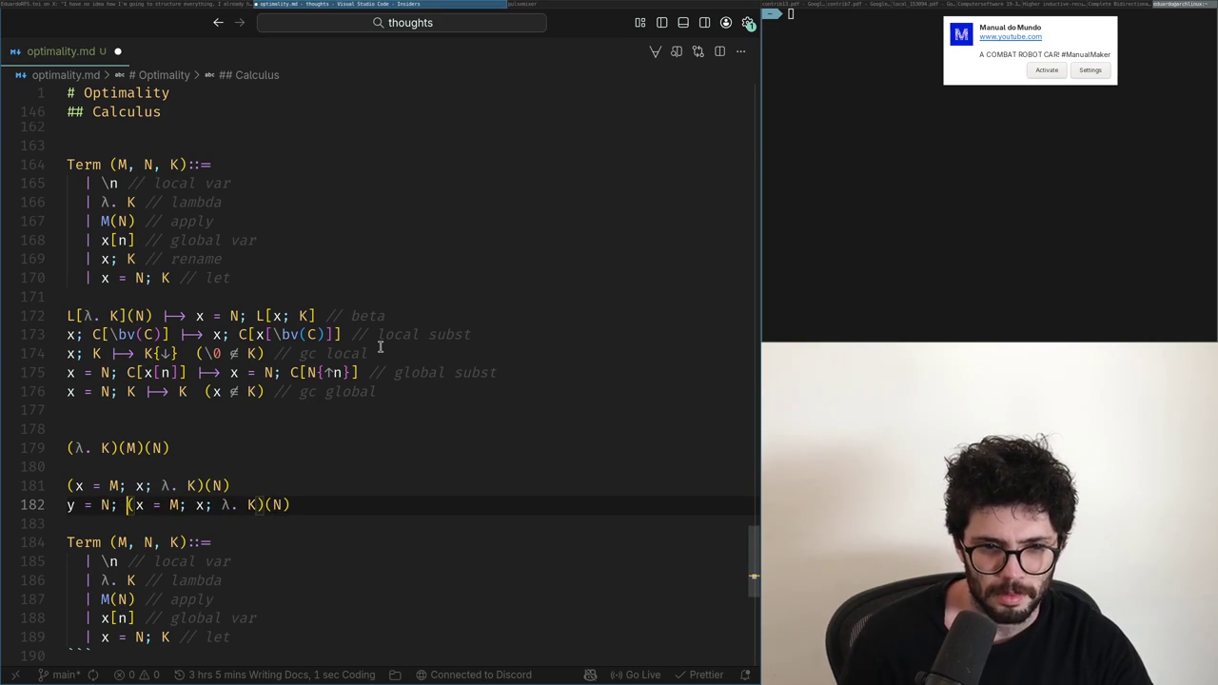
{"action": "key", "text": "ctrl+Right"}
{"action": "key", "text": "ctrl+Right"}
{"action": "key", "text": "ctrl+Right"}
{"action": "key", "text": "ctrl+Right"}
{"action": "key", "text": "ctrl+Right"}
{"action": "type", "text": "y;"}
{"action": "key", "text": "ctrl+Right"}
{"action": "key", "text": "ctrl+Right"}
Step: Strip the parentheses and λ. so the final line reads y = N; x = M; x; y; K
{"action": "key", "text": "Right"}
{"action": "key", "text": "BackSpace"}
{"action": "key", "text": "End"}
{"action": "key", "text": "Left"}
{"action": "key", "text": "Left"}
{"action": "key", "text": "Left"}
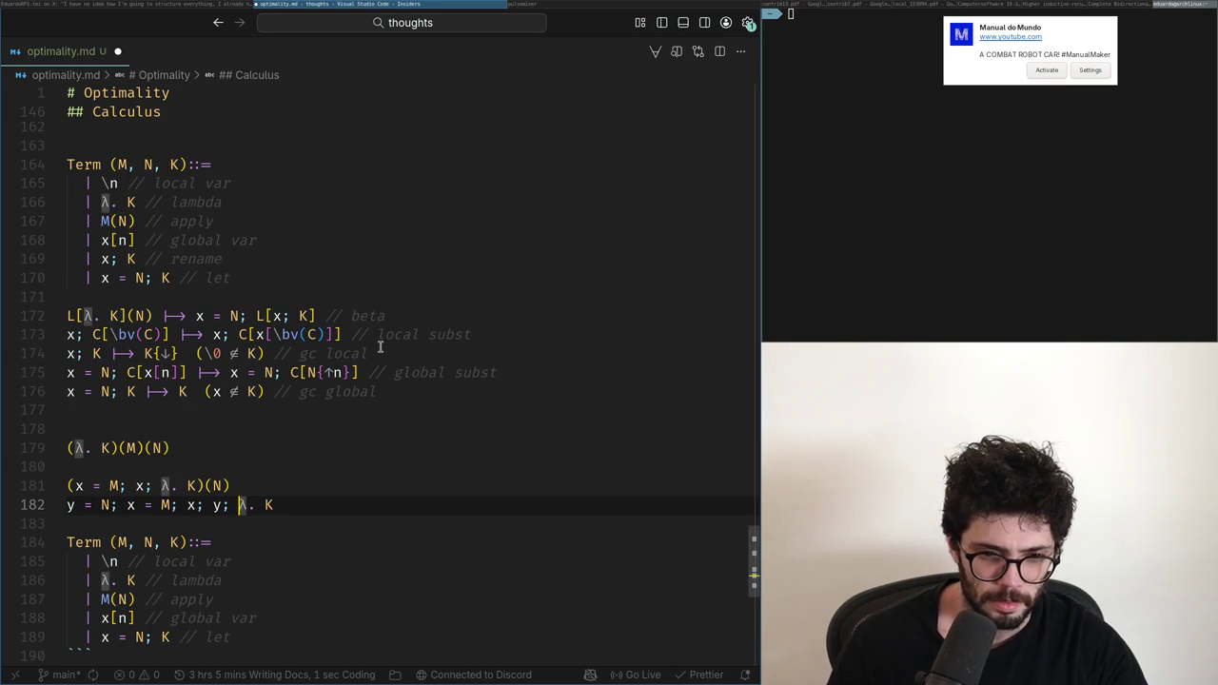
{"action": "key", "text": "Delete"}
{"action": "key", "text": "Delete"}
{"action": "key", "text": "Delete"}
{"action": "key", "text": "ctrl+Left"}
{"action": "key", "text": "ctrl+Left"}
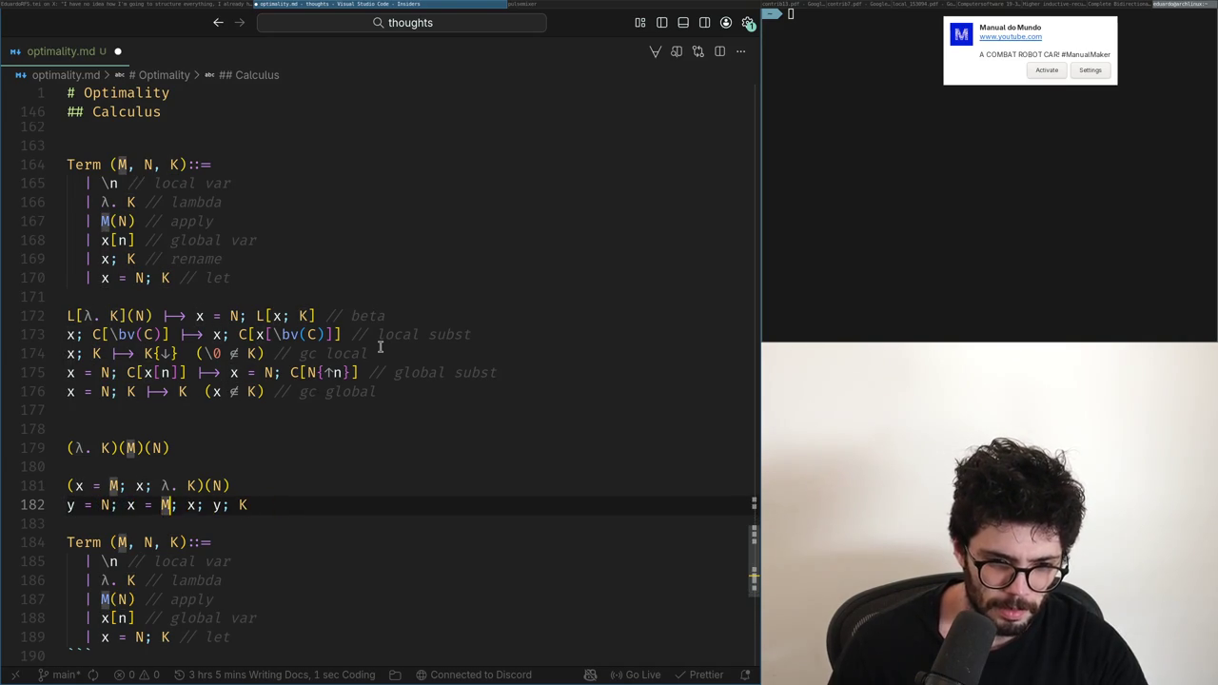
{"action": "key", "text": "Right"}
{"action": "key", "text": "Right"}
{"action": "key", "text": "Right"}
{"action": "key", "text": "Left"}
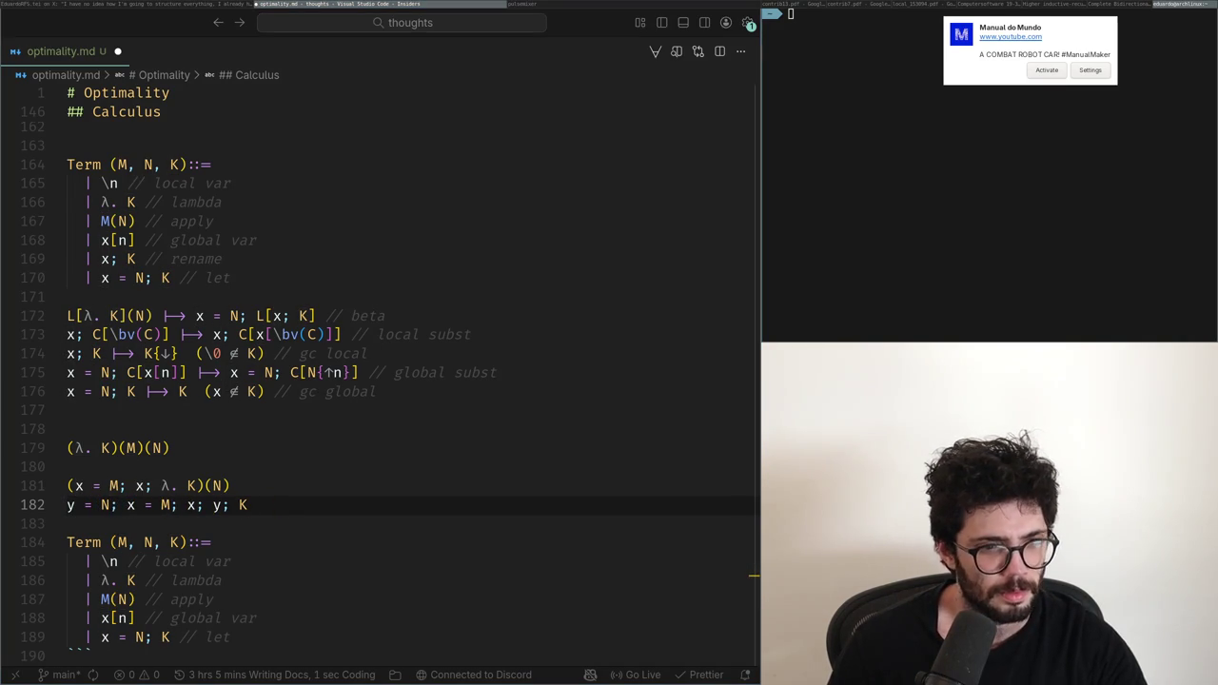
{"action": "key", "text": "Down"}
{"action": "key", "text": "Up"}
{"action": "key", "text": "super+Left"}
{"action": "key", "text": "super+Right"}
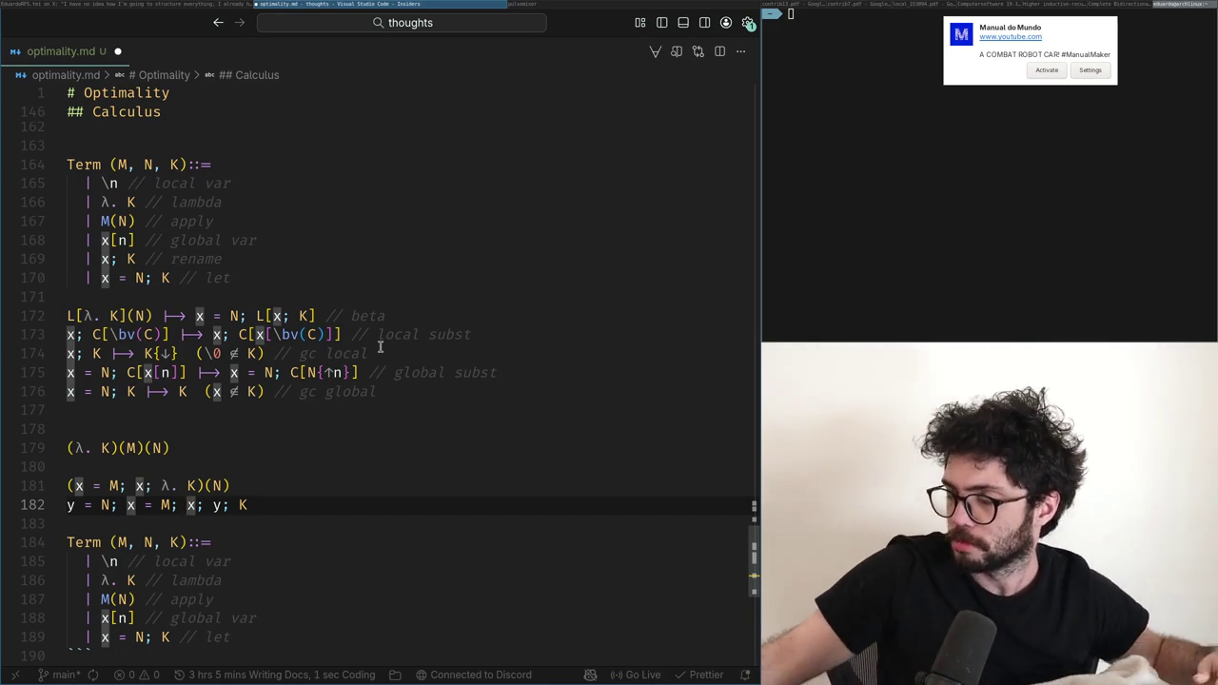
{"action": "key", "text": "super+Left"}
{"action": "key", "text": "super+Right"}
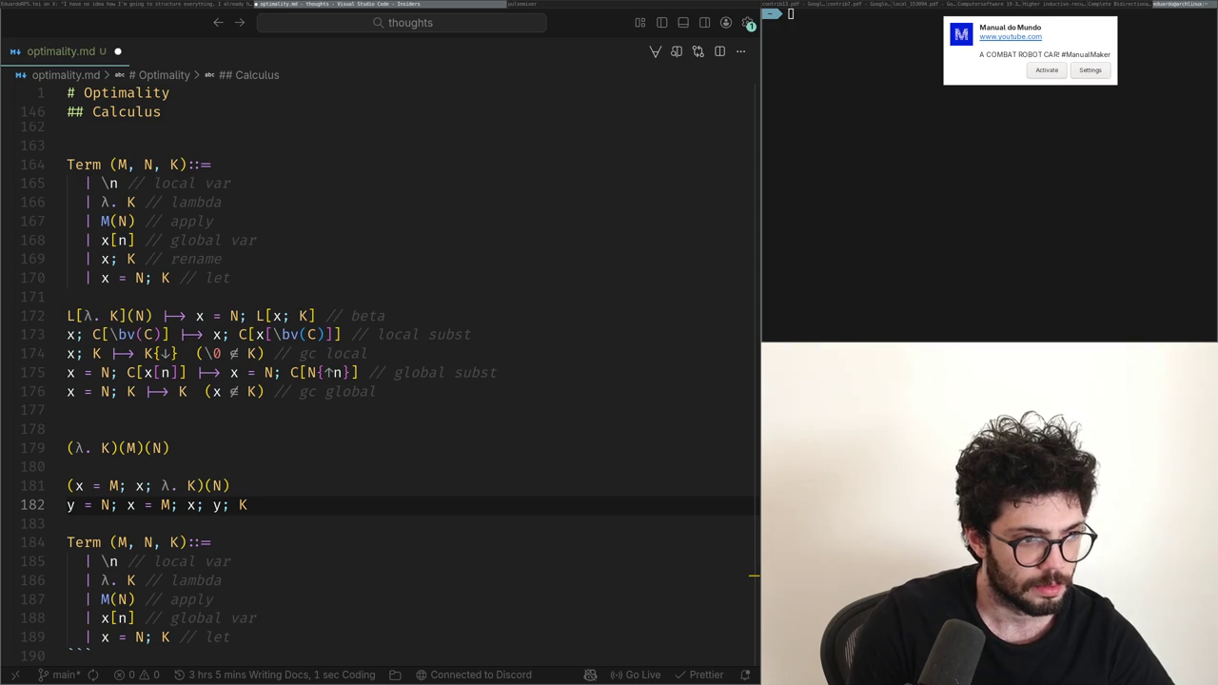
{"action": "key", "text": "alt+Tab"}
{"action": "key", "text": "alt+Tab"}
{"action": "key", "text": "Up"}
{"action": "key", "text": "Up"}
{"action": "key", "text": "Up"}
{"action": "key", "text": "Up"}
{"action": "key", "text": "Up"}
{"action": "key", "text": "Up"}
{"action": "key", "text": "Up"}
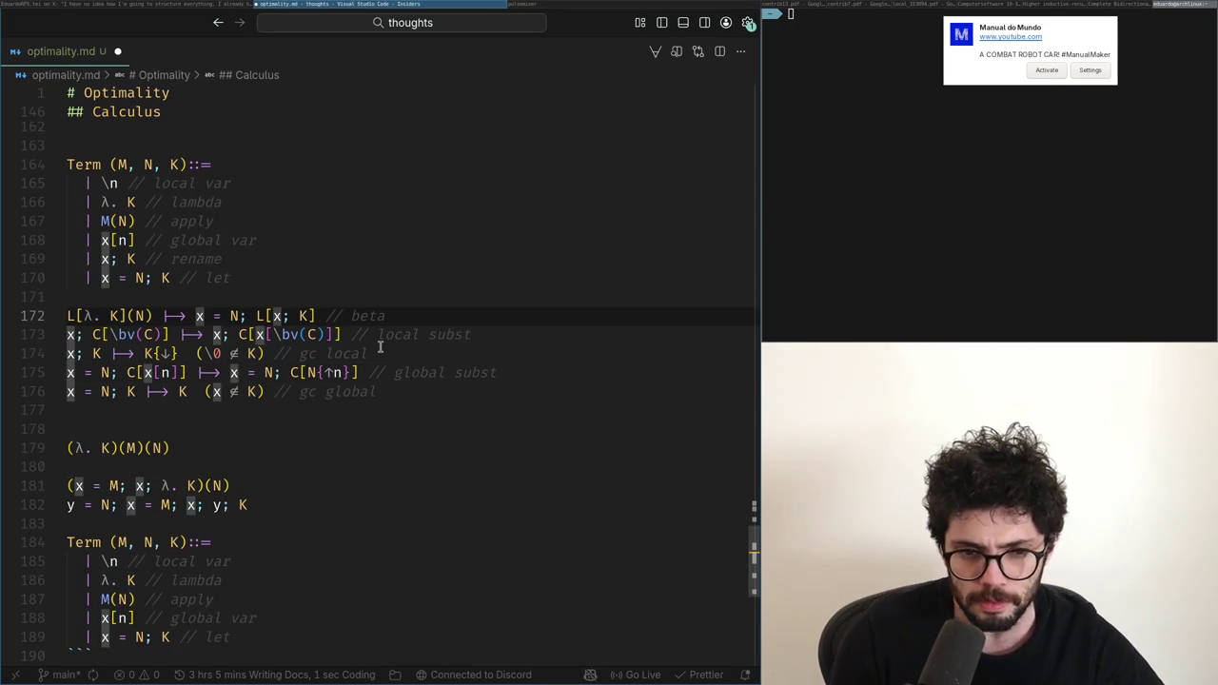
{"action": "key", "text": "Delete"}
{"action": "key", "text": "Delete"}
{"action": "key", "text": "Delete"}
{"action": "key", "text": "Delete"}
{"action": "key", "text": "Delete"}
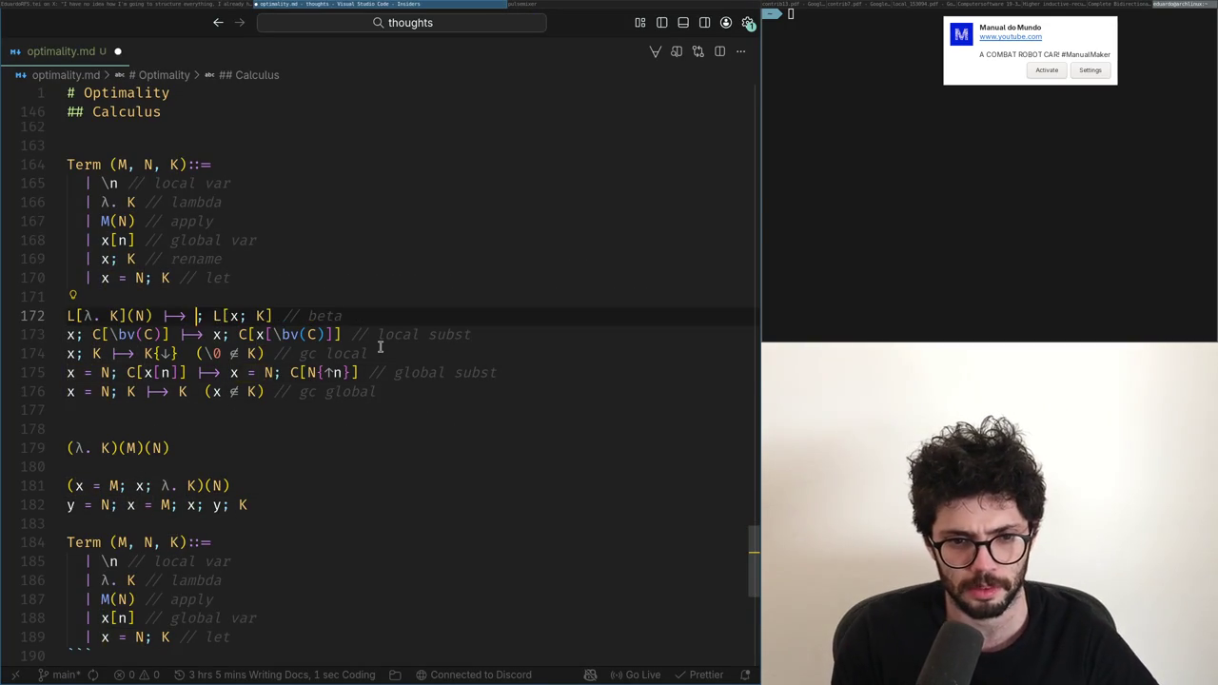
{"action": "key", "text": "Right"}
{"action": "key", "text": "Right"}
{"action": "type", "text": "x = N"}
{"action": "key", "text": "Right"}
{"action": "type", "text": "["}
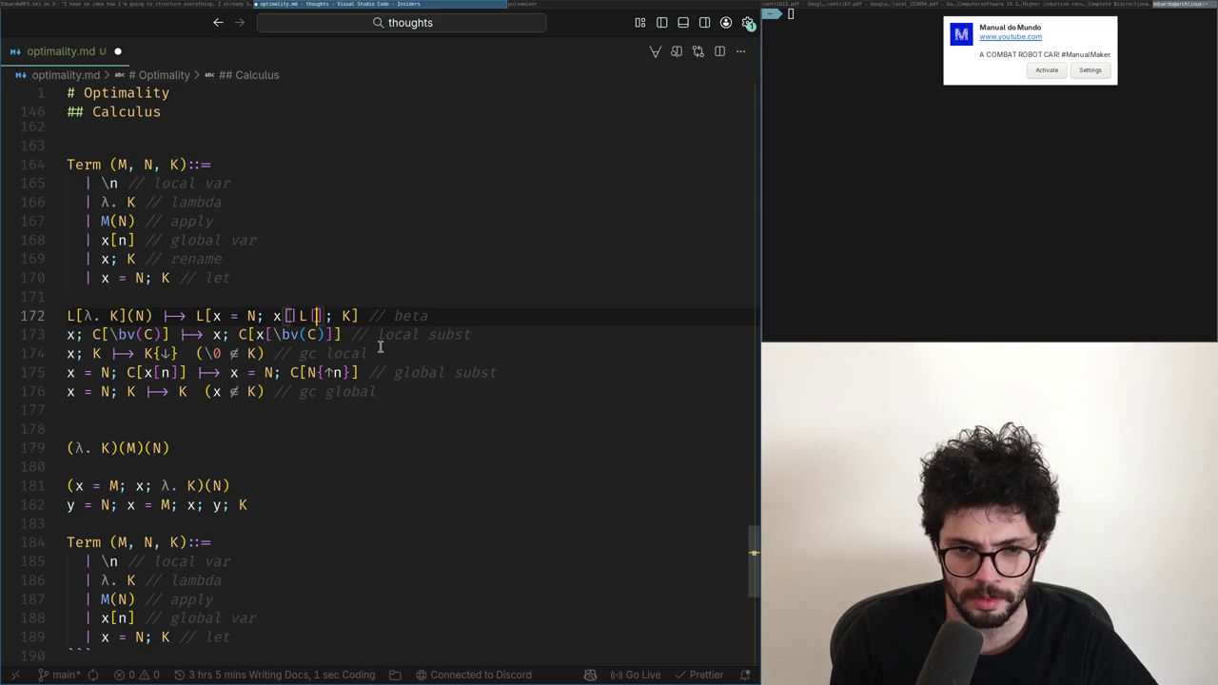
{"action": "key", "text": "BackSpace"}
{"action": "key", "text": "BackSpace"}
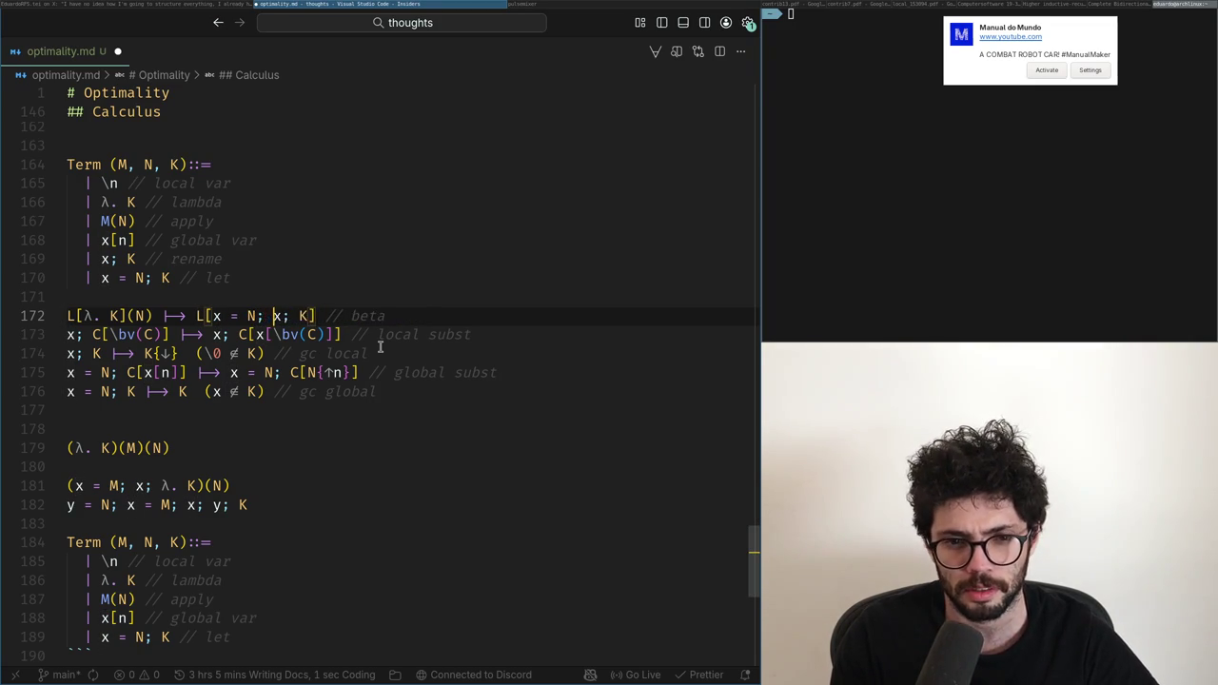
{"action": "type", "text": "x = N;"}
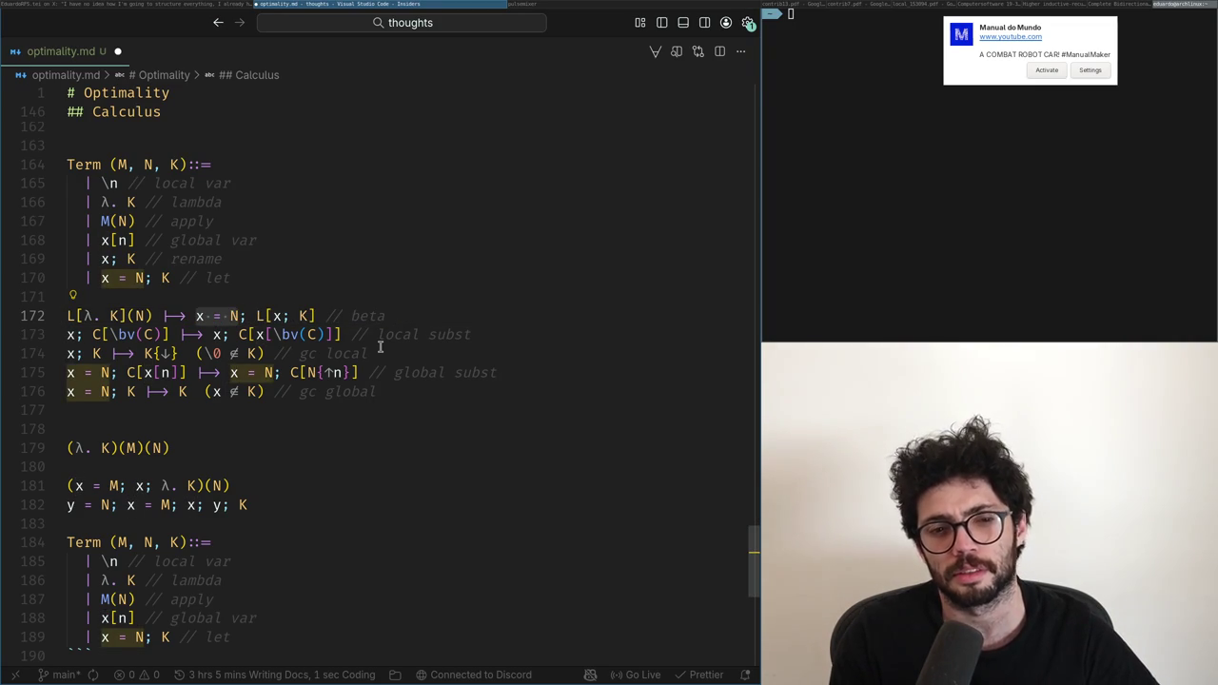
{"action": "key", "text": "alt+Tab"}
{"action": "key", "text": "alt+Tab"}
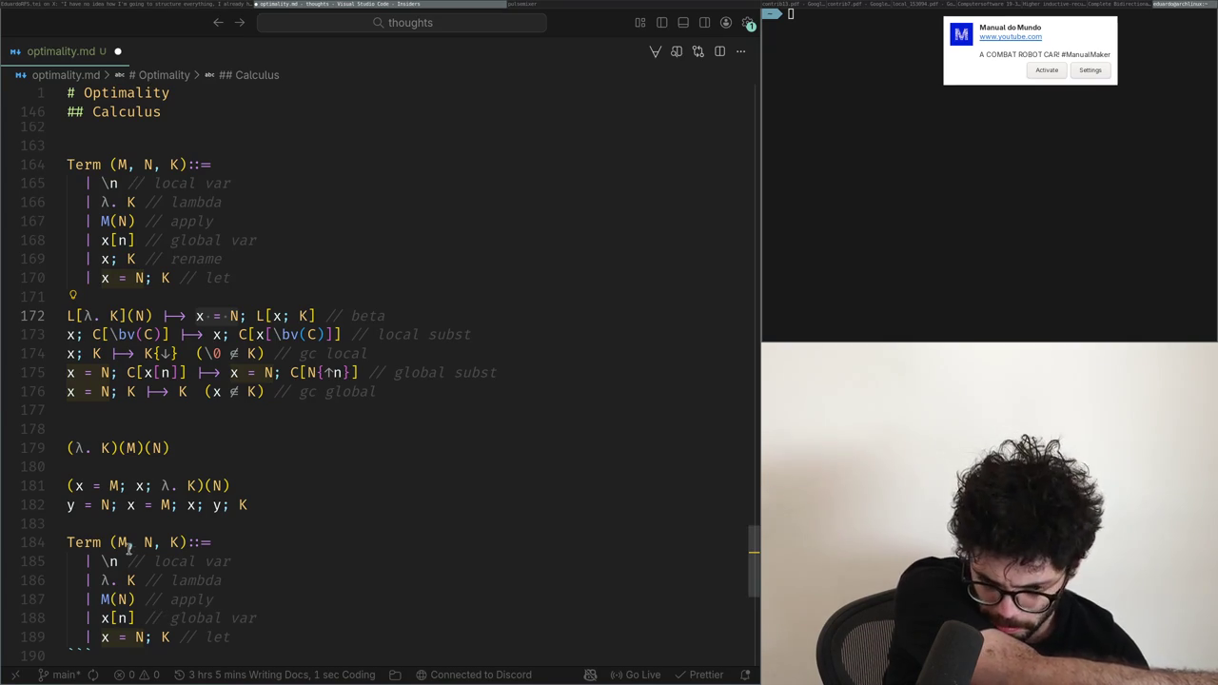
Step: Scroll up to the original let-based Term grammar and its beta and subst rules
{"action": "scroll", "coordinate": [129, 540], "scroll_direction": "up", "scroll_amount": 3}
{"action": "scroll", "coordinate": [129, 541], "scroll_direction": "down", "scroll_amount": 1}
{"action": "scroll", "coordinate": [130, 541], "scroll_direction": "up", "scroll_amount": 3}
{"action": "scroll", "coordinate": [130, 541], "scroll_direction": "up", "scroll_amount": 2}
{"action": "scroll", "coordinate": [129, 541], "scroll_direction": "up", "scroll_amount": 3}
{"action": "scroll", "coordinate": [130, 540], "scroll_direction": "up", "scroll_amount": 1}
{"action": "scroll", "coordinate": [138, 532], "scroll_direction": "down", "scroll_amount": 2}
{"action": "scroll", "coordinate": [138, 532], "scroll_direction": "up", "scroll_amount": 3}
{"action": "scroll", "coordinate": [136, 528], "scroll_direction": "up", "scroll_amount": 3}
{"action": "scroll", "coordinate": [133, 525], "scroll_direction": "up", "scroll_amount": 5}
{"action": "scroll", "coordinate": [131, 520], "scroll_direction": "down", "scroll_amount": 4}
{"action": "scroll", "coordinate": [130, 520], "scroll_direction": "down", "scroll_amount": 3}
{"action": "left_click", "coordinate": [130, 495]}
{"action": "scroll", "coordinate": [130, 495], "scroll_direction": "down", "scroll_amount": 3}
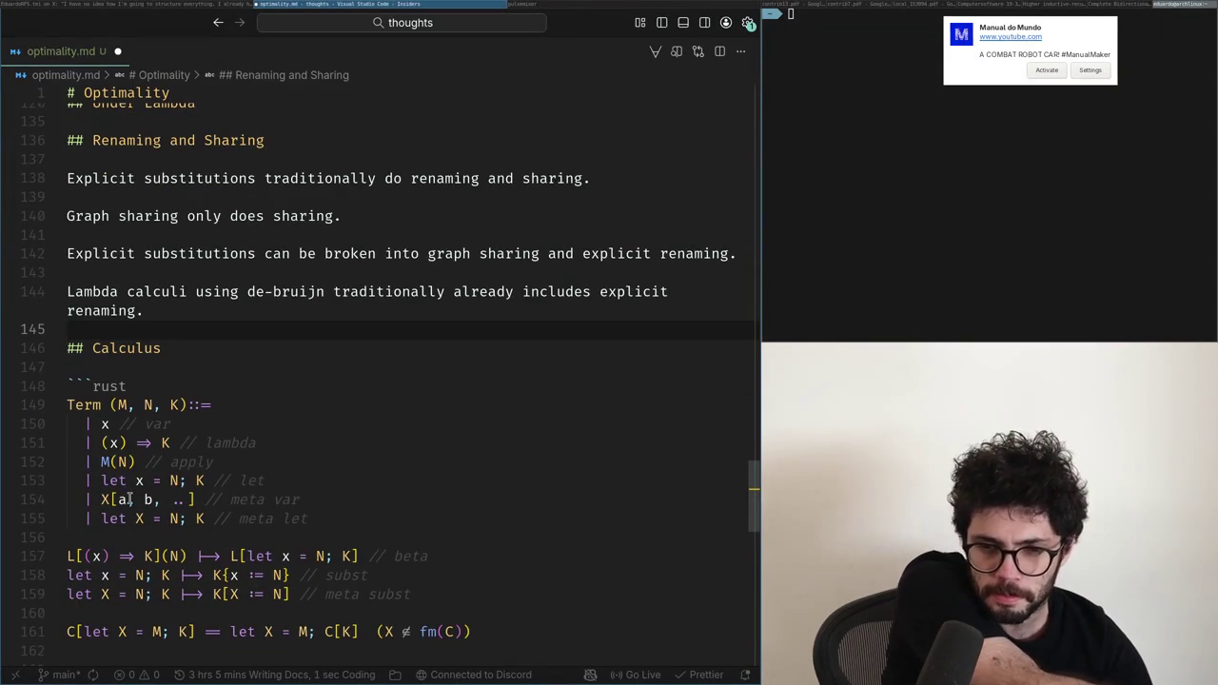
{"action": "scroll", "coordinate": [128, 499], "scroll_direction": "up", "scroll_amount": 1}
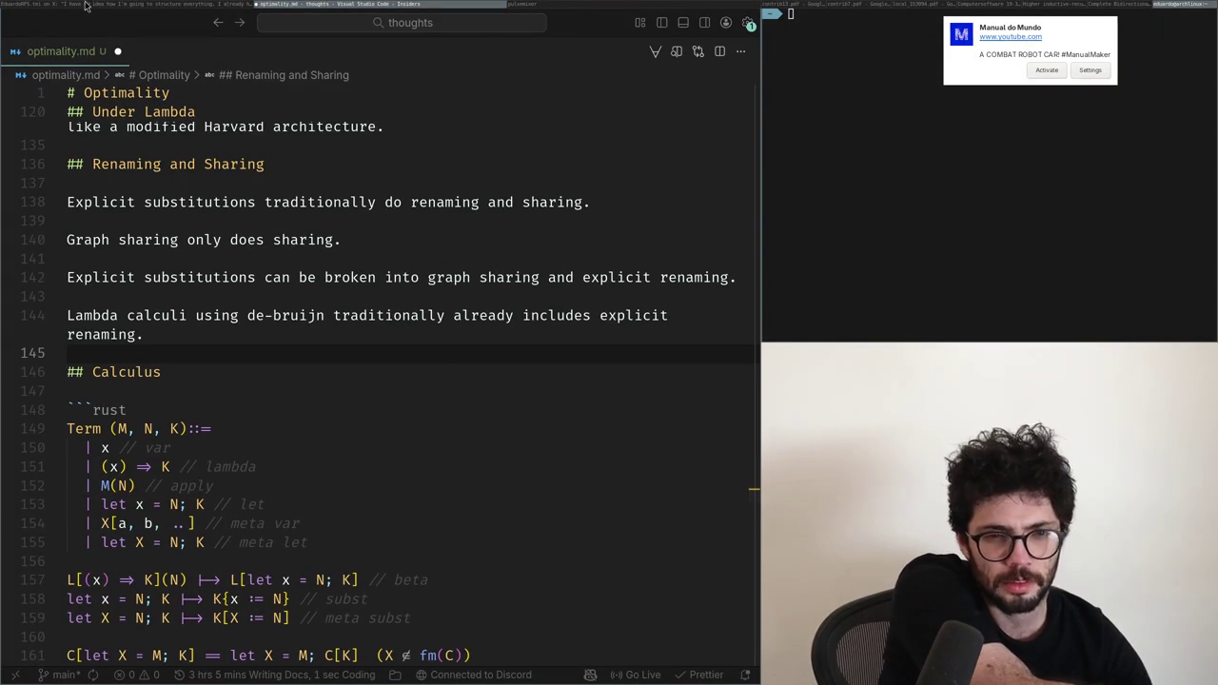
Step: Check the X post in the browser, then return to the meta let line of the old grammar
{"action": "left_click", "coordinate": [75, 4]}
{"action": "left_click", "coordinate": [284, 5]}
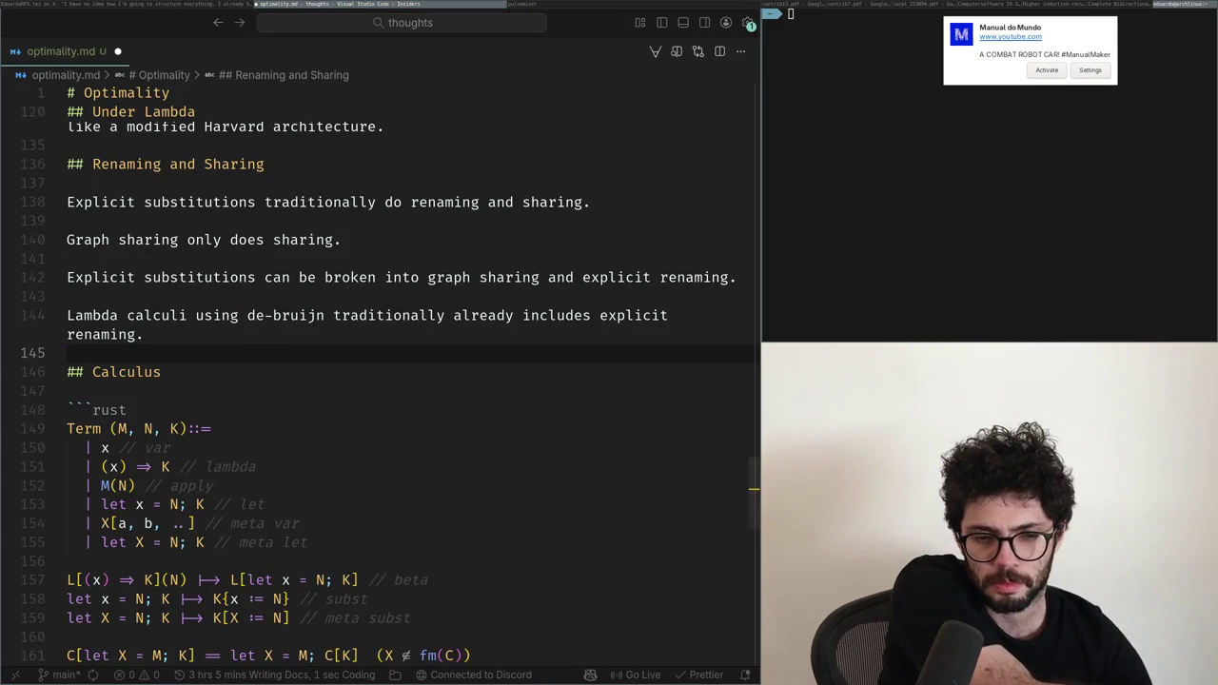
{"action": "scroll", "coordinate": [166, 326], "scroll_direction": "down", "scroll_amount": 6}
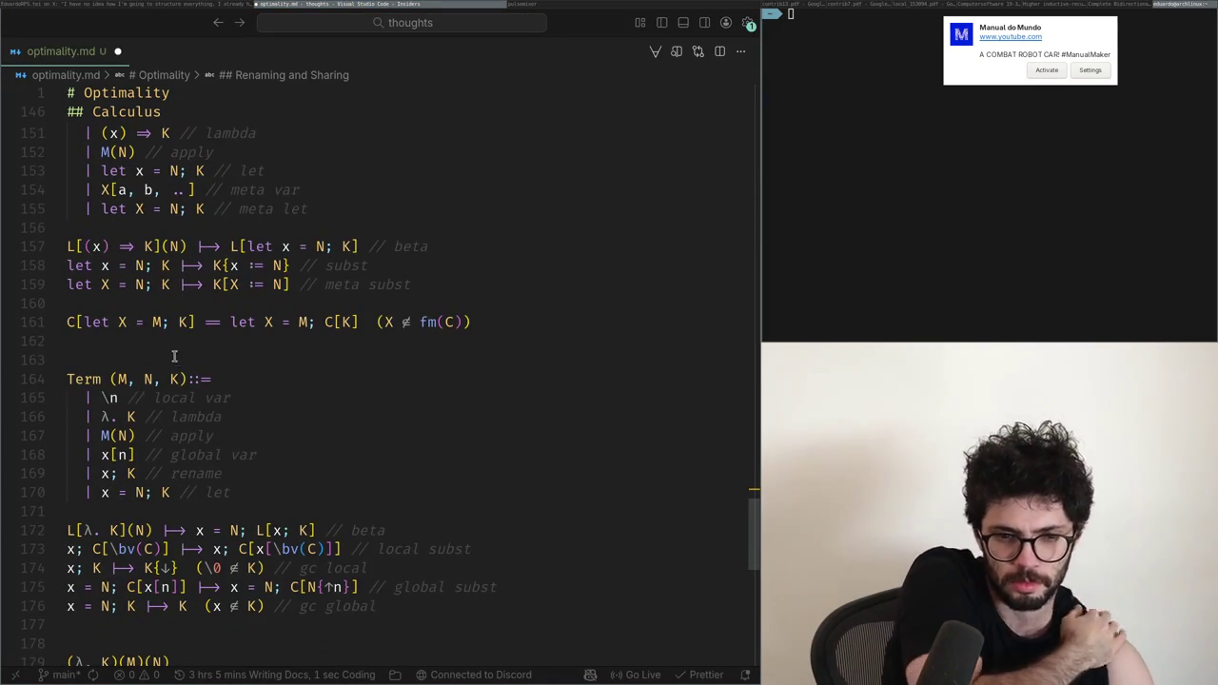
{"action": "scroll", "coordinate": [168, 358], "scroll_direction": "down", "scroll_amount": 2}
{"action": "scroll", "coordinate": [169, 362], "scroll_direction": "up", "scroll_amount": 1}
{"action": "scroll", "coordinate": [167, 378], "scroll_direction": "up", "scroll_amount": 3}
{"action": "left_click", "coordinate": [150, 352]}
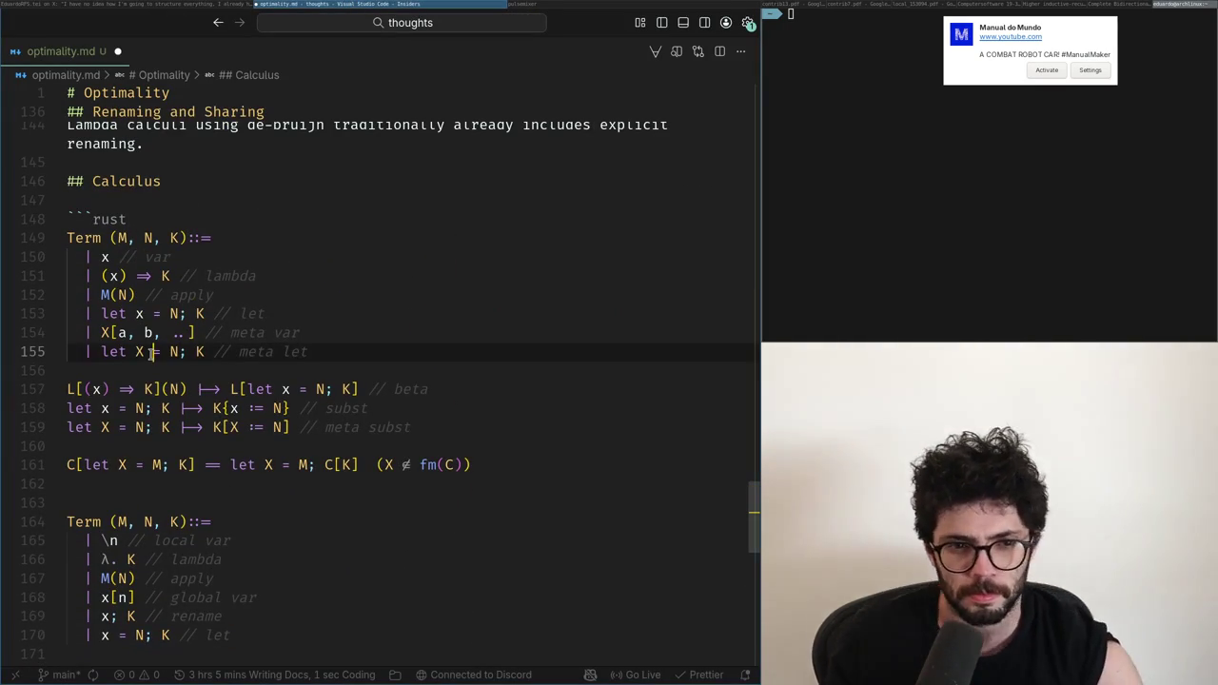
{"action": "key", "text": "Down"}
Step: Delete the stray λ before K in the new Term grammar
{"action": "key", "text": "Down"}
{"action": "key", "text": "Down"}
{"action": "key", "text": "Down"}
{"action": "key", "text": "Down"}
{"action": "key", "text": "Down"}
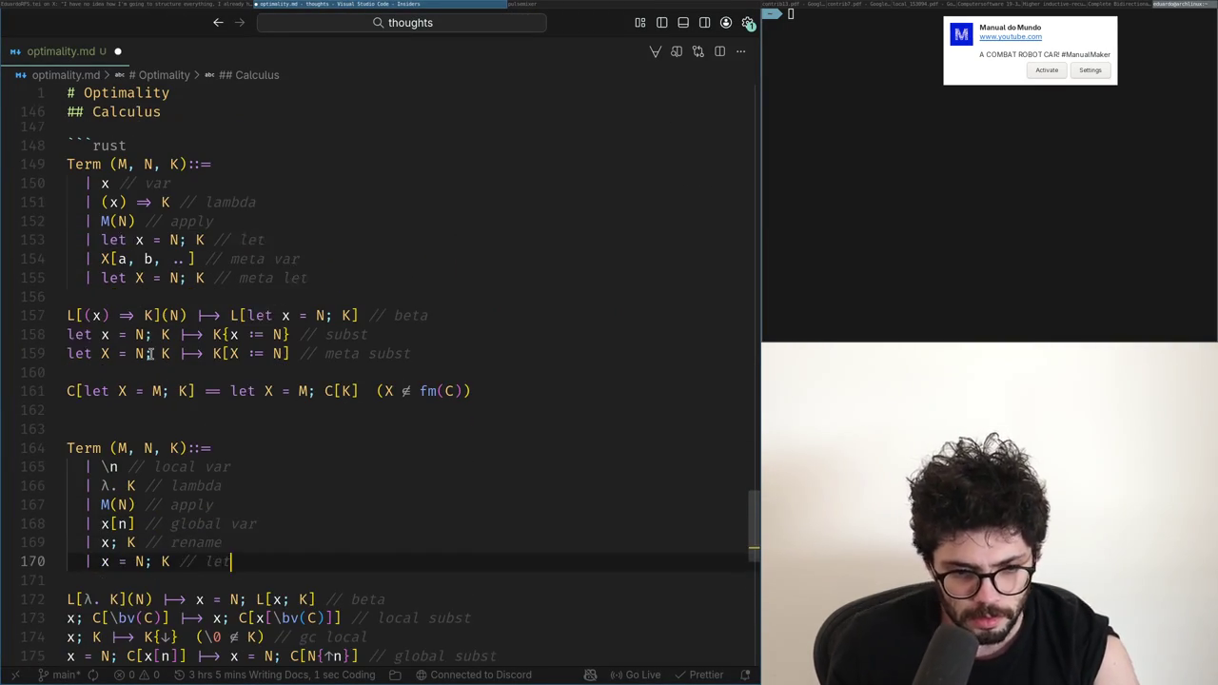
{"action": "key", "text": "Down"}
{"action": "key", "text": "Down"}
{"action": "key", "text": "Down"}
{"action": "key", "text": "End"}
{"action": "key", "text": "shift+Up"}
{"action": "key", "text": "shift+Up"}
{"action": "key", "text": "shift+Up"}
{"action": "key", "text": "shift+Up"}
{"action": "key", "text": "Page_Down"}
{"action": "key", "text": "Up"}
{"action": "key", "text": "Up"}
{"action": "key", "text": "Up"}
{"action": "key", "text": "BackSpace"}
{"action": "key", "text": "Up"}
{"action": "key", "text": "Up"}
Step: Edit the rename alternative so it reads 'K; K'
{"action": "key", "text": "Up"}
{"action": "key", "text": "Up"}
{"action": "key", "text": "Up"}
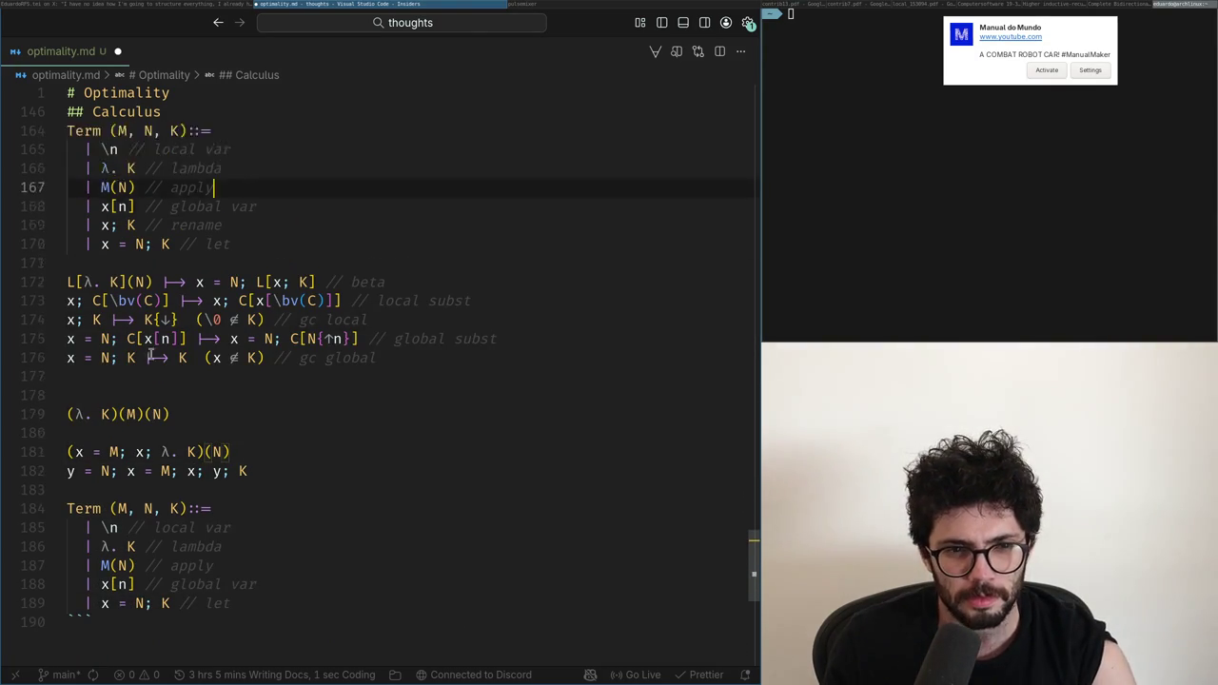
{"action": "key", "text": "Up"}
{"action": "key", "text": "Up"}
{"action": "key", "text": "Up"}
{"action": "key", "text": "Down"}
{"action": "key", "text": "Down"}
{"action": "key", "text": "Down"}
{"action": "key", "text": "Down"}
{"action": "key", "text": "Home"}
{"action": "key", "text": "Right"}
{"action": "key", "text": "Right"}
{"action": "key", "text": "shift+Right"}
{"action": "type", "text": "K"}
{"action": "key", "text": "Down"}
{"action": "key", "text": "Up"}
Step: Relabel the rename comment as 'local' and the let comment as 'global'
{"action": "key", "text": "End"}
{"action": "key", "text": "ctrl+BackSpace"}
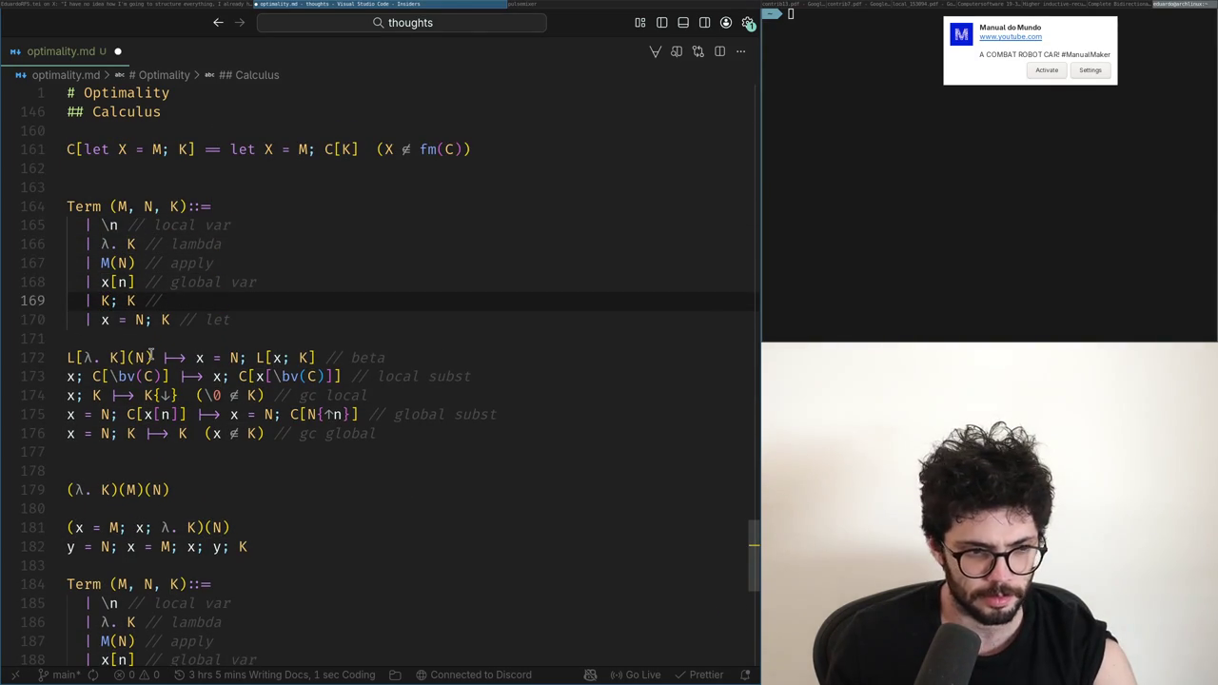
{"action": "type", "text": " local let"}
{"action": "key", "text": "Down"}
{"action": "key", "text": "ctrl+Left"}
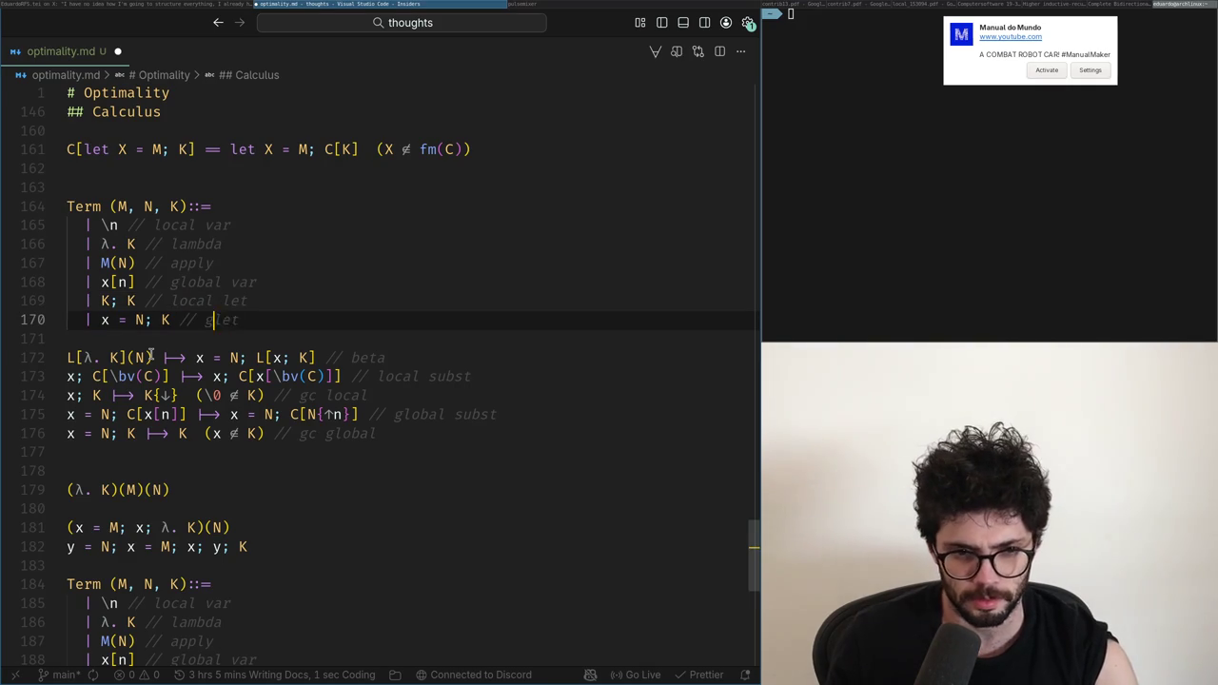
{"action": "type", "text": "global l"}
Step: Move the local var alternative to sit below the global var alternative
{"action": "key", "text": "Up"}
{"action": "key", "text": "Up"}
{"action": "key", "text": "Up"}
{"action": "key", "text": "Up"}
{"action": "key", "text": "Up"}
{"action": "key", "text": "Home"}
{"action": "key", "text": "shift+End"}
{"action": "key", "text": "BackSpace"}
{"action": "key", "text": "Down"}
{"action": "key", "text": "Down"}
{"action": "key", "text": "Down"}
{"action": "key", "text": "End"}
{"action": "key", "text": "Return"}
{"action": "type", "text": "| \\n // local var"}
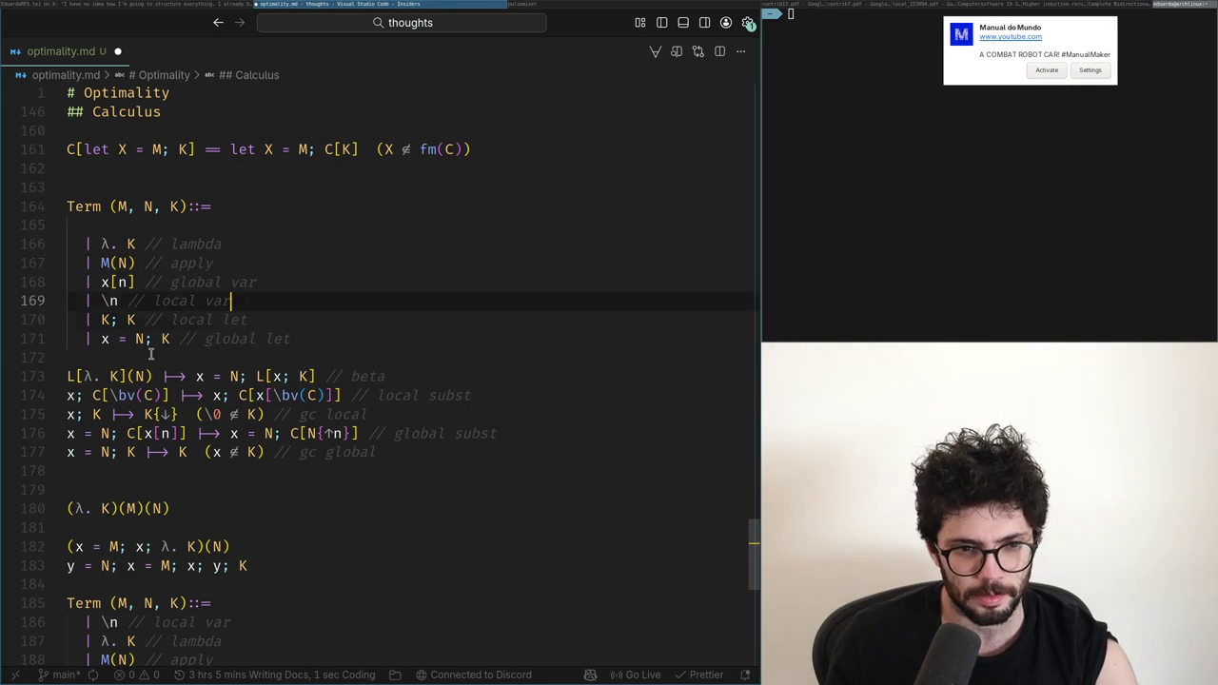
{"action": "key", "text": "Down"}
{"action": "key", "text": "End"}
{"action": "key", "text": "ctrl+shift+Left"}
{"action": "key", "text": "ctrl+d"}
Step: Cut the local var and local let lines and paste them at the grammar's top
{"action": "key", "text": "Escape"}
{"action": "key", "text": "Up"}
{"action": "key", "text": "Home"}
{"action": "key", "text": "ctrl+Right"}
{"action": "key", "text": "ctrl+Right"}
{"action": "key", "text": "ctrl+Right"}
{"action": "key", "text": "Home"}
{"action": "key", "text": "shift+Down"}
{"action": "key", "text": "shift+End"}
{"action": "key", "text": "ctrl+x"}
{"action": "key", "text": "Up"}
{"action": "key", "text": "Up"}
{"action": "key", "text": "Up"}
{"action": "key", "text": "Return"}
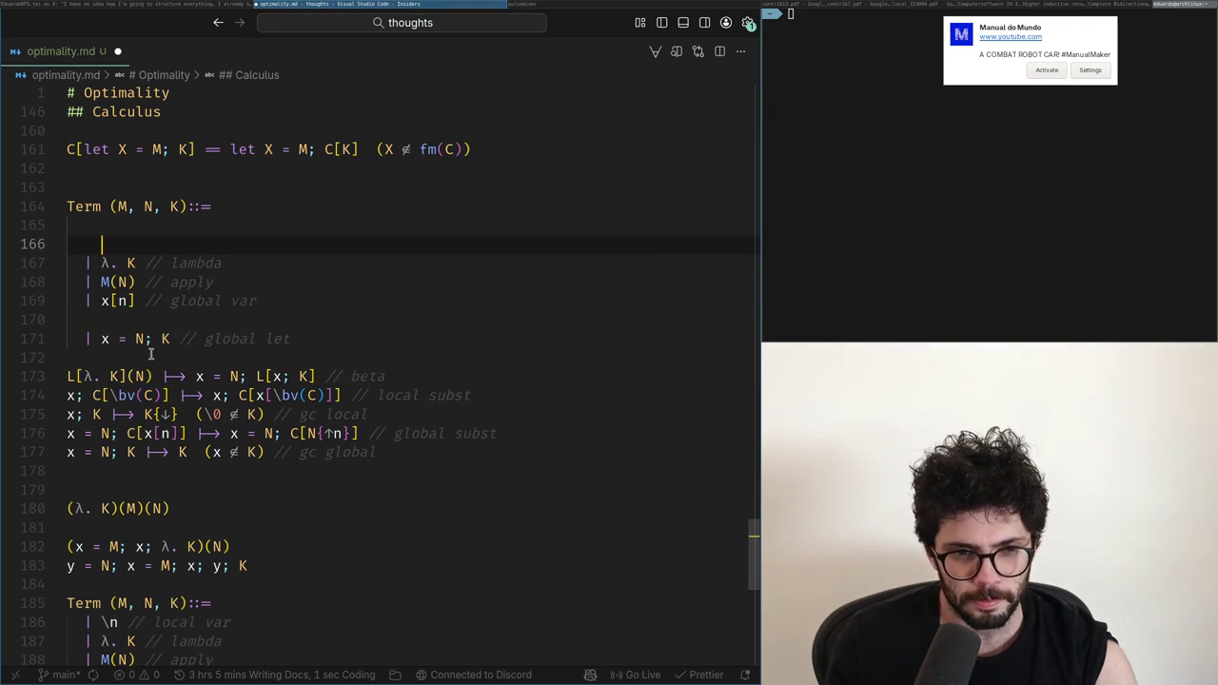
{"action": "key", "text": "ctrl+v"}
{"action": "key", "text": "Up"}
Step: Join local let onto the local var line with '| K; K' and delete the leftover line
{"action": "type", "text": "{"}
{"action": "key", "text": "End"}
{"action": "type", "text": ", let}"}
{"action": "key", "text": "Down"}
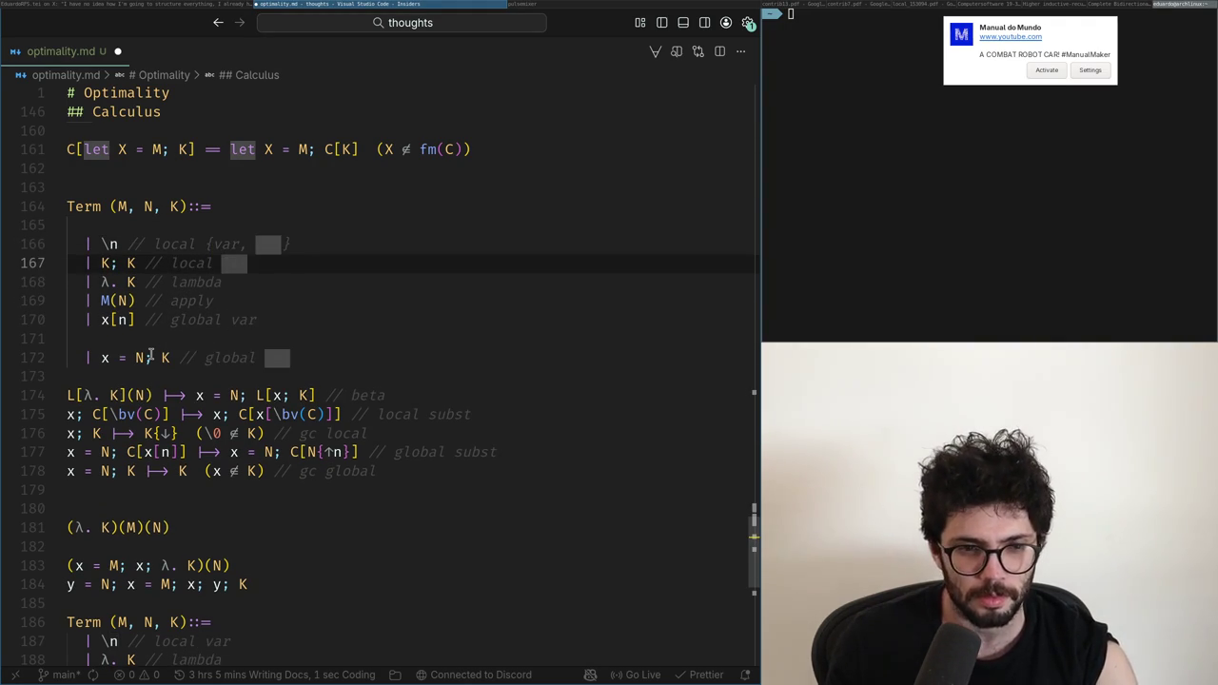
{"action": "key", "text": "Up"}
{"action": "key", "text": "Home"}
{"action": "key", "text": "Down"}
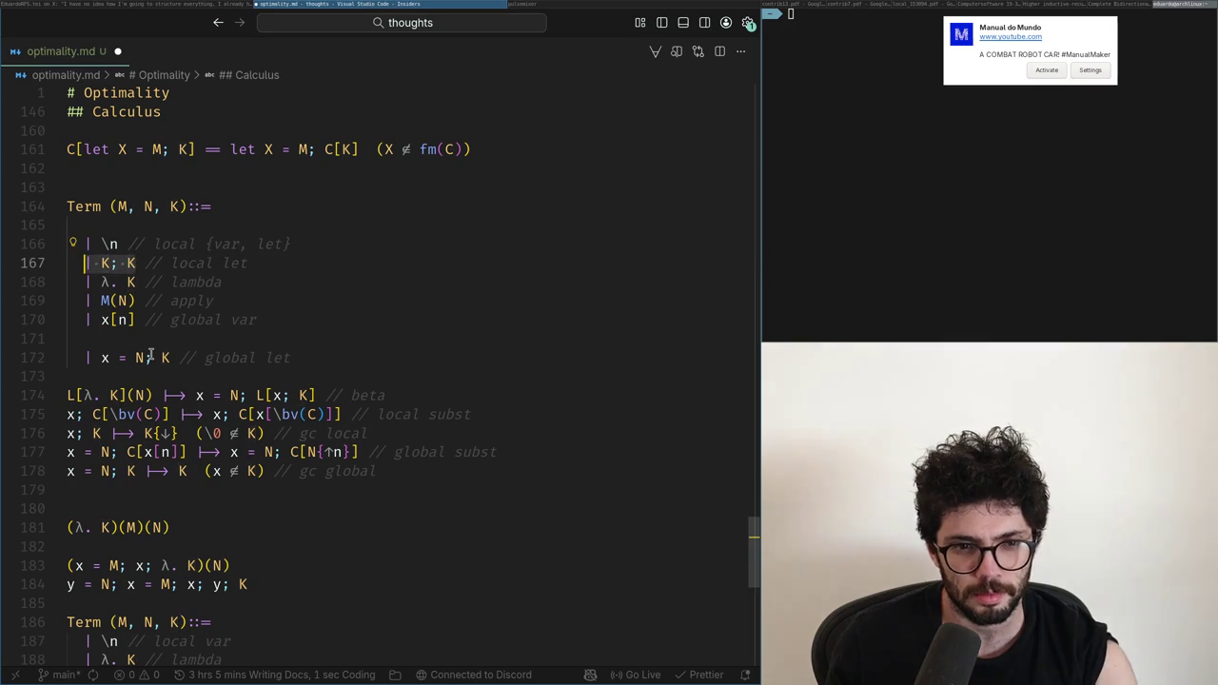
{"action": "key", "text": "Up"}
{"action": "key", "text": "Home"}
{"action": "type", "text": "| K; K"}
{"action": "key", "text": "Down"}
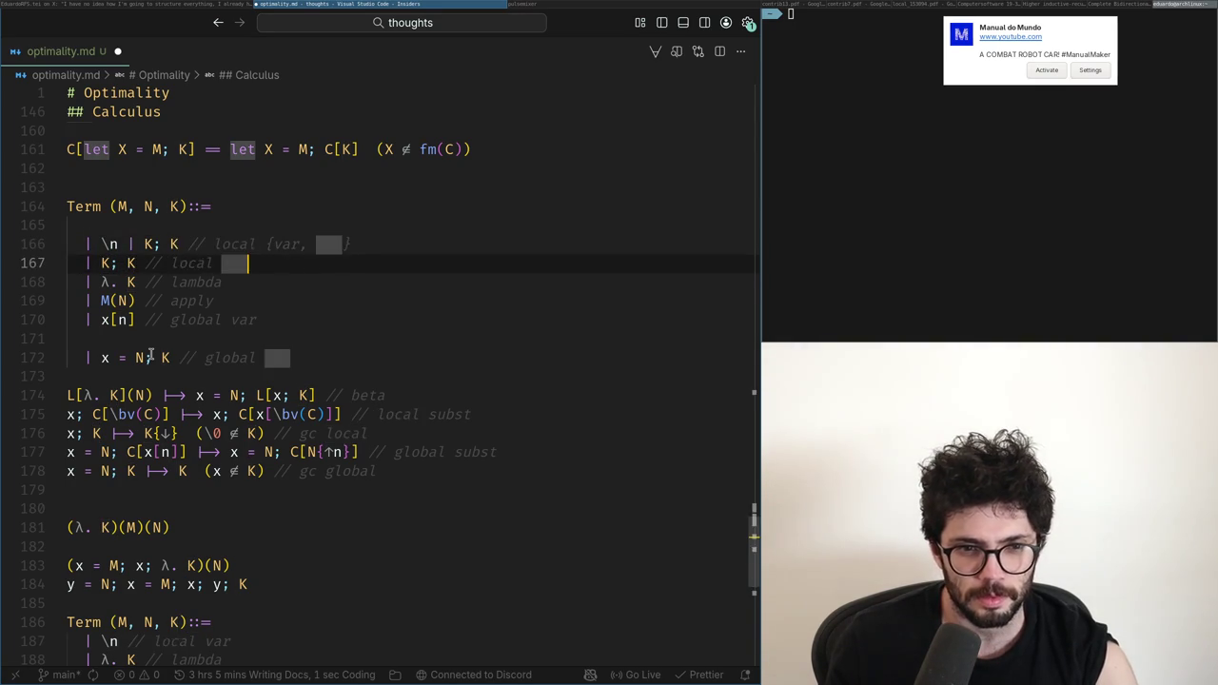
{"action": "key", "text": "ctrl+shift+k"}
Step: Change the lambda comment to '{lambda, apply}' and delete the separate apply line
{"action": "key", "text": "Down"}
{"action": "key", "text": "ctrl+Left"}
{"action": "key", "text": "ctrl+Left"}
{"action": "key", "text": "ctrl+Left"}
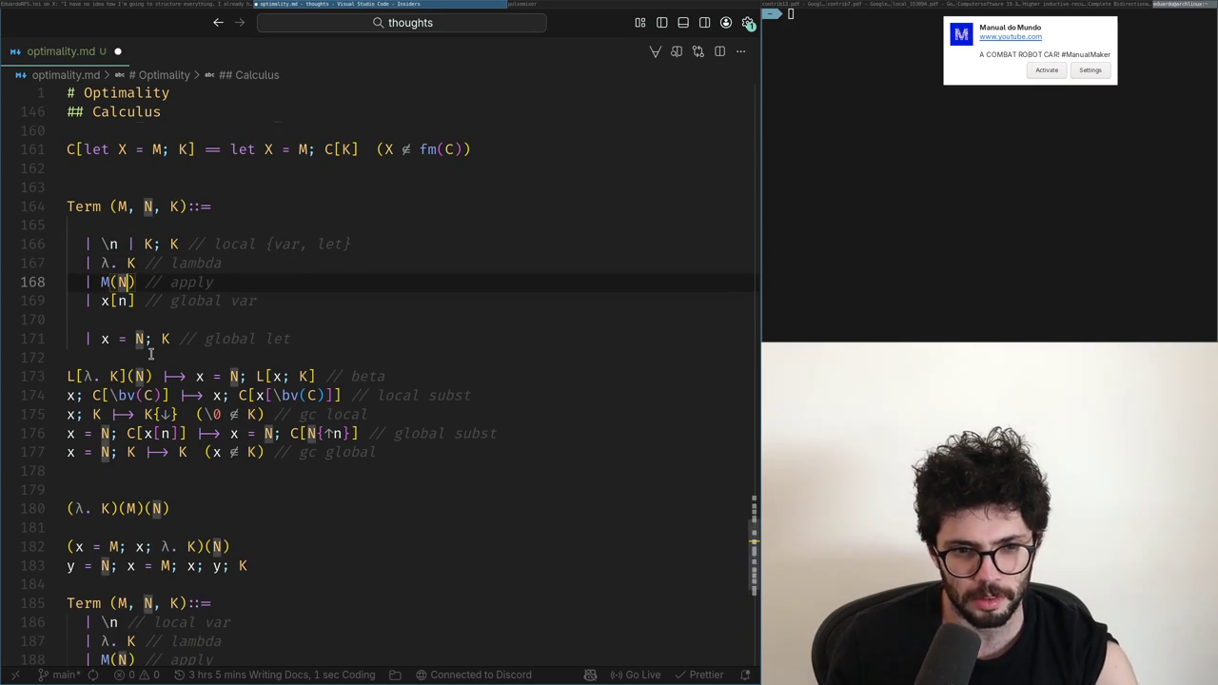
{"action": "key", "text": "ctrl+Left"}
{"action": "key", "text": "Up"}
{"action": "key", "text": "End"}
{"action": "key", "text": "ctrl+shift+Left"}
{"action": "type", "text": "{lambda, "}
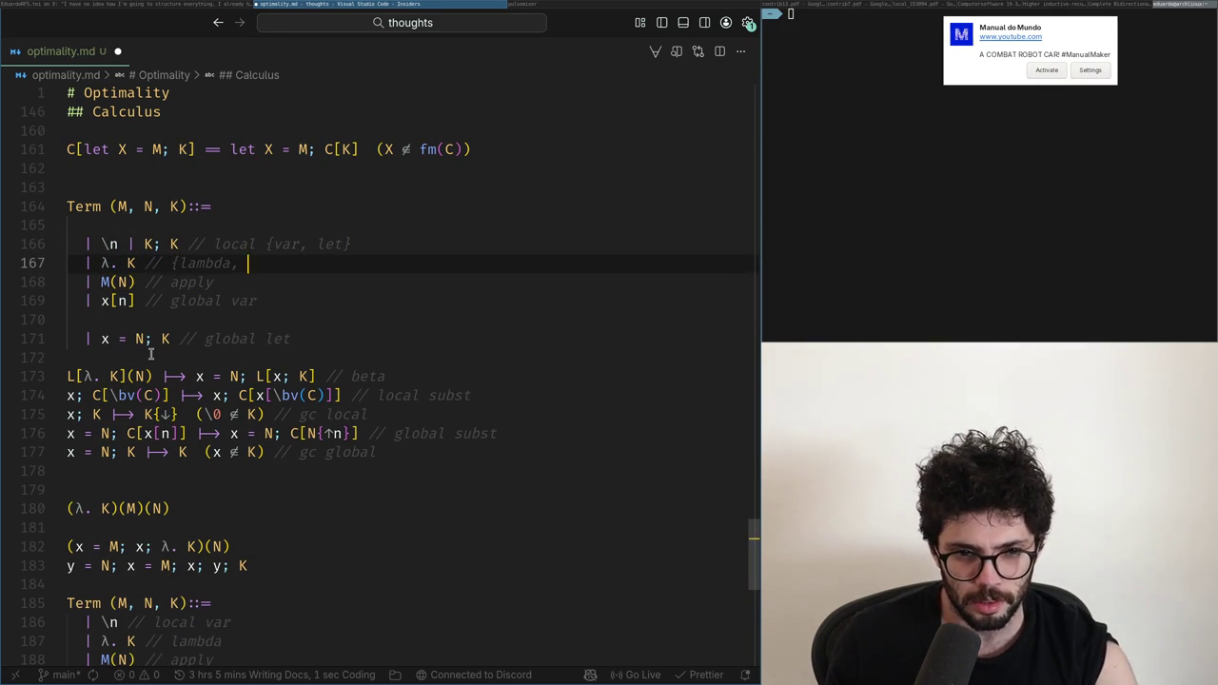
{"action": "type", "text": "apply}"}
{"action": "key", "text": "Down"}
{"action": "key", "text": "ctrl+shift+k"}
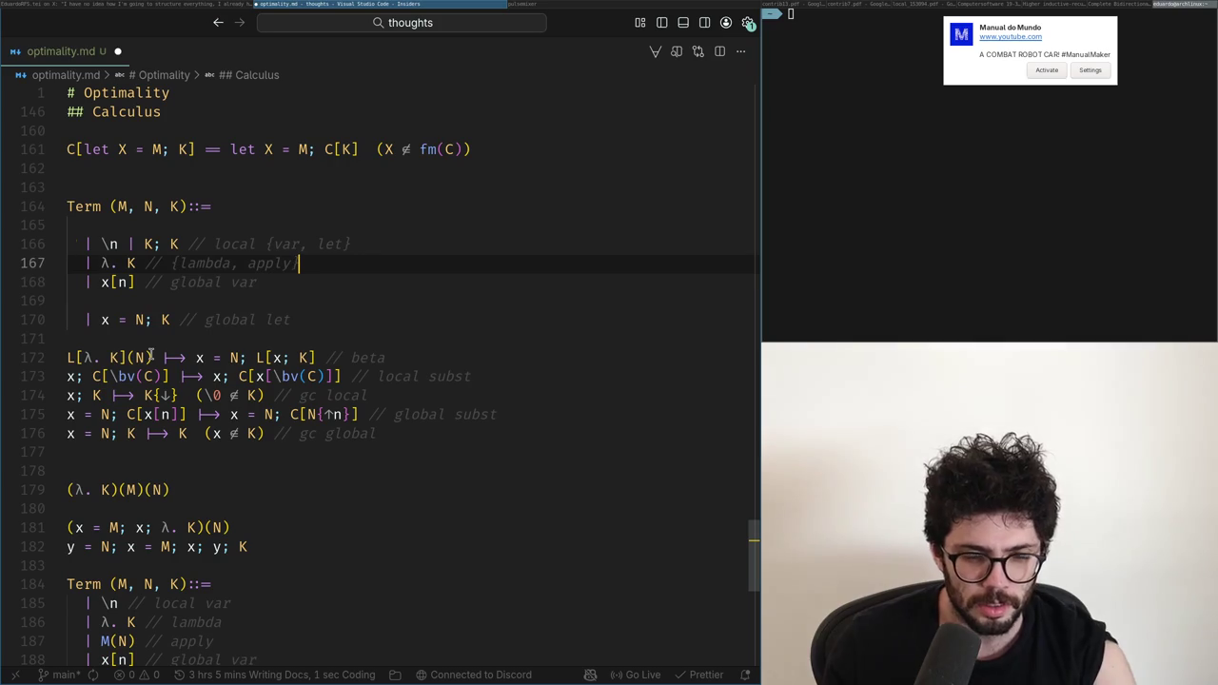
Step: Append '| M' after λ. K on the lambda line, undoing and redoing the edits
{"action": "key", "text": "Up"}
{"action": "key", "text": "ctrl+Right"}
{"action": "key", "text": "ctrl+Right"}
{"action": "type", "text": "| M"}
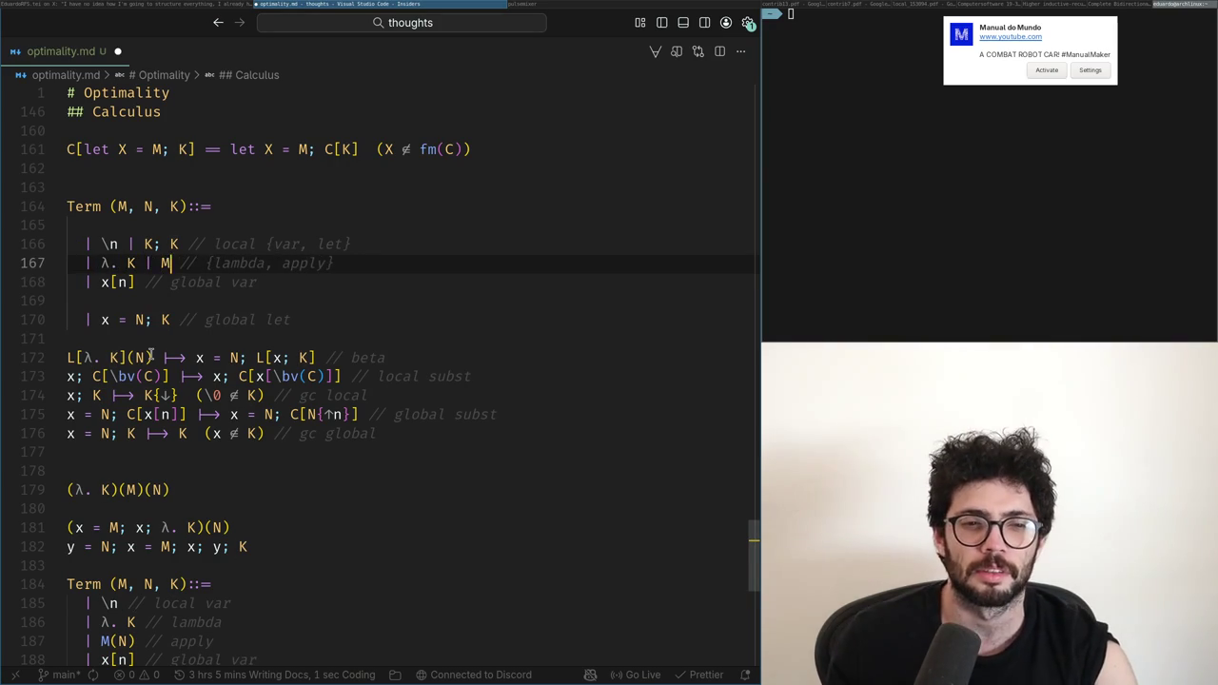
{"action": "key", "text": "ctrl+z"}
{"action": "key", "text": "ctrl+z"}
{"action": "key", "text": "ctrl+z"}
{"action": "key", "text": "ctrl+z"}
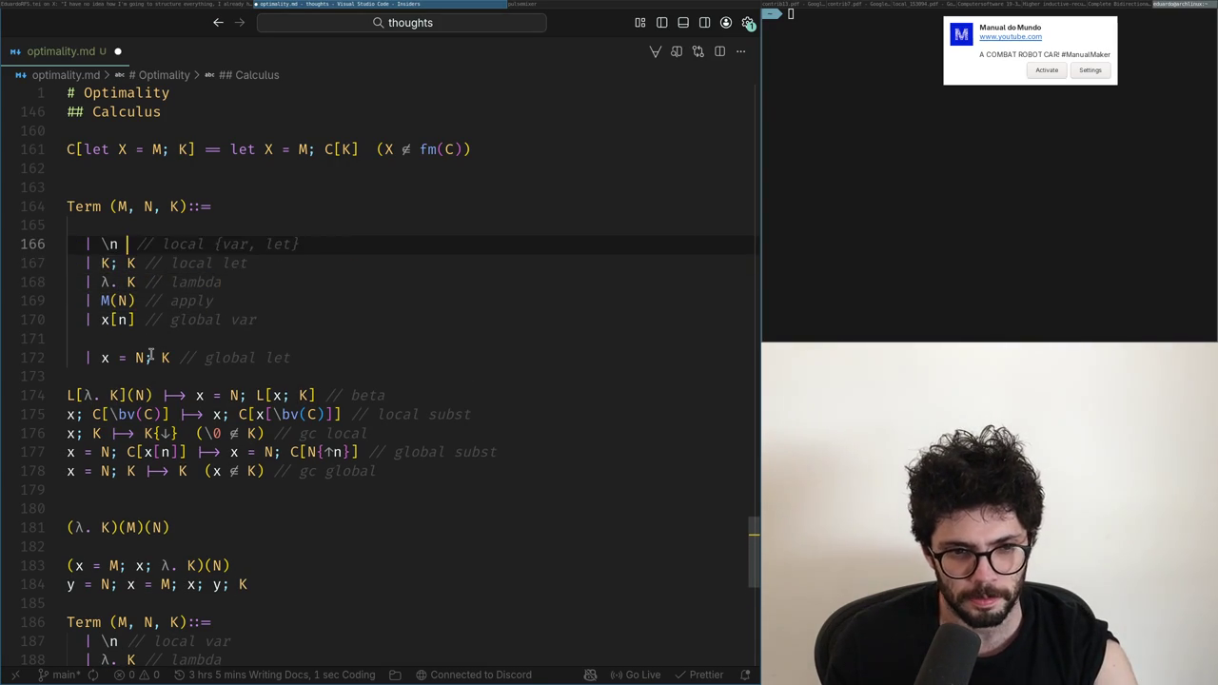
{"action": "key", "text": "ctrl+z"}
{"action": "key", "text": "ctrl+z"}
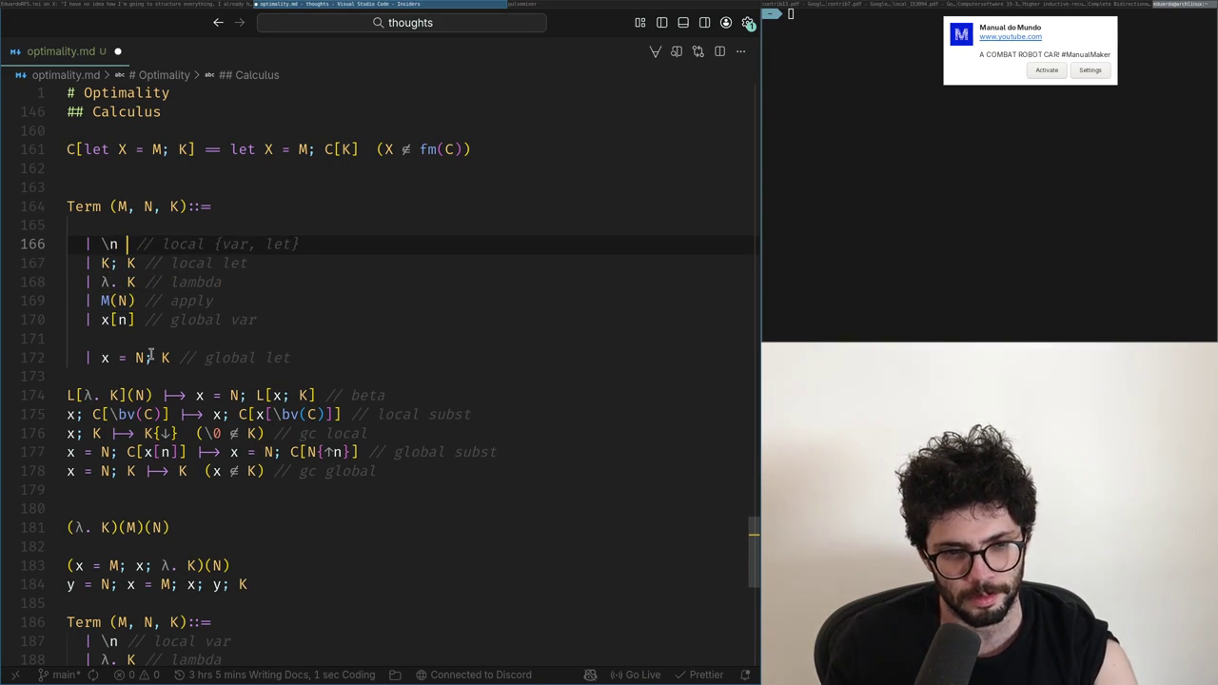
{"action": "key", "text": "ctrl+shift+z"}
{"action": "key", "text": "ctrl+shift+z"}
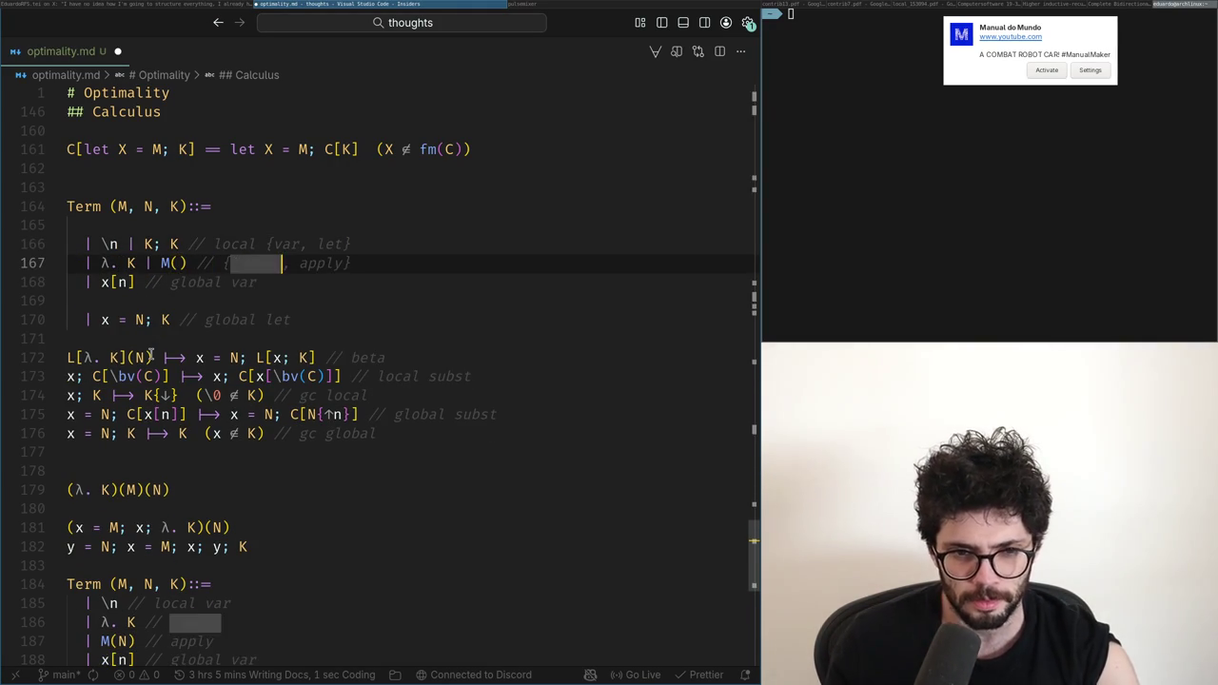
{"action": "key", "text": "ctrl+shift+z"}
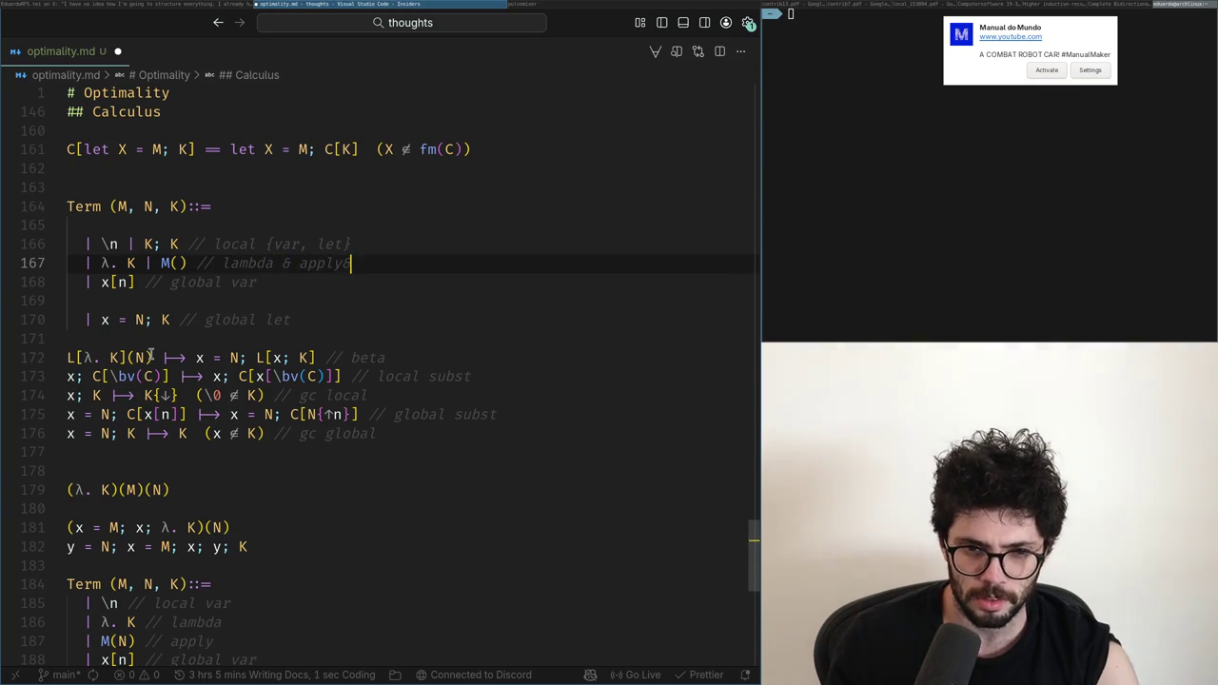
Step: Reword the local and global comments into '&' pairs, adding 'glet' for global let
{"action": "key", "text": "Up"}
{"action": "key", "text": "ctrl+Left"}
{"action": "key", "text": "ctrl+Left"}
{"action": "key", "text": "ctrl+Left"}
{"action": "key", "text": "ctrl+shift+Right"}
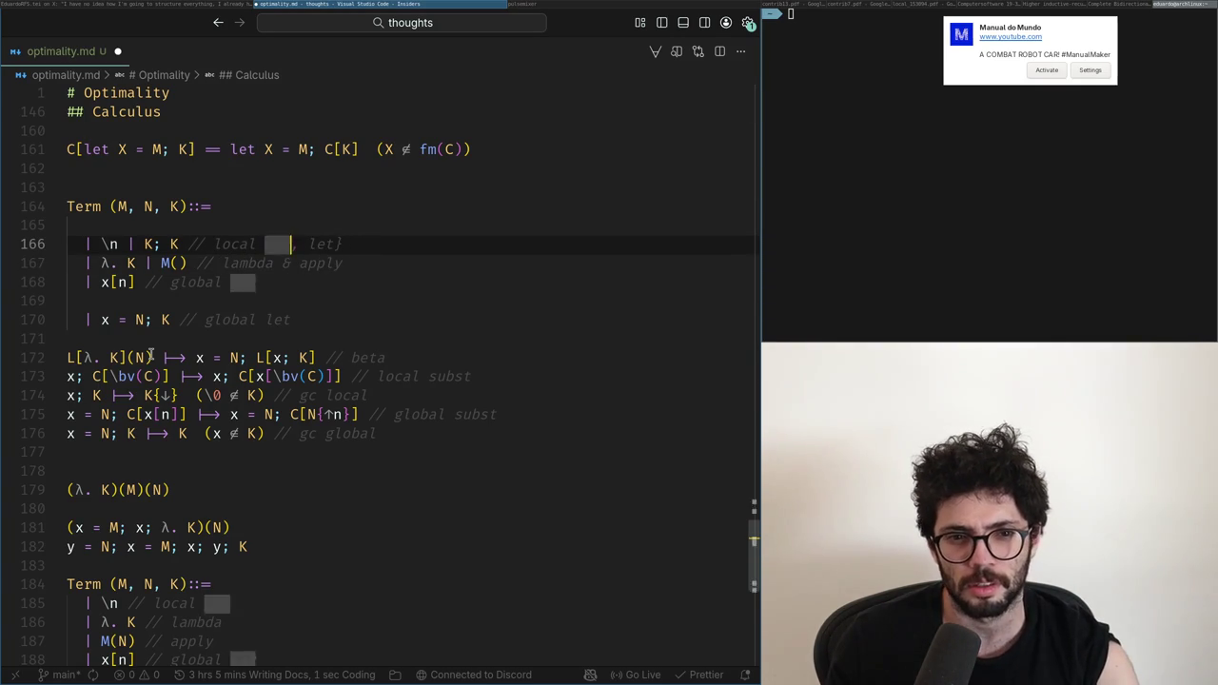
{"action": "type", "text": "& ("}
{"action": "key", "text": "Down"}
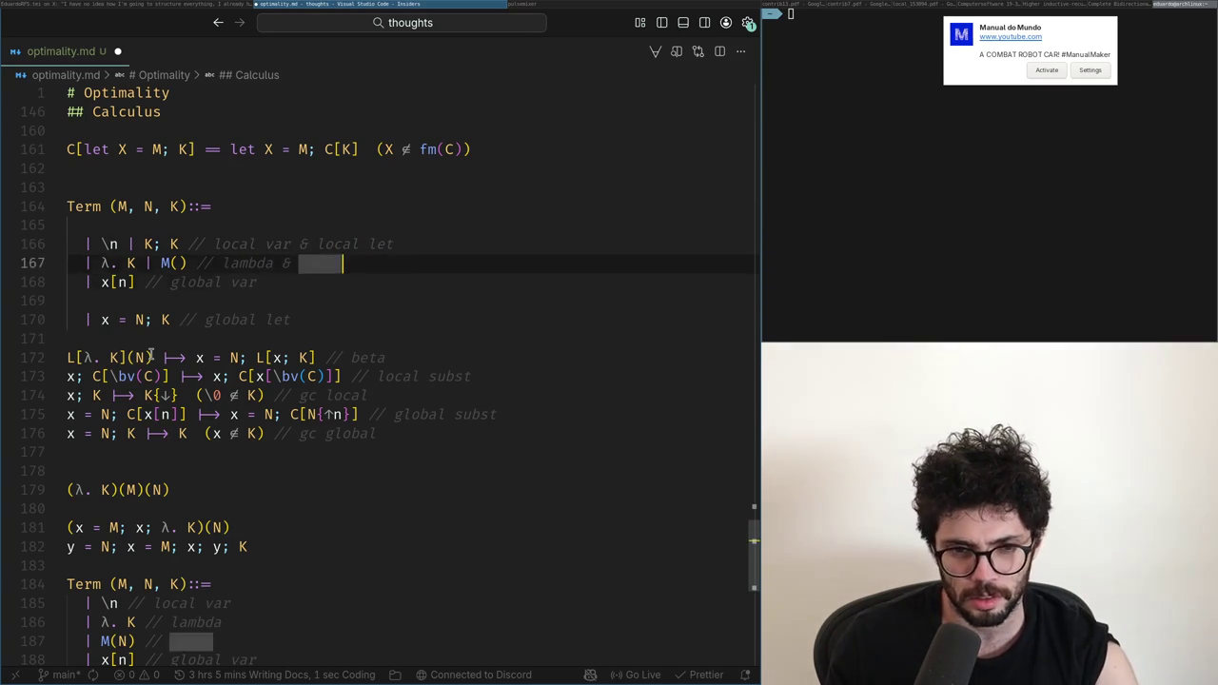
{"action": "key", "text": "Down"}
{"action": "type", "text": "gl"}
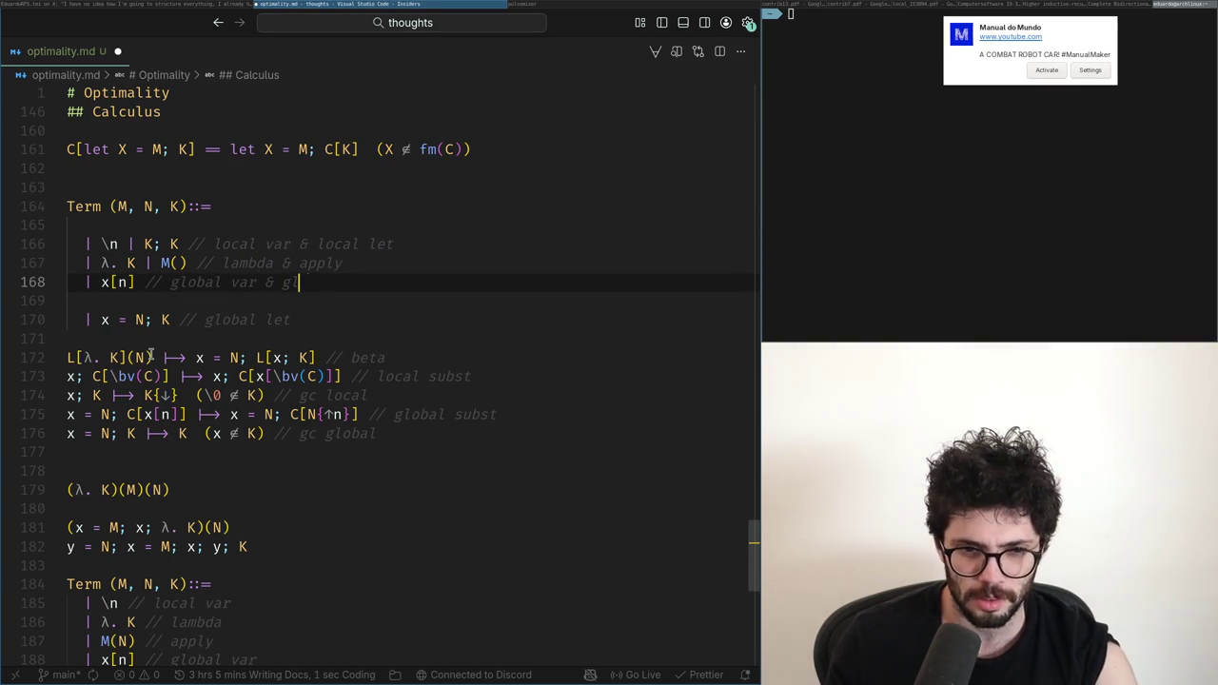
{"action": "type", "text": "et"}
{"action": "key", "text": "Home"}
Step: Complete the application term on the lambda & apply line with N
{"action": "key", "text": "Up"}
{"action": "key", "text": "Up"}
{"action": "key", "text": "End"}
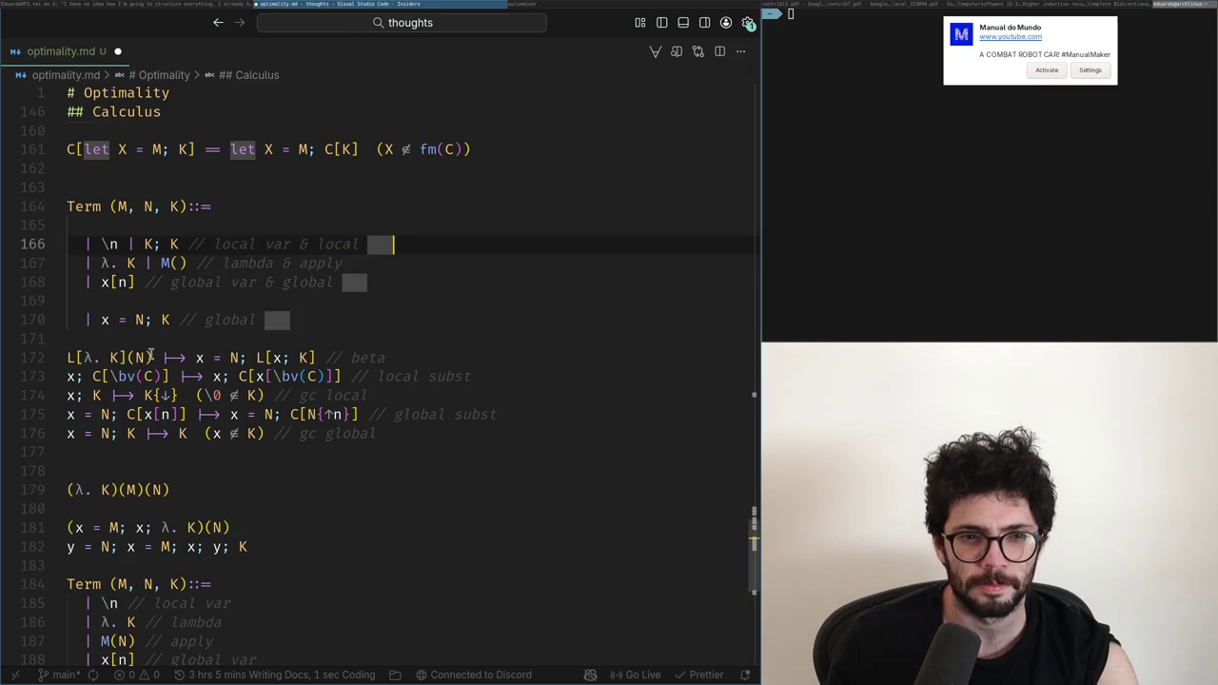
{"action": "key", "text": "Down"}
{"action": "key", "text": "Right"}
{"action": "key", "text": "Right"}
{"action": "key", "text": "Right"}
{"action": "type", "text": "N"}
{"action": "key", "text": "Down"}
Step: Add '= N' after x[n] on the global var line
{"action": "key", "text": "Home"}
{"action": "key", "text": "Right"}
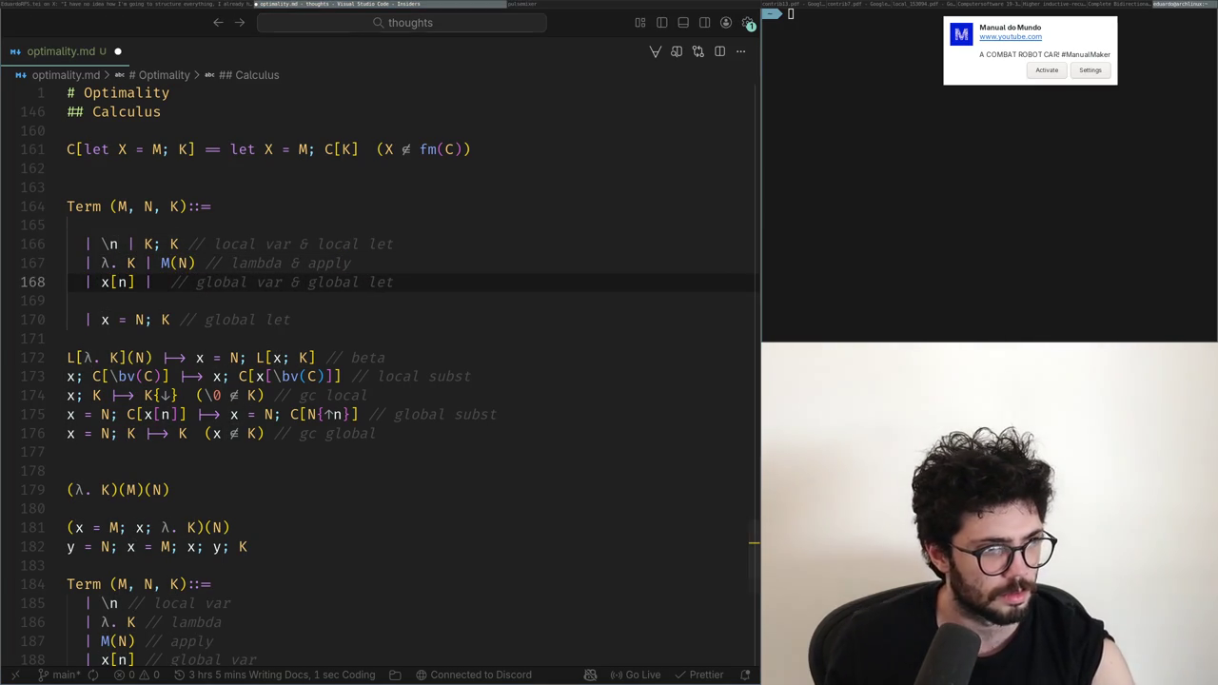
{"action": "key", "text": "Down"}
{"action": "key", "text": "Down"}
{"action": "key", "text": "Up"}
{"action": "key", "text": "Up"}
{"action": "type", "text": "= N"}
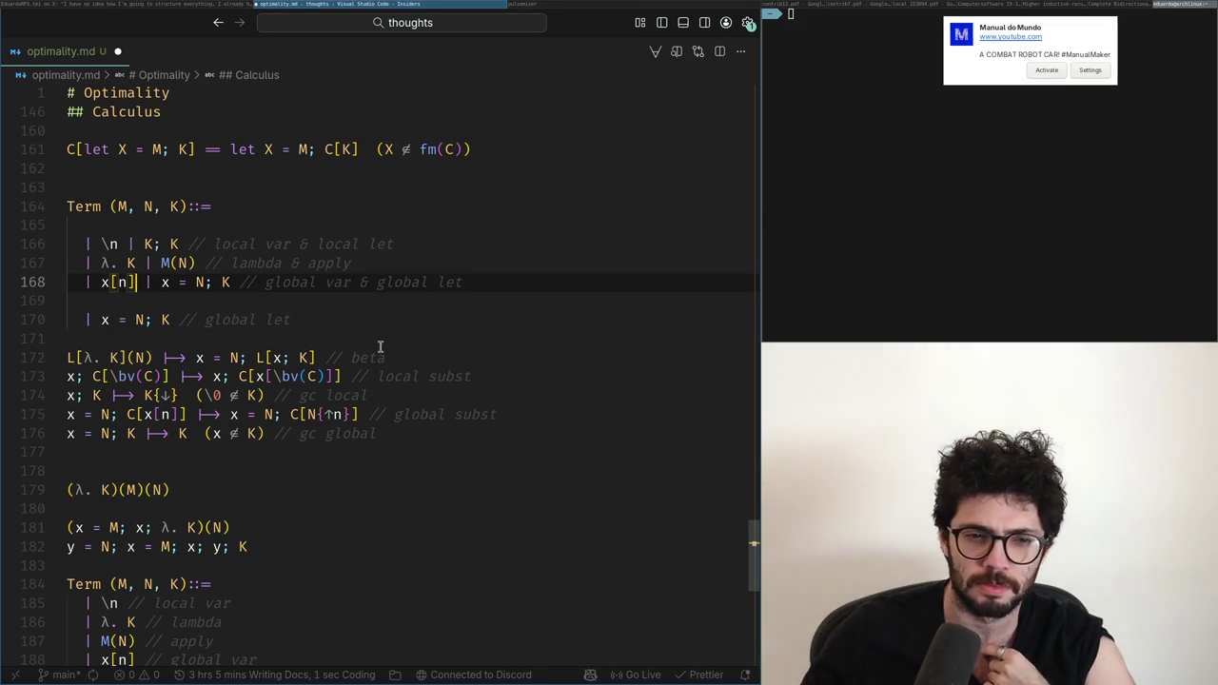
Step: Put the combined global line first and remove the old global let line and blanks
{"action": "key", "text": "shift+Home"}
{"action": "key", "text": "BackSpace"}
{"action": "key", "text": "Up"}
{"action": "key", "text": "Up"}
{"action": "key", "text": "Up"}
{"action": "key", "text": "Tab"}
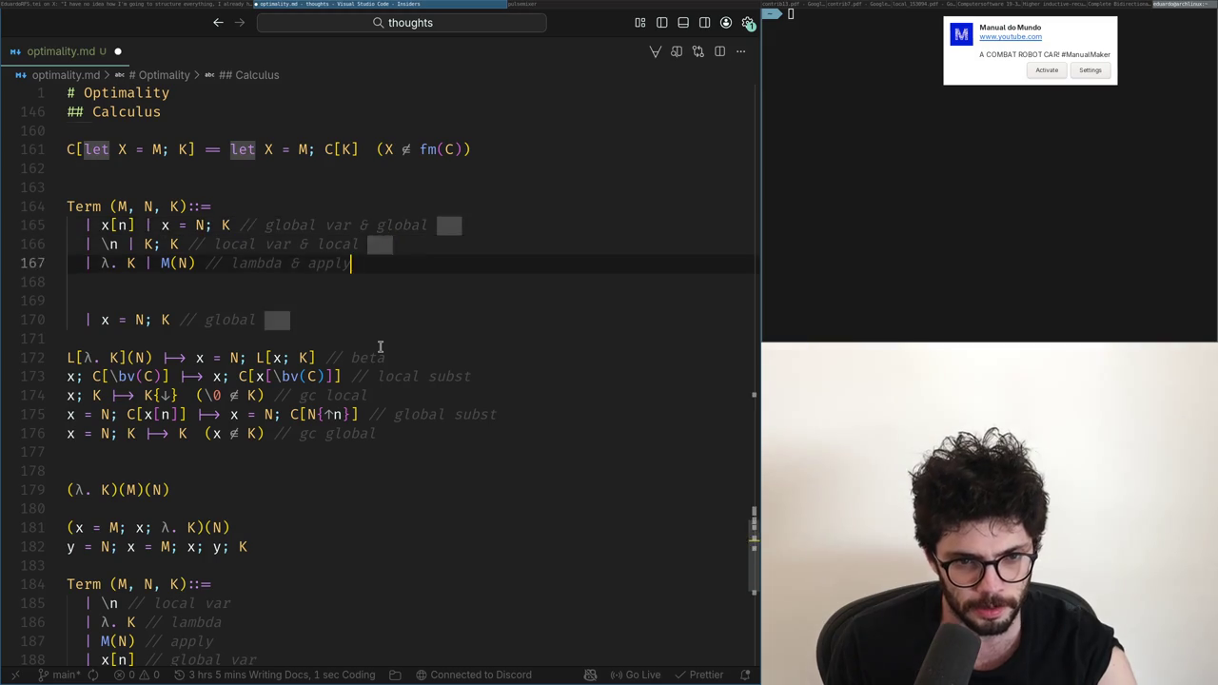
{"action": "key", "text": "Tab"}
{"action": "key", "text": "Down"}
{"action": "key", "text": "Up"}
{"action": "key", "text": "ctrl+shift+Left"}
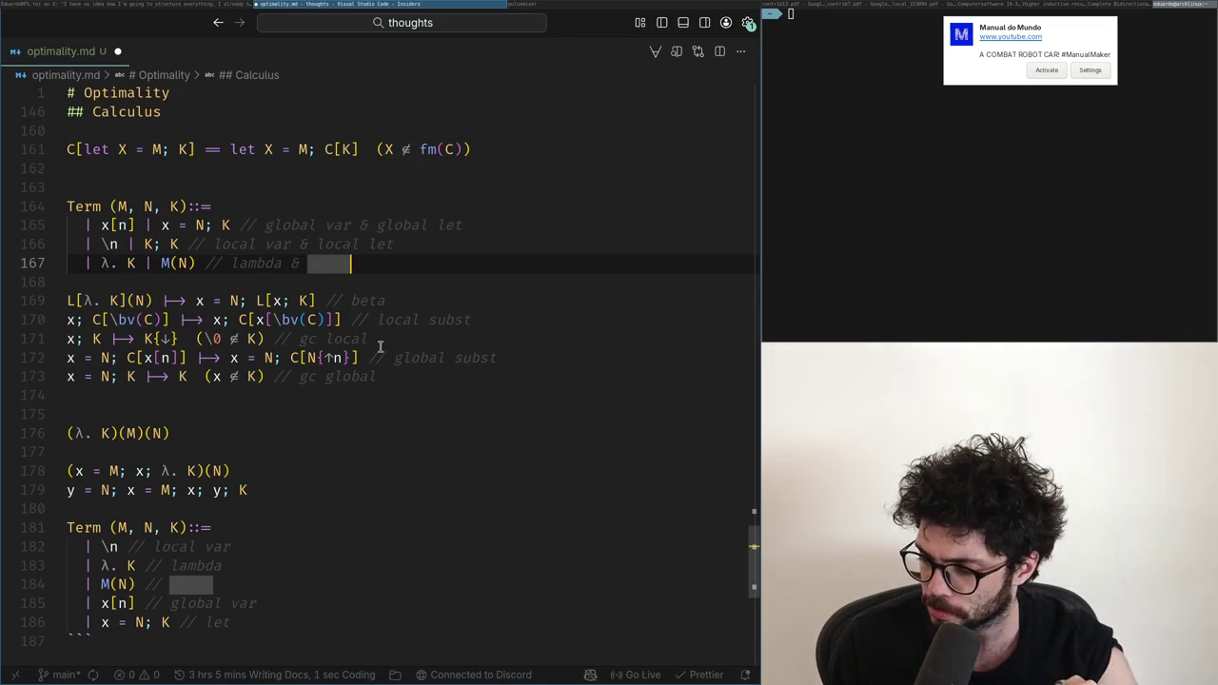
{"action": "key", "text": "Down"}
{"action": "key", "text": "Down"}
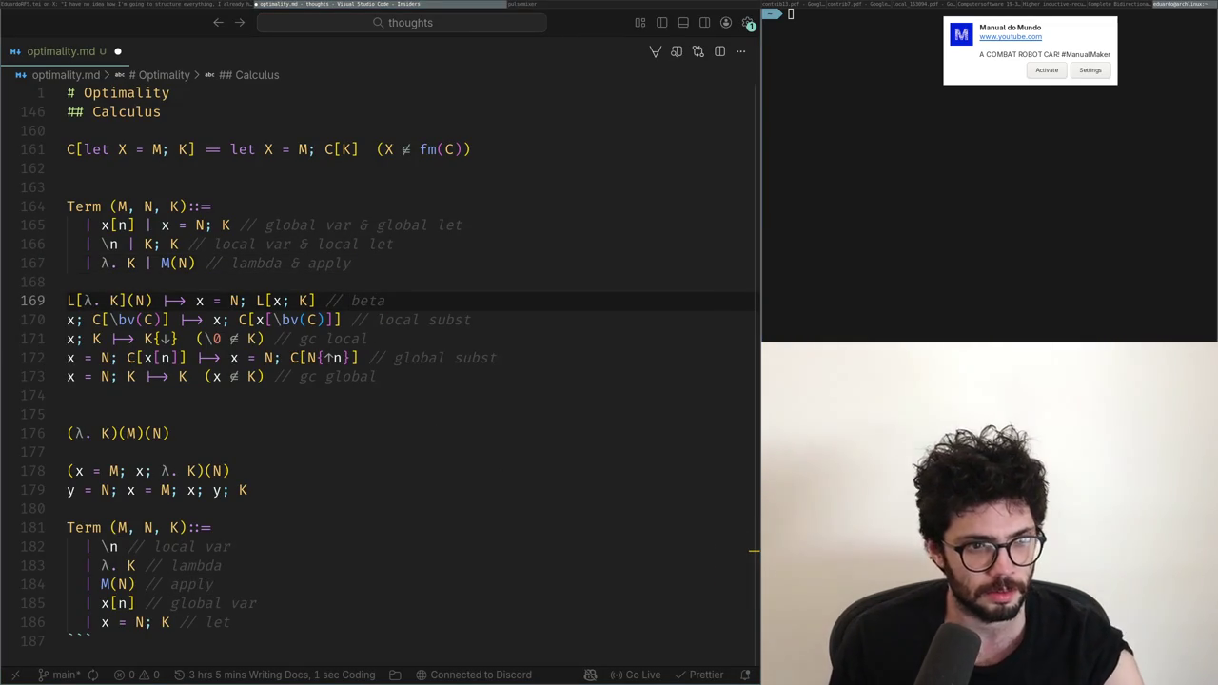
{"action": "key", "text": "ctrl+l"}
Step: Add a blank line after the grammar and move the local subst and gc rules above the beta rule
{"action": "key", "text": "Up"}
{"action": "key", "text": "Up"}
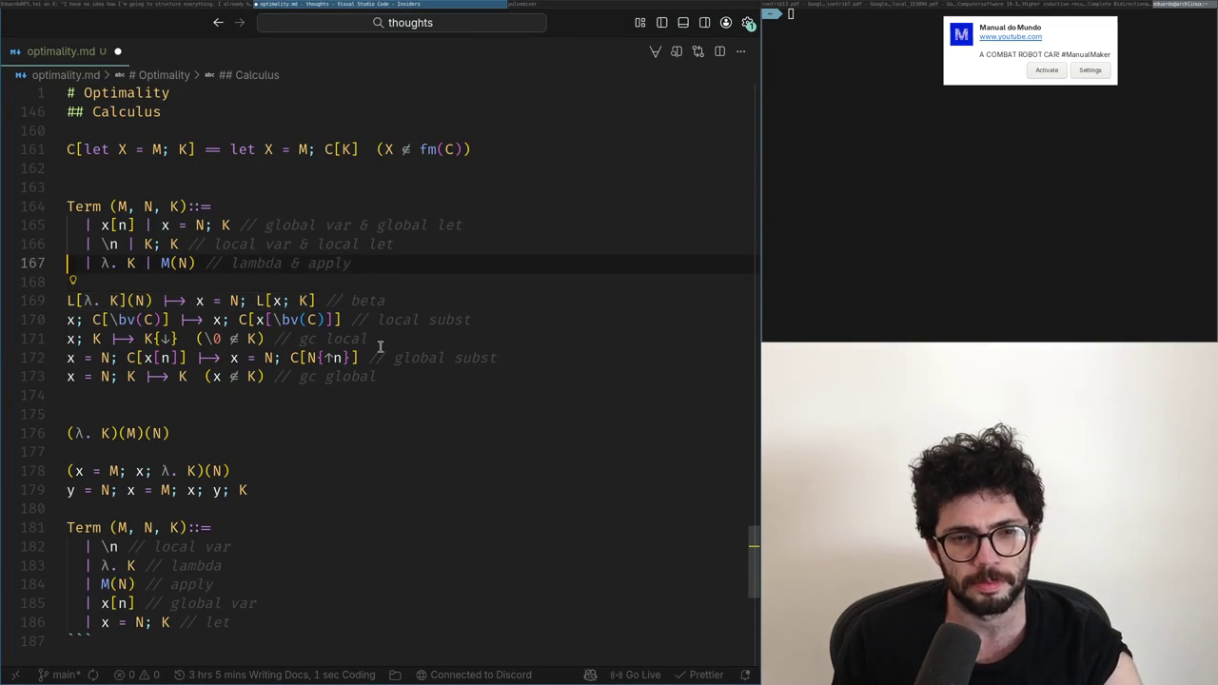
{"action": "key", "text": "Down"}
{"action": "key", "text": "Return"}
{"action": "key", "text": "Down"}
{"action": "key", "text": "Down"}
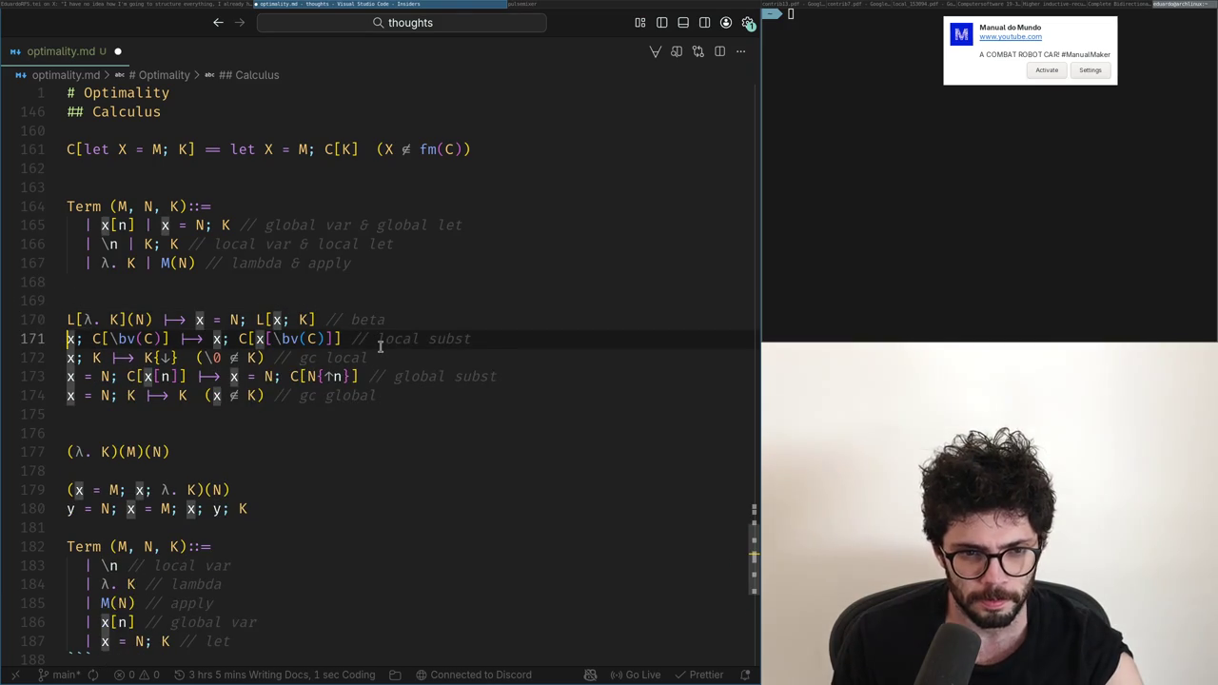
{"action": "key", "text": "shift+Down"}
{"action": "key", "text": "shift+End"}
{"action": "key", "text": "ctrl+x"}
{"action": "key", "text": "Up"}
{"action": "key", "text": "Up"}
{"action": "key", "text": "ctrl+v"}
{"action": "key", "text": "Up"}
Step: Move the word 'local' in the rule comments so the gc comment reads 'local gc'
{"action": "key", "text": "End"}
{"action": "key", "text": "ctrl+shift+Left"}
{"action": "key", "text": "ctrl+Left"}
{"action": "key", "text": "ctrl+shift+Right"}
{"action": "key", "text": "ctrl+x"}
{"action": "key", "text": "Down"}
{"action": "key", "text": "ctrl+Left"}
{"action": "key", "text": "ctrl+Left"}
{"action": "key", "text": "ctrl+v"}
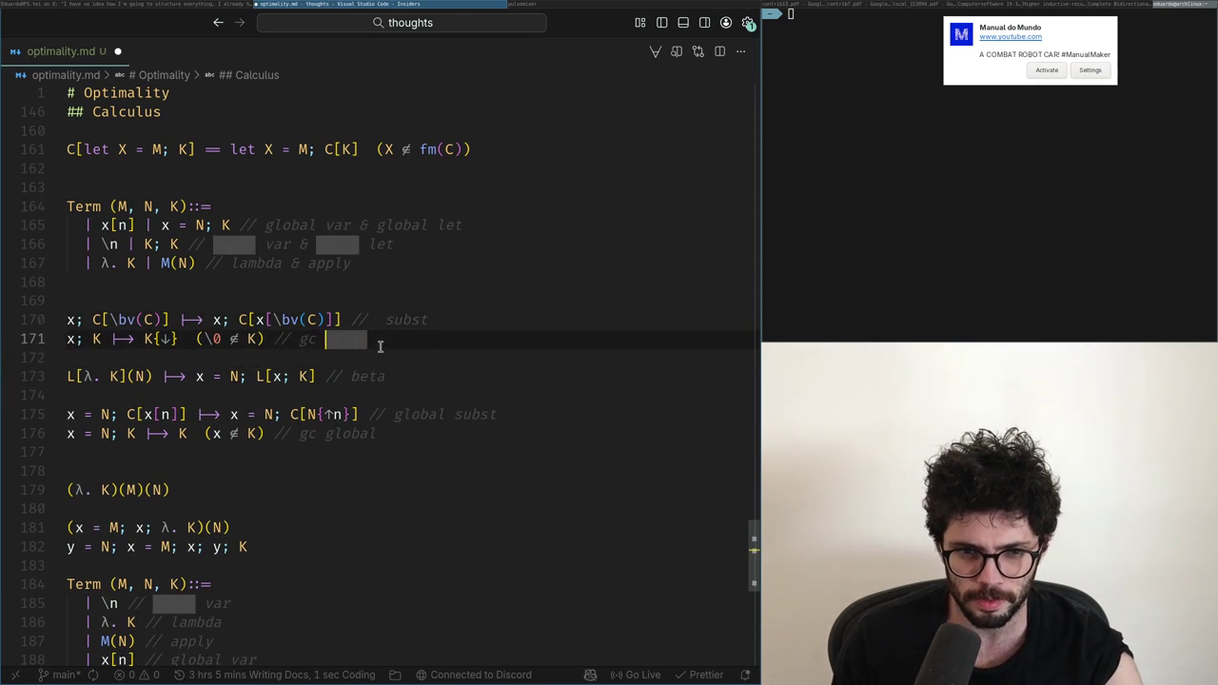
{"action": "key", "text": "ctrl+Right"}
{"action": "key", "text": "shift+End"}
{"action": "key", "text": "BackSpace"}
Step: Restore 'local' in the subst comment so it reads 'local subst'
{"action": "key", "text": "Up"}
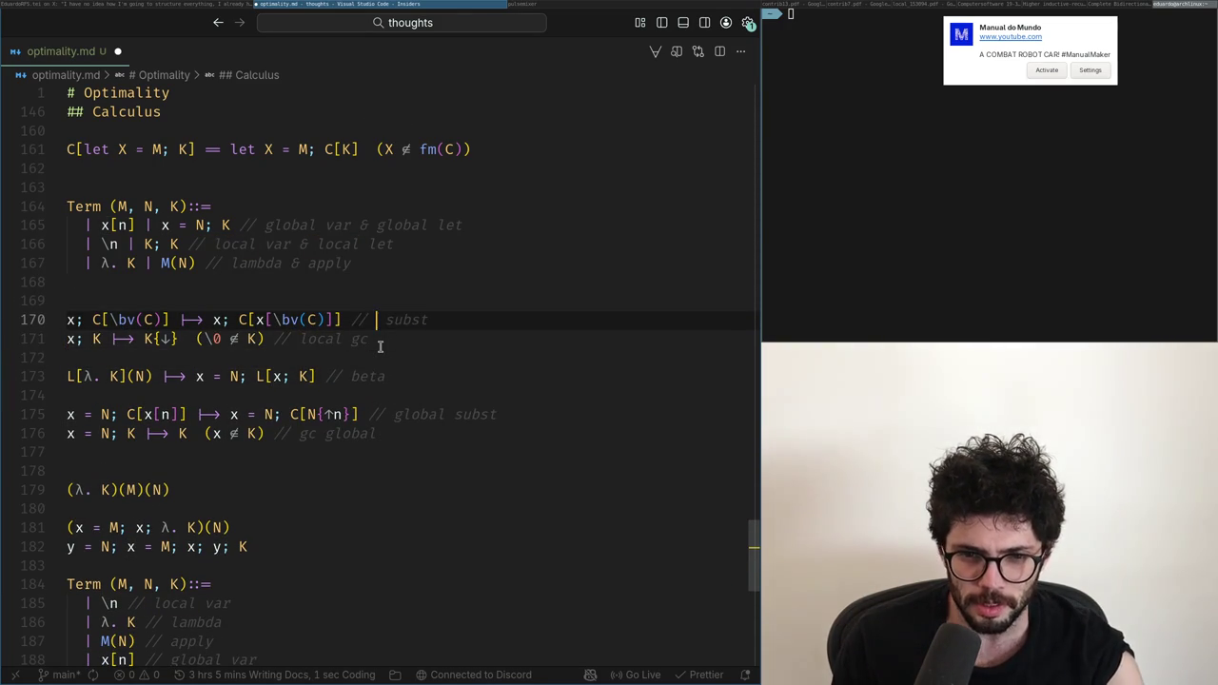
{"action": "type", "text": "l"}
{"action": "key", "text": "Down"}
{"action": "key", "text": "Down"}
{"action": "key", "text": "Up"}
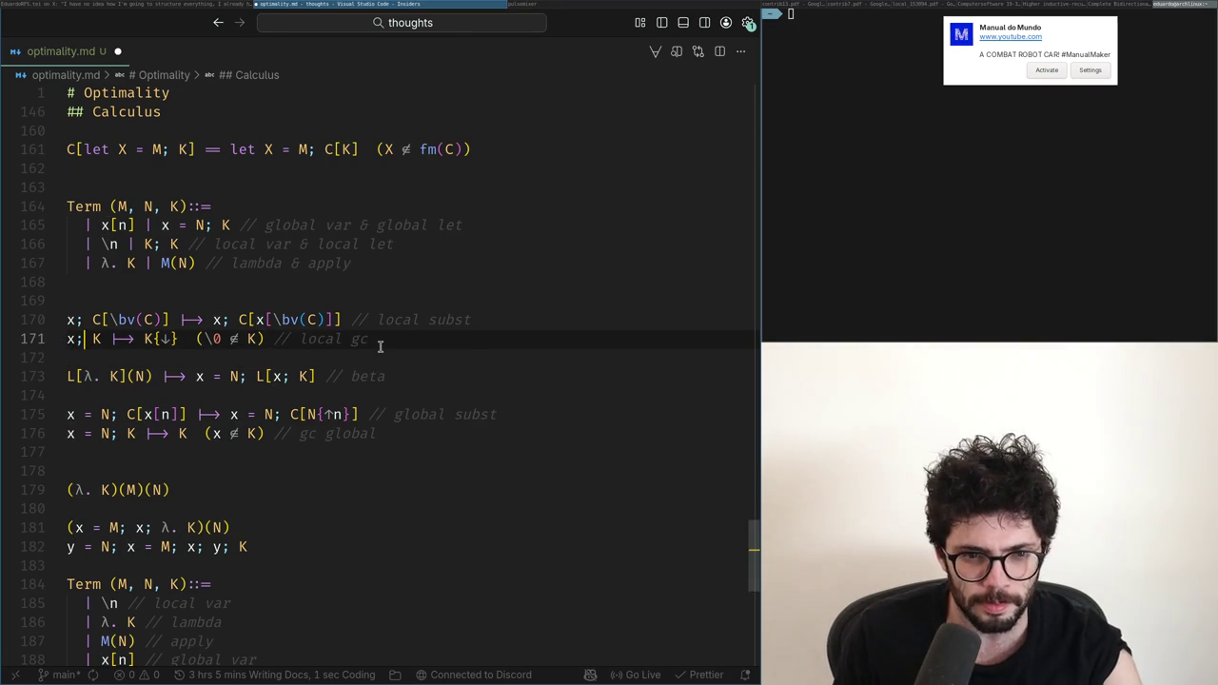
{"action": "key", "text": "Up"}
{"action": "key", "text": "ctrl+Right"}
Step: Select the global var and let grammar line and check the word 'var' in the local comment
{"action": "key", "text": "Up"}
{"action": "key", "text": "Up"}
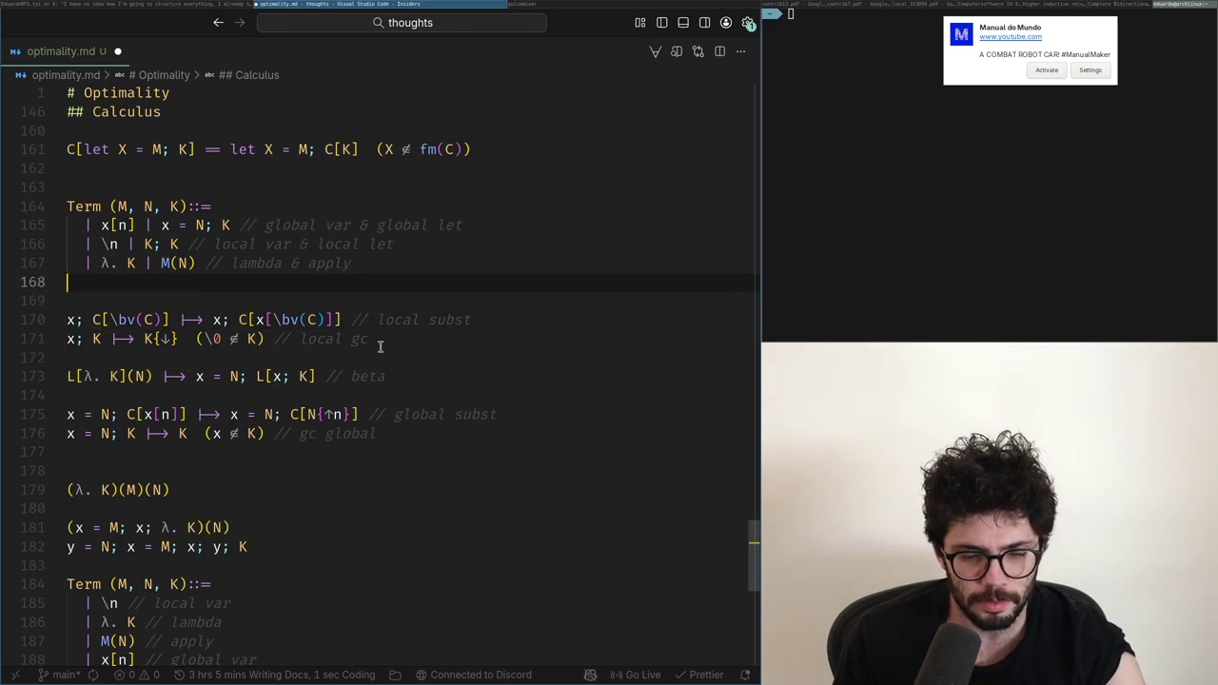
{"action": "key", "text": "Up"}
{"action": "key", "text": "Up"}
{"action": "key", "text": "Down"}
{"action": "key", "text": "Up"}
{"action": "key", "text": "Up"}
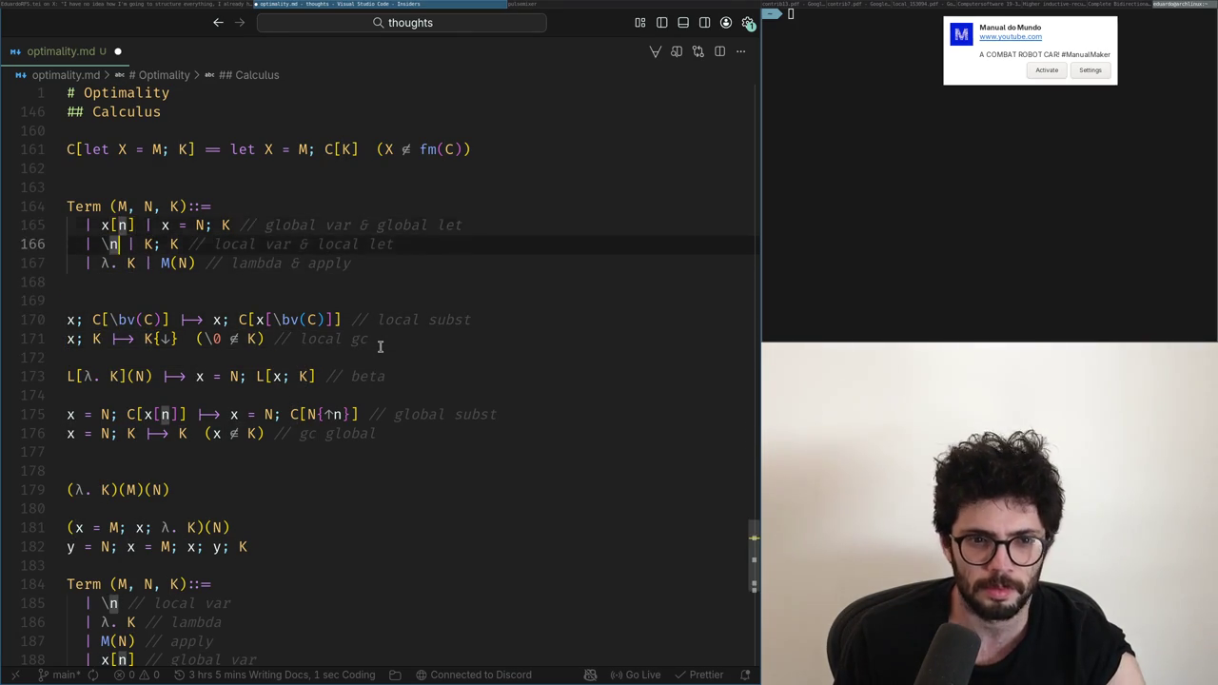
{"action": "key", "text": "Home"}
{"action": "key", "text": "shift+Down"}
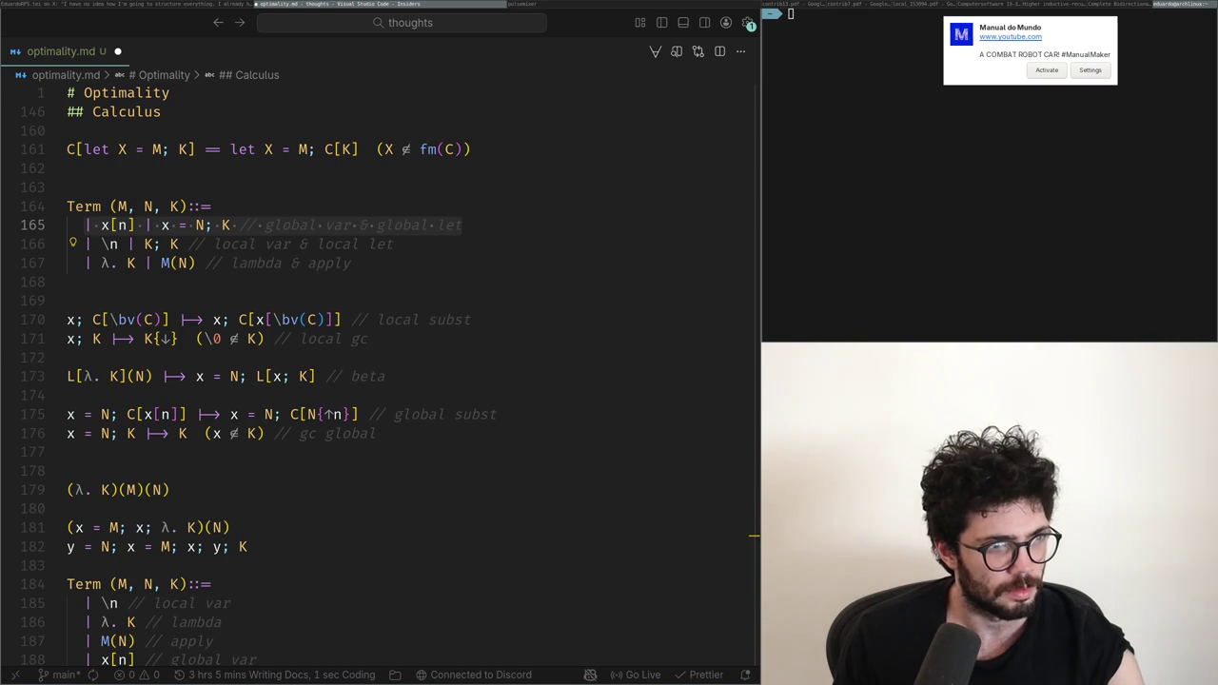
{"action": "double_click", "coordinate": [277, 244]}
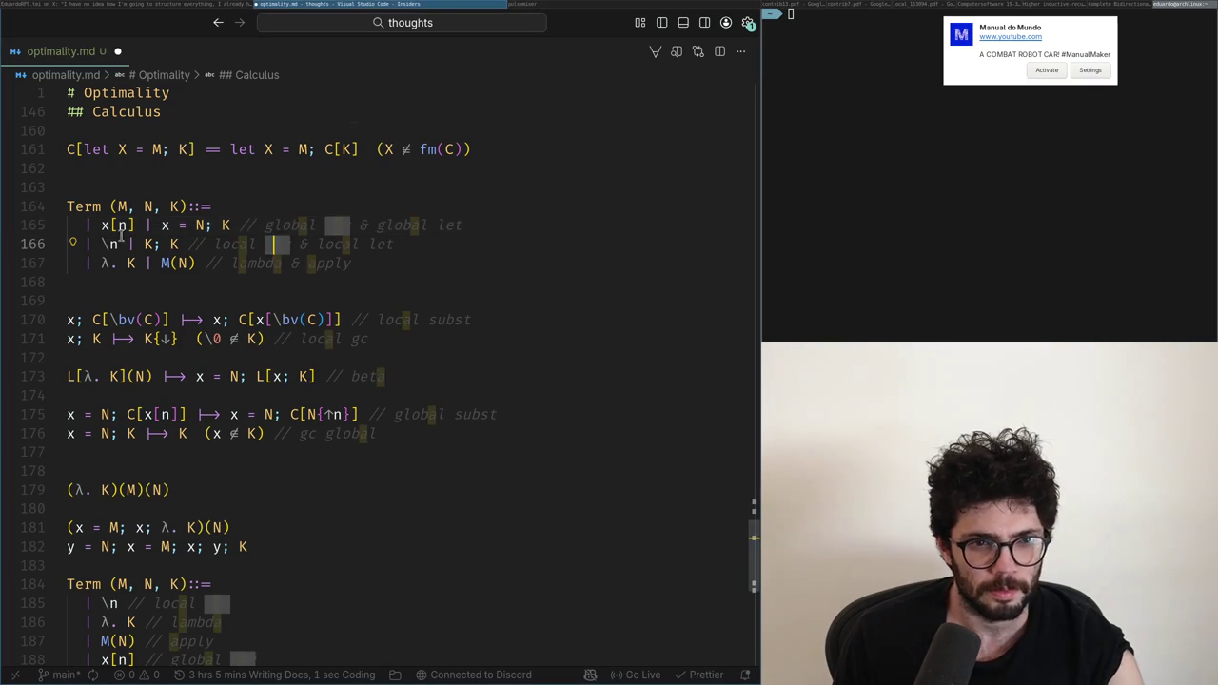
{"action": "key", "text": "Escape"}
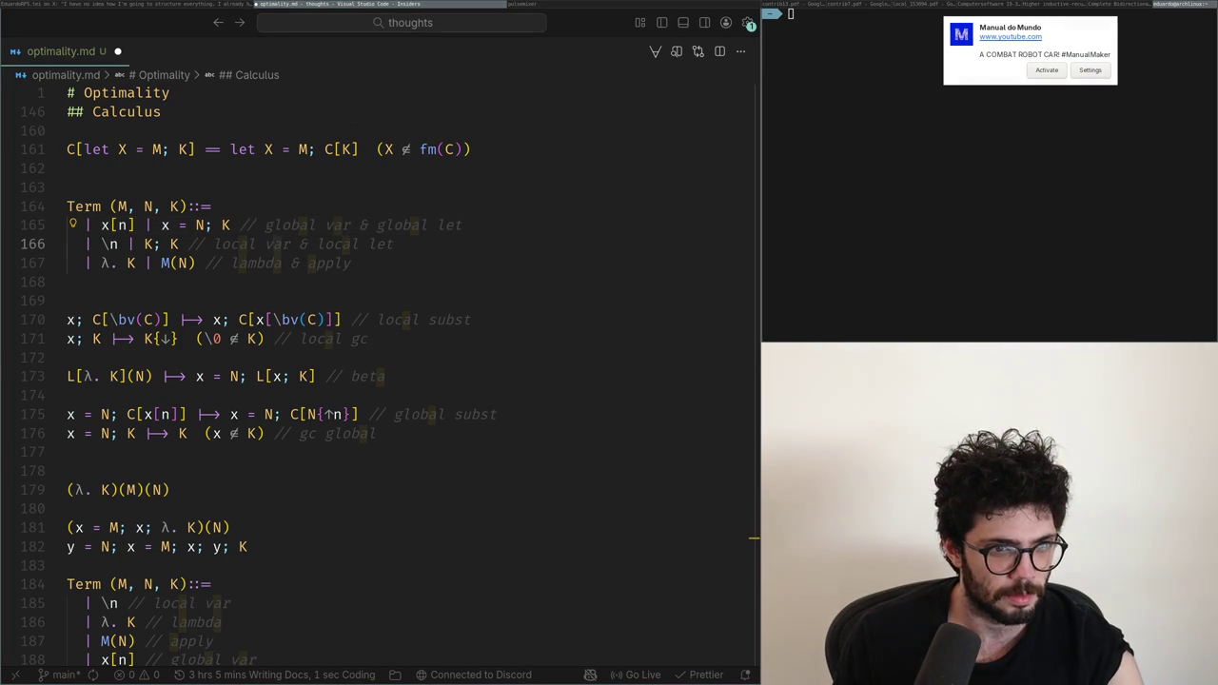
Step: Copy the global subst rule and paste it above the beta rule, followed by a blank line
{"action": "left_click", "coordinate": [199, 339]}
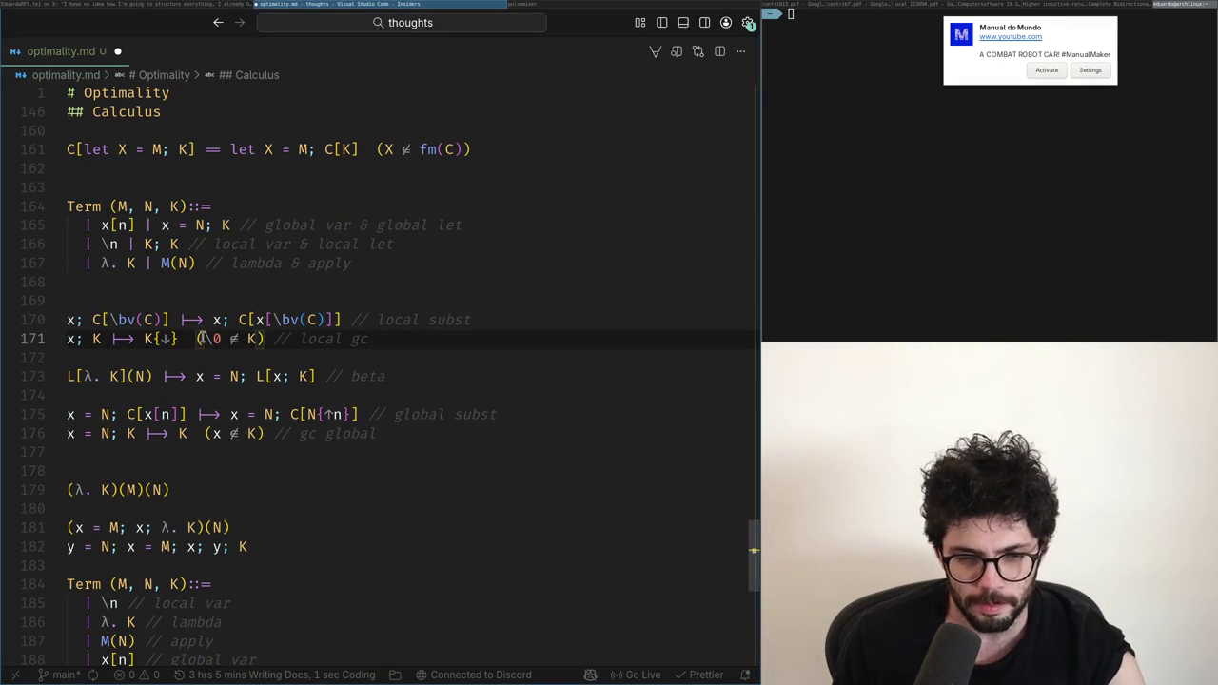
{"action": "key", "text": "Down"}
{"action": "key", "text": "Down"}
{"action": "key", "text": "Down"}
{"action": "key", "text": "Down"}
{"action": "key", "text": "Home"}
{"action": "key", "text": "shift+End"}
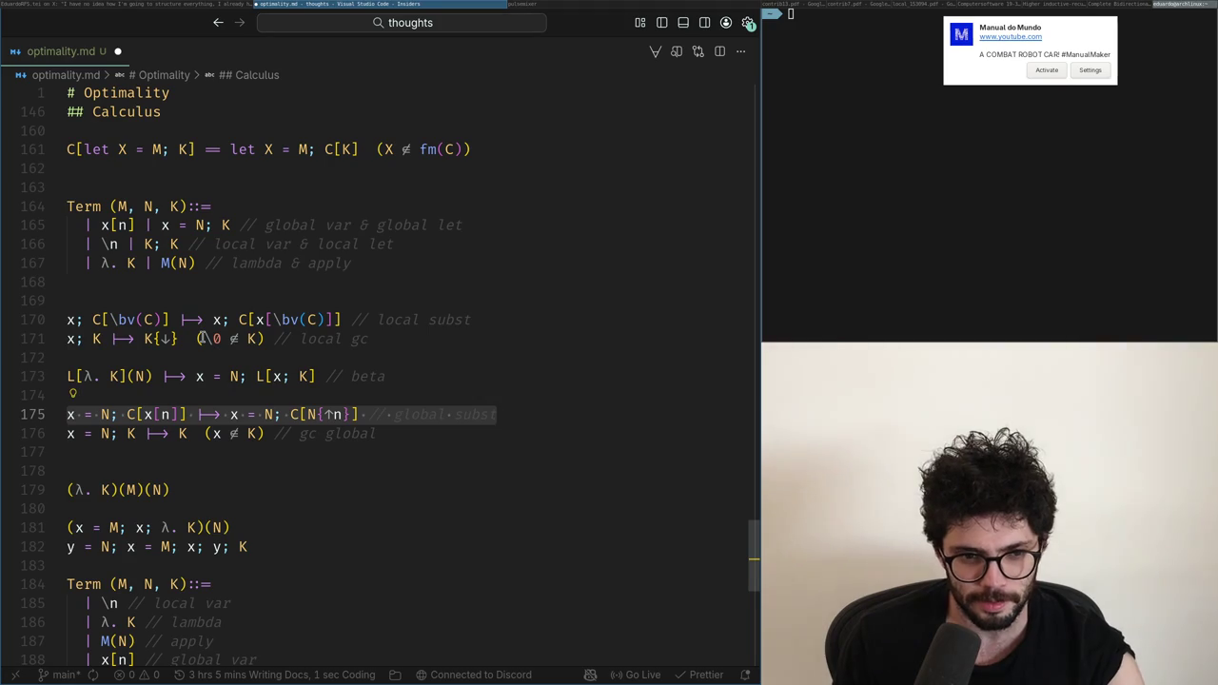
{"action": "key", "text": "ctrl+c"}
{"action": "key", "text": "Up"}
{"action": "key", "text": "Up"}
{"action": "key", "text": "ctrl+v"}
{"action": "key", "text": "Return"}
{"action": "key", "text": "Return"}
{"action": "key", "text": "Up"}
{"action": "key", "text": "Up"}
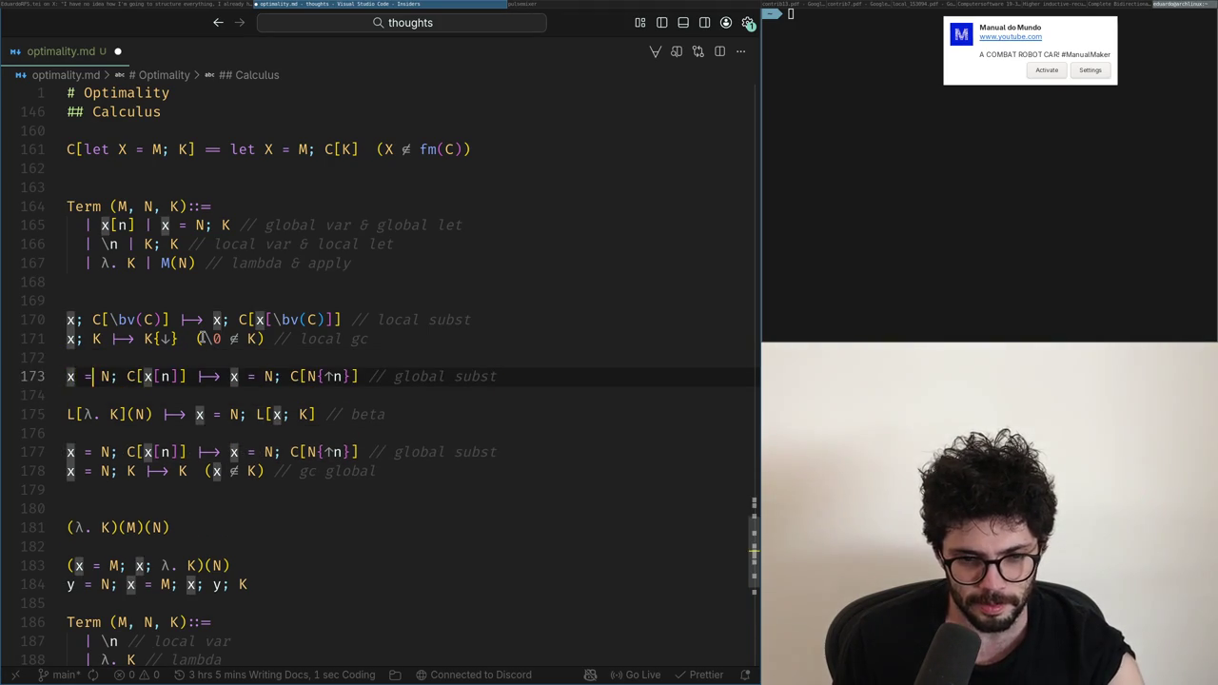
Step: Move the gc global rule under global subst, reword its comment to 'global gc', and add a blank line
{"action": "key", "text": "Down"}
{"action": "key", "text": "Down"}
{"action": "key", "text": "Down"}
{"action": "key", "text": "Down"}
{"action": "key", "text": "End"}
{"action": "key", "text": "Down"}
{"action": "key", "text": "shift+Home"}
{"action": "key", "text": "ctrl+x"}
{"action": "key", "text": "Up"}
{"action": "key", "text": "Up"}
{"action": "key", "text": "Up"}
{"action": "key", "text": "ctrl+v"}
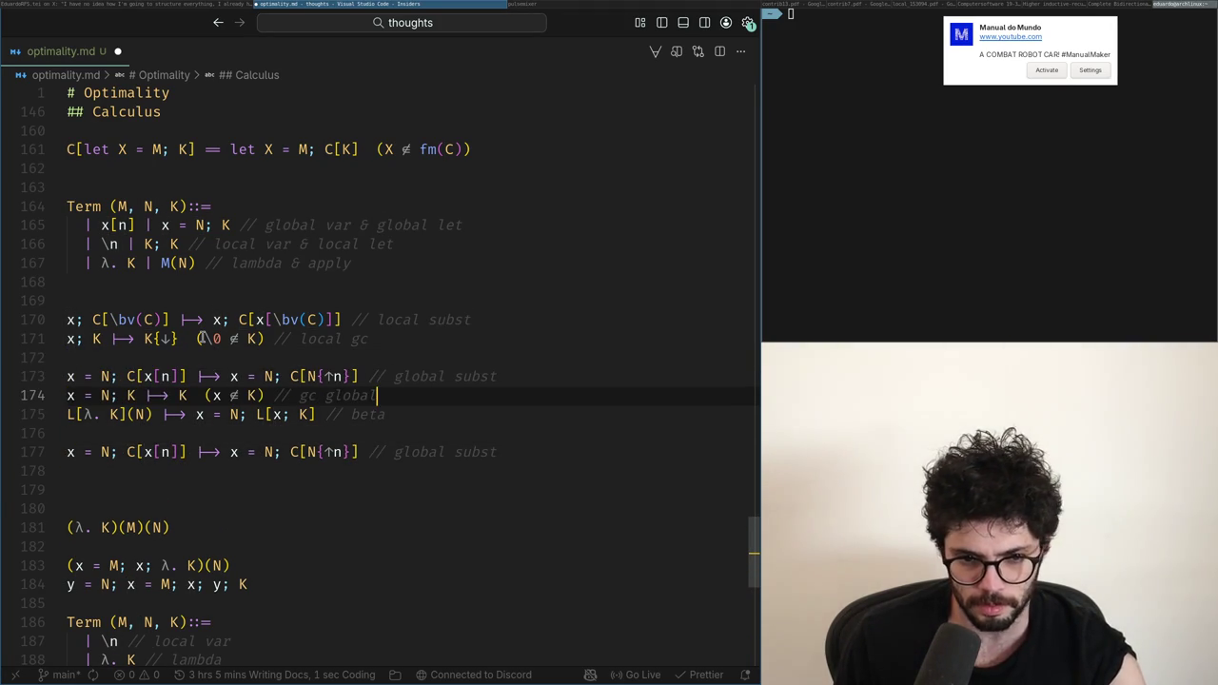
{"action": "key", "text": "ctrl+BackSpace"}
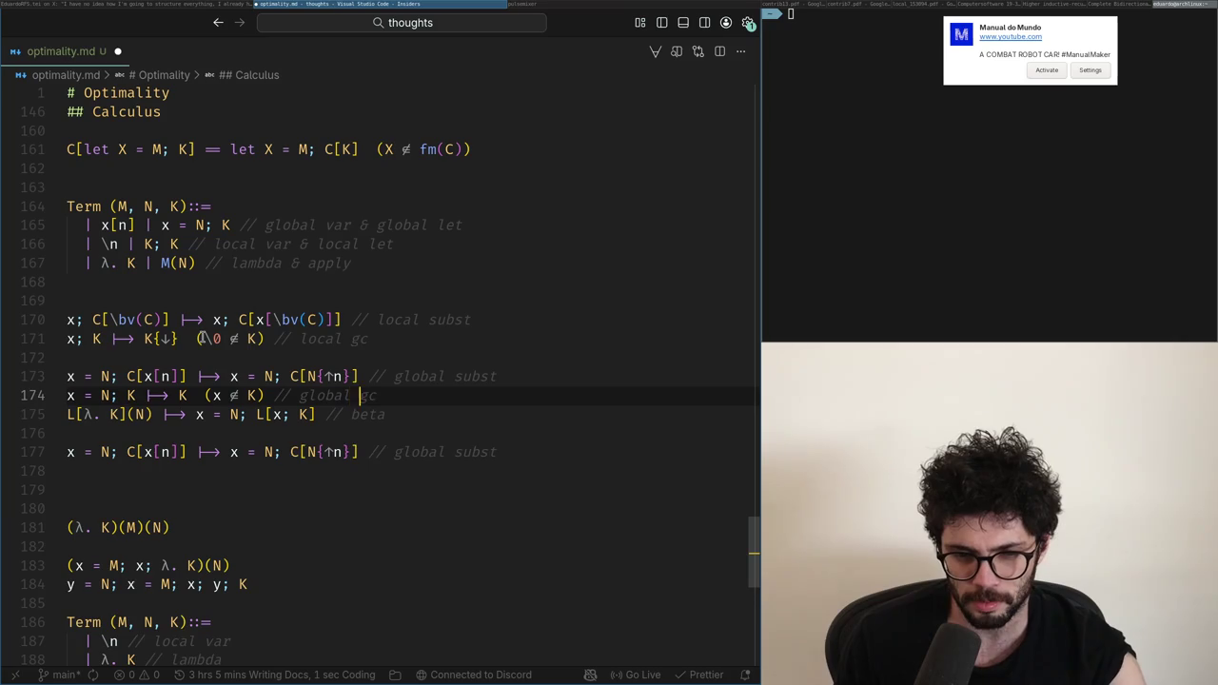
{"action": "key", "text": "End"}
{"action": "key", "text": "Return"}
{"action": "key", "text": "Up"}
Step: Align the global gc side condition x ∉ K and its comment with the global subst rule
{"action": "key", "text": "Up"}
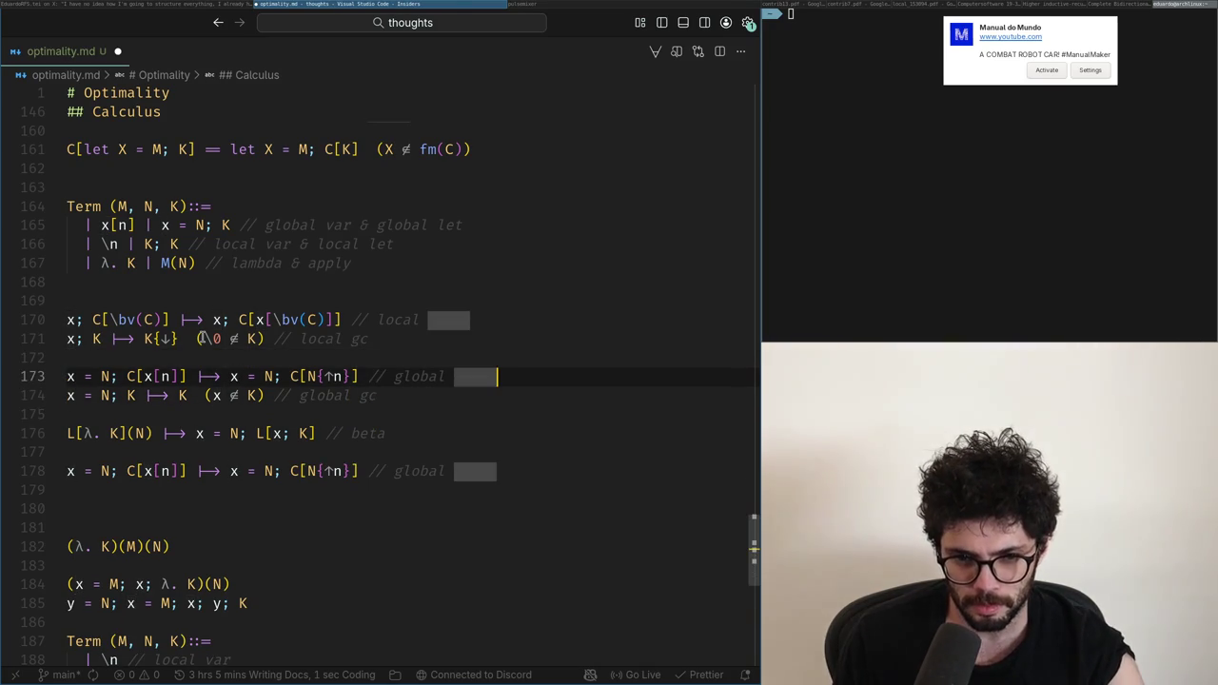
{"action": "key", "text": "Down"}
{"action": "key", "text": "Down"}
{"action": "key", "text": "Up"}
{"action": "key", "text": "ctrl+Right"}
{"action": "key", "text": "ctrl+Right"}
{"action": "key", "text": "ctrl+Right"}
{"action": "key", "text": "ctrl+Right"}
{"action": "key", "text": "ctrl+Right"}
{"action": "key", "text": "ctrl+Right"}
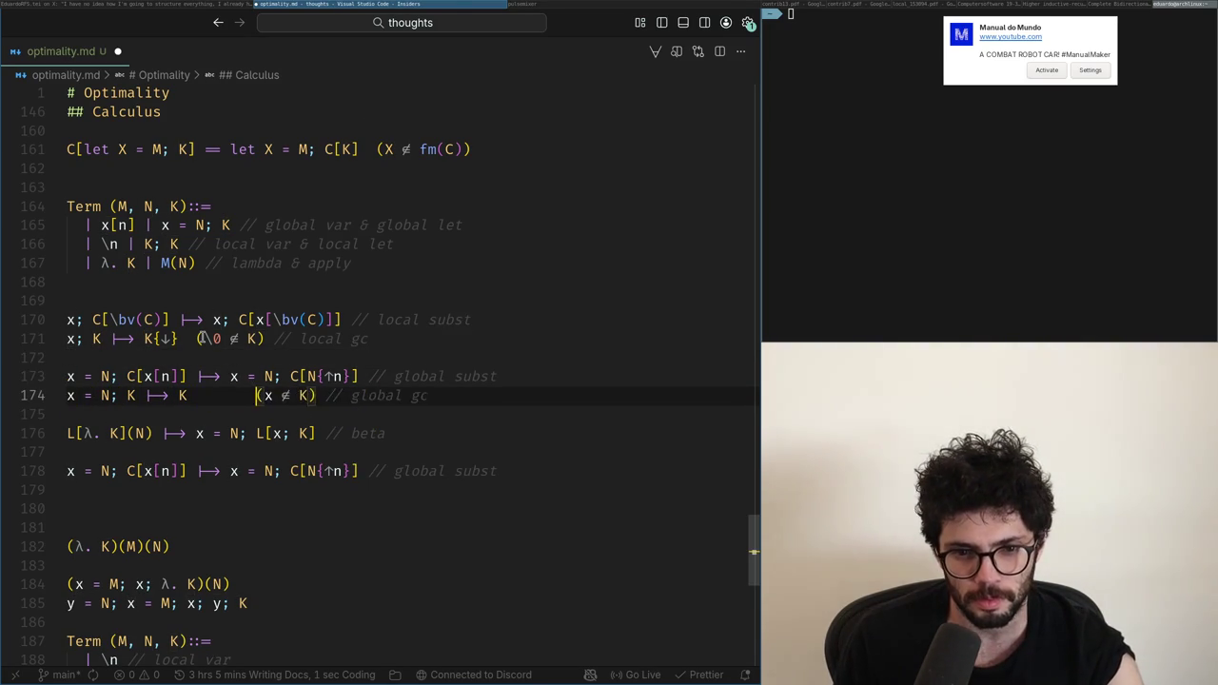
{"action": "key", "text": "Up"}
{"action": "key", "text": "ctrl+Left"}
{"action": "key", "text": "ctrl+Left"}
{"action": "key", "text": "ctrl+Left"}
{"action": "key", "text": "Down"}
{"action": "key", "text": "BackSpace"}
{"action": "key", "text": "BackSpace"}
{"action": "key", "text": "BackSpace"}
{"action": "key", "text": "BackSpace"}
{"action": "key", "text": "BackSpace"}
{"action": "key", "text": "BackSpace"}
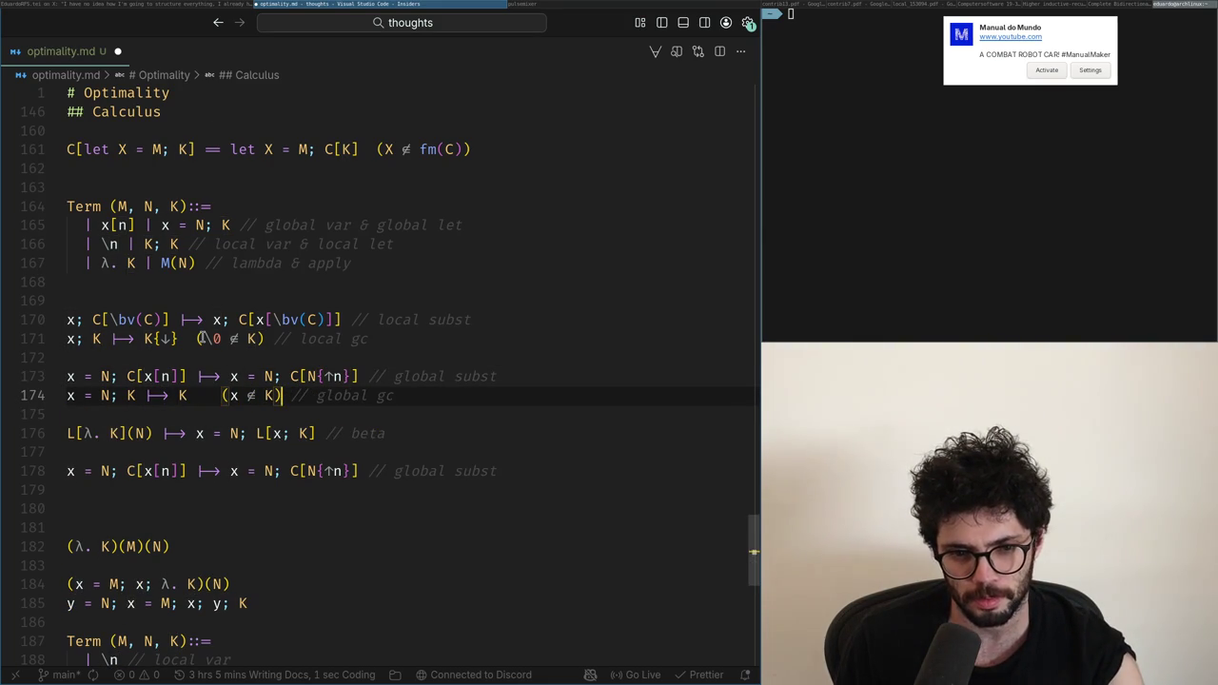
{"action": "key", "text": "Left"}
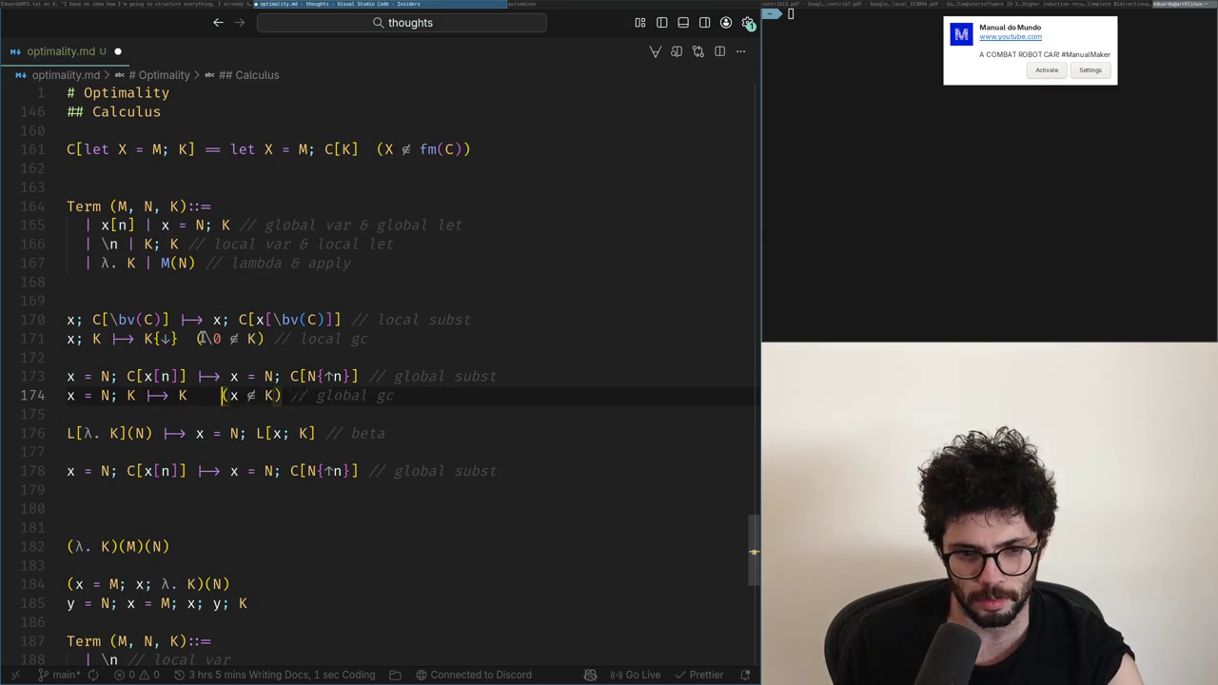
{"action": "key", "text": "Right"}
{"action": "key", "text": "Right"}
{"action": "key", "text": "Right"}
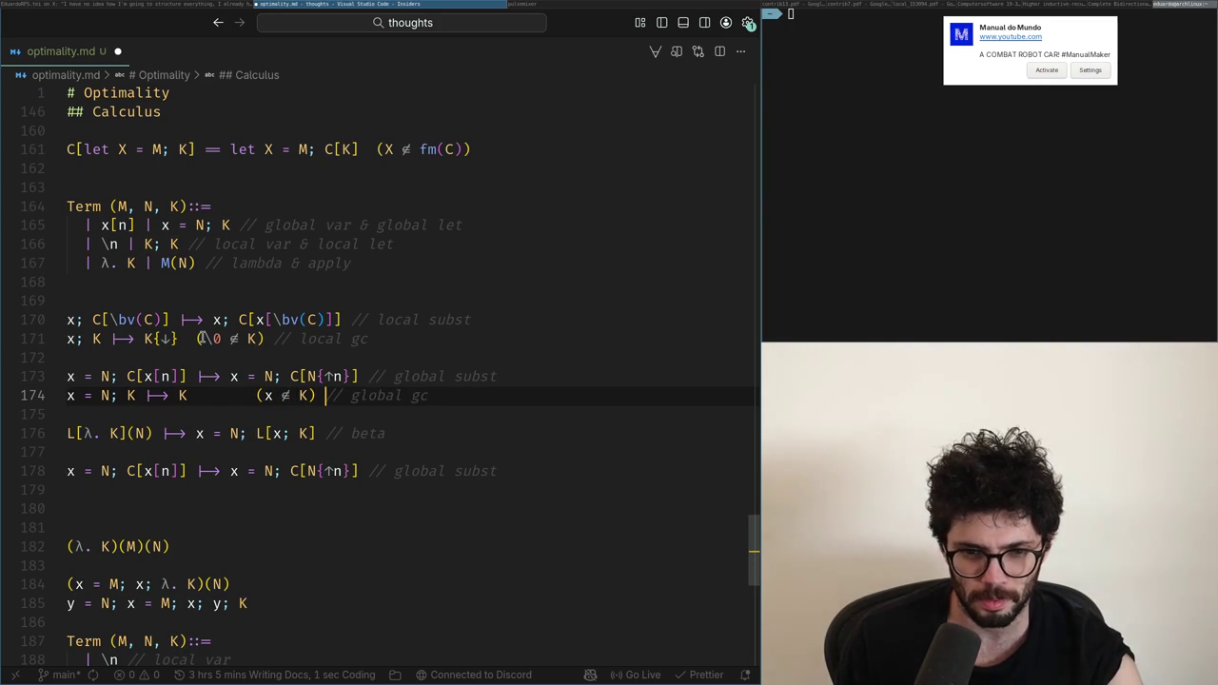
{"action": "key", "text": "Left"}
{"action": "key", "text": "Left"}
{"action": "key", "text": "Left"}
{"action": "key", "text": "BackSpace"}
{"action": "key", "text": "BackSpace"}
{"action": "key", "text": "BackSpace"}
{"action": "key", "text": "BackSpace"}
{"action": "key", "text": "BackSpace"}
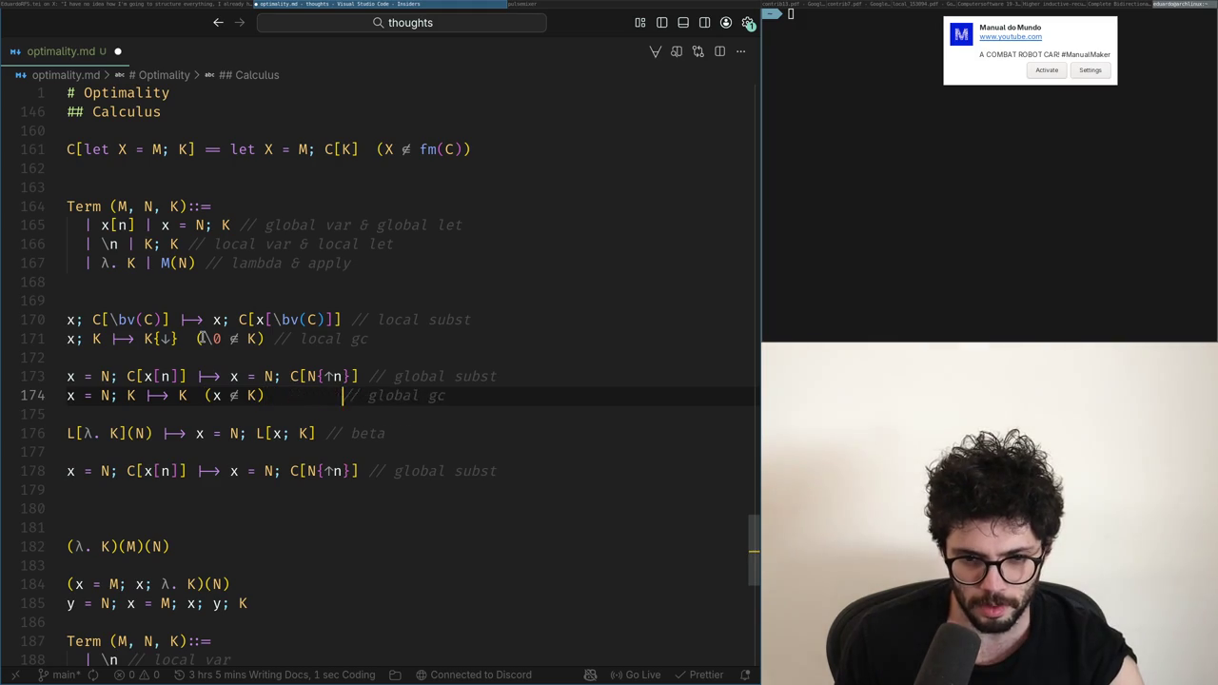
{"action": "key", "text": "BackSpace"}
{"action": "key", "text": "Up"}
{"action": "key", "text": "Up"}
{"action": "key", "text": "Up"}
Step: Check the local gc side condition and remove a stray letter from the gc line
{"action": "key", "text": "ctrl+Left"}
{"action": "key", "text": "ctrl+Left"}
{"action": "key", "text": "ctrl+Left"}
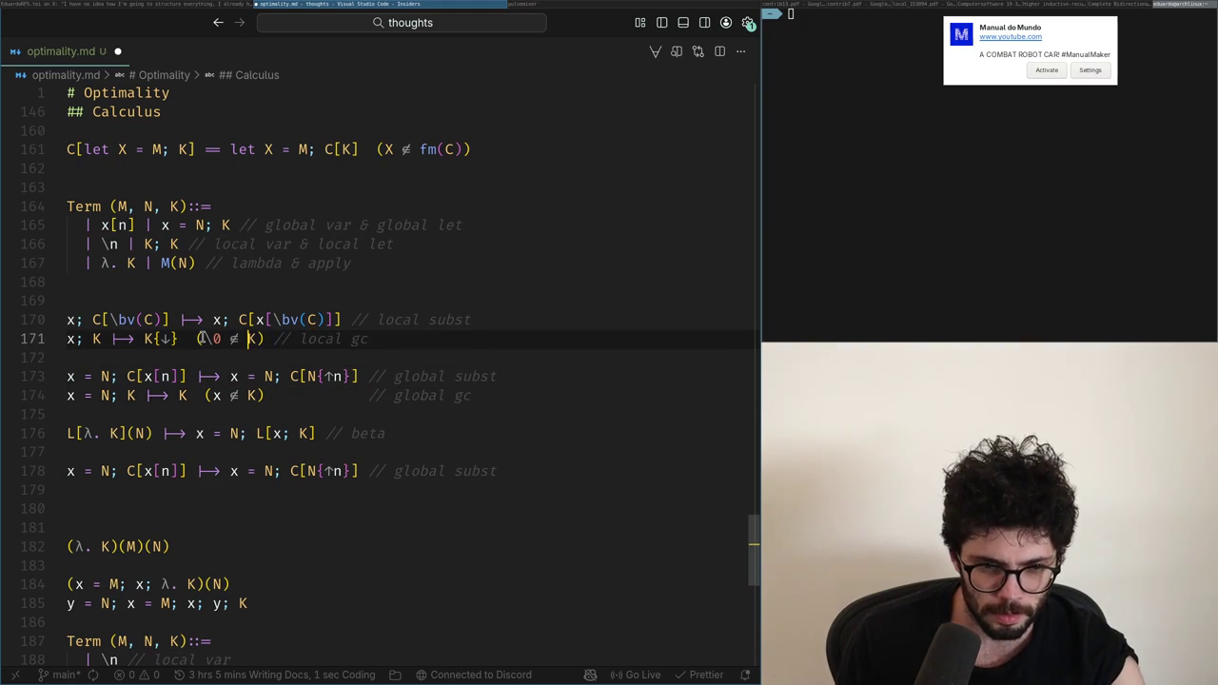
{"action": "key", "text": "Left"}
{"action": "key", "text": "Left"}
{"action": "key", "text": "Left"}
{"action": "key", "text": "ctrl+Right"}
{"action": "key", "text": "ctrl+Right"}
{"action": "key", "text": "ctrl+Right"}
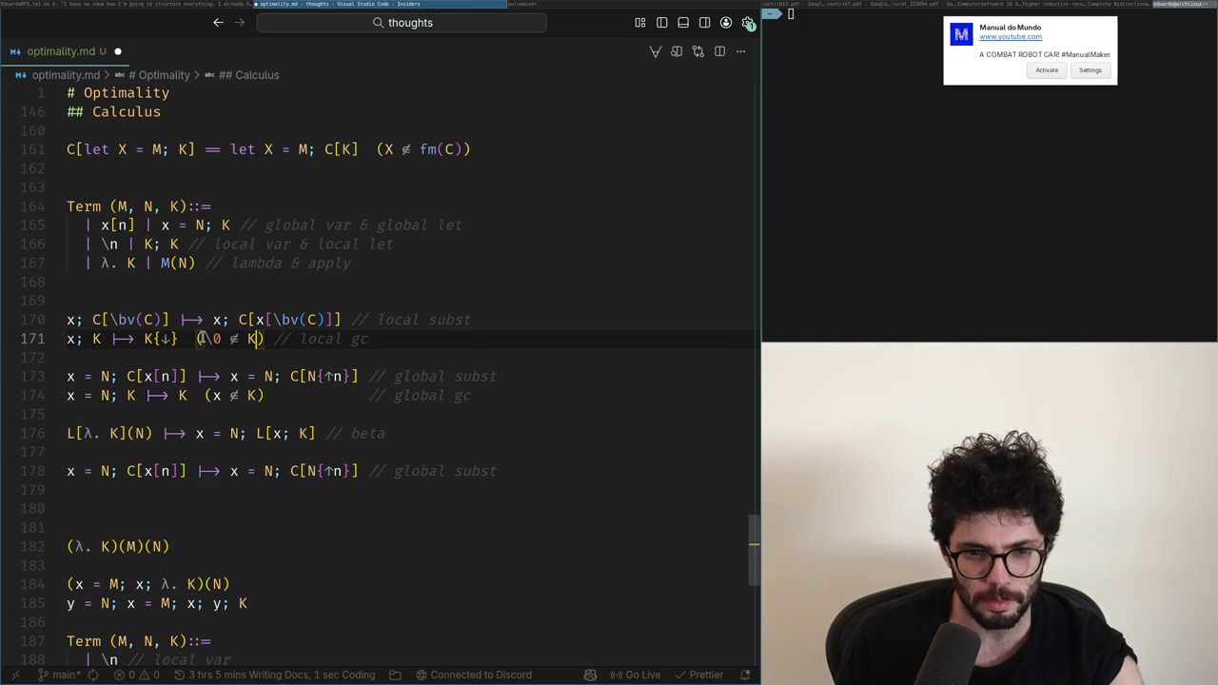
{"action": "key", "text": "Down"}
{"action": "key", "text": "Down"}
Step: Move the beta rule above the local rules, with a blank line after it
{"action": "key", "text": "Down"}
{"action": "key", "text": "BackSpace"}
{"action": "key", "text": "Down"}
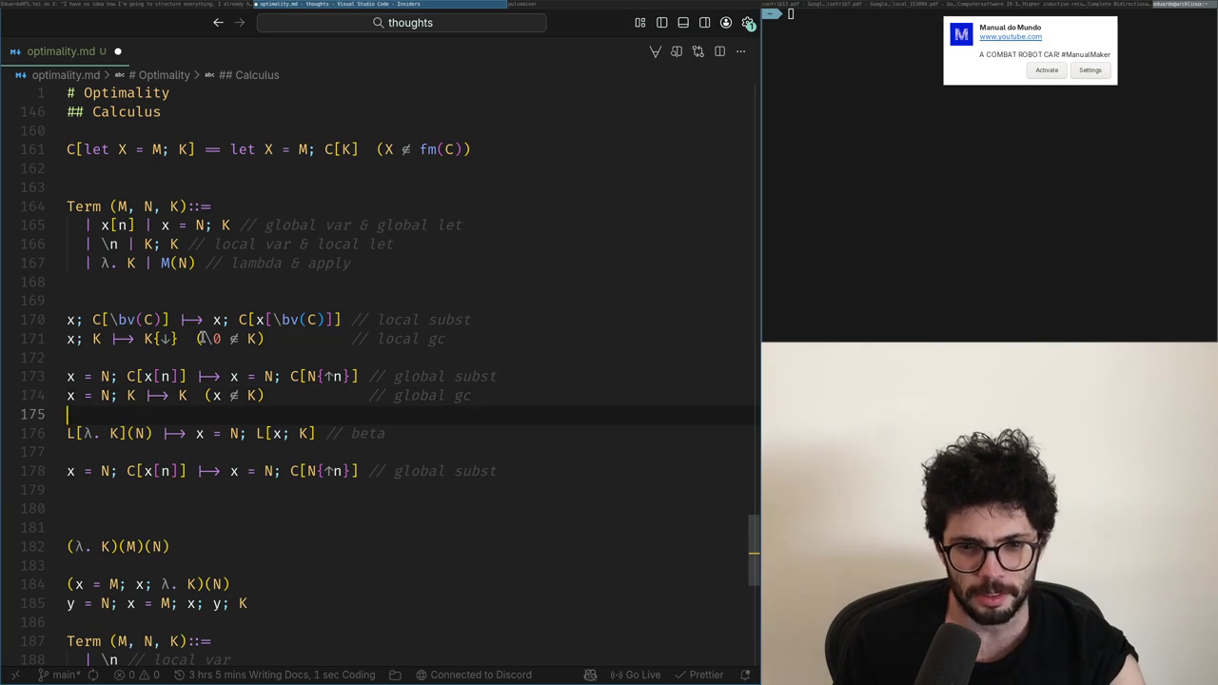
{"action": "key", "text": "Down"}
{"action": "key", "text": "shift+End"}
{"action": "key", "text": "BackSpace"}
{"action": "key", "text": "Up"}
{"action": "key", "text": "Up"}
{"action": "key", "text": "Up"}
{"action": "key", "text": "Up"}
{"action": "key", "text": "Up"}
{"action": "key", "text": "Up"}
{"action": "key", "text": "Return"}
{"action": "key", "text": "ctrl+v"}
{"action": "key", "text": "Return"}
{"action": "key", "text": "Up"}
{"action": "key", "text": "ctrl+Right"}
{"action": "key", "text": "ctrl+Right"}
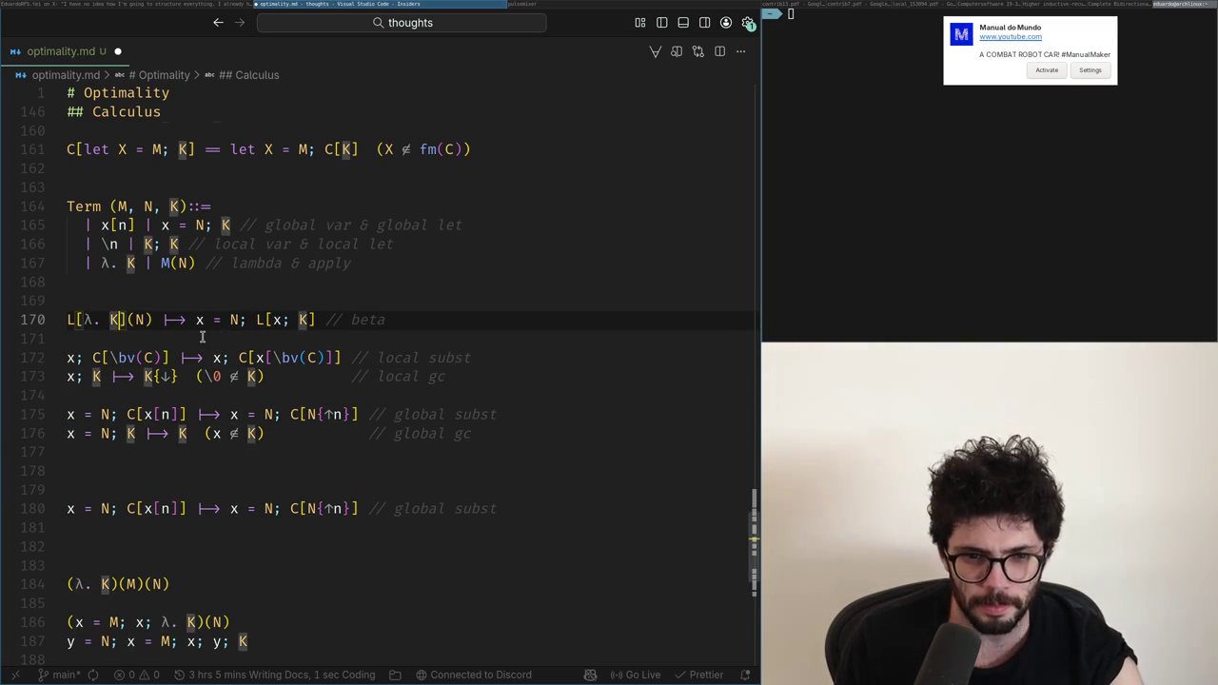
Step: Delete the x = N binding so the beta rule reads L[λ. K](N) ⟼ L[N; K]
{"action": "key", "text": "ctrl+Right"}
{"action": "key", "text": "ctrl+Right"}
{"action": "key", "text": "ctrl+shift+Left"}
{"action": "key", "text": "ctrl+shift+Left"}
{"action": "key", "text": "ctrl+shift+Left"}
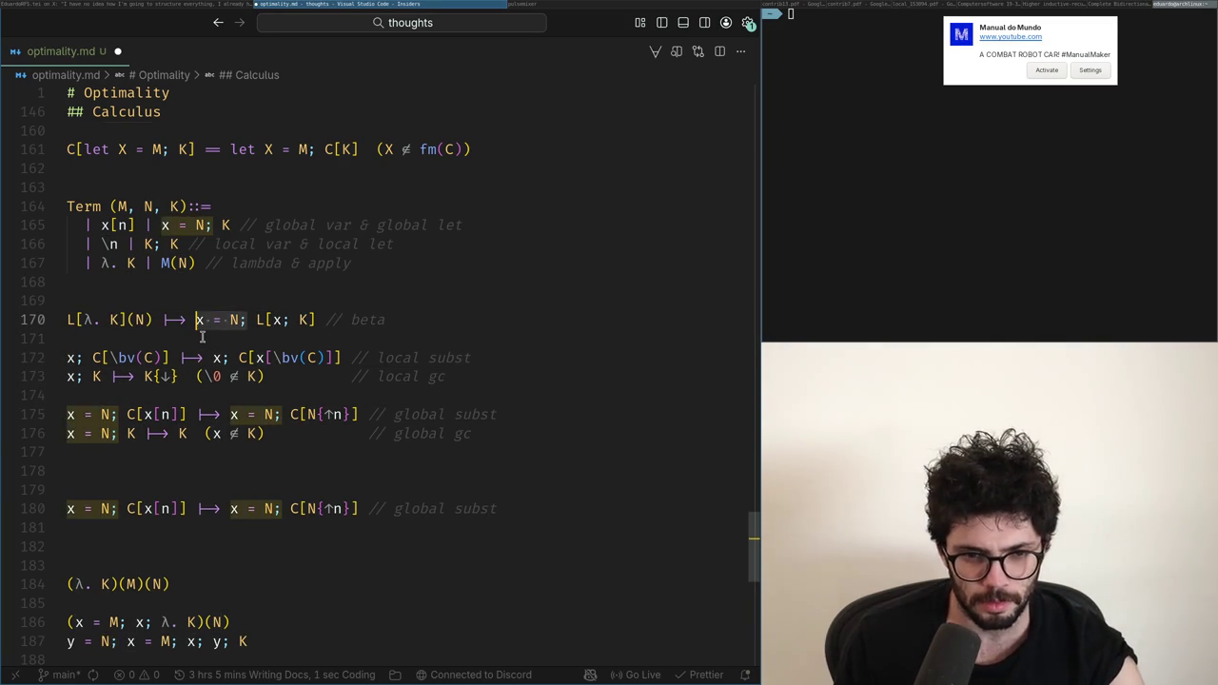
{"action": "key", "text": "BackSpace"}
{"action": "key", "text": "Right"}
{"action": "key", "text": "Right"}
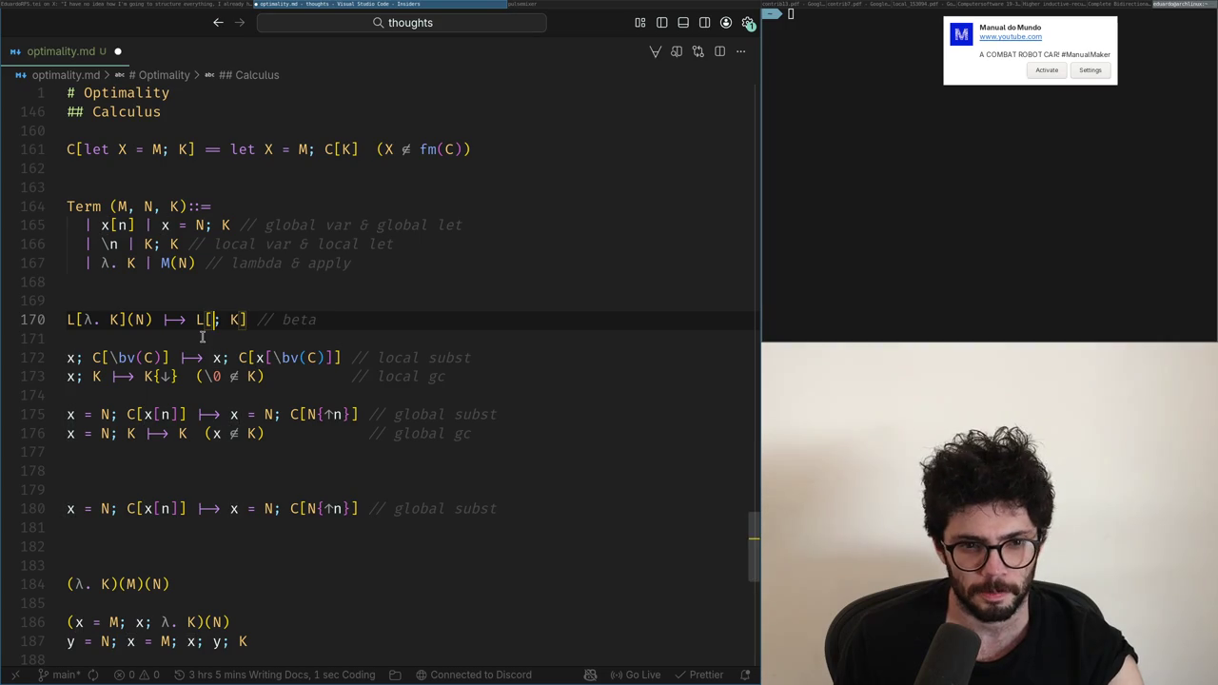
Step: Move the global var & global let line below lambda & apply in the Term grammar
{"action": "key", "text": "Down"}
{"action": "key", "text": "Up"}
{"action": "key", "text": "Up"}
{"action": "key", "text": "Up"}
{"action": "key", "text": "Up"}
{"action": "key", "text": "Up"}
{"action": "key", "text": "Up"}
{"action": "key", "text": "Home"}
{"action": "key", "text": "shift+End"}
{"action": "key", "text": "ctrl+x"}
{"action": "key", "text": "Down"}
{"action": "key", "text": "Down"}
{"action": "key", "text": "End"}
{"action": "key", "text": "Return"}
{"action": "key", "text": "ctrl+v"}
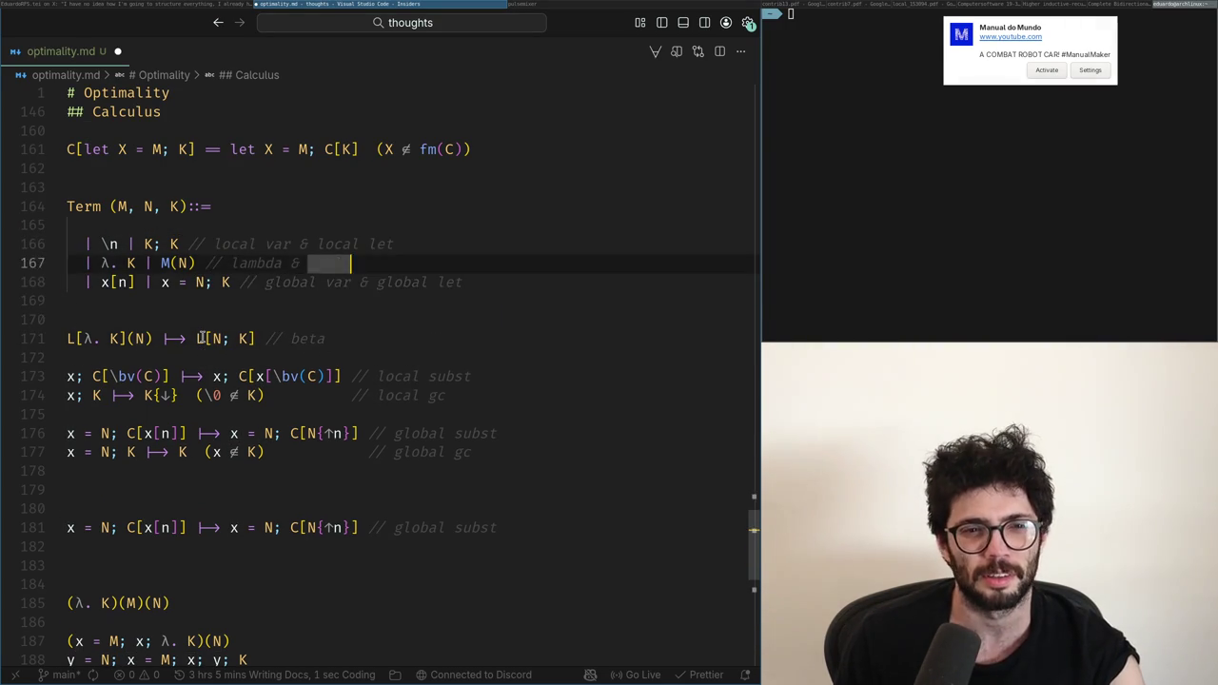
Step: Put local var & local let first, remove the blank line under Term, then go to X's home timeline
{"action": "key", "text": "Up"}
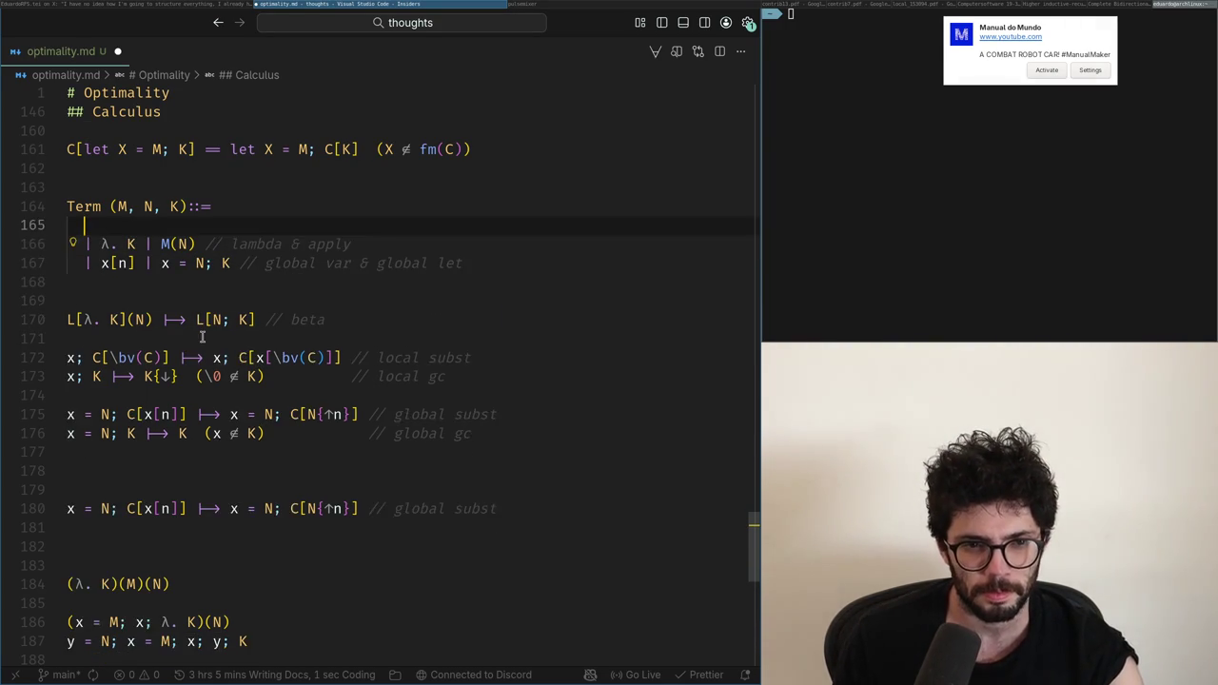
{"action": "key", "text": "Tab"}
{"action": "key", "text": "Home"}
{"action": "key", "text": "Right"}
{"action": "key", "text": "Right"}
{"action": "key", "text": "Right"}
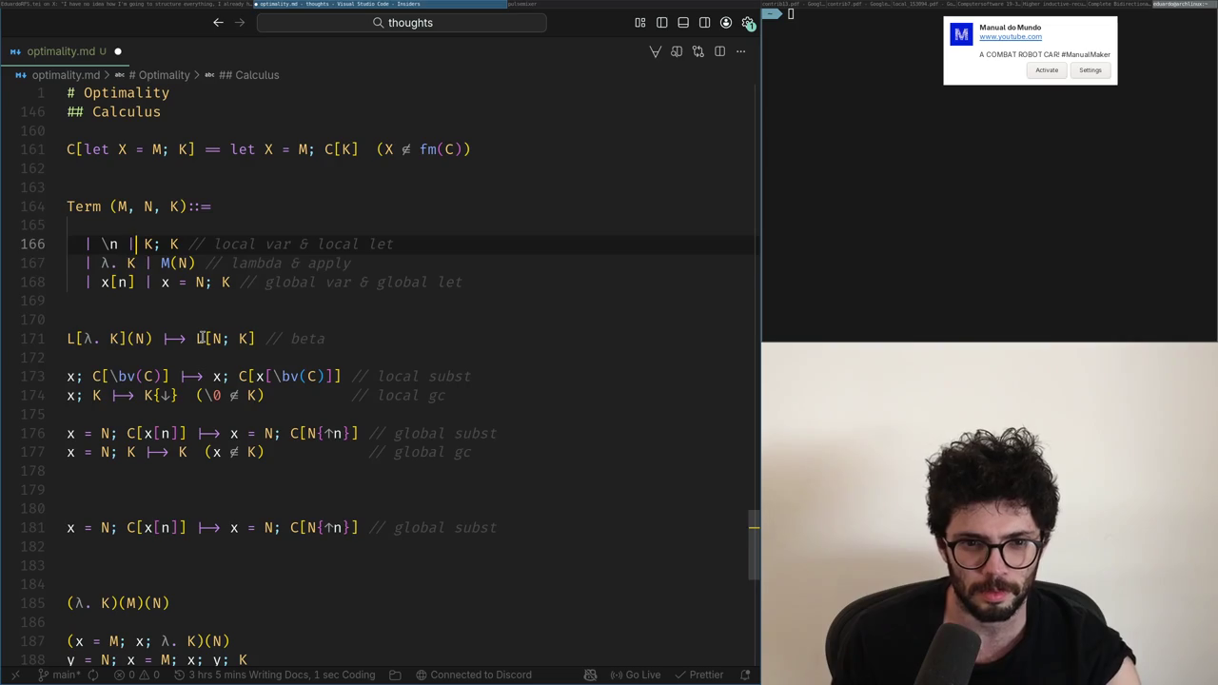
{"action": "key", "text": "Up"}
{"action": "key", "text": "BackSpace"}
{"action": "key", "text": "Down"}
{"action": "key", "text": "Down"}
{"action": "key", "text": "Down"}
{"action": "key", "text": "Down"}
{"action": "key", "text": "Down"}
{"action": "key", "text": "Down"}
{"action": "key", "text": "Down"}
{"action": "key", "text": "Down"}
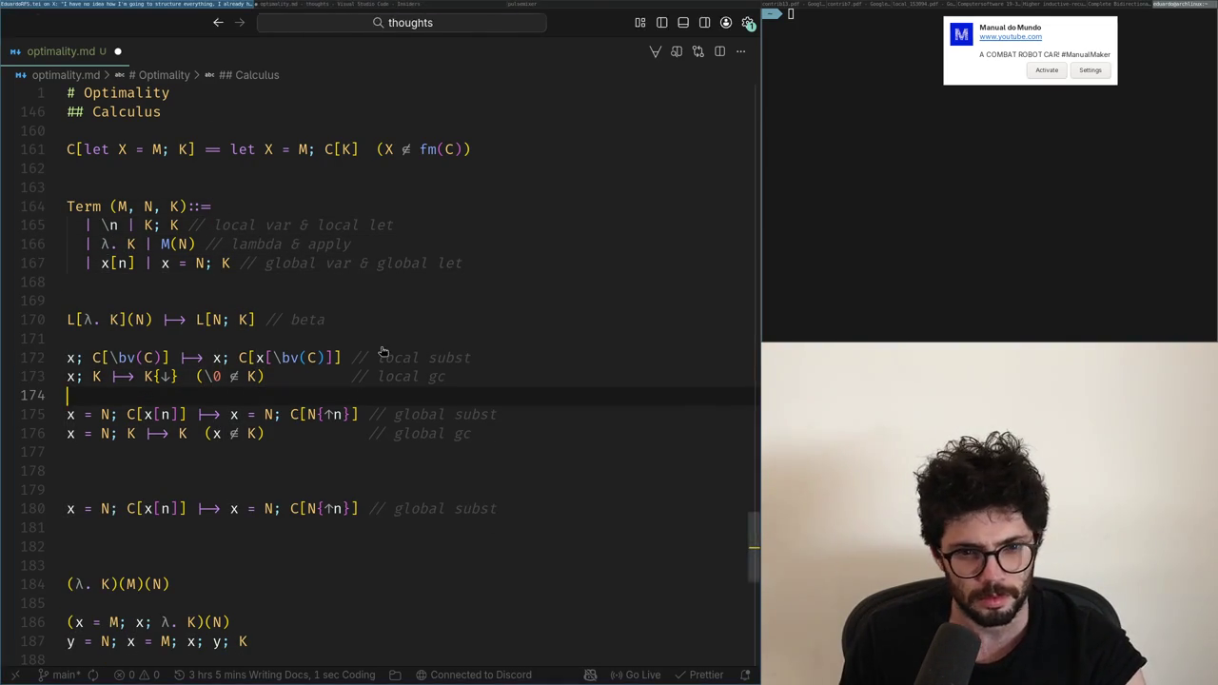
{"action": "key", "text": "alt+Tab"}
{"action": "left_click", "coordinate": [66, 145]}
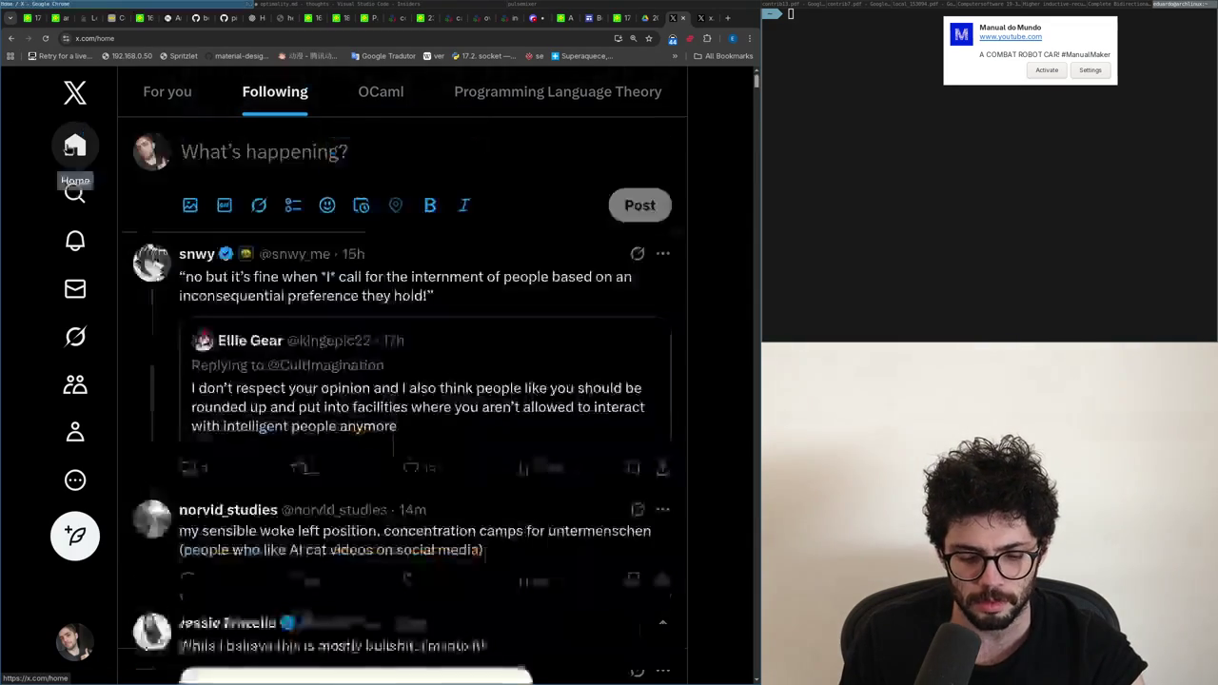
Step: Scroll through the Following timeline on X
{"action": "scroll", "coordinate": [349, 304], "scroll_direction": "down", "scroll_amount": 2}
{"action": "scroll", "coordinate": [349, 305], "scroll_direction": "down", "scroll_amount": 3}
{"action": "scroll", "coordinate": [348, 305], "scroll_direction": "down", "scroll_amount": 4}
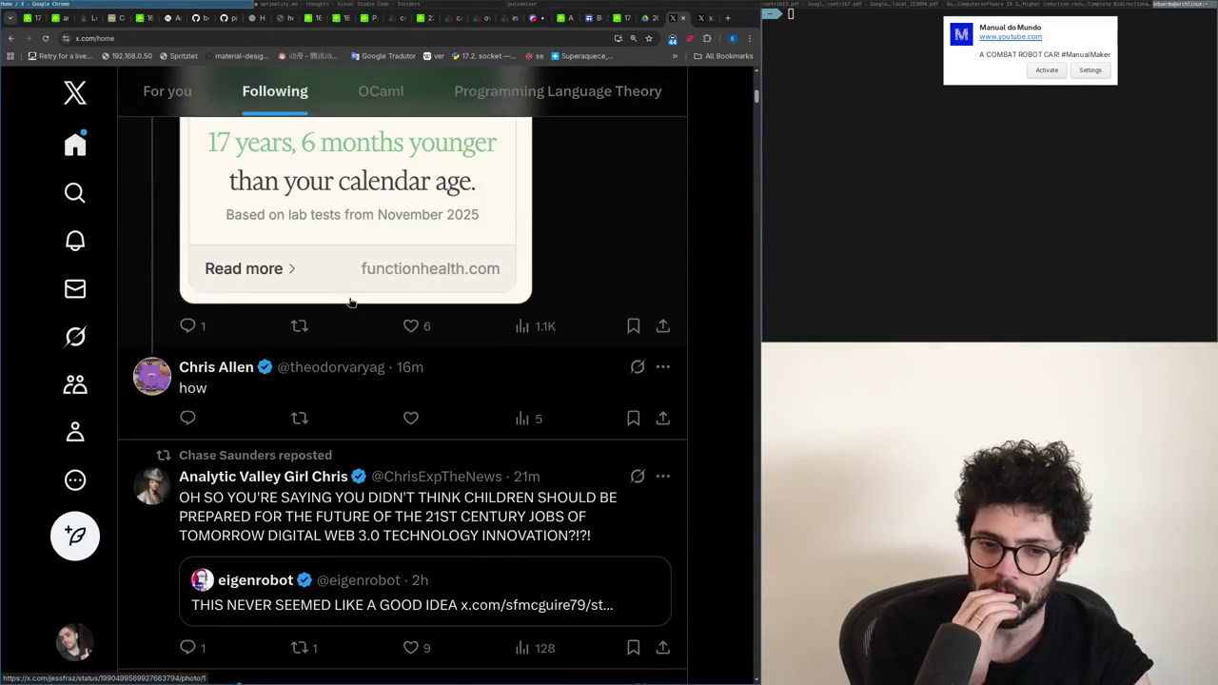
{"action": "scroll", "coordinate": [352, 381], "scroll_direction": "down", "scroll_amount": 3}
{"action": "scroll", "coordinate": [357, 439], "scroll_direction": "down", "scroll_amount": 3}
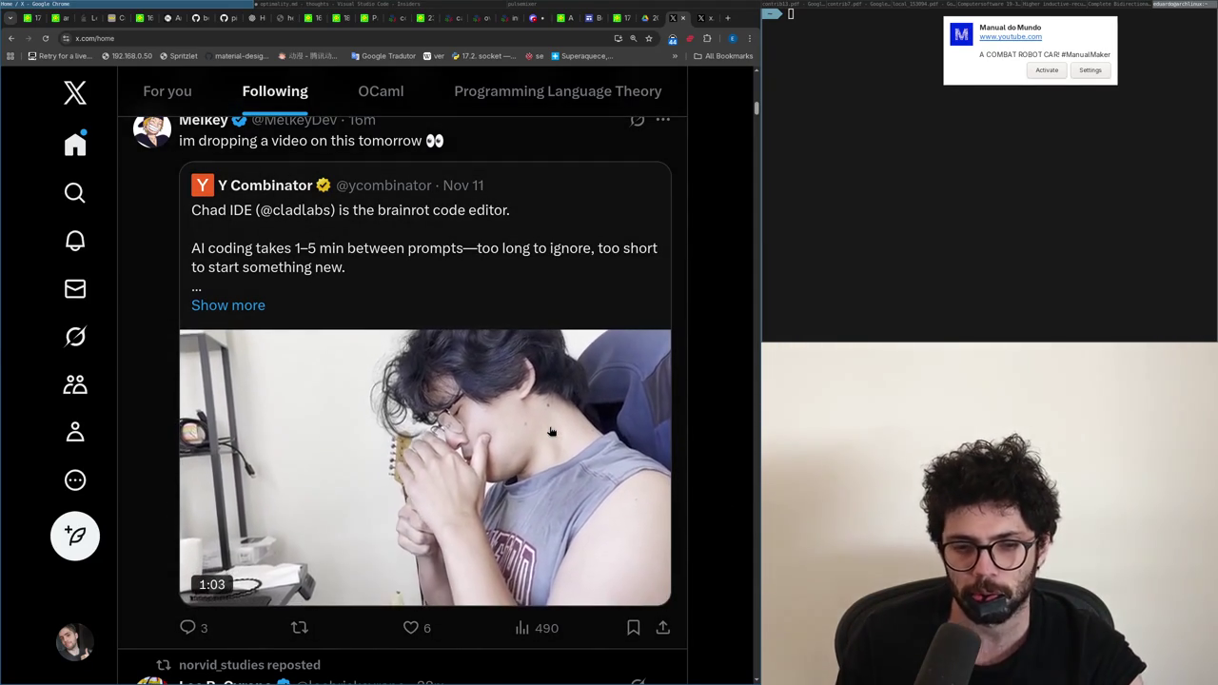
{"action": "scroll", "coordinate": [550, 432], "scroll_direction": "down", "scroll_amount": 1}
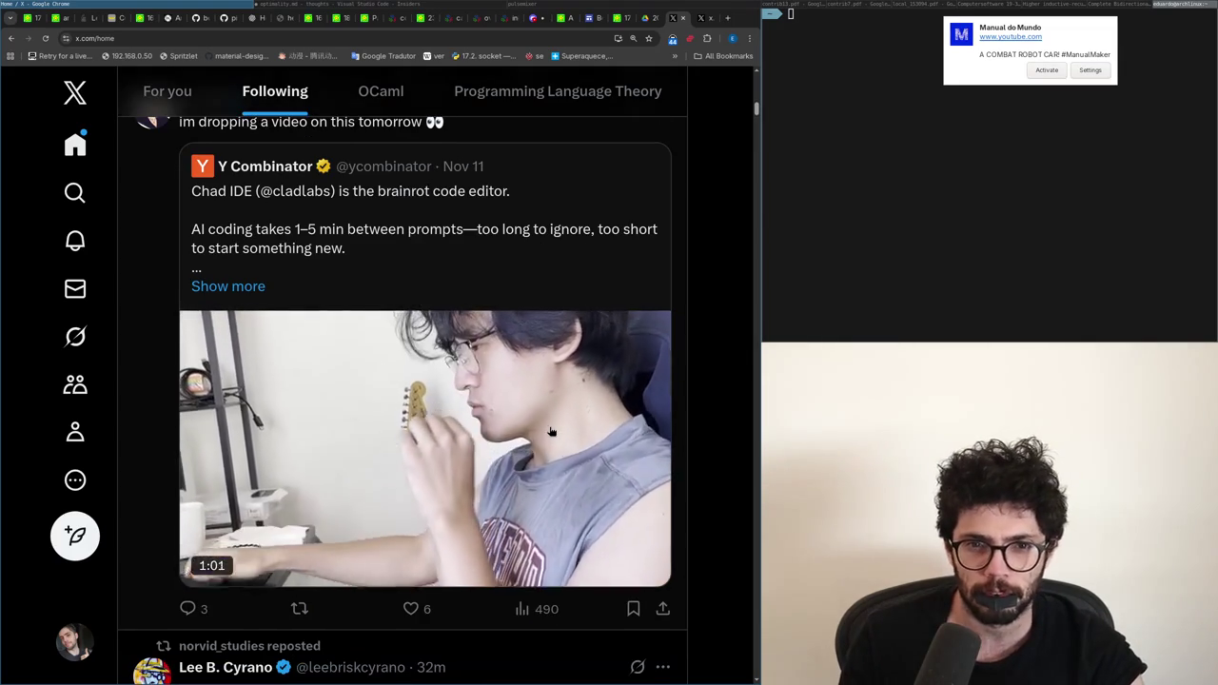
{"action": "scroll", "coordinate": [551, 432], "scroll_direction": "up", "scroll_amount": 1}
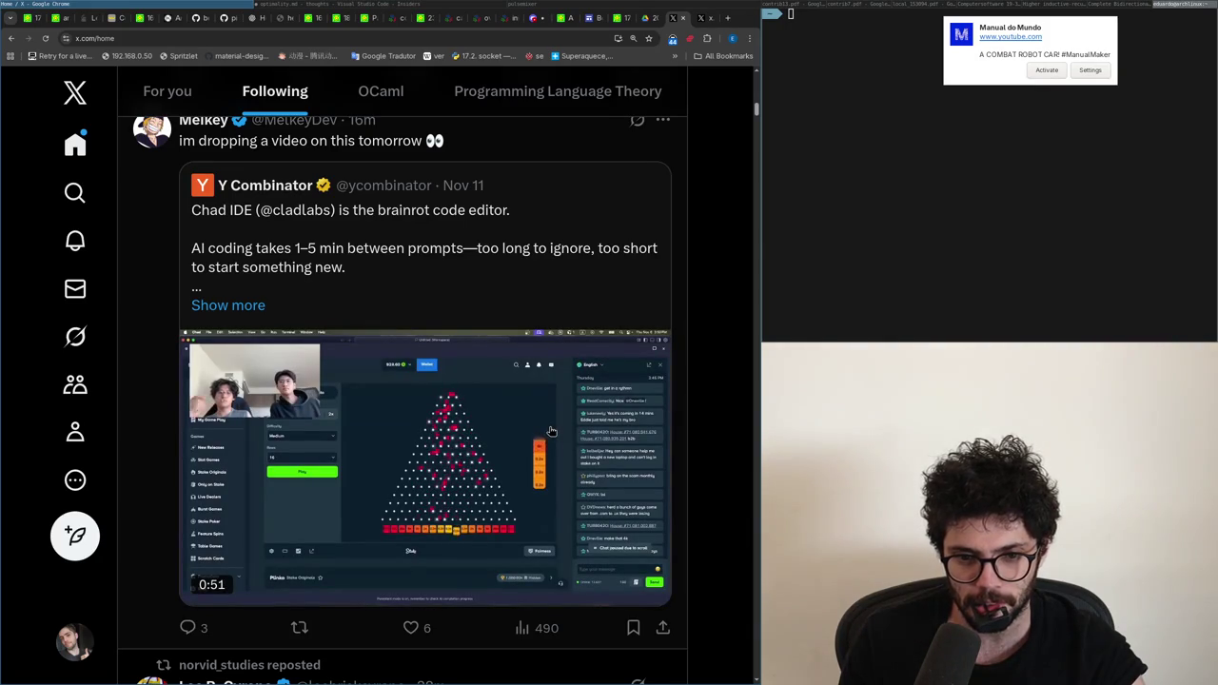
Step: Read the post about the Chad IDE video, then go back and open Notifications
{"action": "left_click", "coordinate": [154, 313]}
{"action": "scroll", "coordinate": [233, 353], "scroll_direction": "down", "scroll_amount": 5}
{"action": "scroll", "coordinate": [236, 354], "scroll_direction": "down", "scroll_amount": 2}
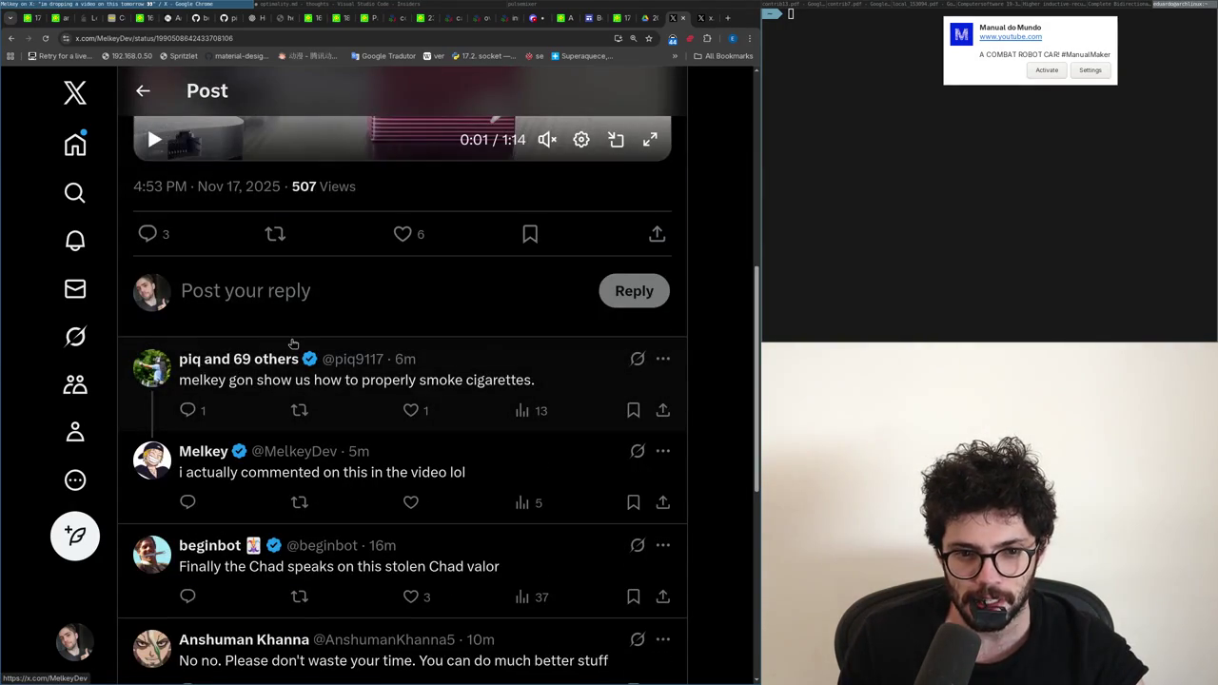
{"action": "scroll", "coordinate": [290, 343], "scroll_direction": "up", "scroll_amount": 5}
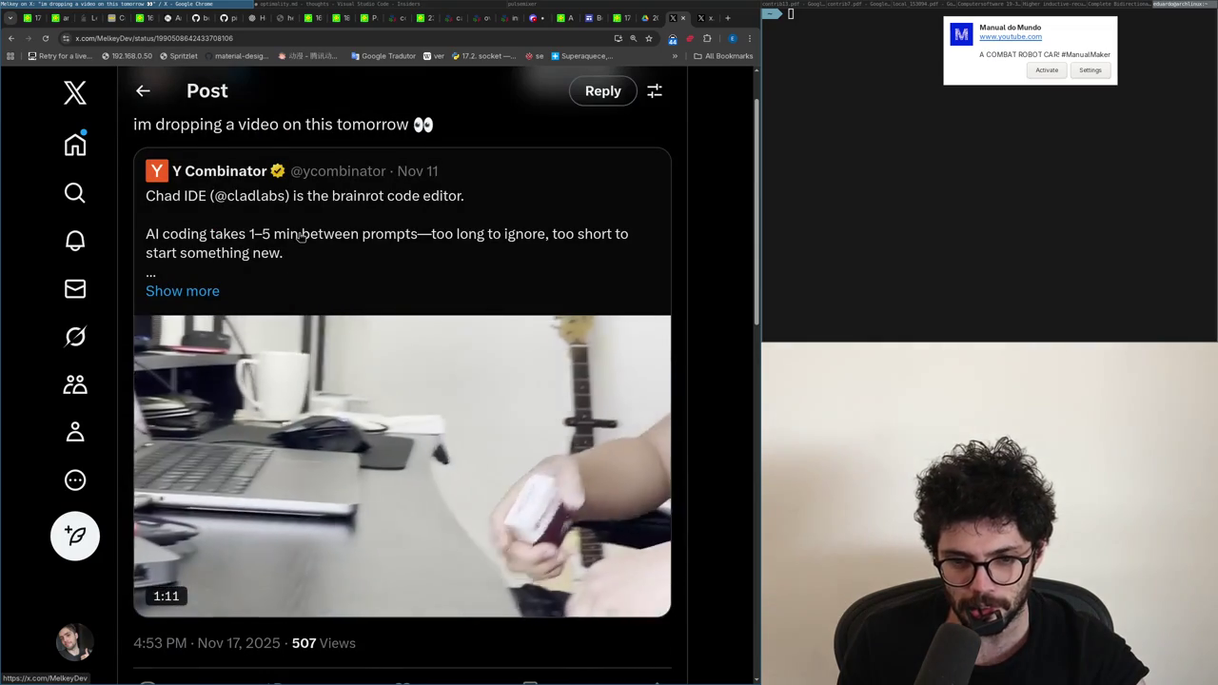
{"action": "key", "text": "alt+Left"}
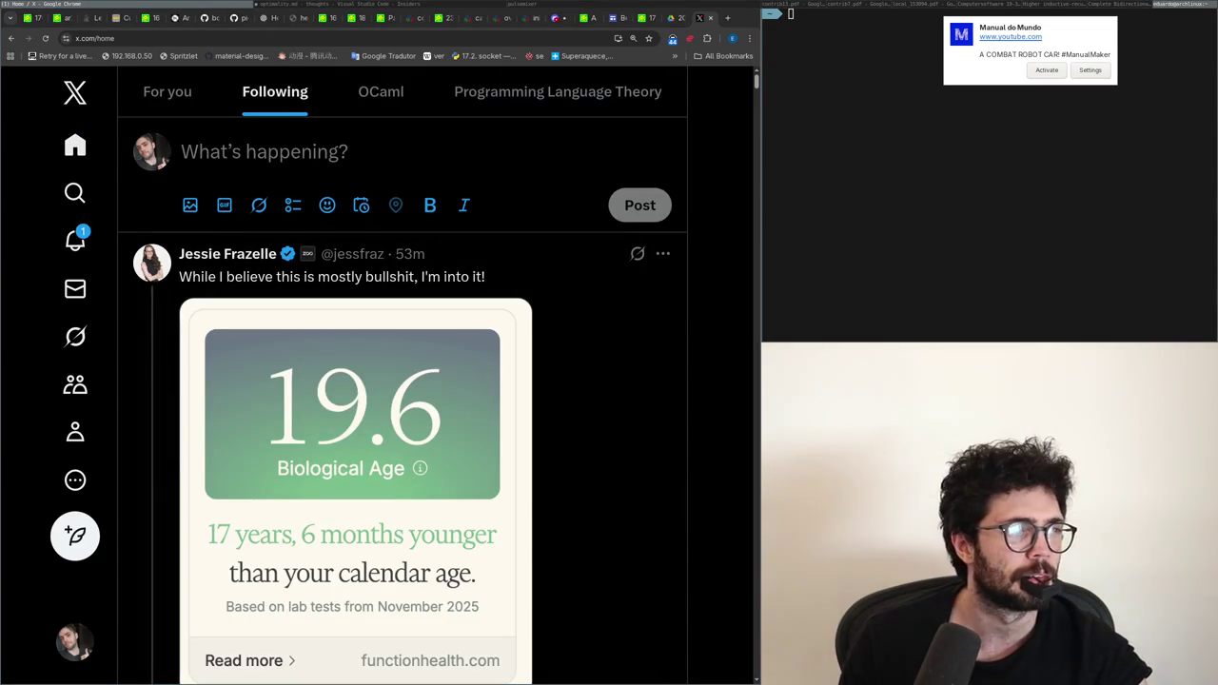
{"action": "left_click", "coordinate": [75, 240]}
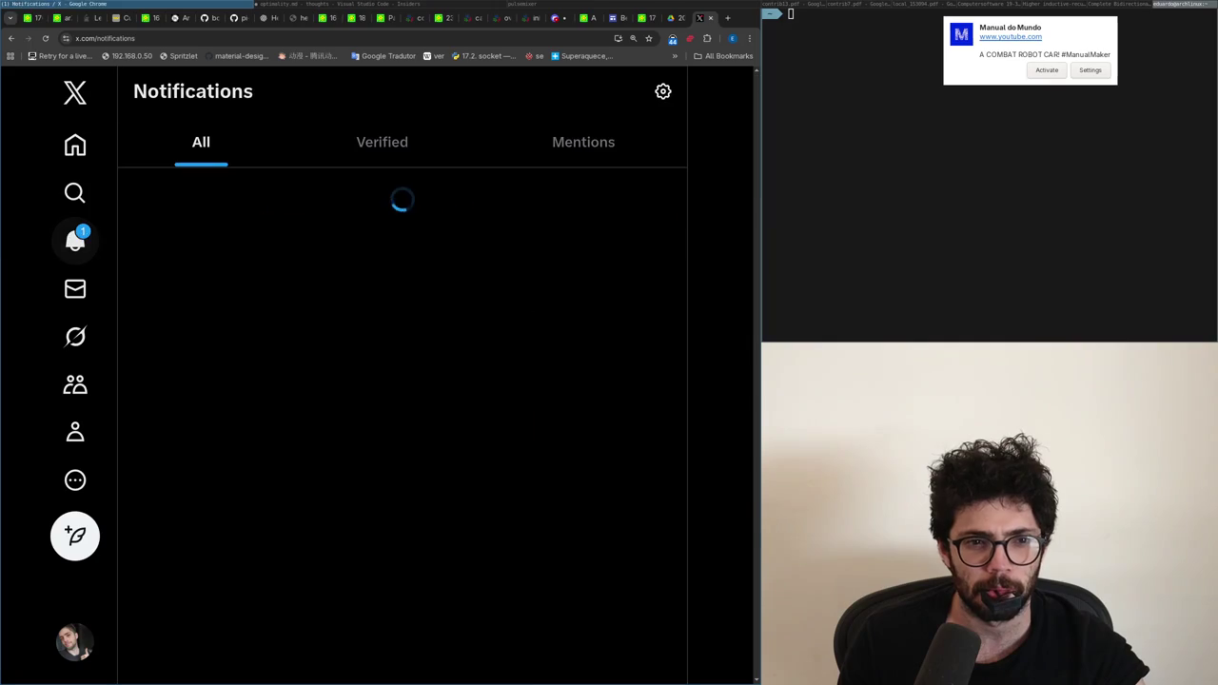